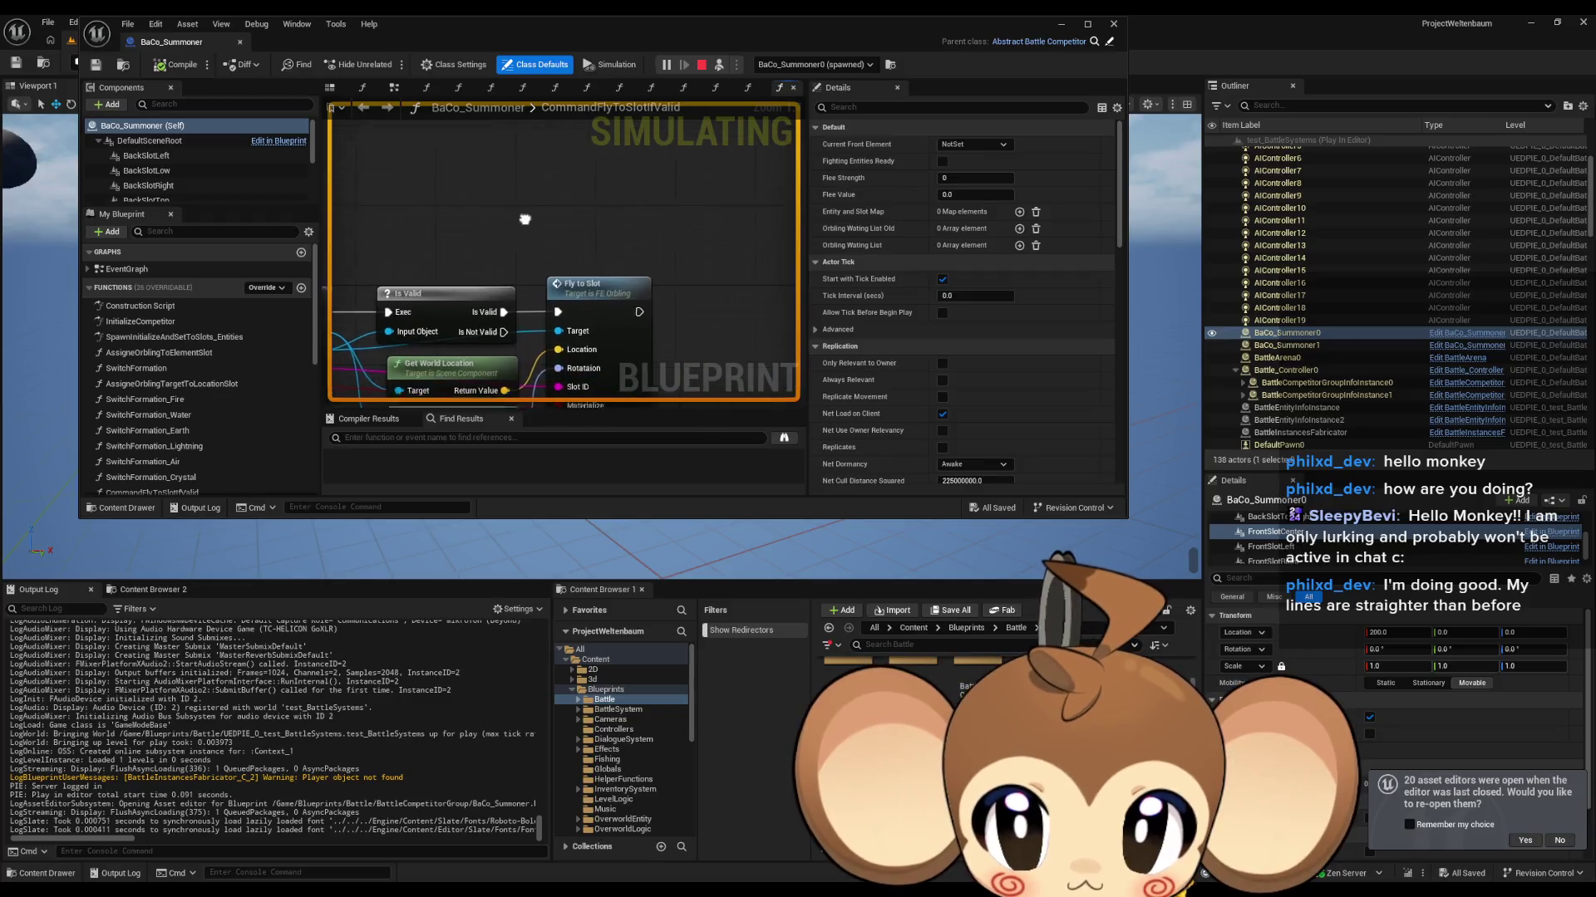
Step: Inspect the FlyToSlot function in FE_Orbling, then close it to return to BaCo_Summoner
click(587, 274)
double_click(588, 274)
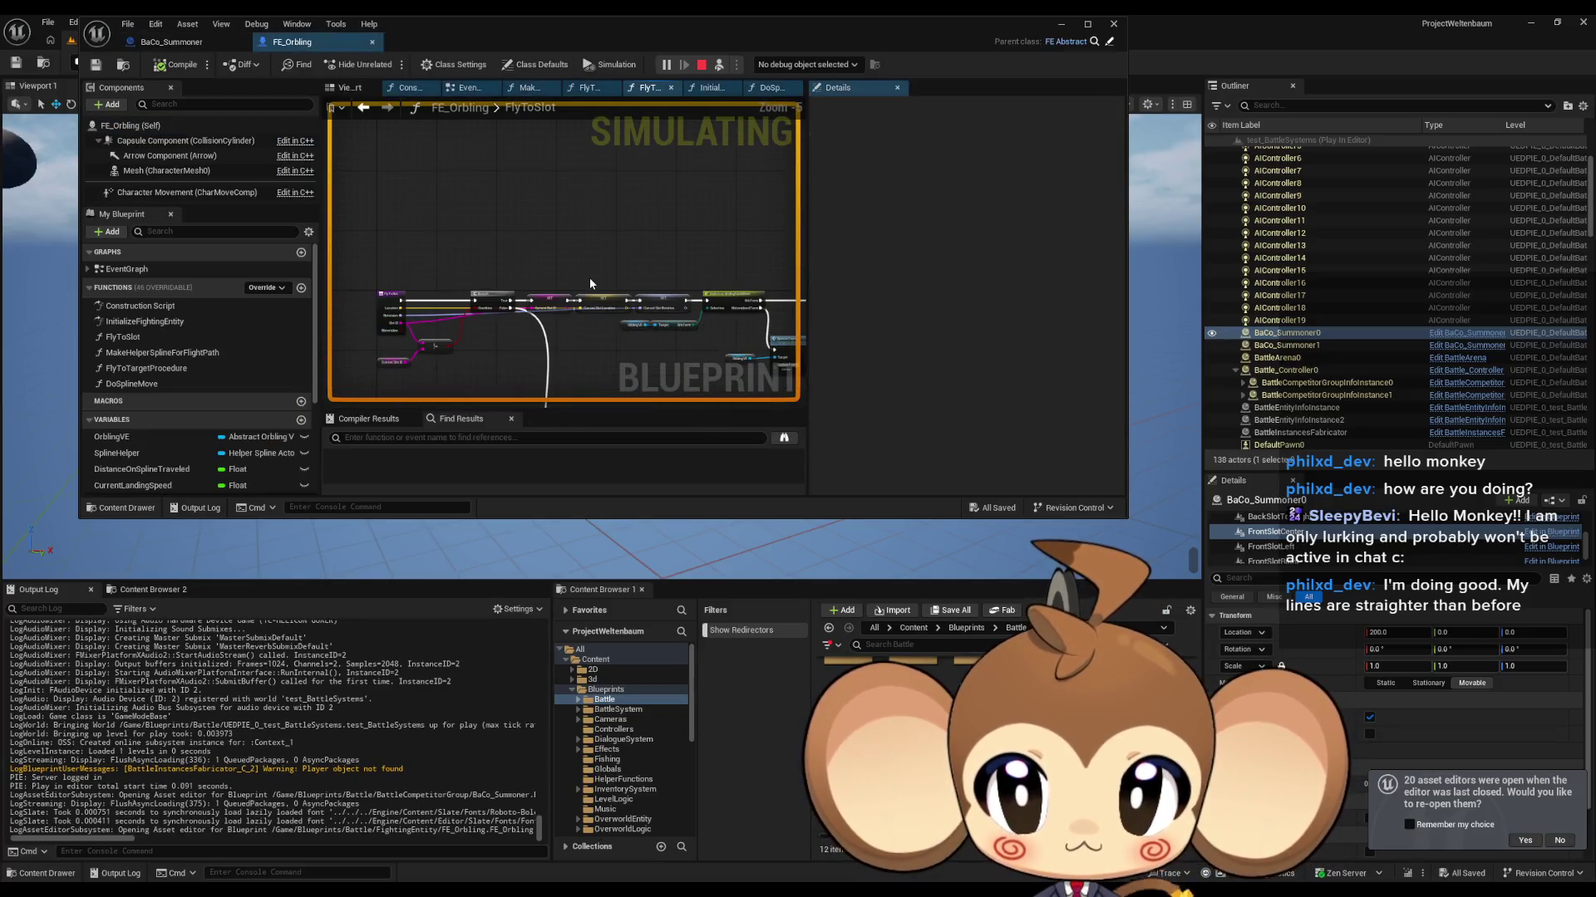
drag(559, 268, 544, 222)
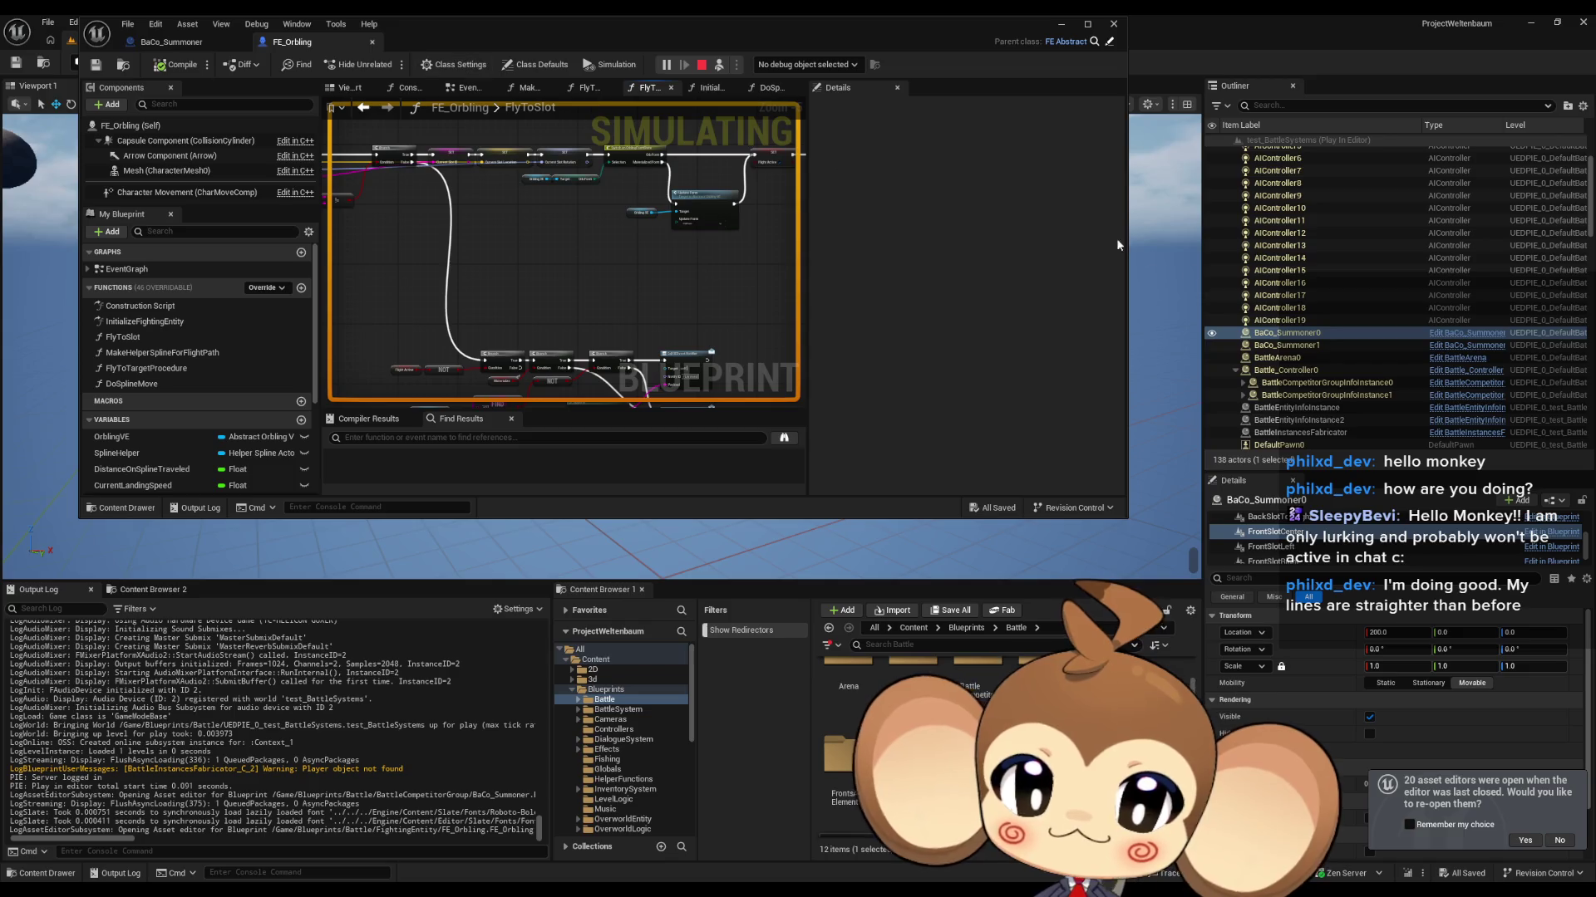
key(ctrl+w)
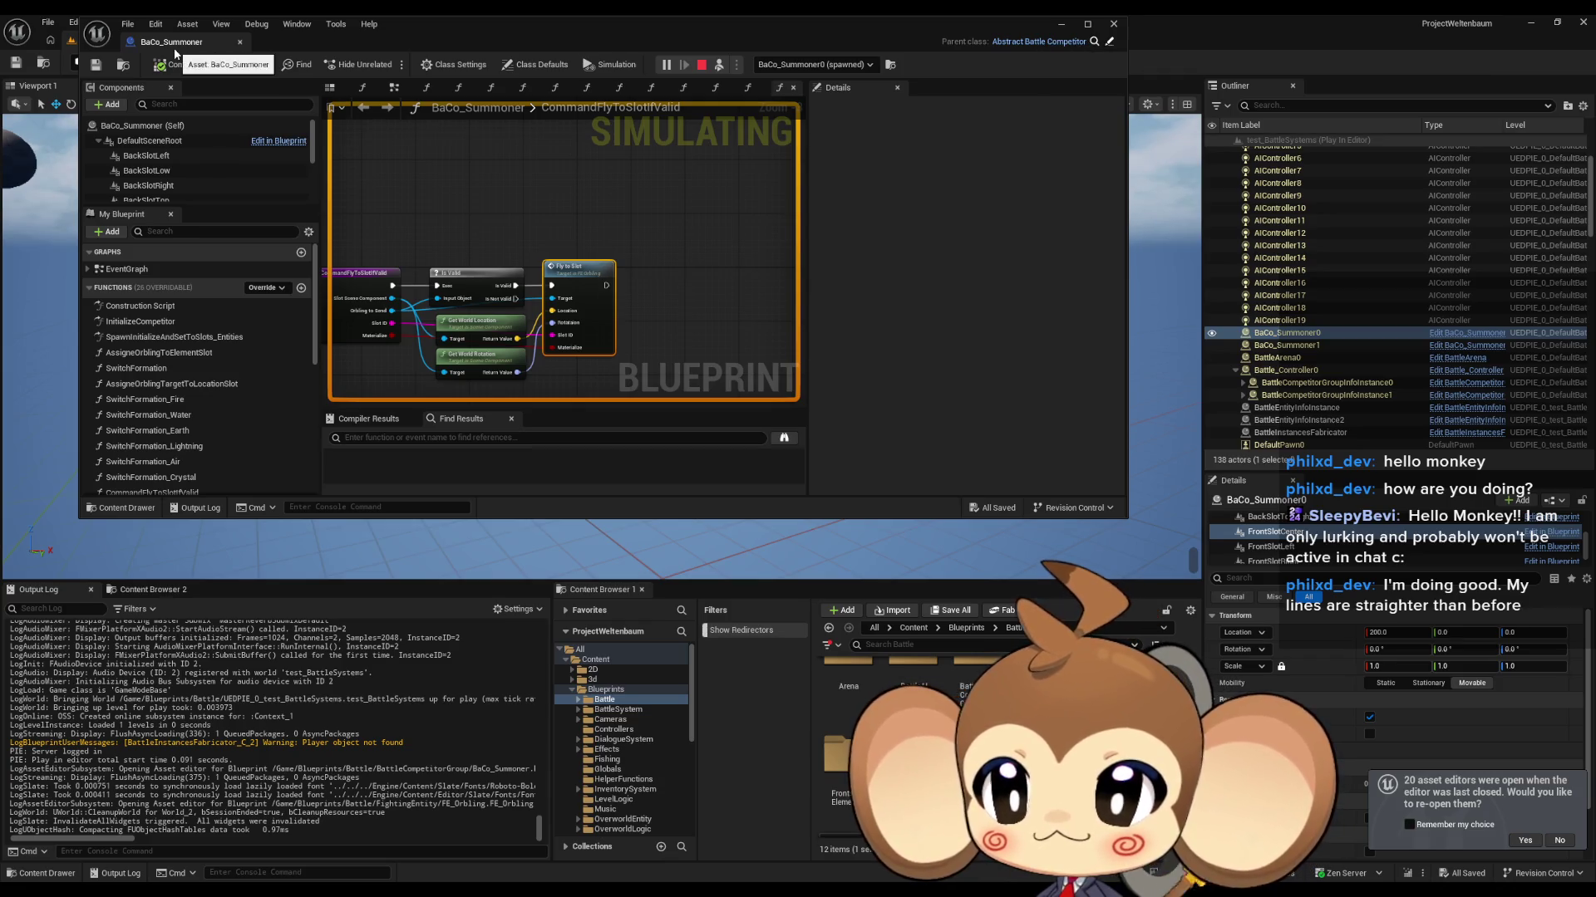
Step: Drill from SwitchFormation through Switch Formation Fire into AssigneOrblingTargetToLocationSlot
double_click(144, 370)
scroll(505, 269, up, 4)
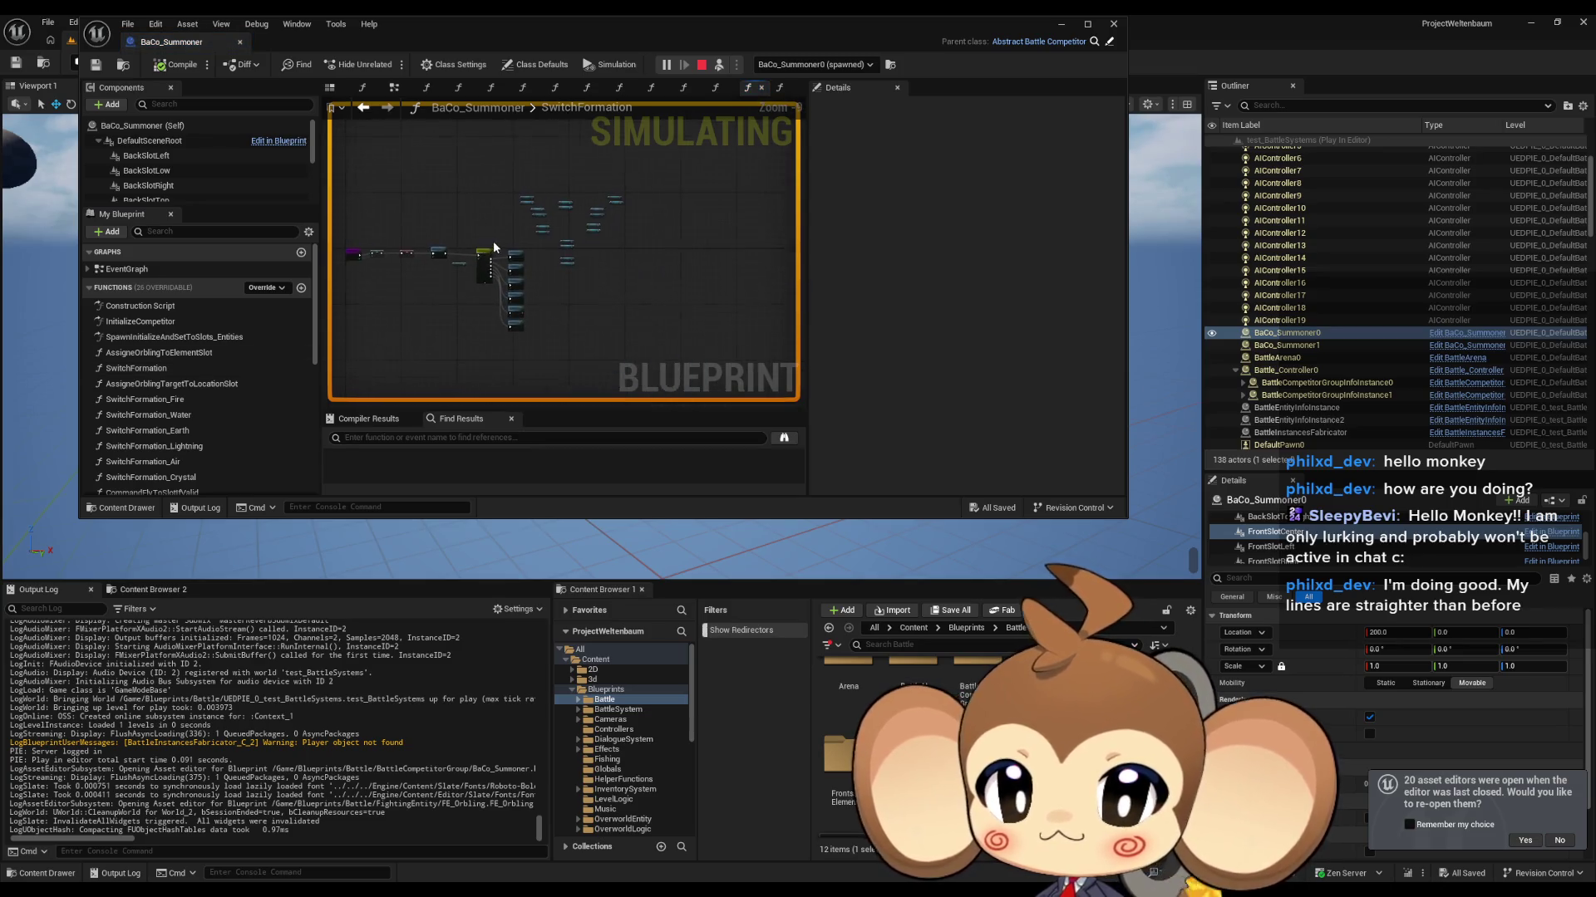
scroll(504, 268, up, 4)
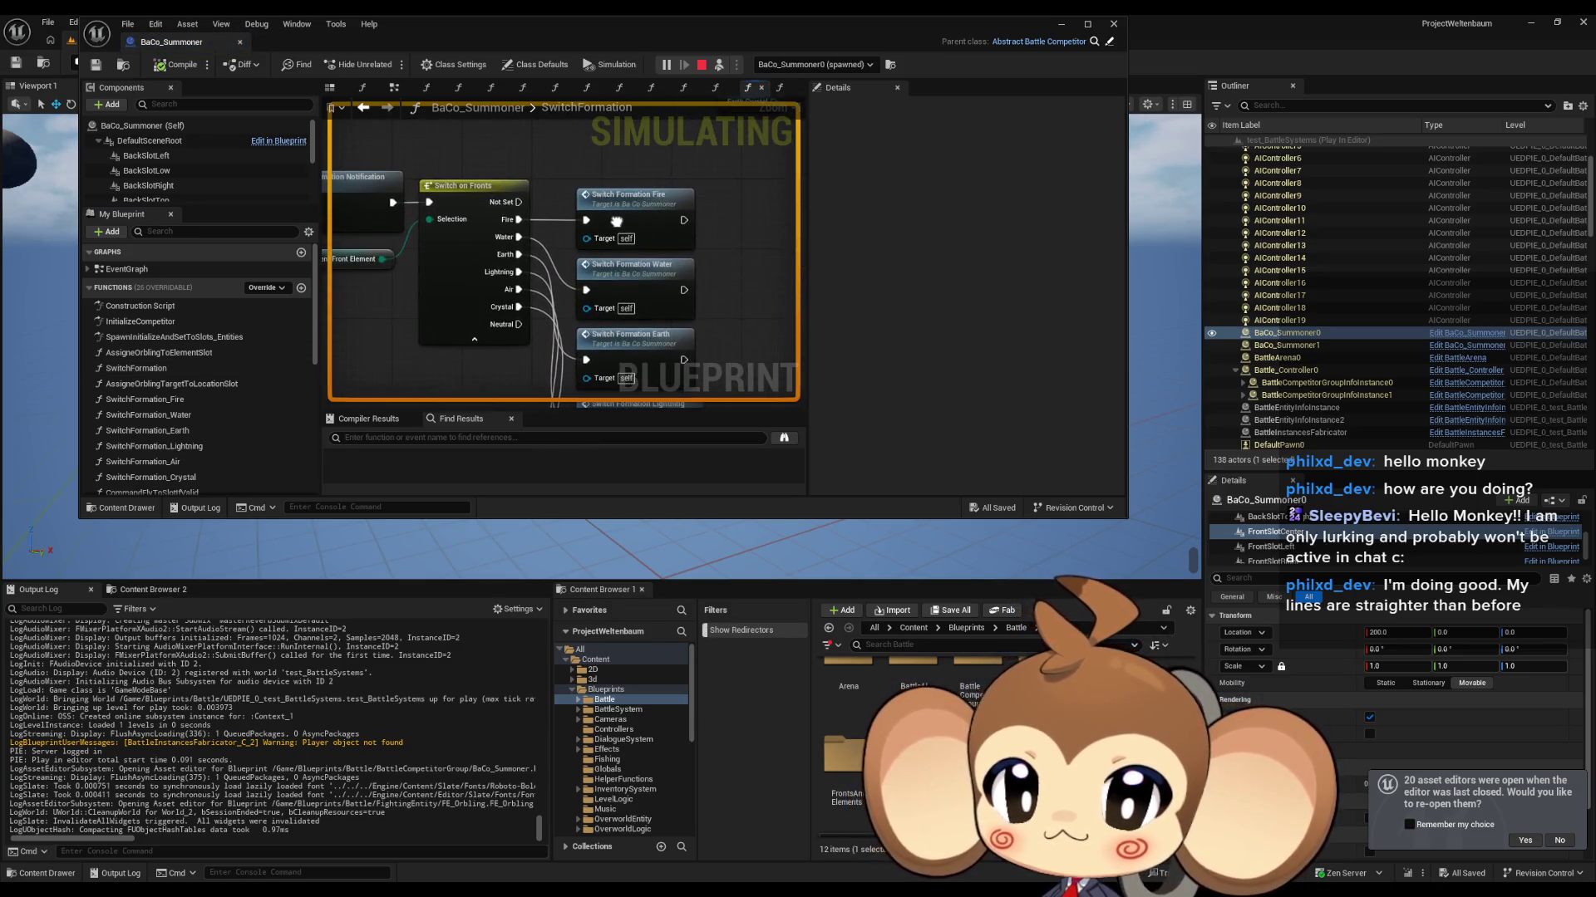
mouse_move(616, 222)
mouse_down()
mouse_move(793, 246)
mouse_move(731, 266)
mouse_move(632, 246)
mouse_up()
double_click(609, 234)
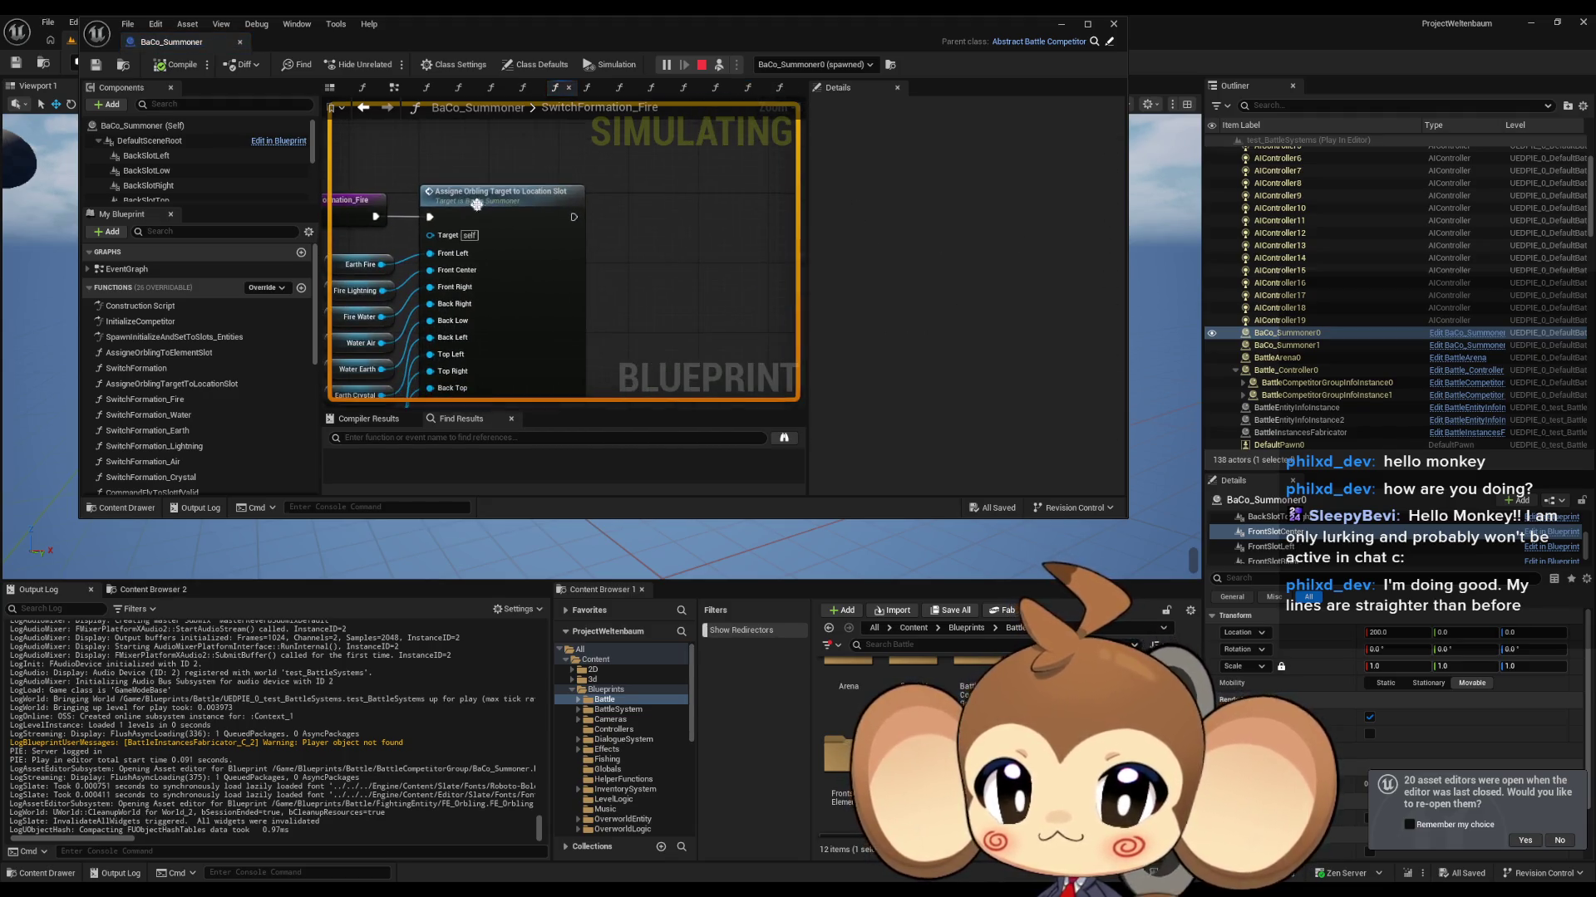
double_click(486, 205)
Step: Open the Command Fly to Slot if Valid function from one of its calls
scroll(499, 249, down, 3)
scroll(526, 286, up, 4)
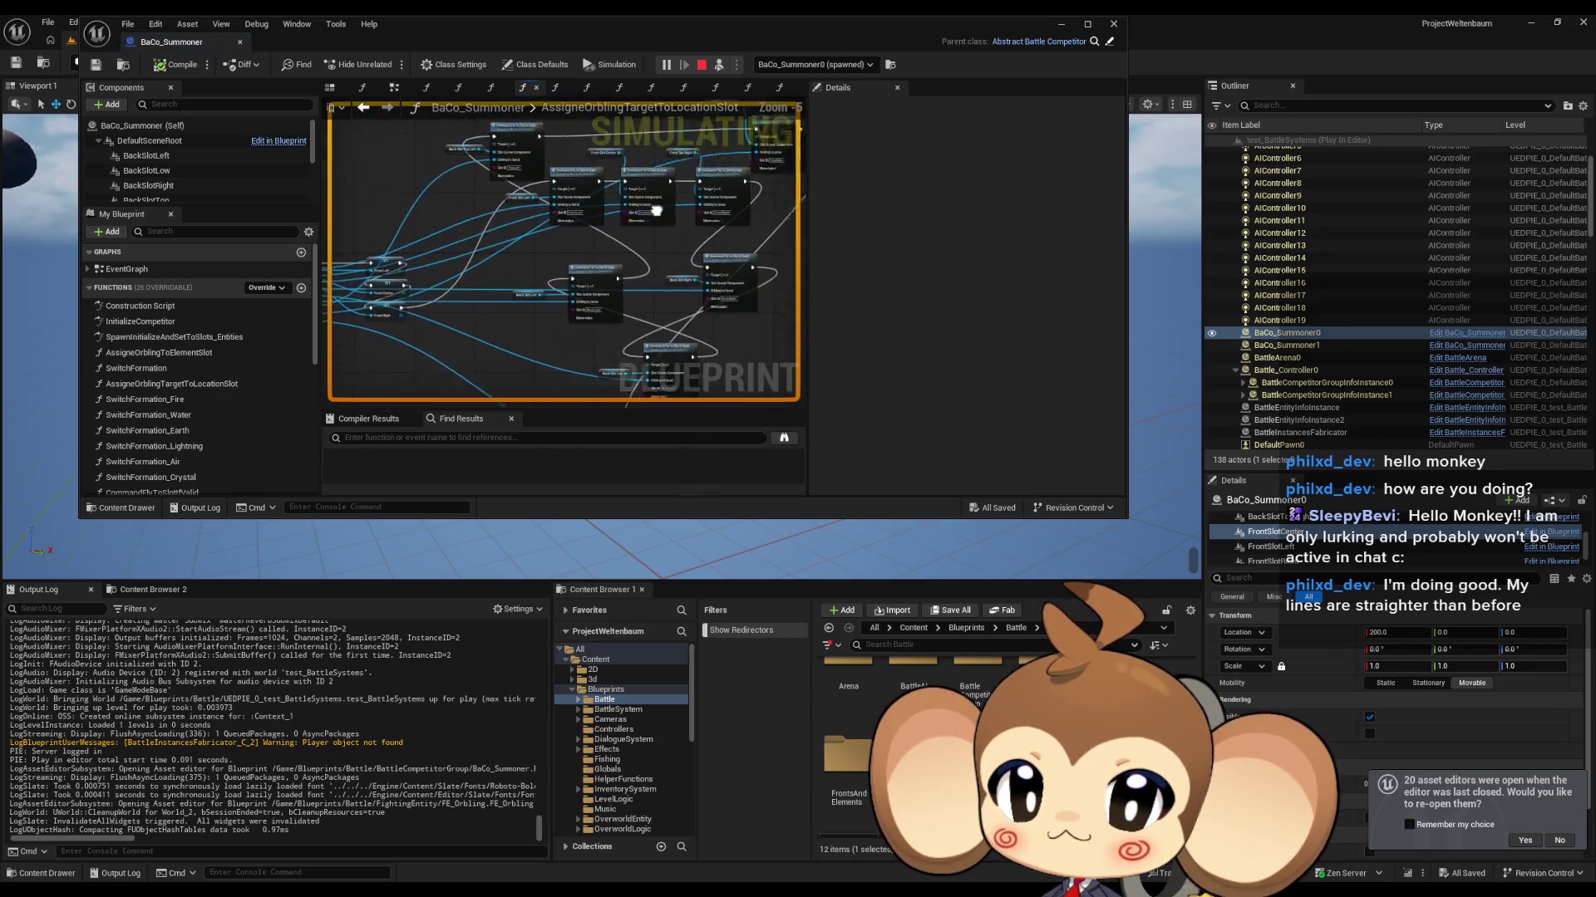
scroll(526, 286, up, 2)
click(579, 265)
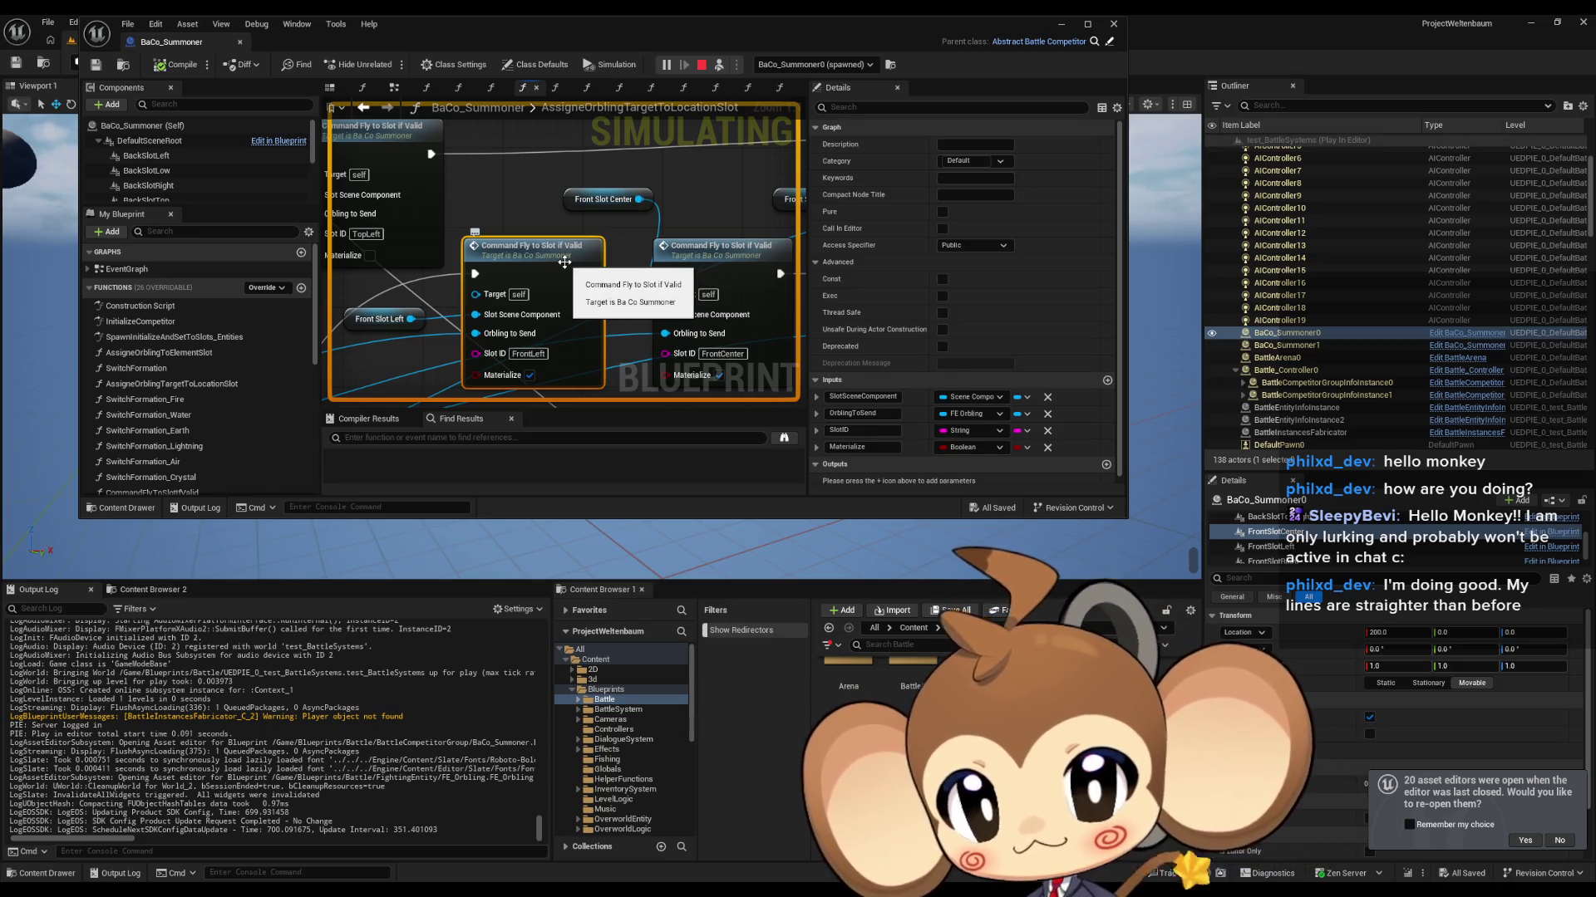
double_click(578, 265)
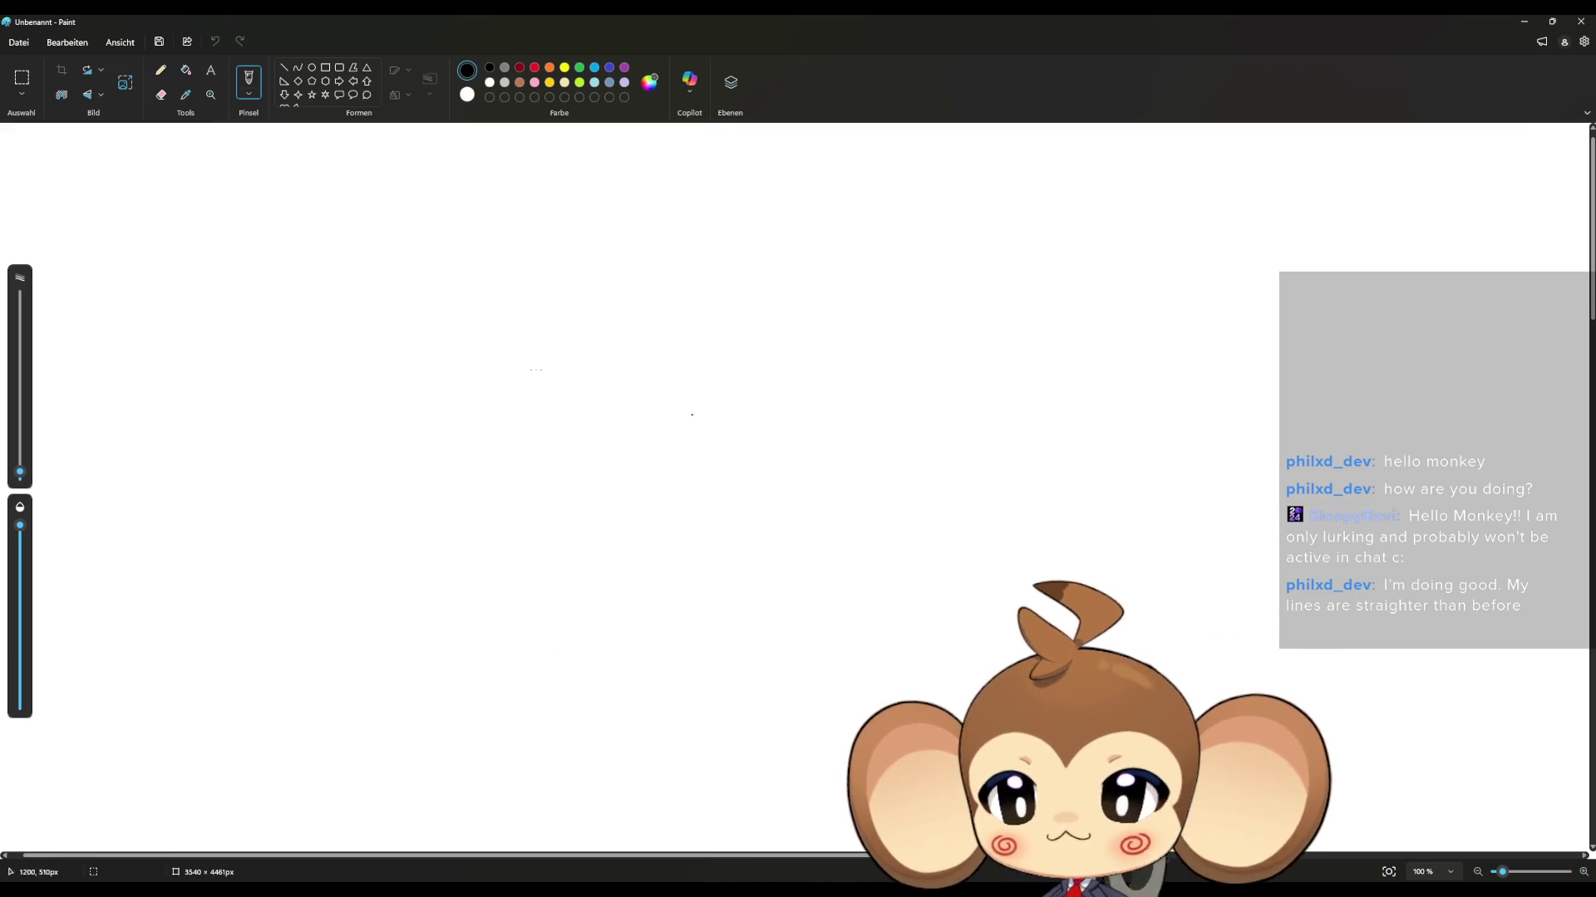
Step: Fill the canvas black and switch to a thicker white pencil
click(186, 73)
click(442, 357)
click(160, 70)
drag(18, 475, 19, 464)
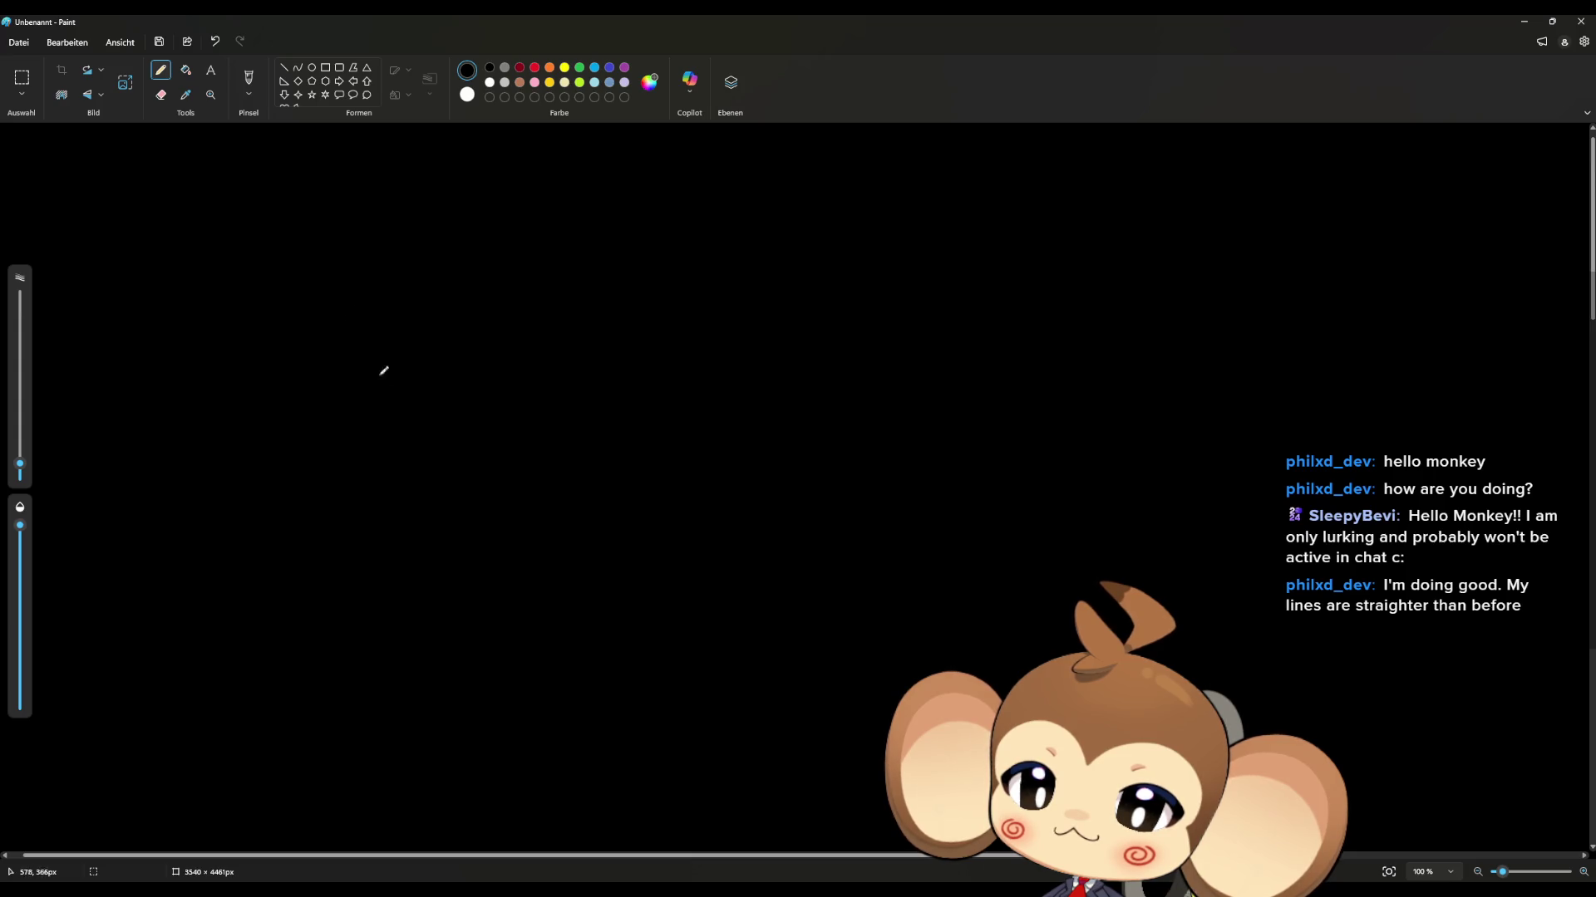
Step: Draw white X marks, a squiggle, a circle and arrow strokes, then minimize Paint
mouse_move(395, 375)
mouse_down()
mouse_move(470, 399)
mouse_move(399, 393)
mouse_move(466, 369)
mouse_up()
mouse_move(634, 223)
mouse_down()
mouse_move(637, 187)
mouse_move(648, 222)
mouse_move(629, 216)
mouse_move(633, 155)
mouse_move(708, 181)
mouse_move(658, 274)
mouse_move(621, 278)
mouse_move(593, 196)
mouse_move(580, 211)
mouse_move(602, 194)
mouse_move(625, 208)
mouse_up()
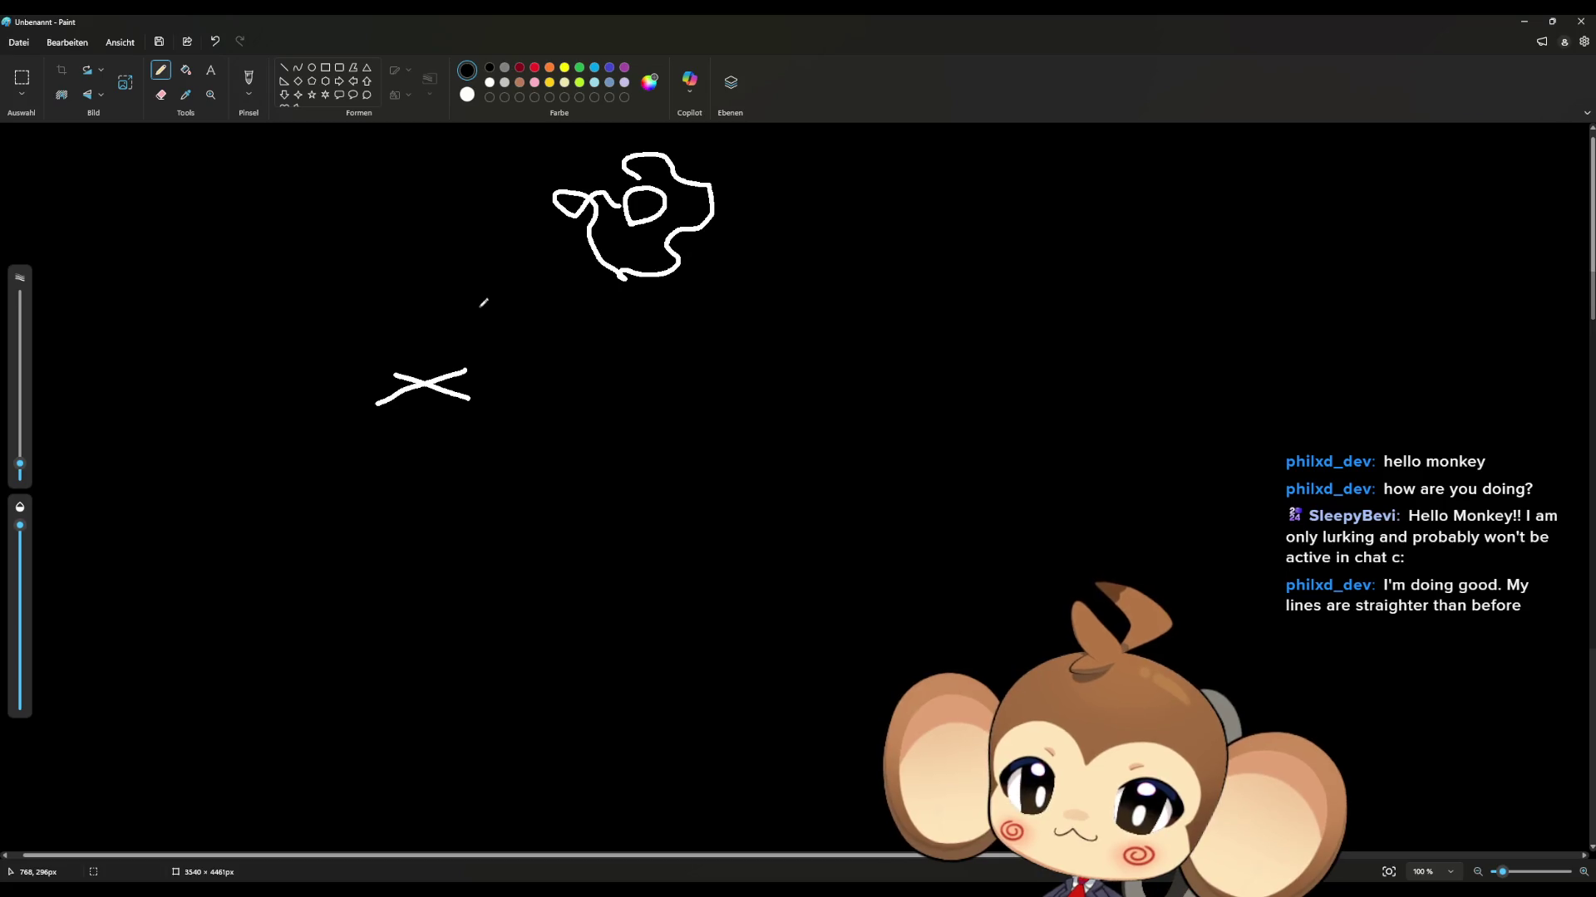
mouse_move(384, 678)
mouse_down()
mouse_move(448, 641)
mouse_move(463, 678)
mouse_up()
mouse_move(682, 474)
mouse_down()
mouse_move(705, 449)
mouse_move(678, 478)
mouse_move(600, 466)
mouse_move(493, 559)
mouse_move(500, 530)
mouse_move(545, 561)
mouse_up()
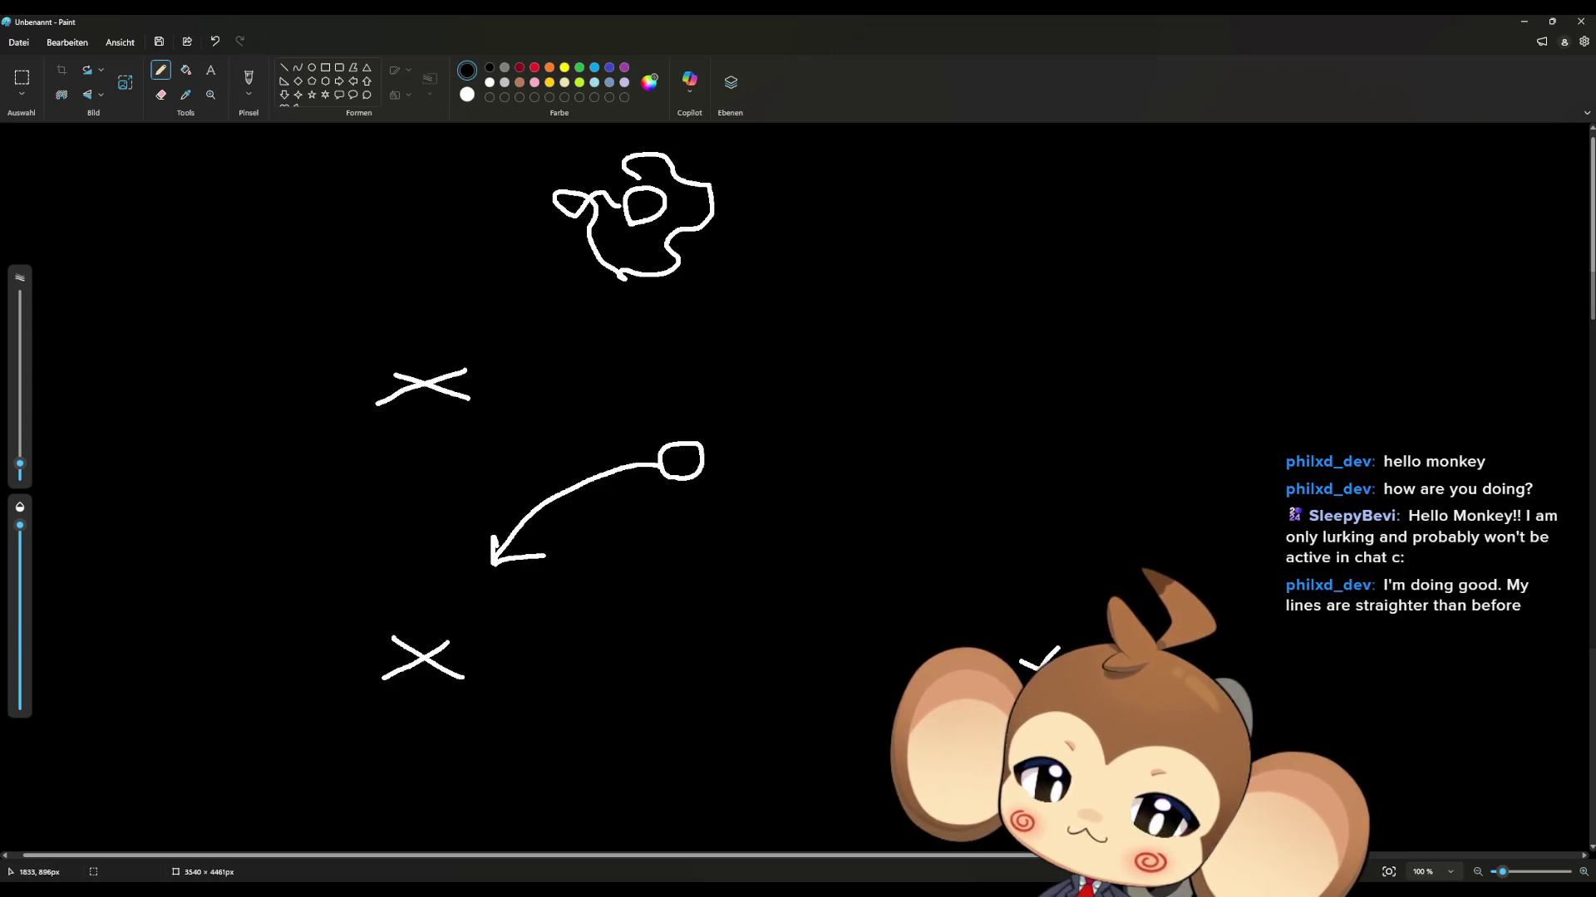
mouse_move(1299, 688)
mouse_down()
mouse_move(1365, 653)
mouse_move(1347, 676)
mouse_move(1456, 686)
mouse_move(1404, 684)
mouse_move(1433, 668)
mouse_move(1421, 627)
mouse_move(1433, 673)
mouse_move(1448, 574)
mouse_move(1458, 689)
mouse_up()
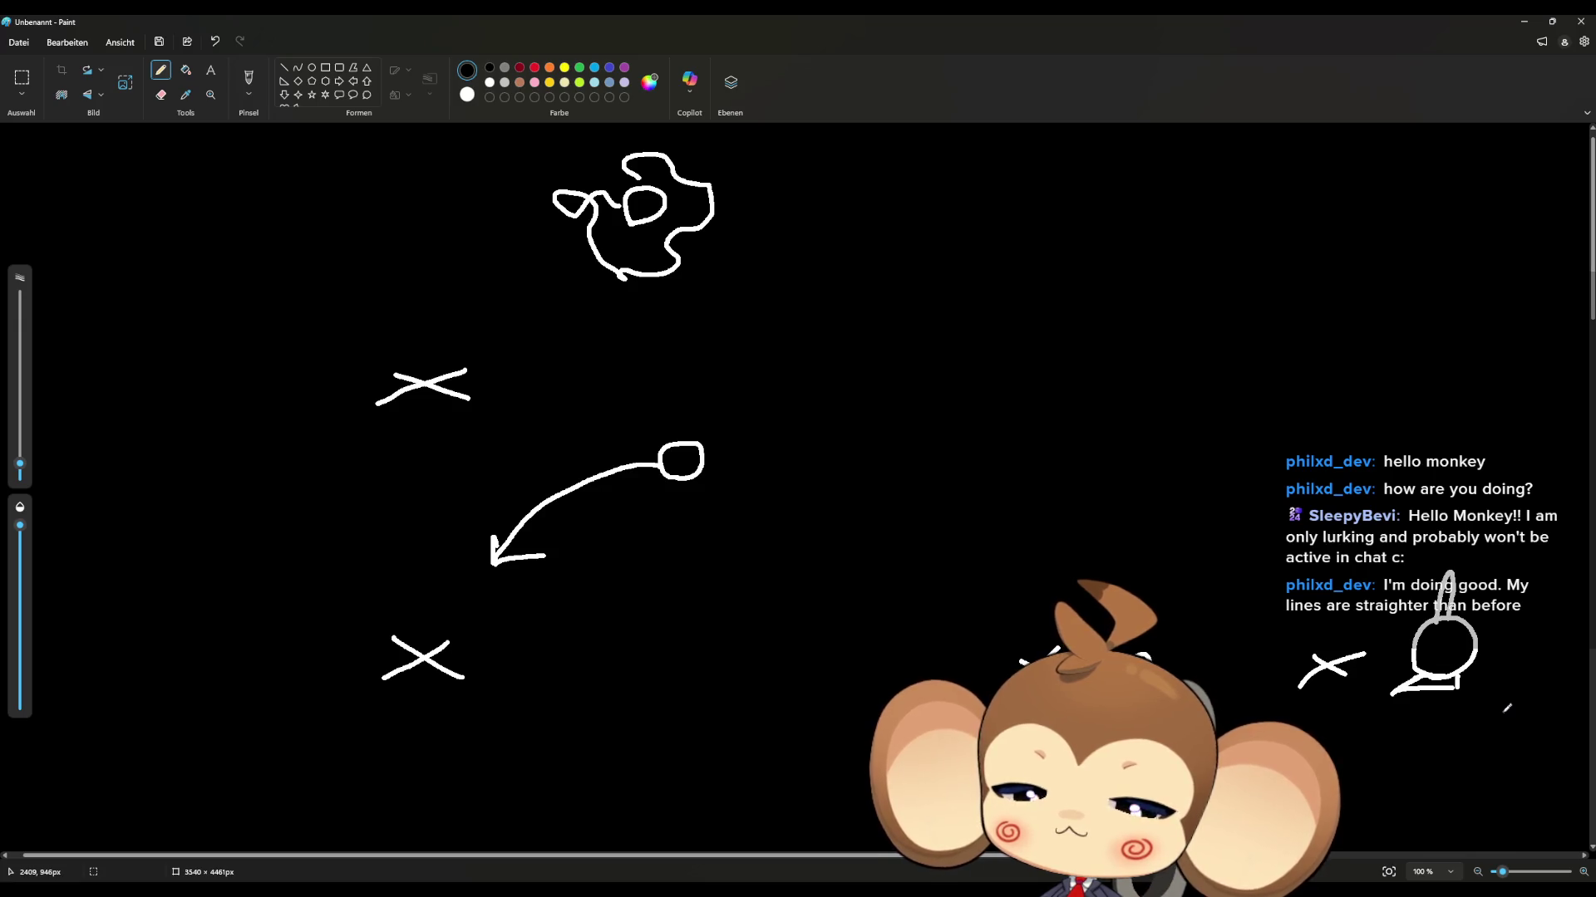
drag(1150, 612, 1143, 632)
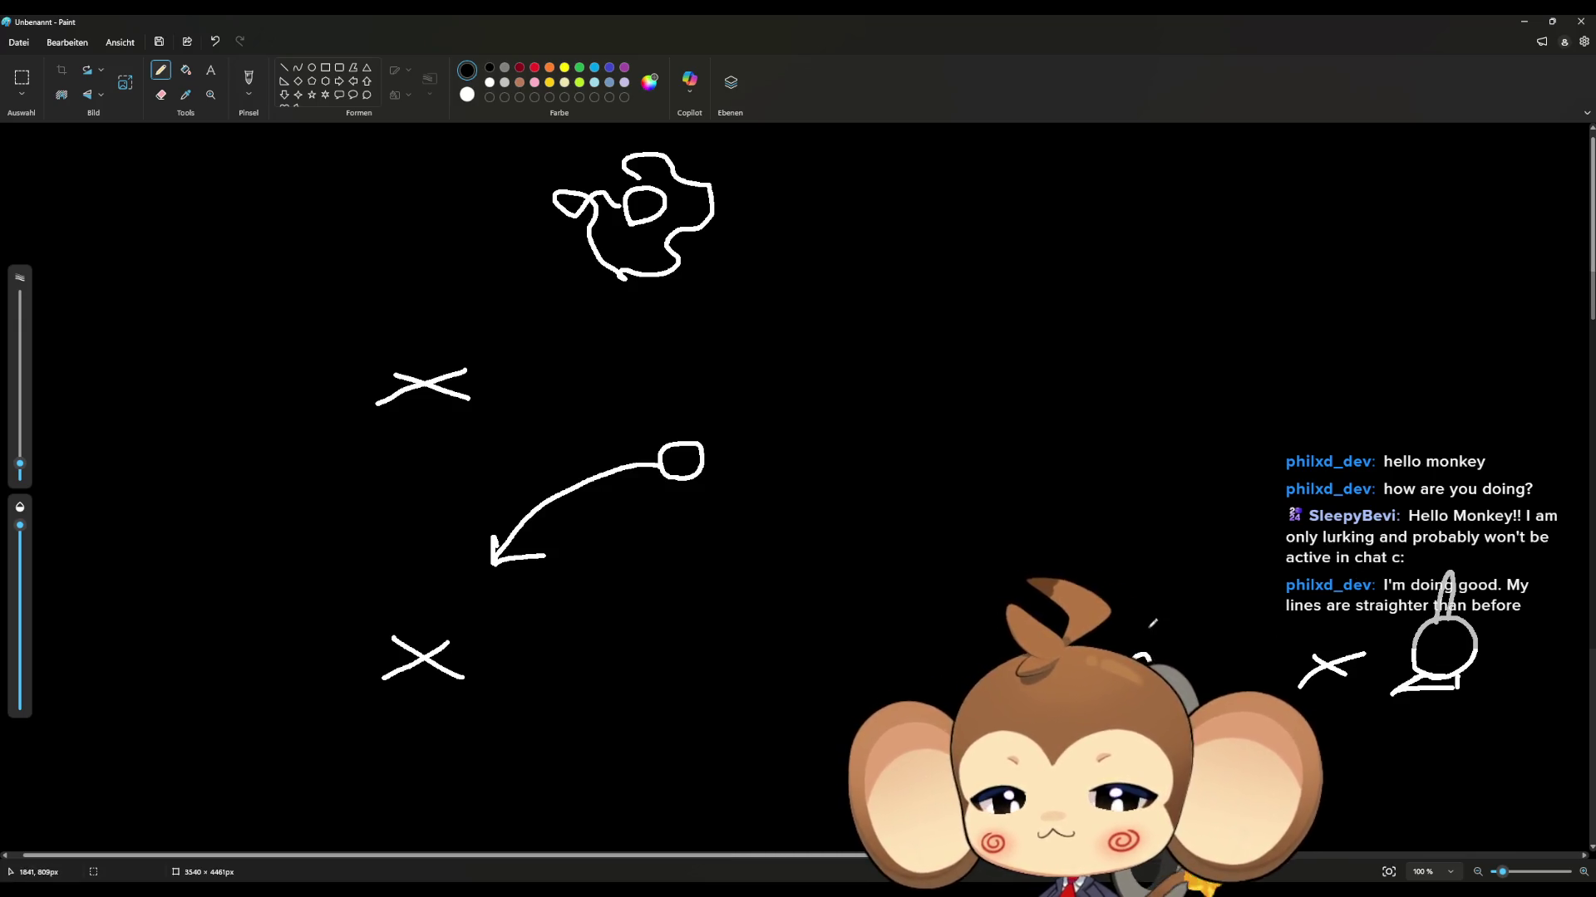
drag(1130, 570, 1165, 563)
drag(1478, 683, 1539, 682)
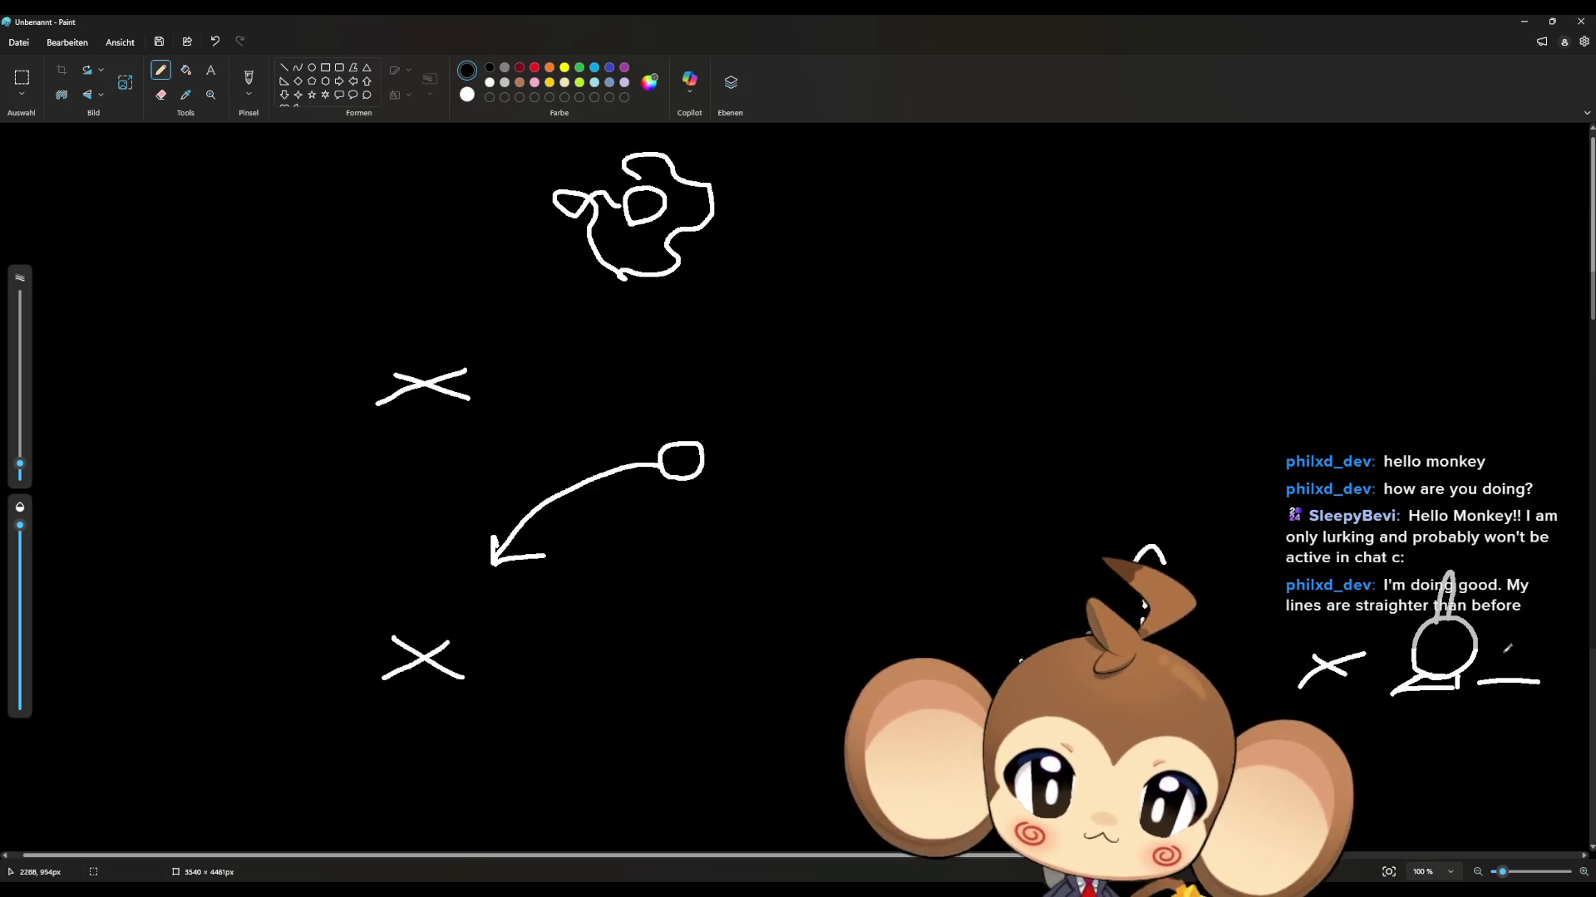
click(1512, 24)
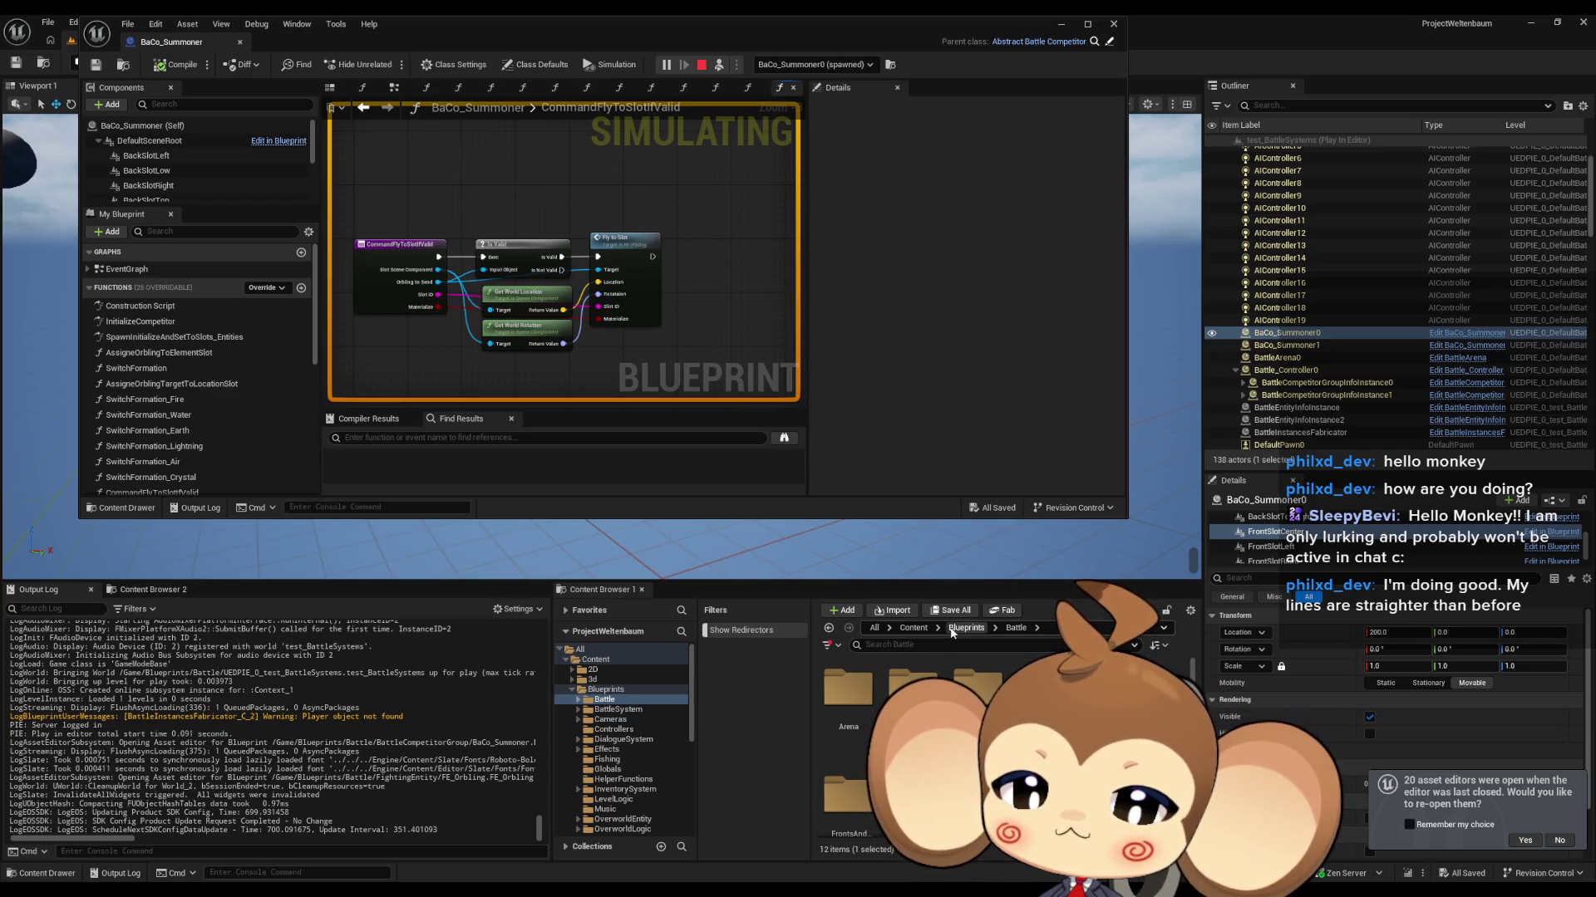
Step: Browse to Blueprints > VisualEntity and look over the VisualEntity Blueprint's EventGraph
click(964, 628)
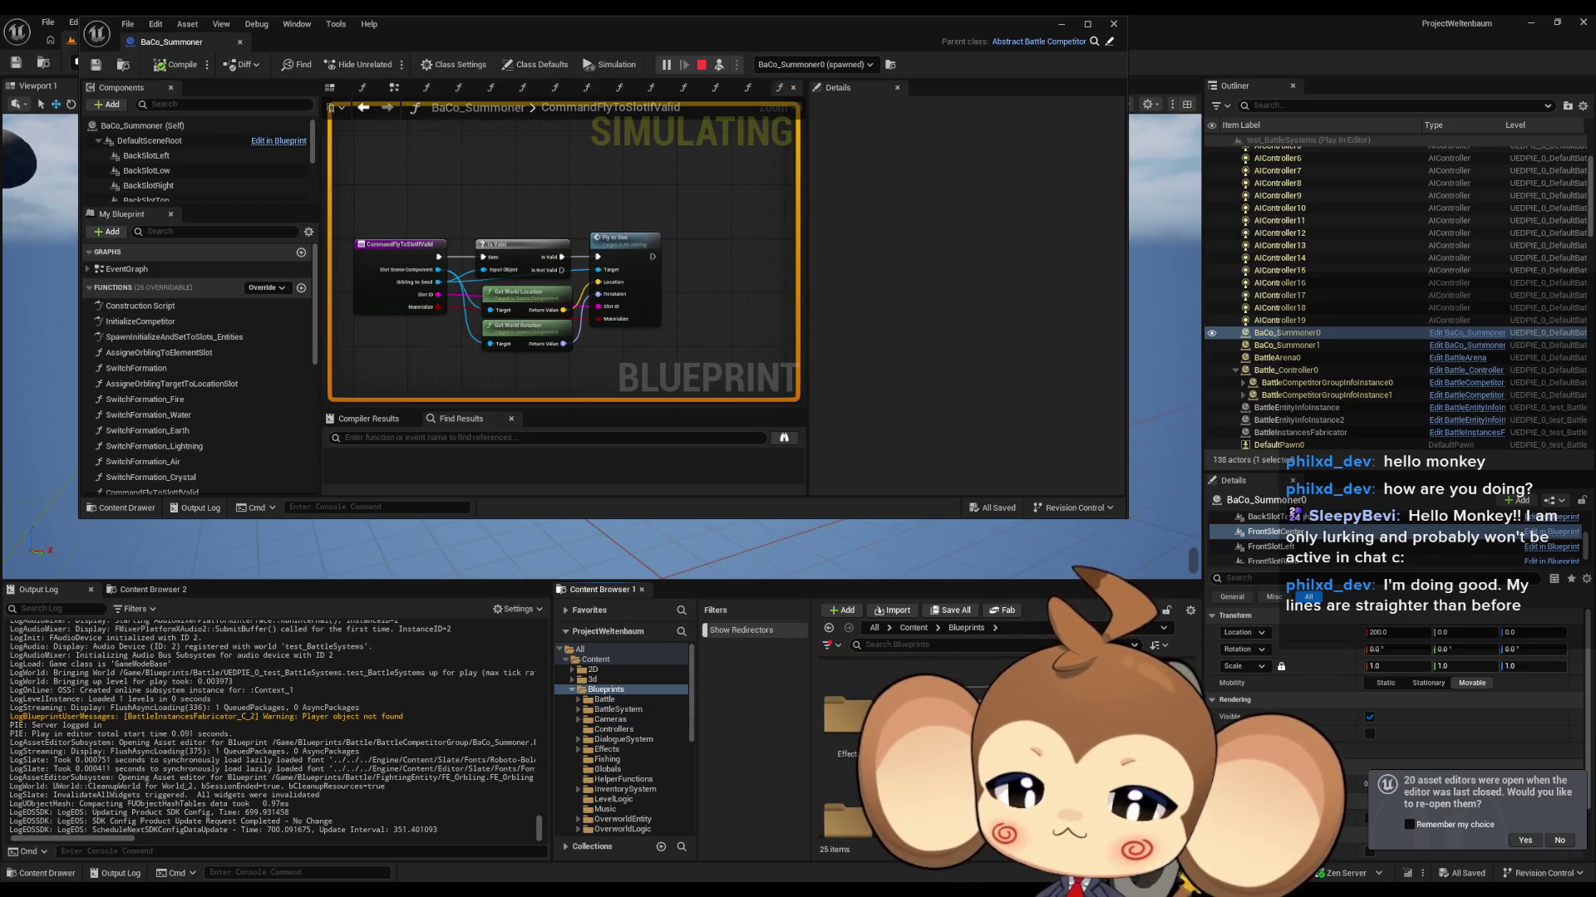
double_click(978, 686)
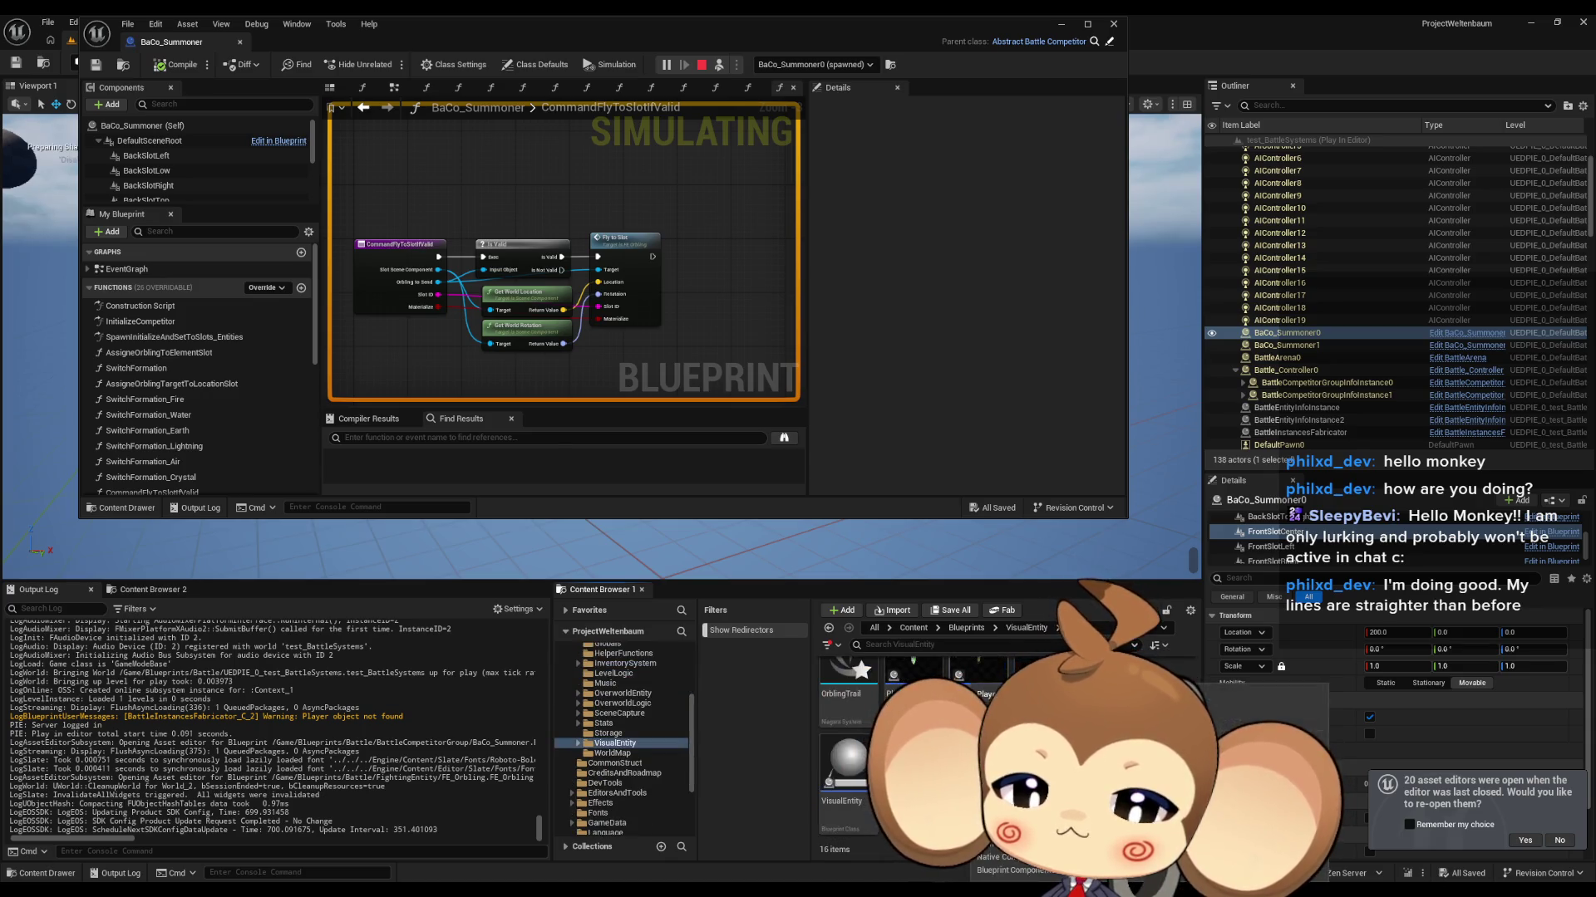
scroll(914, 731, up, 1)
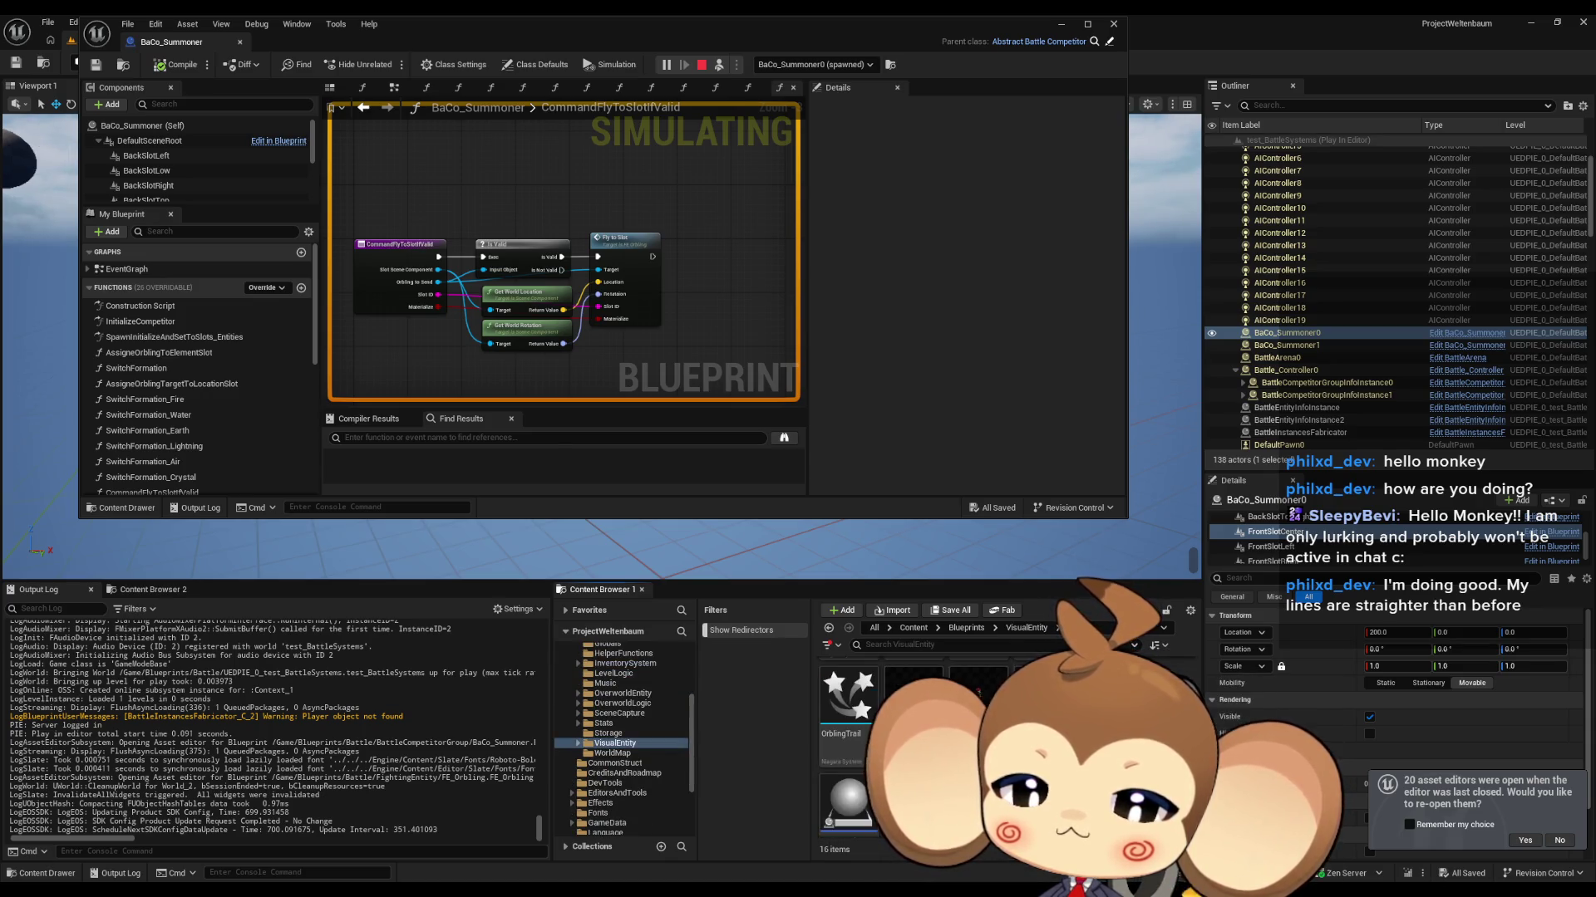
double_click(843, 768)
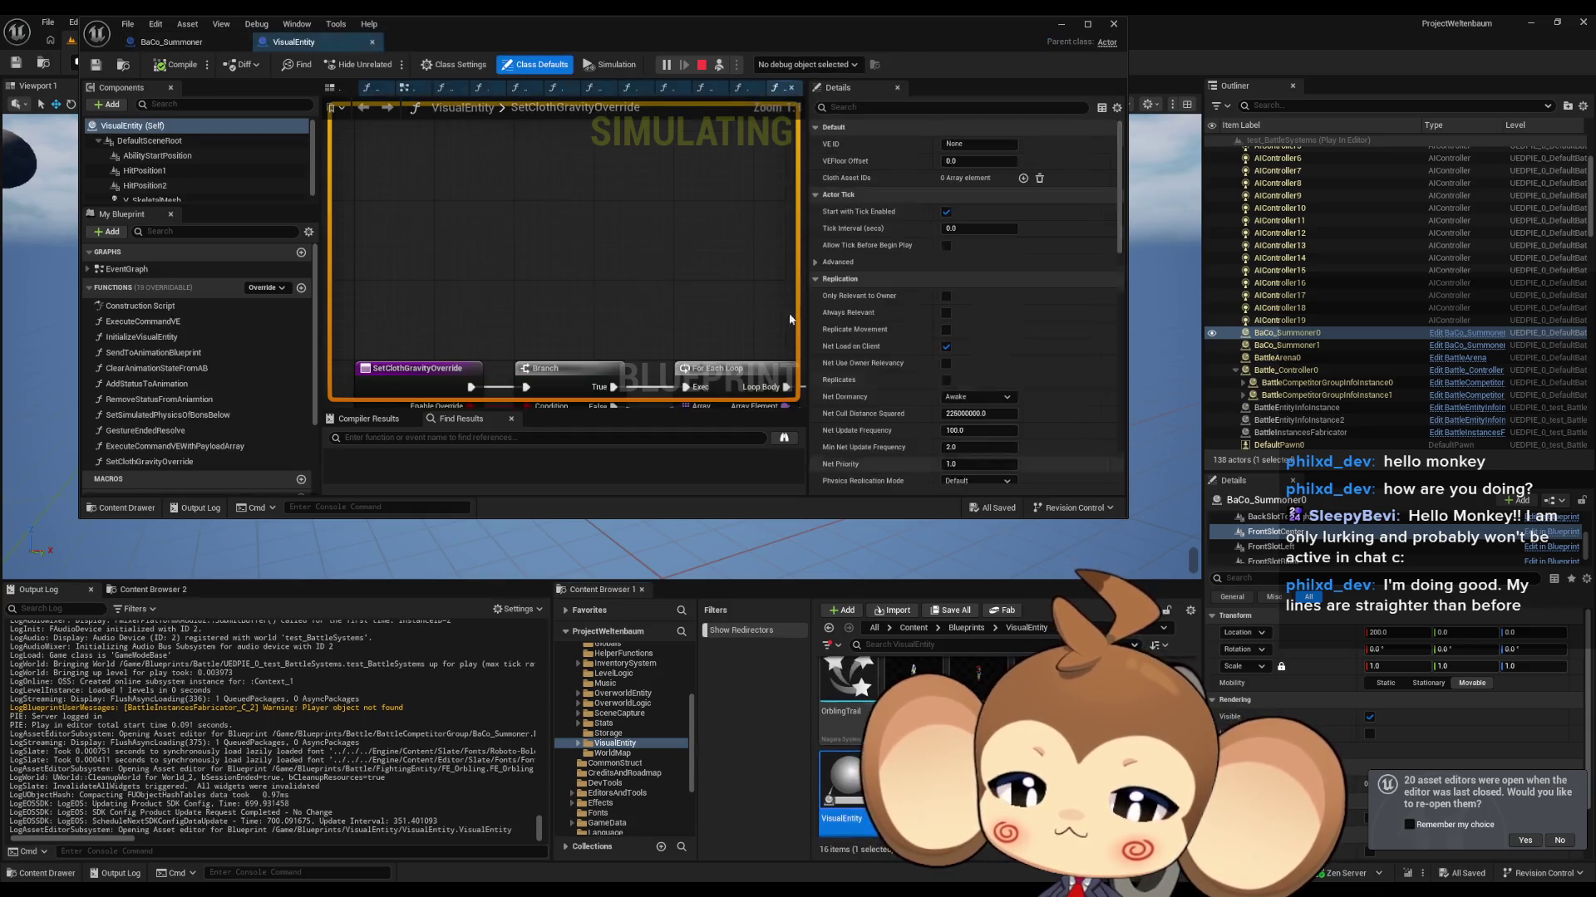
double_click(648, 42)
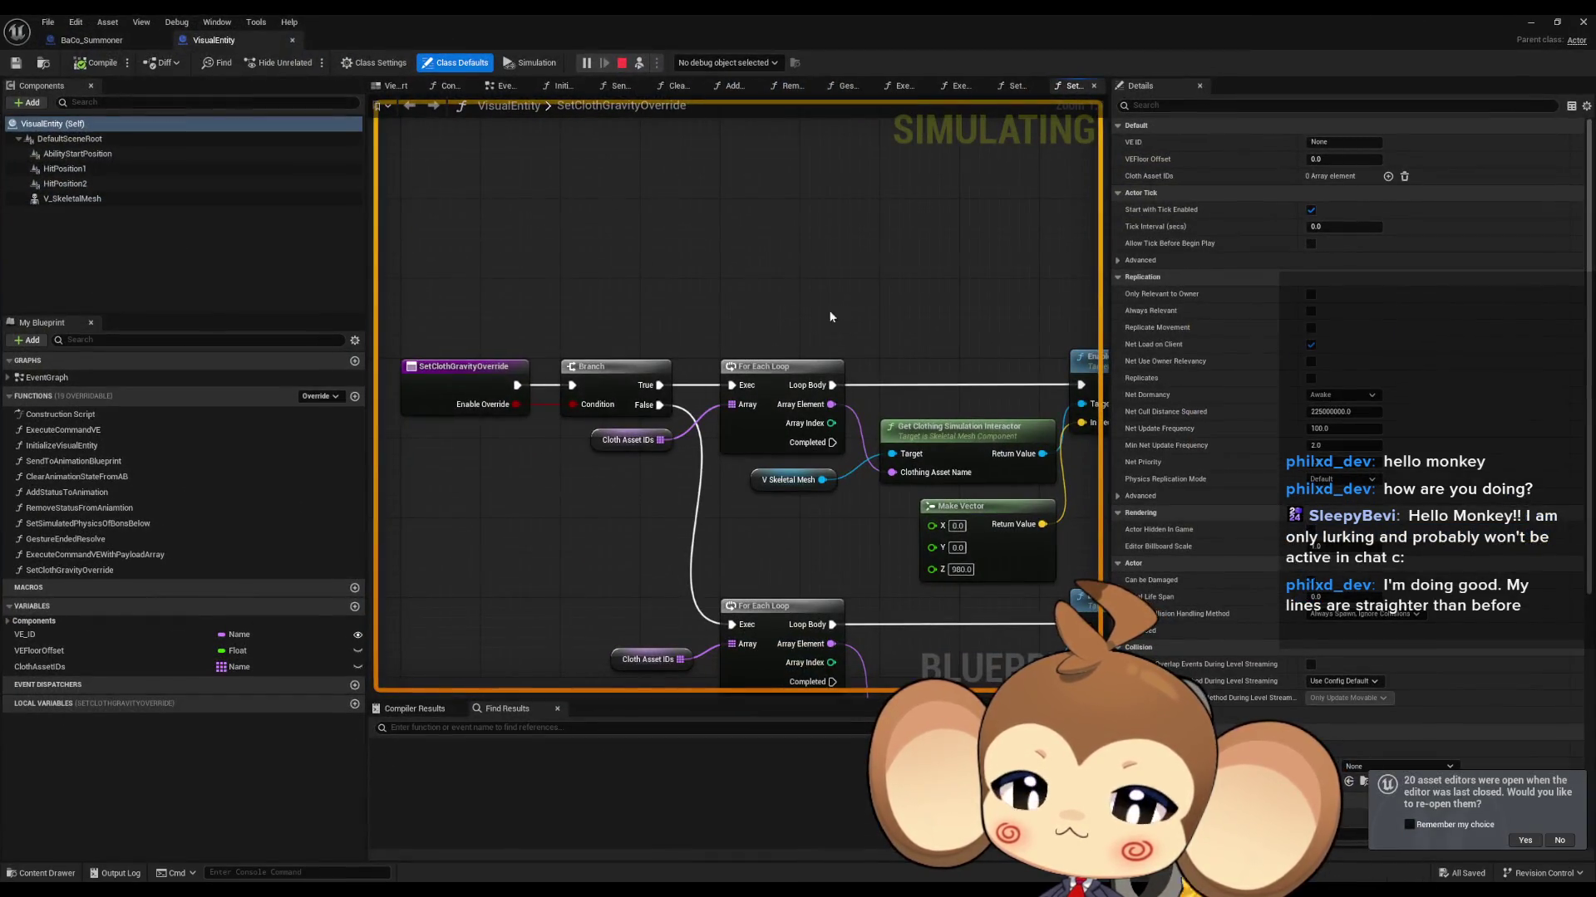
scroll(748, 301, down, 3)
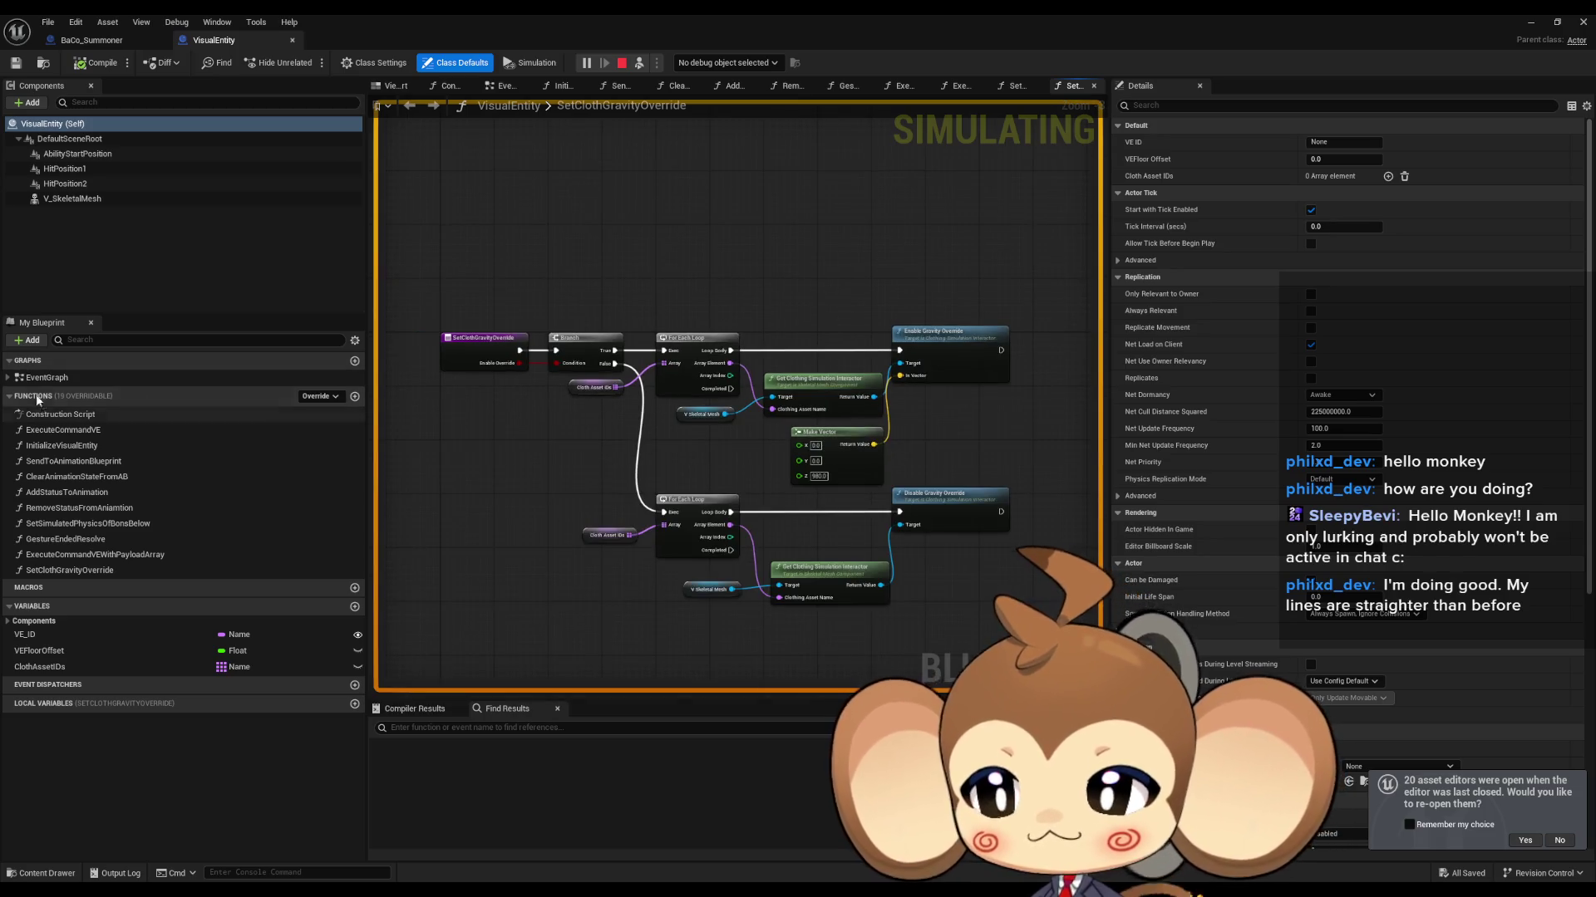
double_click(47, 377)
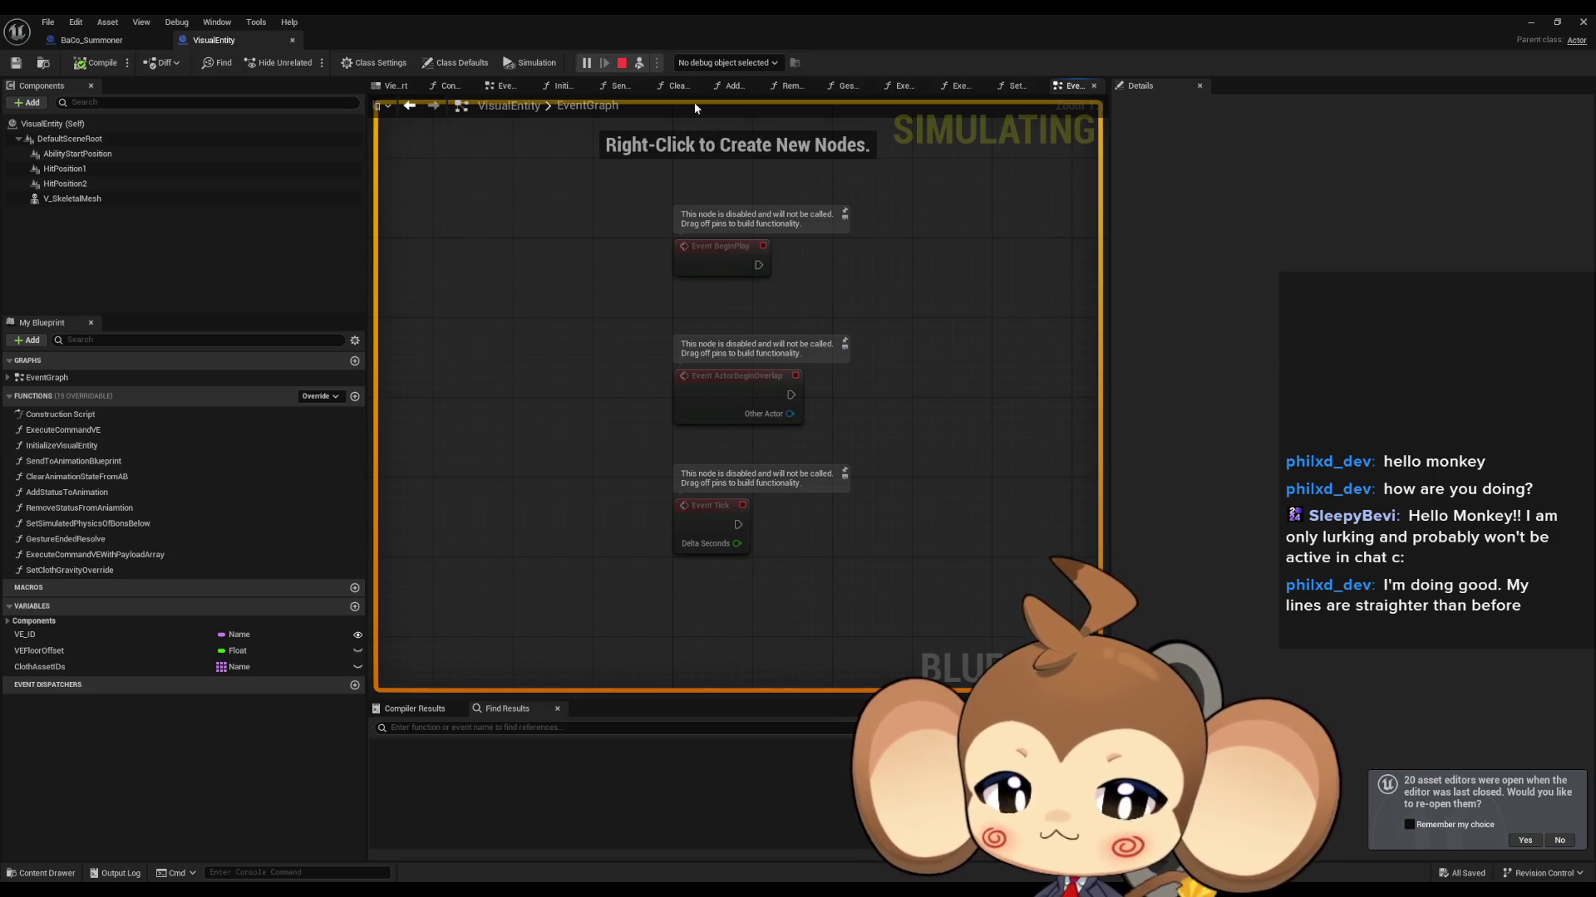
double_click(635, 14)
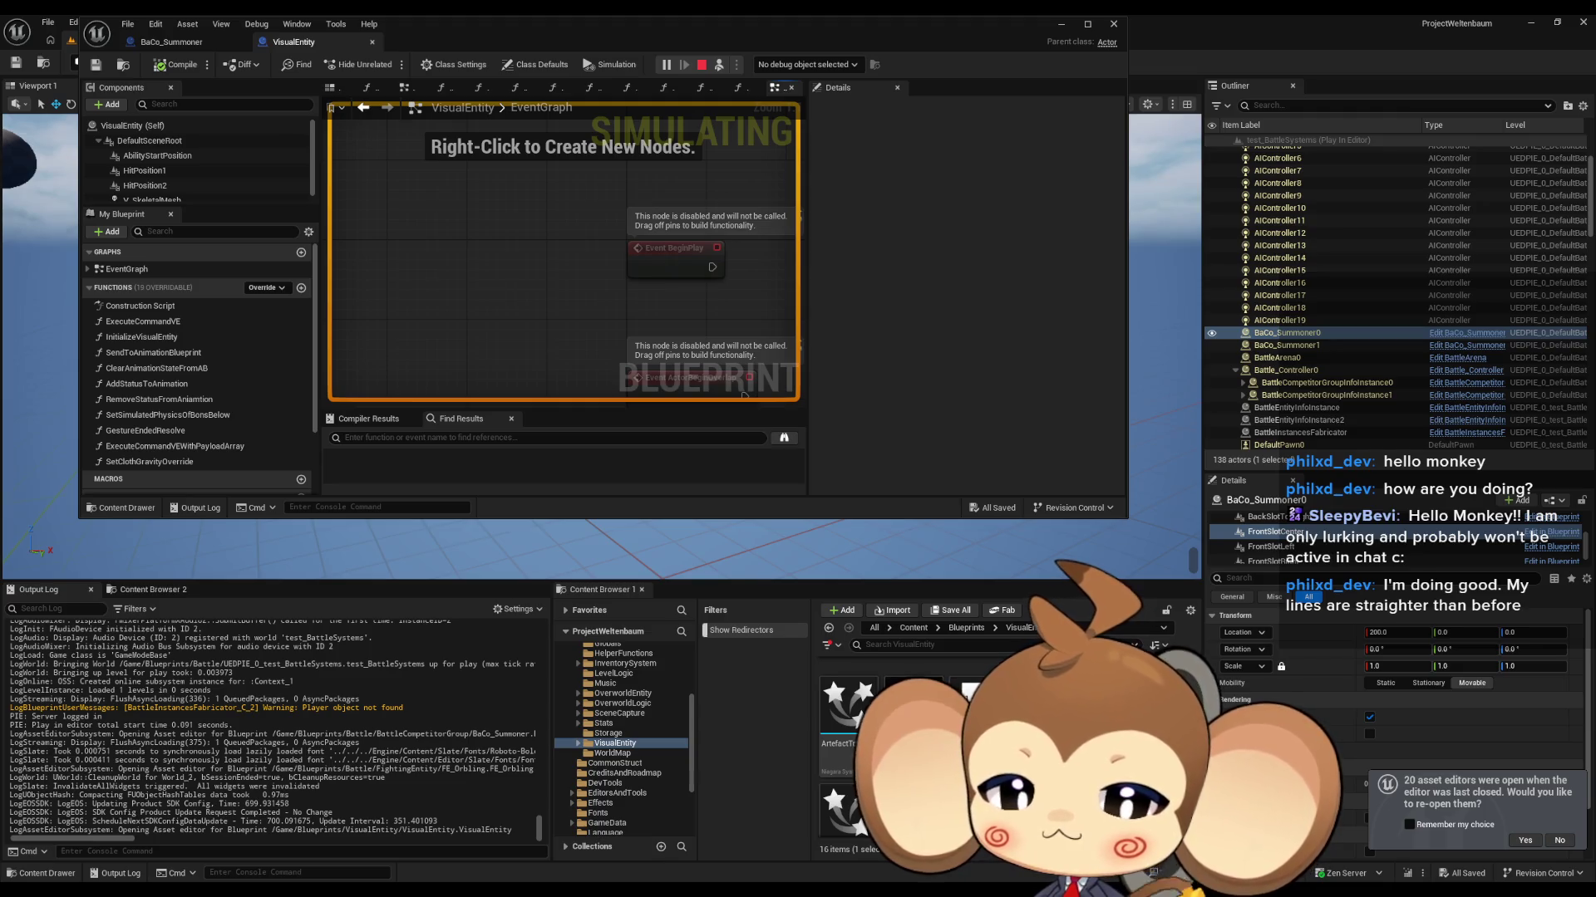
Step: Open Abstract_Orbling_VE from the Abstract subfolder in a full-screen editor
double_click(858, 702)
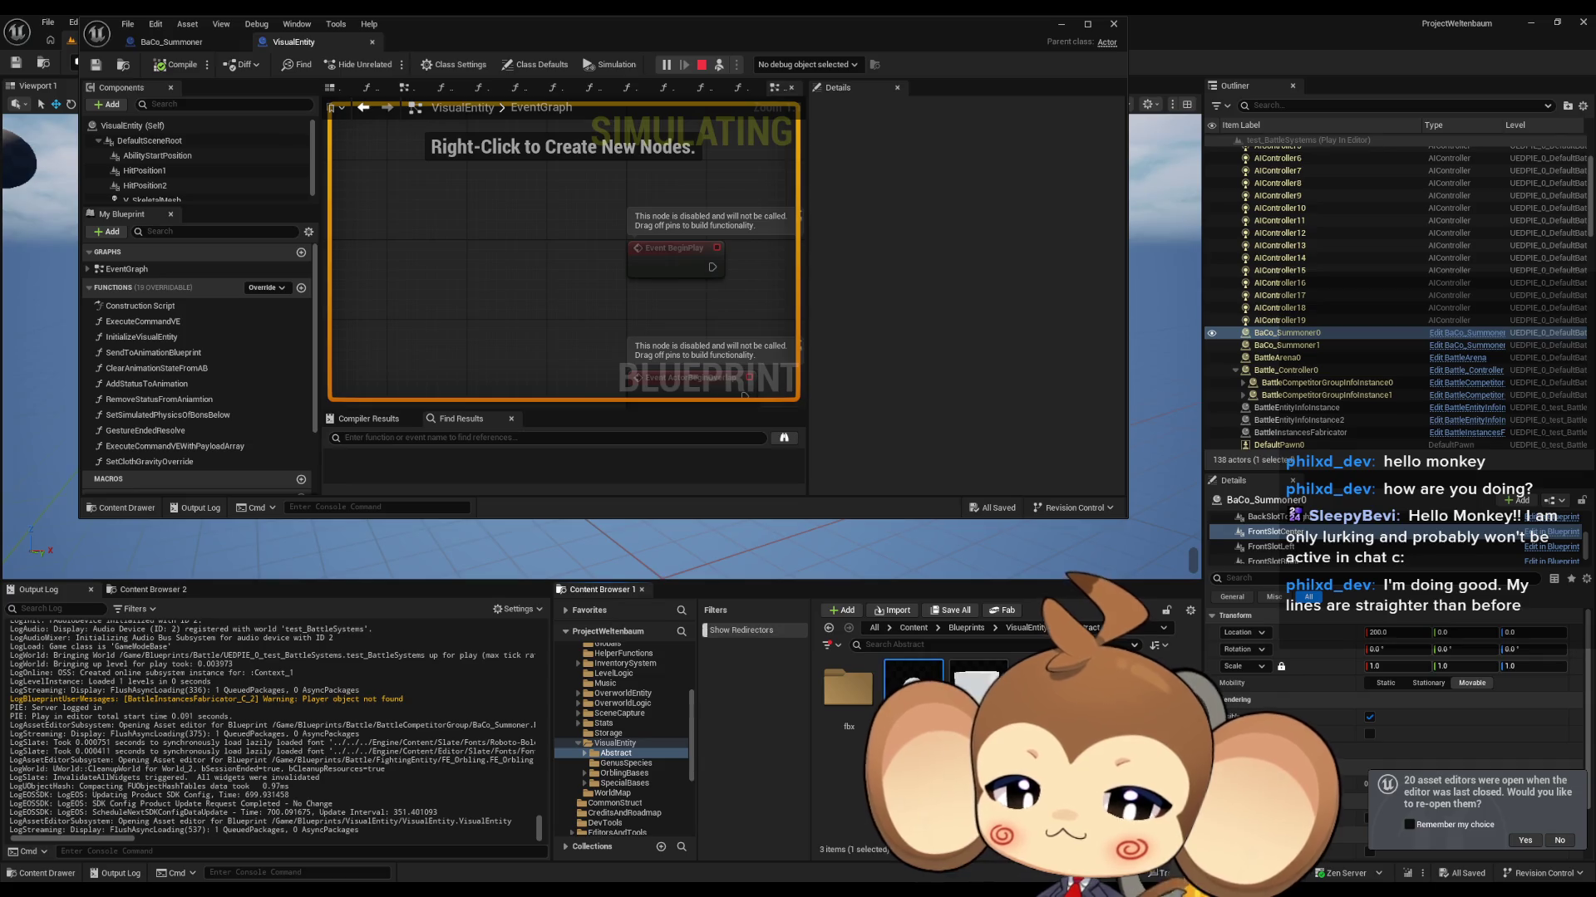
double_click(914, 688)
double_click(496, 31)
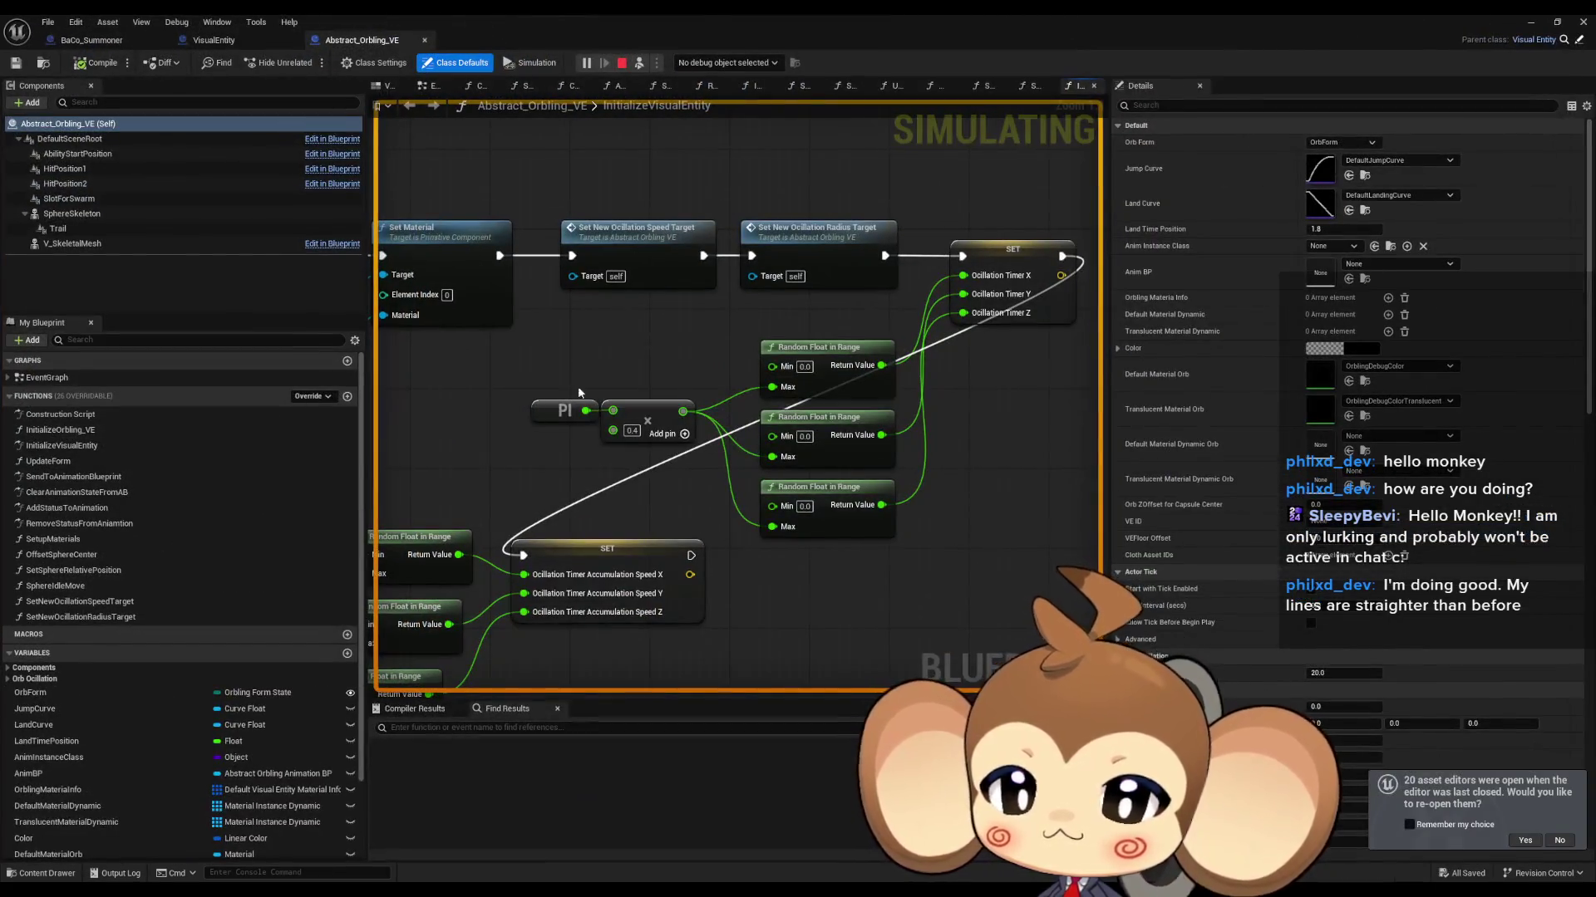
Step: Open the SphereIdleMove graph and inspect its Set Relative Location and oscillation nodes
double_click(60, 379)
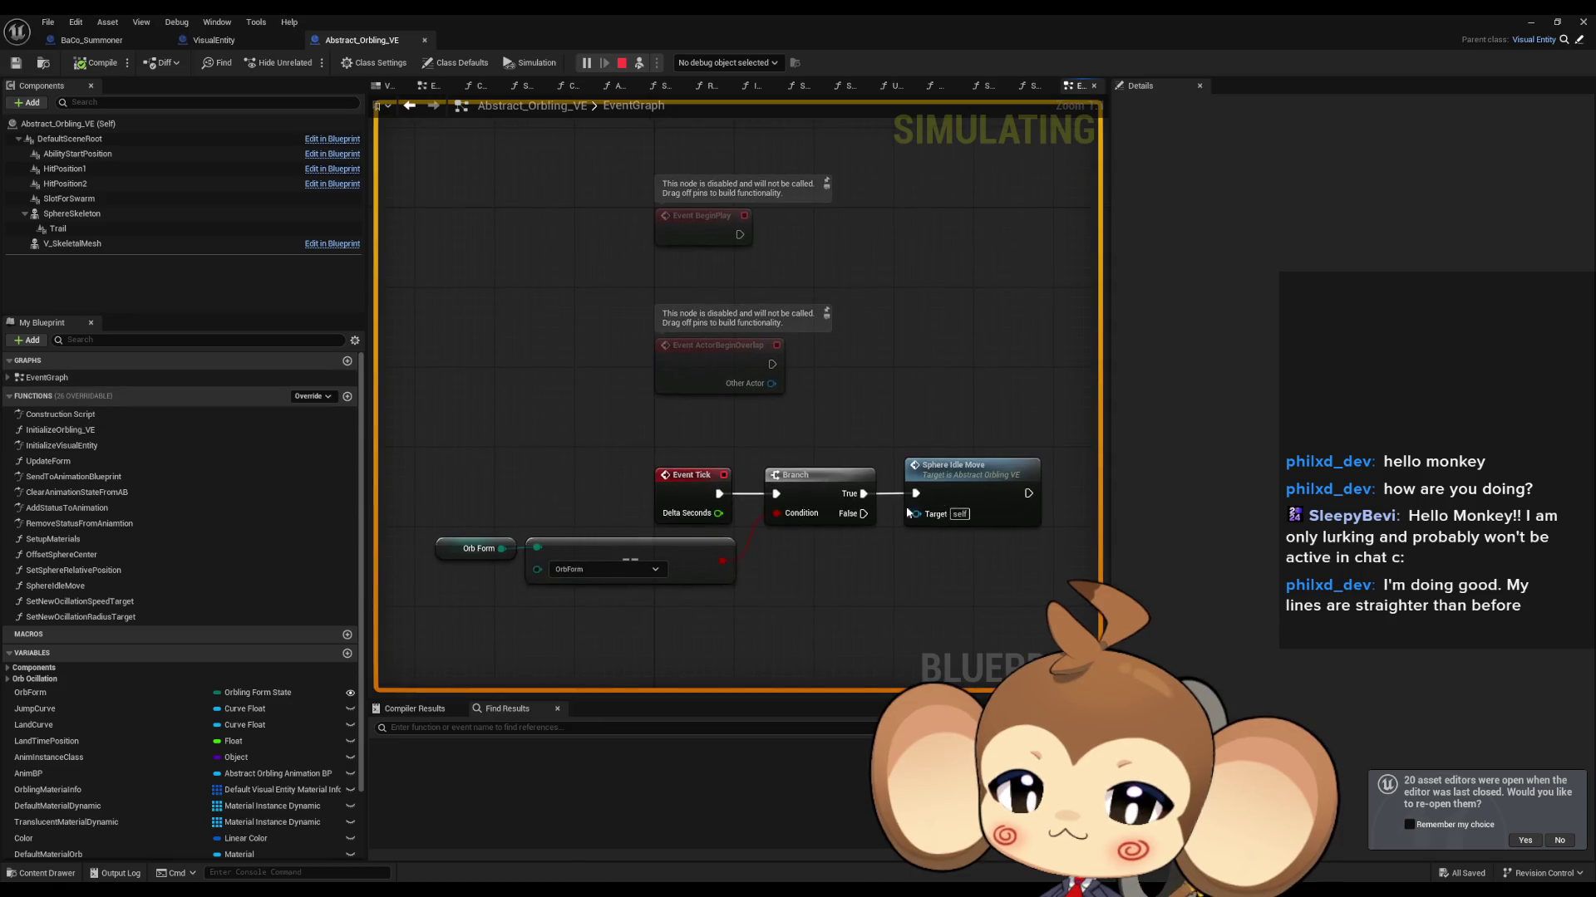
double_click(964, 494)
scroll(720, 515, down, 5)
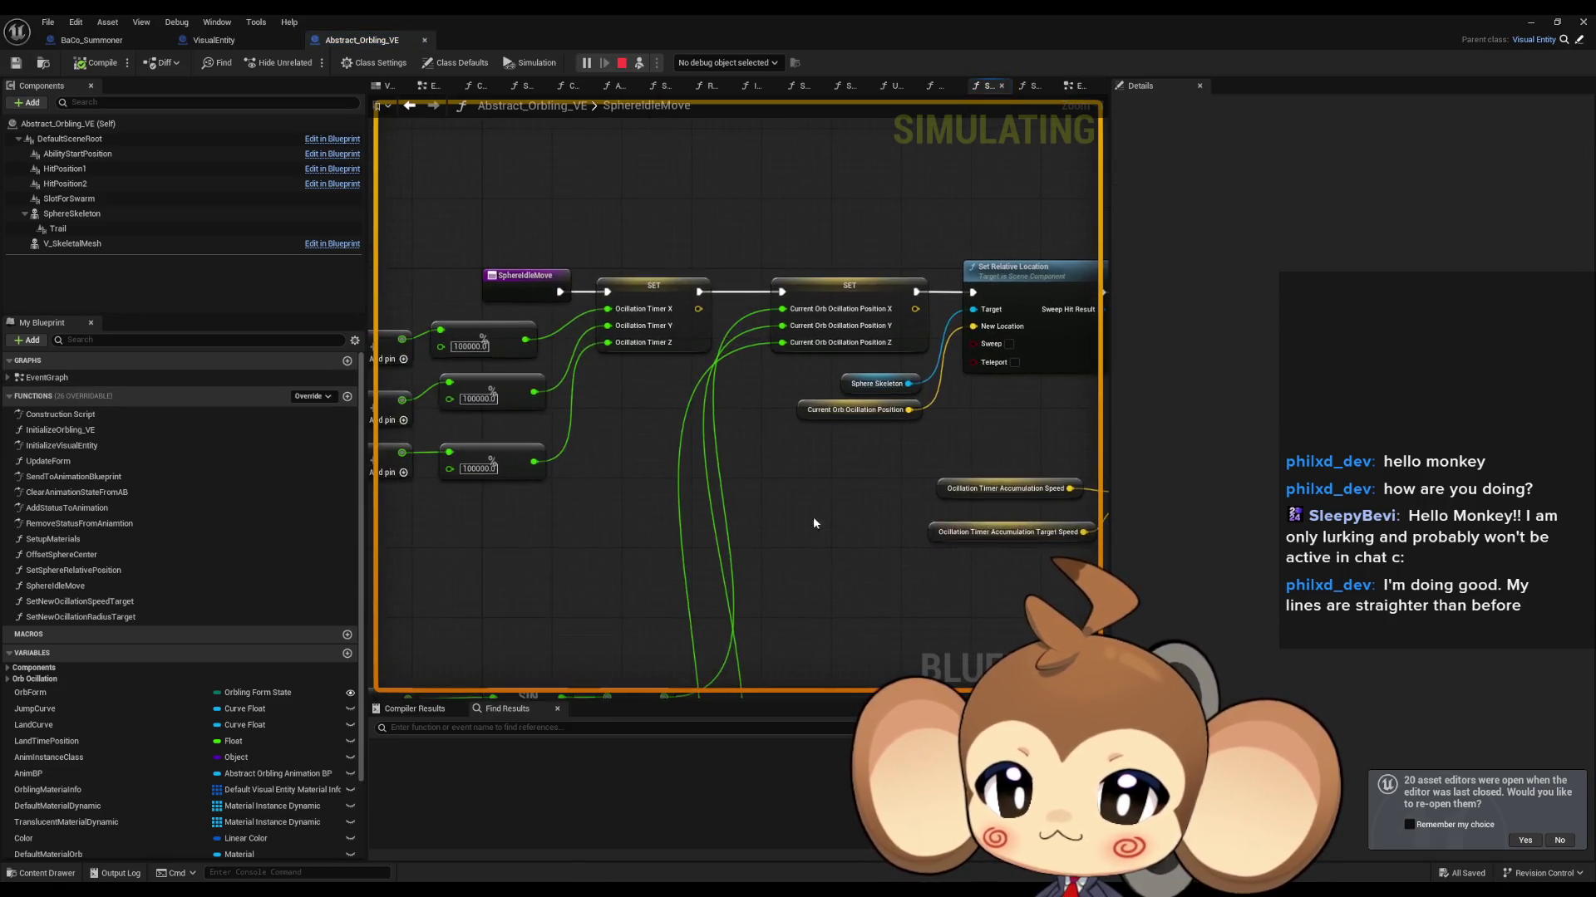
scroll(920, 524, up, 2)
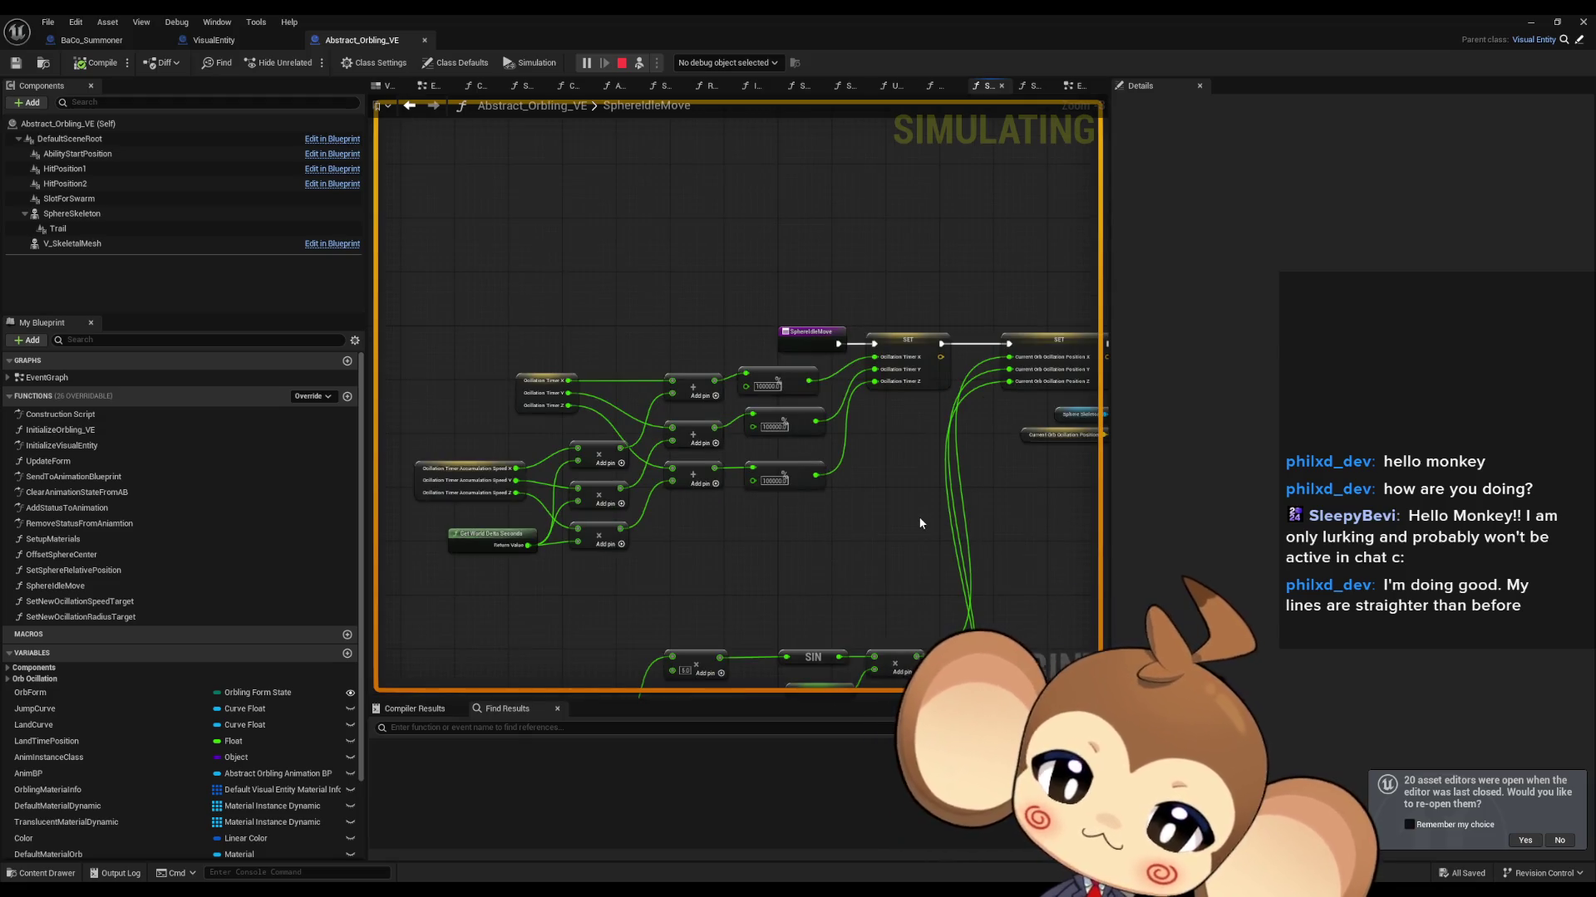
drag(957, 349, 812, 342)
scroll(777, 363, up, 2)
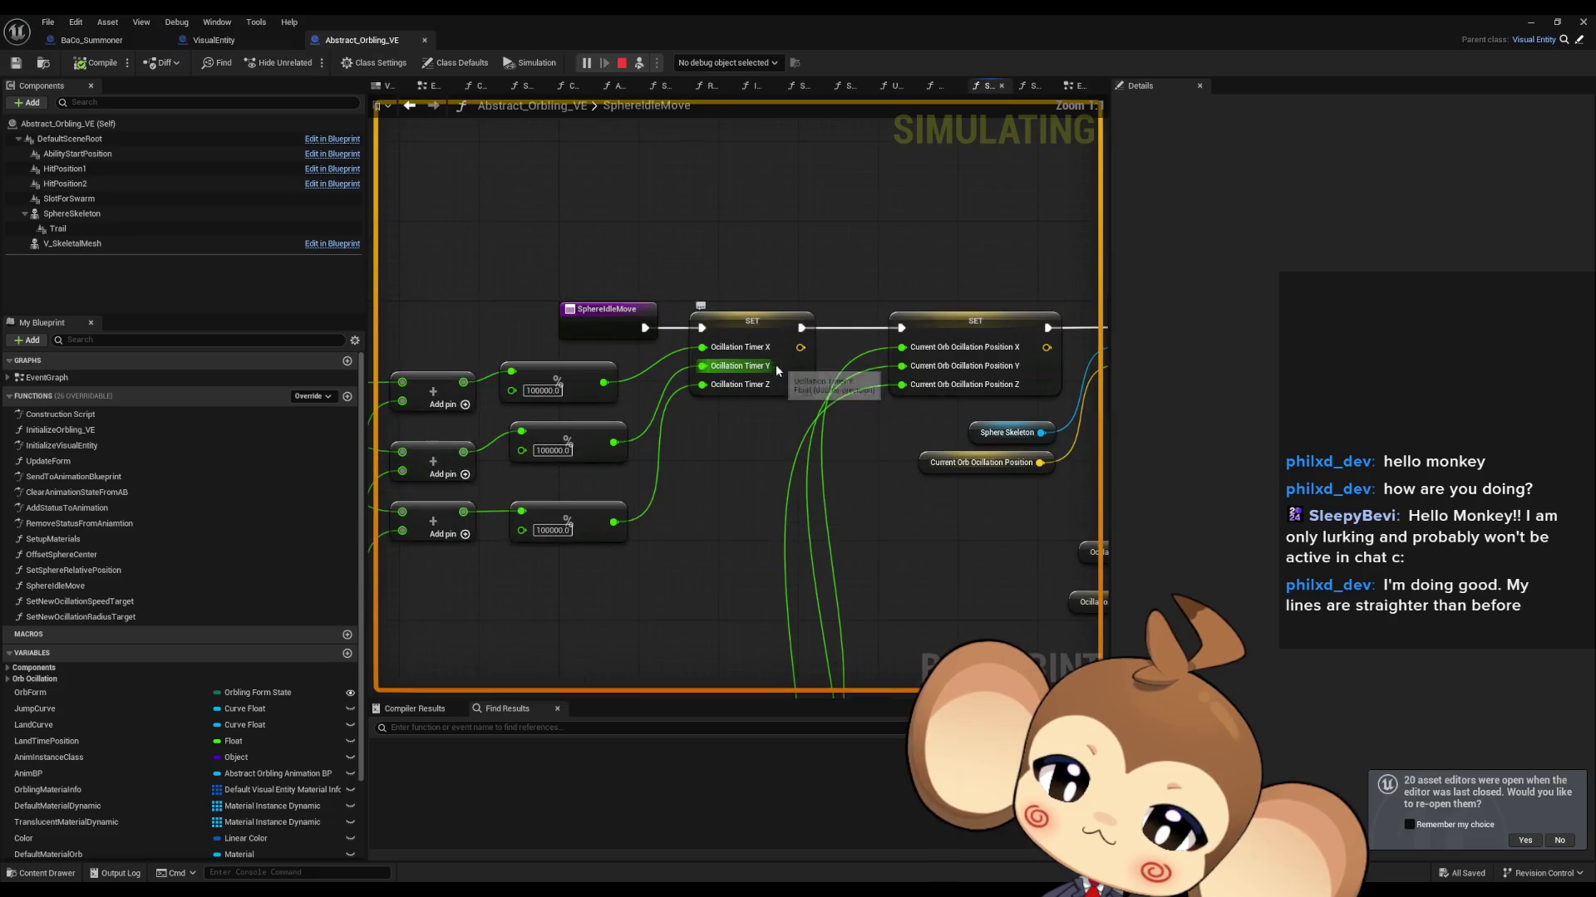
click(964, 333)
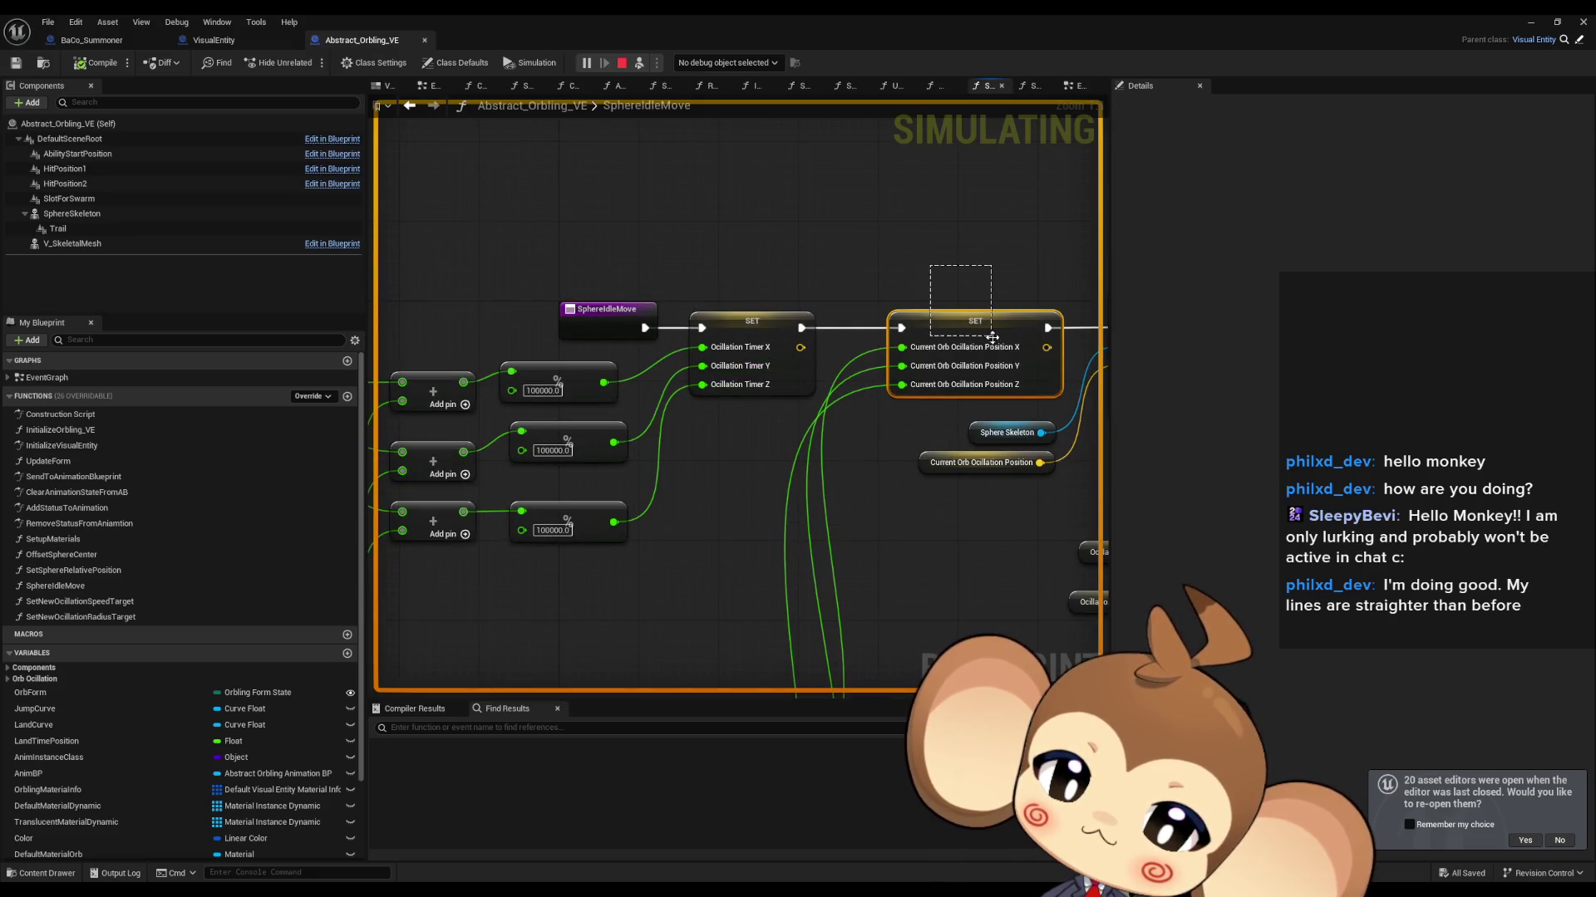
mouse_move(901, 546)
mouse_down()
mouse_move(892, 291)
mouse_move(656, 433)
mouse_move(610, 435)
mouse_up()
scroll(911, 312, down, 3)
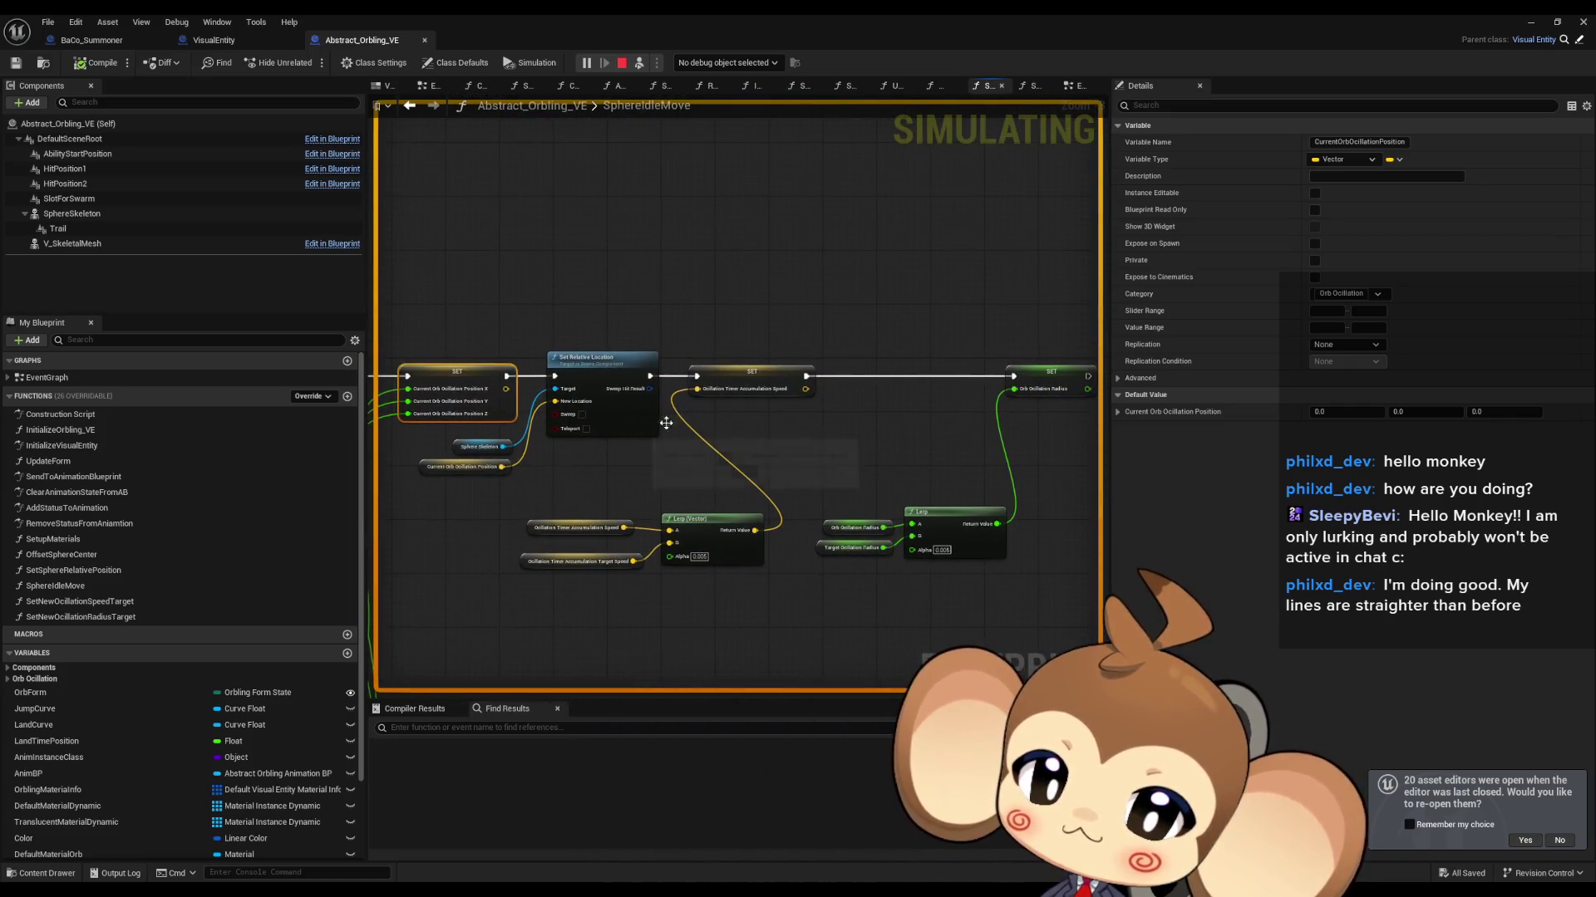
scroll(650, 480, up, 2)
click(607, 448)
mouse_move(609, 452)
mouse_down()
mouse_move(207, 420)
mouse_move(1004, 406)
mouse_up()
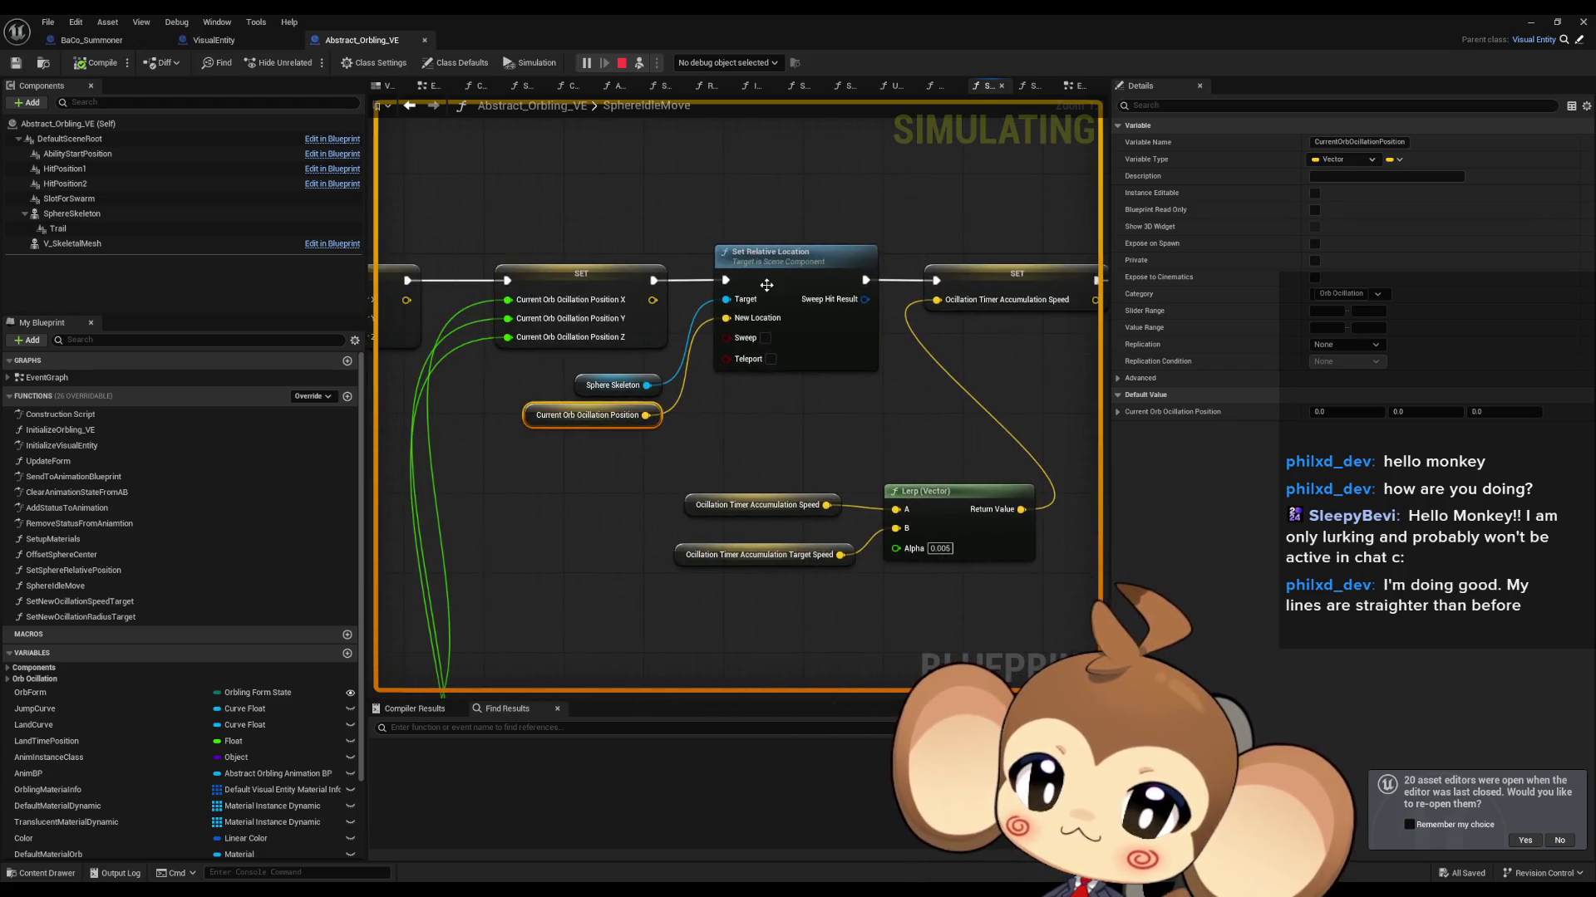
Step: Find references to Set Relative Location and jump to its use in OffsetSphereCenter
right_click(766, 287)
mouse_move(865, 418)
click(937, 449)
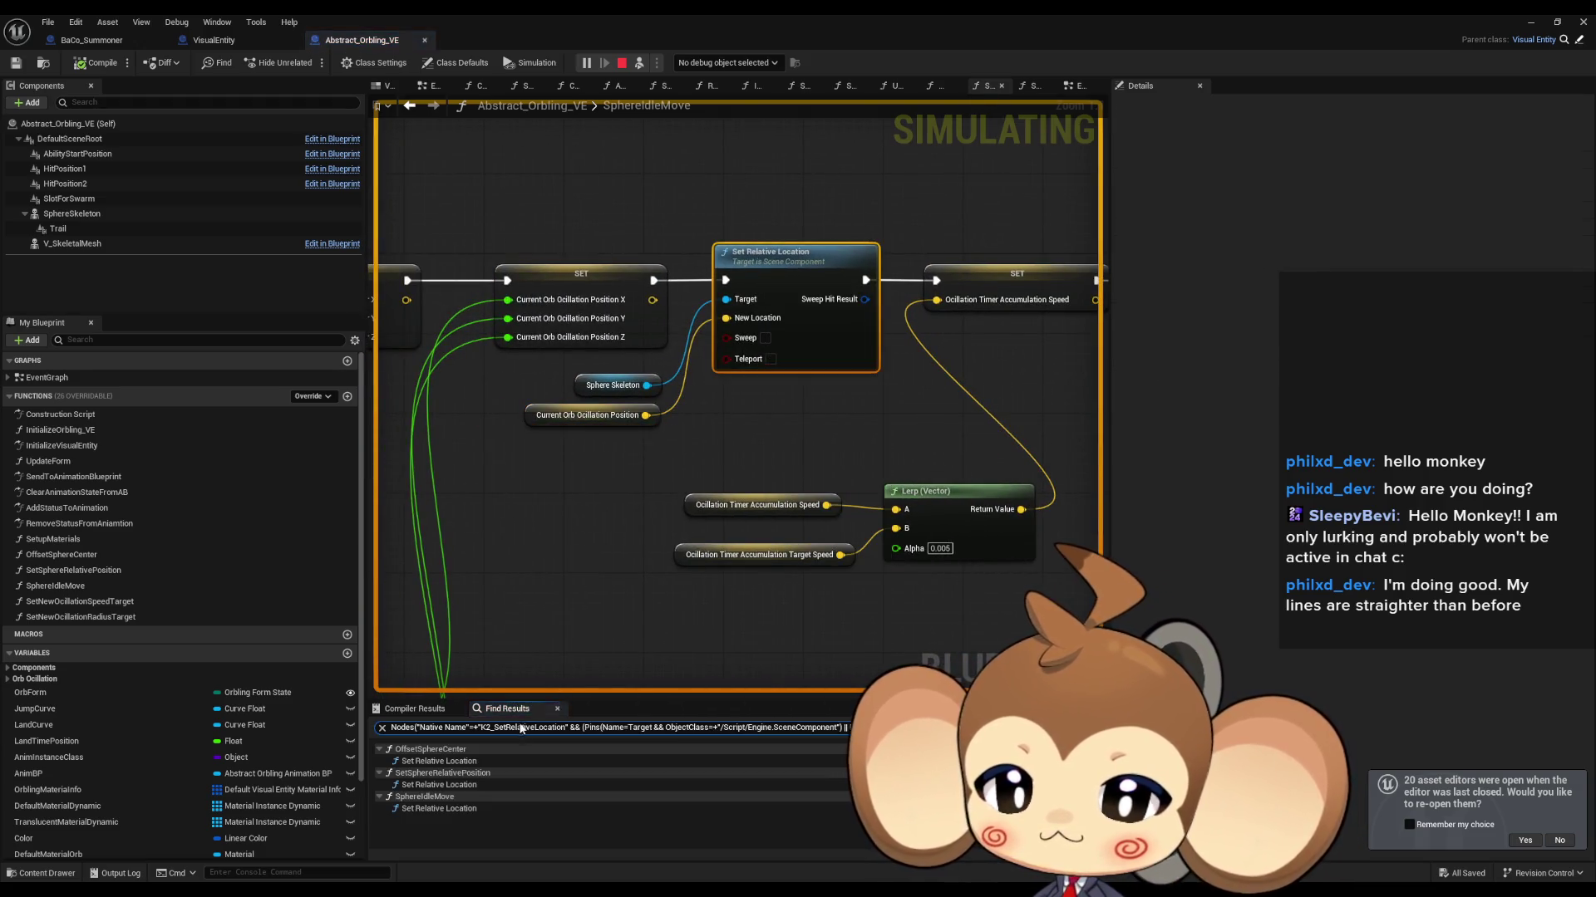
click(418, 761)
drag(492, 541, 701, 542)
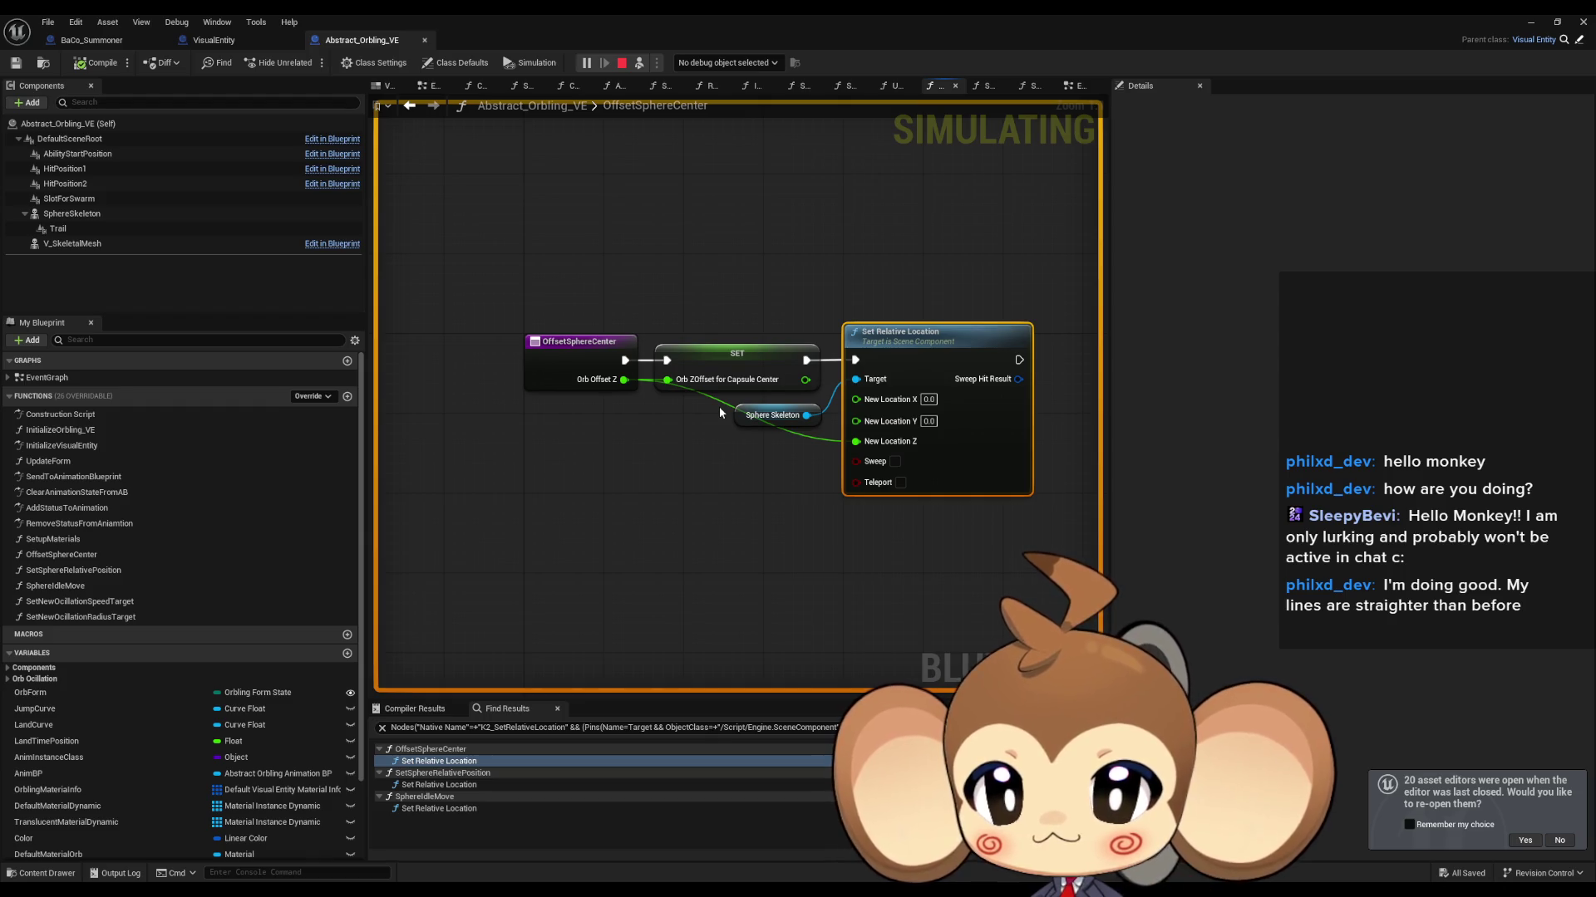
click(707, 362)
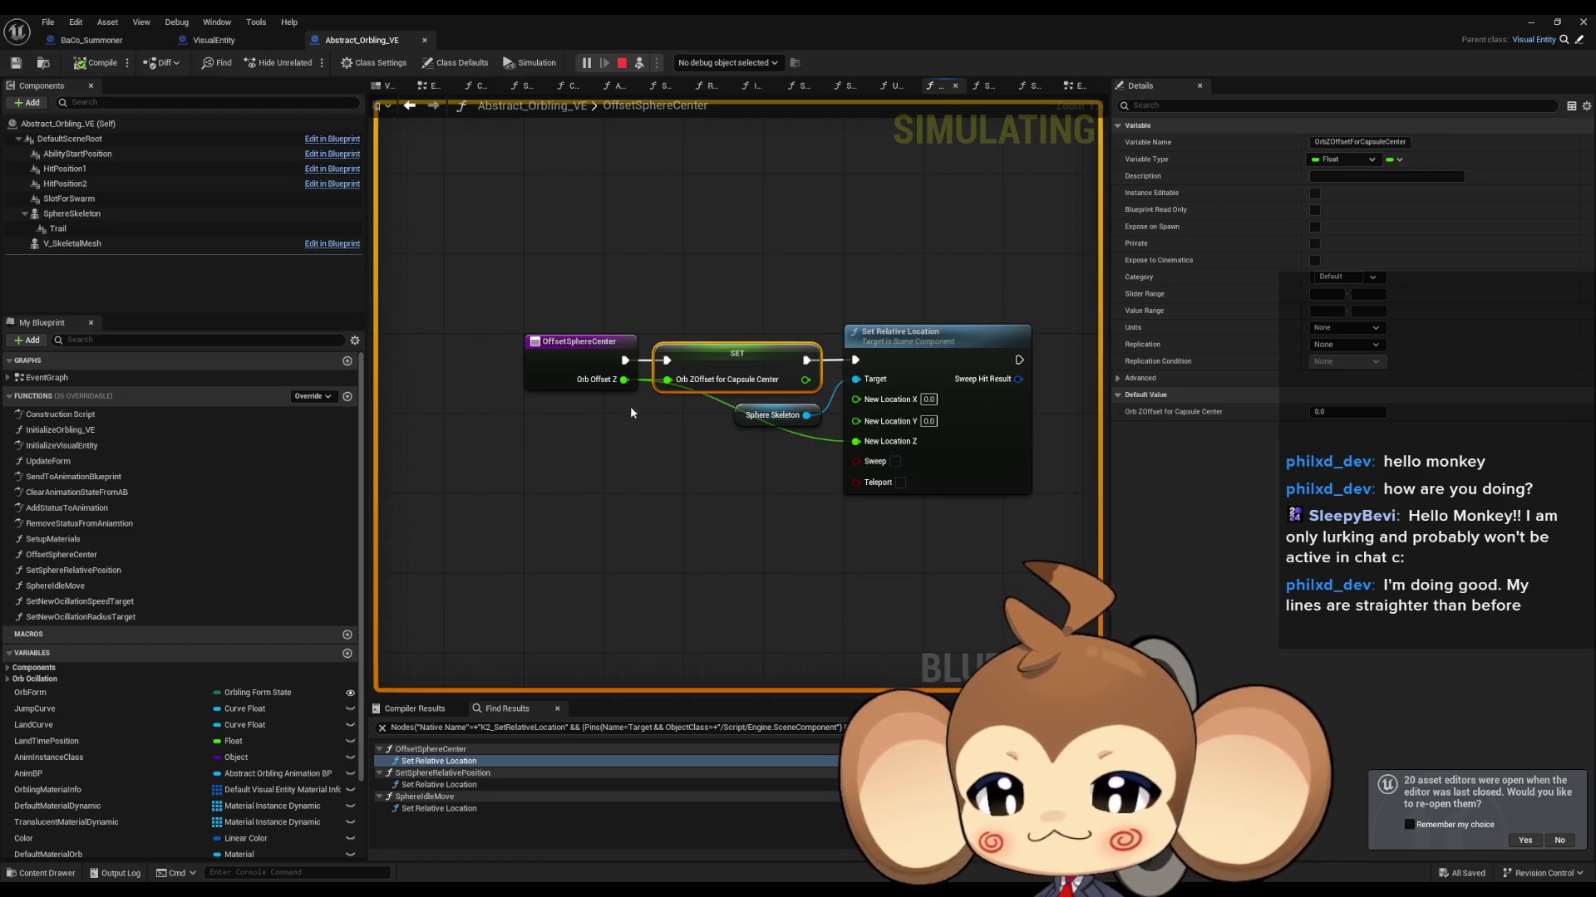
Step: Find calls to OffsetSphereCenter and jump to the one in InitializeOrbling_VE
right_click(564, 368)
mouse_move(631, 495)
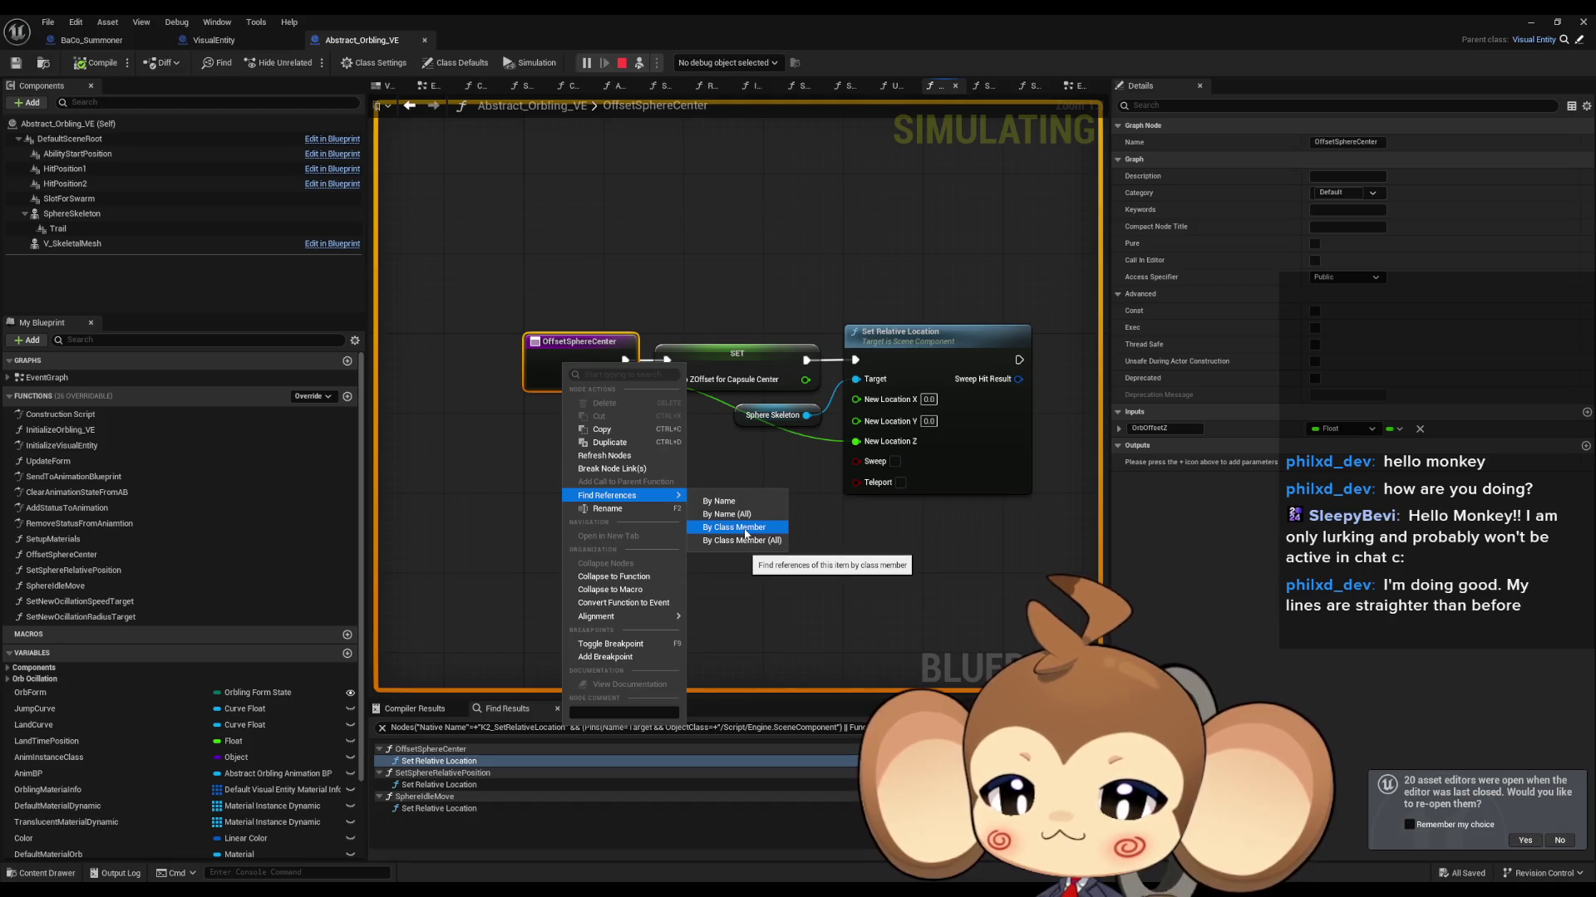
click(744, 529)
click(447, 759)
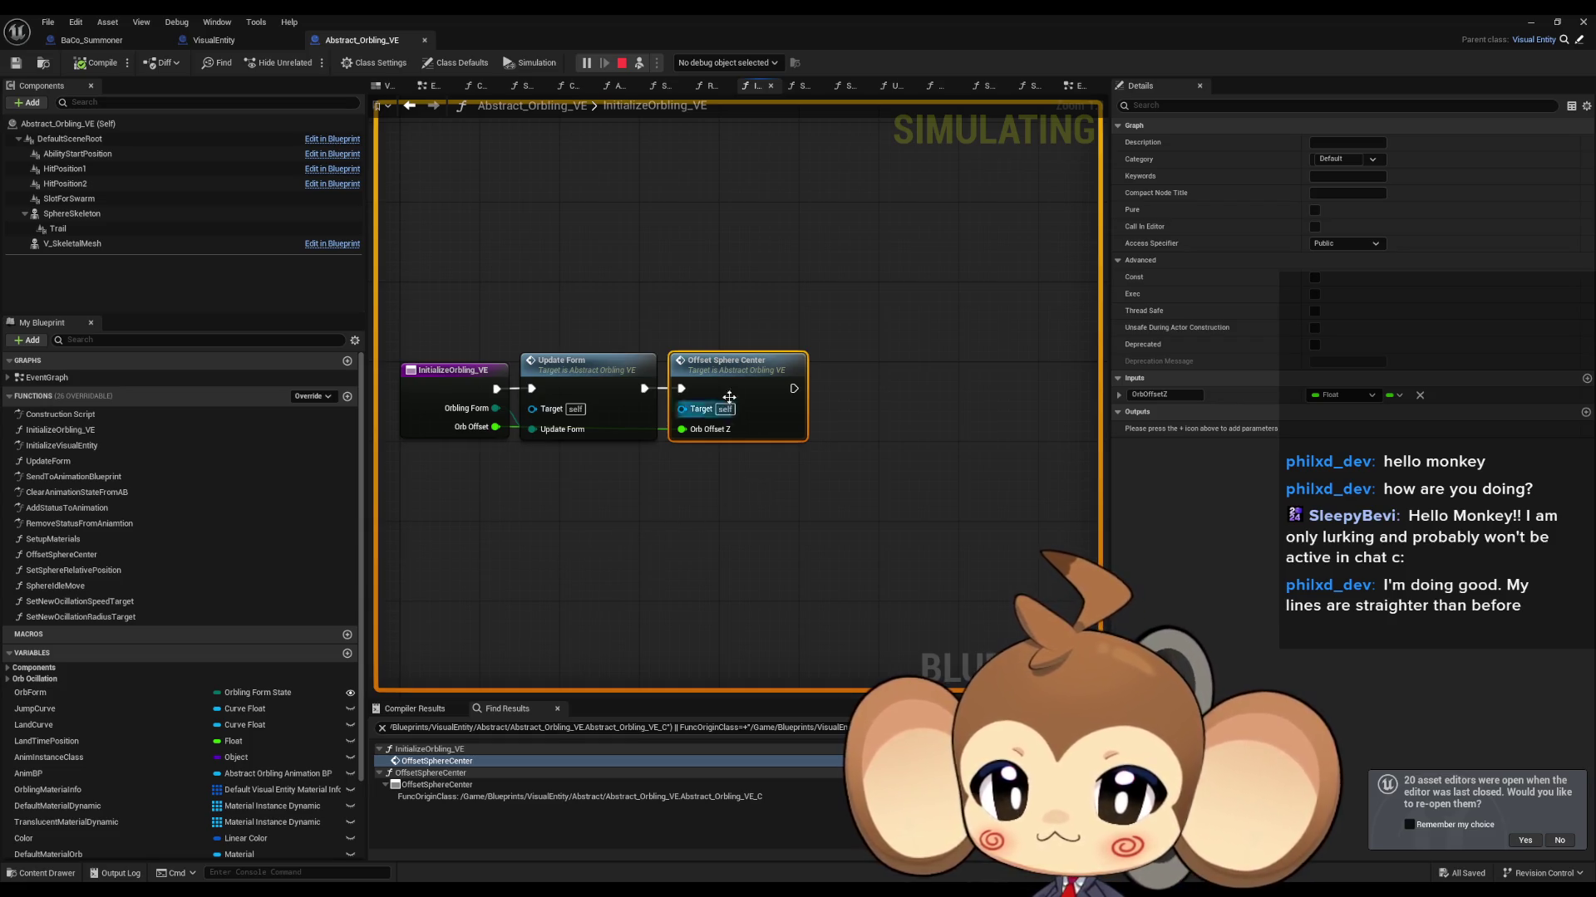
double_click(707, 428)
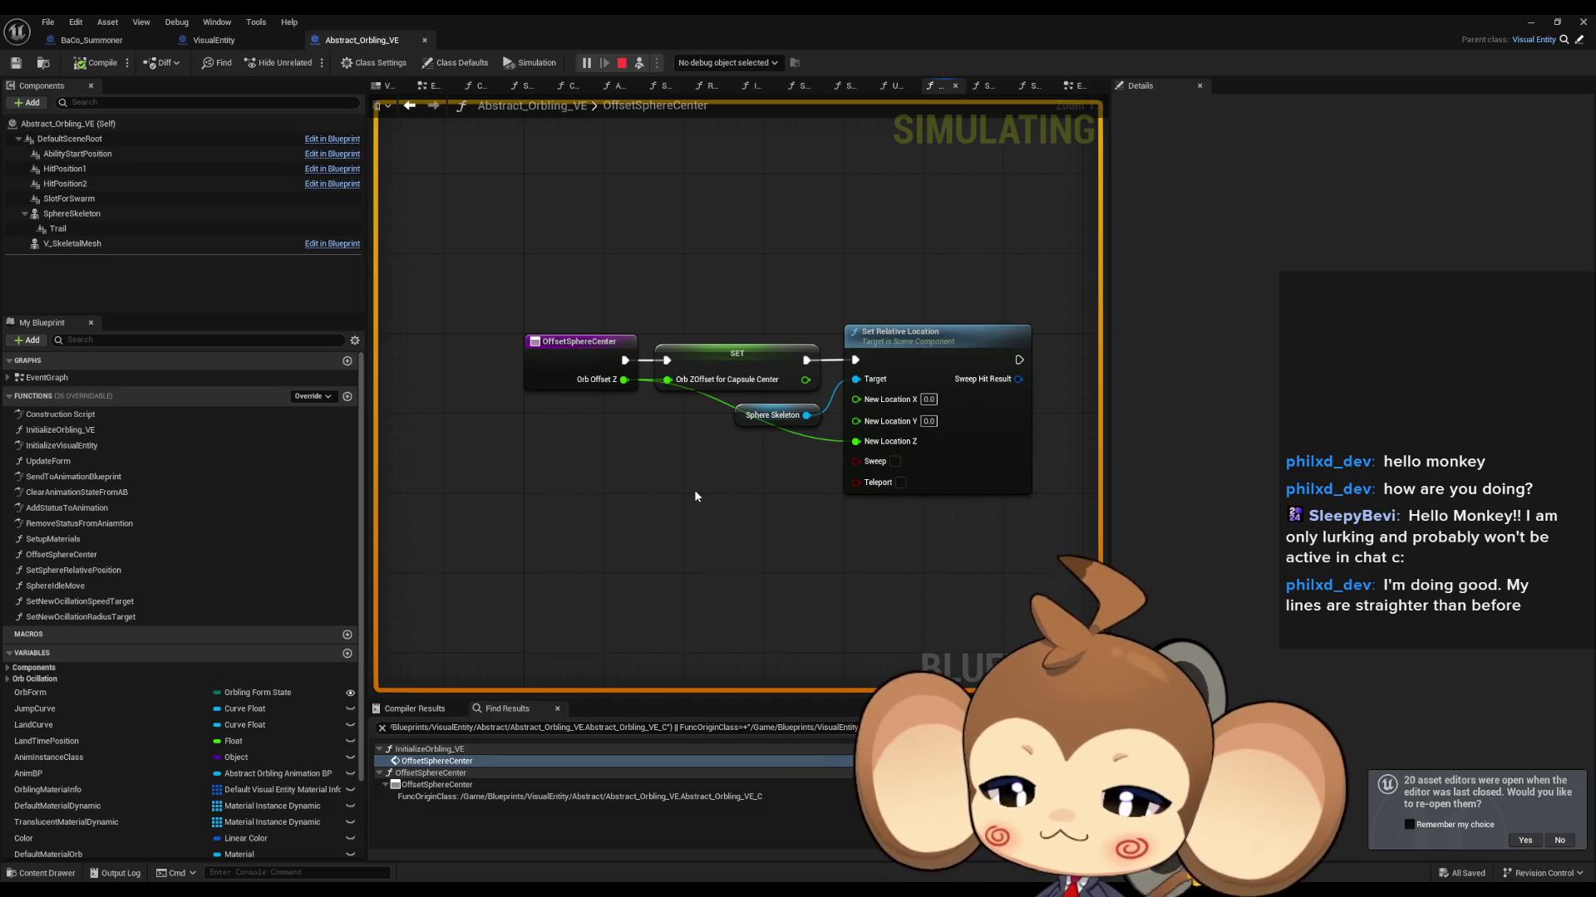
Step: Switch from InitializeVisualEntity to the InitializeOrbling_VE function graph
double_click(62, 445)
click(90, 430)
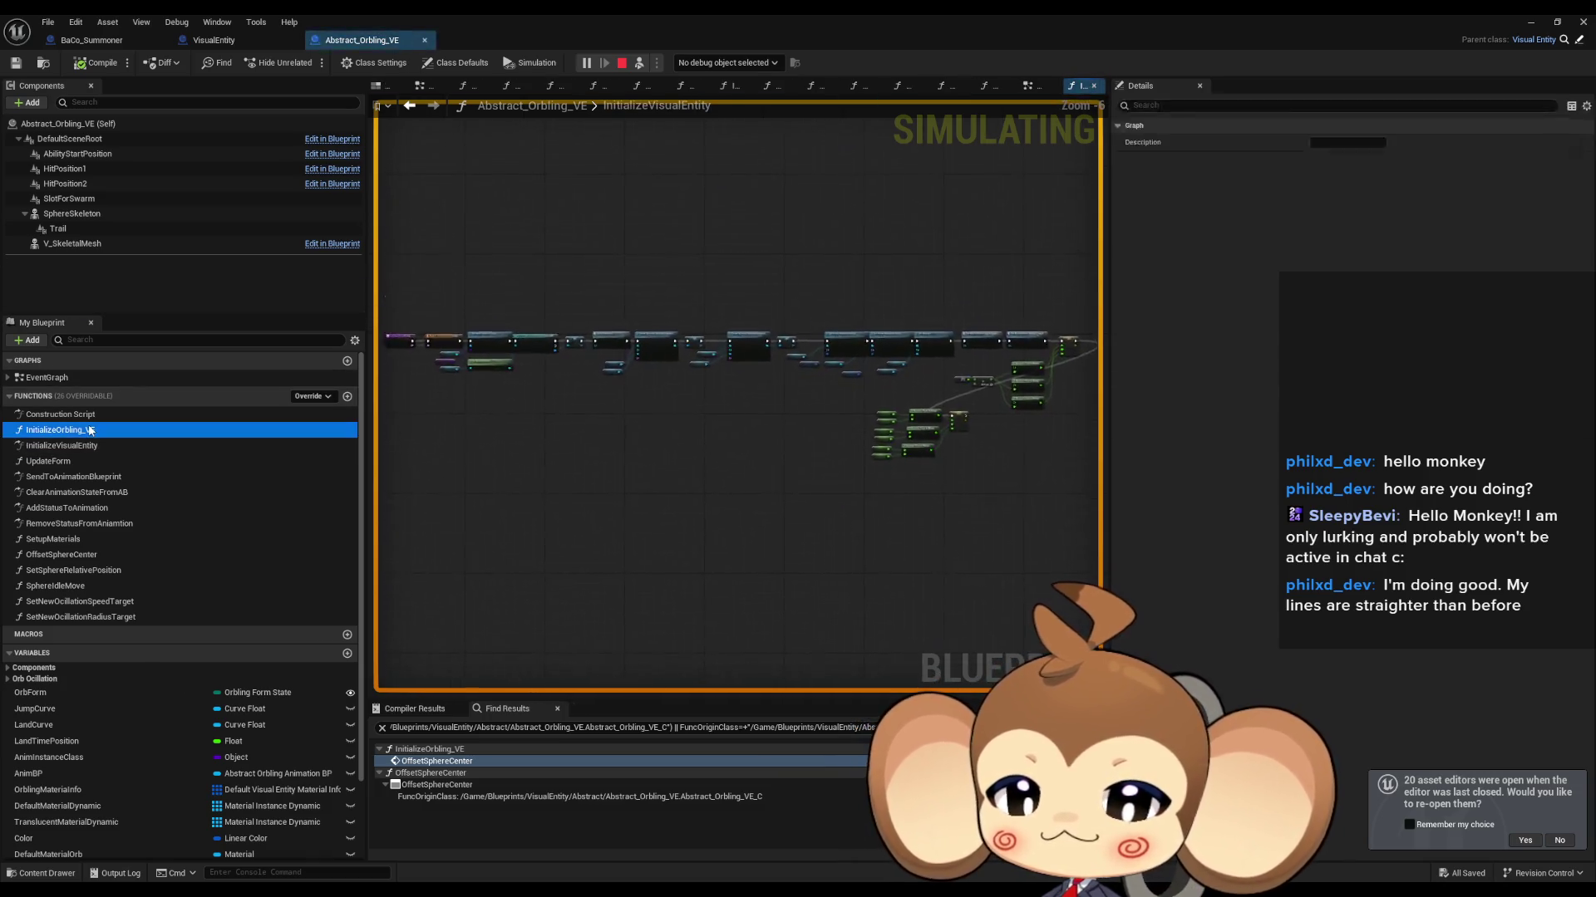
double_click(89, 430)
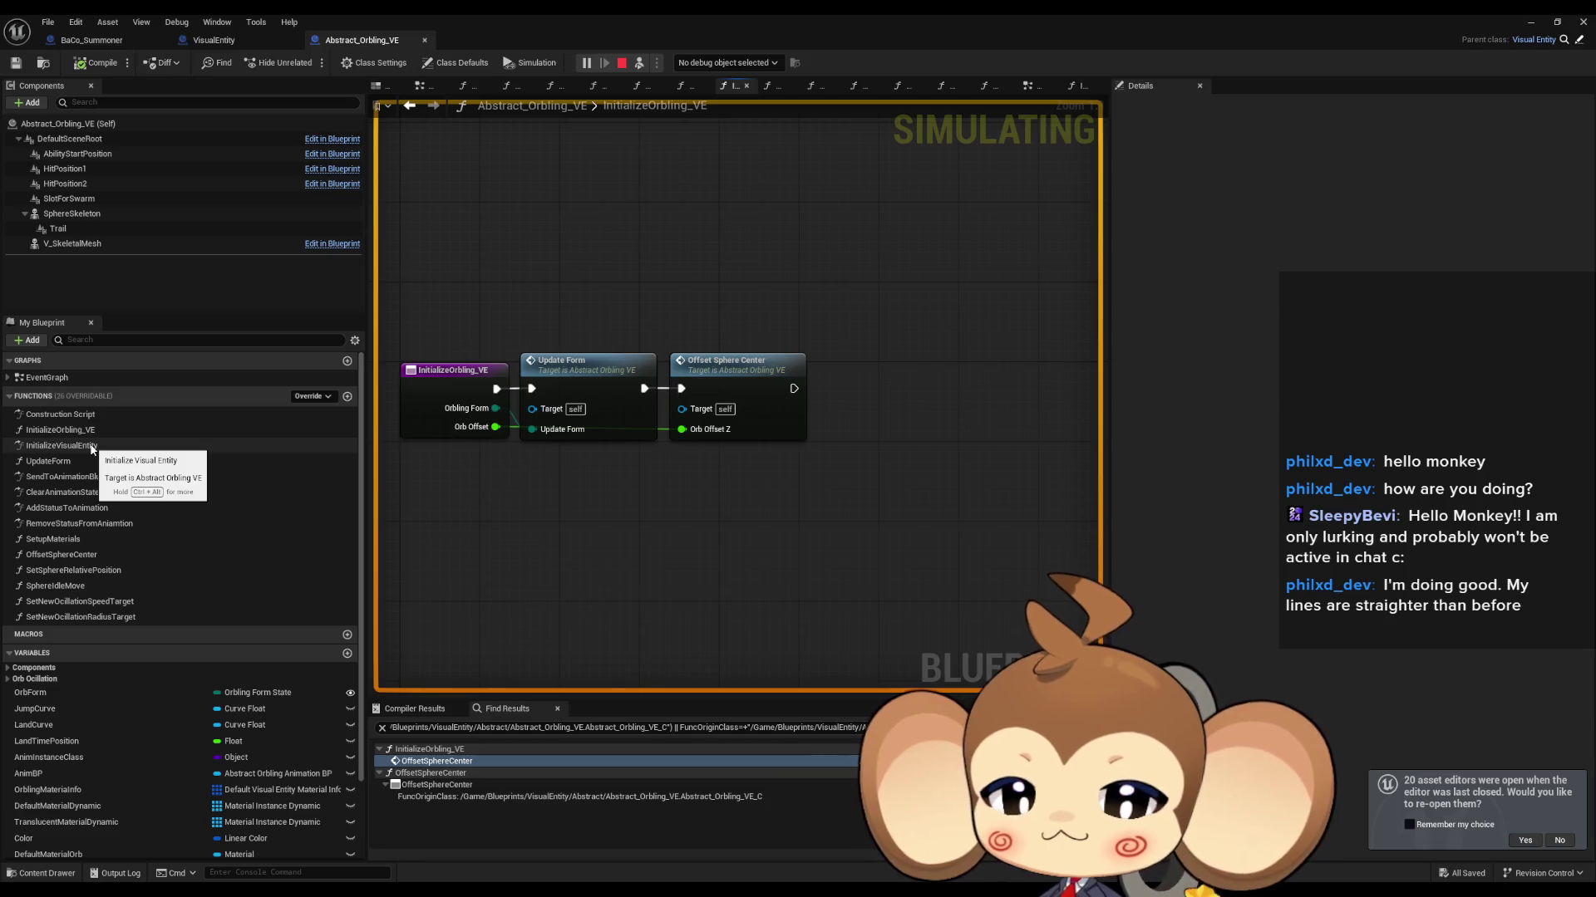
Step: Pan around InitializeVisualEntity to view its material instance nodes
double_click(92, 446)
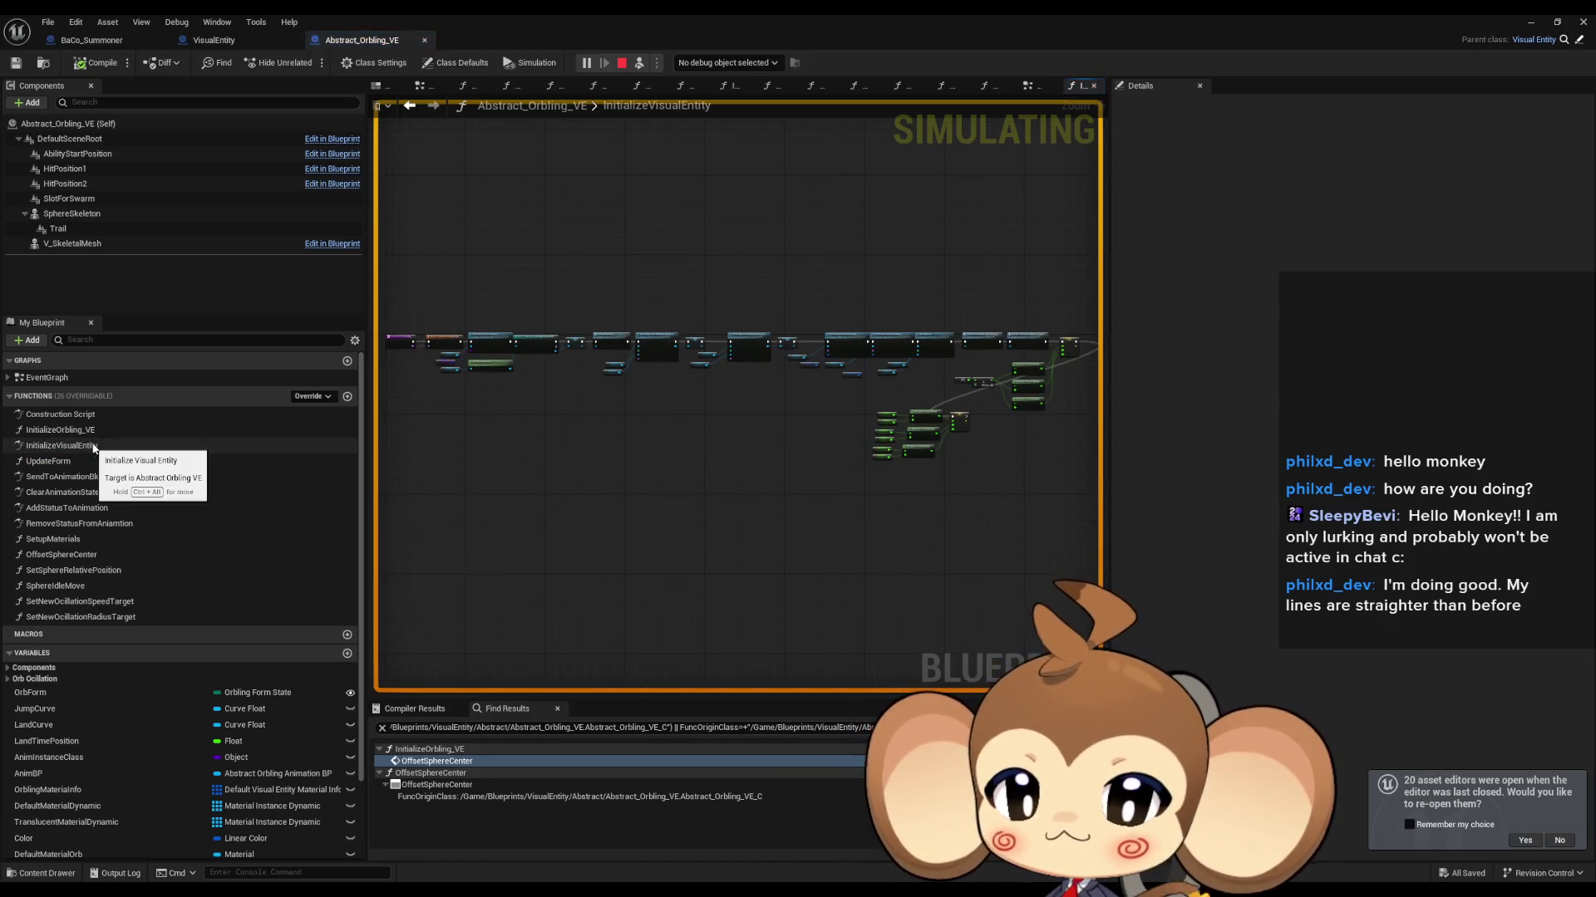
scroll(410, 375, up, 6)
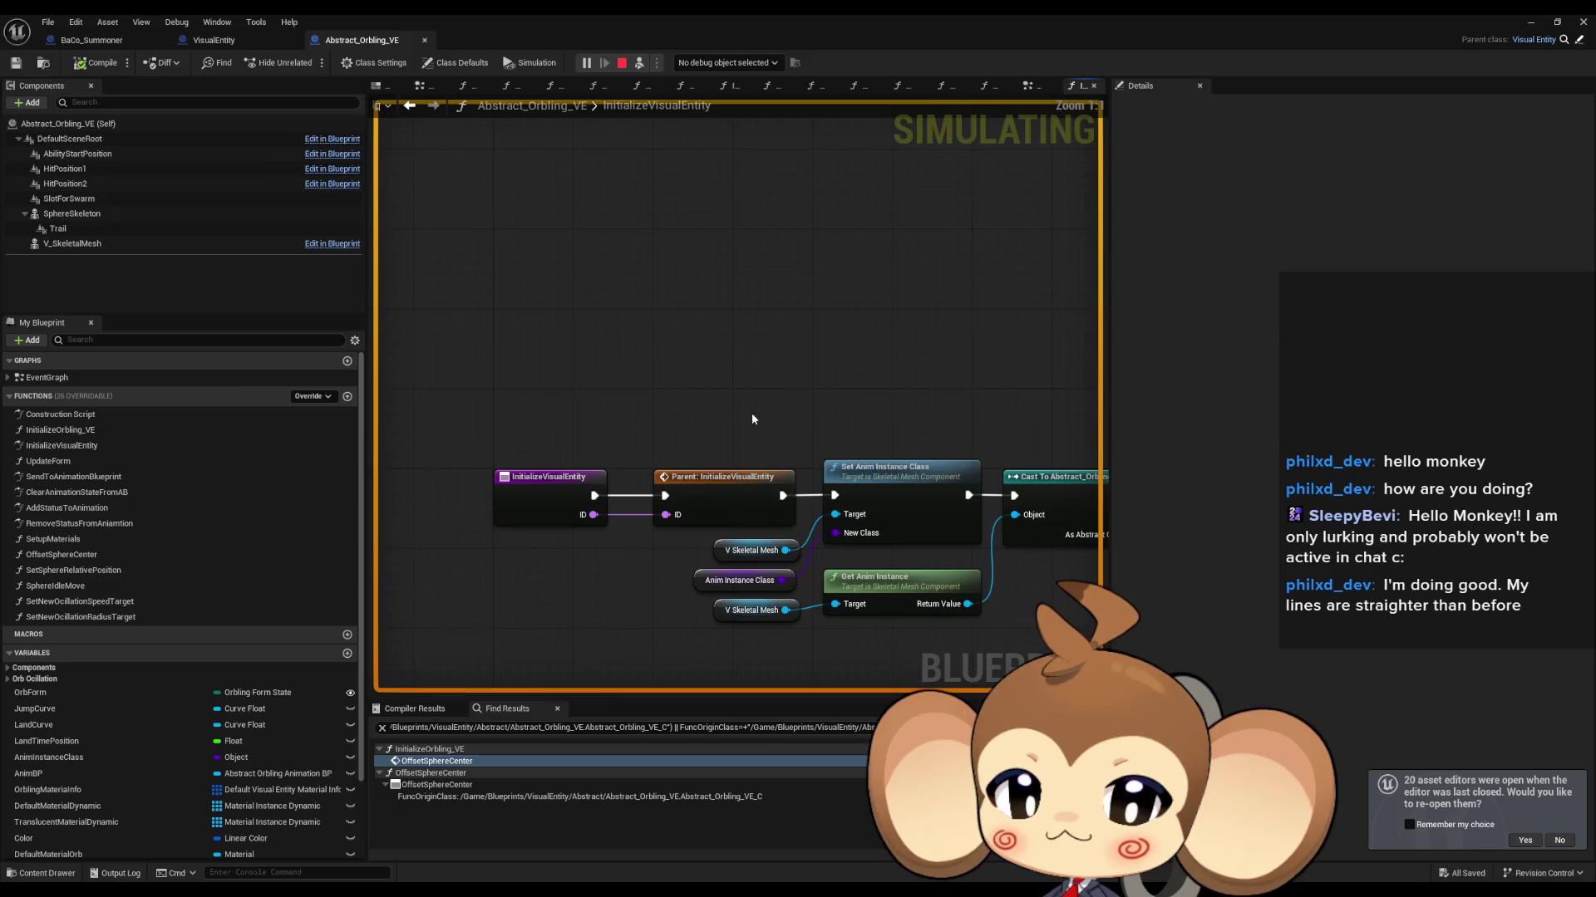
drag(459, 364, 402, 342)
drag(641, 357, 20, 318)
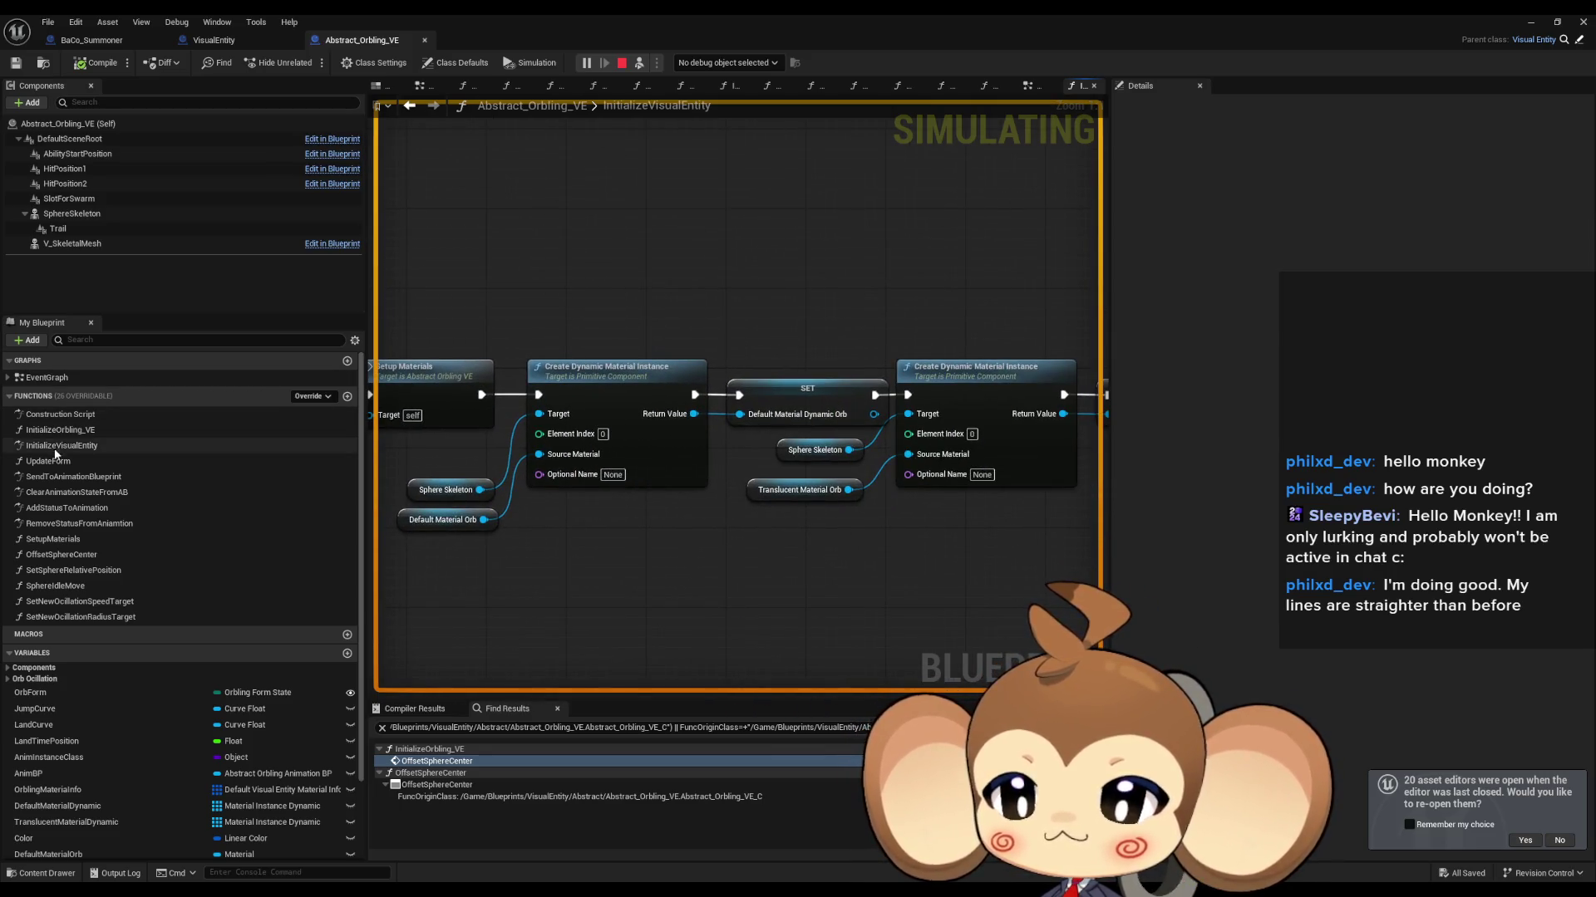
Step: Return to InitializeOrbling_VE and restore the Blueprint editor to a smaller window
click(83, 430)
double_click(83, 430)
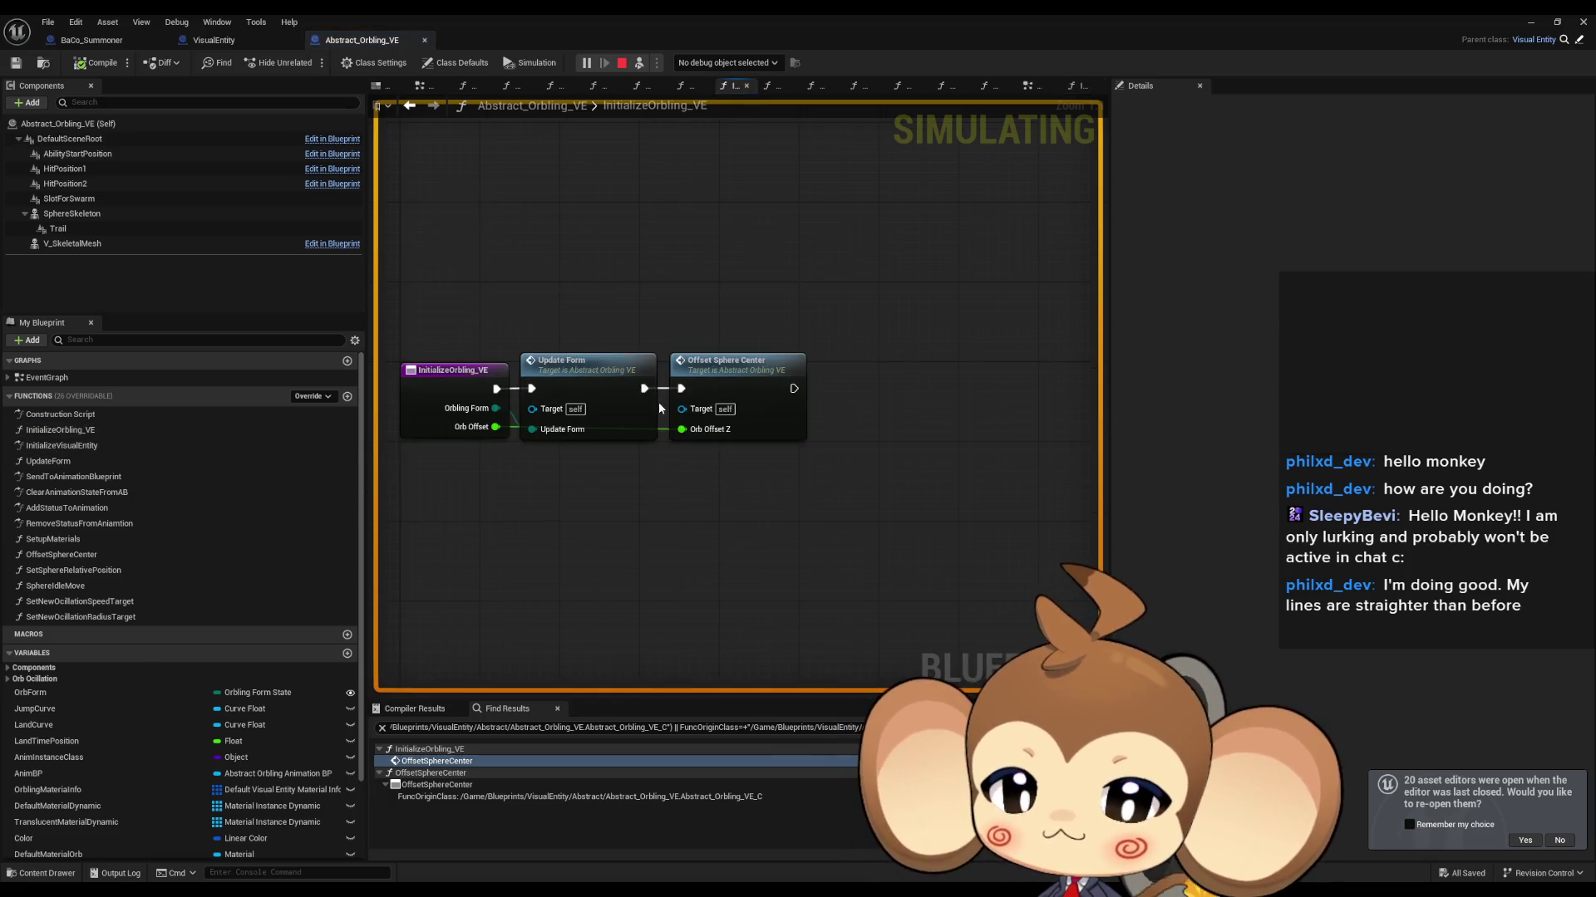
double_click(786, 14)
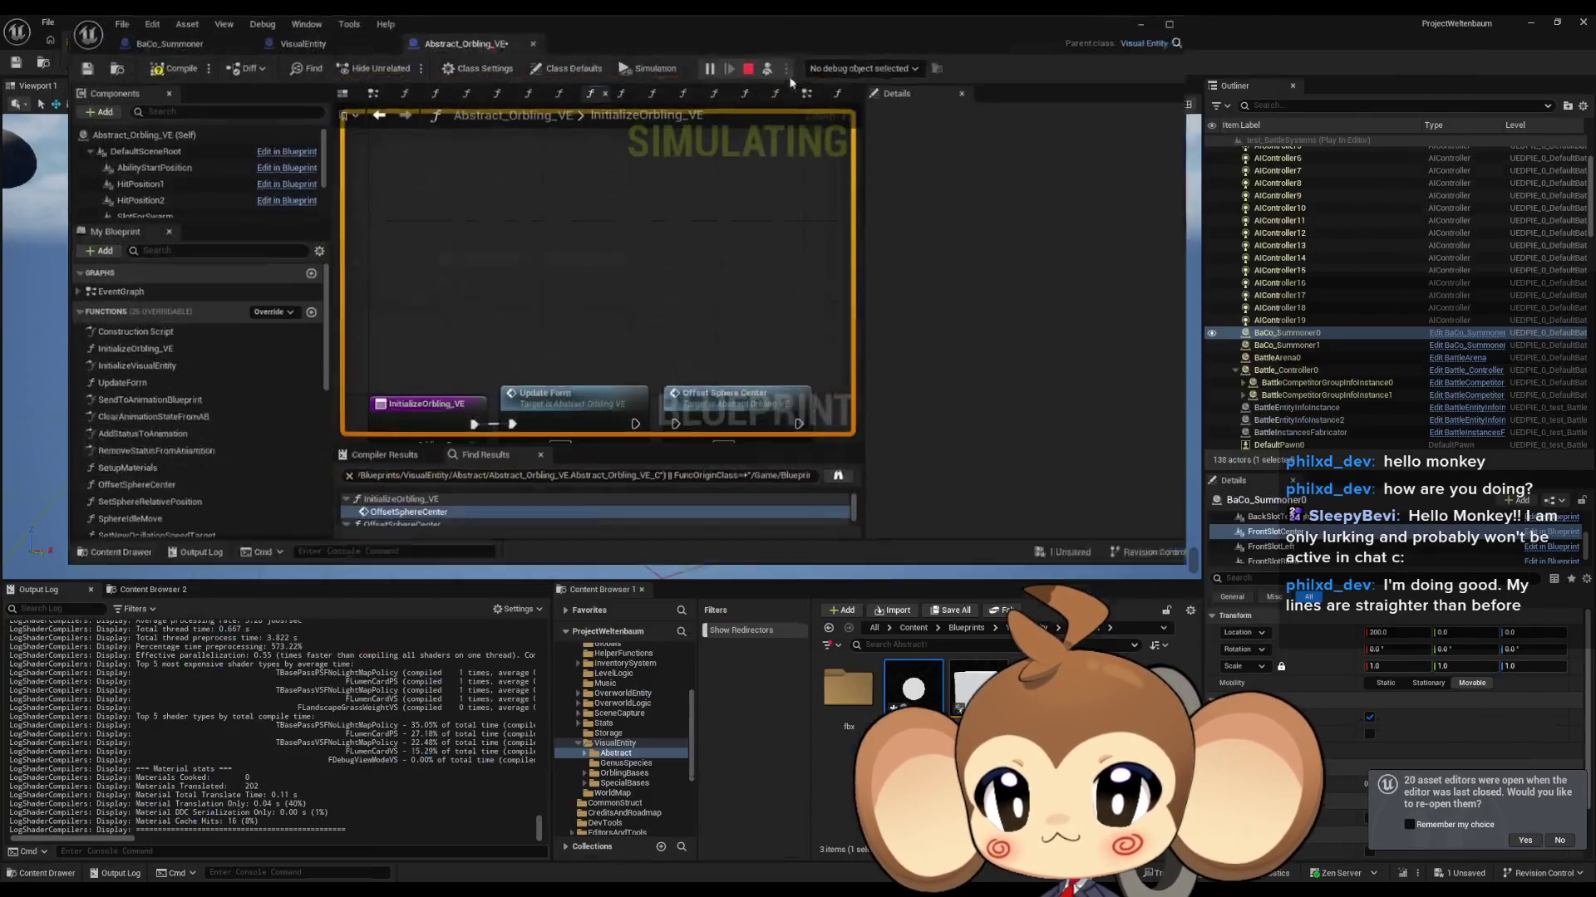
Step: Stop the simulation, run PIE with the battle started, then repeat Play/Stop twice
click(703, 66)
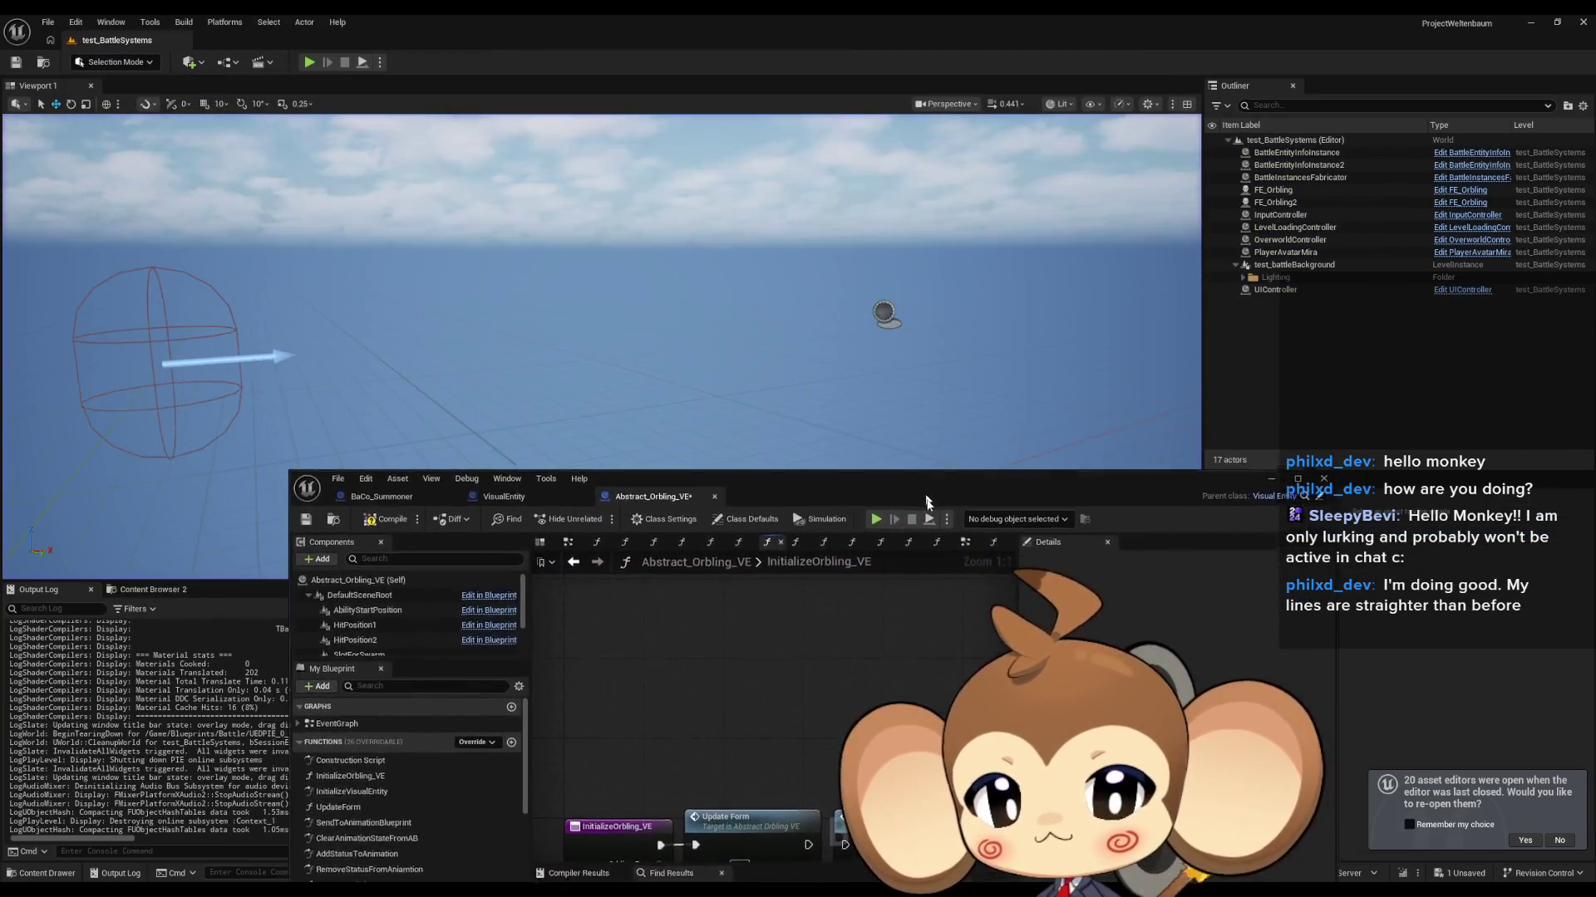
key(alt+p)
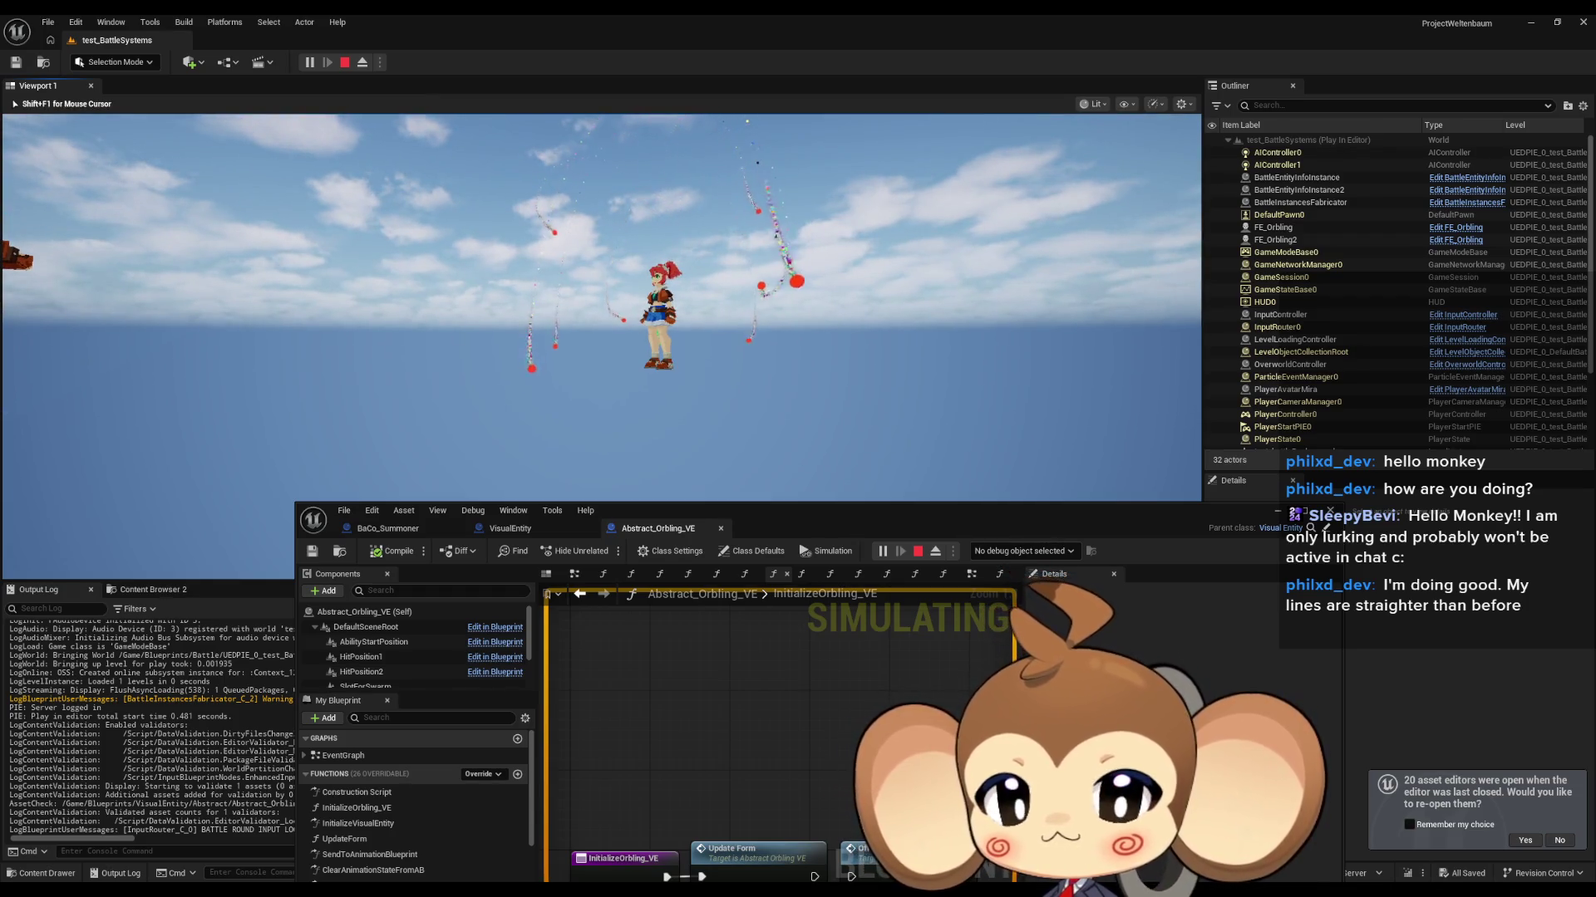
key(shift+F1)
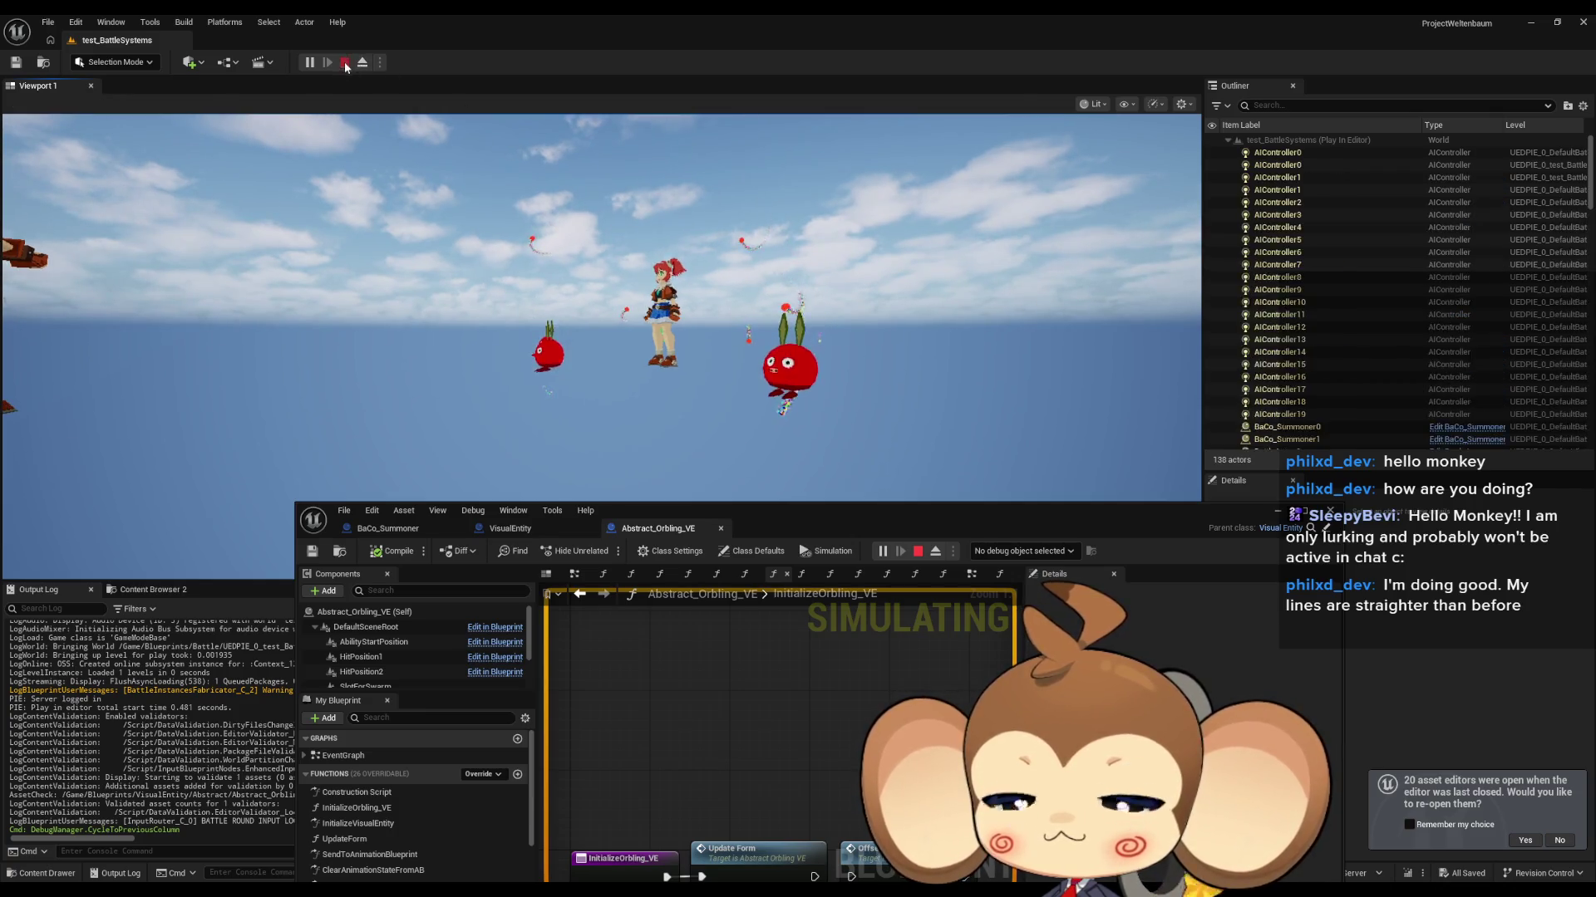
key(Escape)
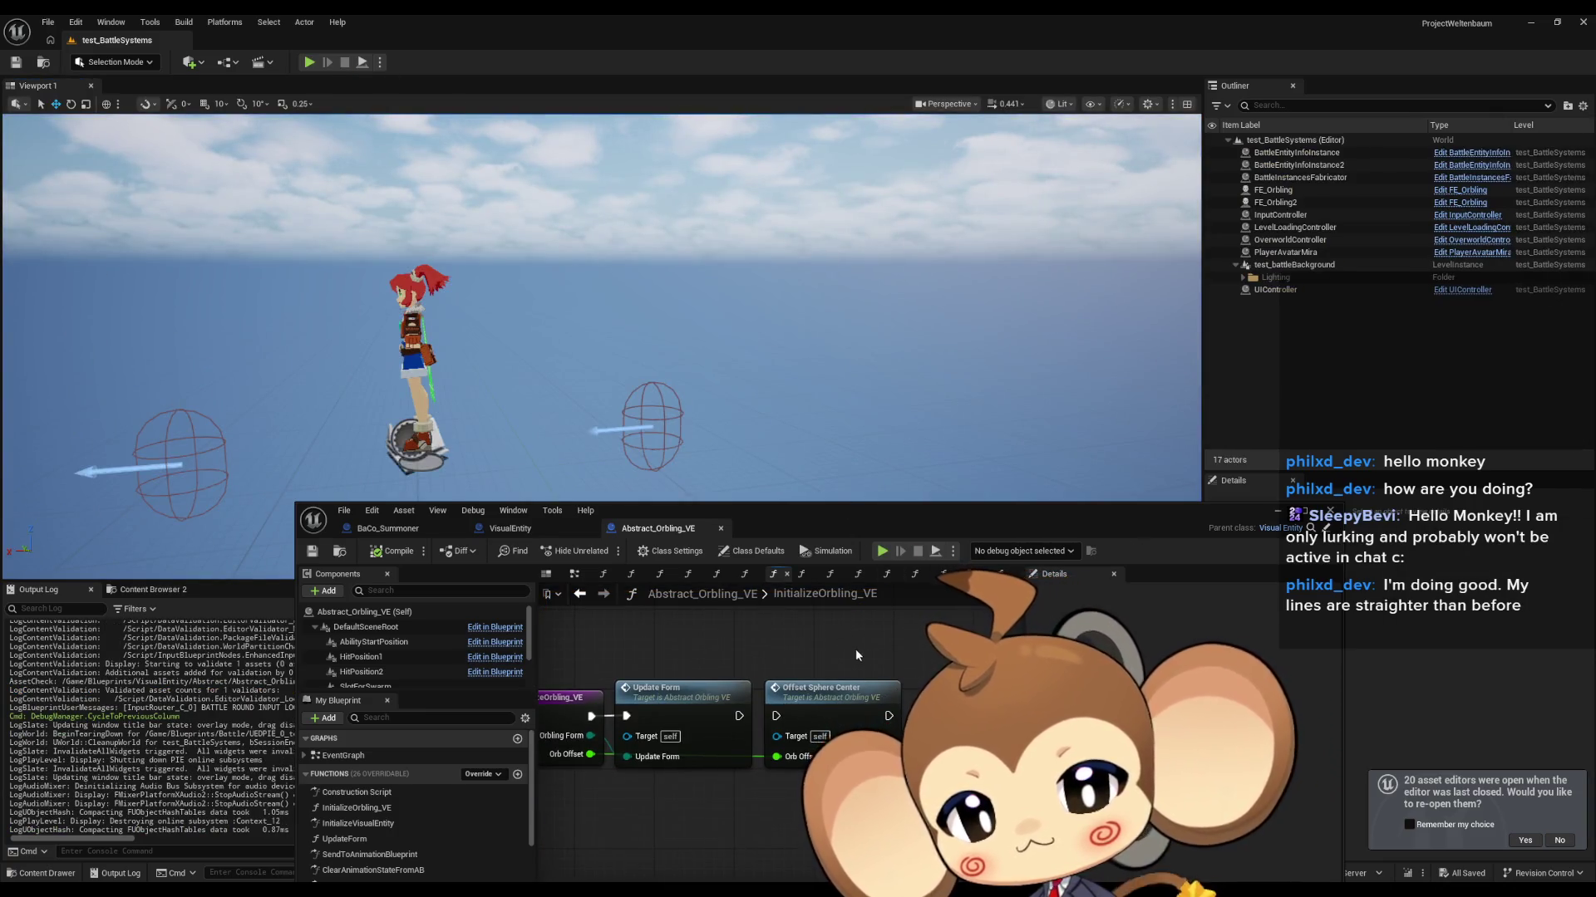
click(889, 550)
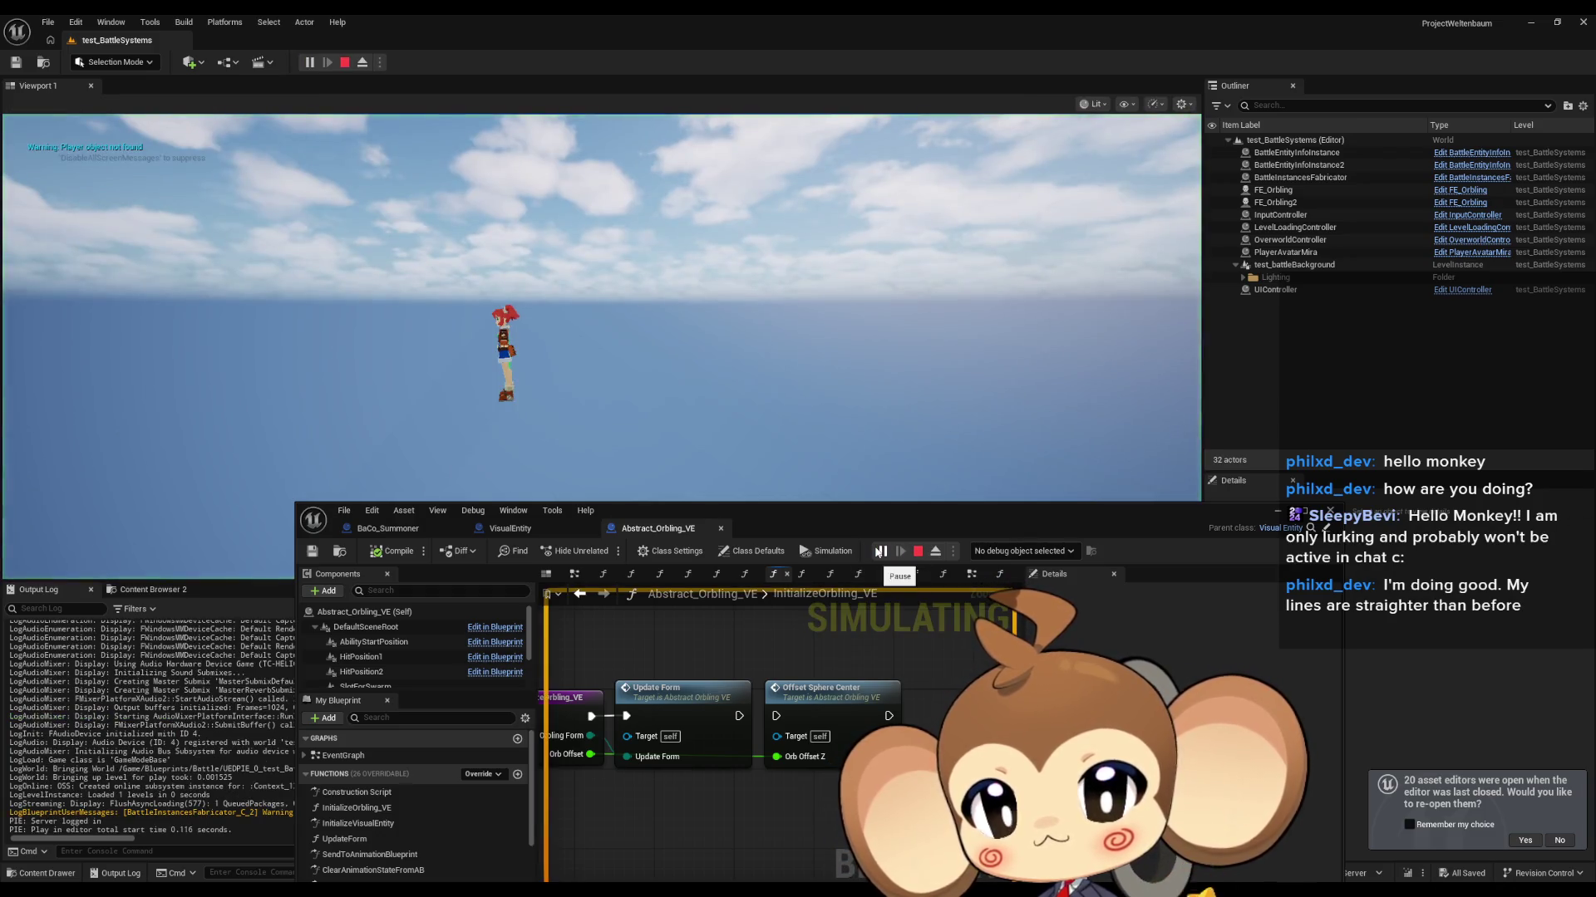
click(918, 552)
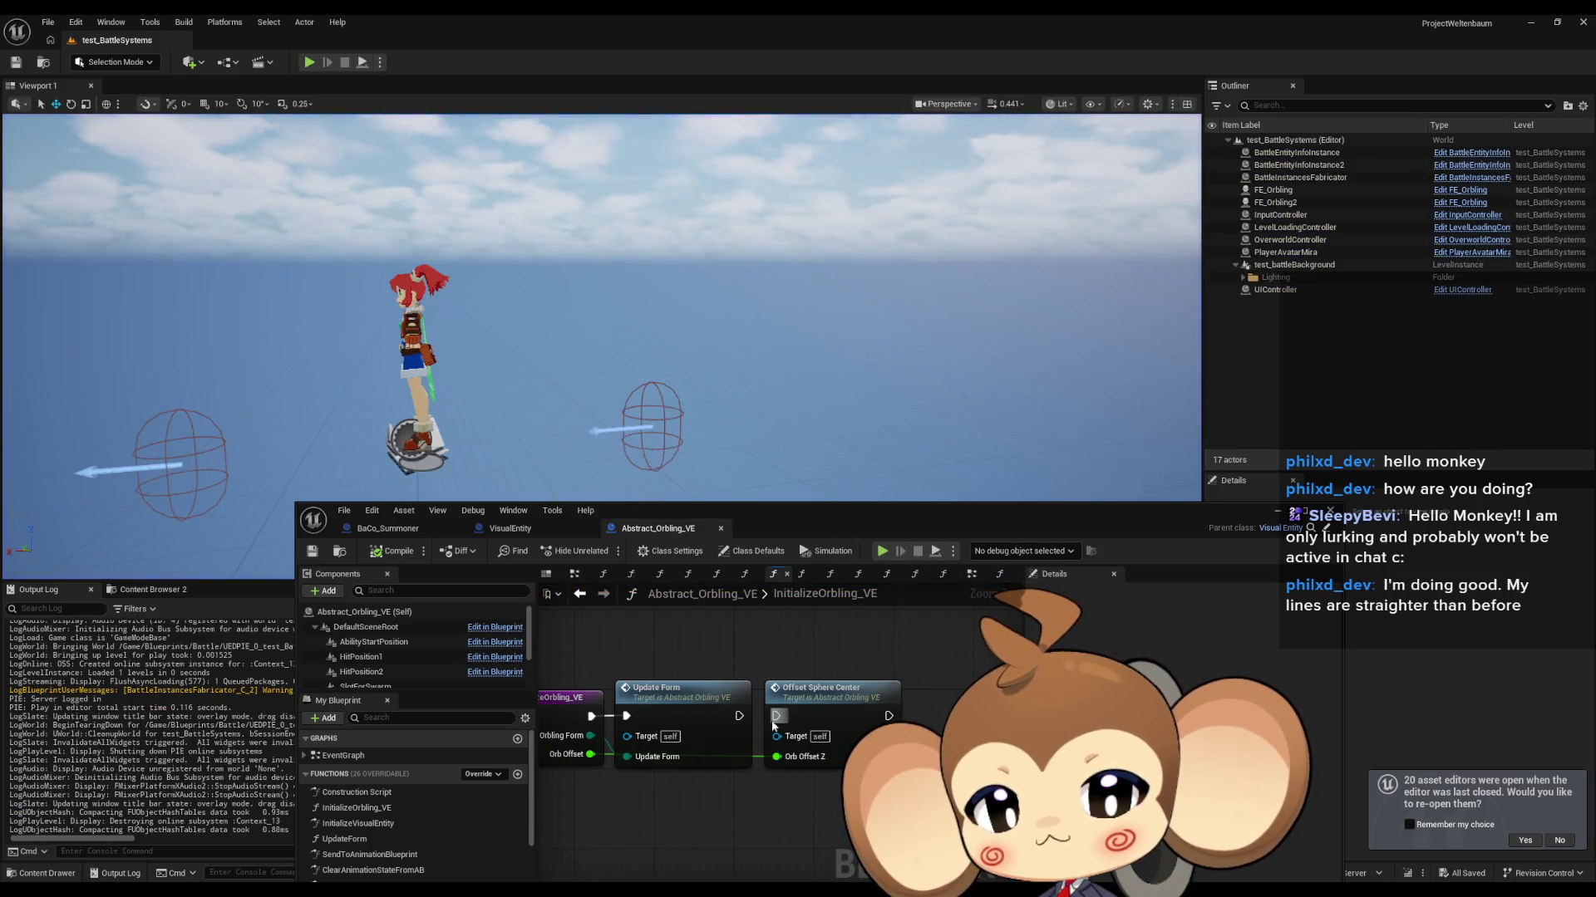
click(883, 551)
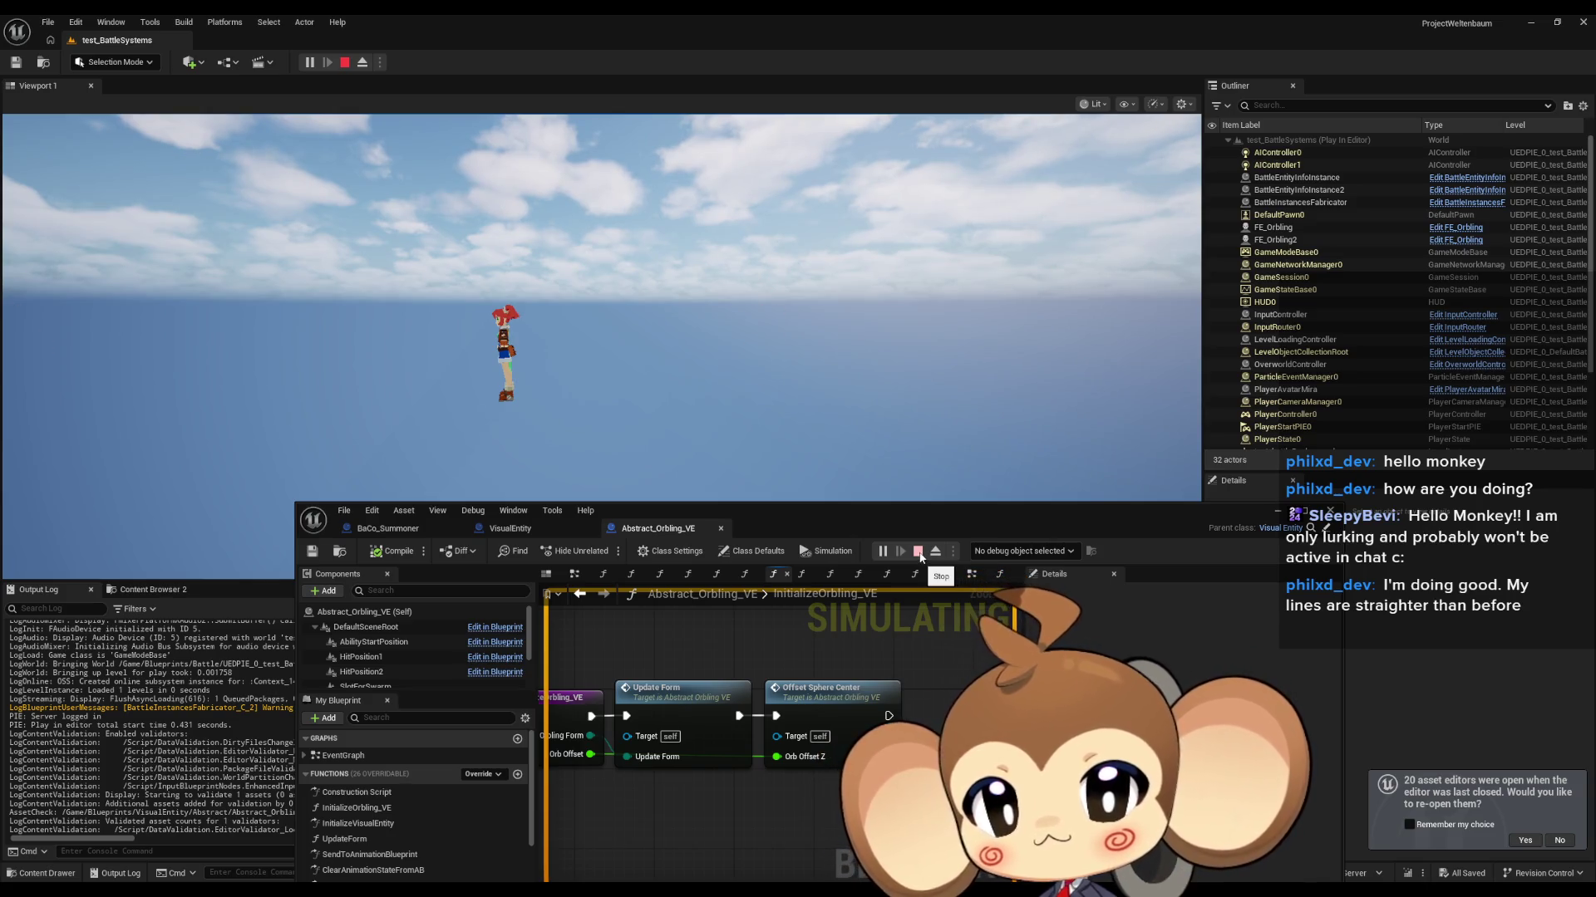
click(918, 551)
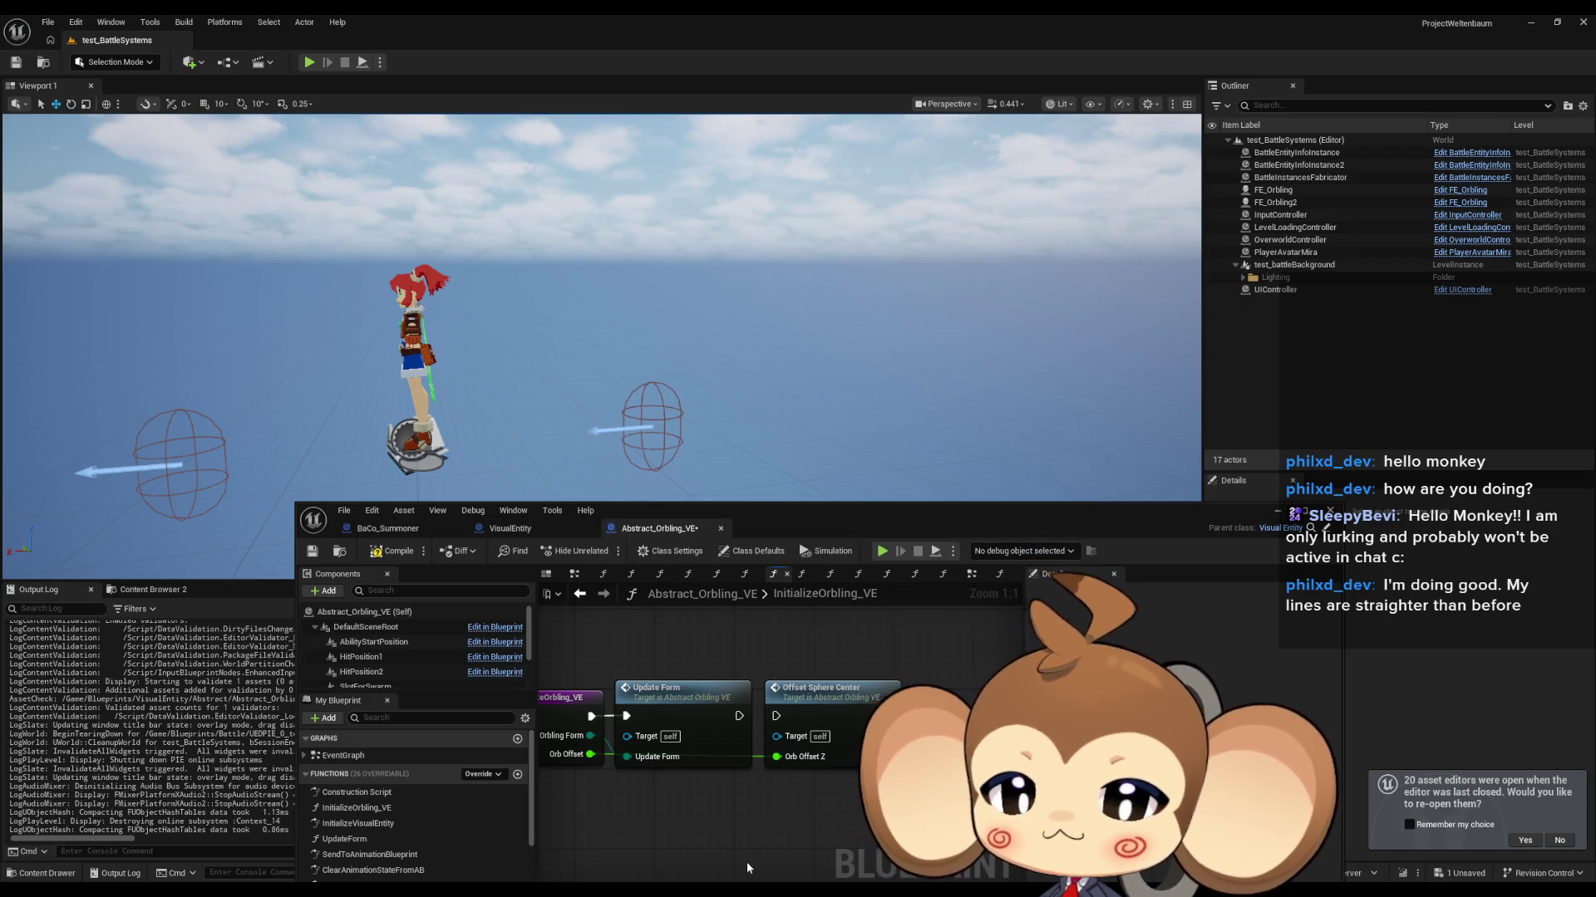
drag(776, 708, 841, 692)
right_click(617, 705)
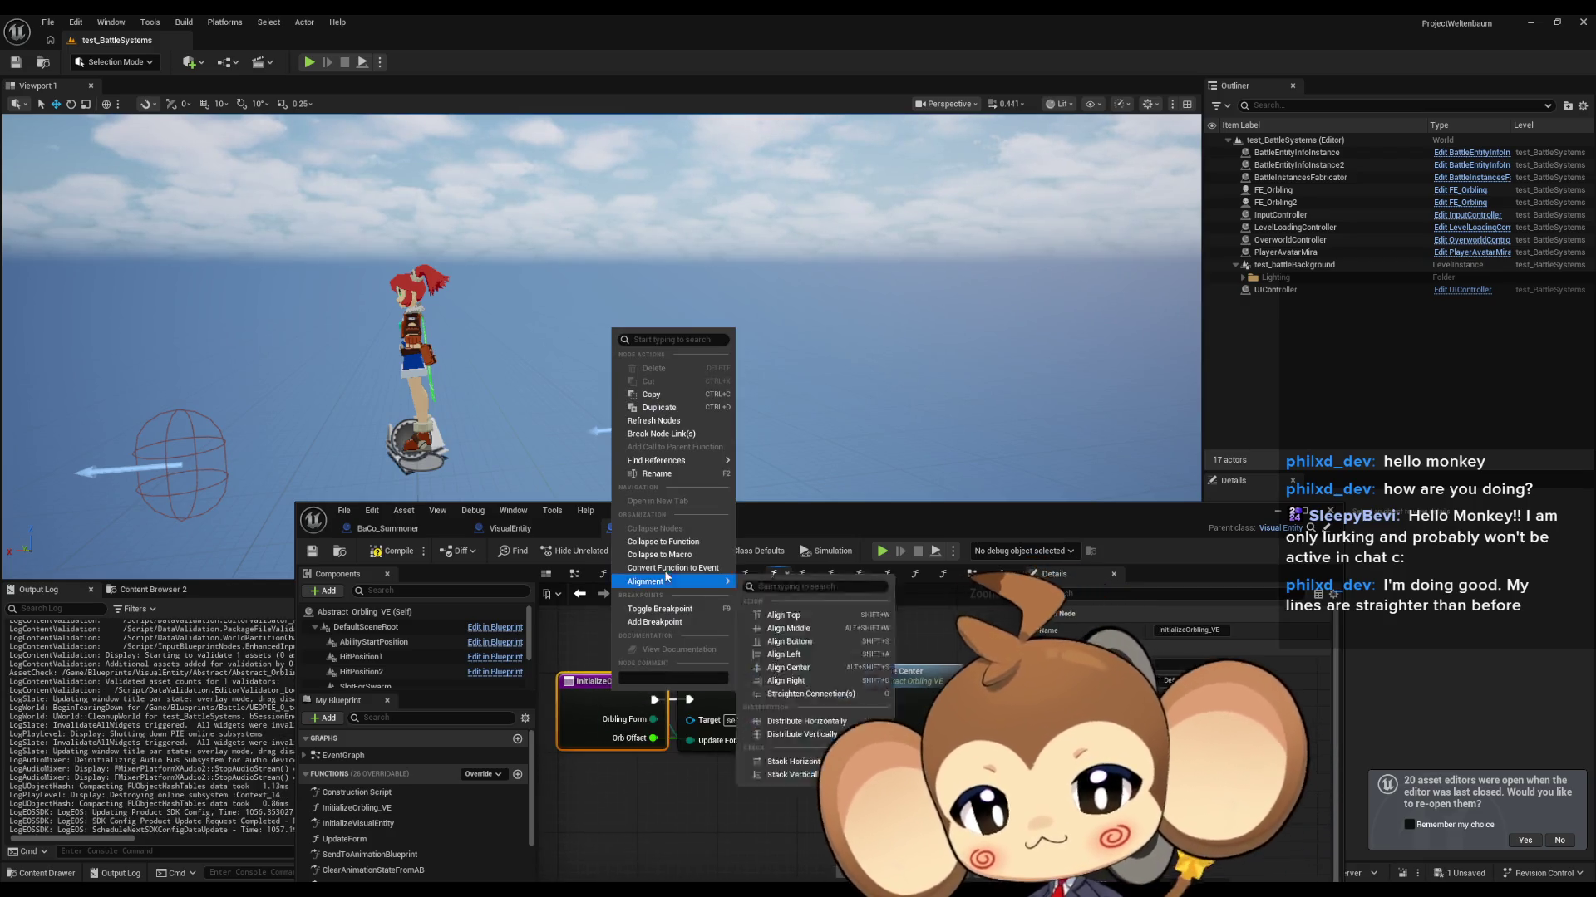
Step: Search all Blueprints for calls to InitializeOrbling_VE
mouse_move(694, 461)
click(777, 505)
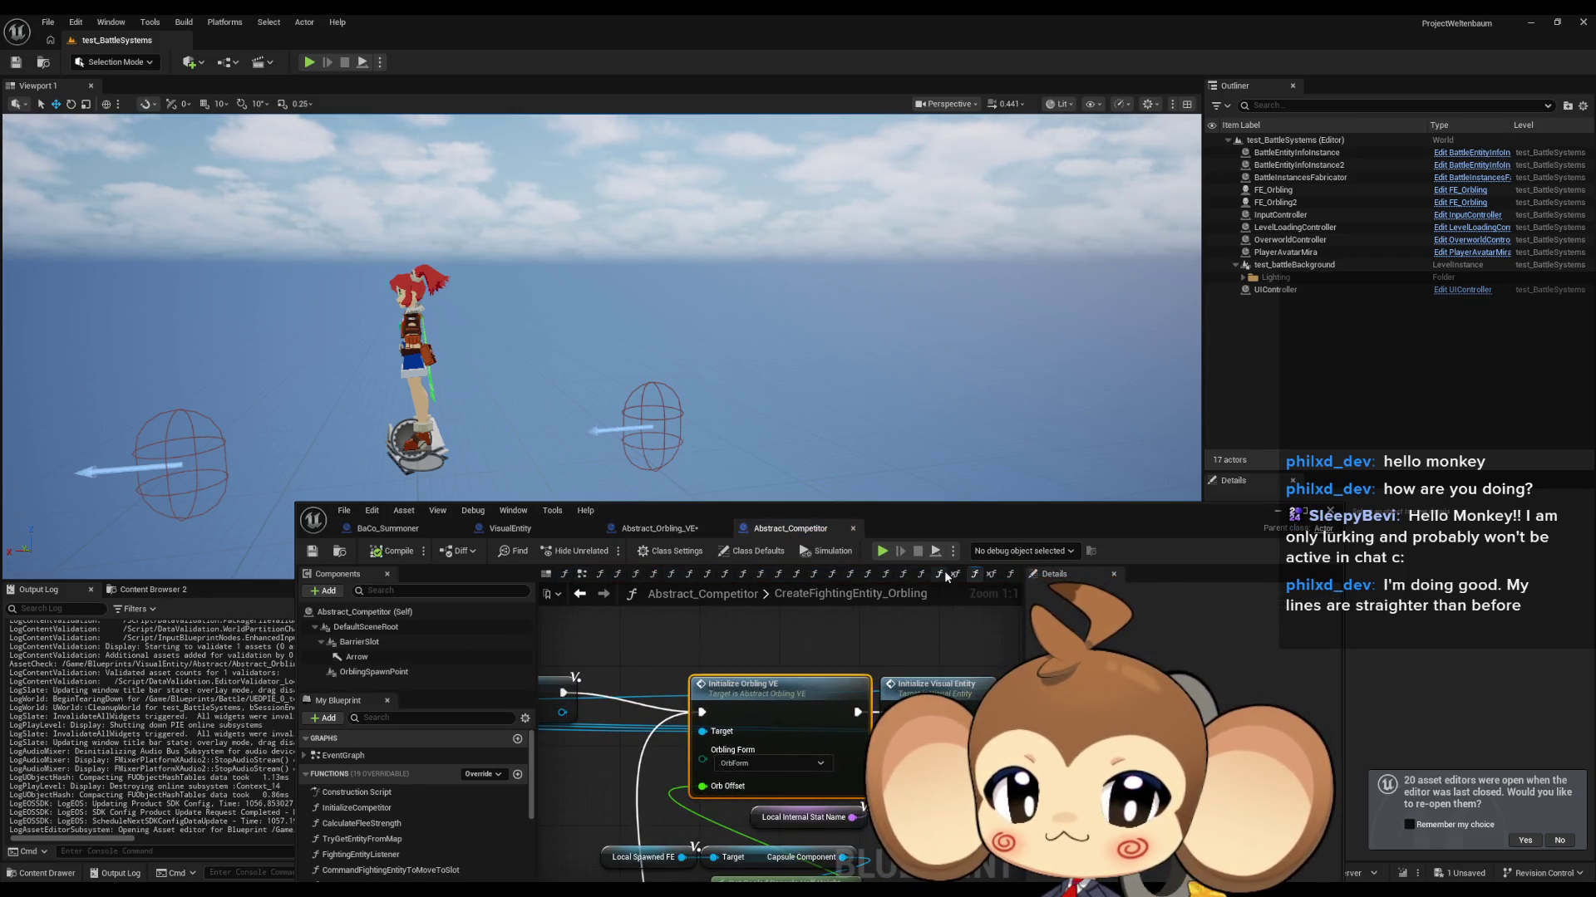
Step: Switch to BaCo_Summoner and open its parent Abstract_BattleCompetitor blueprint
click(389, 530)
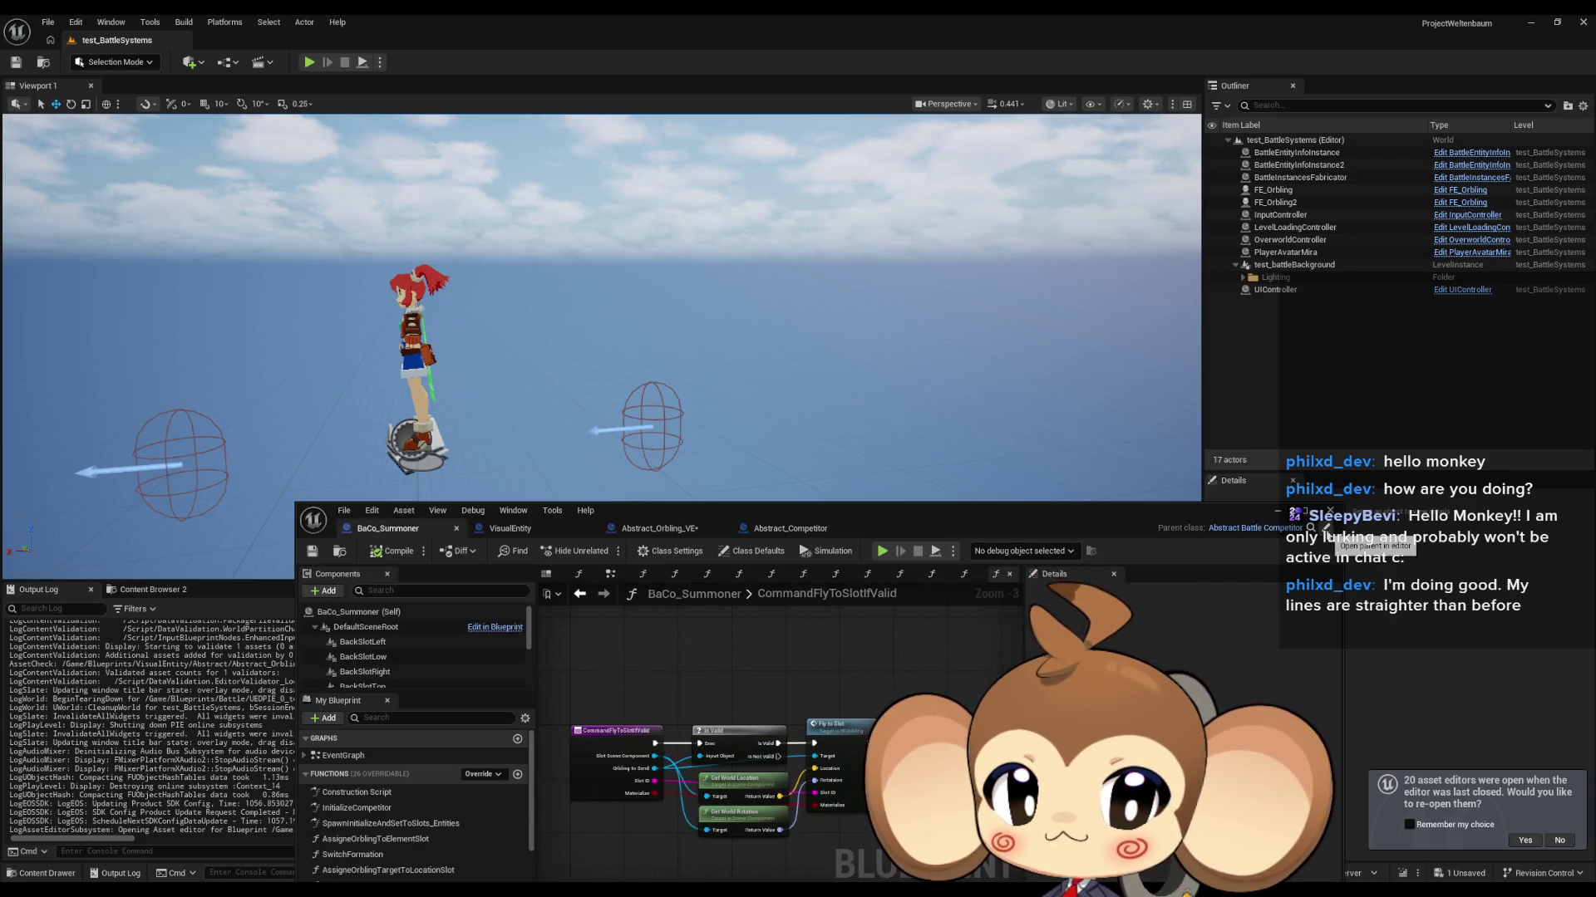
click(1325, 529)
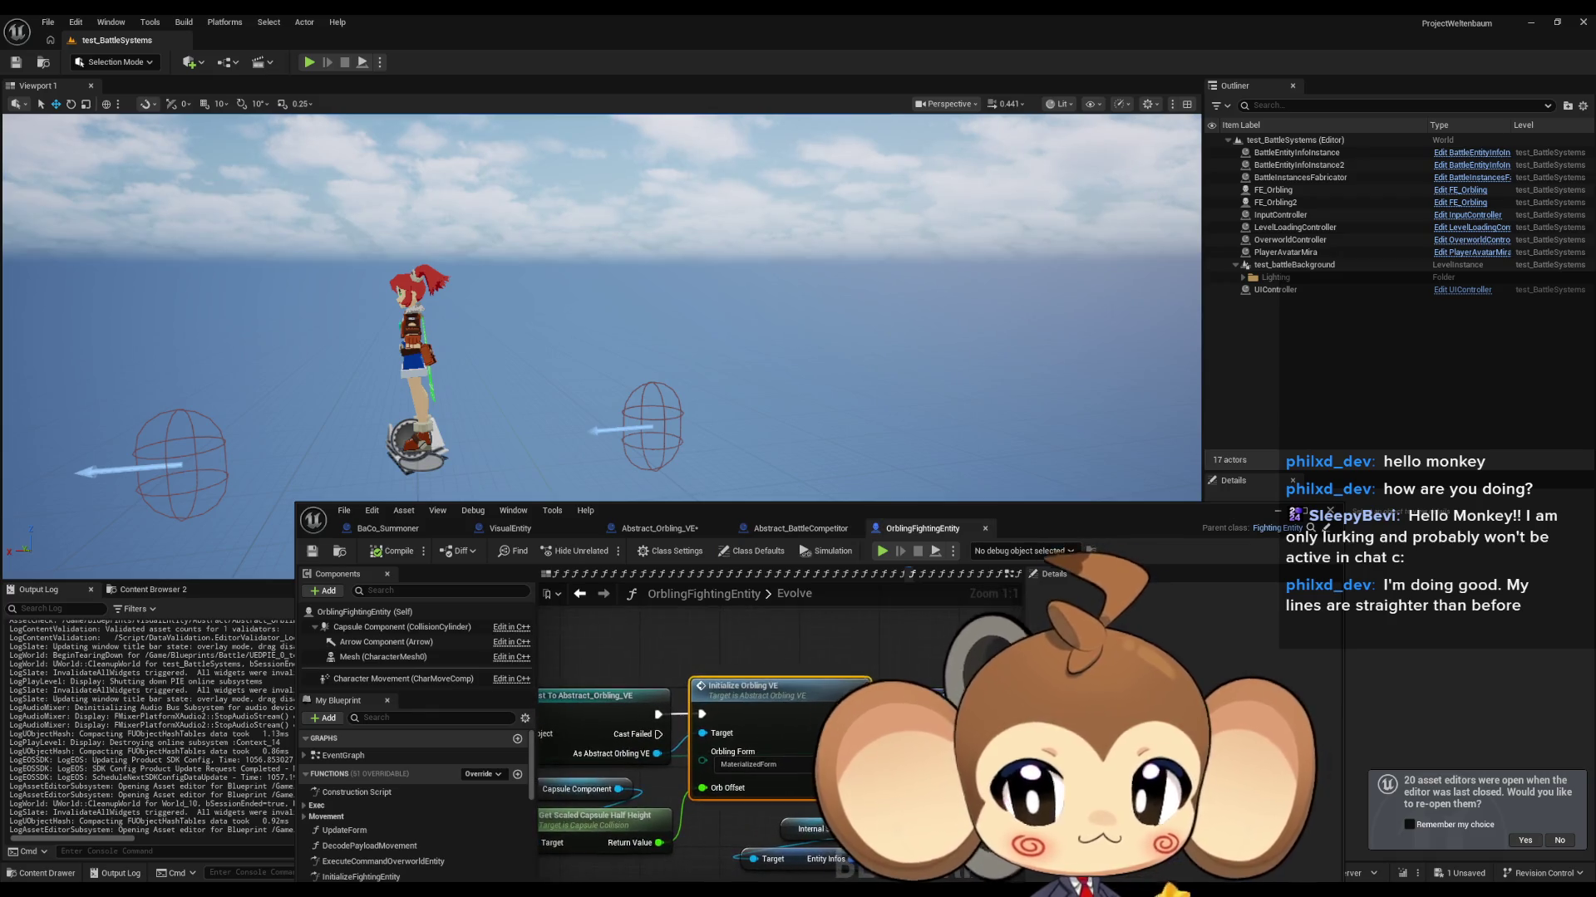
Step: Zoom around the Evolve graph's Initialize Orbling VE call, then return to Abstract_BattleCompetitor
scroll(802, 725, down, 4)
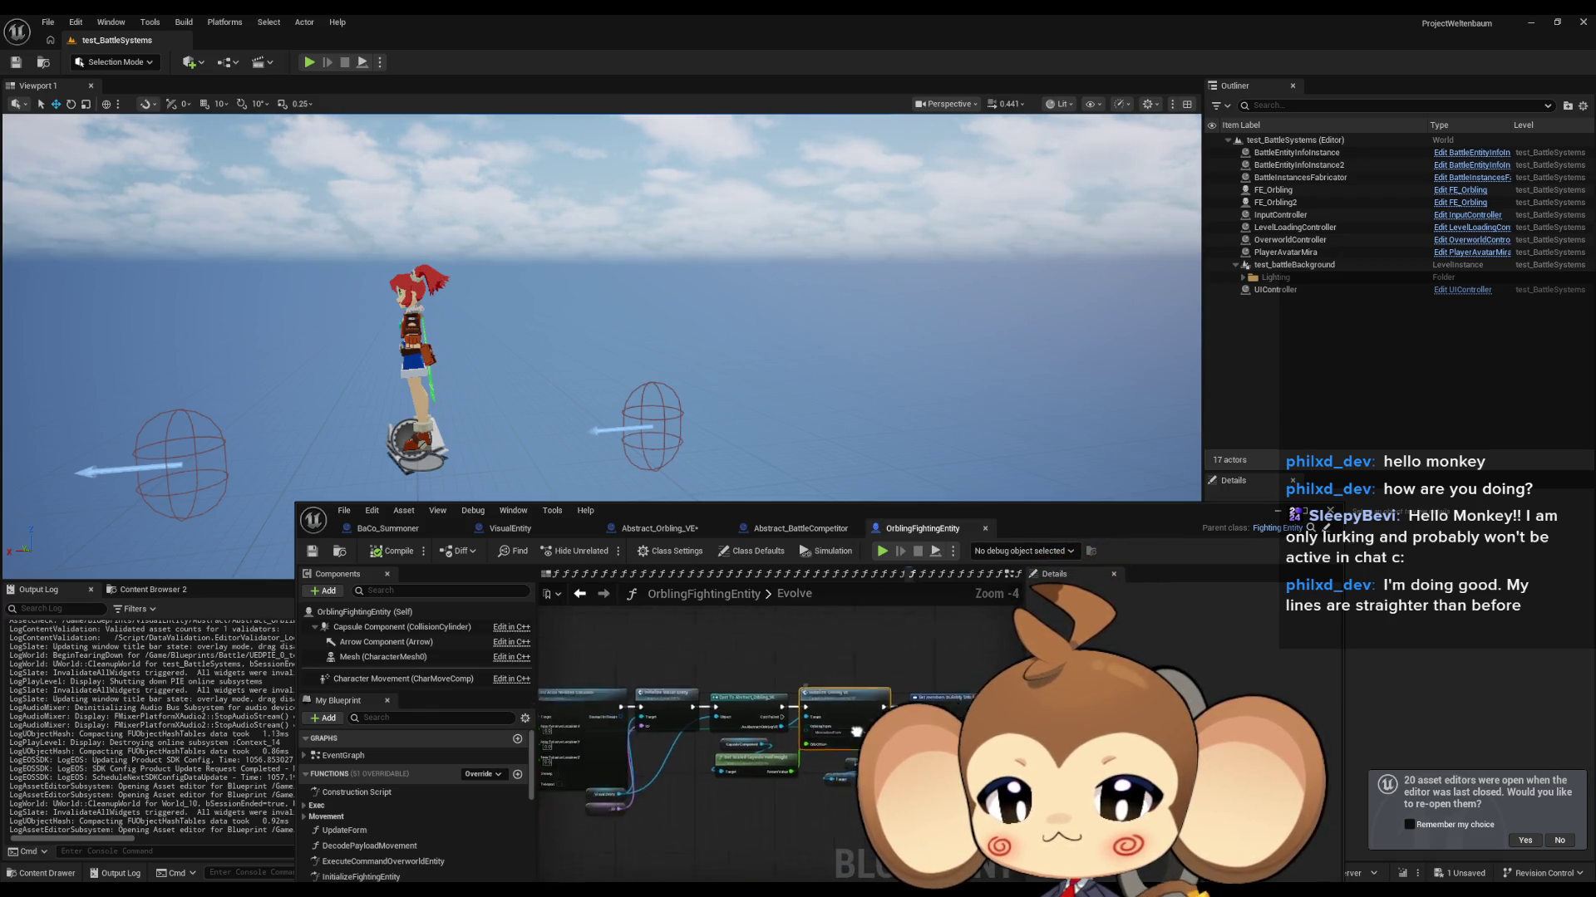
scroll(802, 725, up, 3)
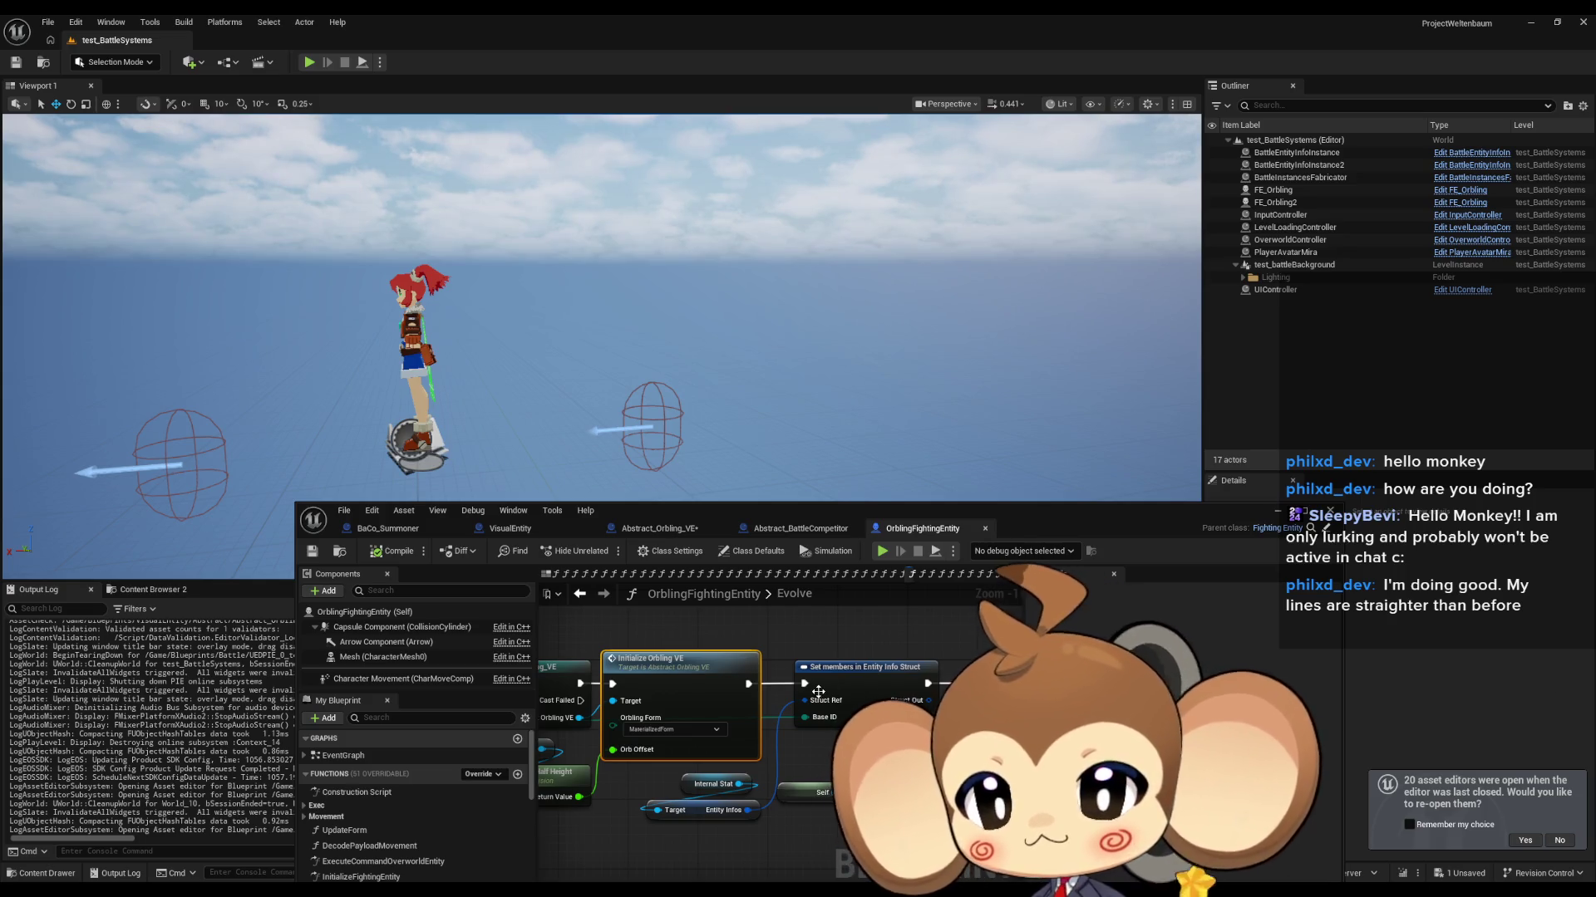
click(801, 529)
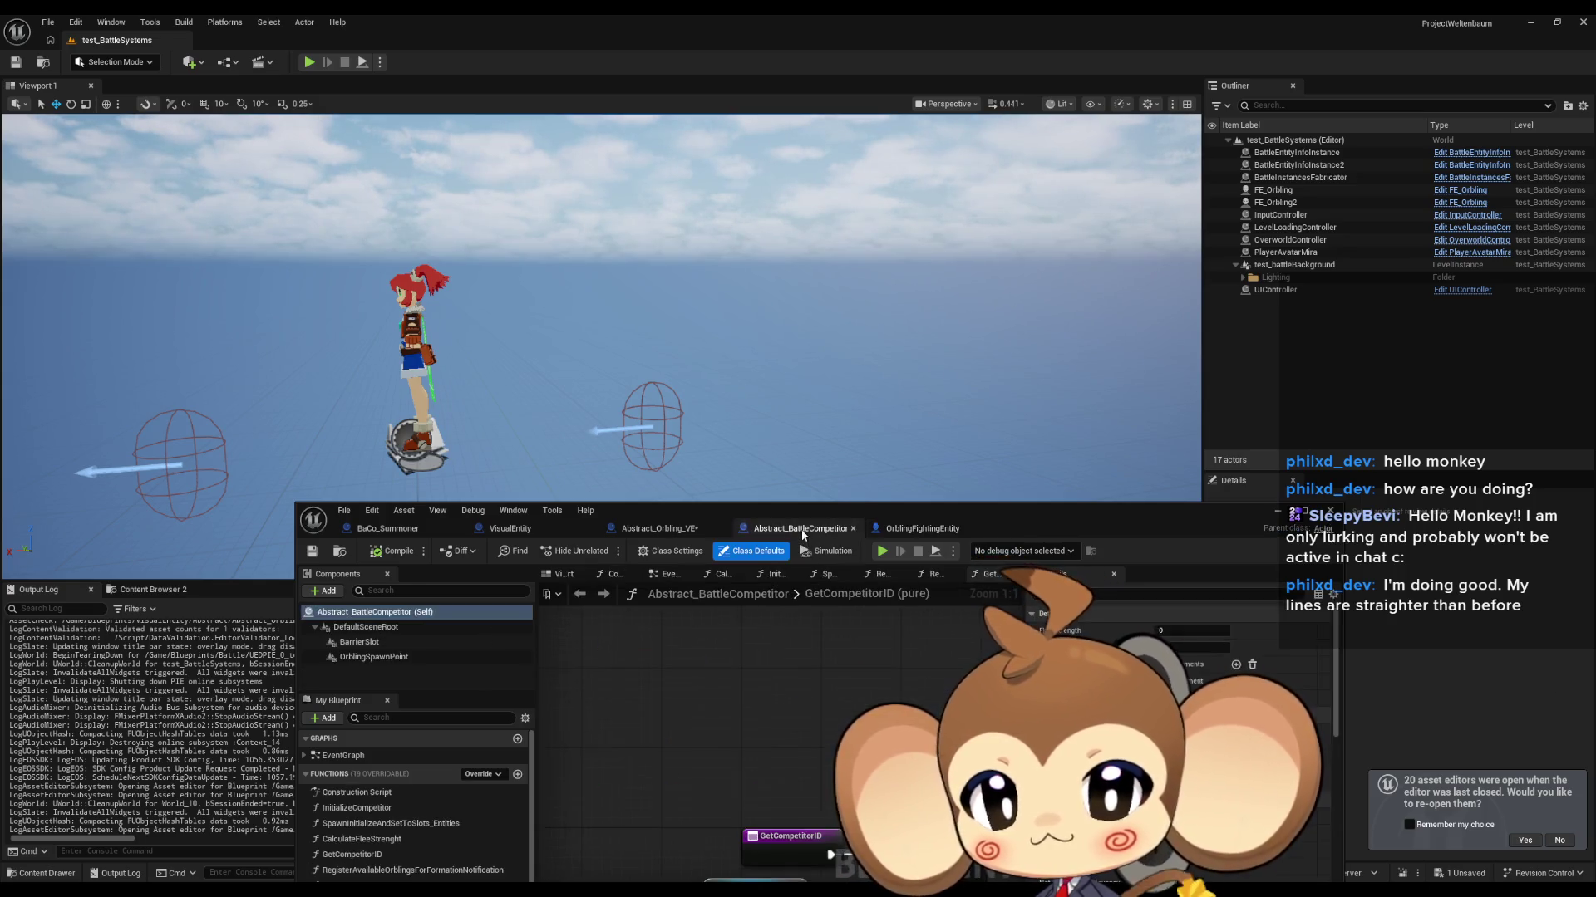
click(649, 530)
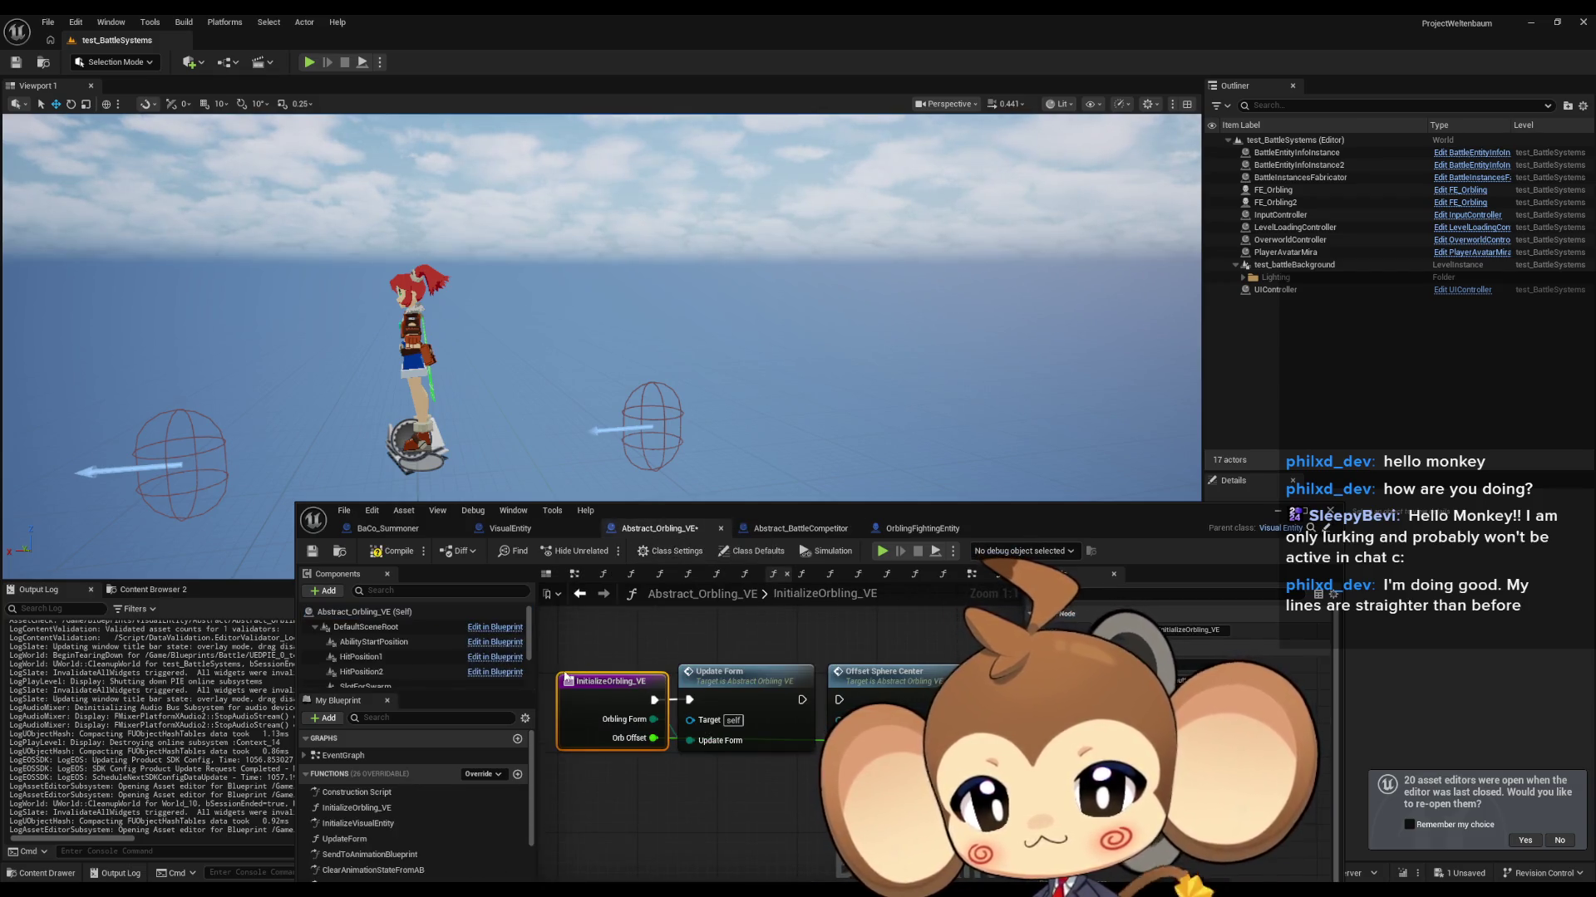
right_click(606, 688)
click(652, 621)
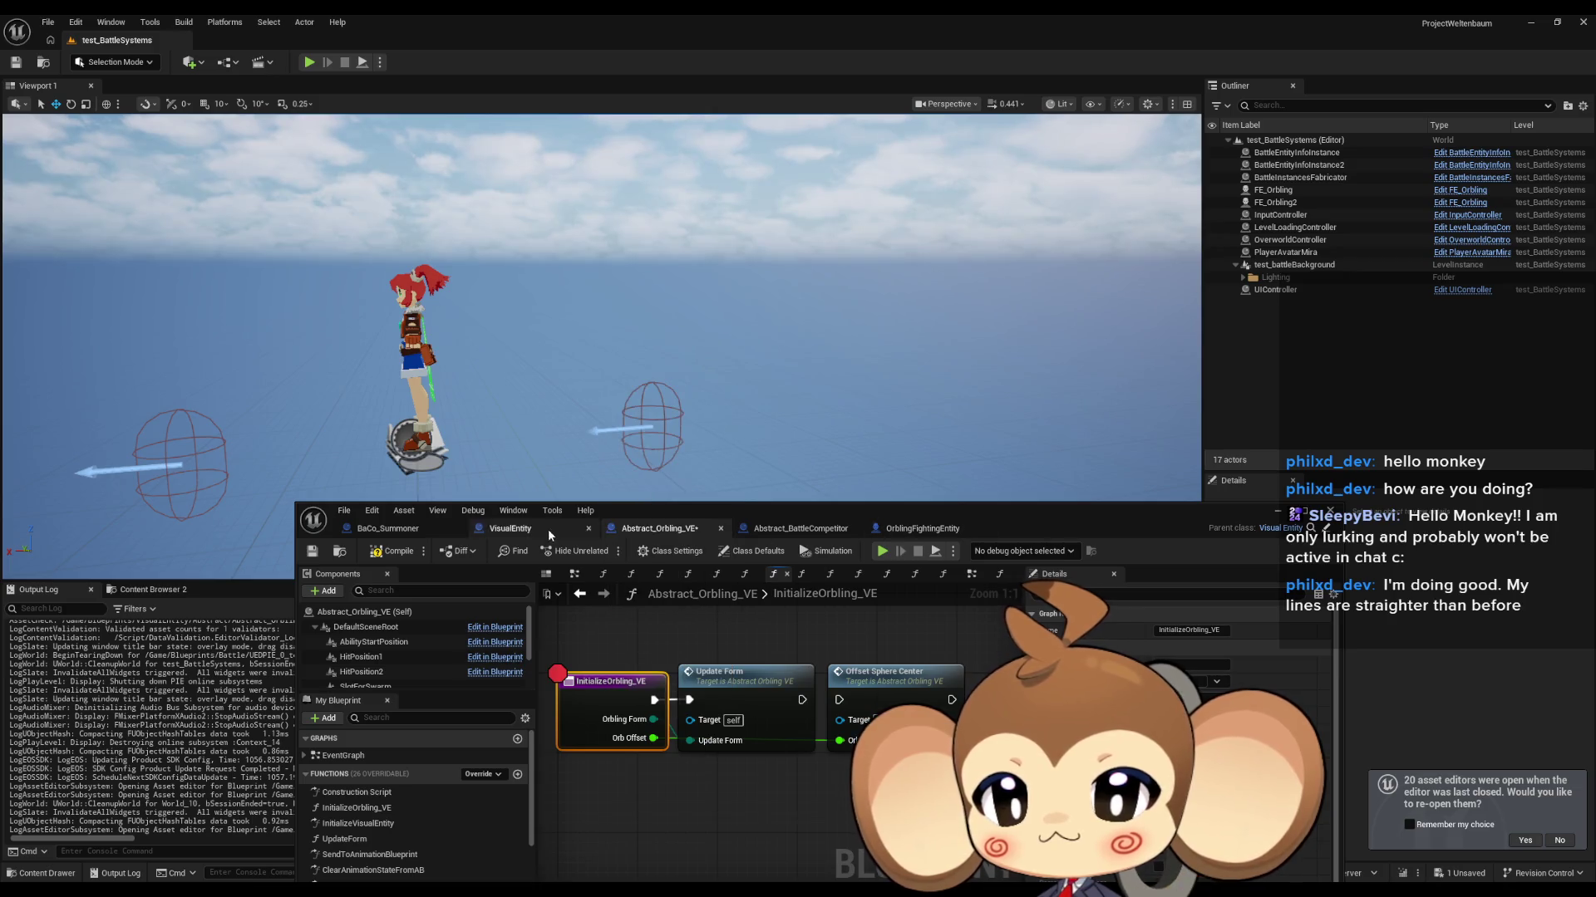
click(882, 551)
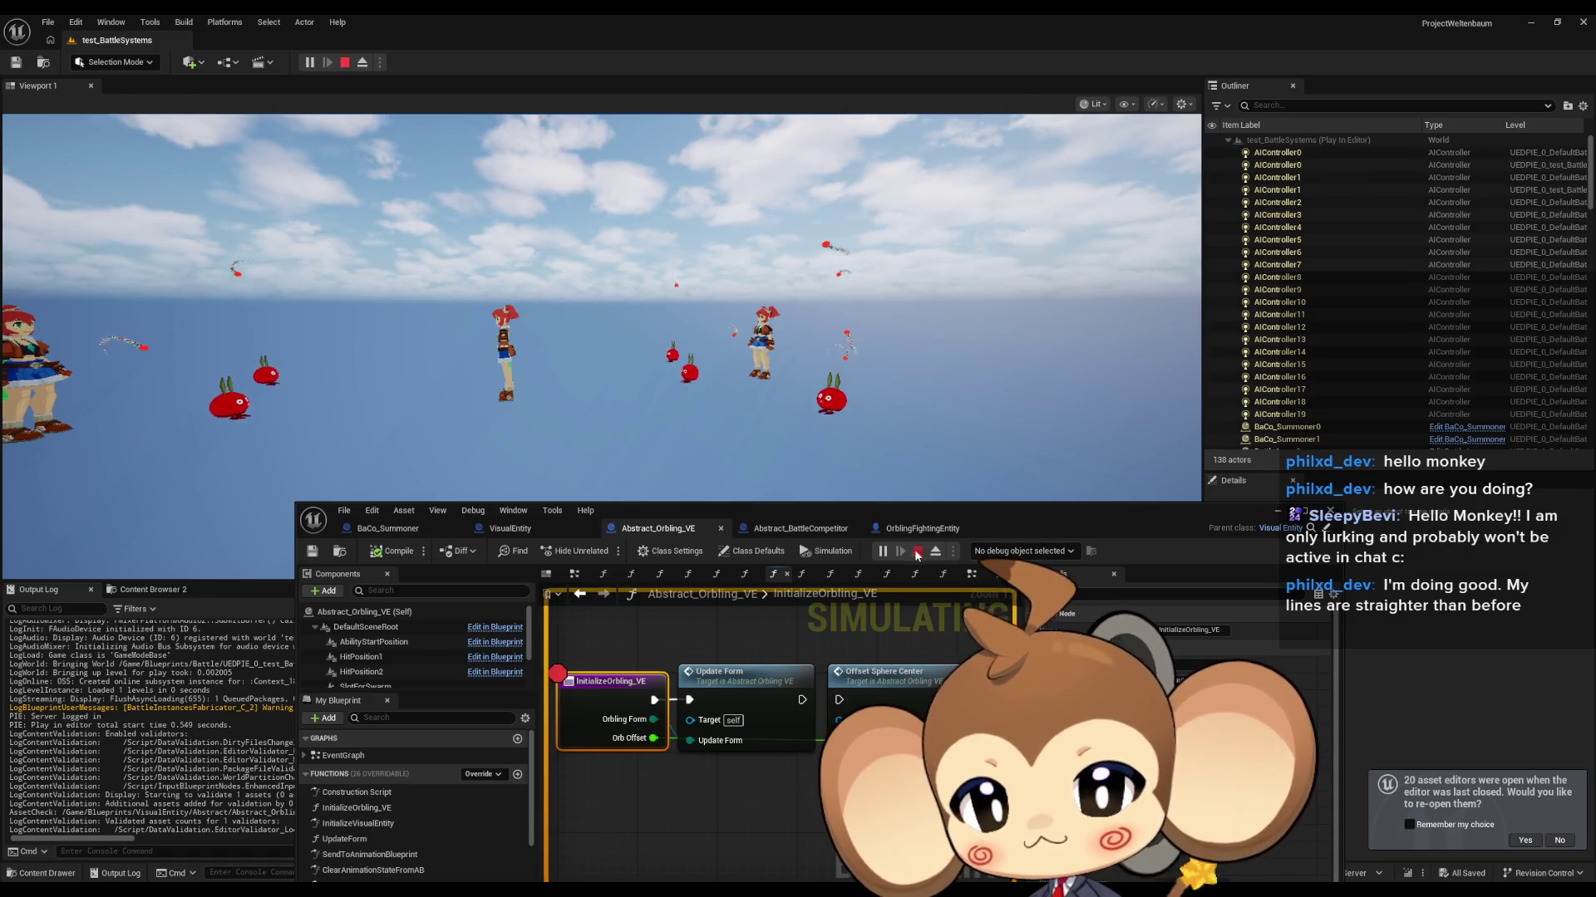
click(919, 552)
right_click(618, 708)
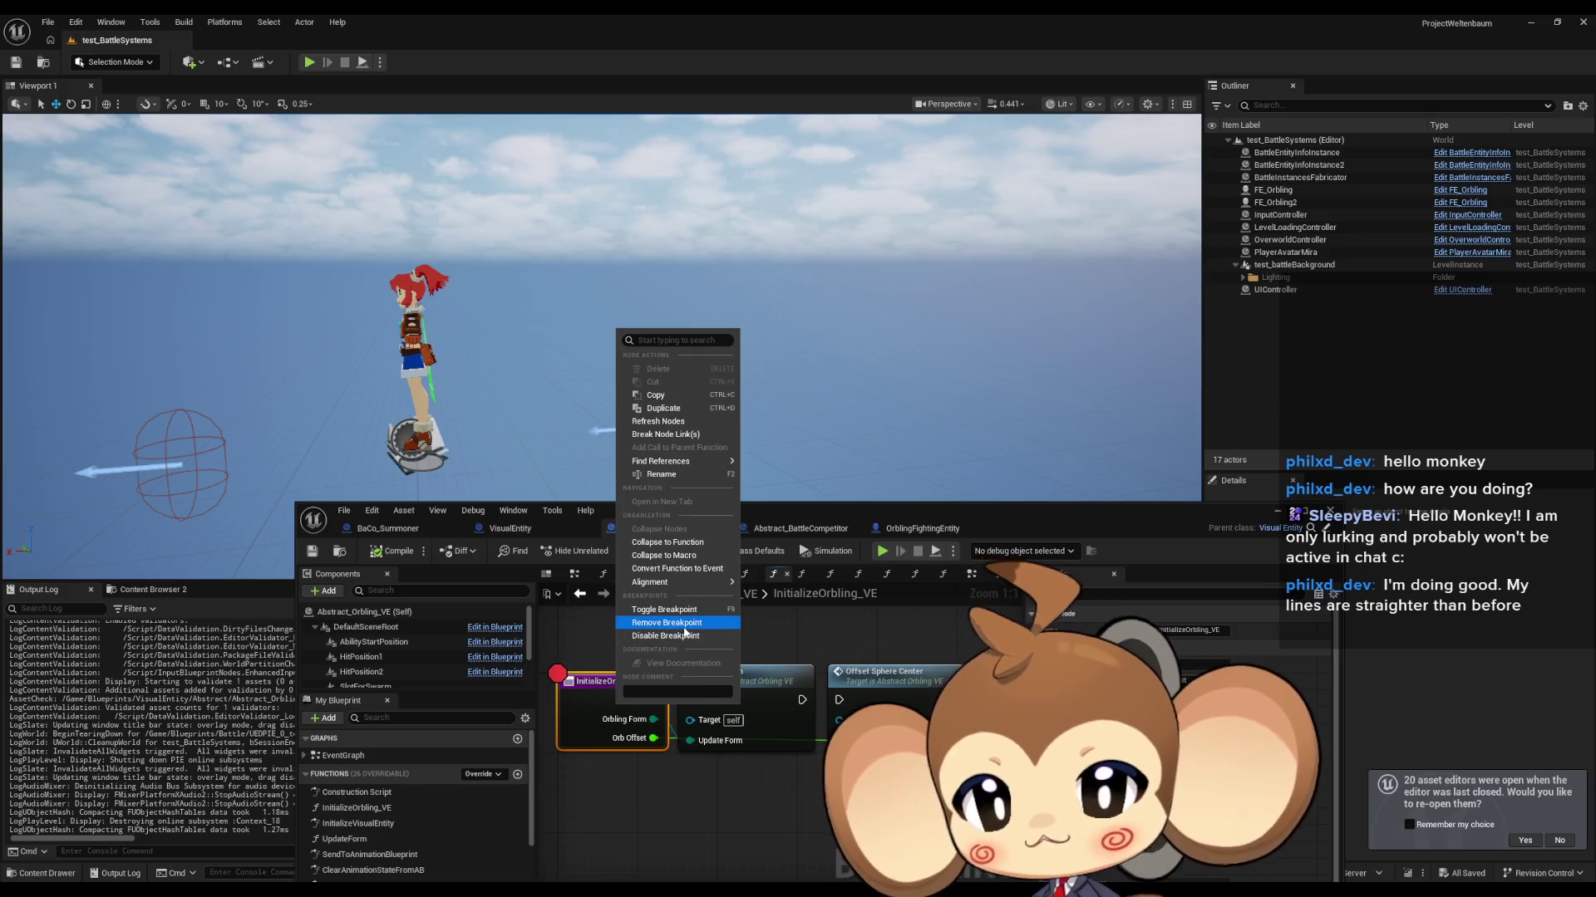
click(667, 622)
drag(629, 658, 755, 655)
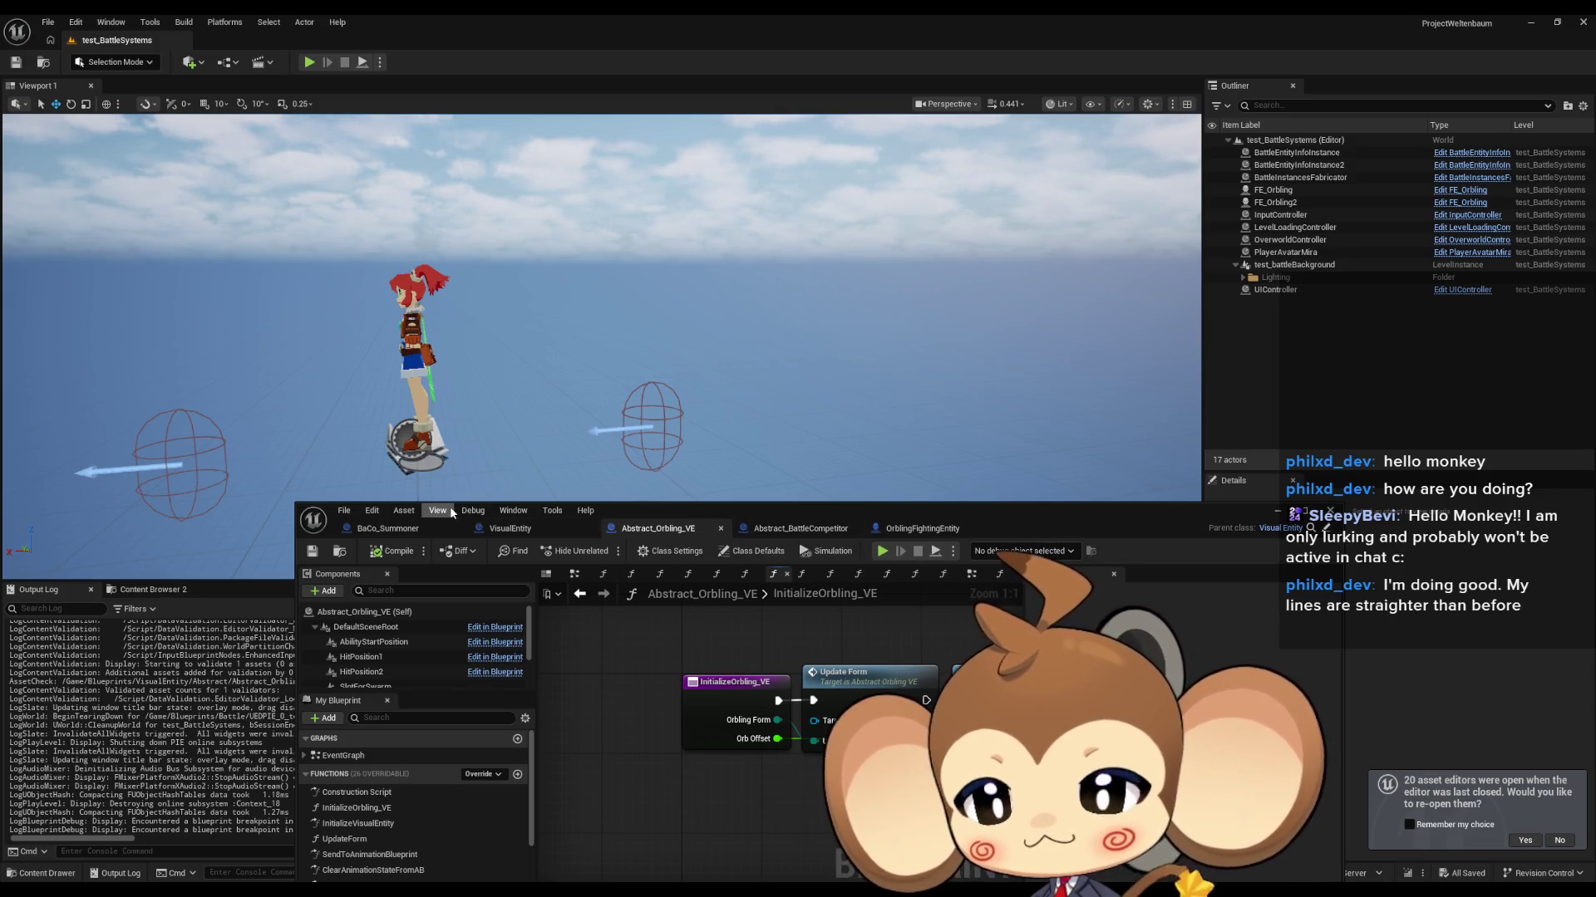
click(404, 510)
Step: Locate Abstract_Orbling_VE in the Content Browser and maximize its Blueprint editor
click(453, 564)
mouse_move(652, 519)
mouse_down()
mouse_move(603, 409)
mouse_move(588, 96)
mouse_move(591, 510)
mouse_up()
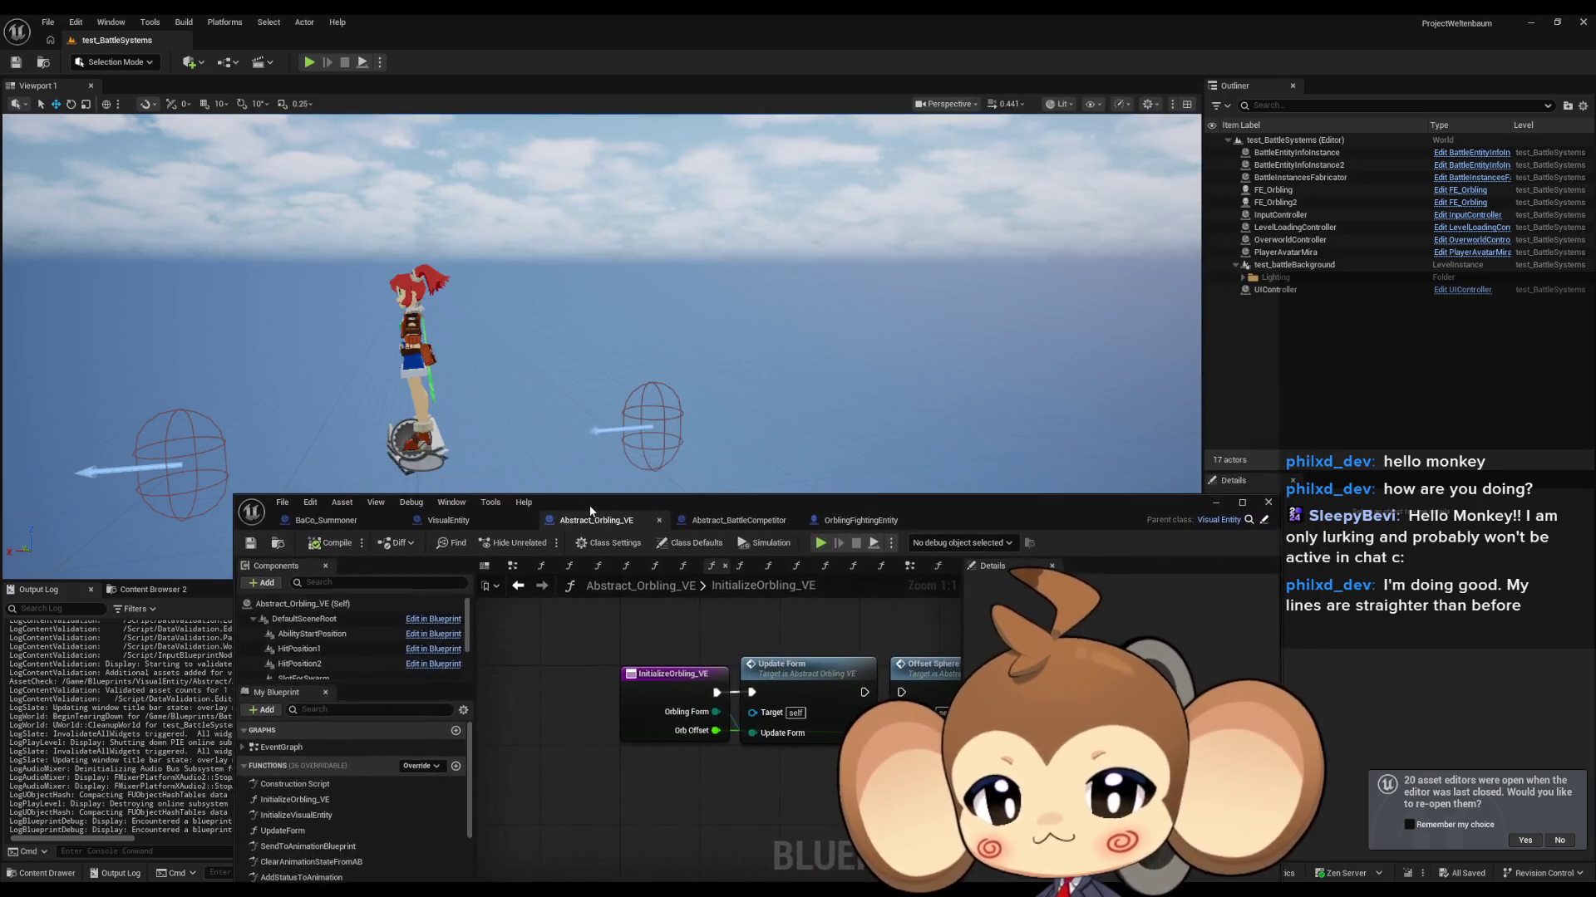
double_click(590, 508)
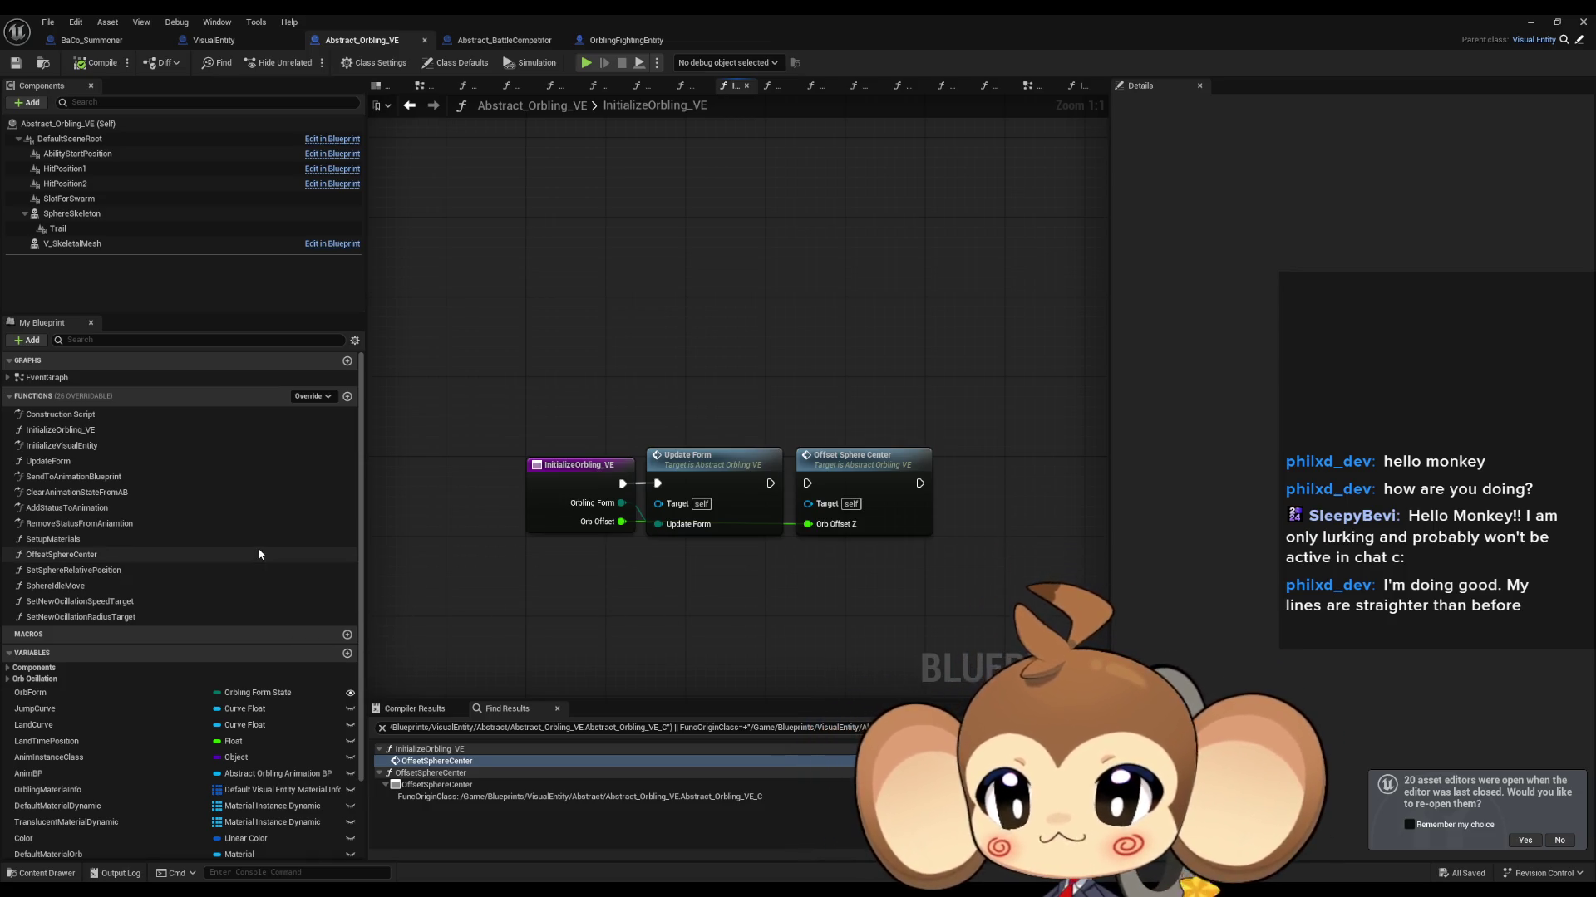
Step: Find all references to OffsetSphereCenter and jump to its call in InitializeOrbling_VE
click(62, 554)
right_click(67, 555)
mouse_move(124, 623)
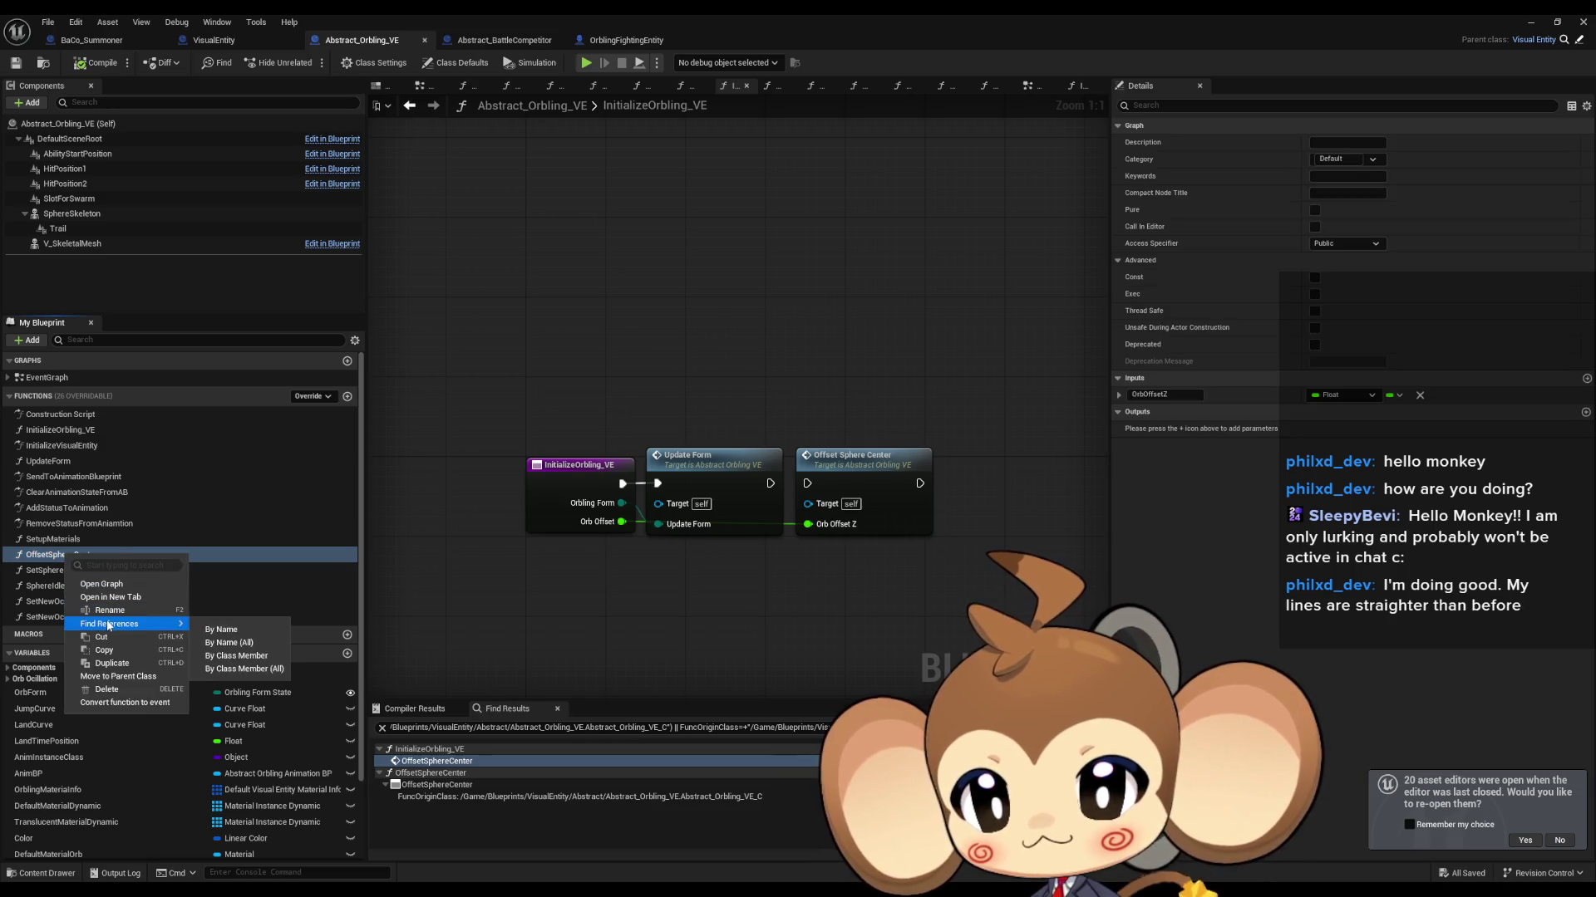
click(240, 670)
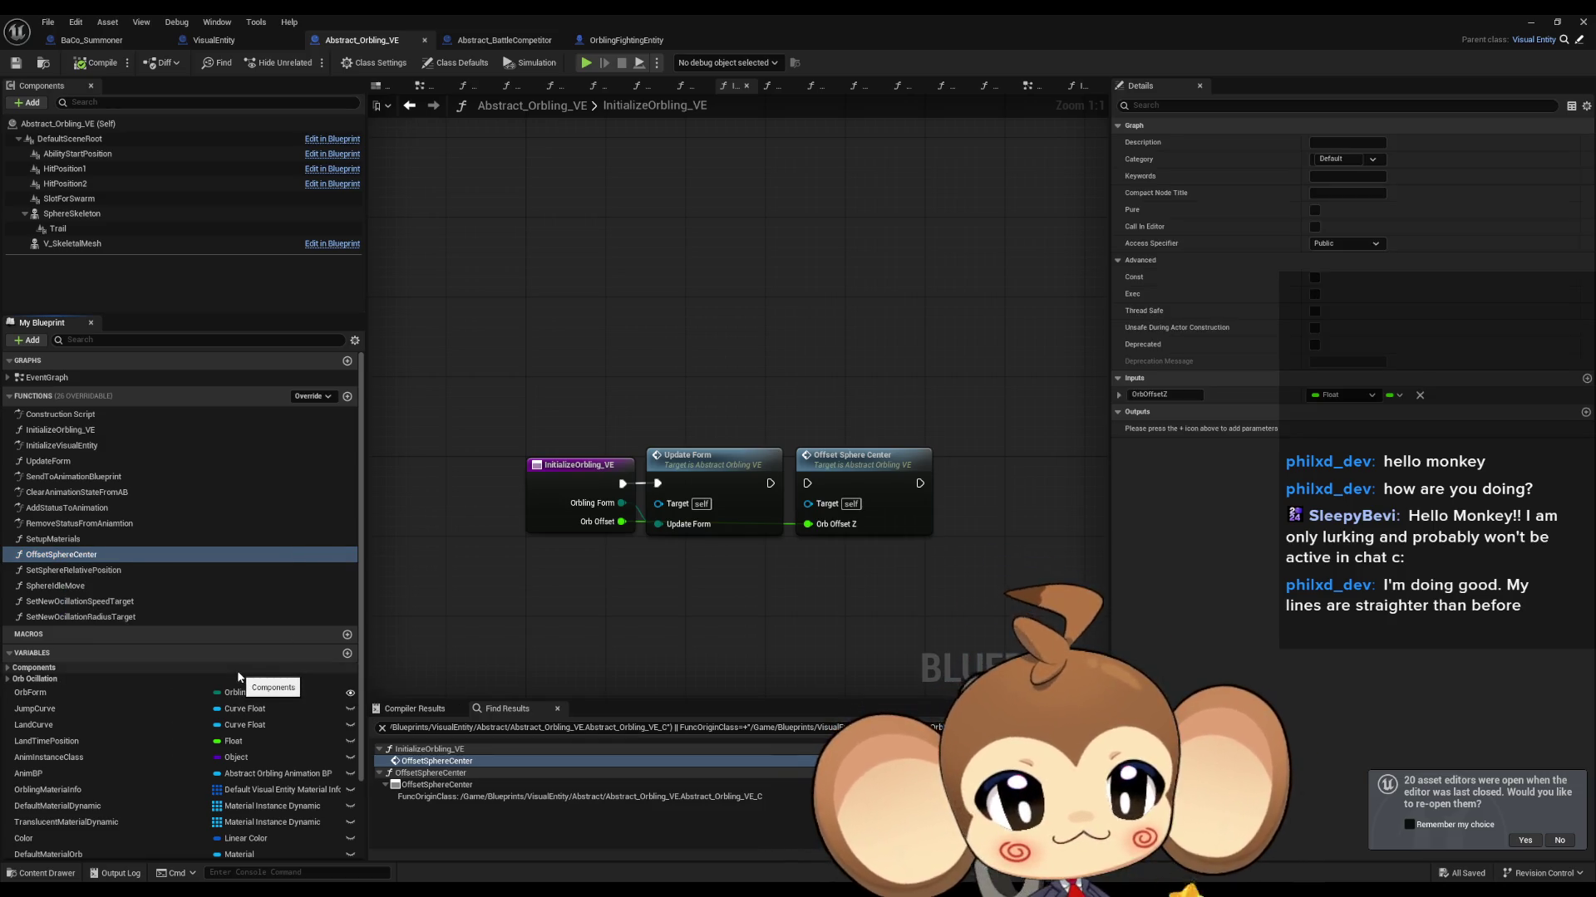
double_click(436, 762)
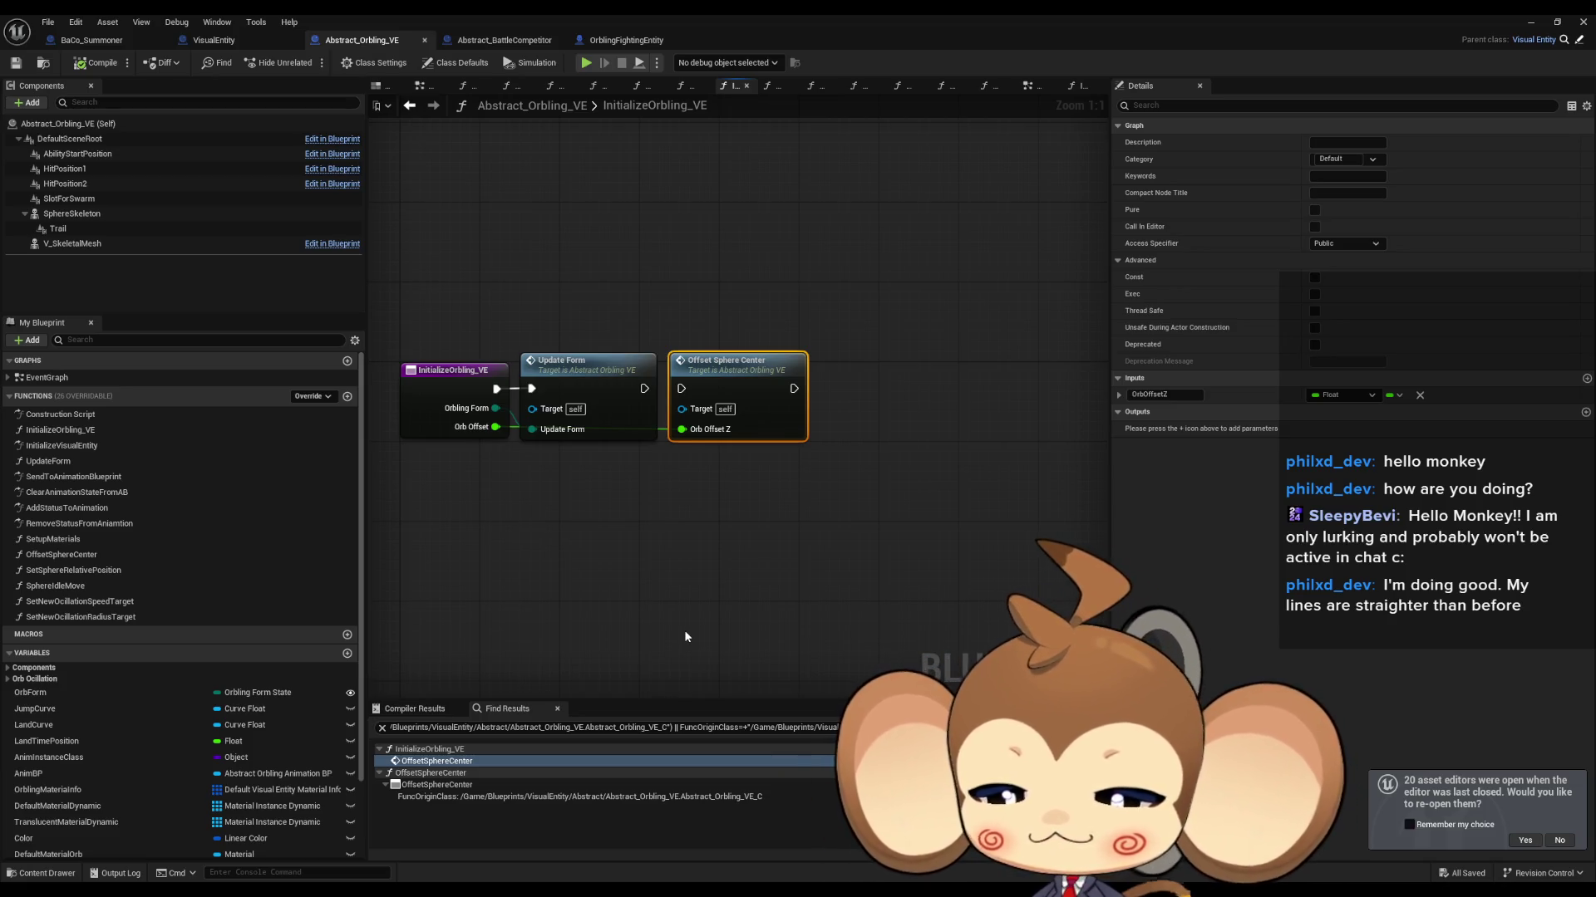
click(715, 502)
key(Home)
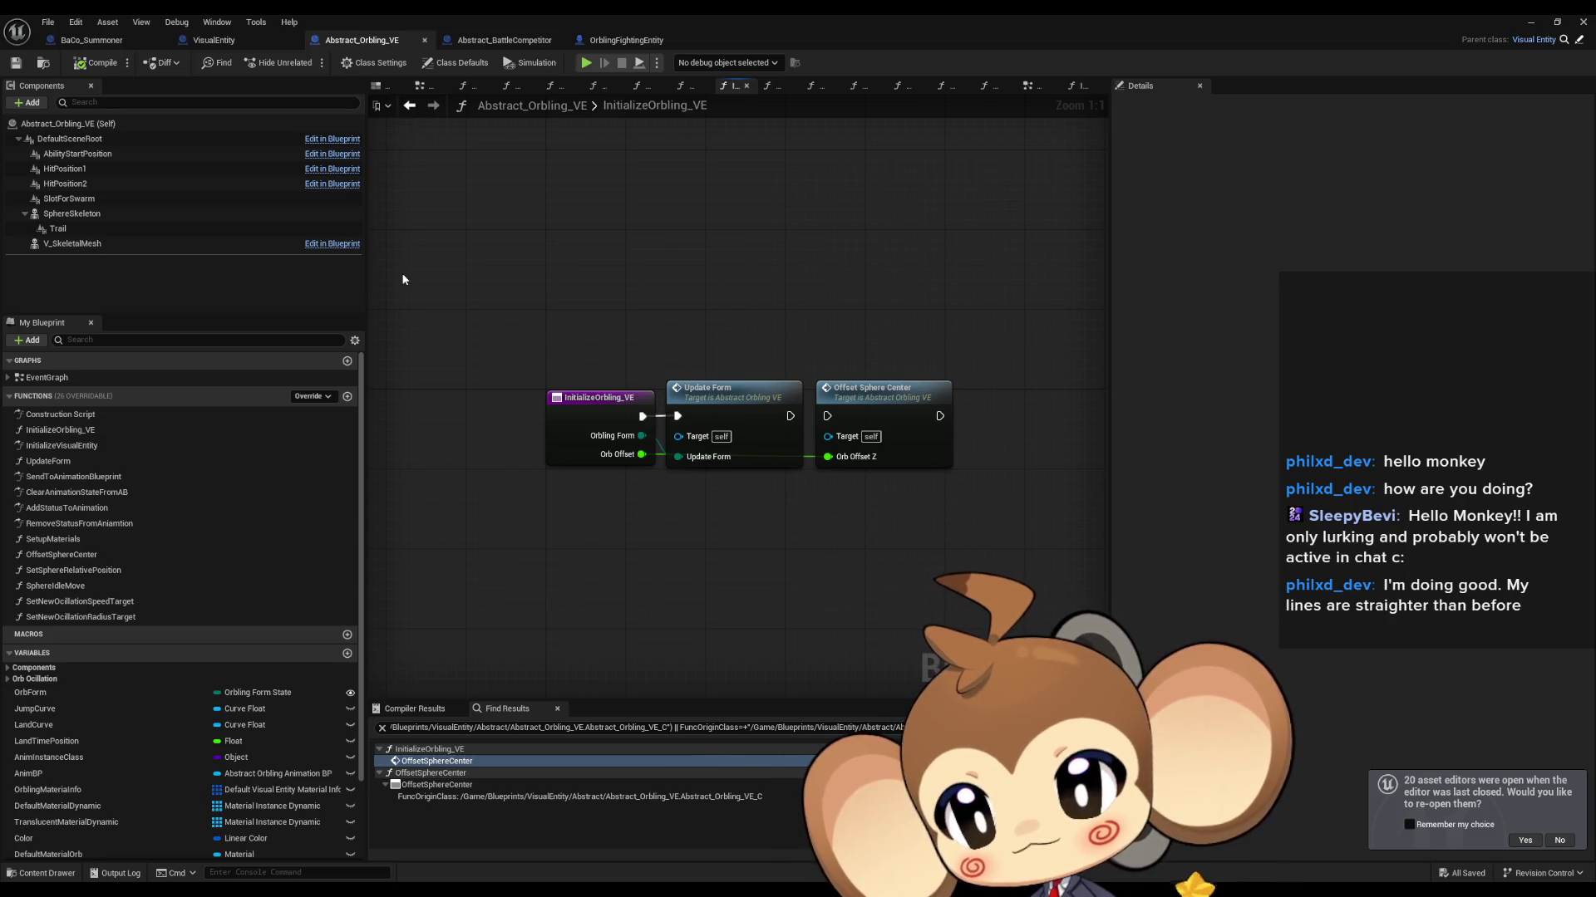
Step: Try deleting the InitializeOrbling_VE function, then cancel to keep it
click(589, 407)
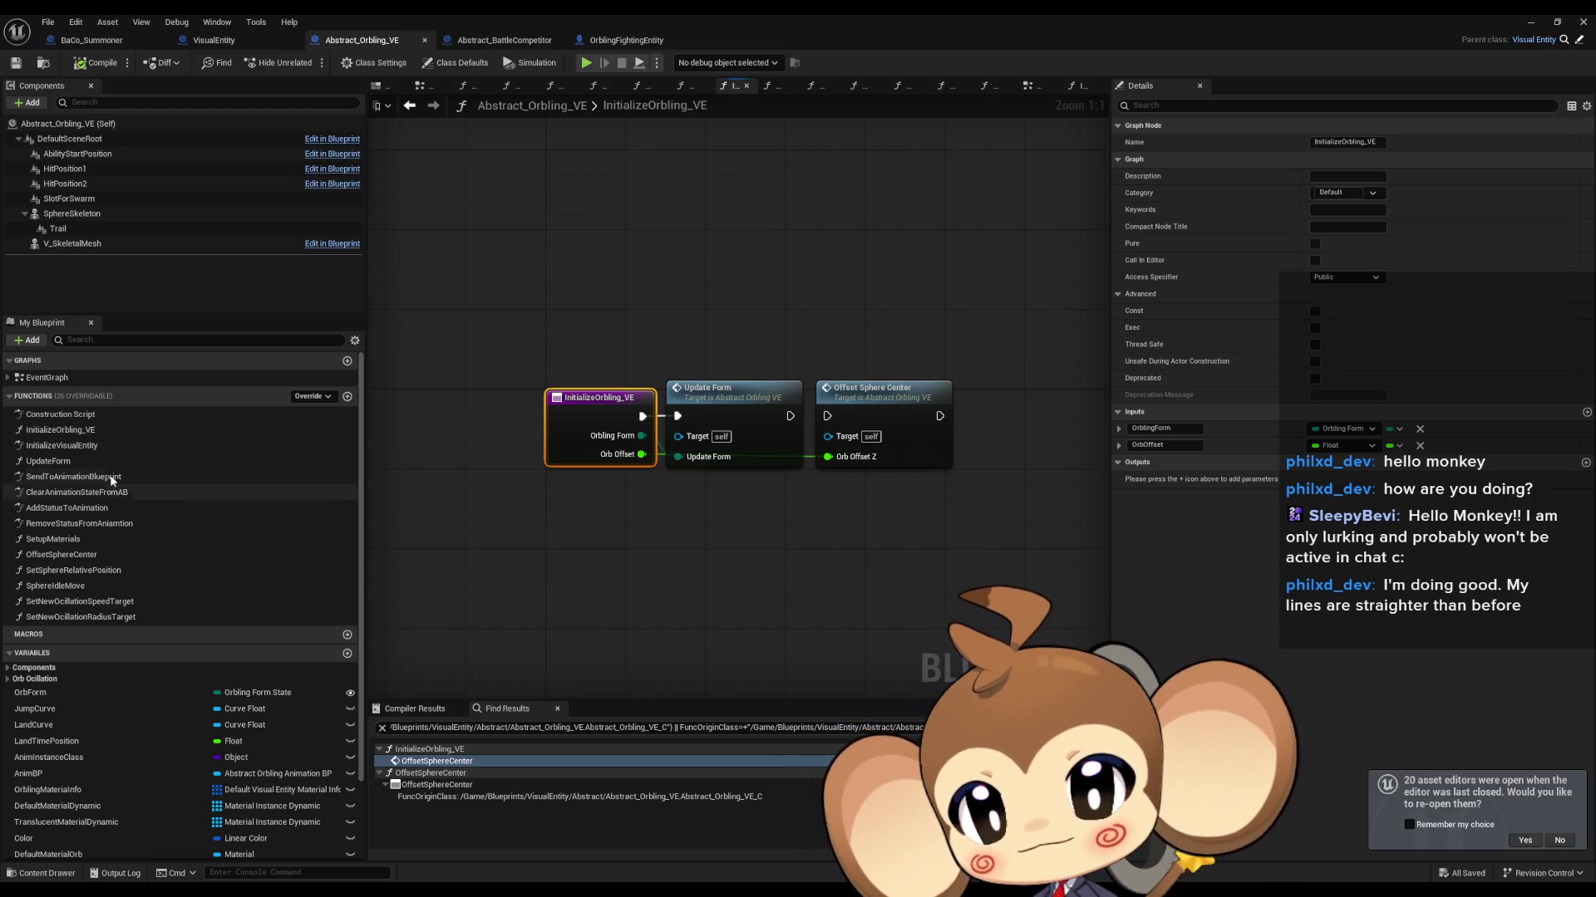
click(98, 430)
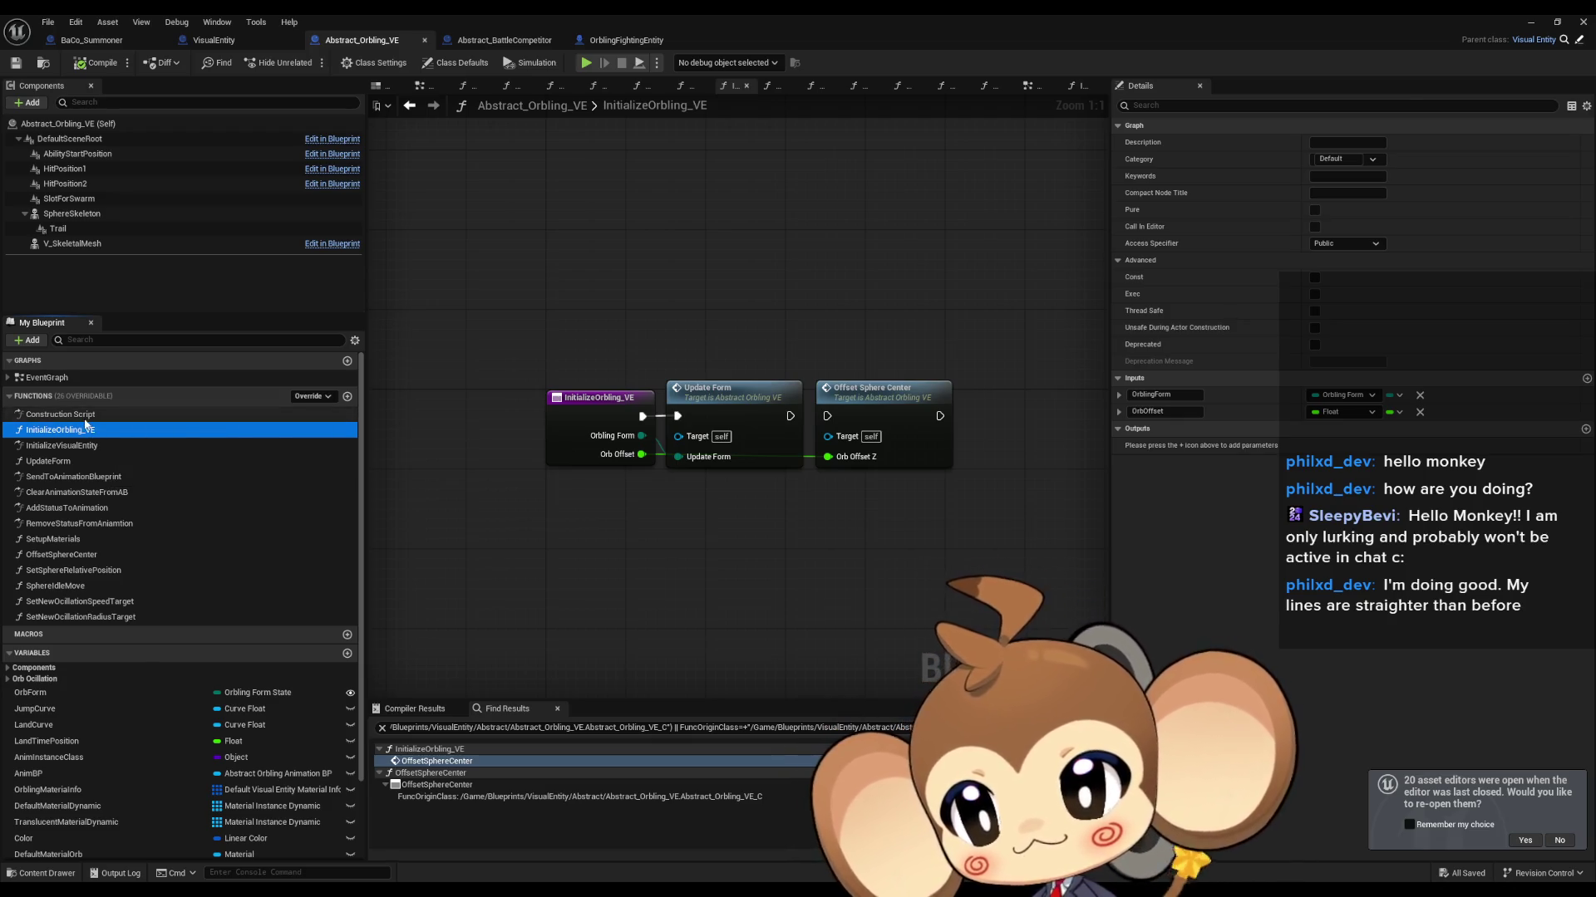
click(75, 443)
click(73, 432)
key(Delete)
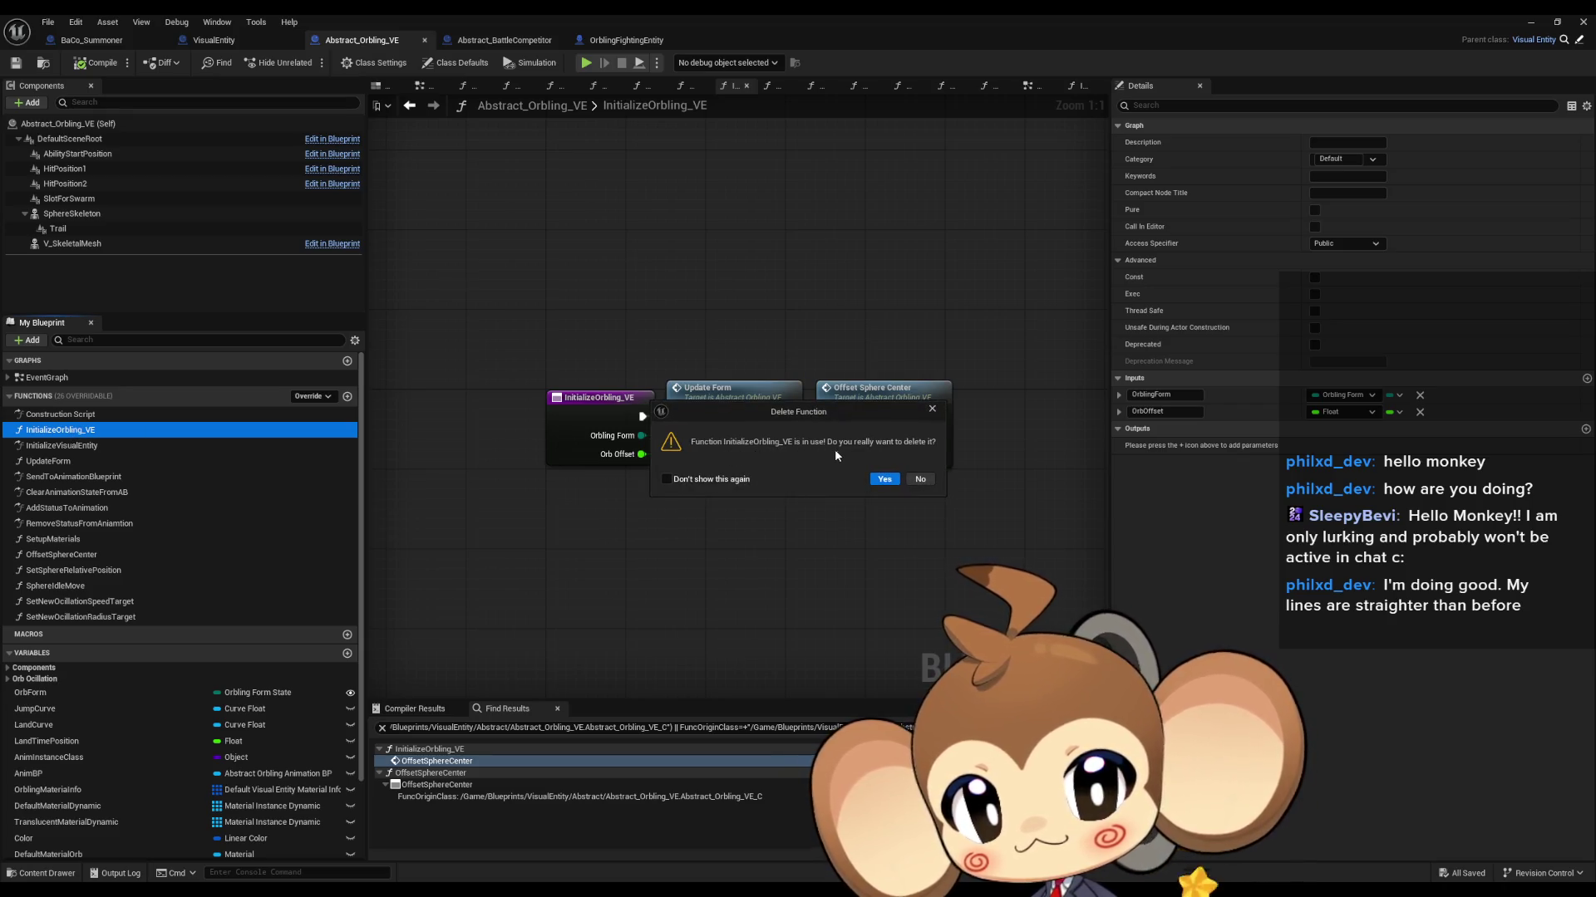
click(932, 410)
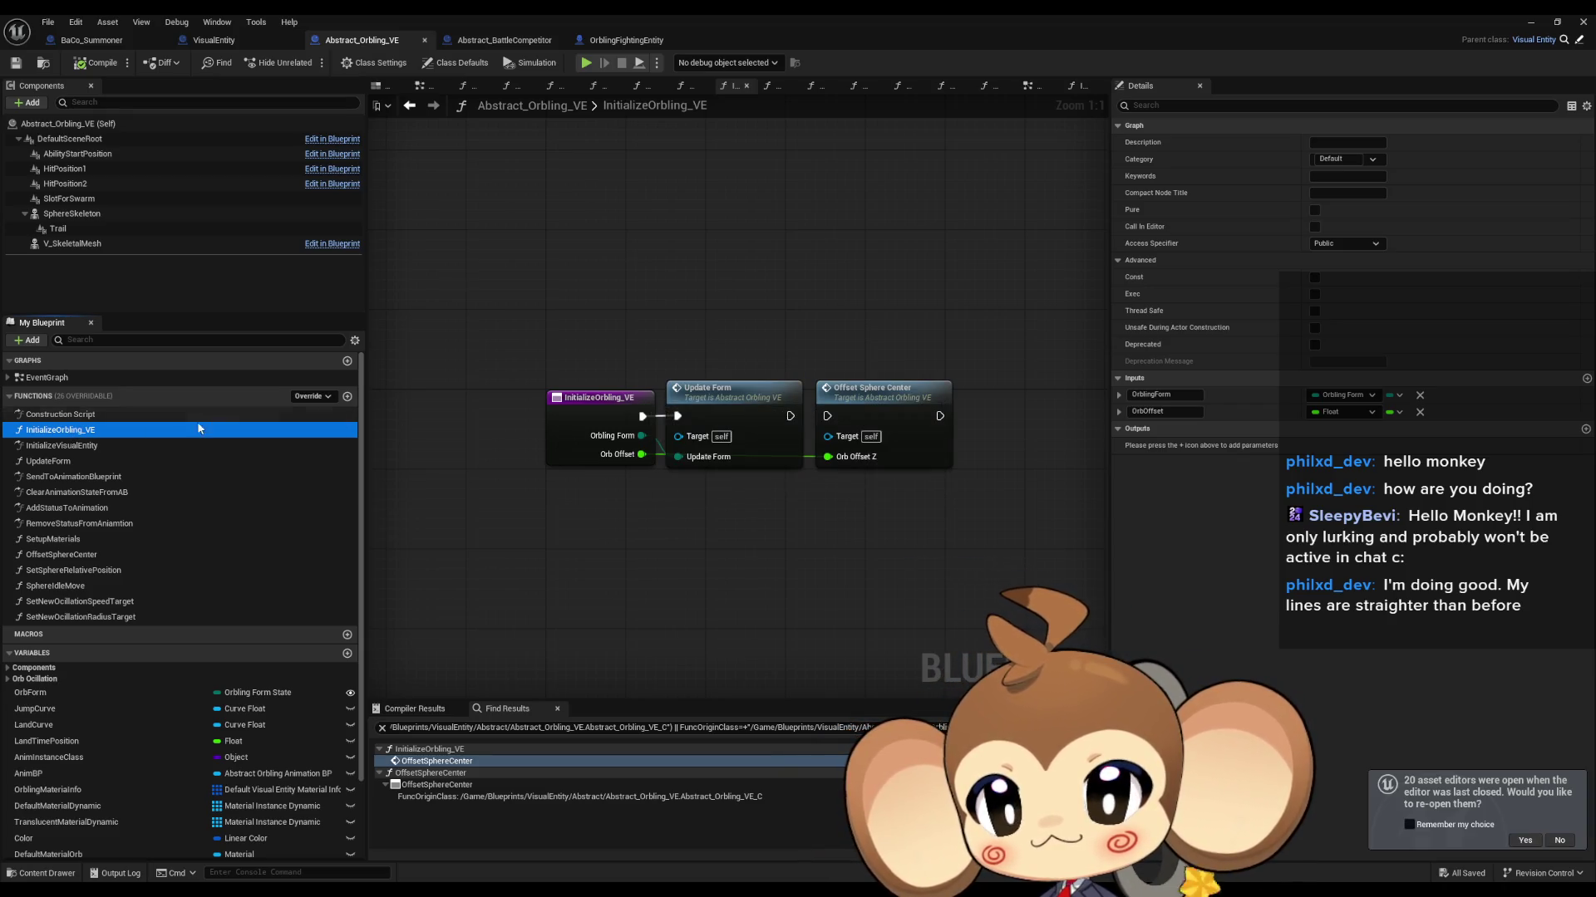
Step: Find all references to InitializeOrbling_VE by class member
right_click(81, 432)
mouse_move(131, 502)
click(241, 520)
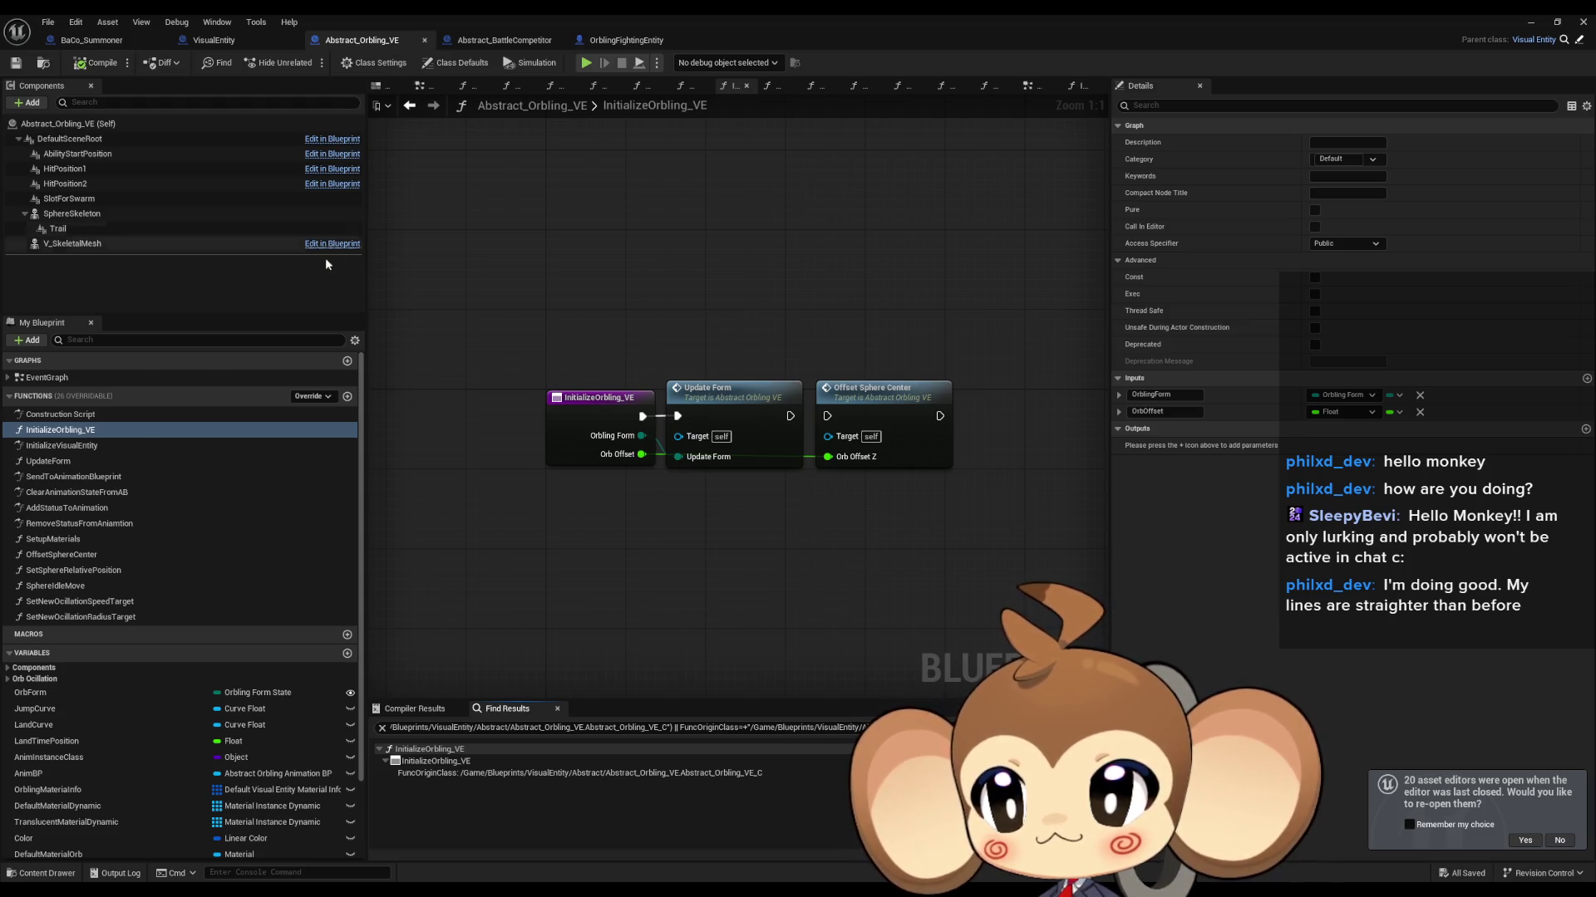
Step: Tick Deprecated for the InitializeOrbling_VE function in the Details panel
click(598, 399)
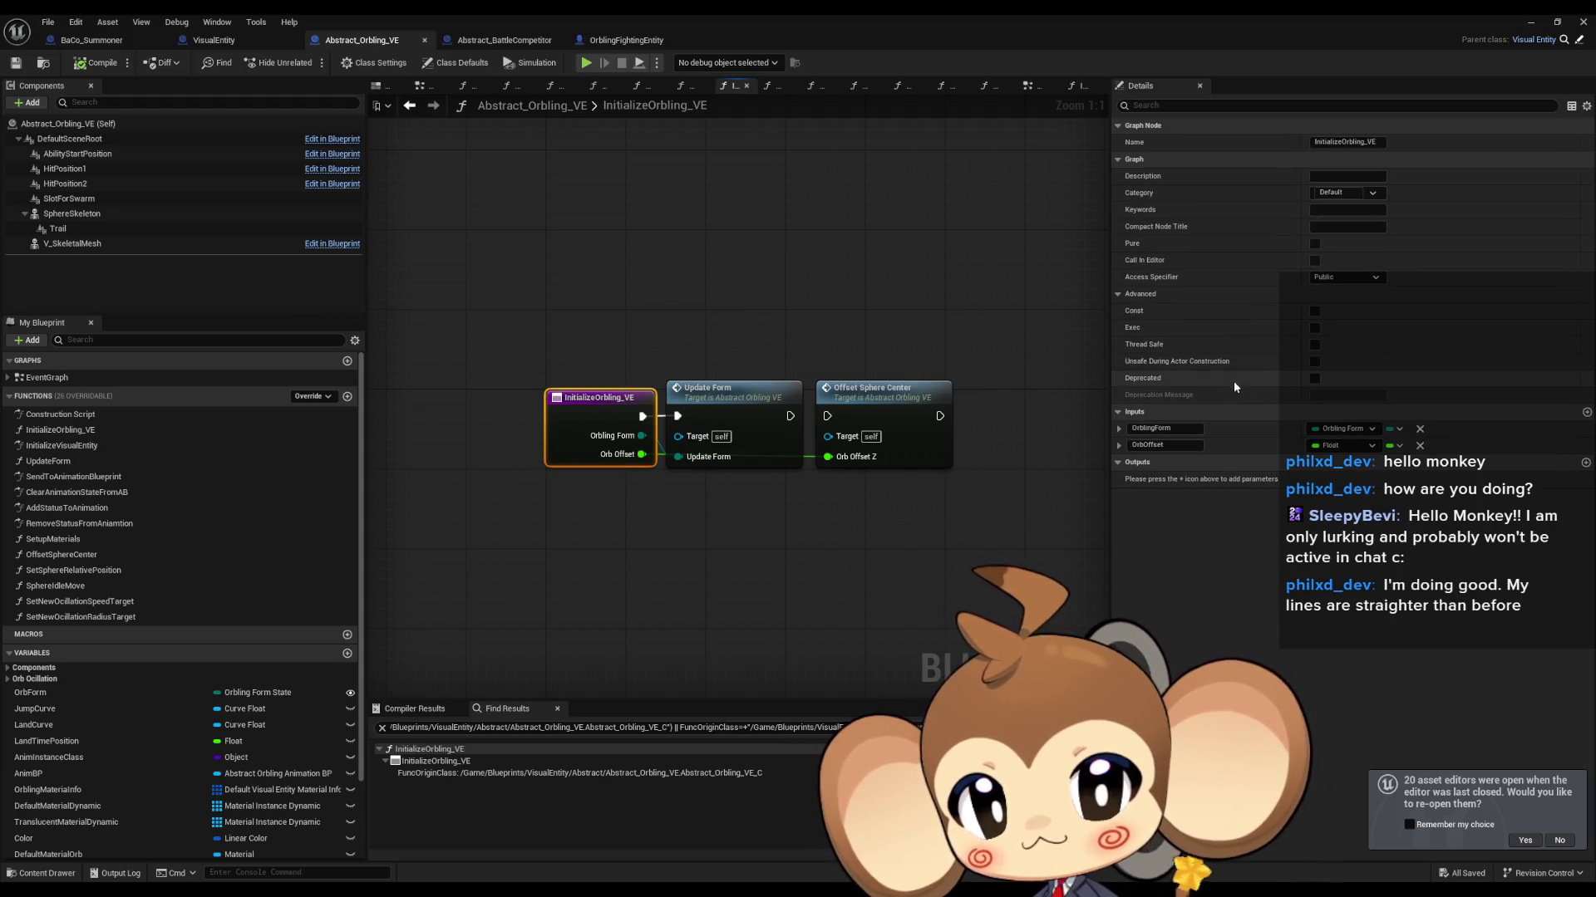
click(1314, 378)
click(818, 547)
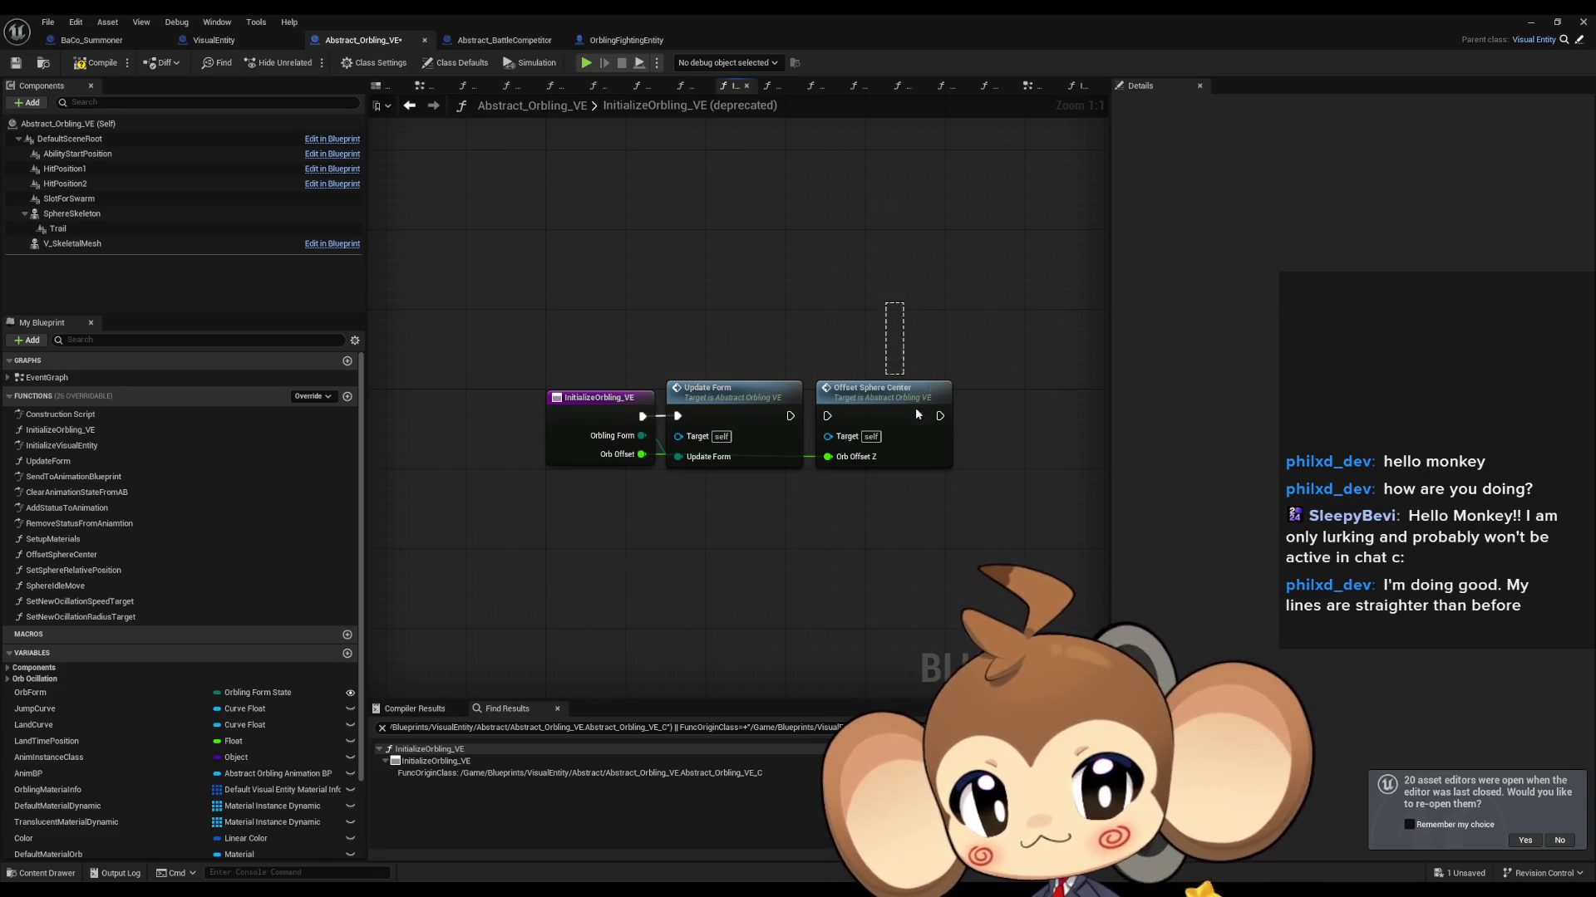
Step: Delete the Offset Sphere Center node, save, then delete the OffsetSphereCenter function
click(881, 388)
key(Delete)
click(123, 555)
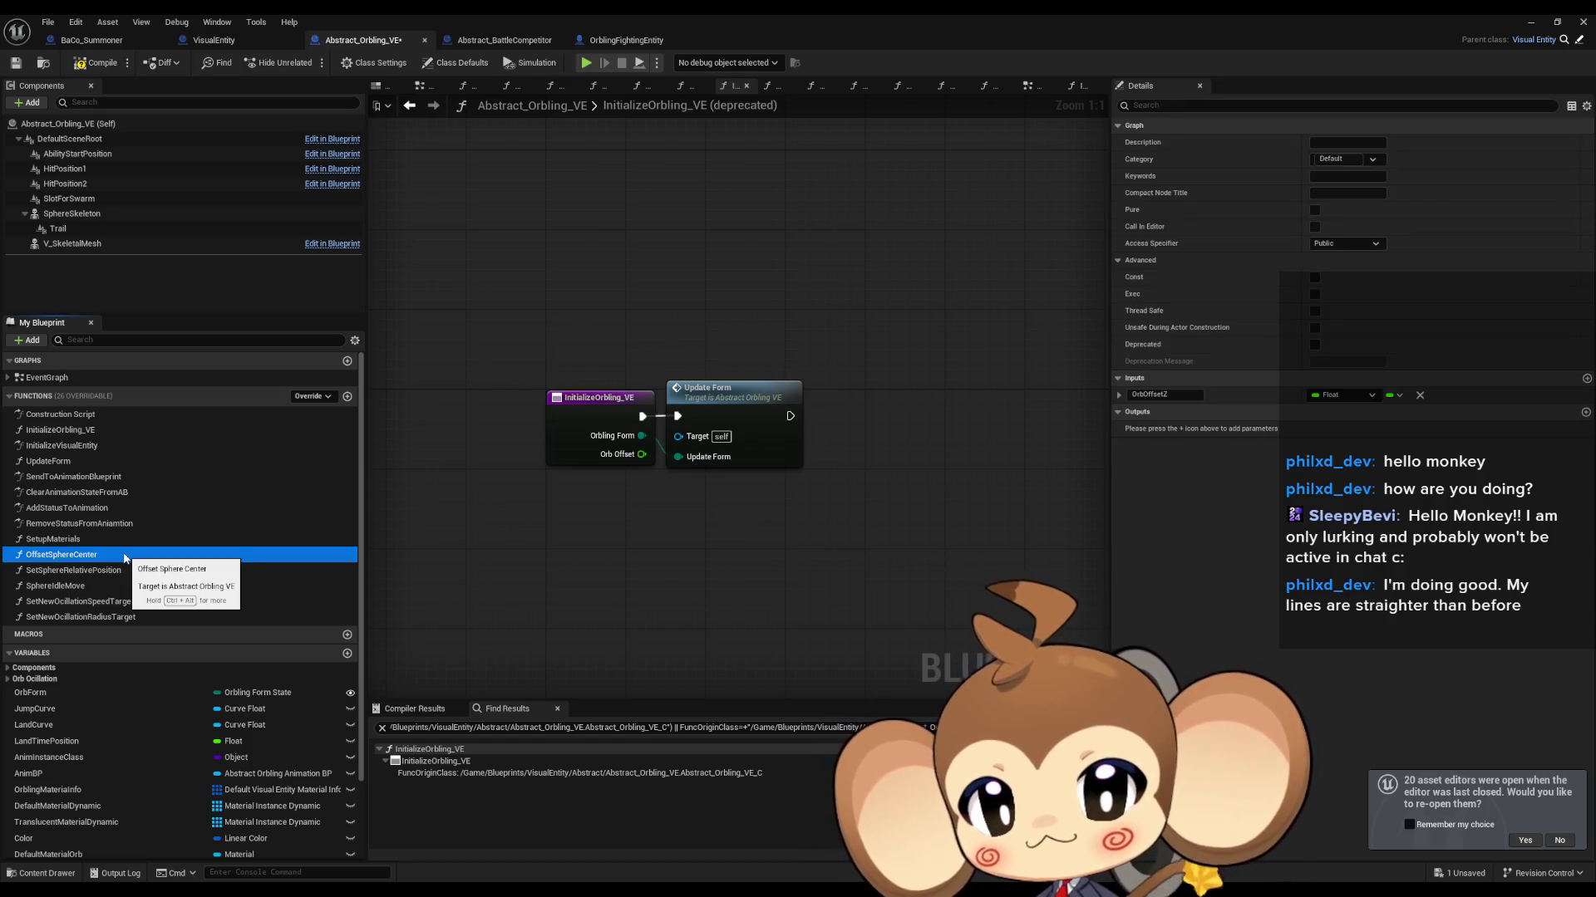
key(ctrl+s)
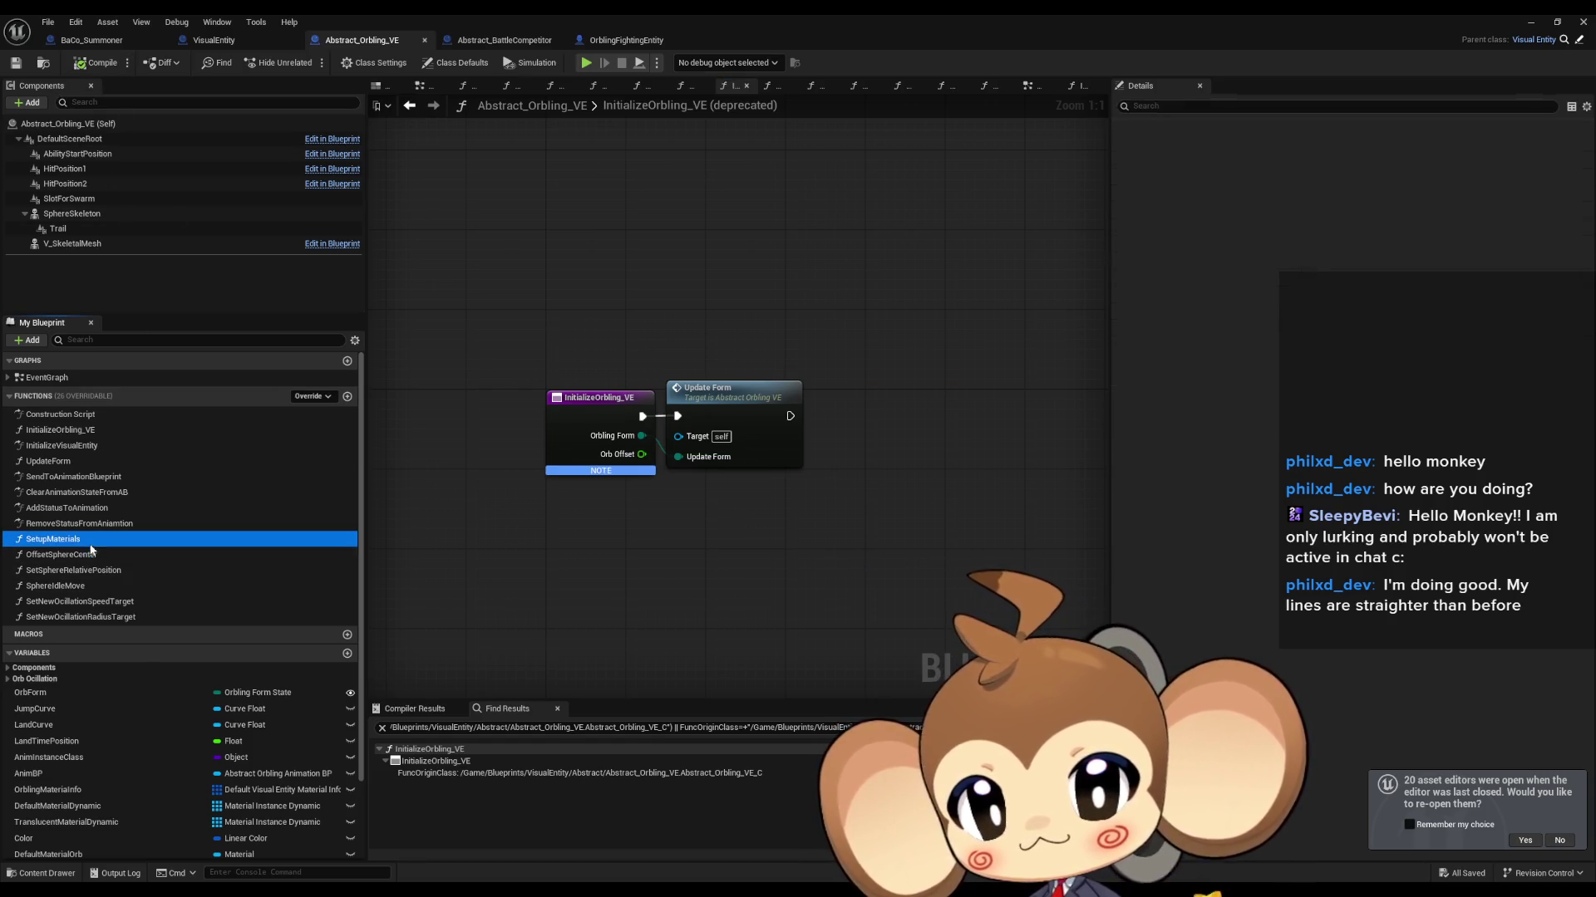
key(Delete)
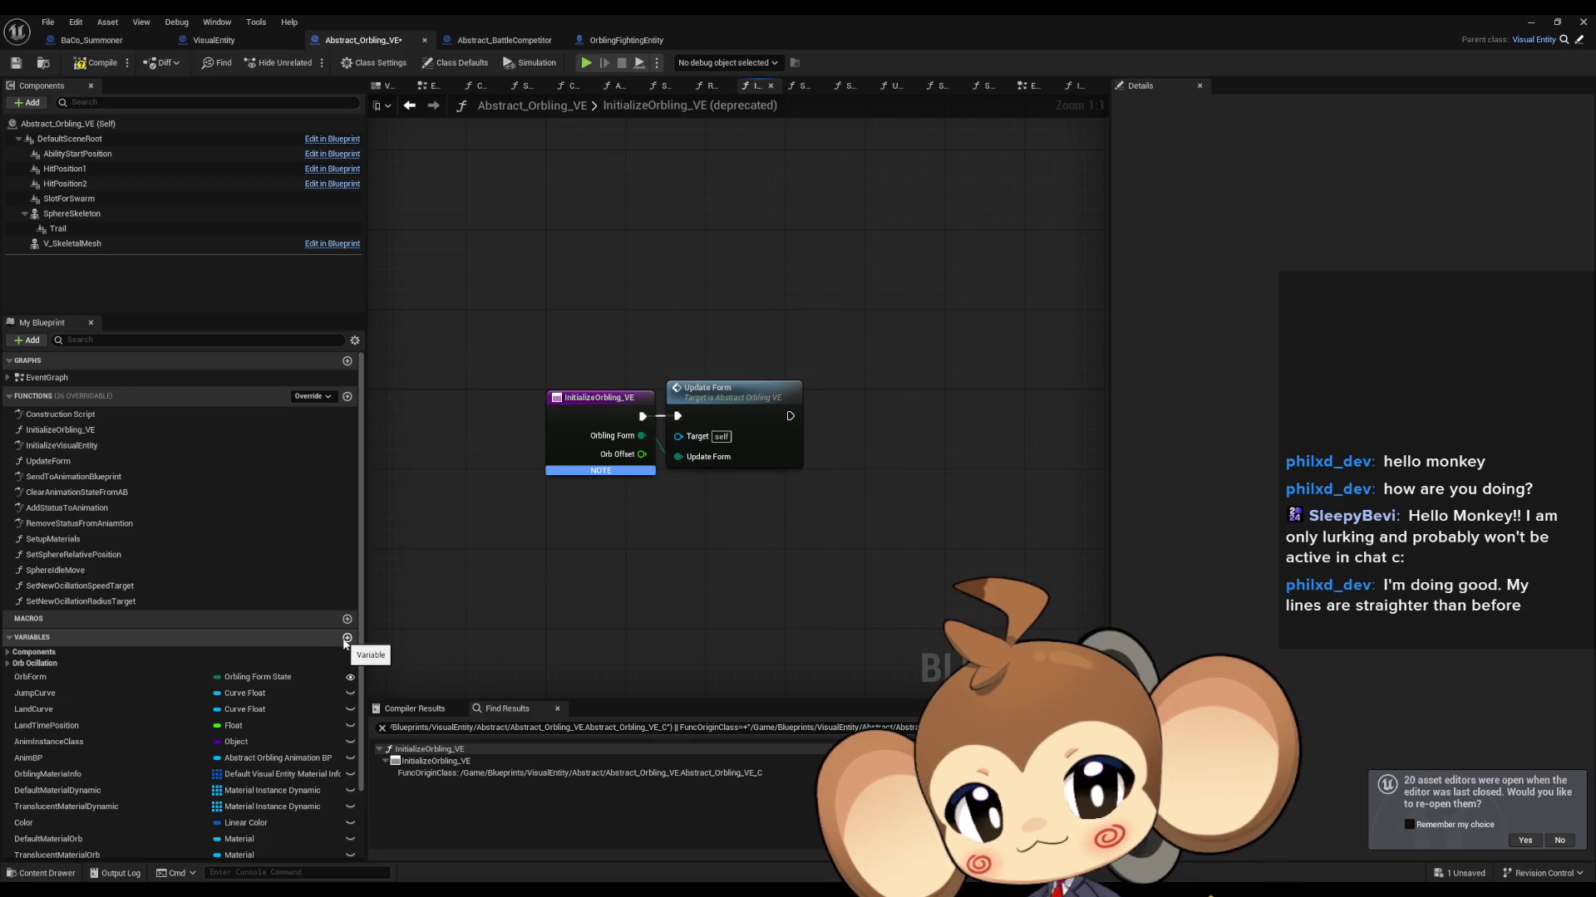
Step: Create Float variables CurrentZOffset and TargetZOffset in Abstract_Orbling_VE
click(347, 638)
text(Curr)
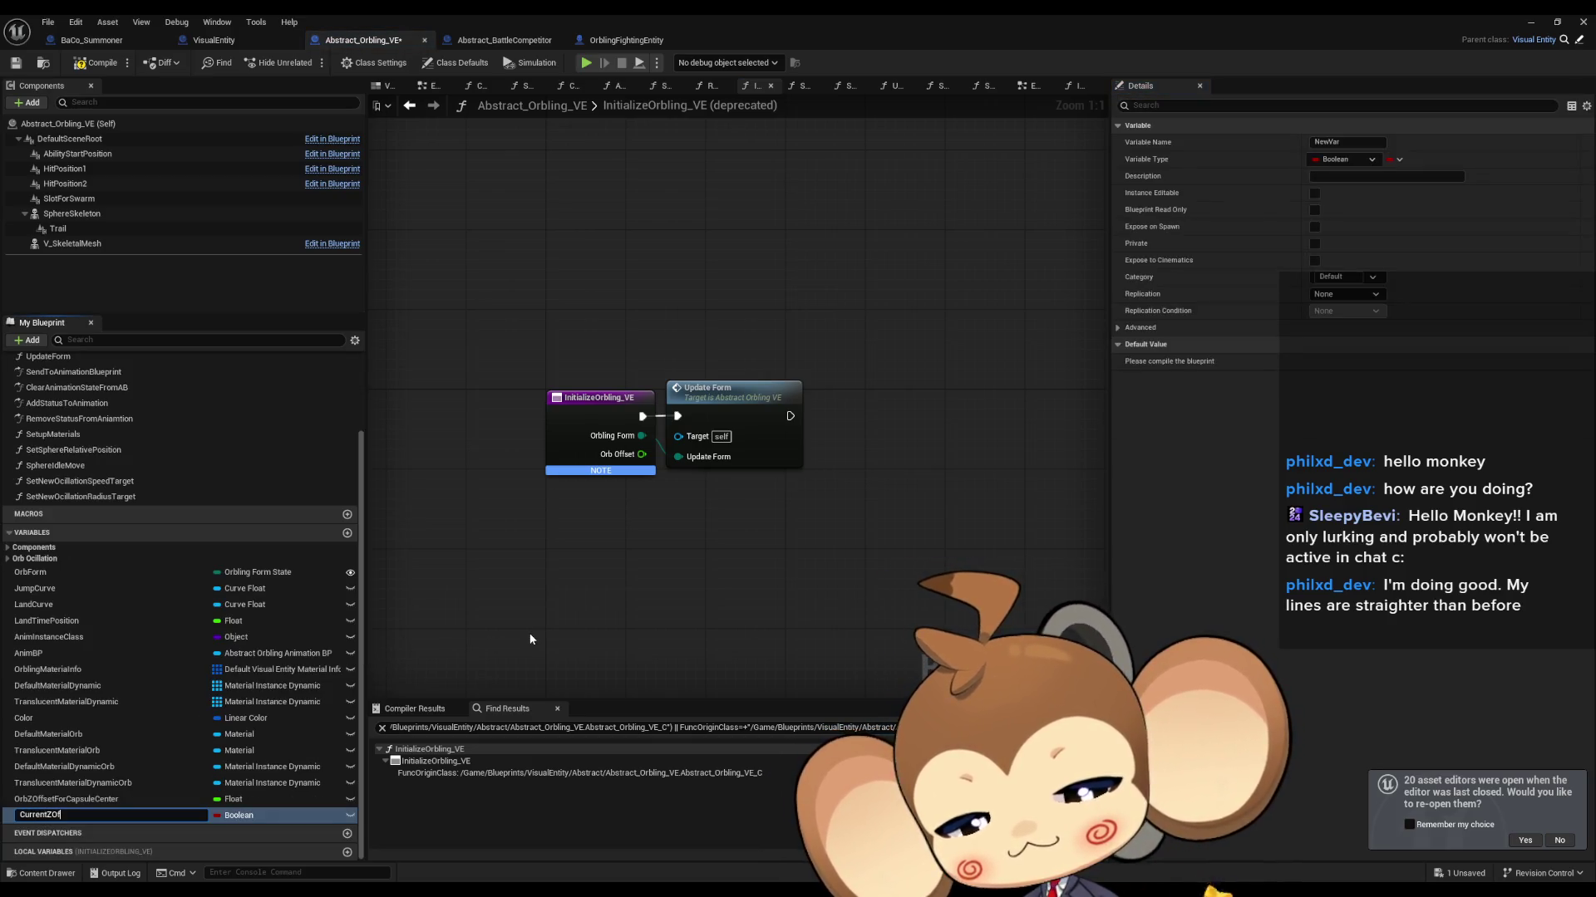
text(ent)
key(Return)
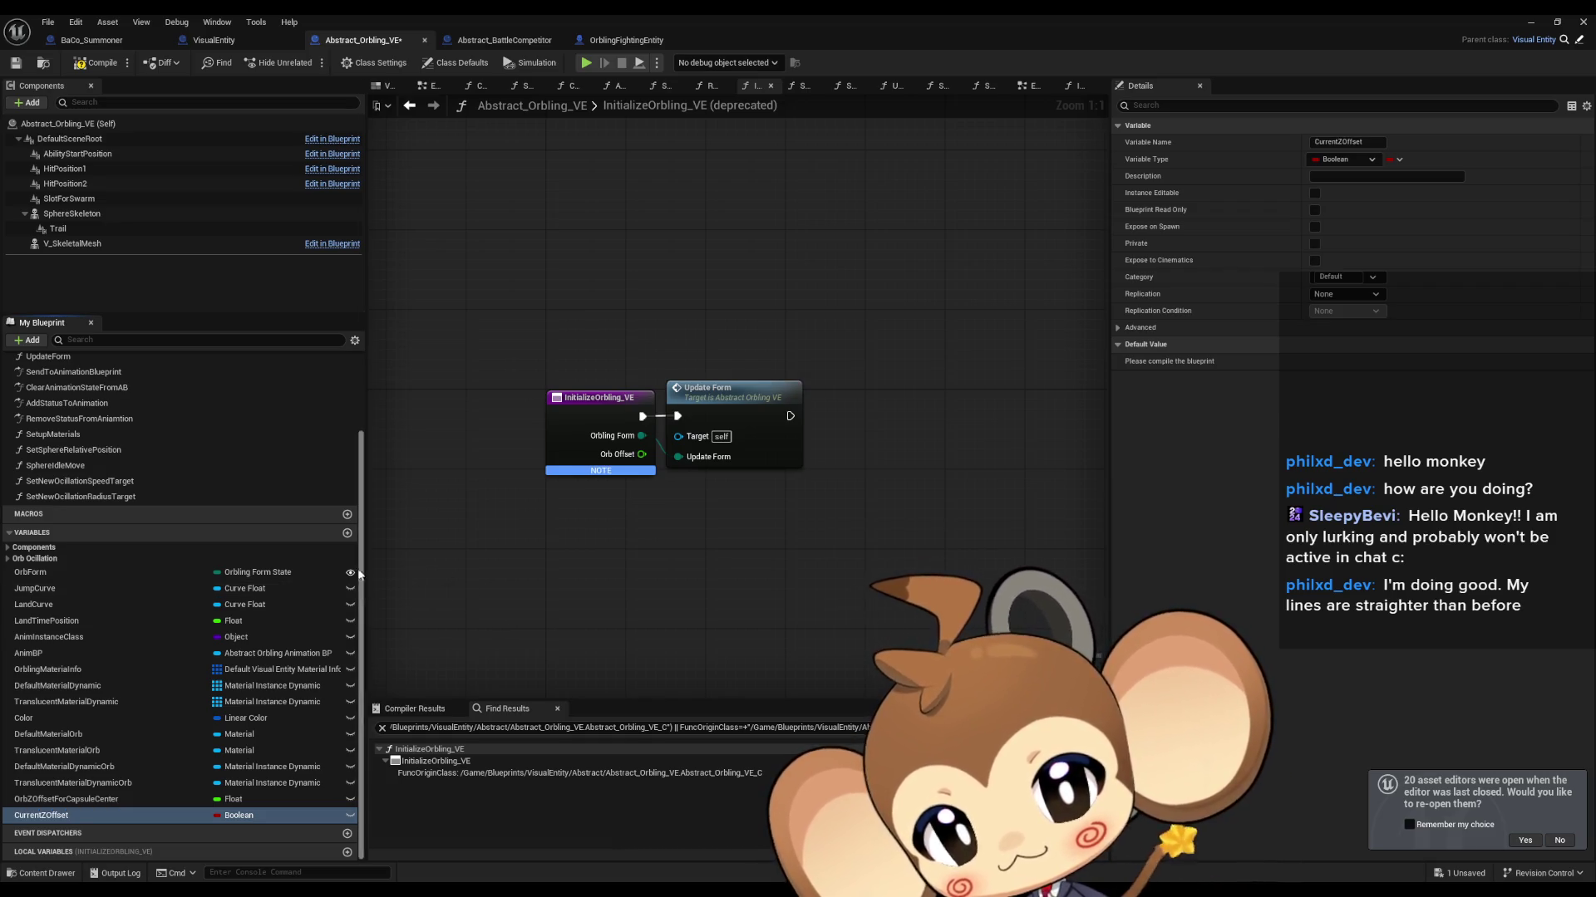
click(347, 532)
text(TargetZOffset)
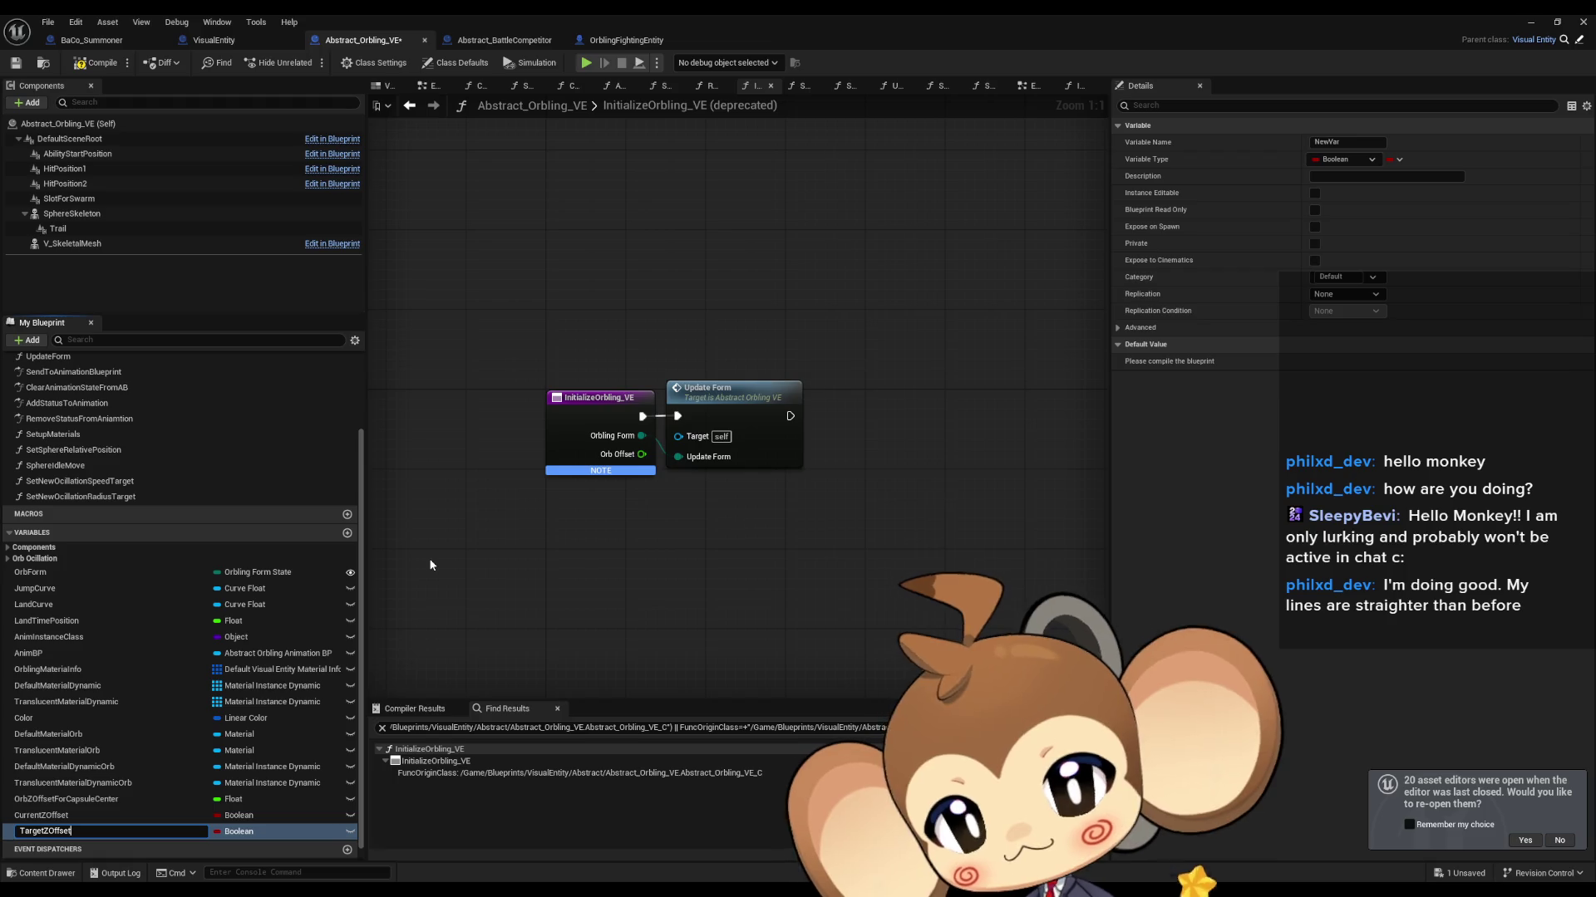
key(Return)
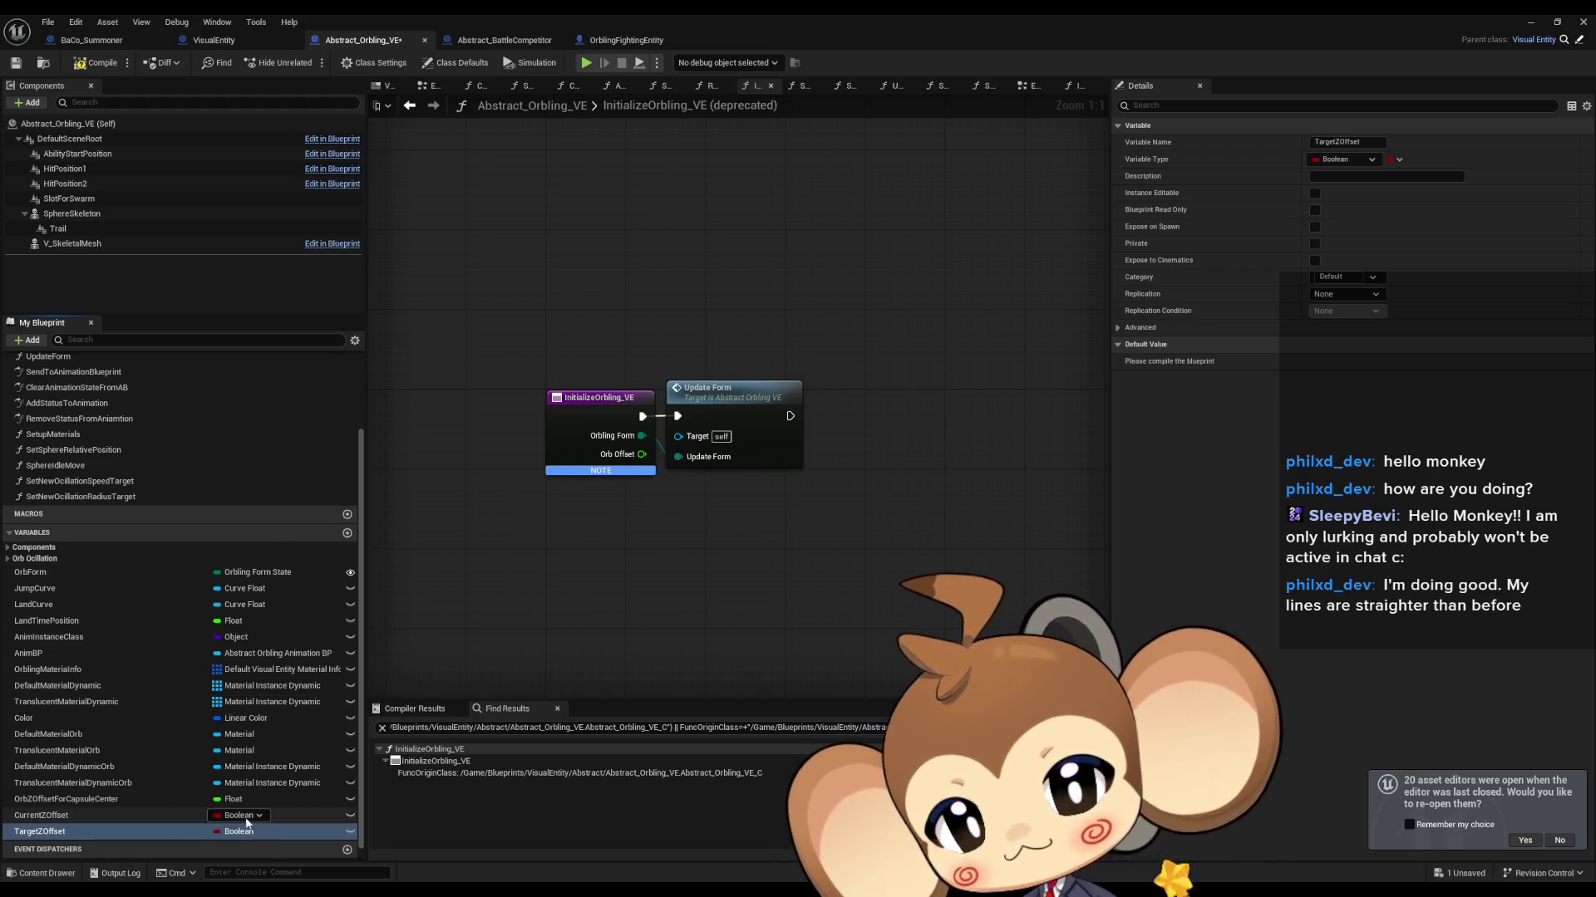
click(238, 832)
click(241, 645)
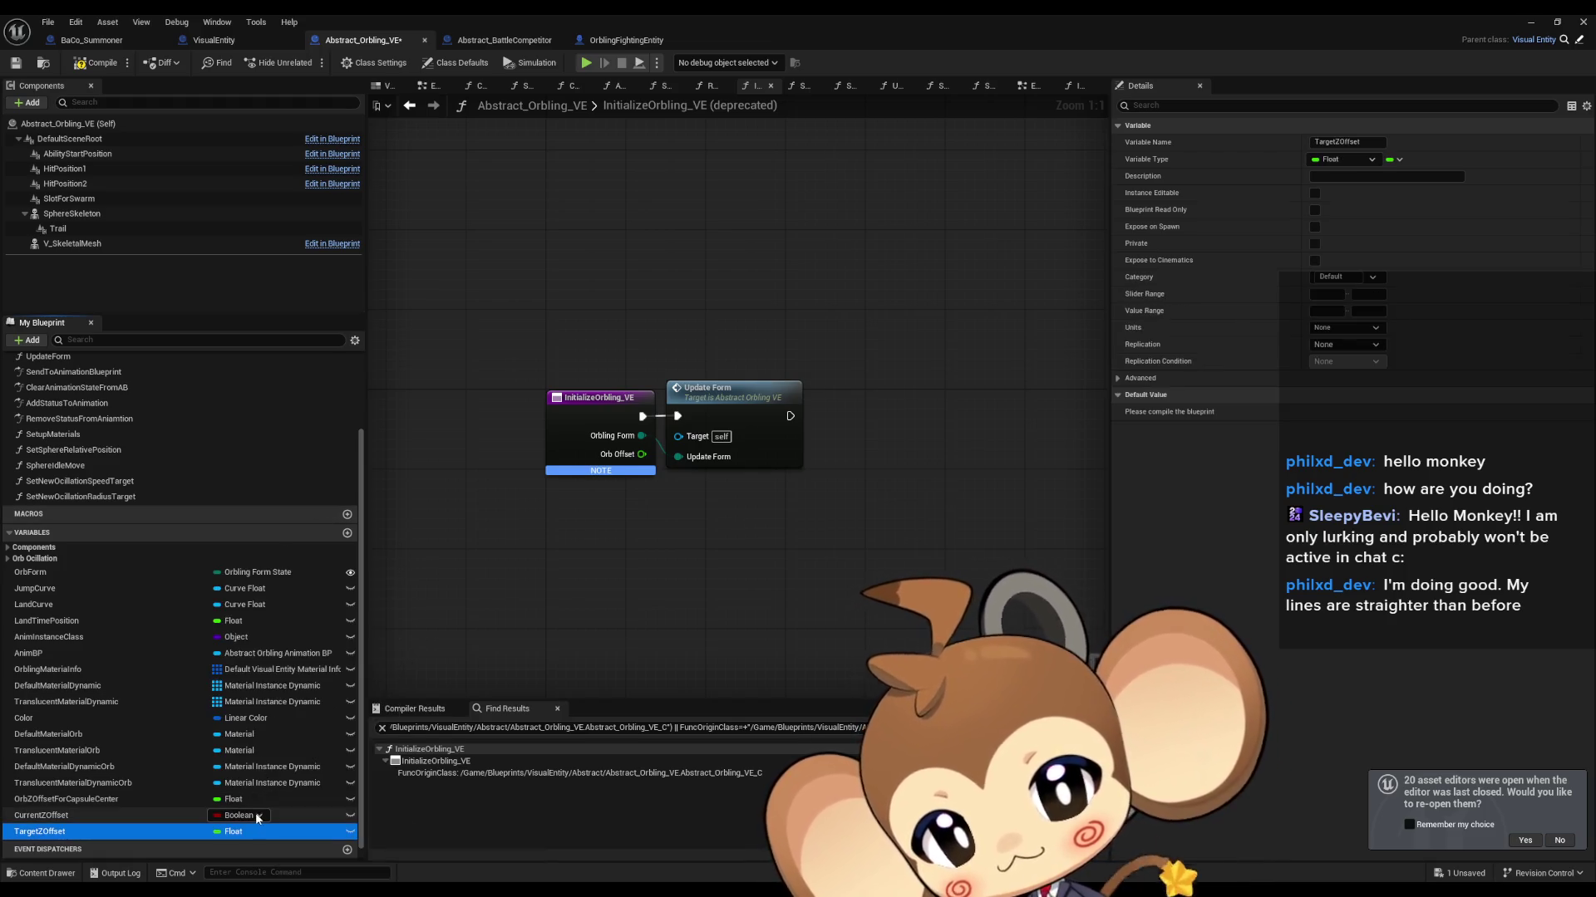
click(238, 815)
click(245, 629)
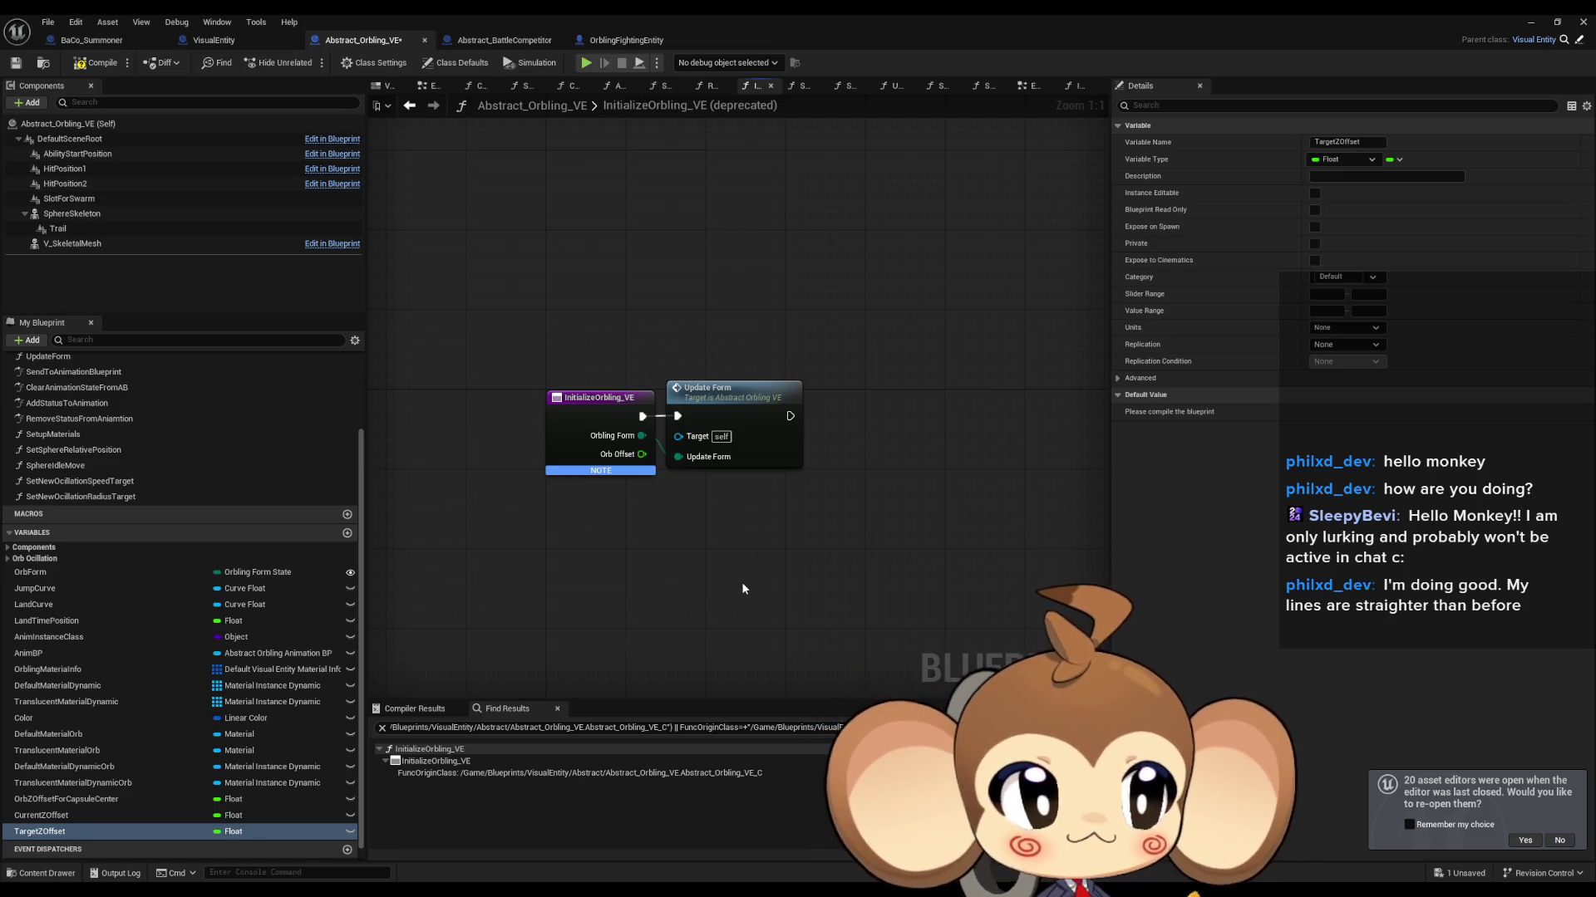
mouse_move(566, 557)
mouse_down()
mouse_move(726, 610)
mouse_move(683, 593)
mouse_up()
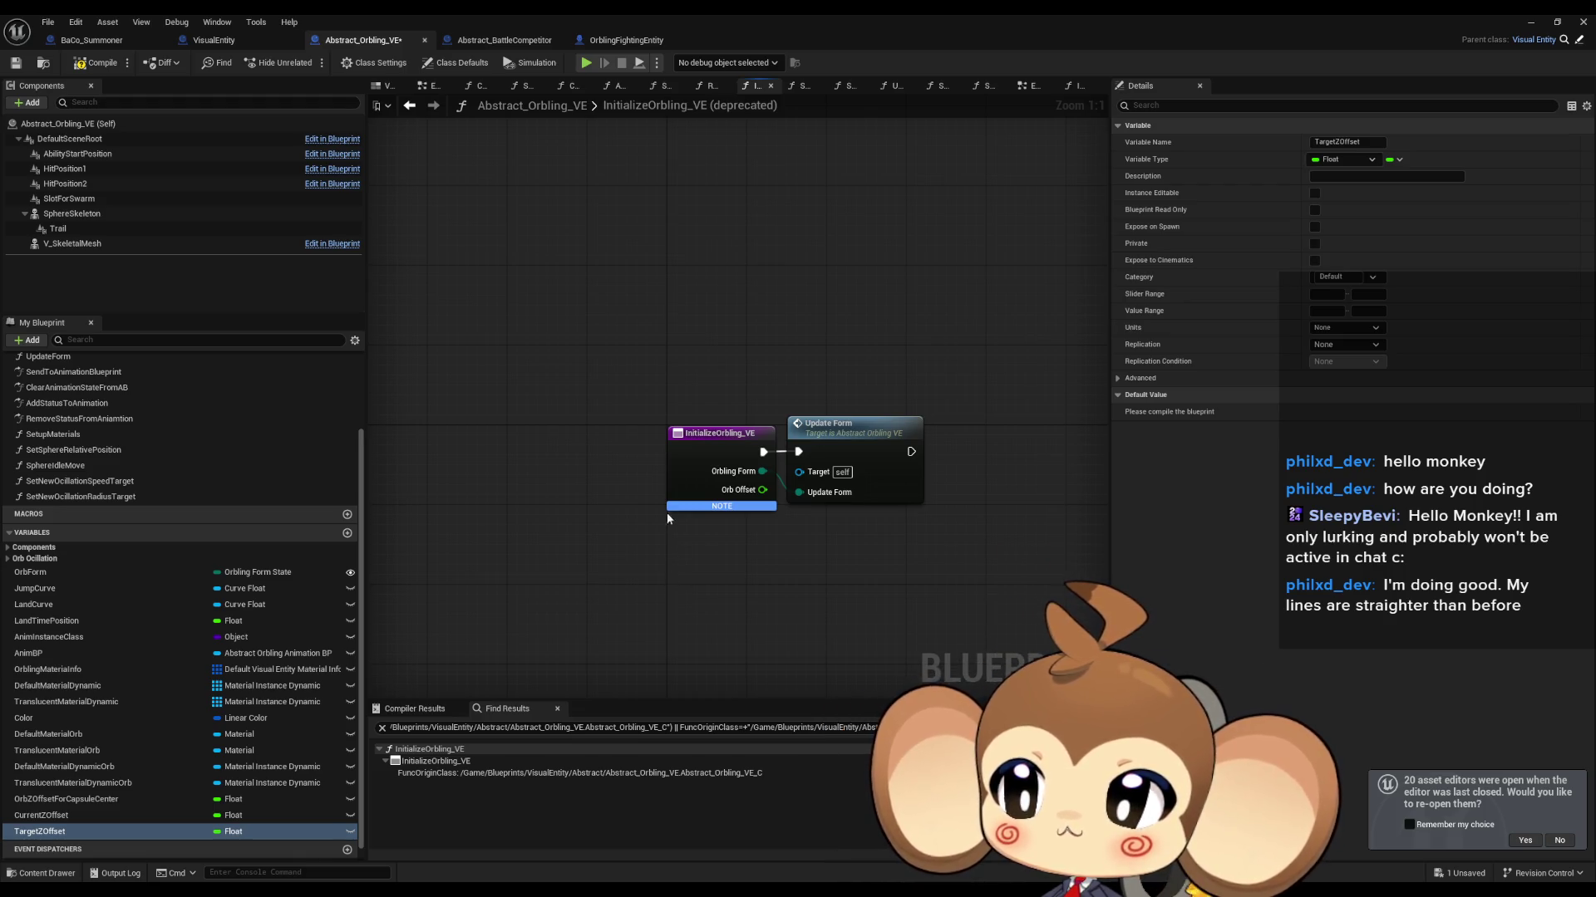
drag(667, 521, 578, 503)
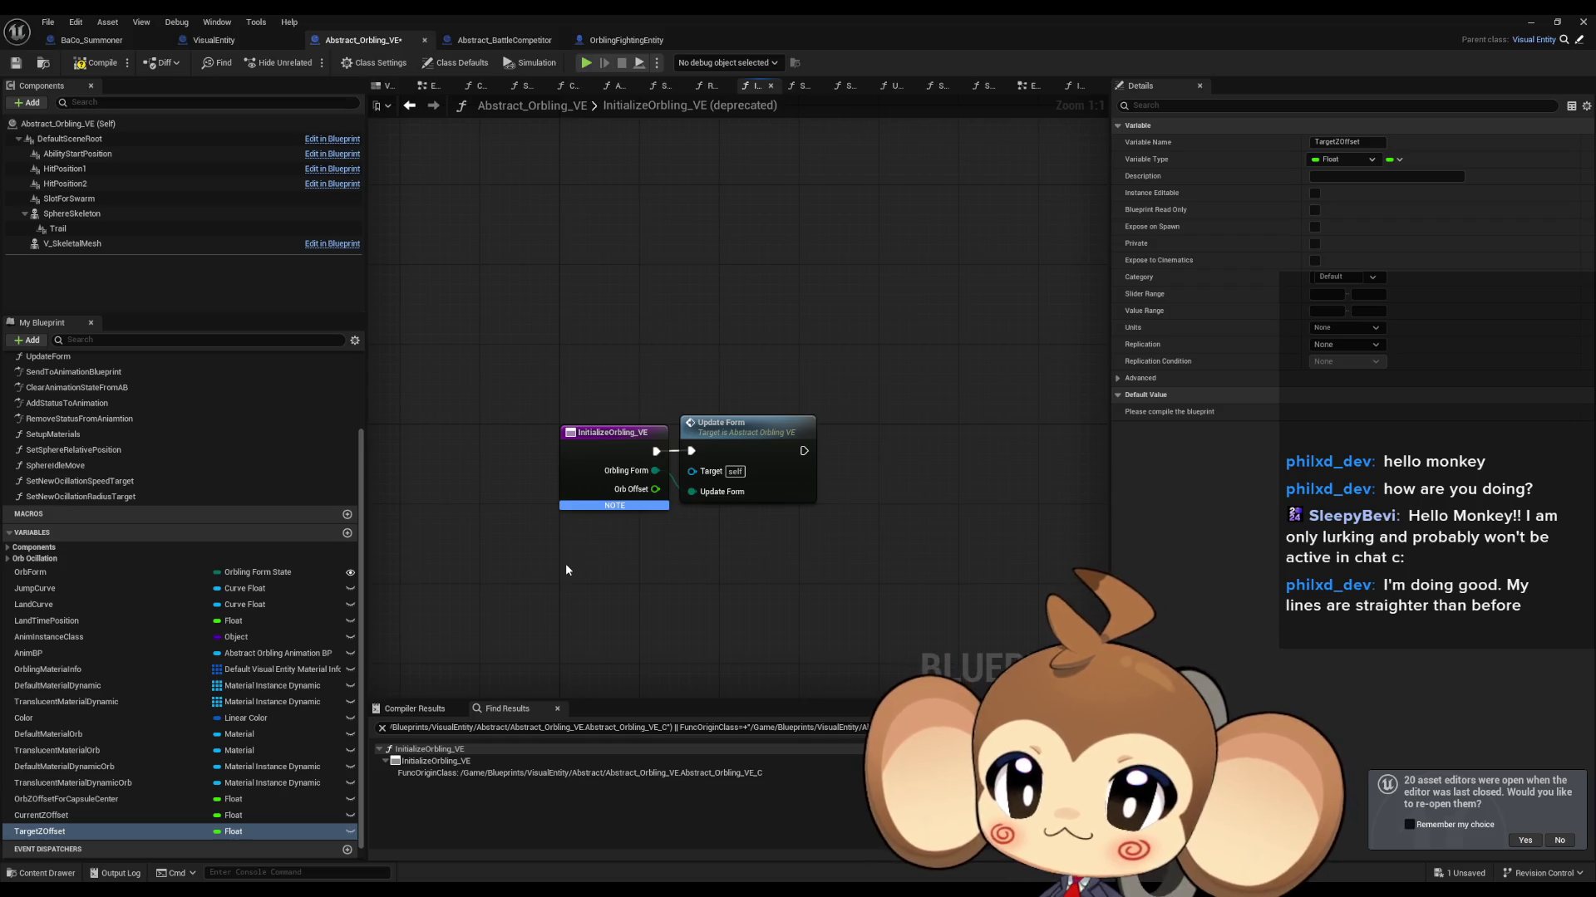
drag(565, 568, 604, 570)
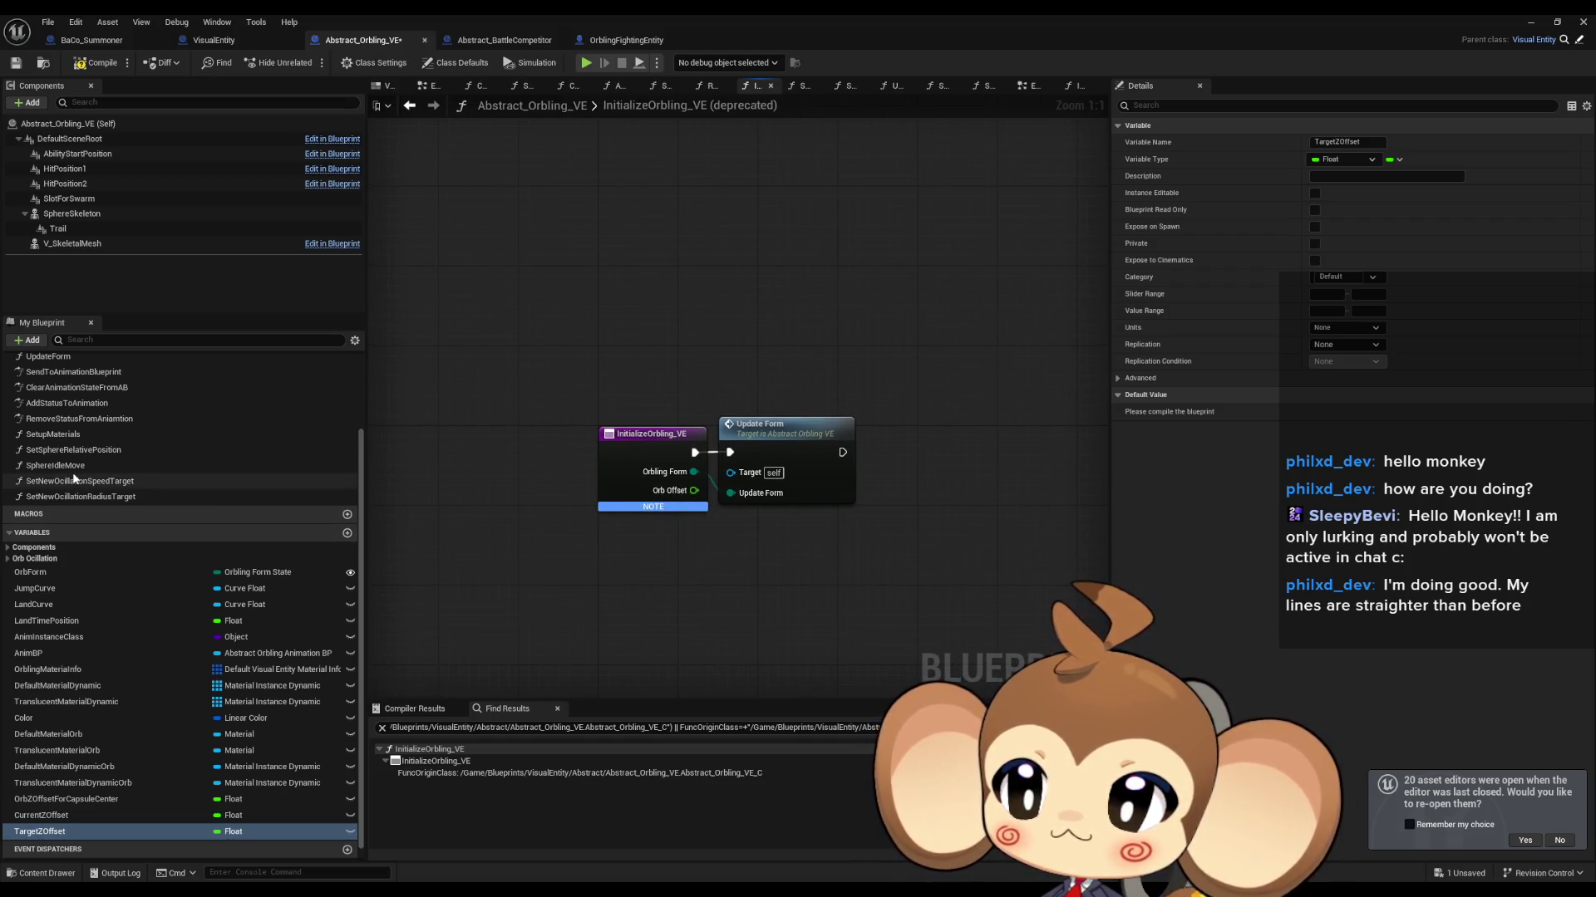
scroll(327, 536, up, 3)
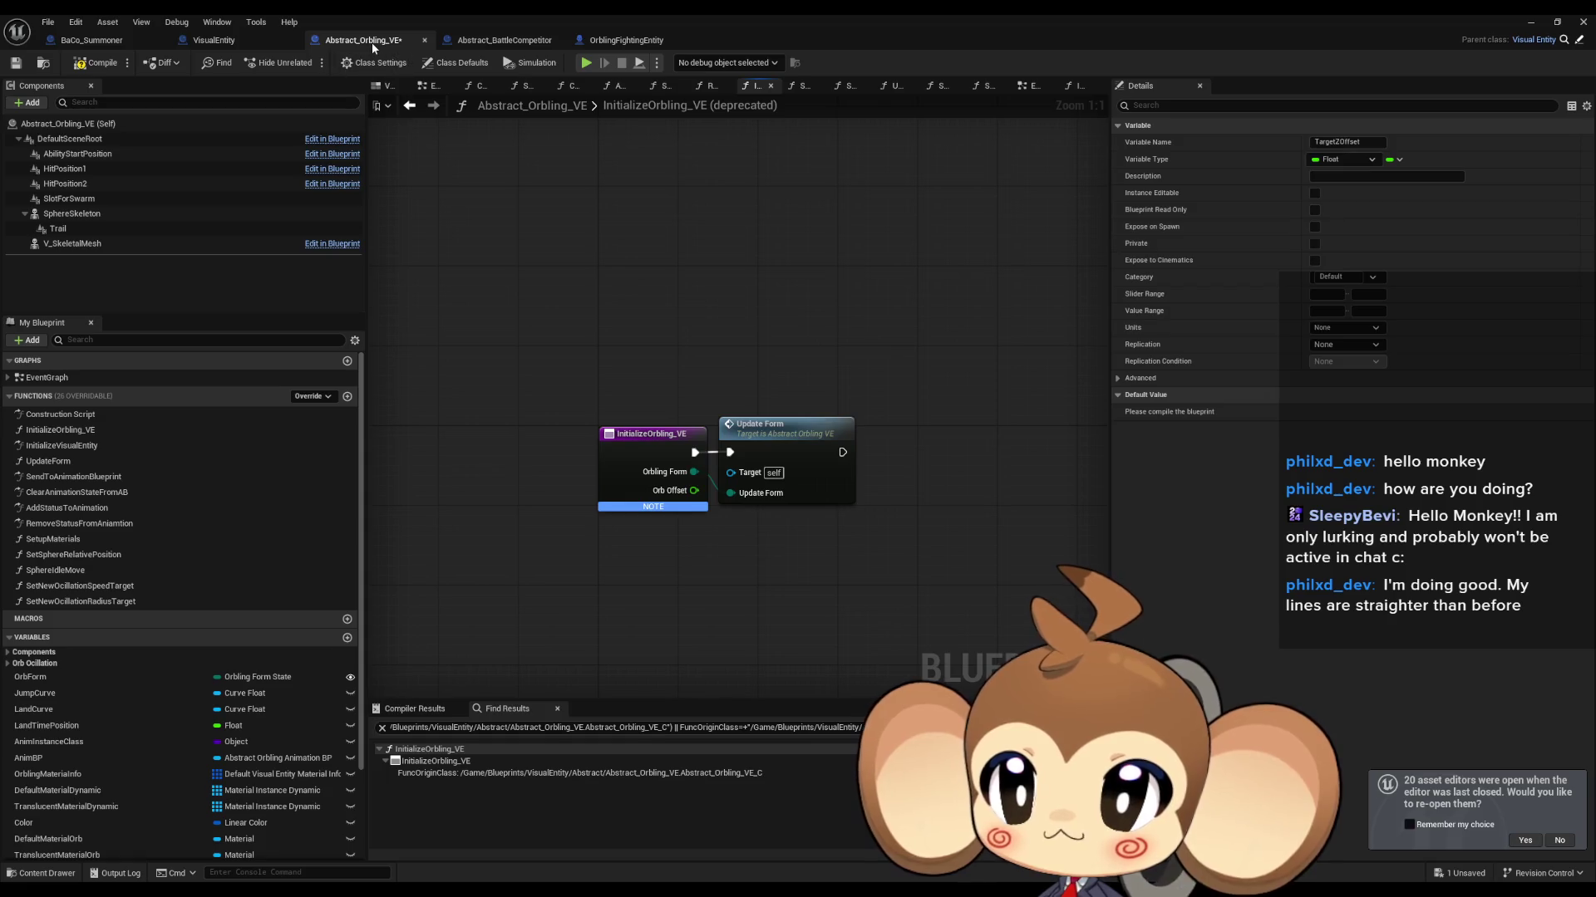
Step: In SphereIdleMove, place getters for TargetZOffset and CurrentZOffset
double_click(50, 377)
double_click(966, 494)
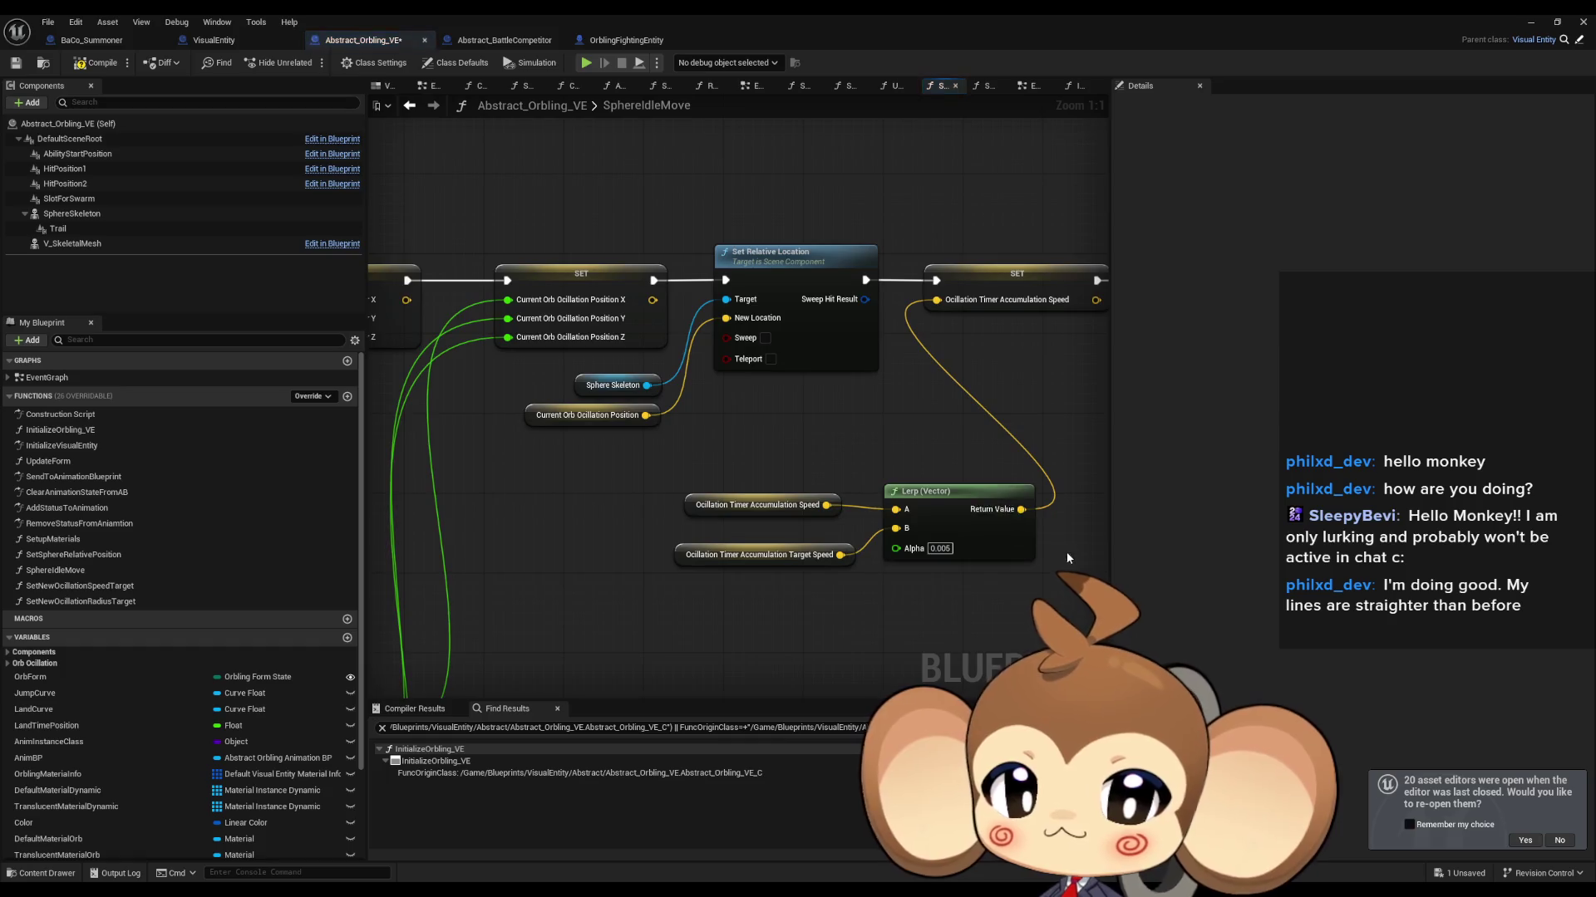
scroll(715, 546, up, 1)
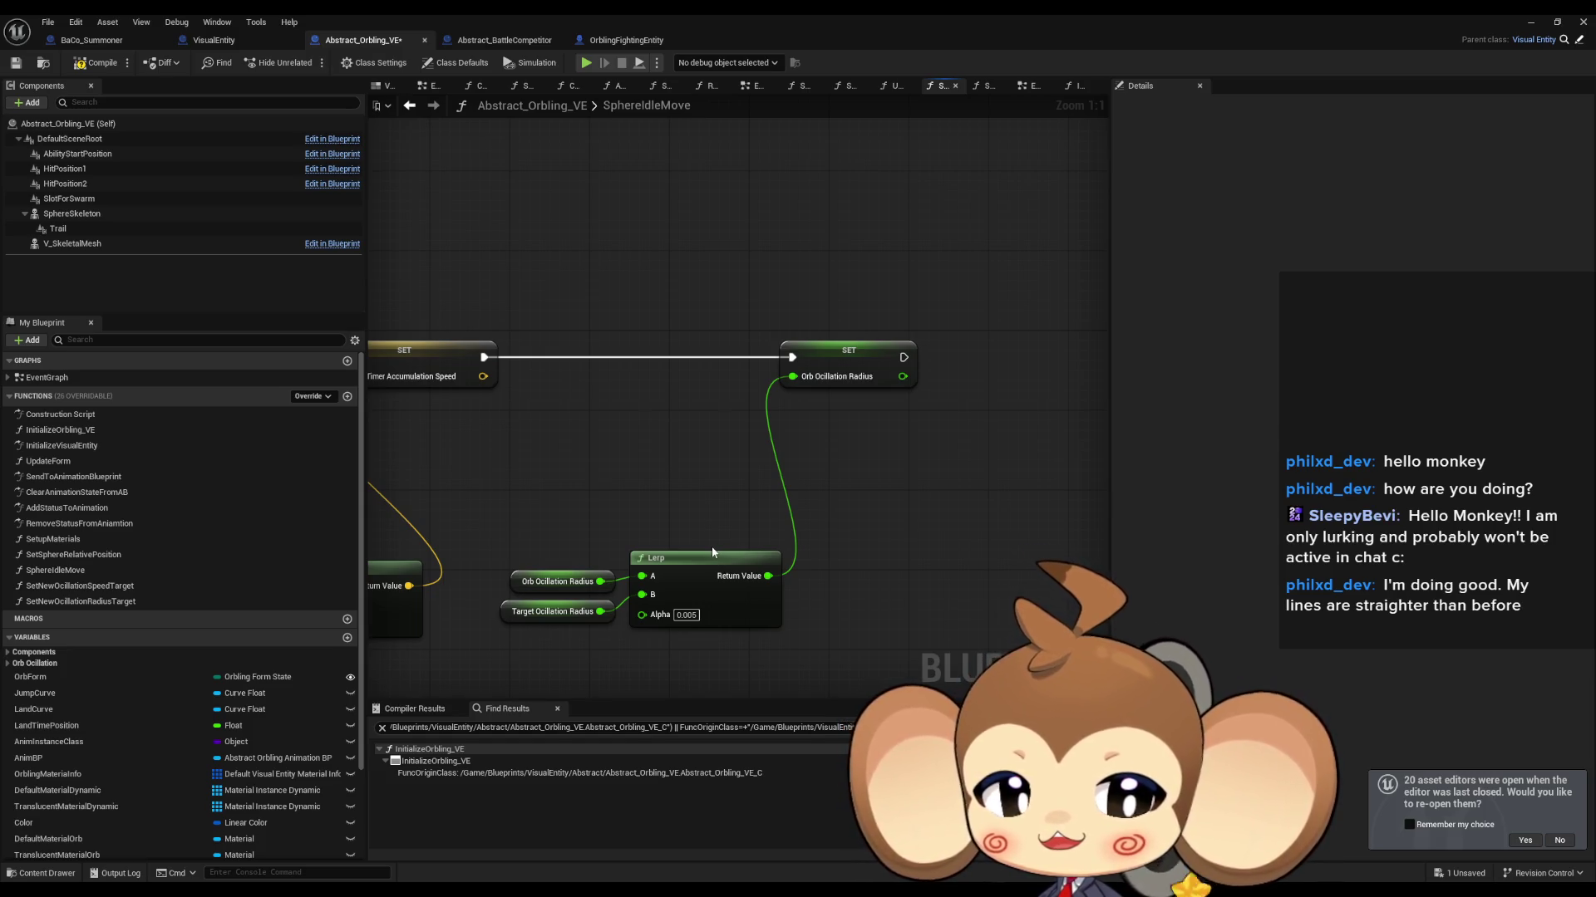
scroll(123, 793, down, 2)
scroll(123, 793, down, 1)
mouse_move(93, 817)
mouse_down()
mouse_move(924, 650)
mouse_move(876, 616)
mouse_up()
click(905, 628)
click(54, 800)
drag(54, 800, 865, 557)
click(894, 567)
Step: Paste a second Lerp (alpha 0.005) with Current ZOffset as A and Target ZOffset as B
click(714, 579)
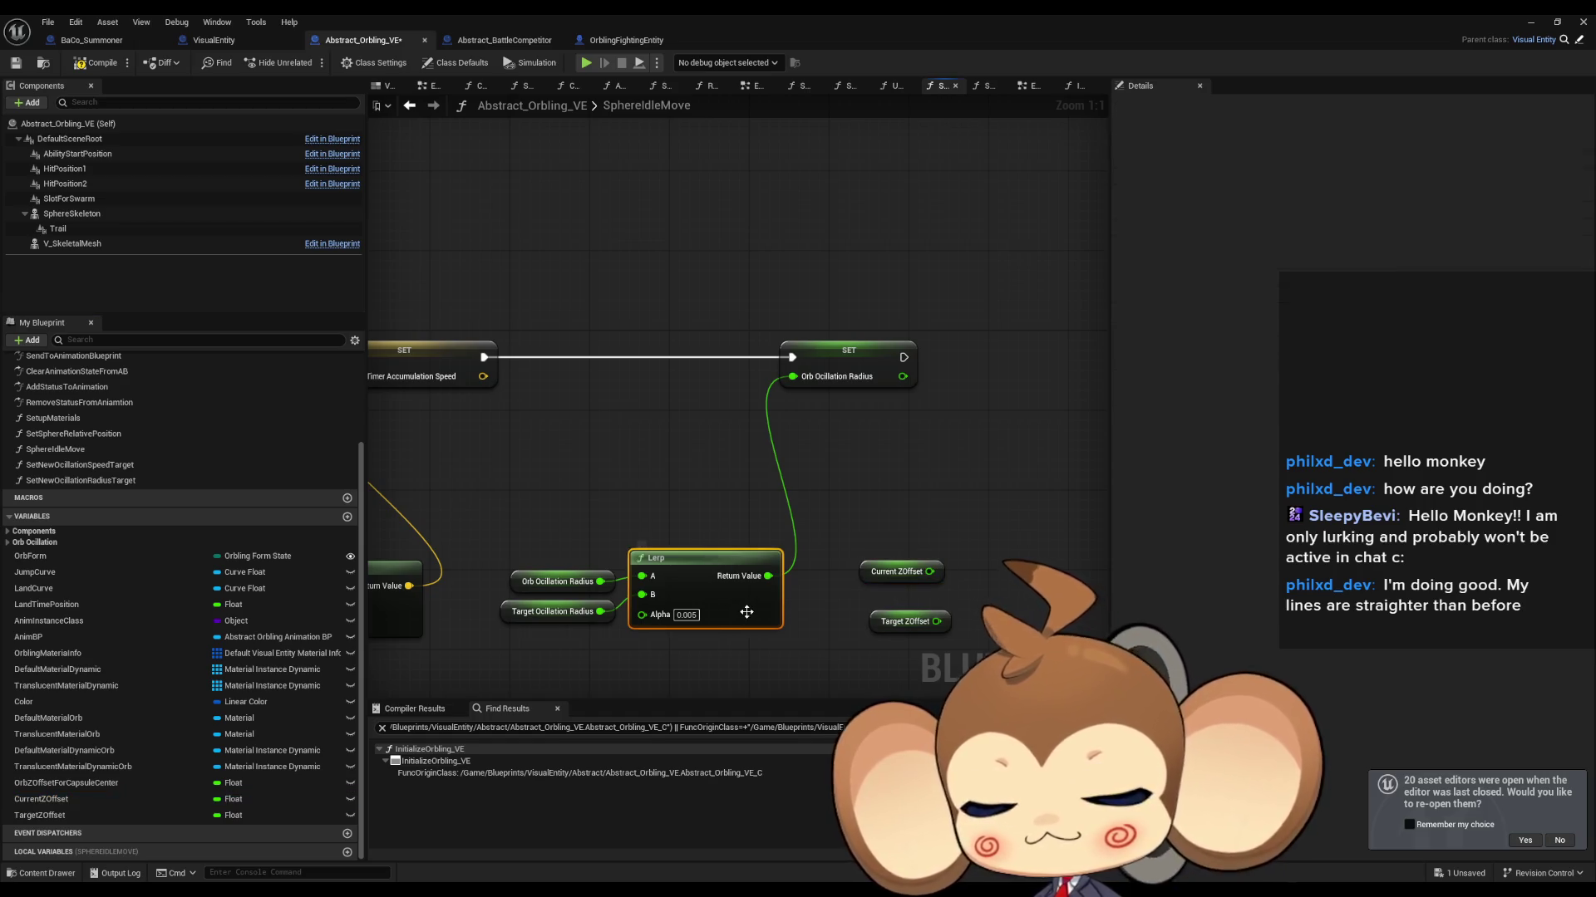
drag(1029, 577, 926, 586)
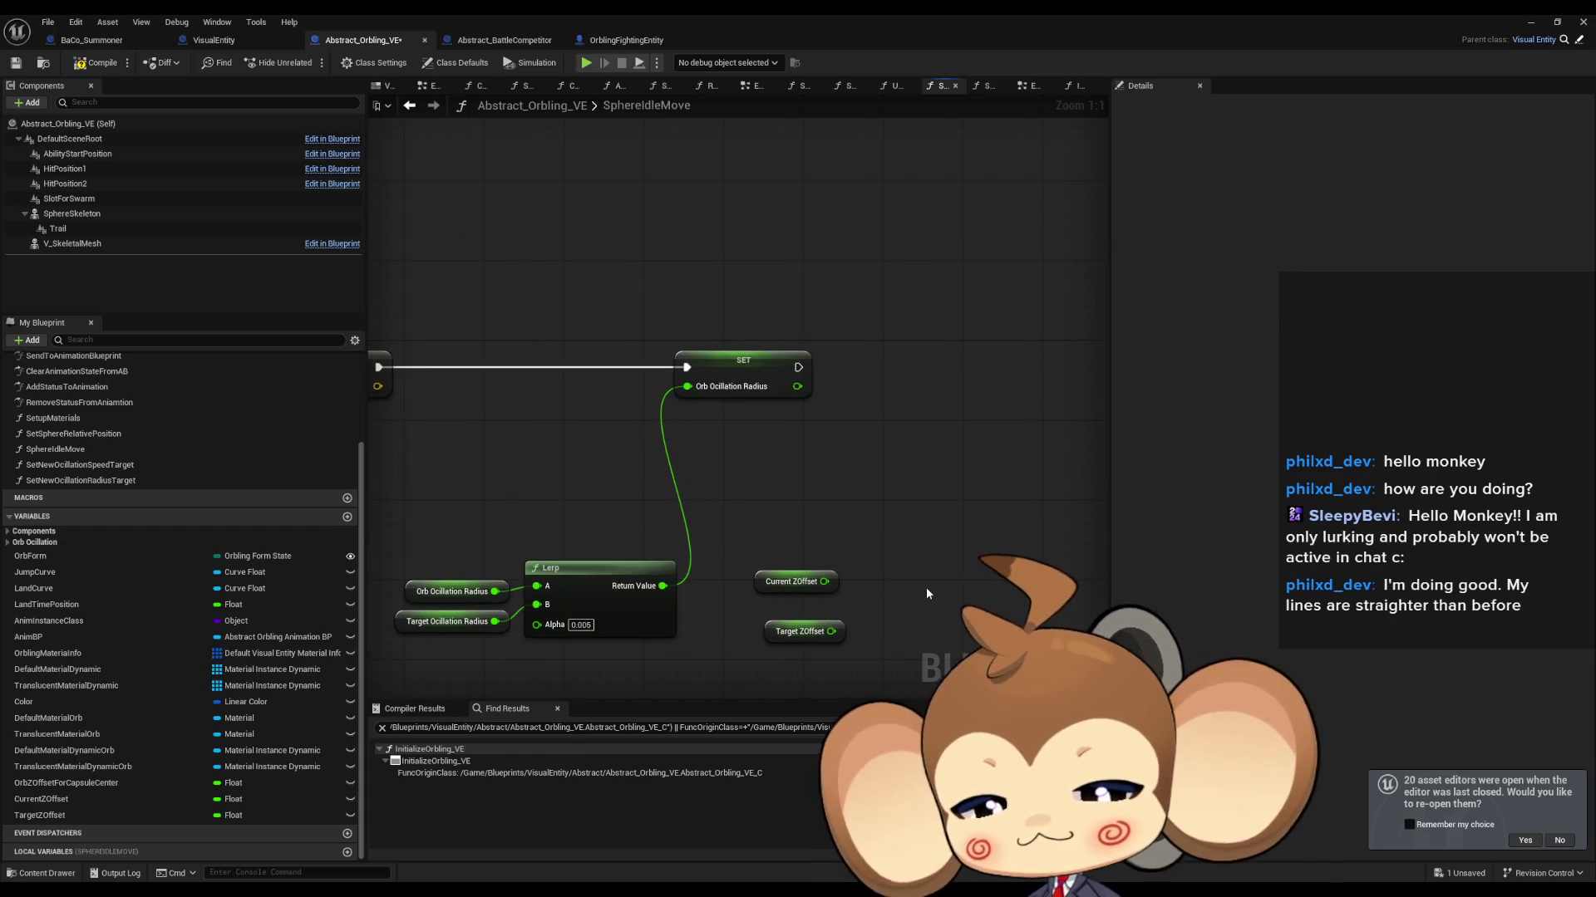
key(ctrl+v)
drag(824, 582, 936, 608)
mouse_move(831, 632)
mouse_down()
mouse_move(938, 640)
mouse_move(961, 590)
mouse_up()
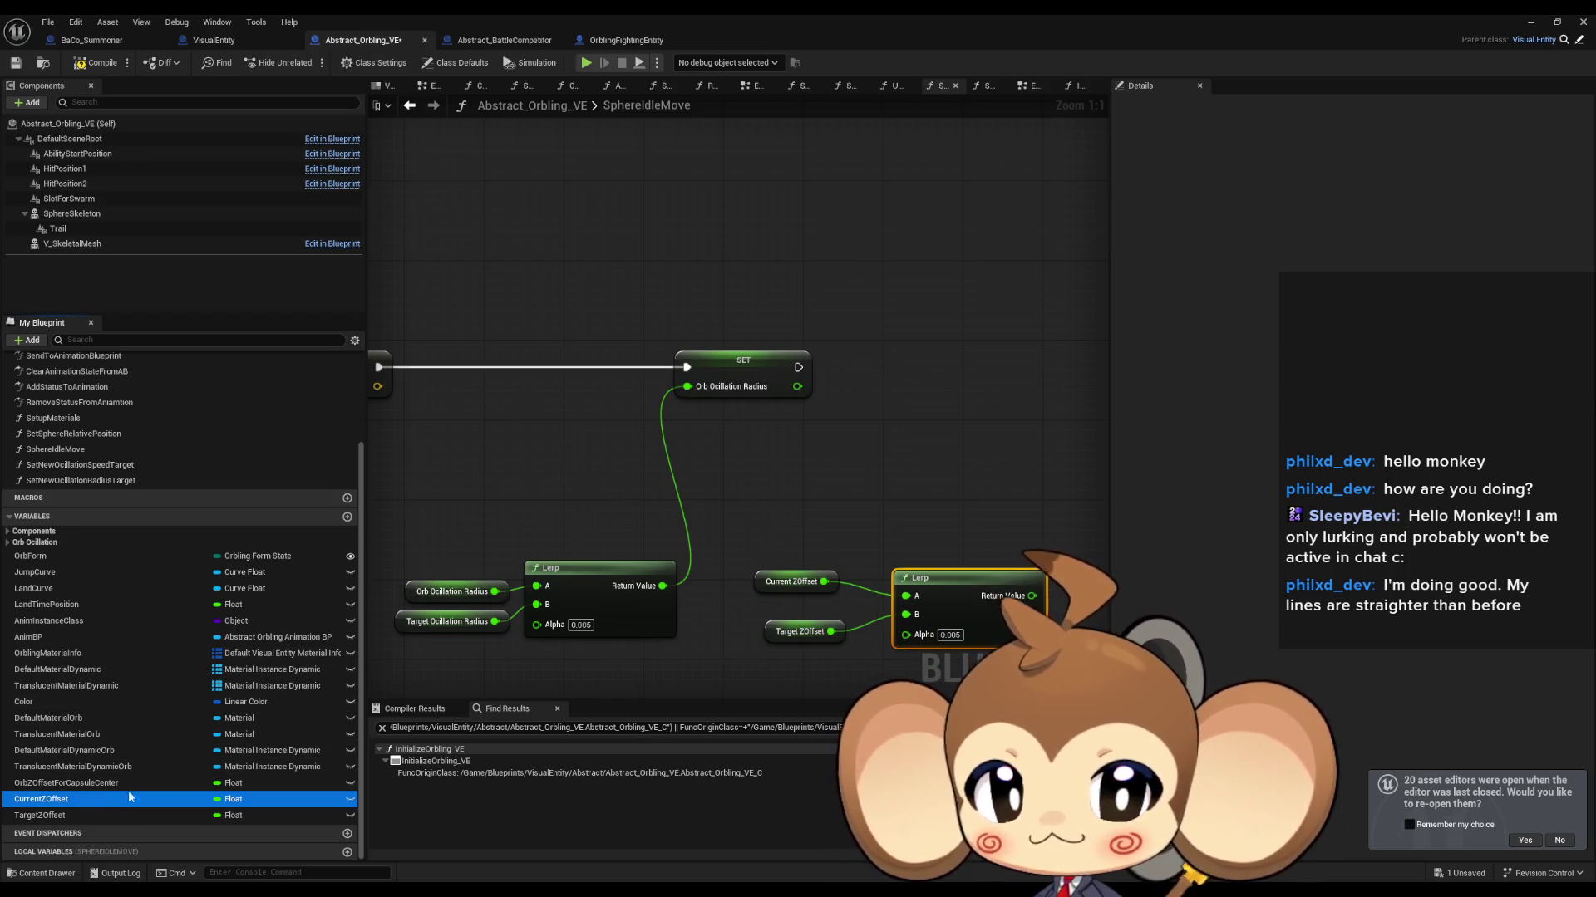
Step: Store the Lerp result in SET Current ZOffset, executed after the radius SET, and tidy the nodes
drag(168, 799, 951, 376)
click(1015, 410)
drag(1032, 596, 967, 397)
drag(798, 367, 1006, 374)
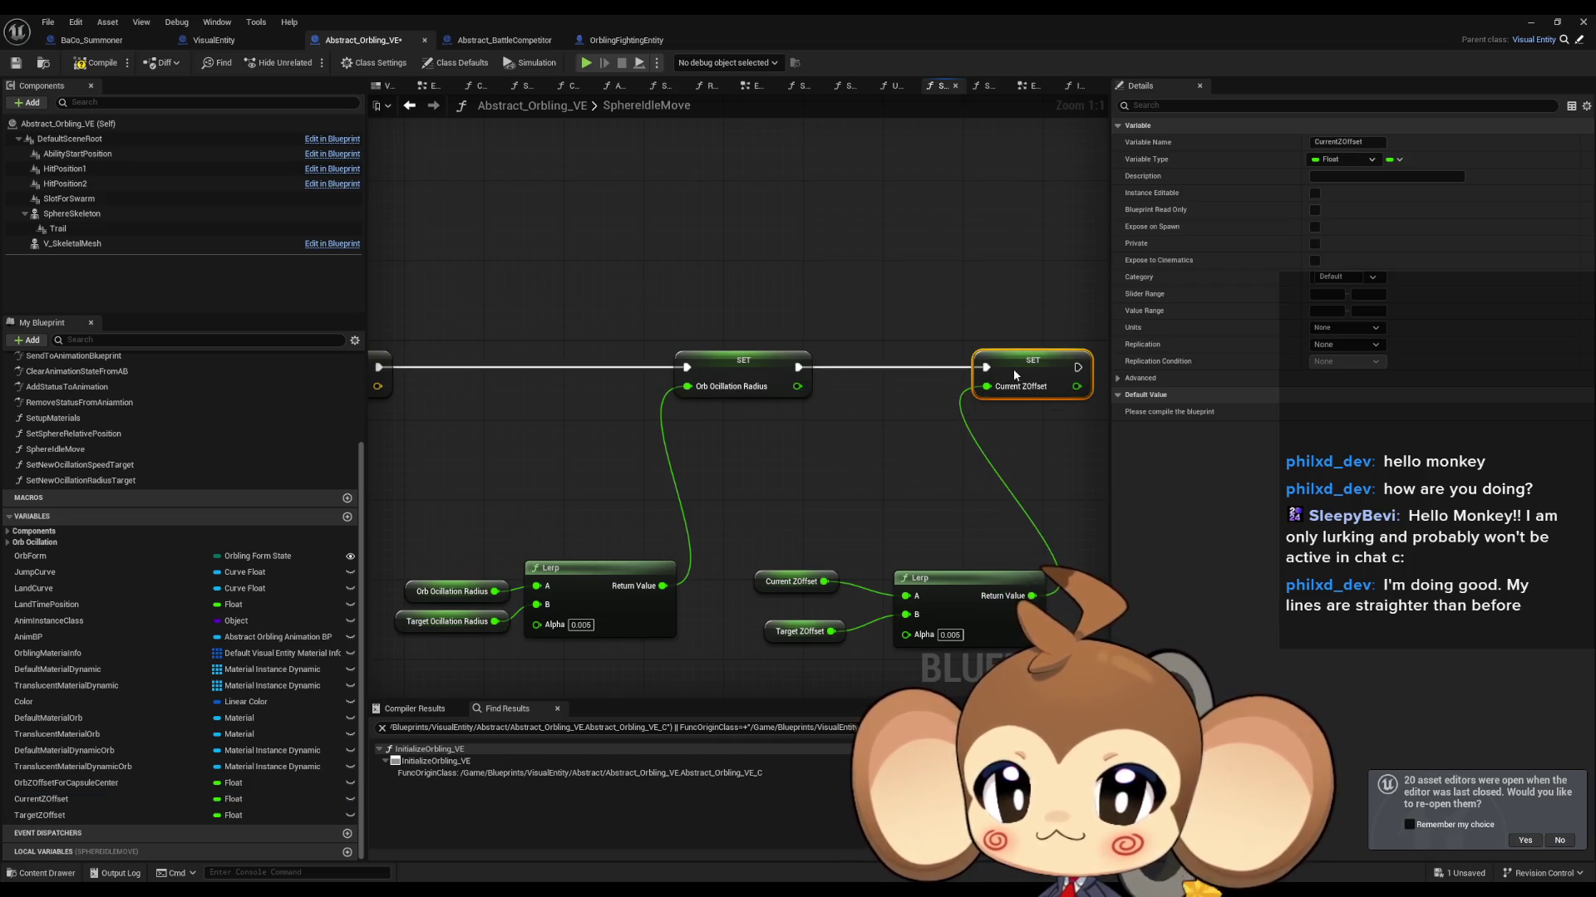
drag(766, 628, 750, 582)
shift+click(789, 581)
drag(956, 594, 894, 584)
click(871, 501)
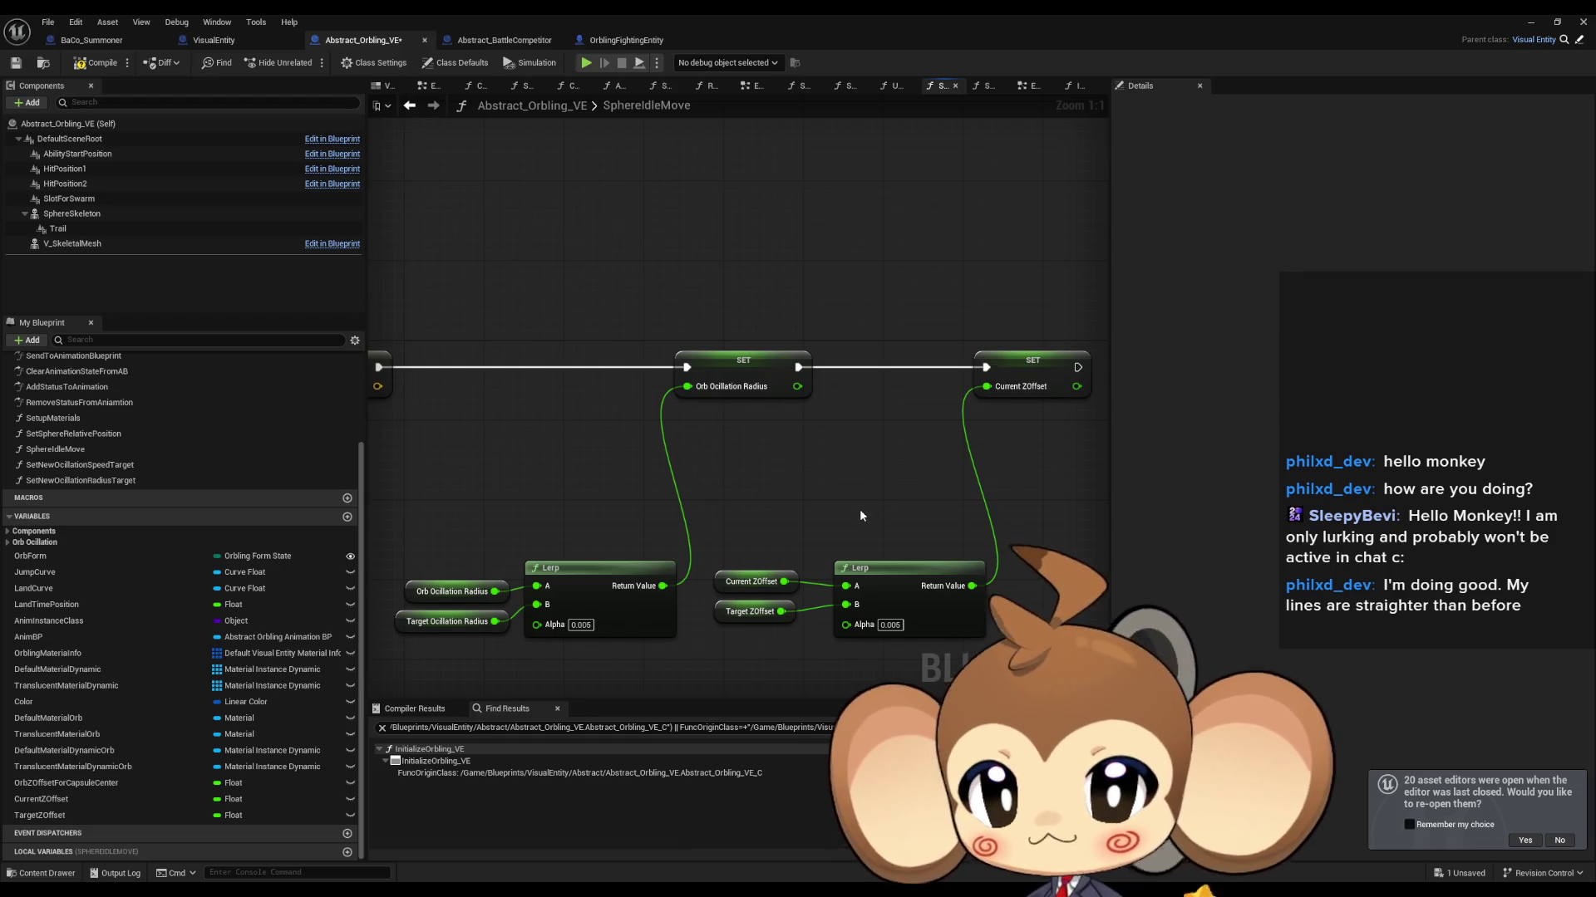
scroll(236, 506, up, 5)
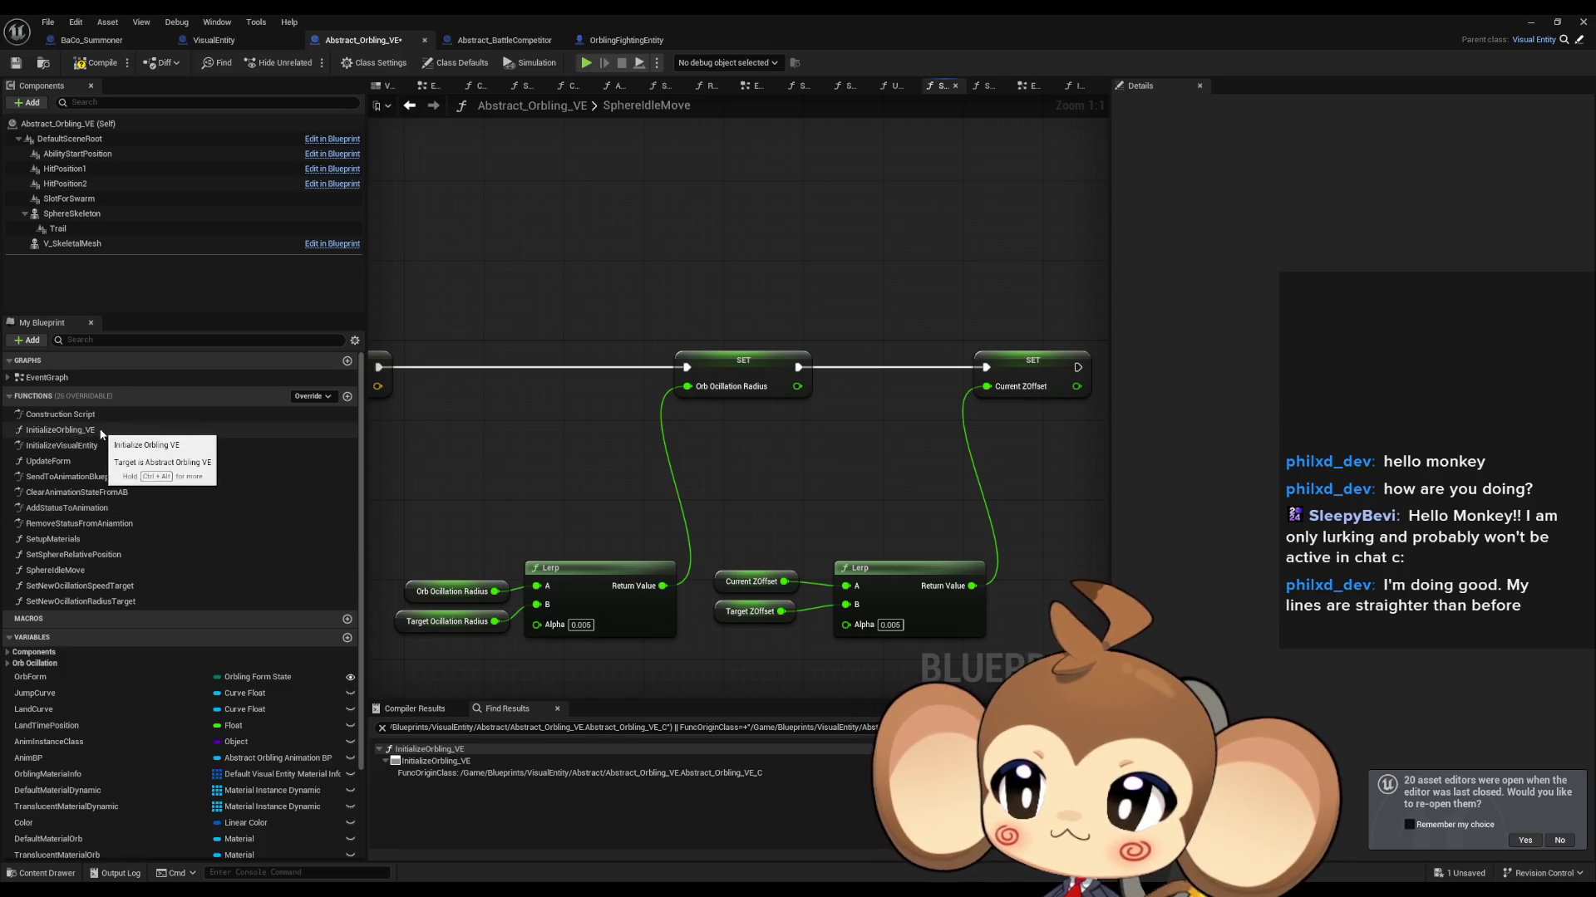
Step: Review the Initialize functions and FE_Orbling's FlyToSlot graph, then return to BaCo_Summoner
double_click(61, 430)
double_click(101, 447)
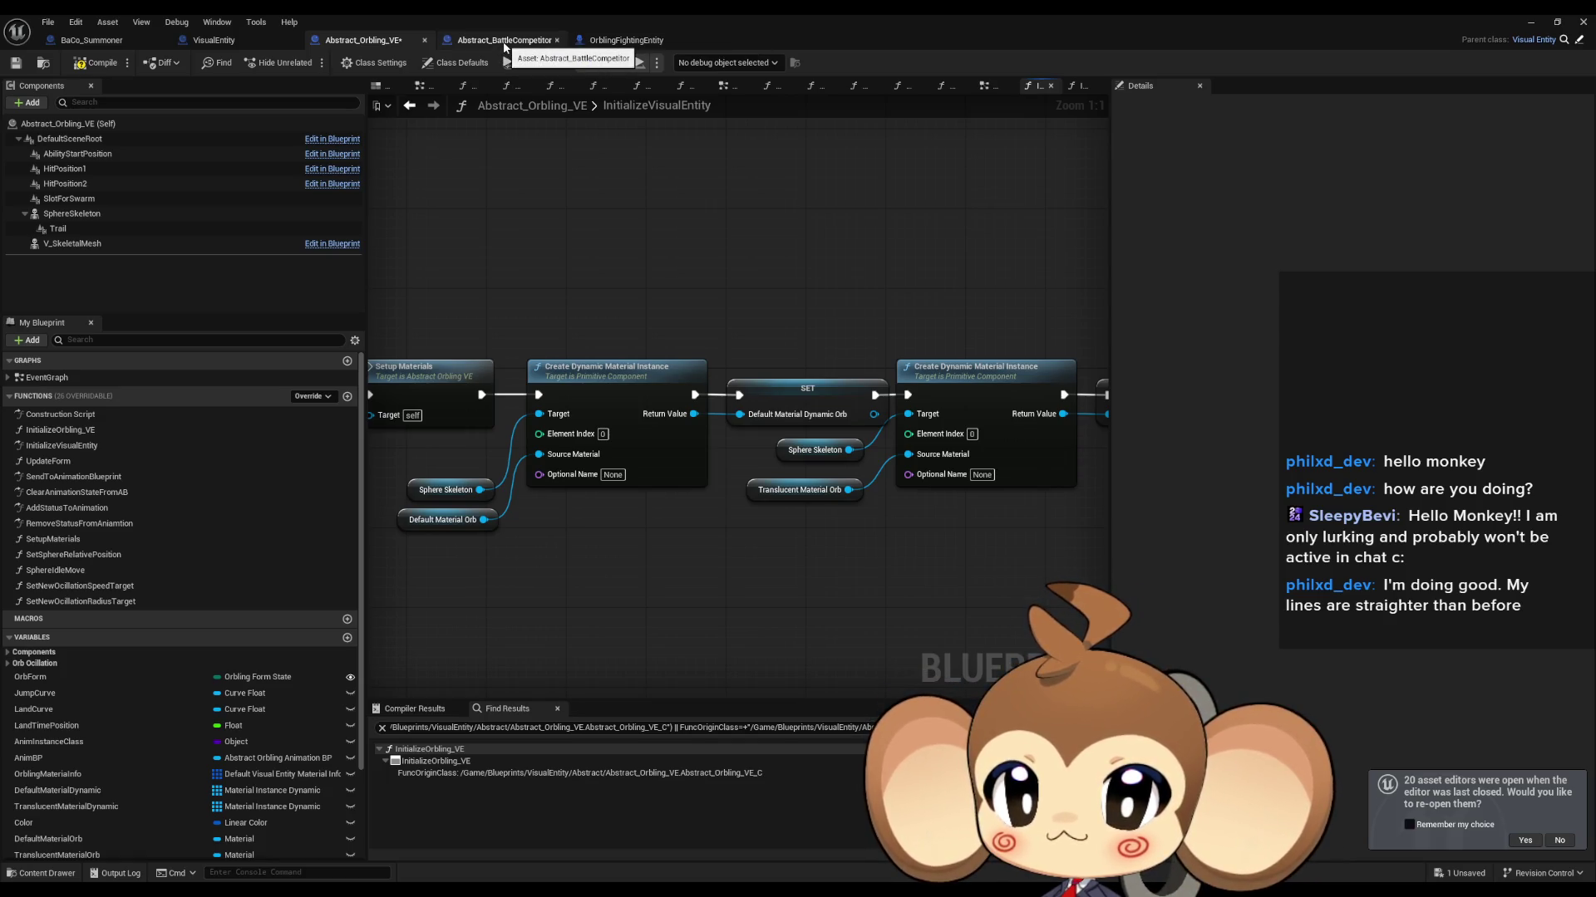
click(112, 44)
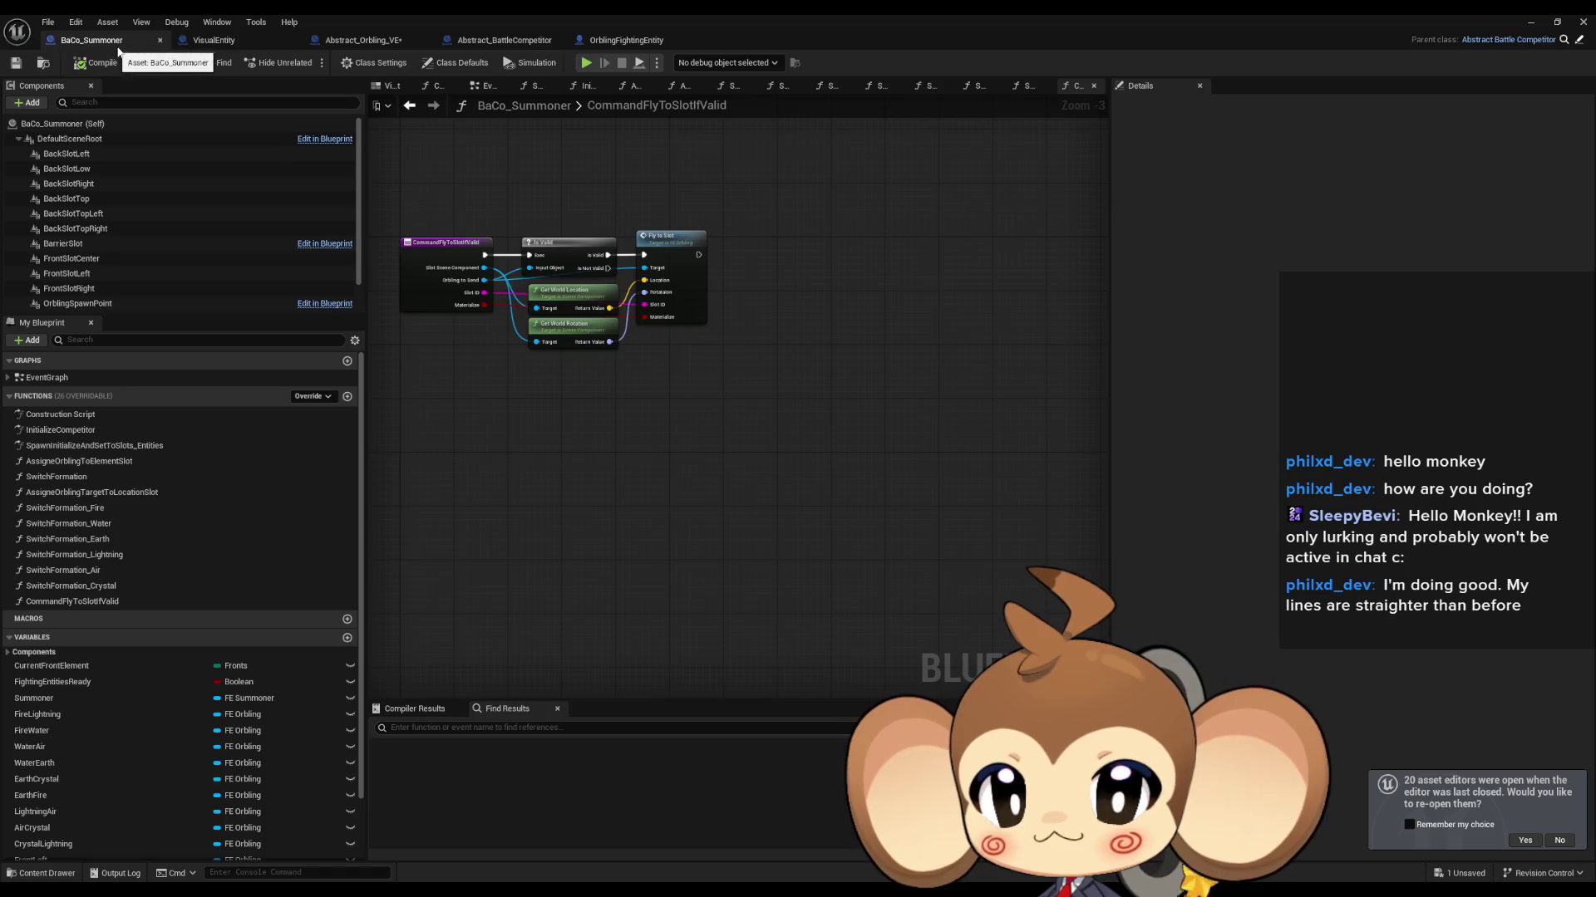
double_click(659, 239)
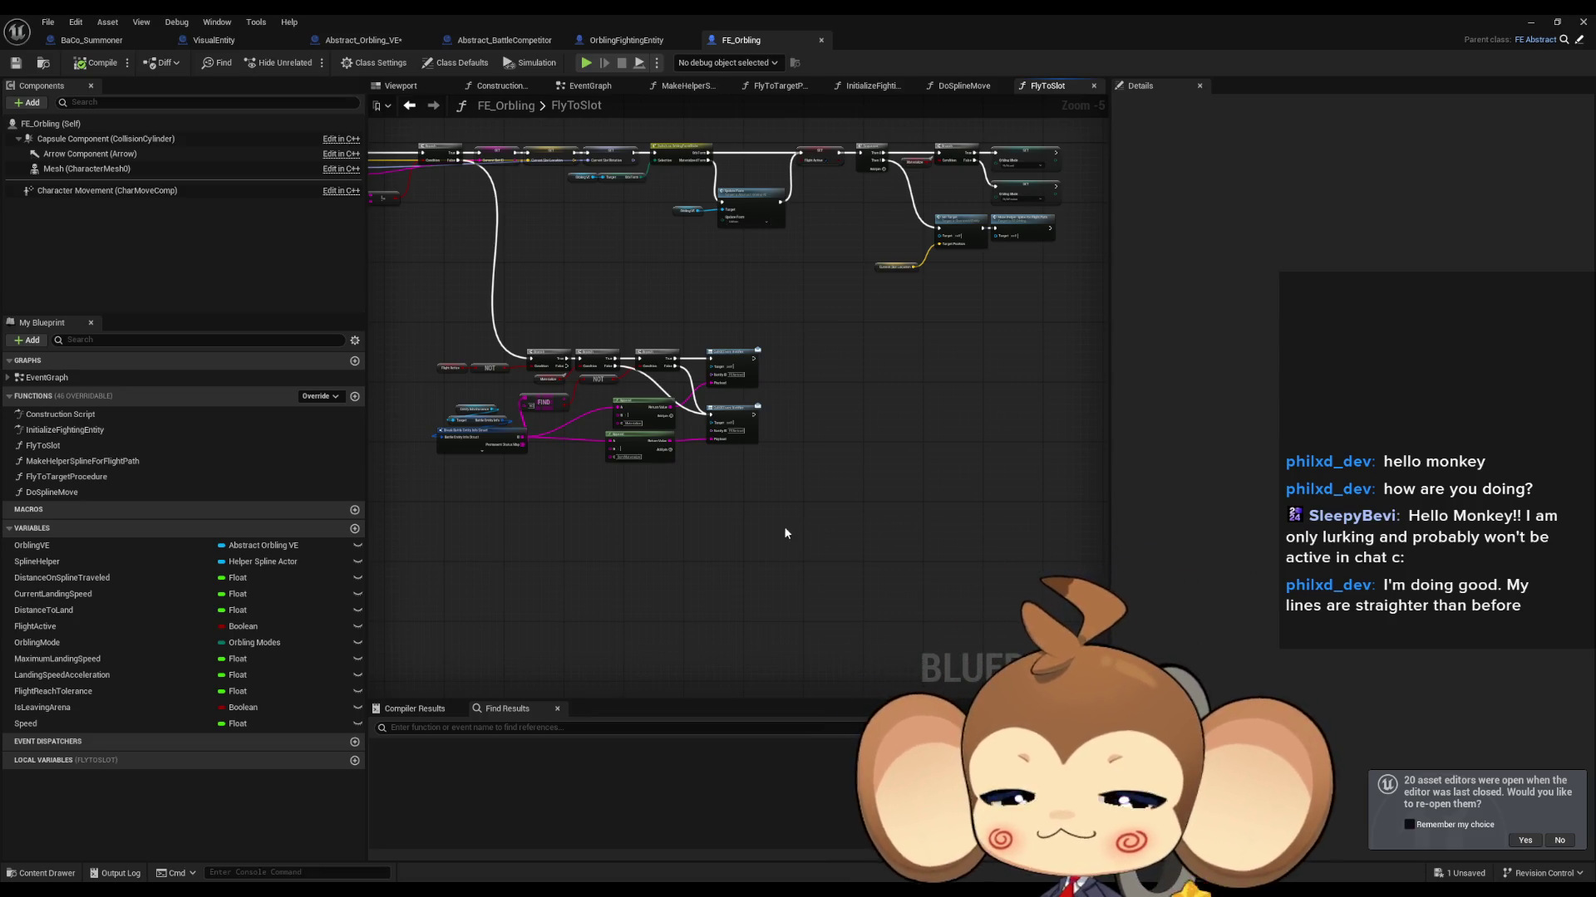
drag(685, 545, 770, 551)
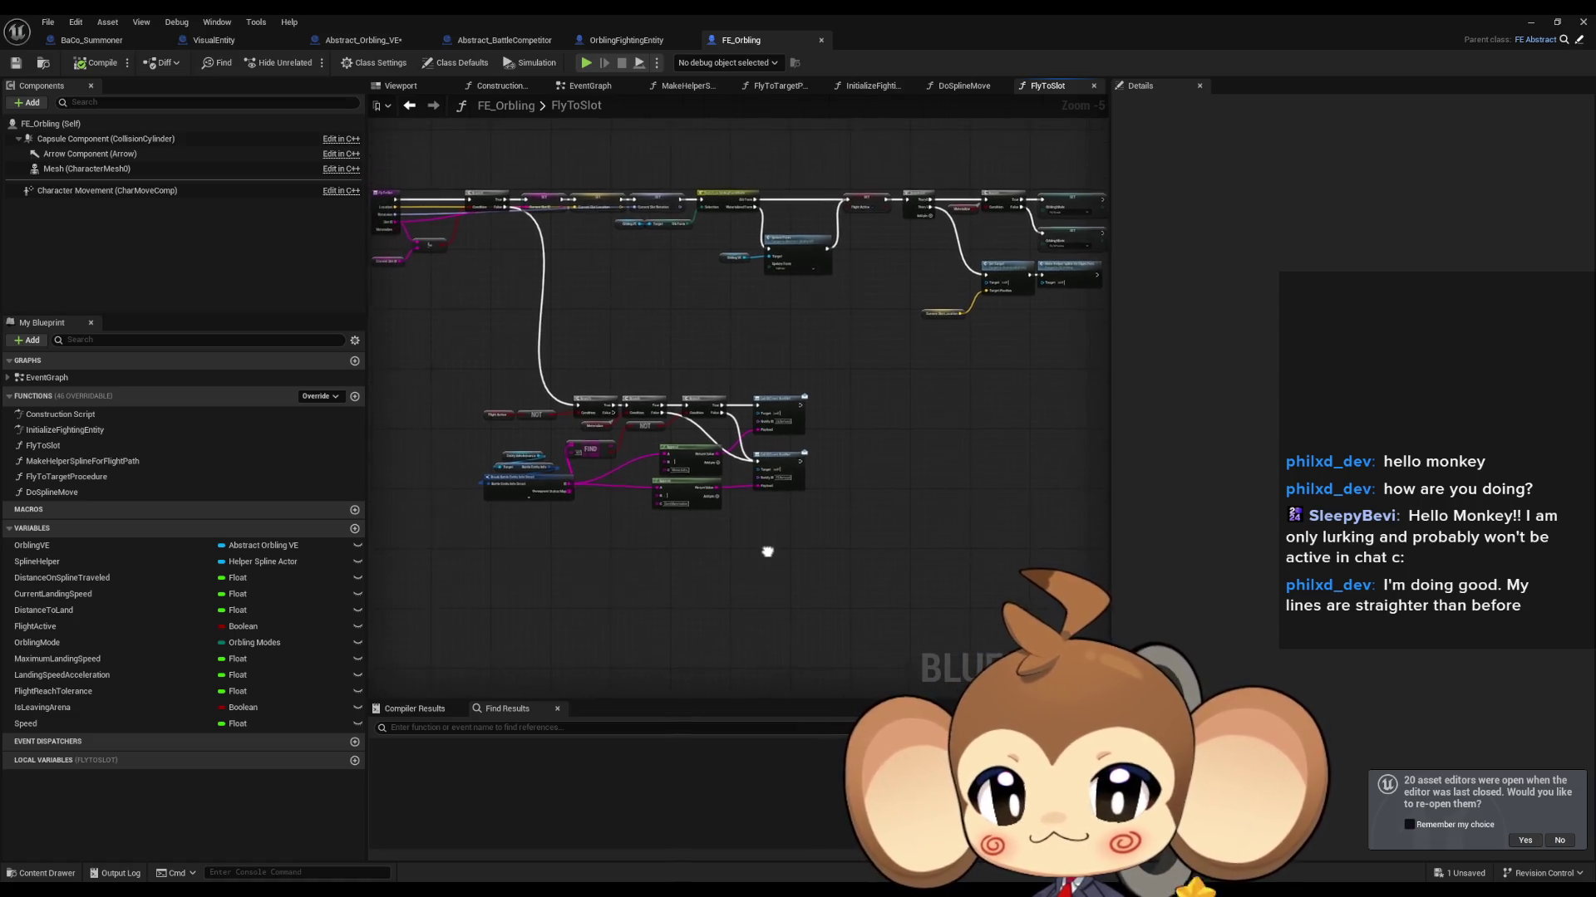
scroll(609, 372, up, 3)
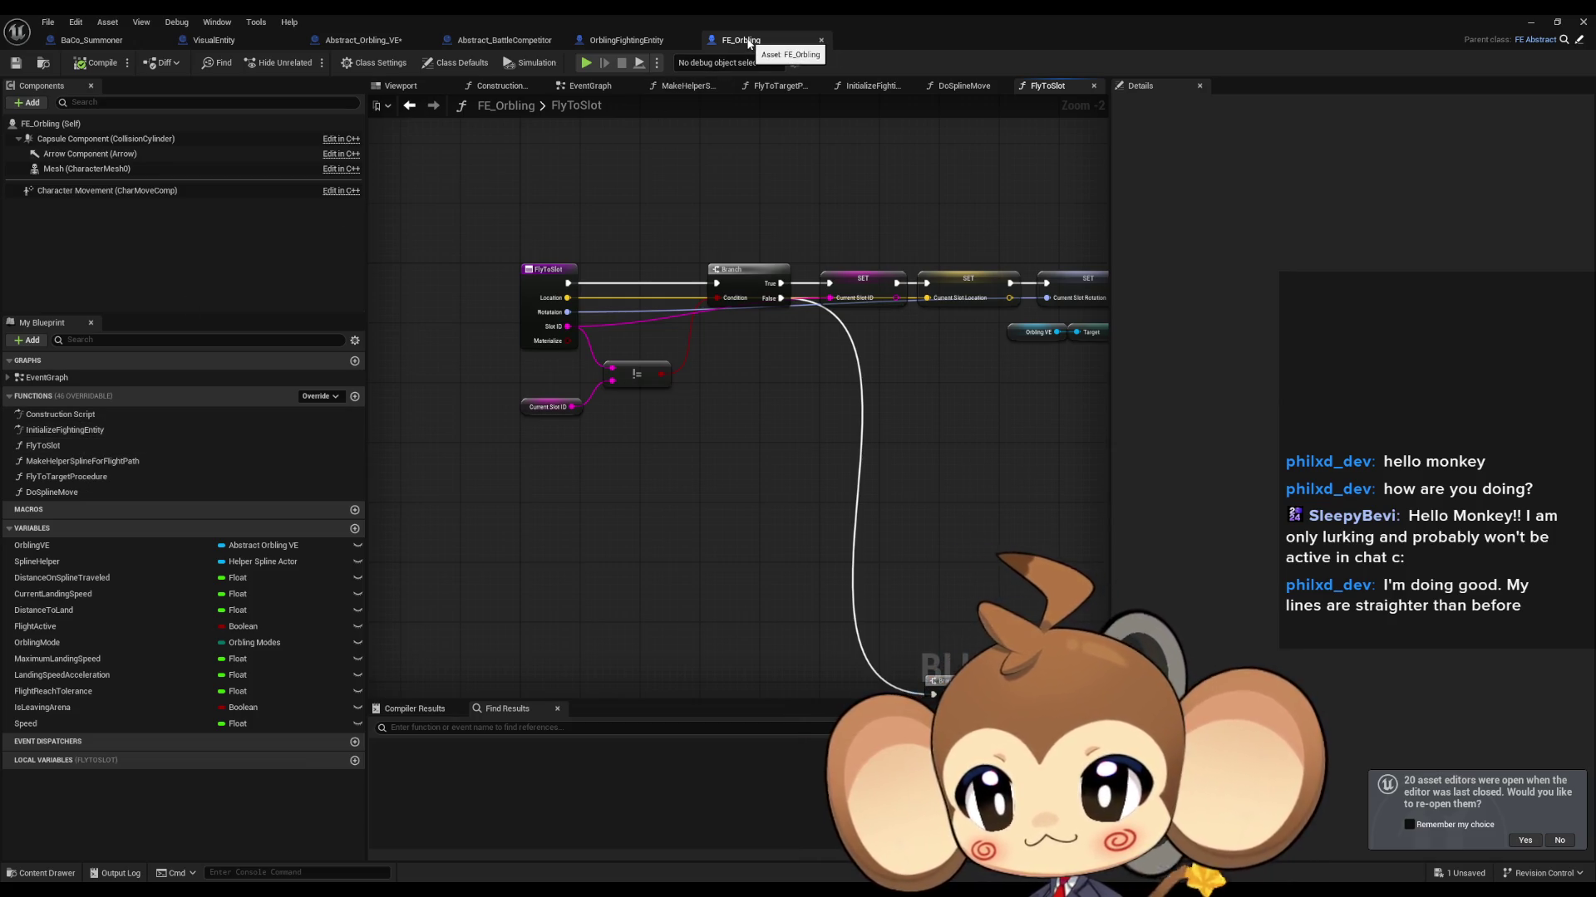
click(89, 44)
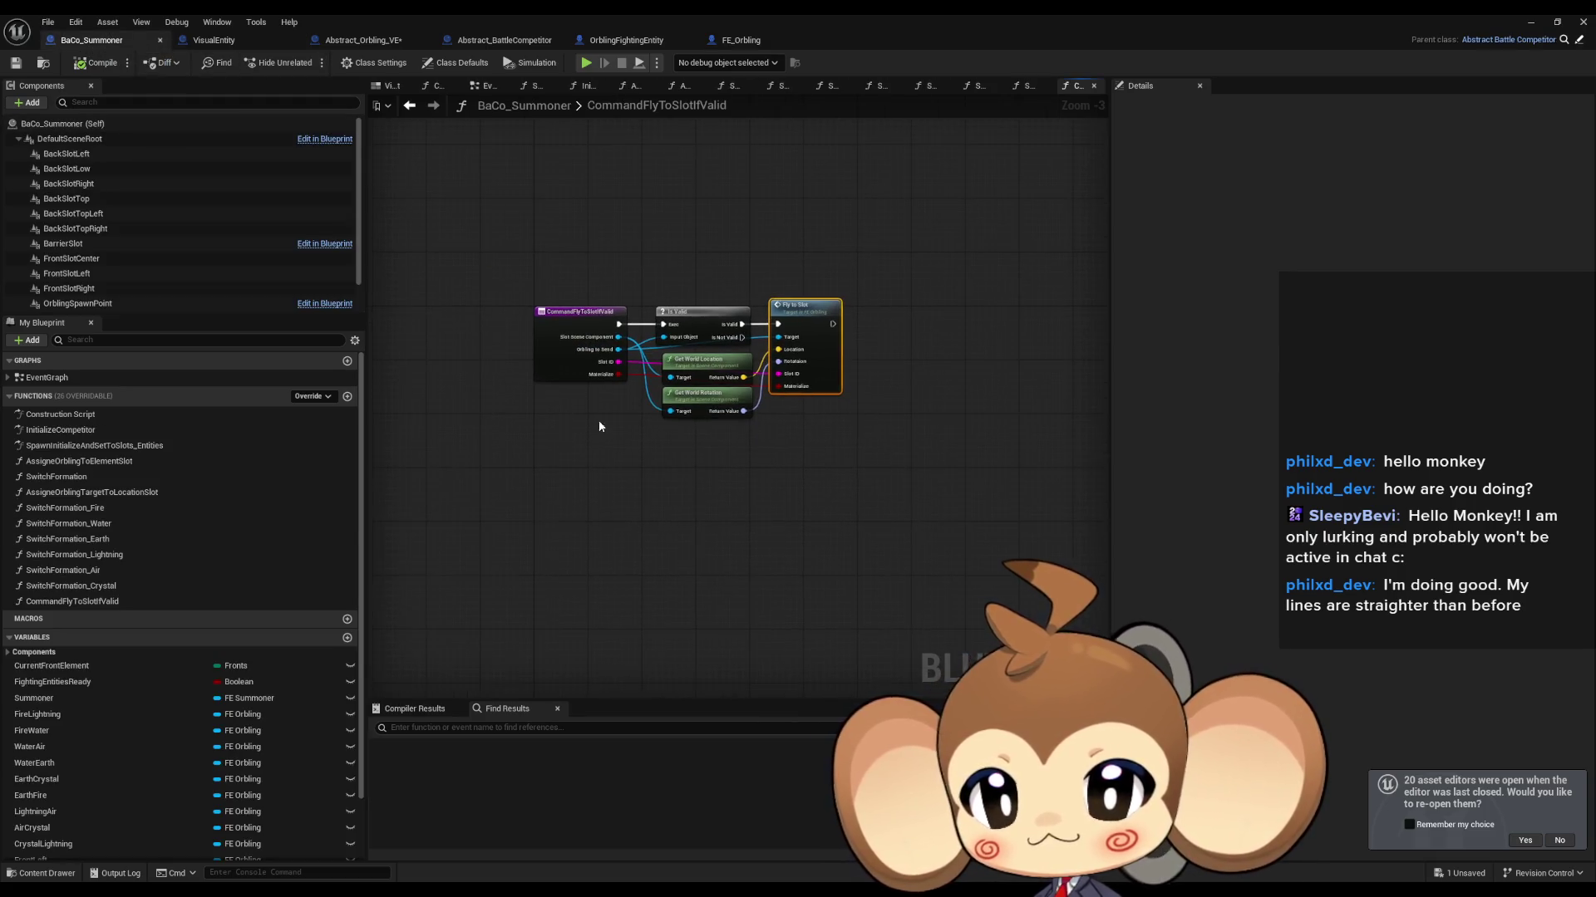
Step: Open the SwitchFormation_Fire and AssigneOrblingTargetToLocationSlot graphs
click(81, 477)
double_click(80, 477)
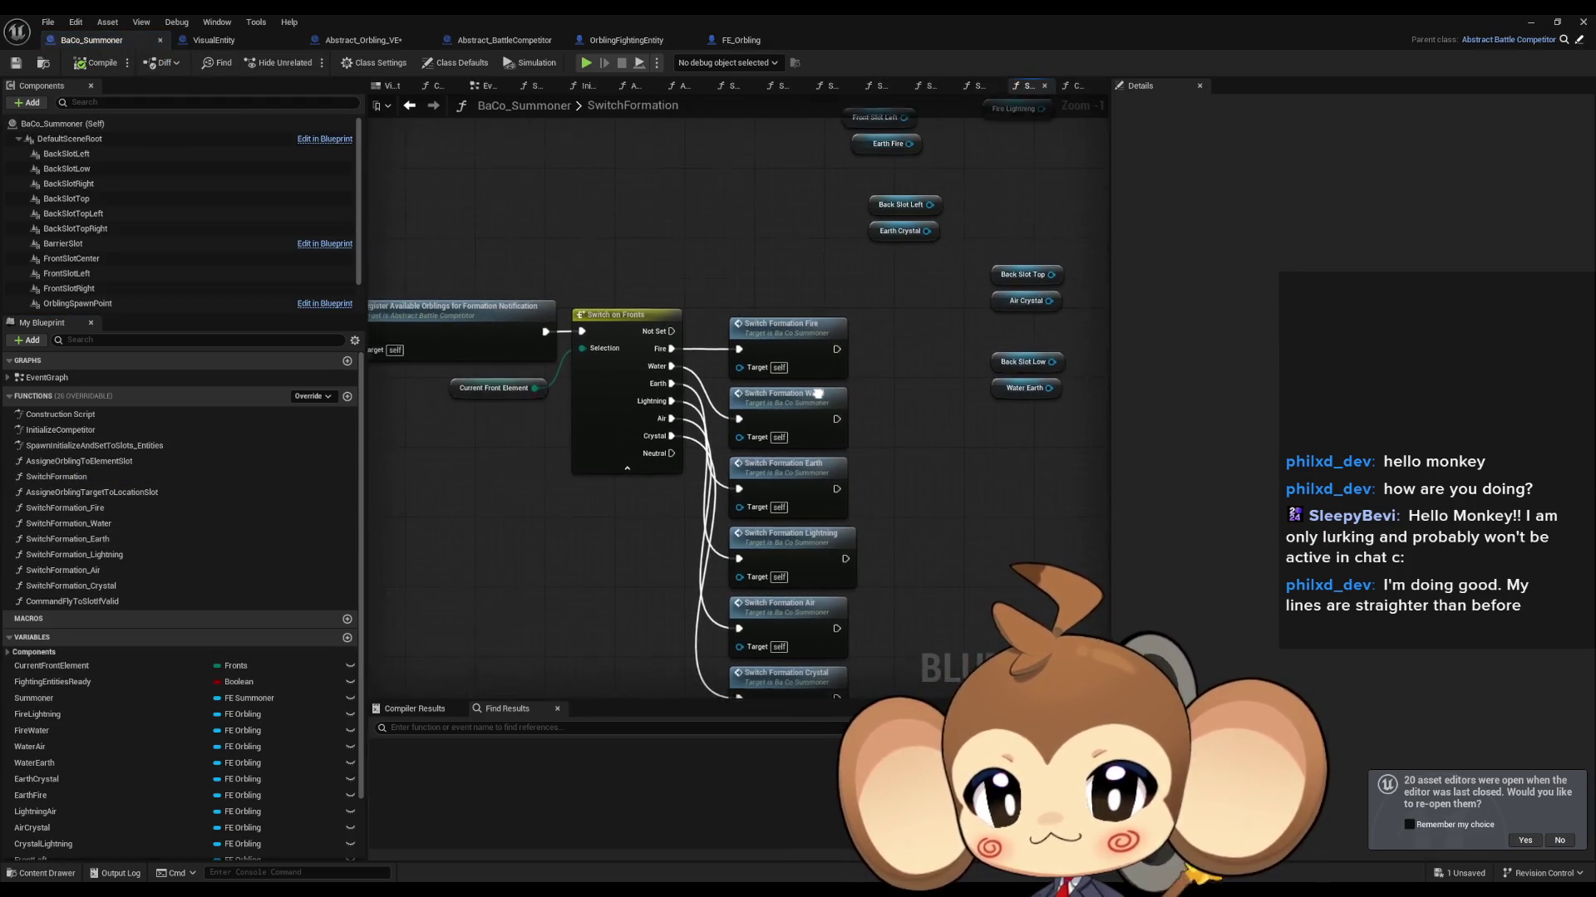
double_click(790, 332)
double_click(730, 349)
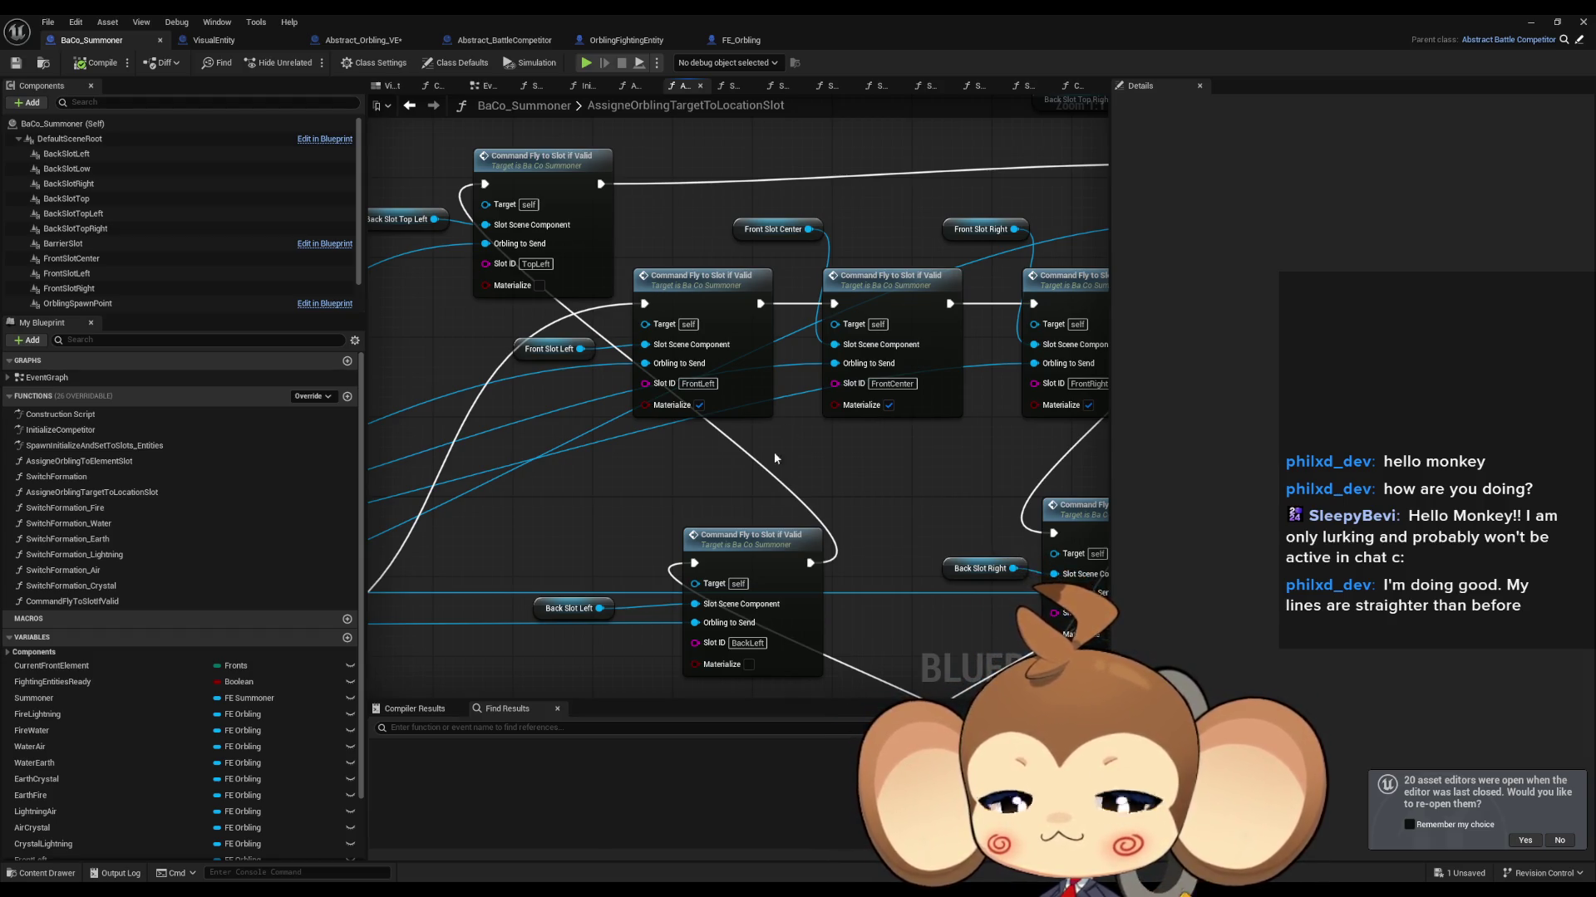
Step: Add a ZOffset input to Command Fly to Slot if Valid
click(707, 293)
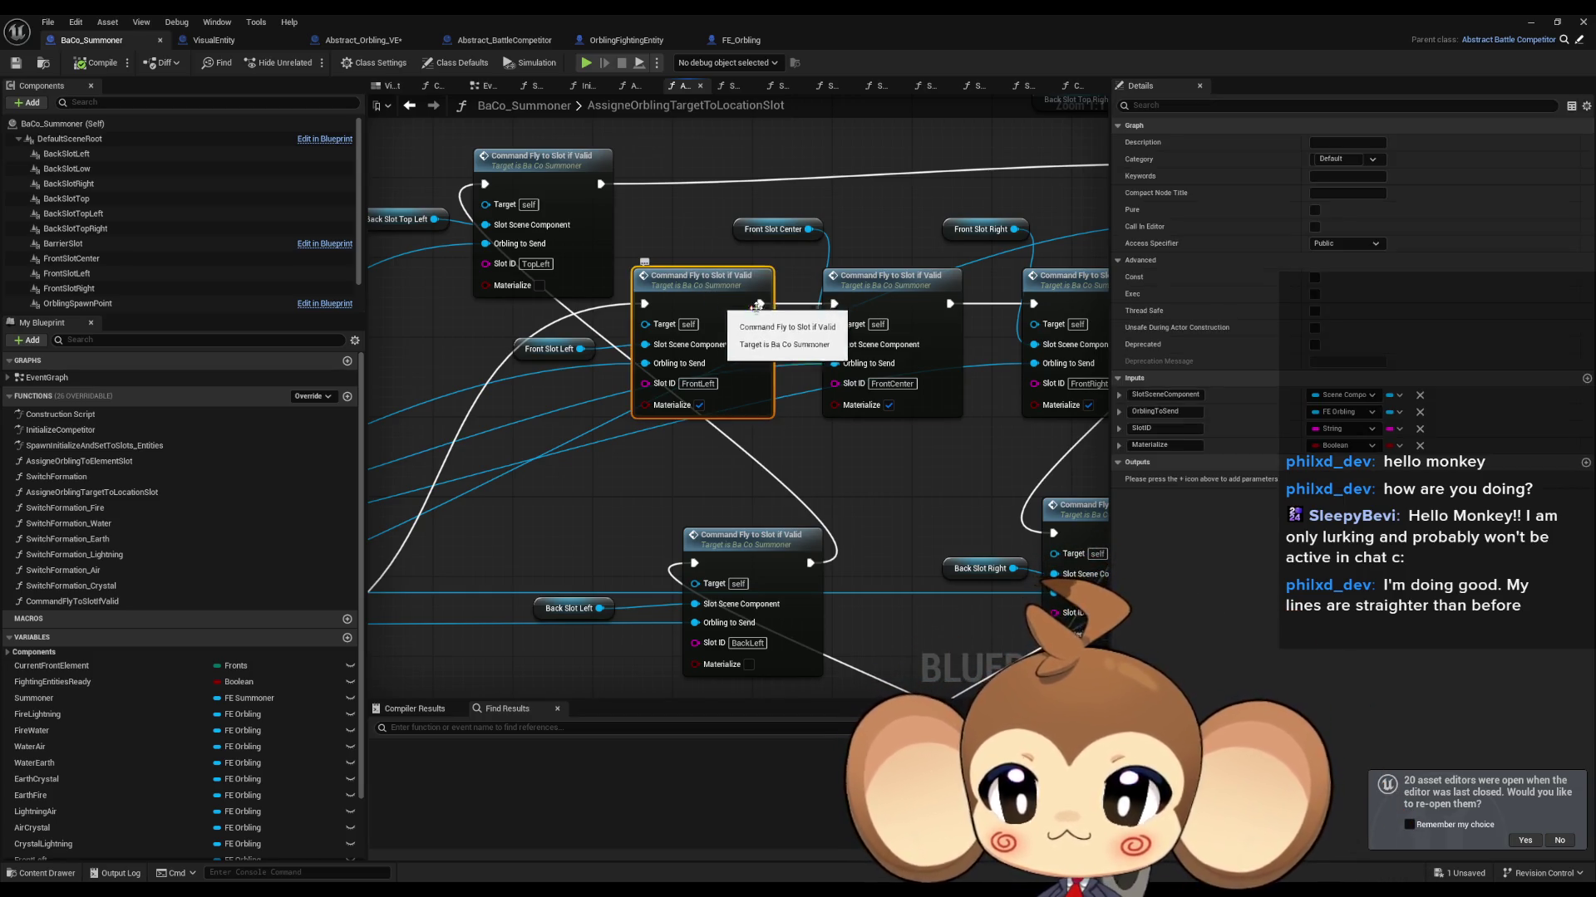
click(1587, 379)
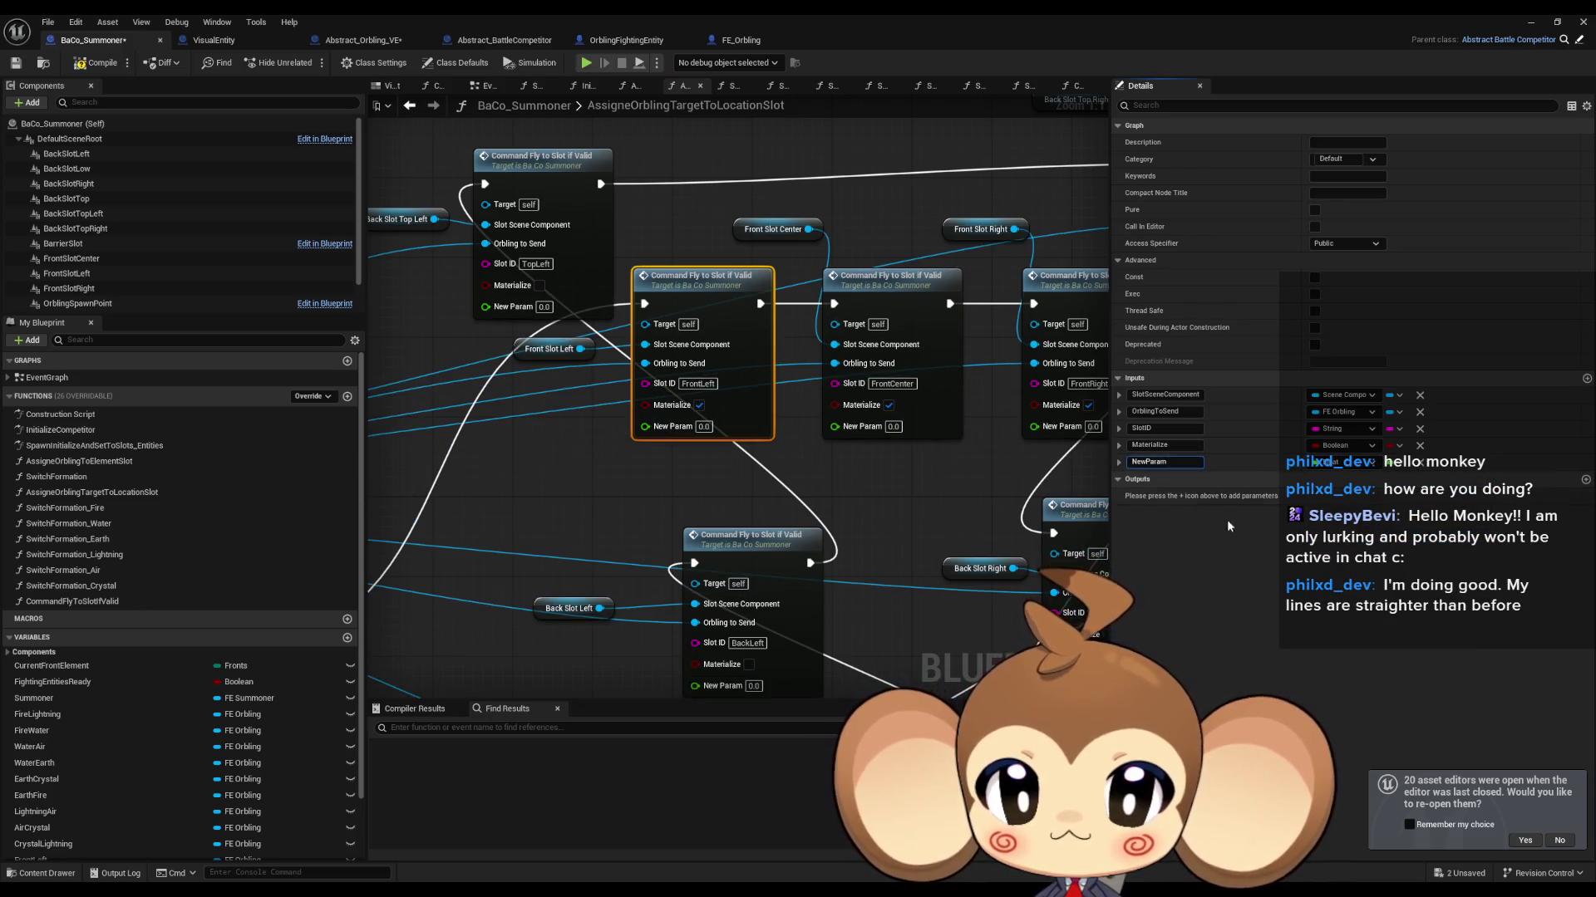
text(ZOffset)
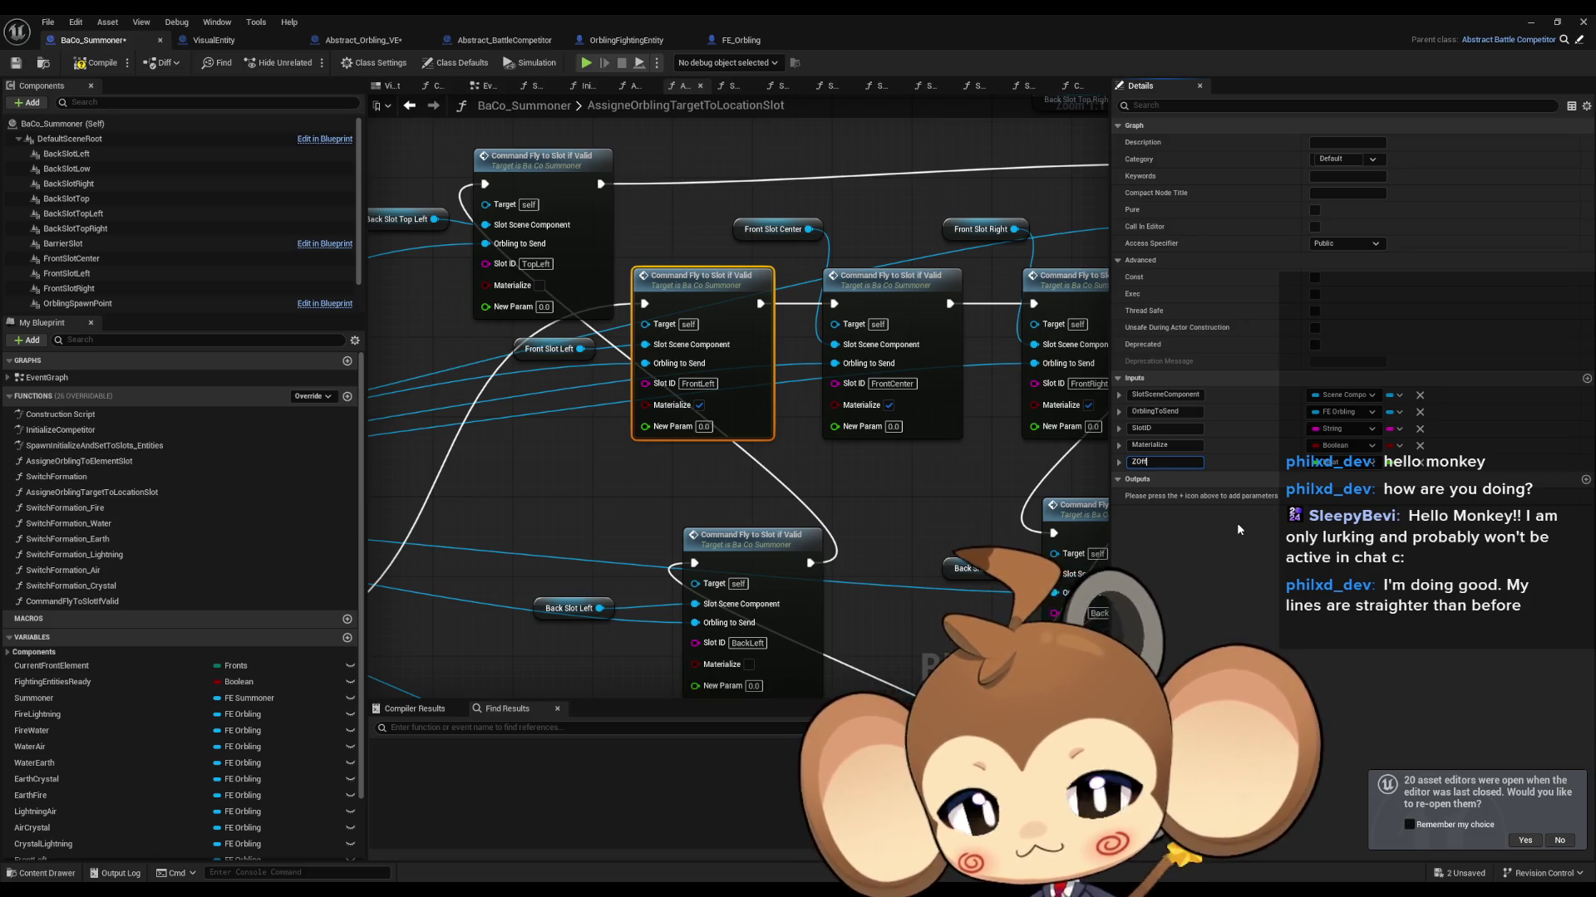
key(Return)
click(586, 467)
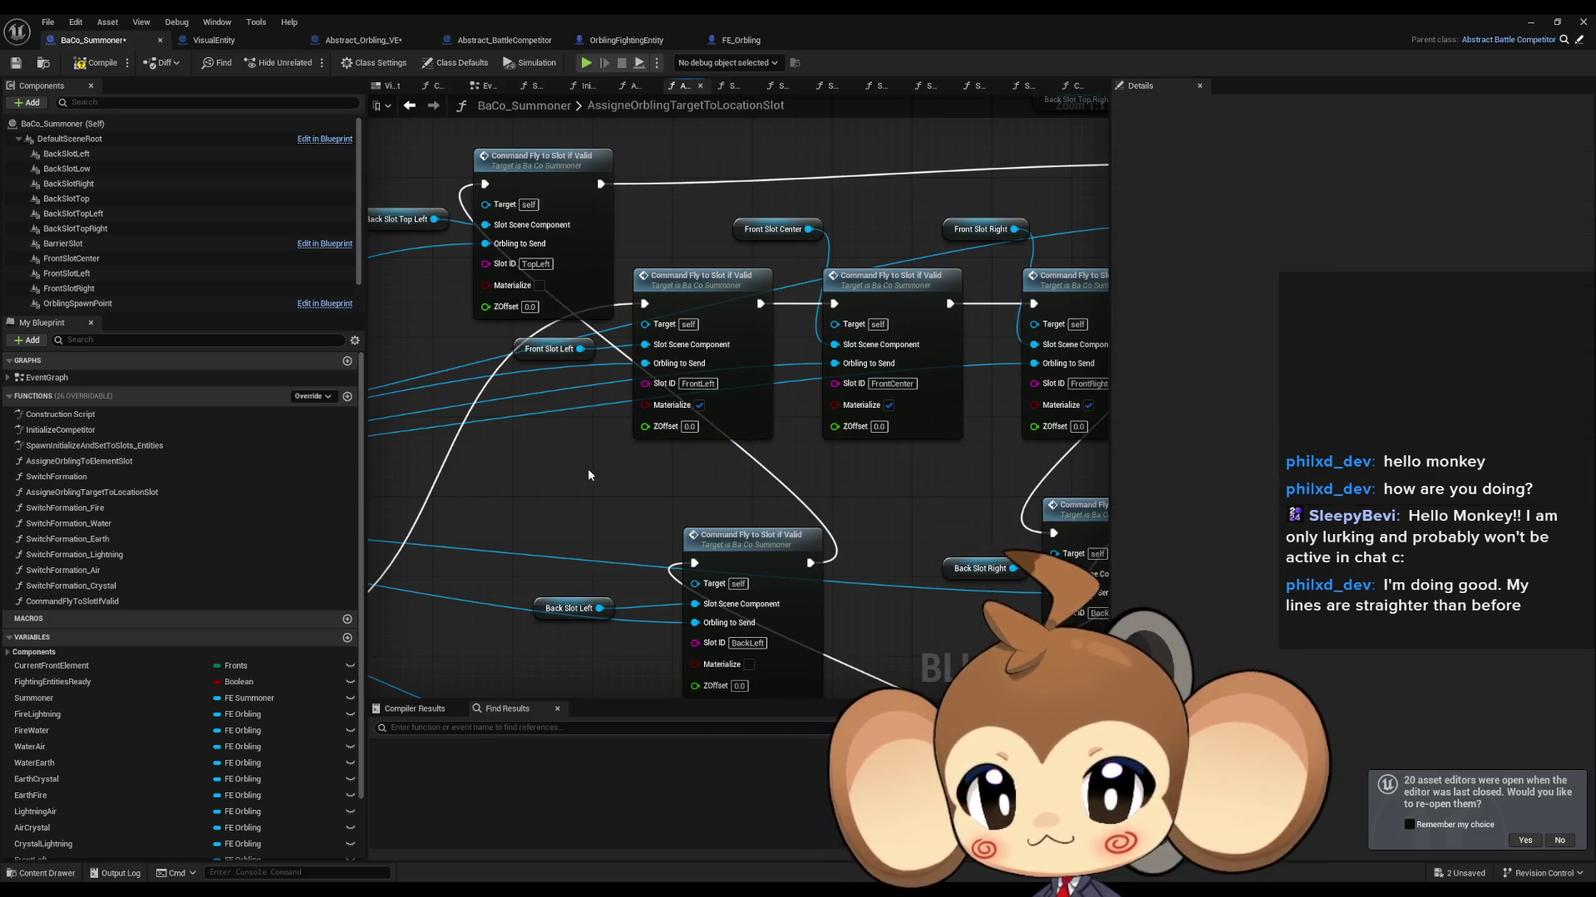
Step: Set ZOffset to 50 on the front-slot calls, then open CommandFlyToSlotIfValid
click(689, 426)
text(50)
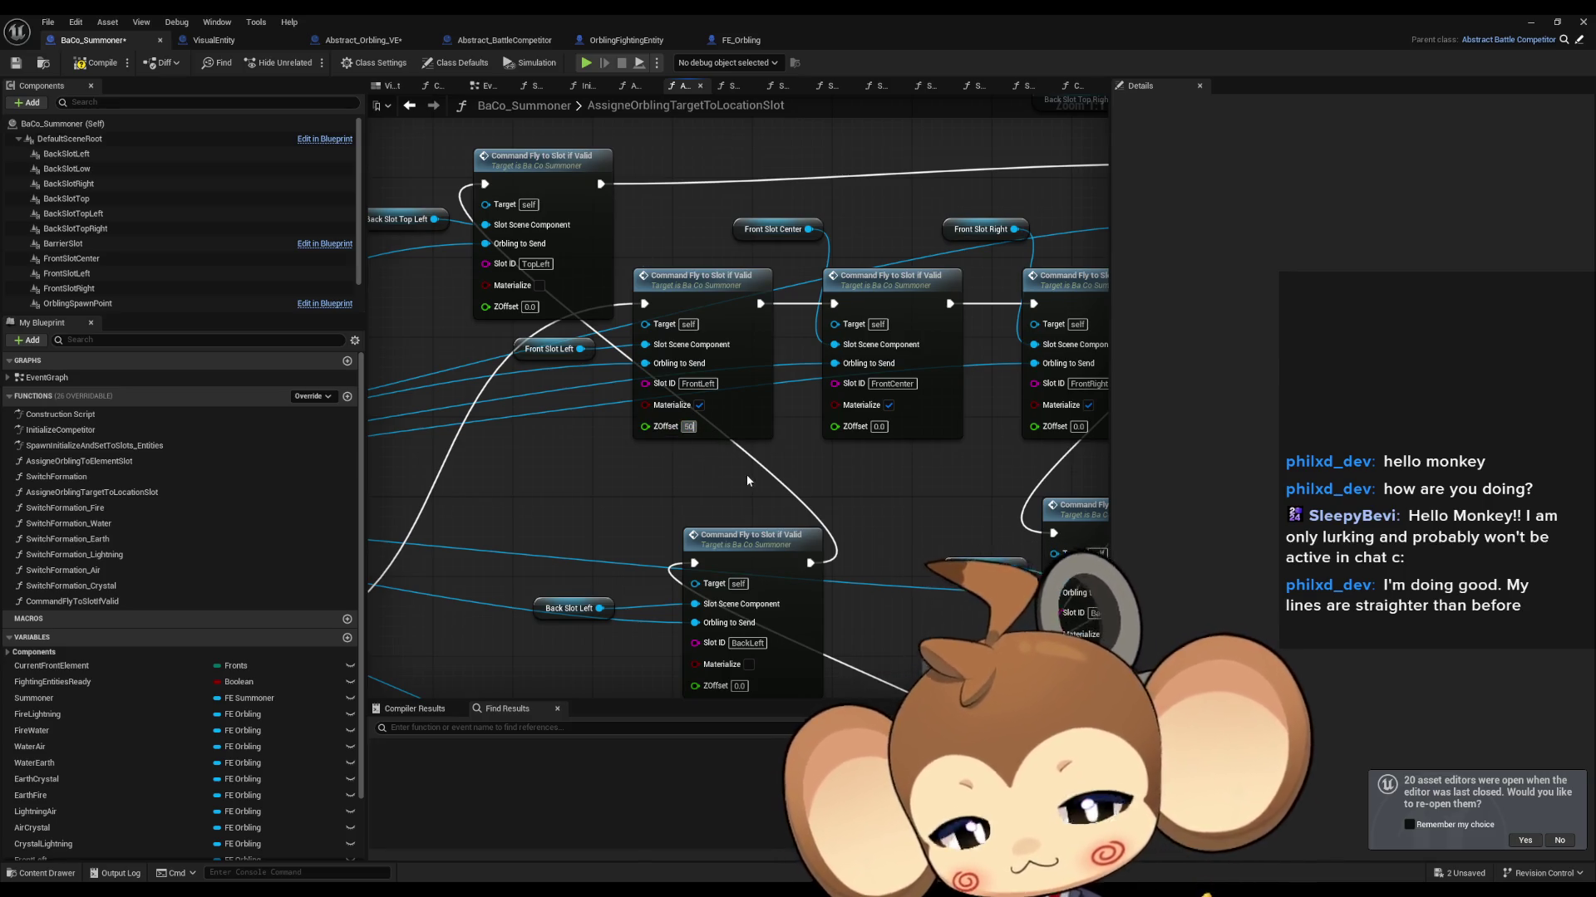
drag(878, 475, 806, 452)
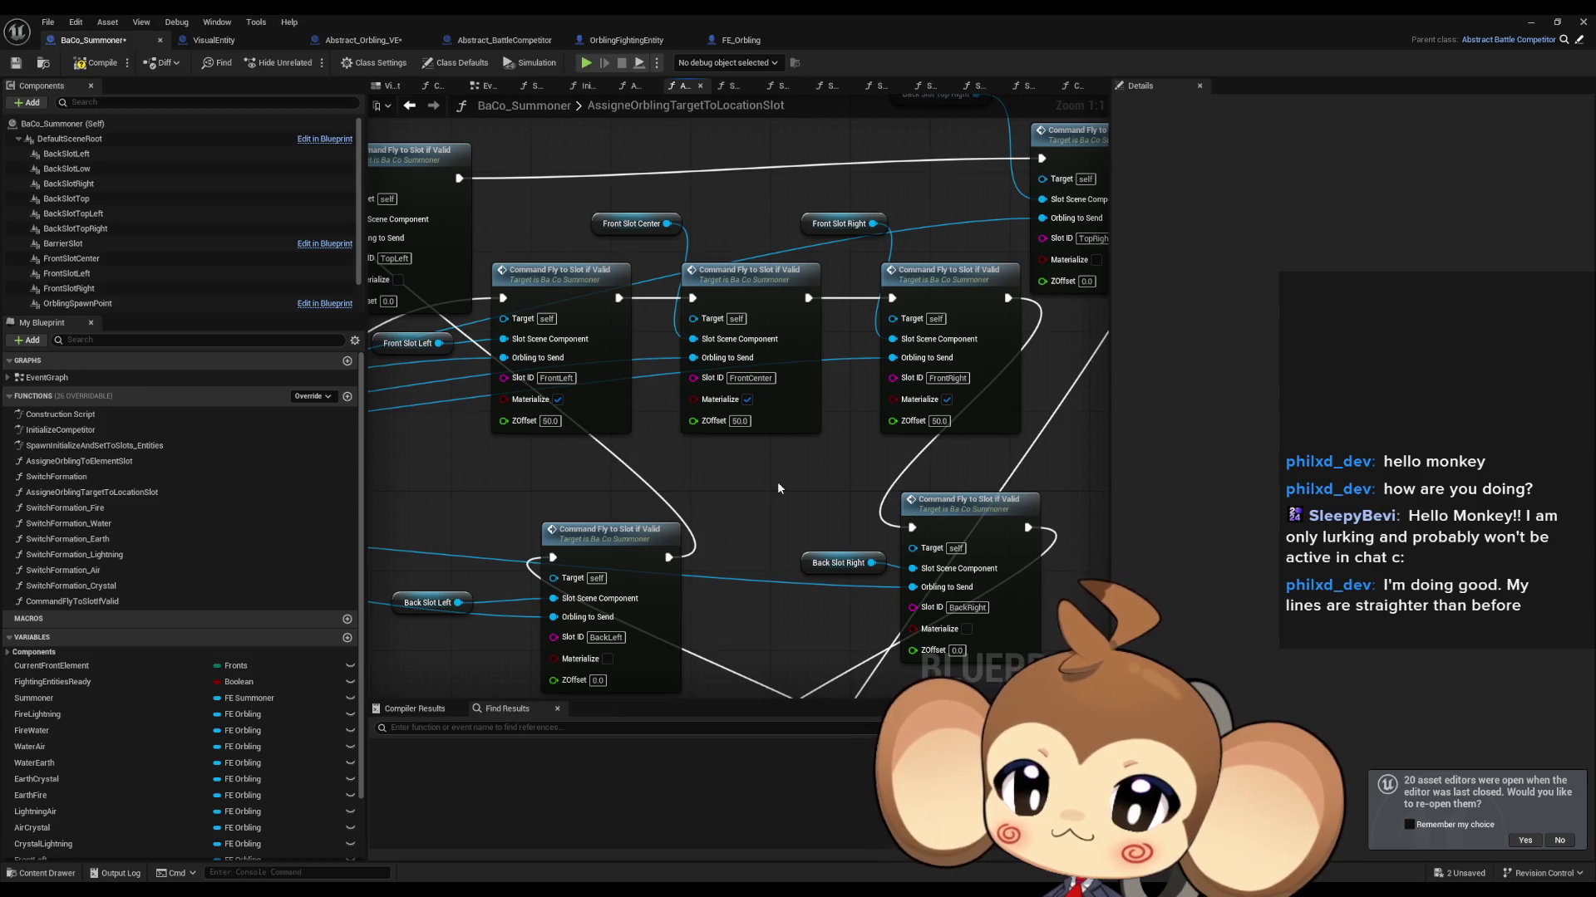
drag(777, 486, 868, 478)
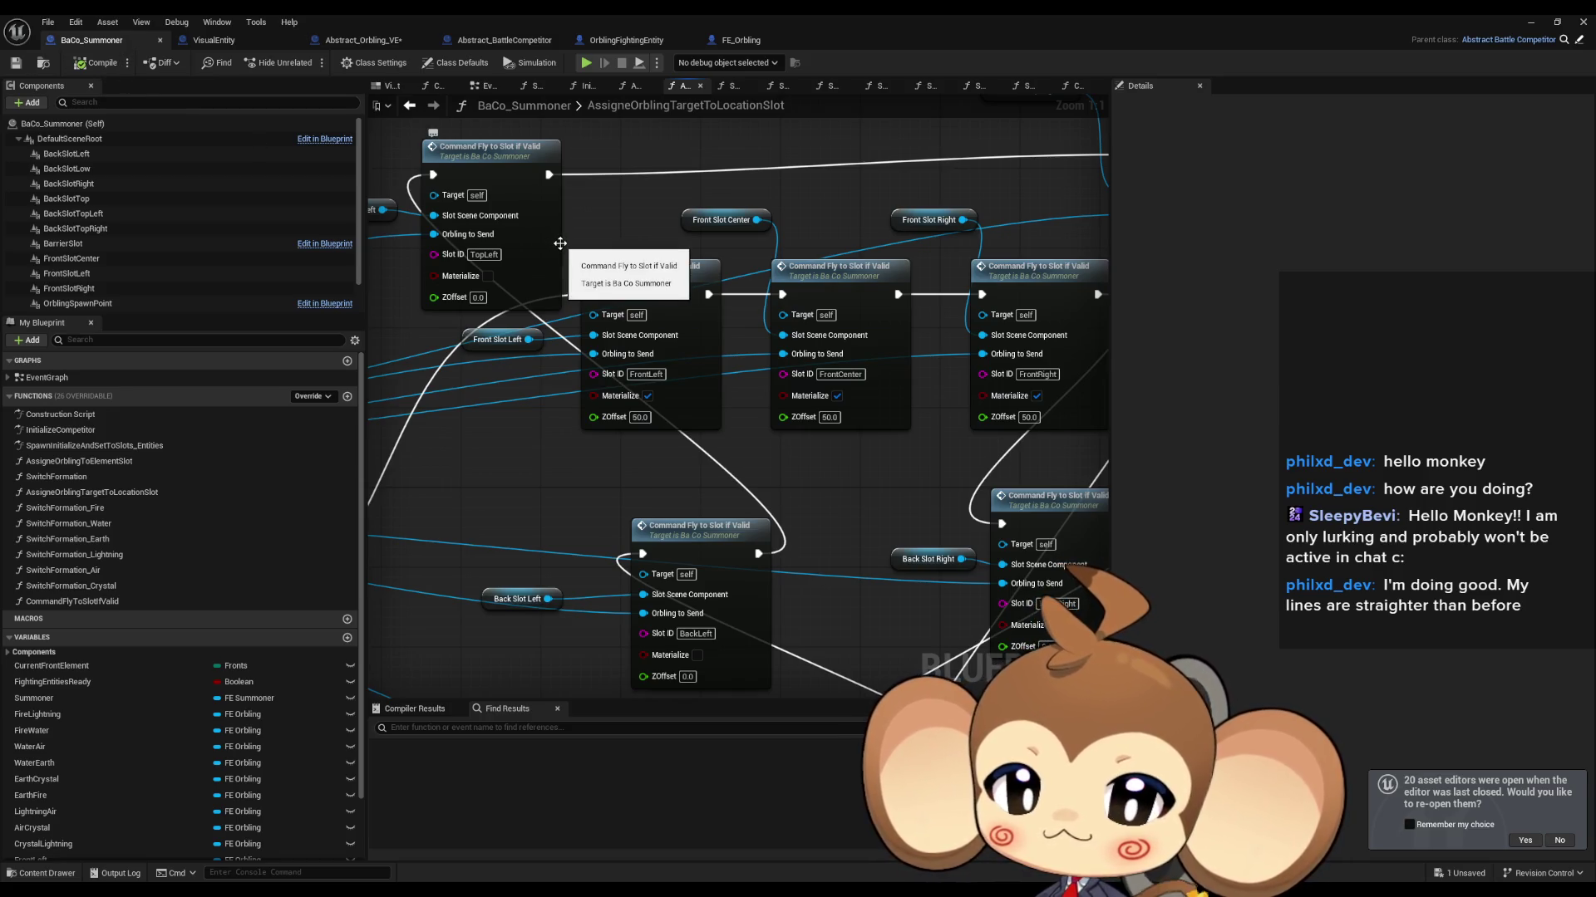
double_click(652, 270)
click(809, 322)
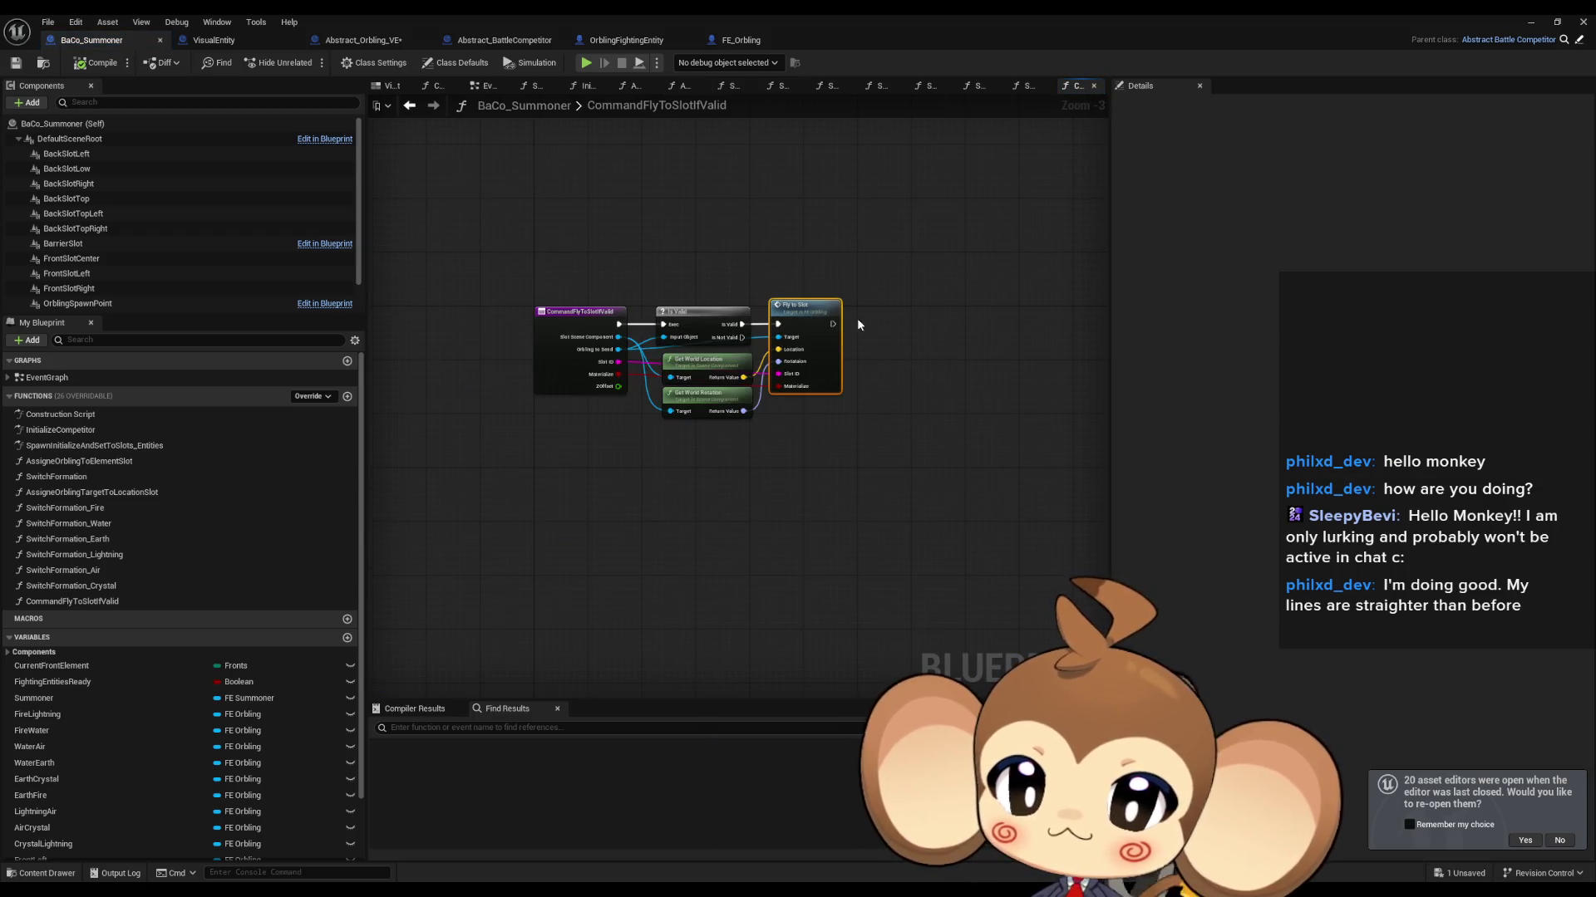
Step: Add a Float input named ZOffset to FE_Orbling's FlyToSlot and compile
double_click(796, 320)
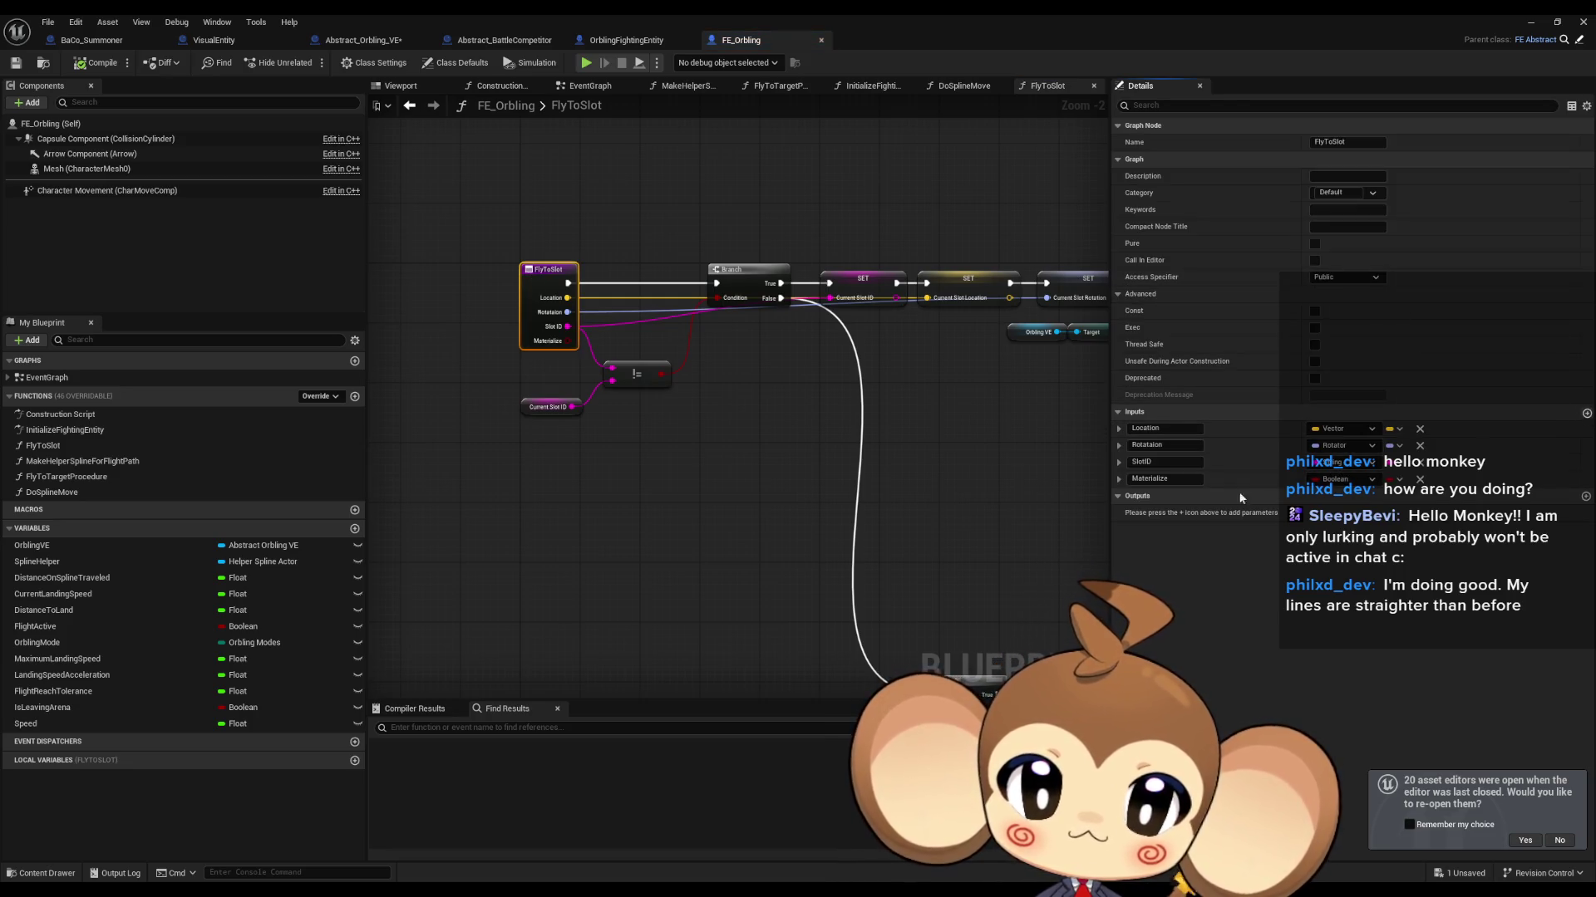
text(zom)
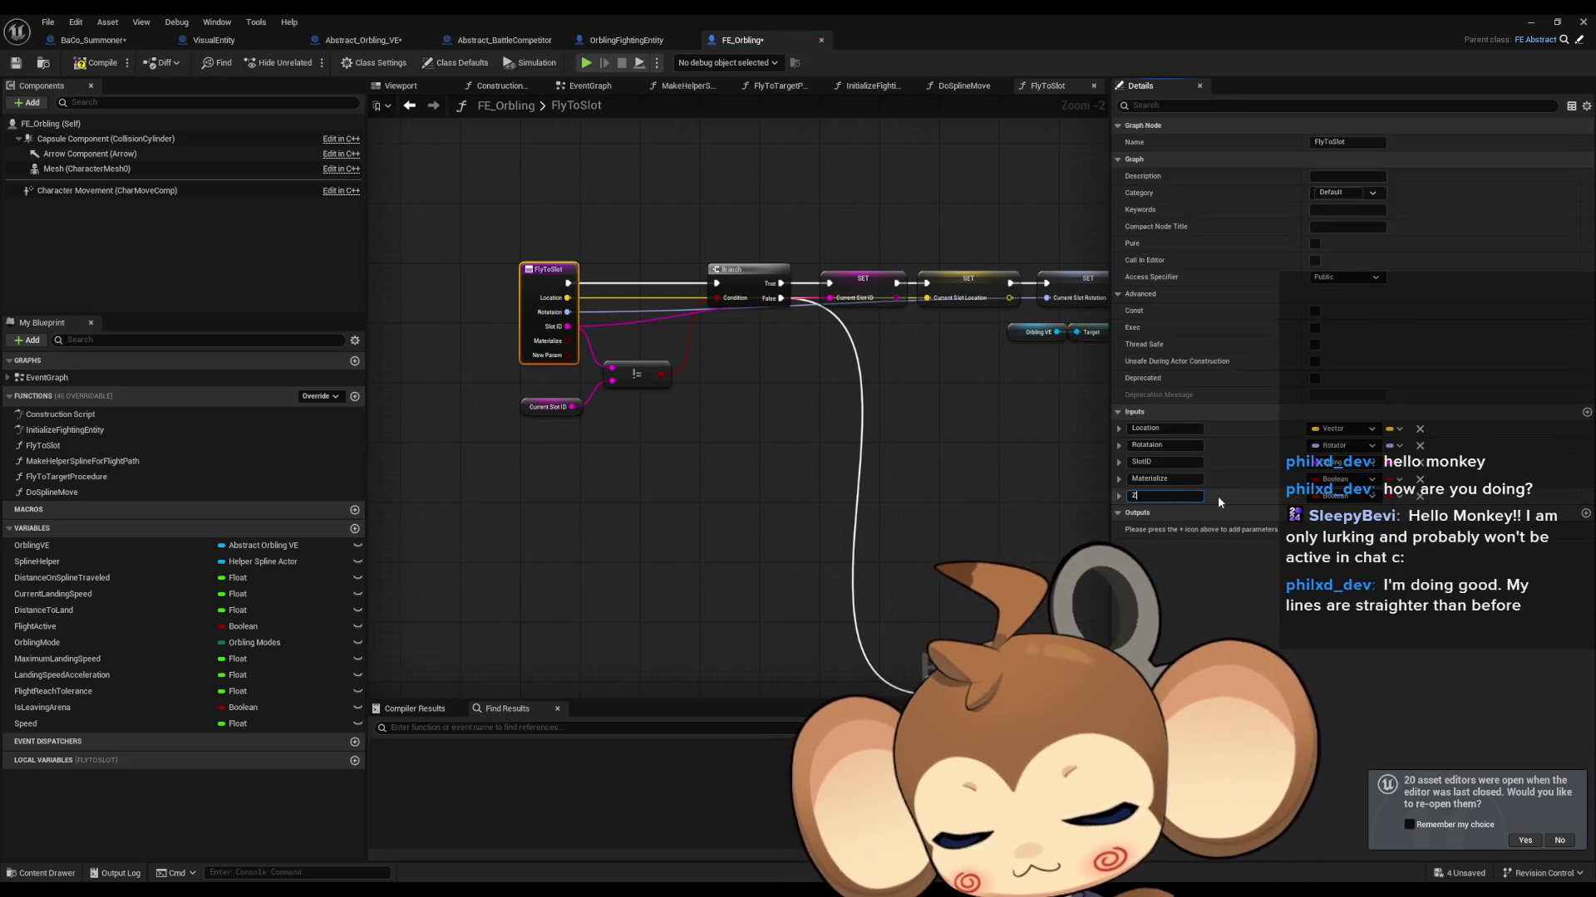
text(fset)
key(Return)
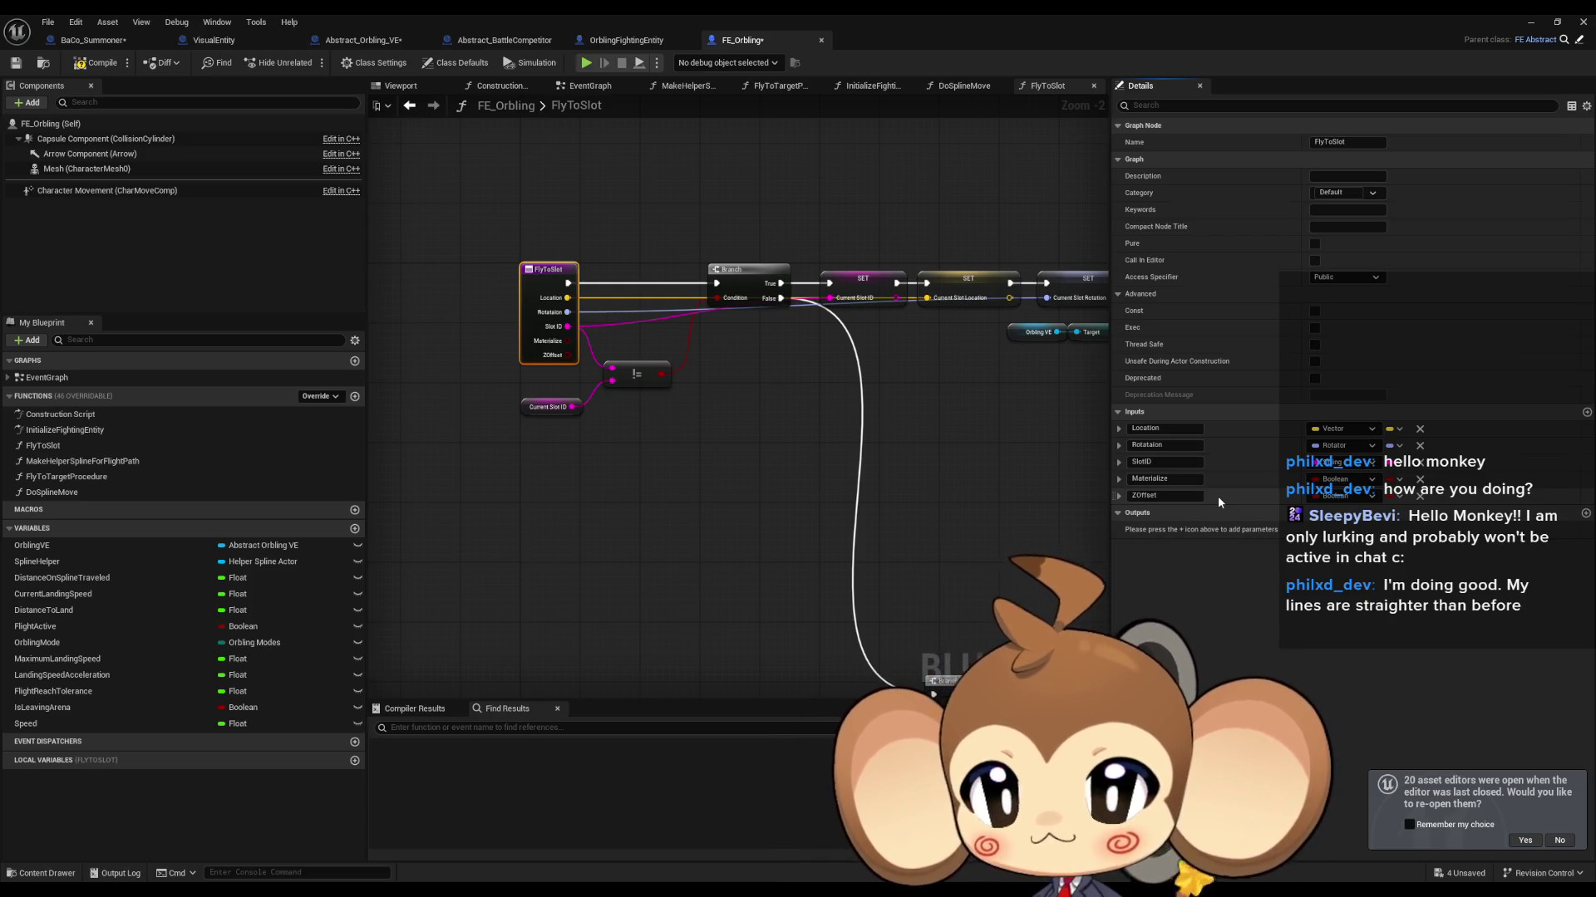
click(1347, 496)
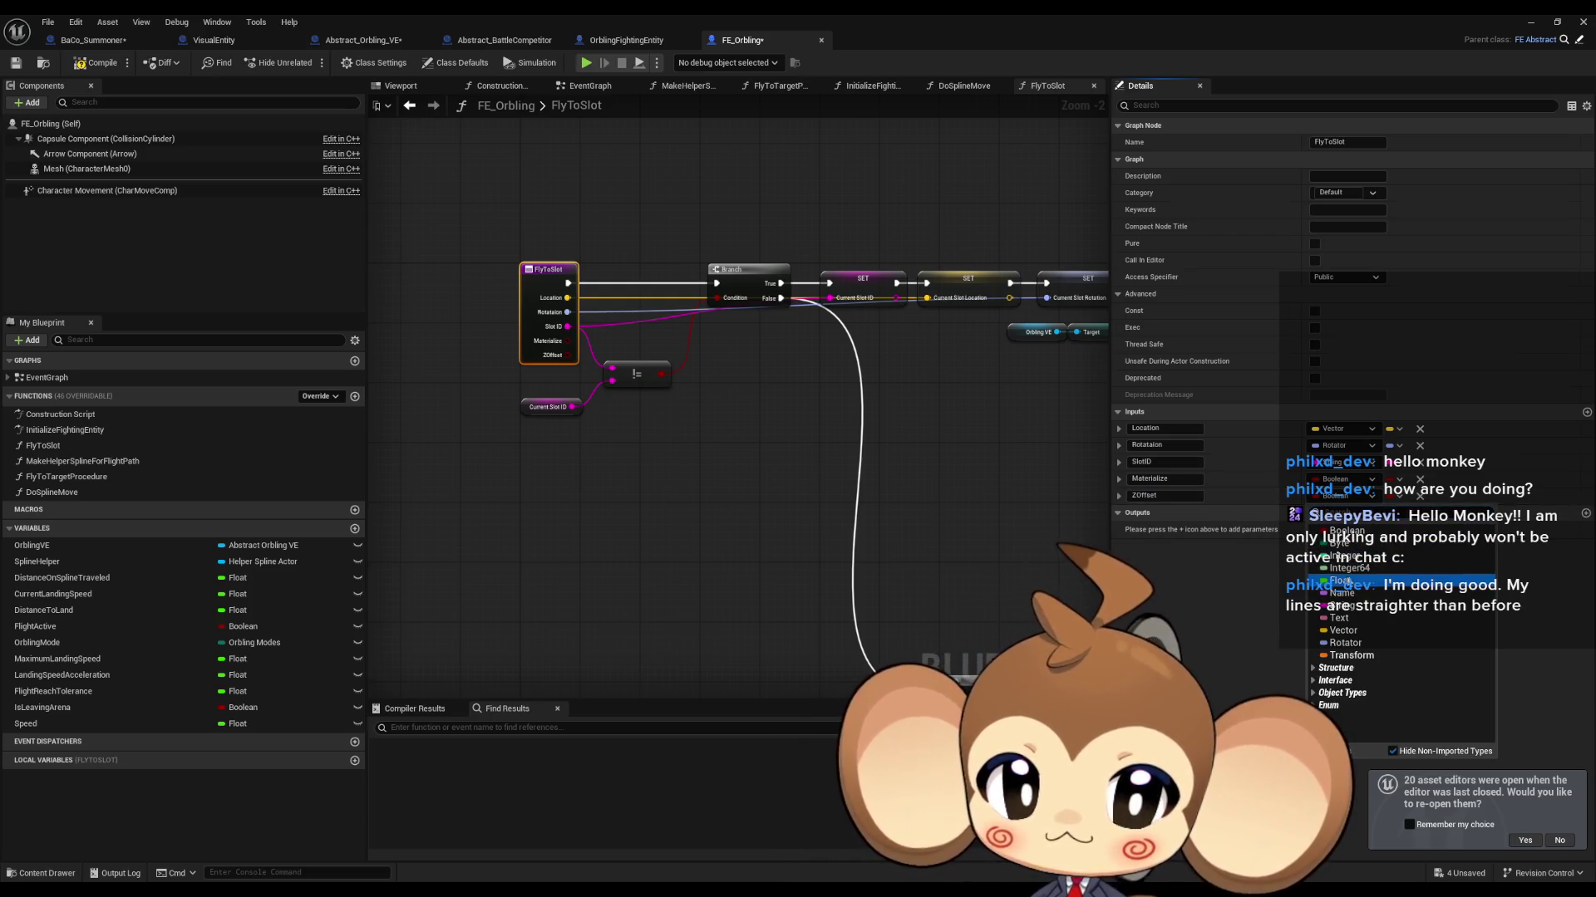
click(1330, 717)
click(98, 62)
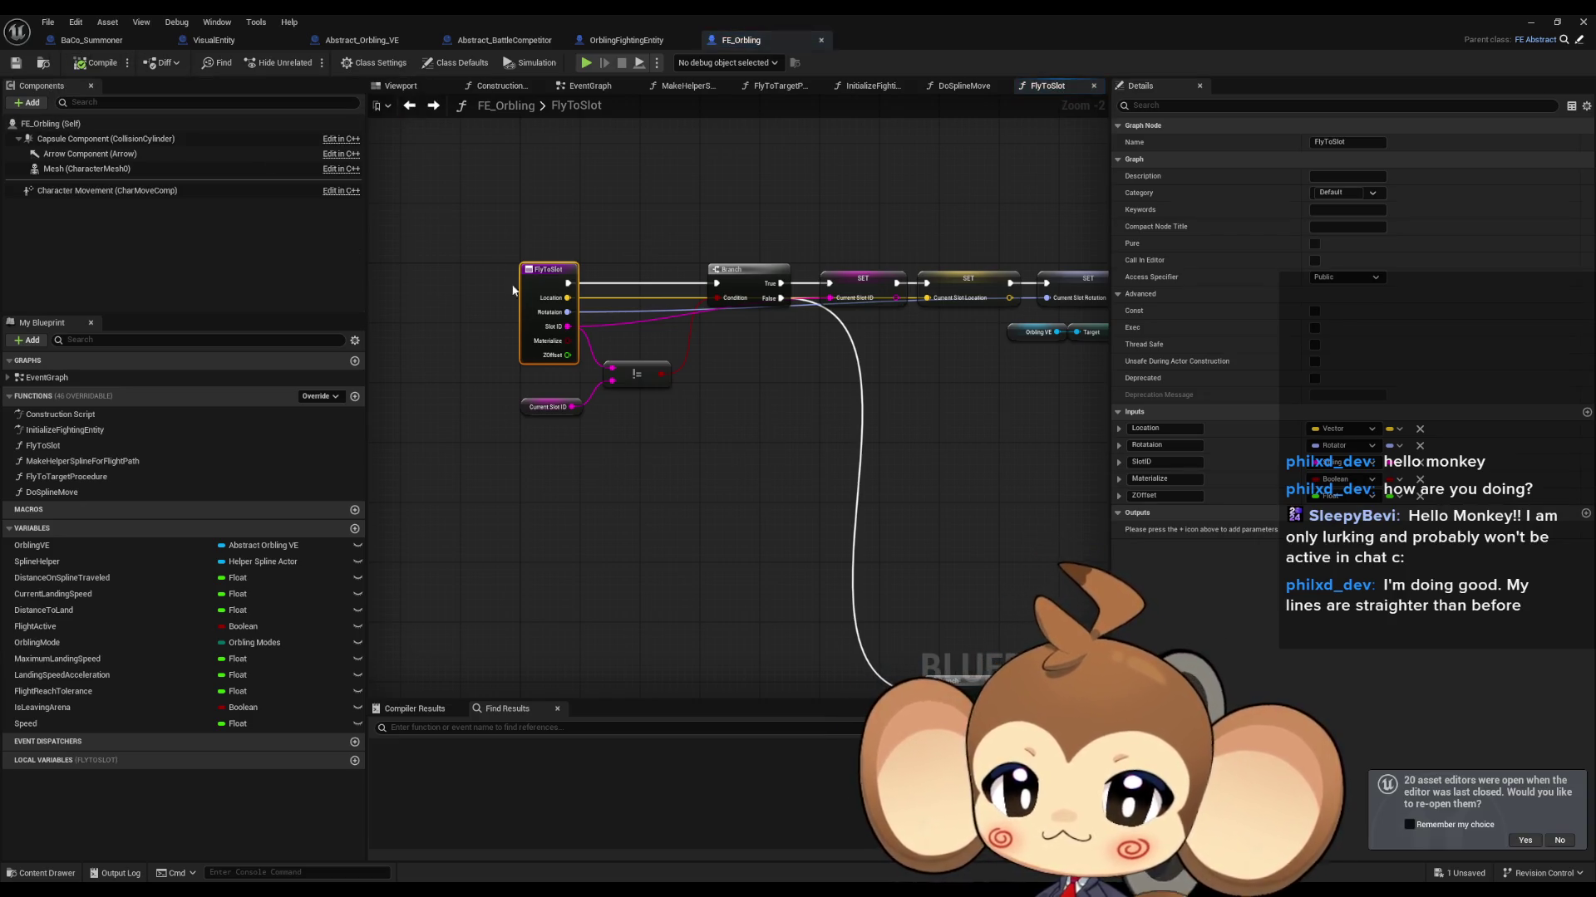
click(408, 104)
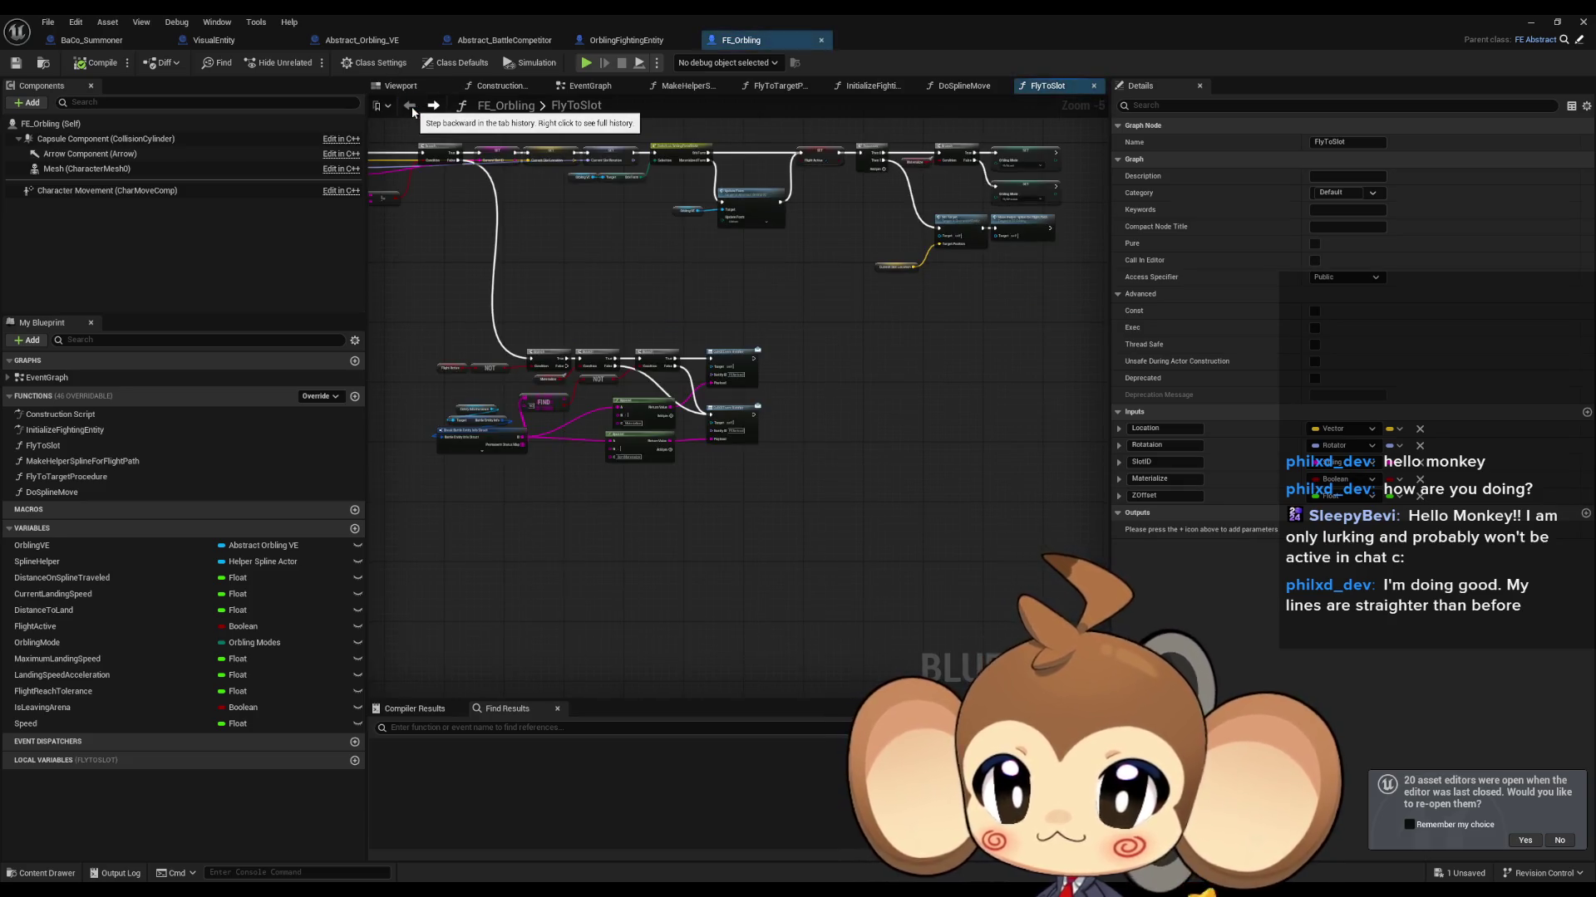
click(433, 105)
click(91, 40)
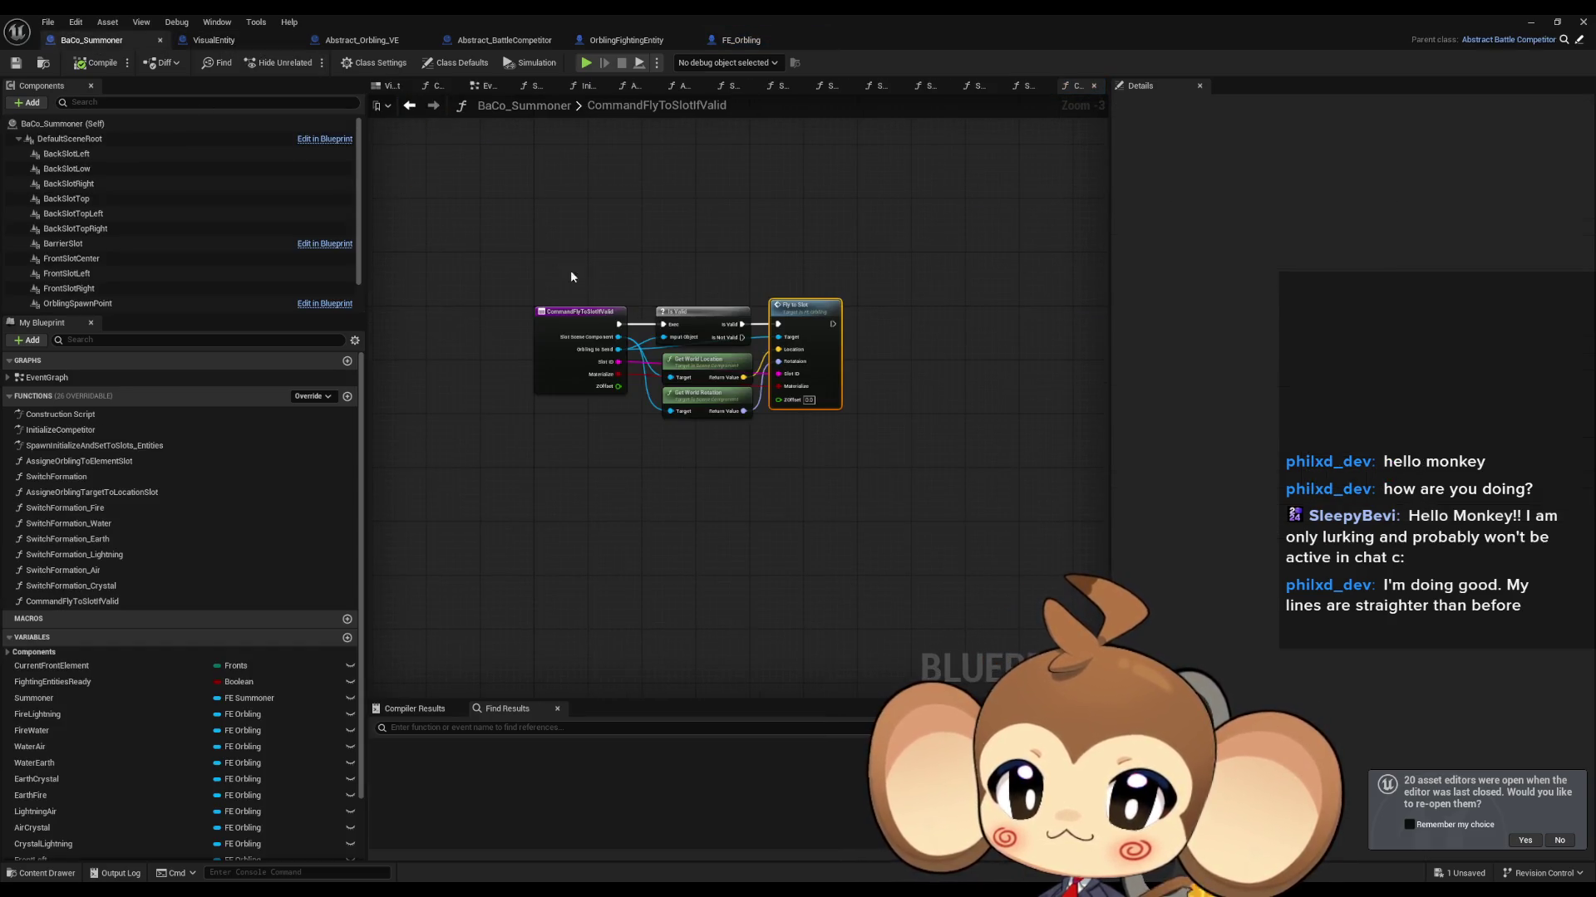
Step: Wire the ZOffset input into the Fly to Slot call and open FlyToSlot's graph
drag(622, 386, 777, 400)
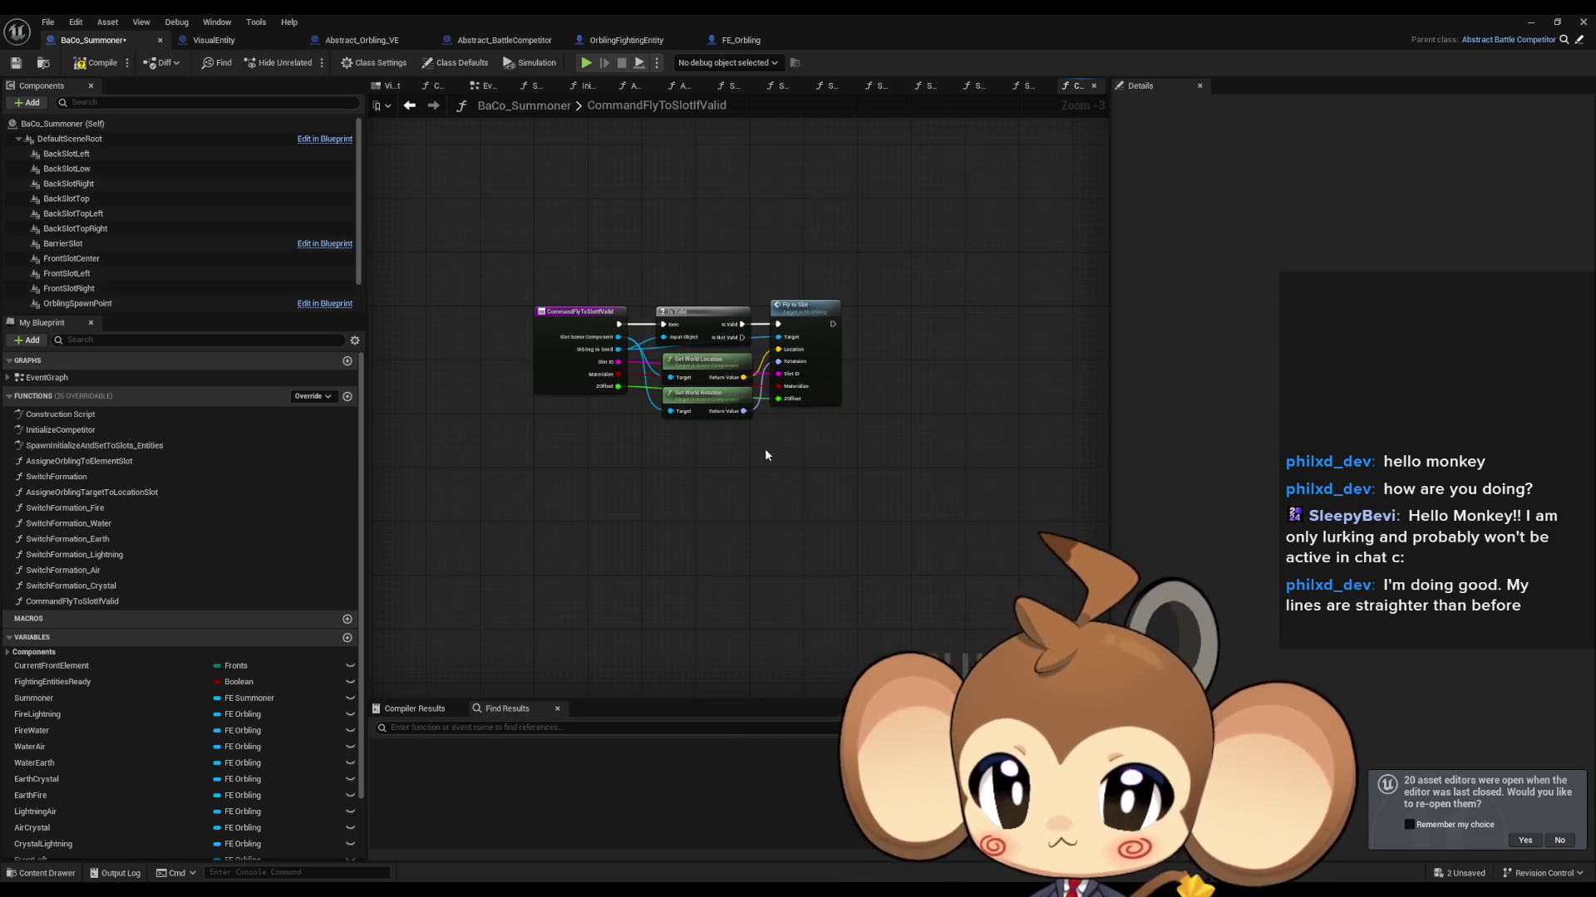
scroll(764, 447, up, 3)
double_click(865, 440)
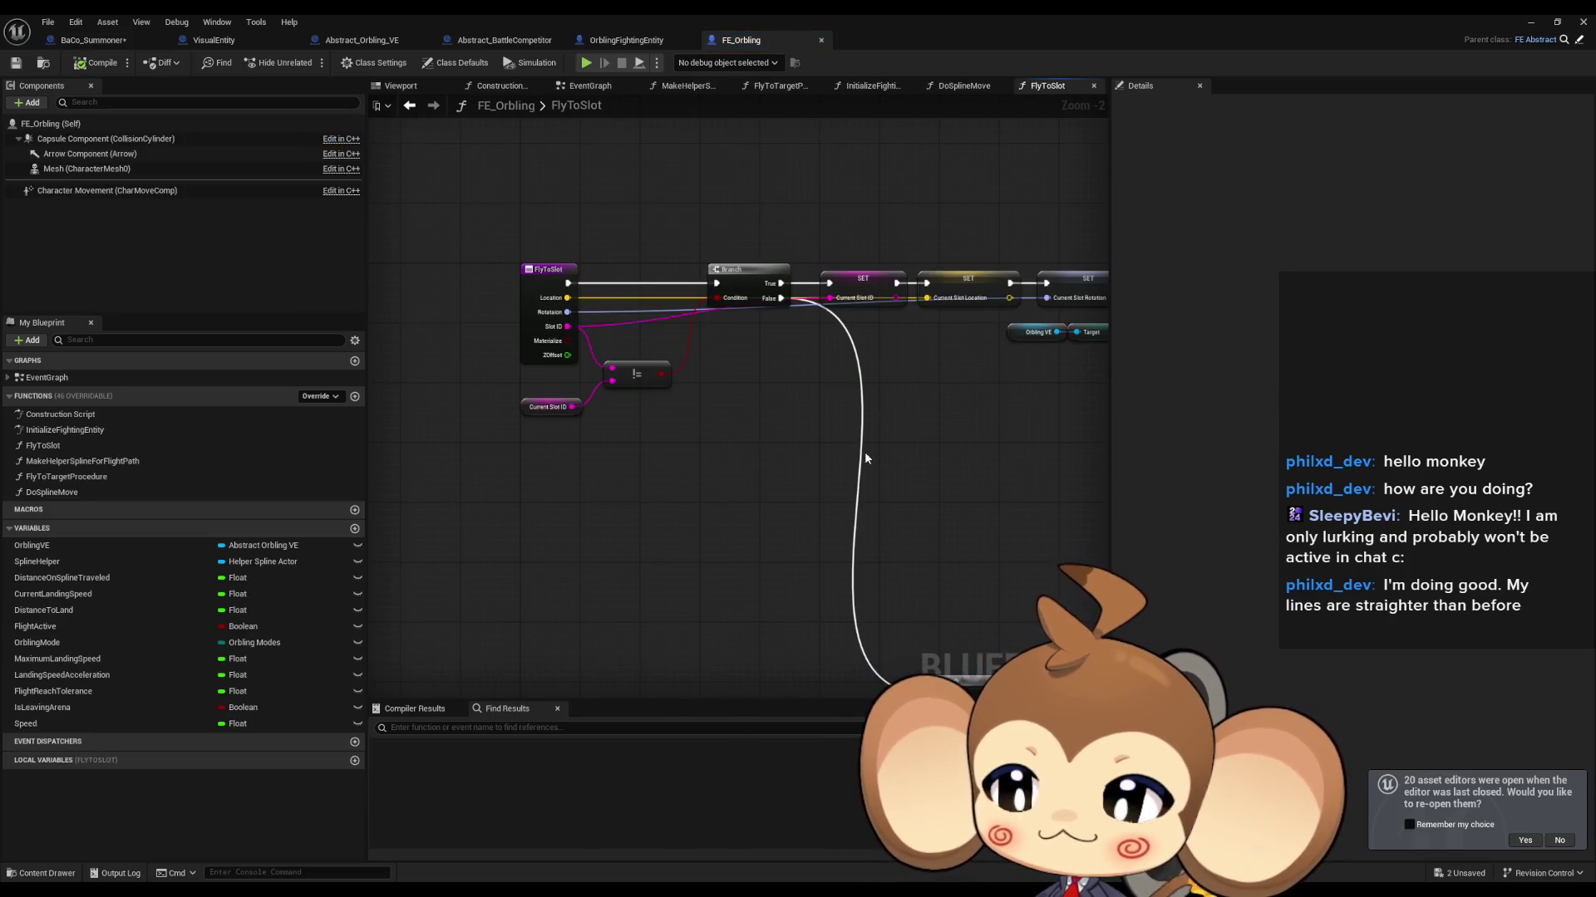
Step: Pan around the FlyToSlot graph, then switch to OrblingFightingEntity's Evolve graph
scroll(865, 421, down, 3)
drag(866, 407, 754, 409)
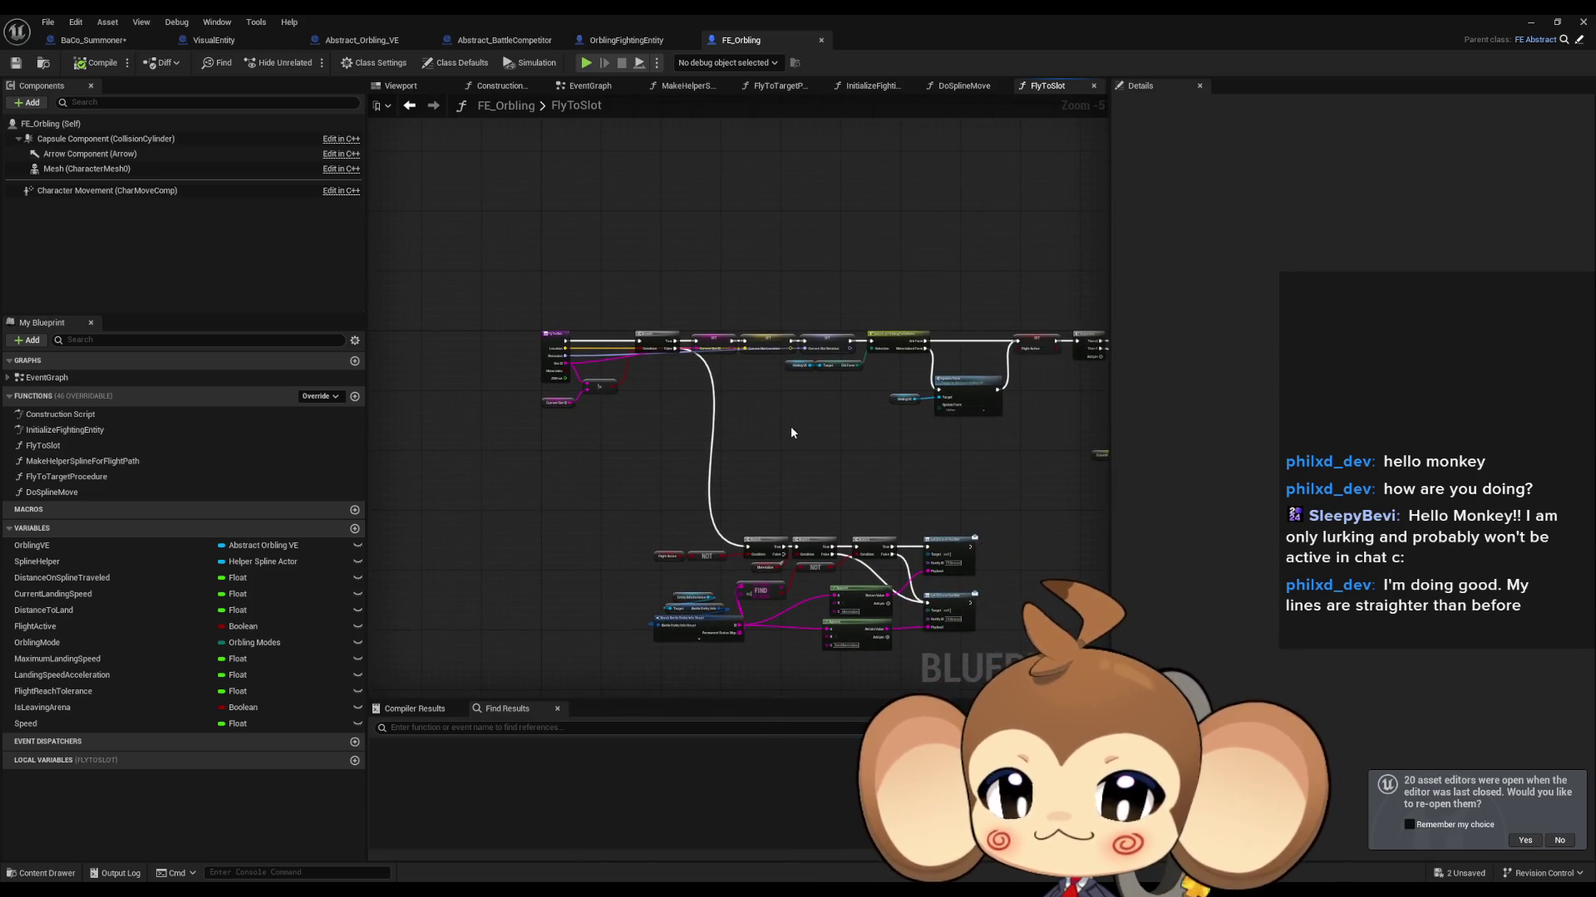
scroll(790, 425, down, 1)
drag(840, 415, 707, 441)
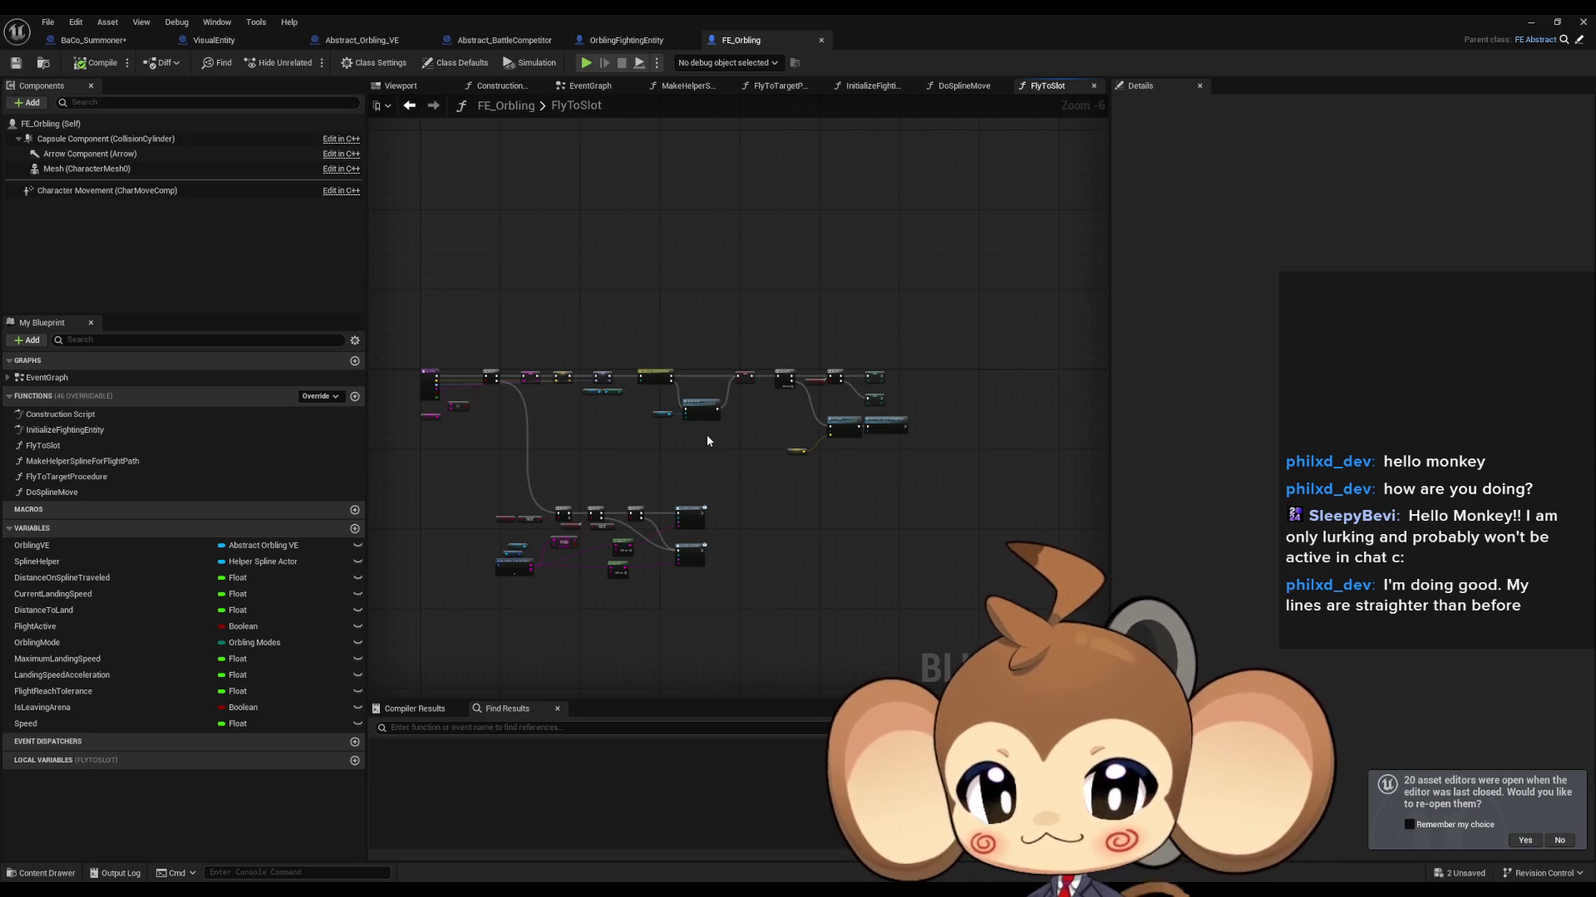
scroll(705, 432, up, 3)
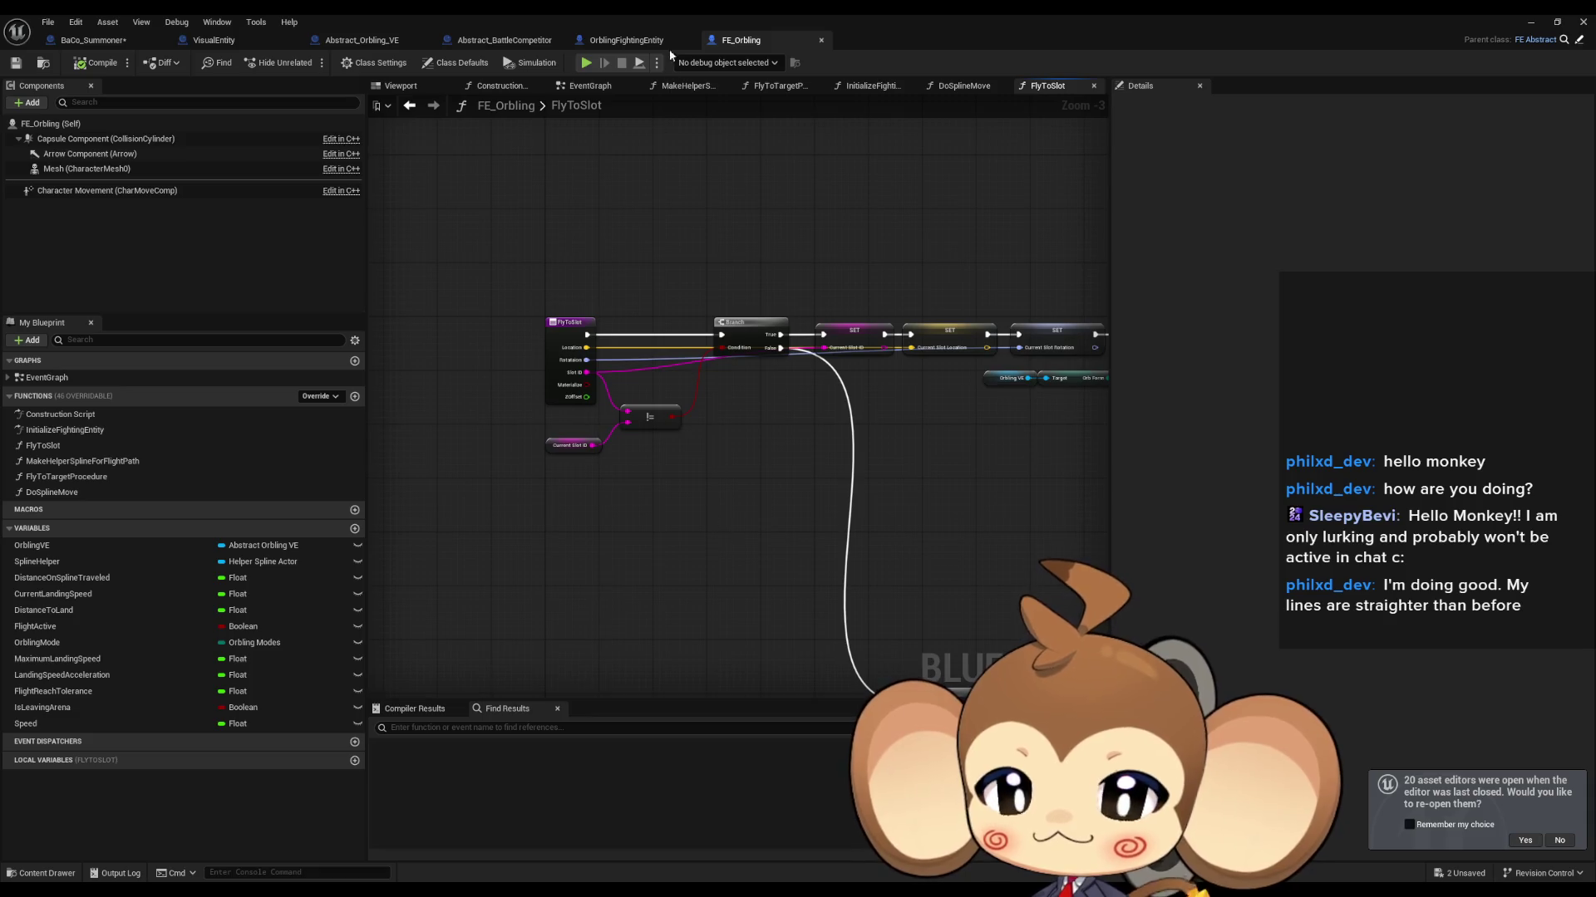
click(629, 43)
scroll(316, 482, down, 10)
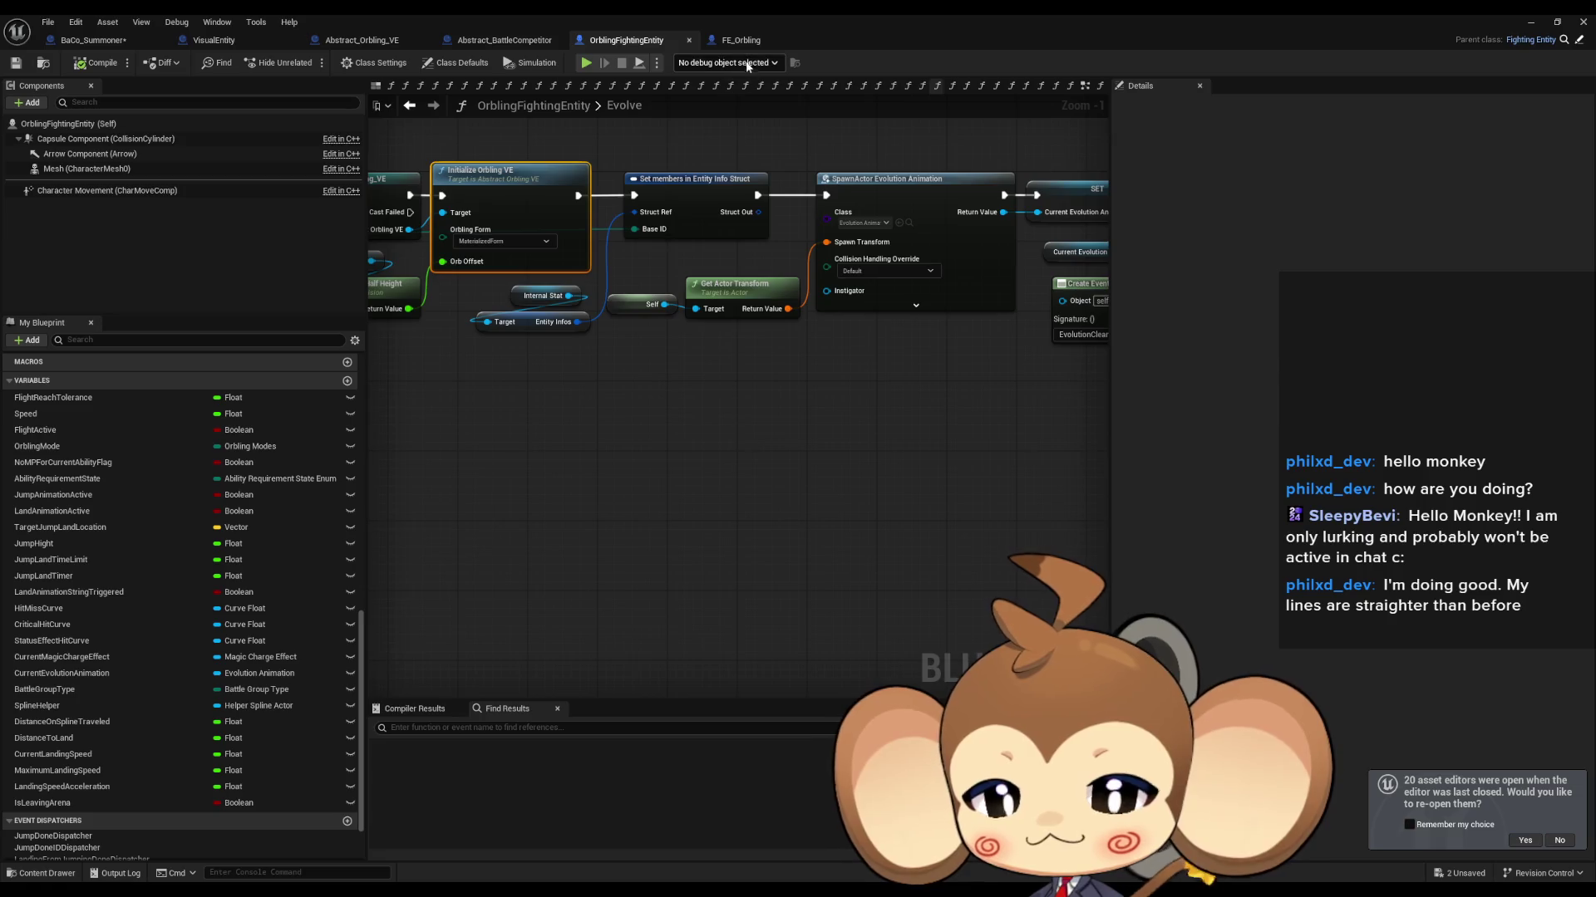
Step: Cycle through the FE_Orbling, Abstract_BattleCompetitor, Abstract_Orbling_VE, VisualEntity and BaCo_Summoner blueprint tabs
click(736, 43)
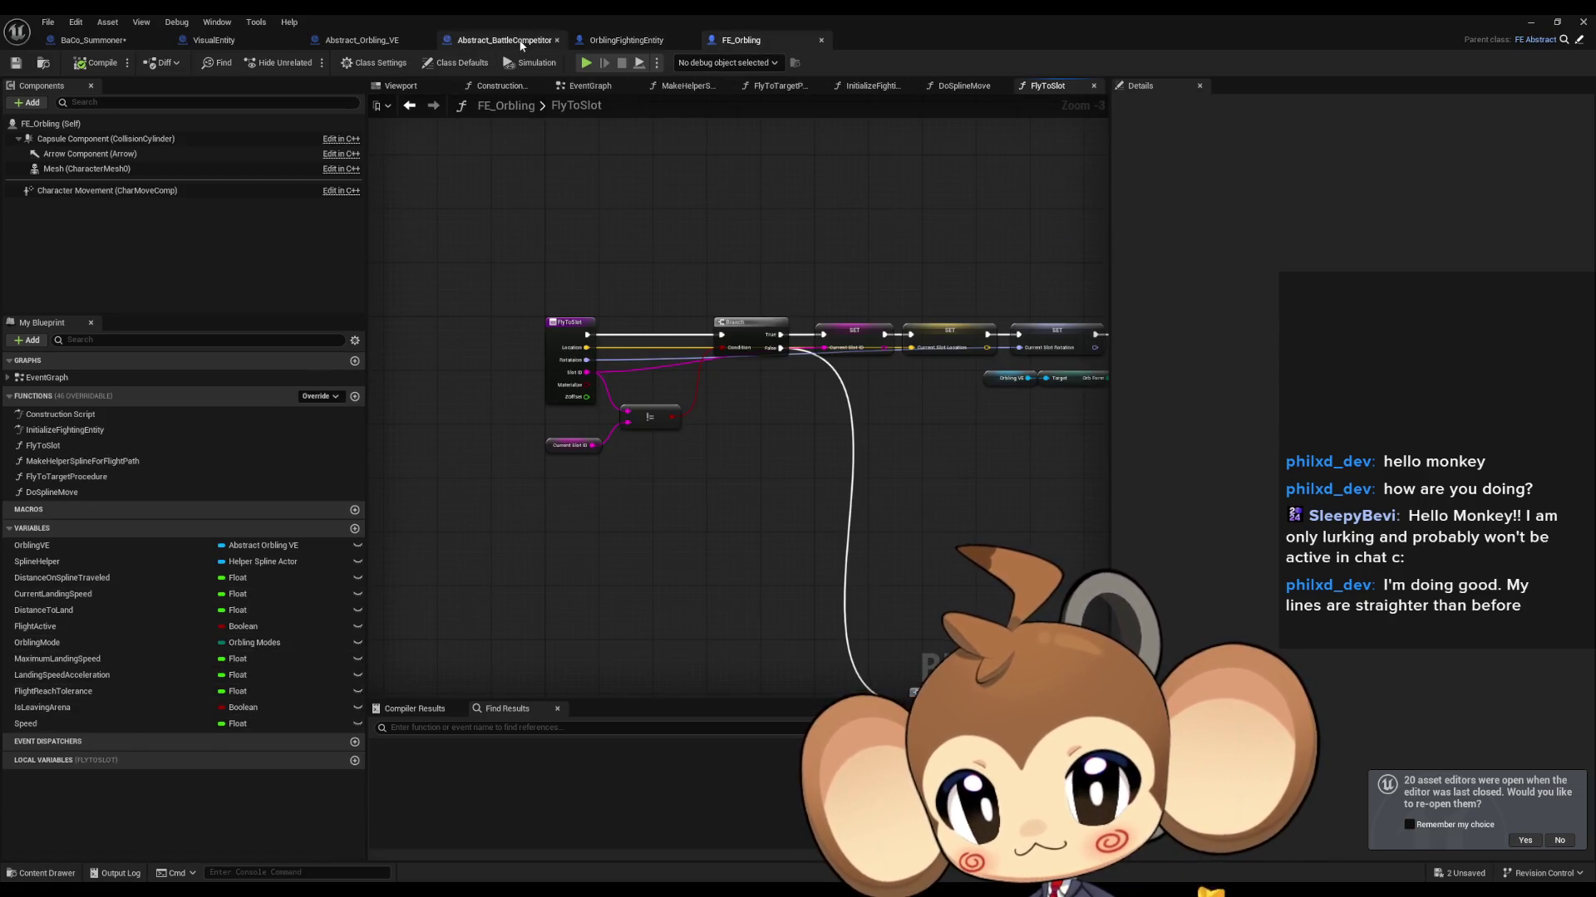
click(504, 40)
click(348, 40)
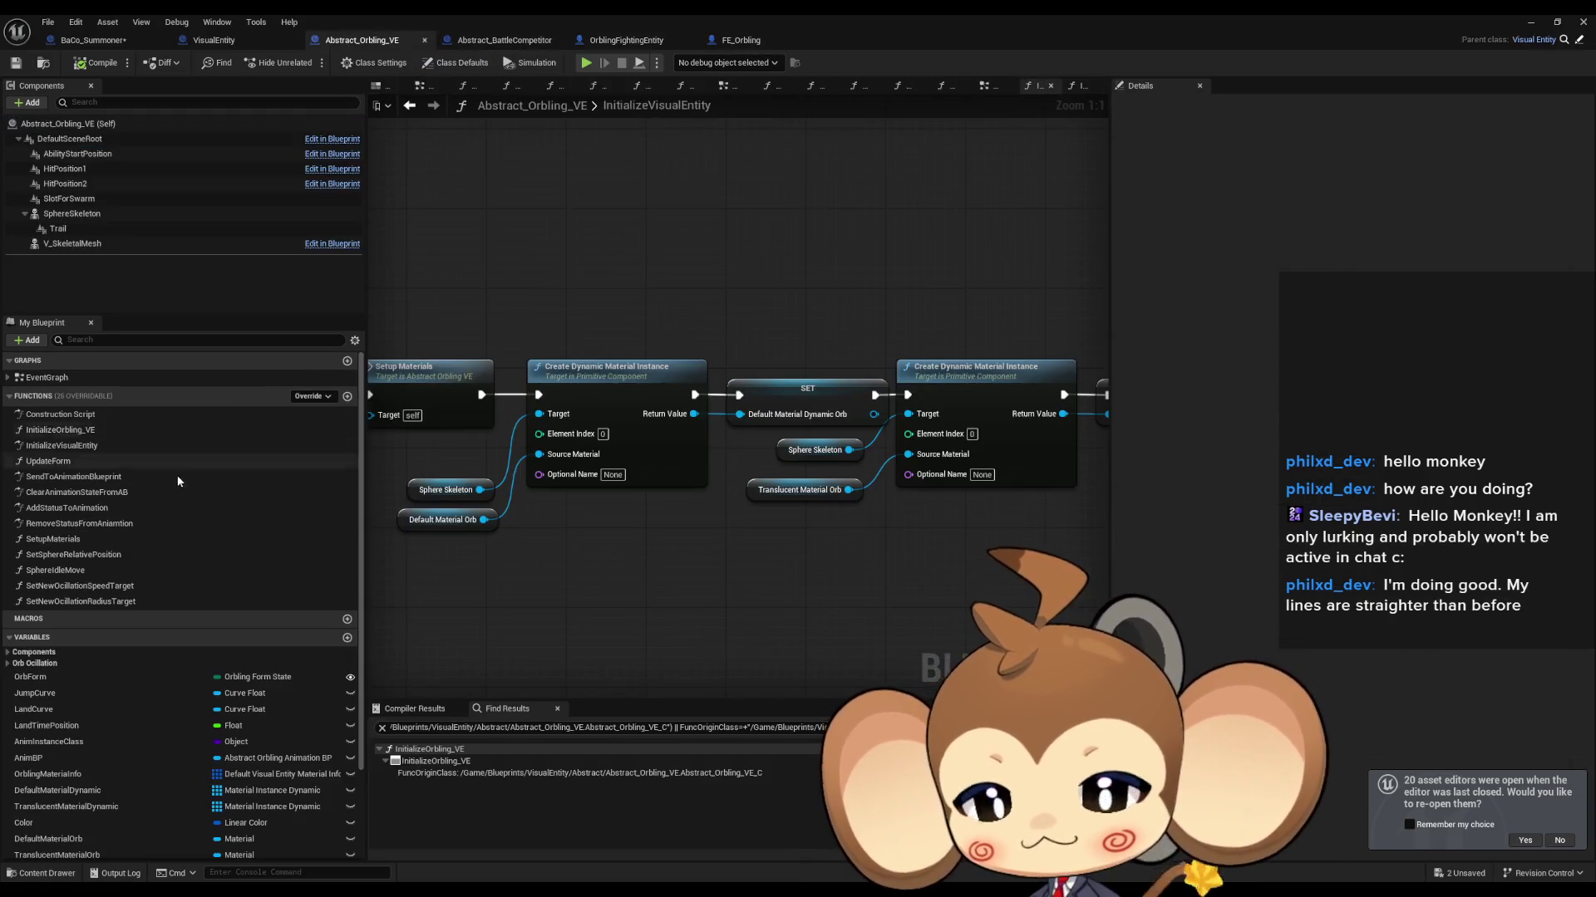
click(226, 41)
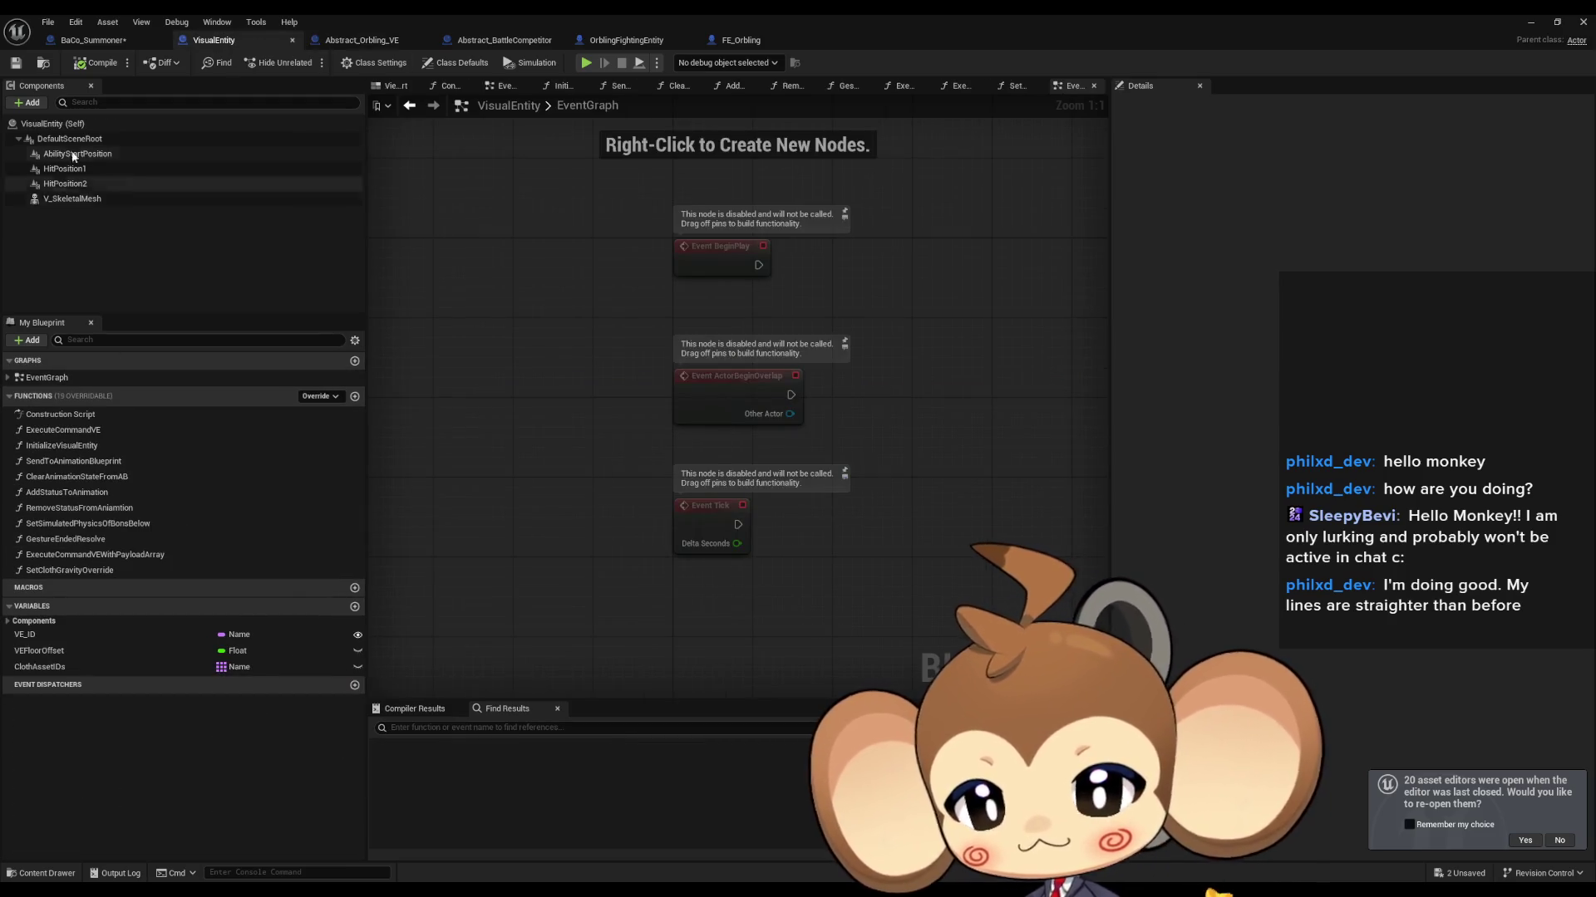
click(87, 40)
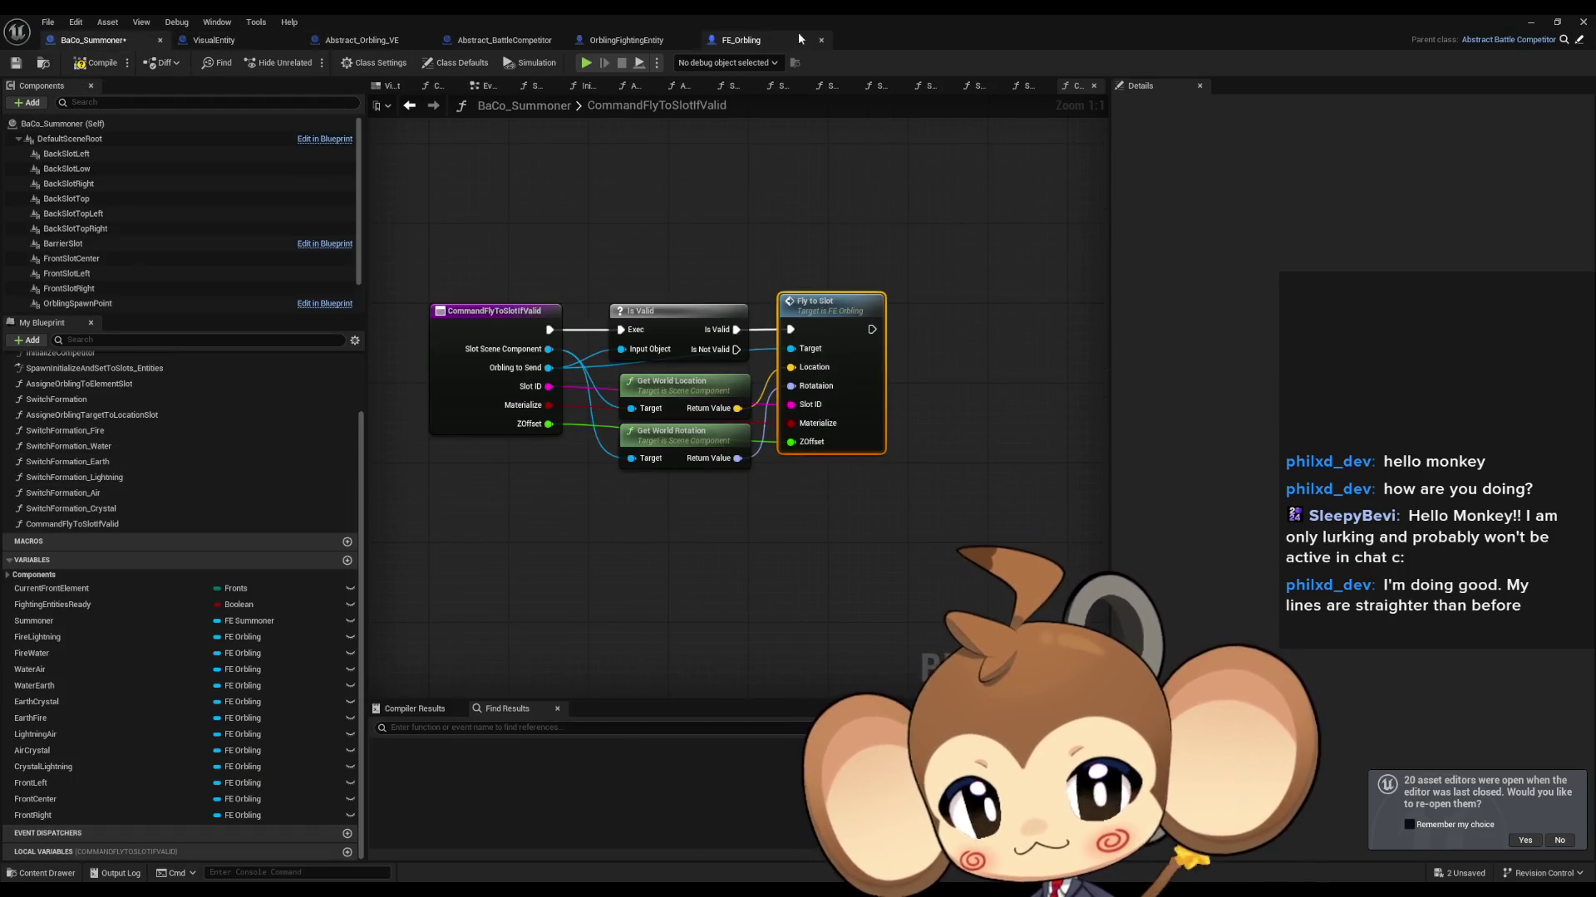
click(748, 40)
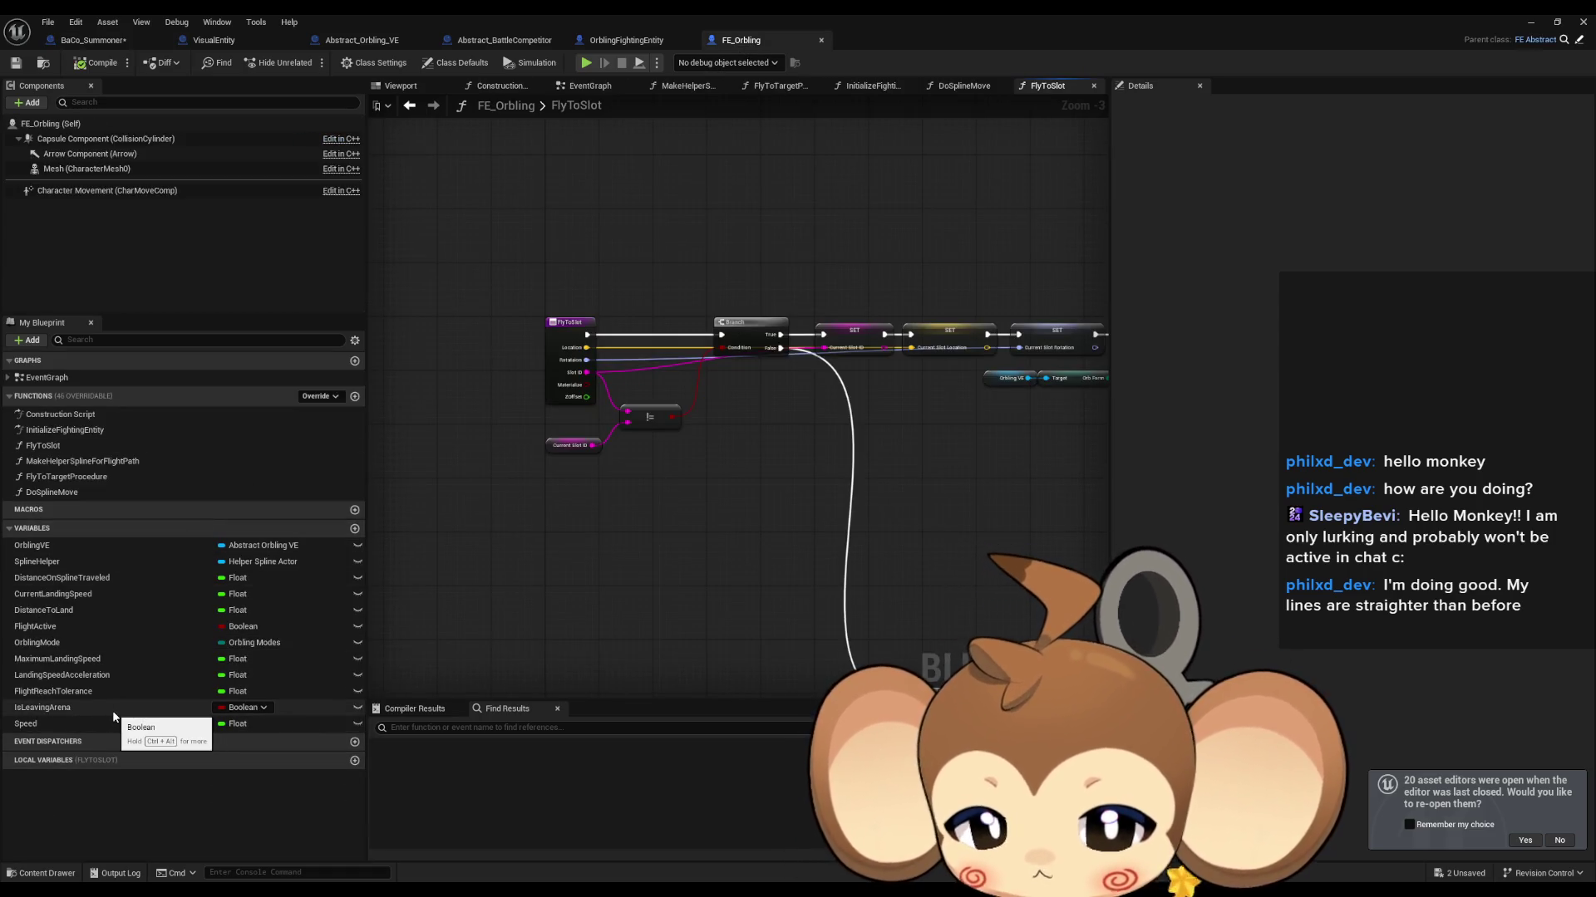
Step: Recheck OrblingFightingEntity, Abstract_BattleCompetitor and Abstract_Orbling_VE, ending on FE_Orbling's FlyToSlot graph
click(623, 40)
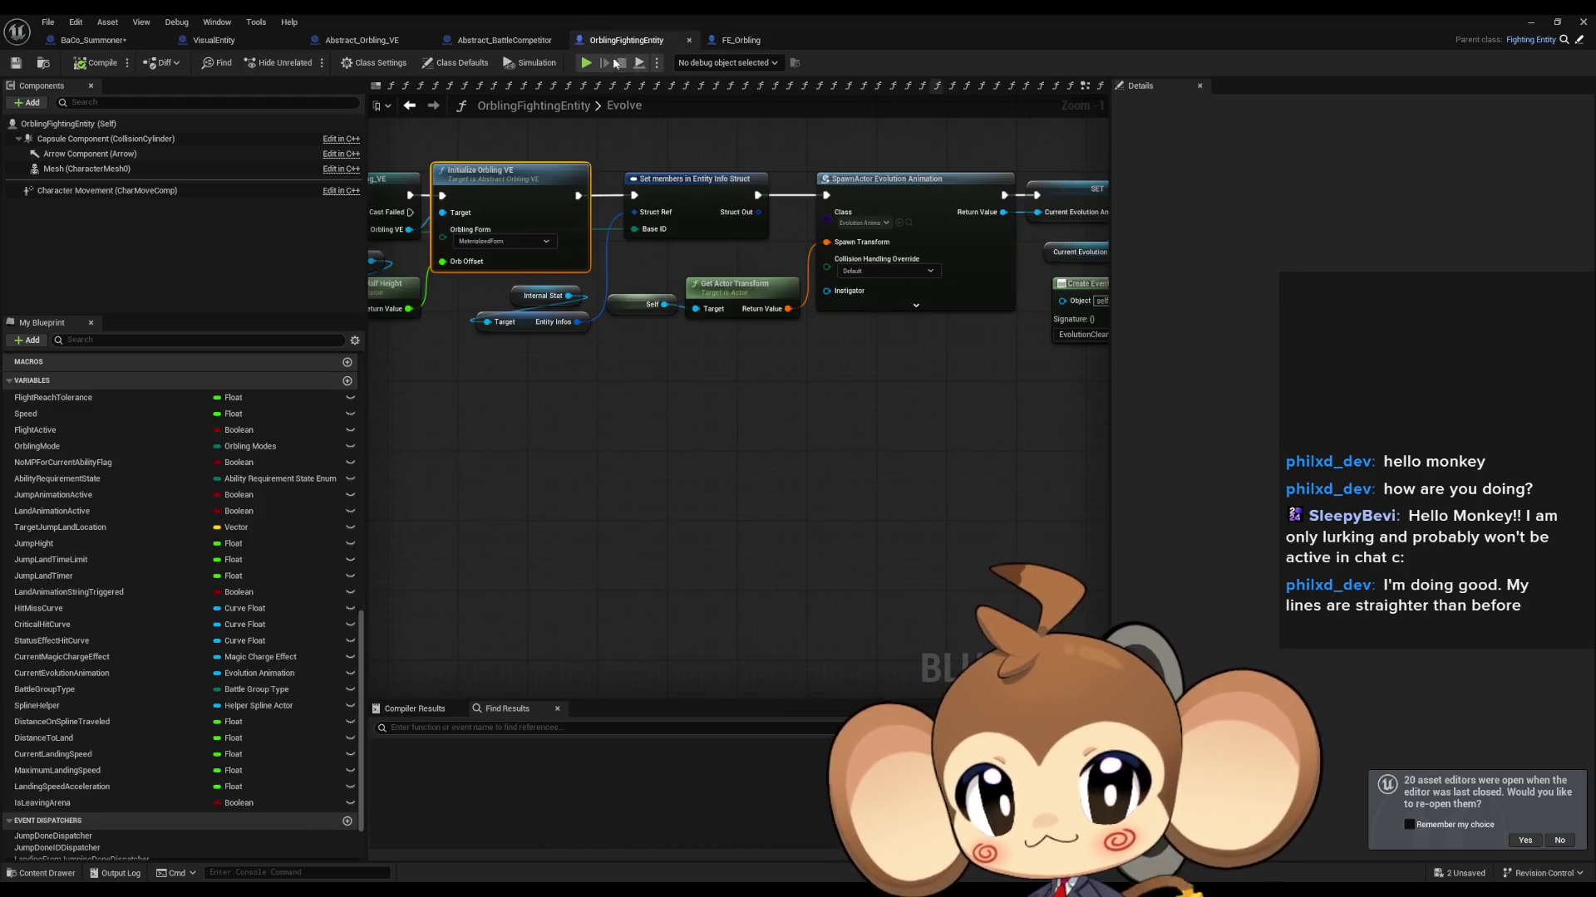
scroll(93, 546, down, 3)
scroll(95, 555, down, 1)
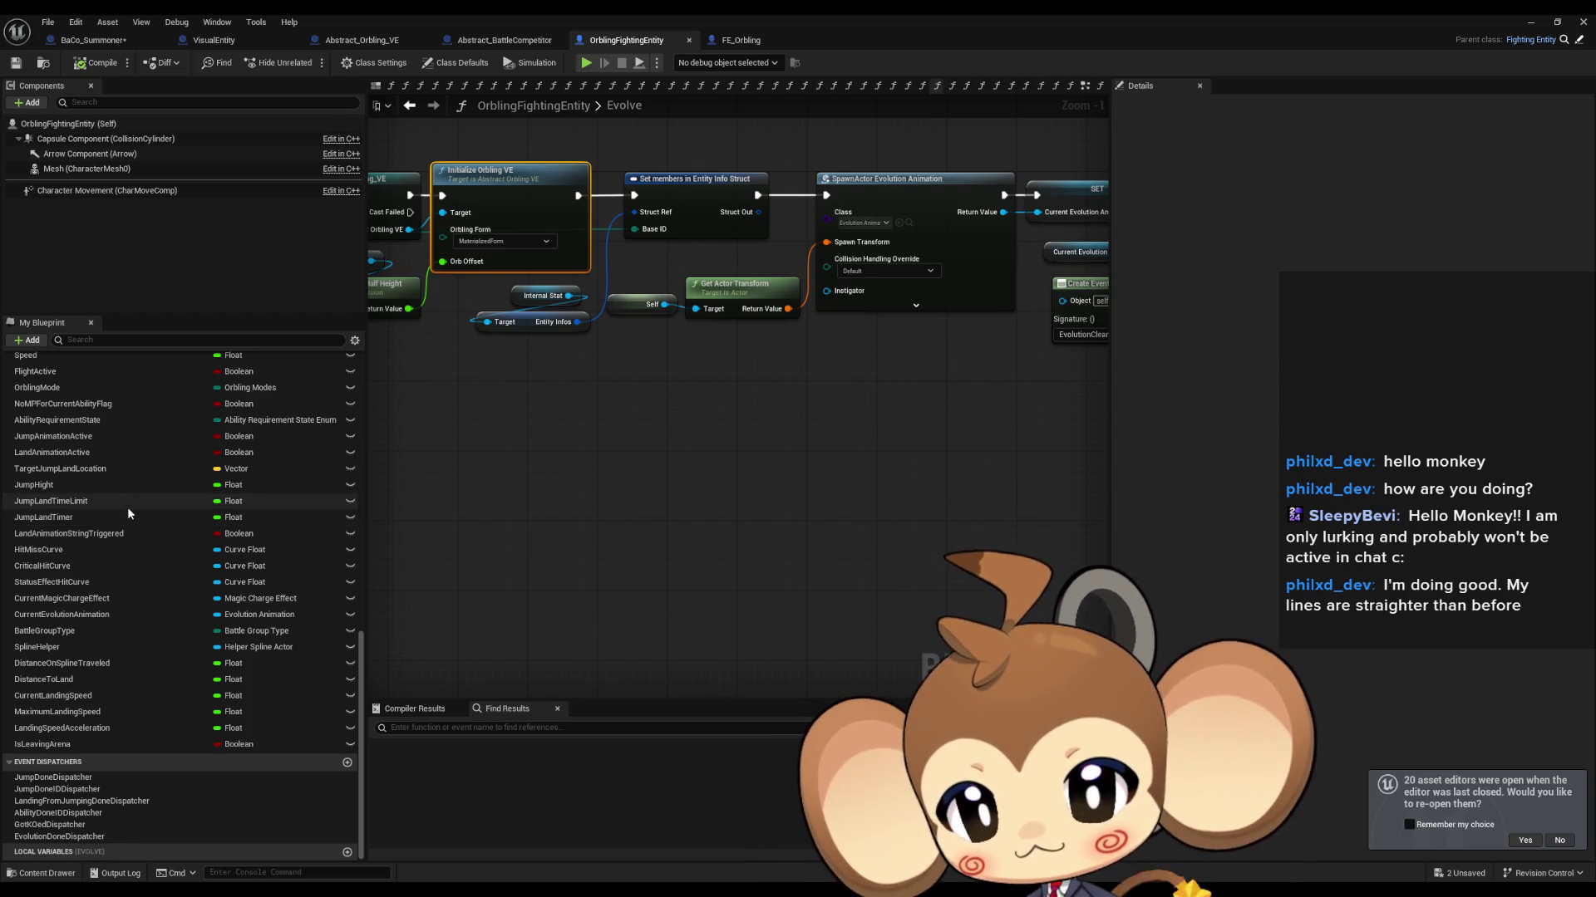
click(499, 41)
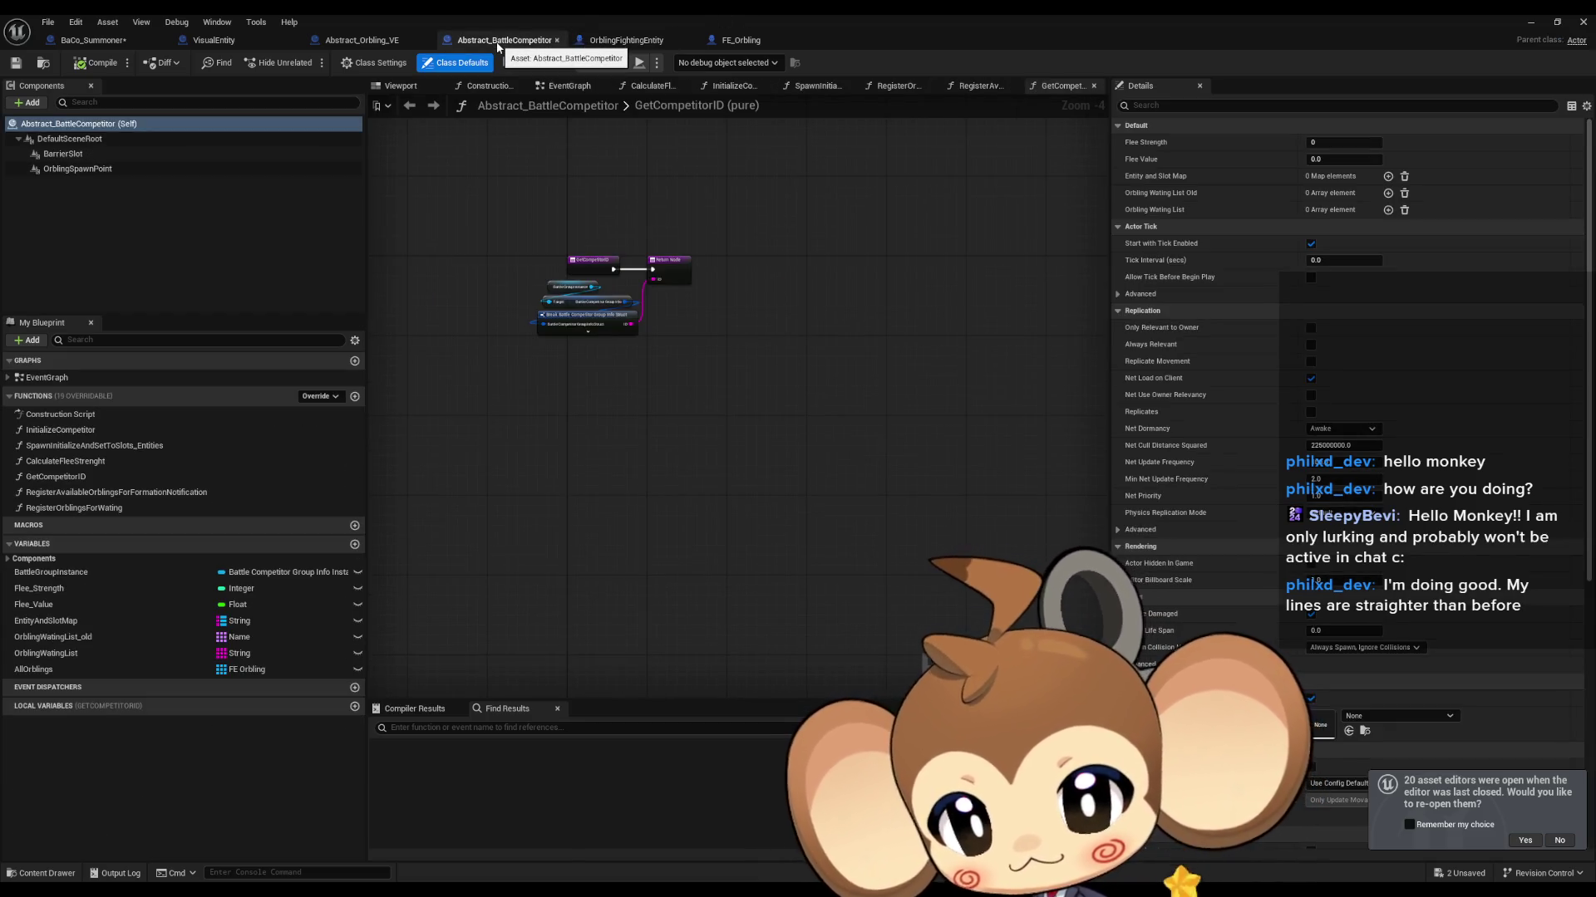
click(357, 40)
scroll(187, 513, down, 2)
scroll(198, 500, down, 3)
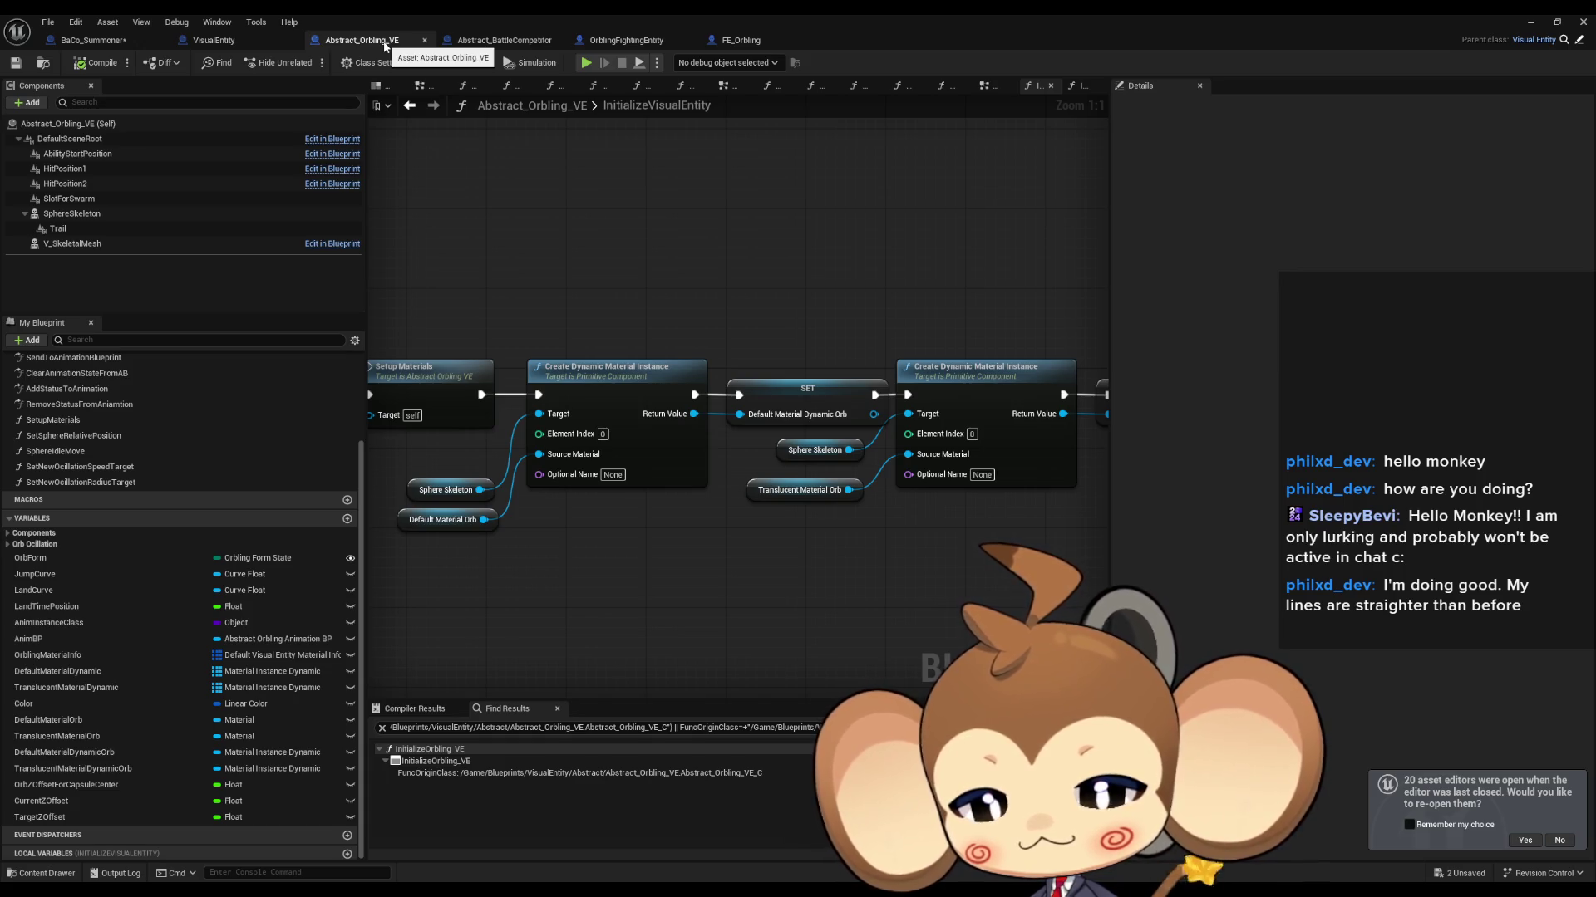
click(740, 40)
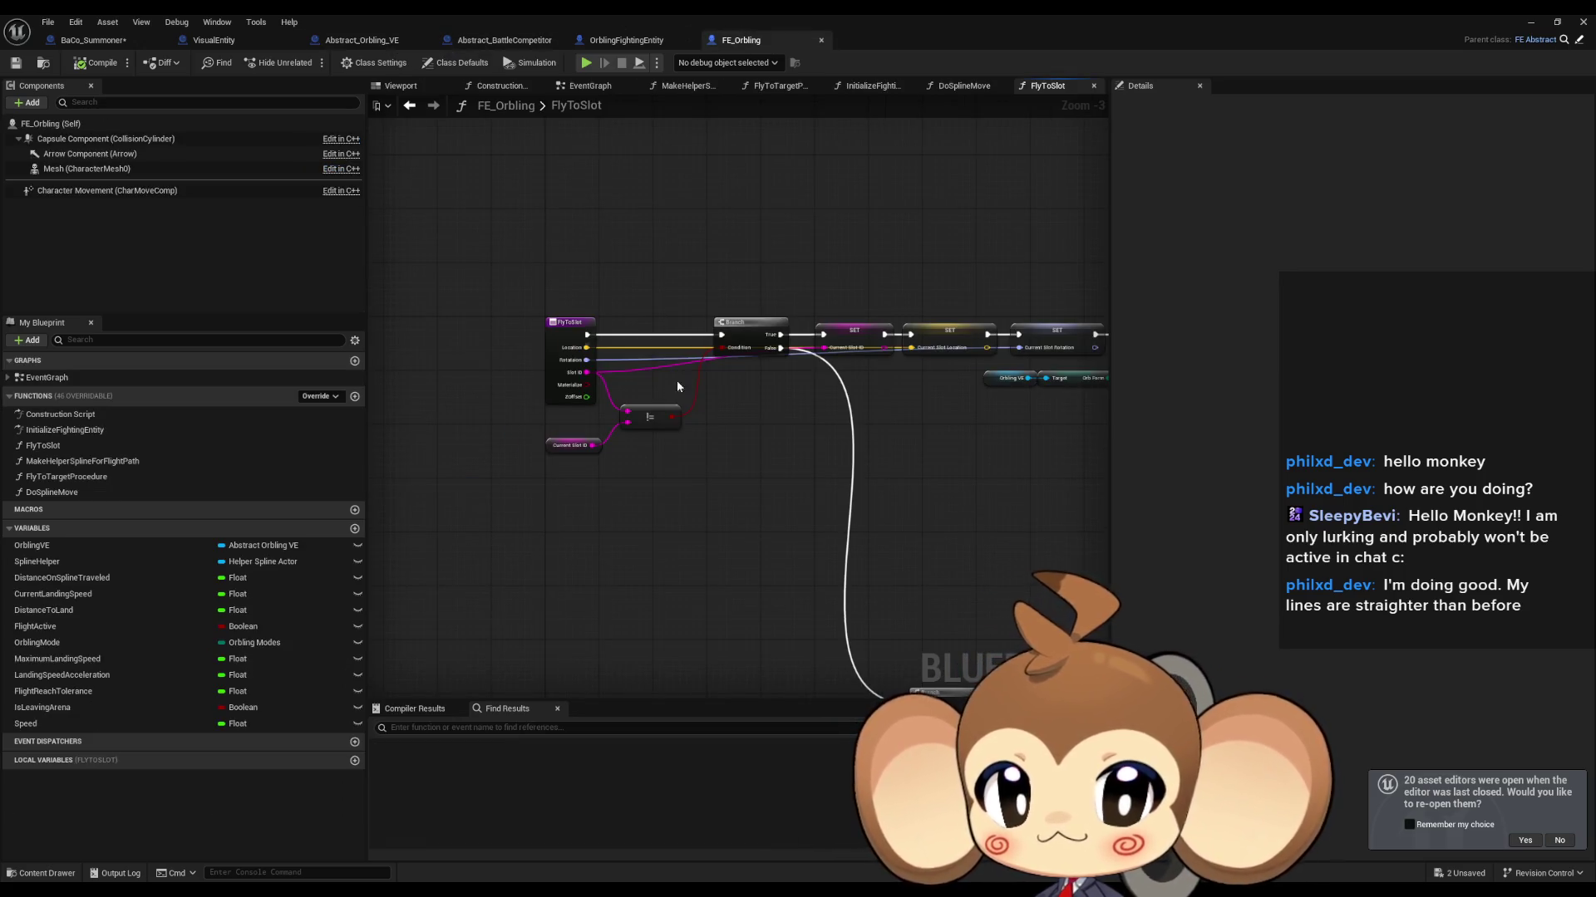
Step: Delete the ZOffset input from FlyToSlot's entry node, compile FE_Orbling, and move to OrblingFightingEntity
mouse_move(800, 447)
mouse_down()
mouse_move(488, 427)
mouse_move(846, 456)
mouse_up()
click(631, 408)
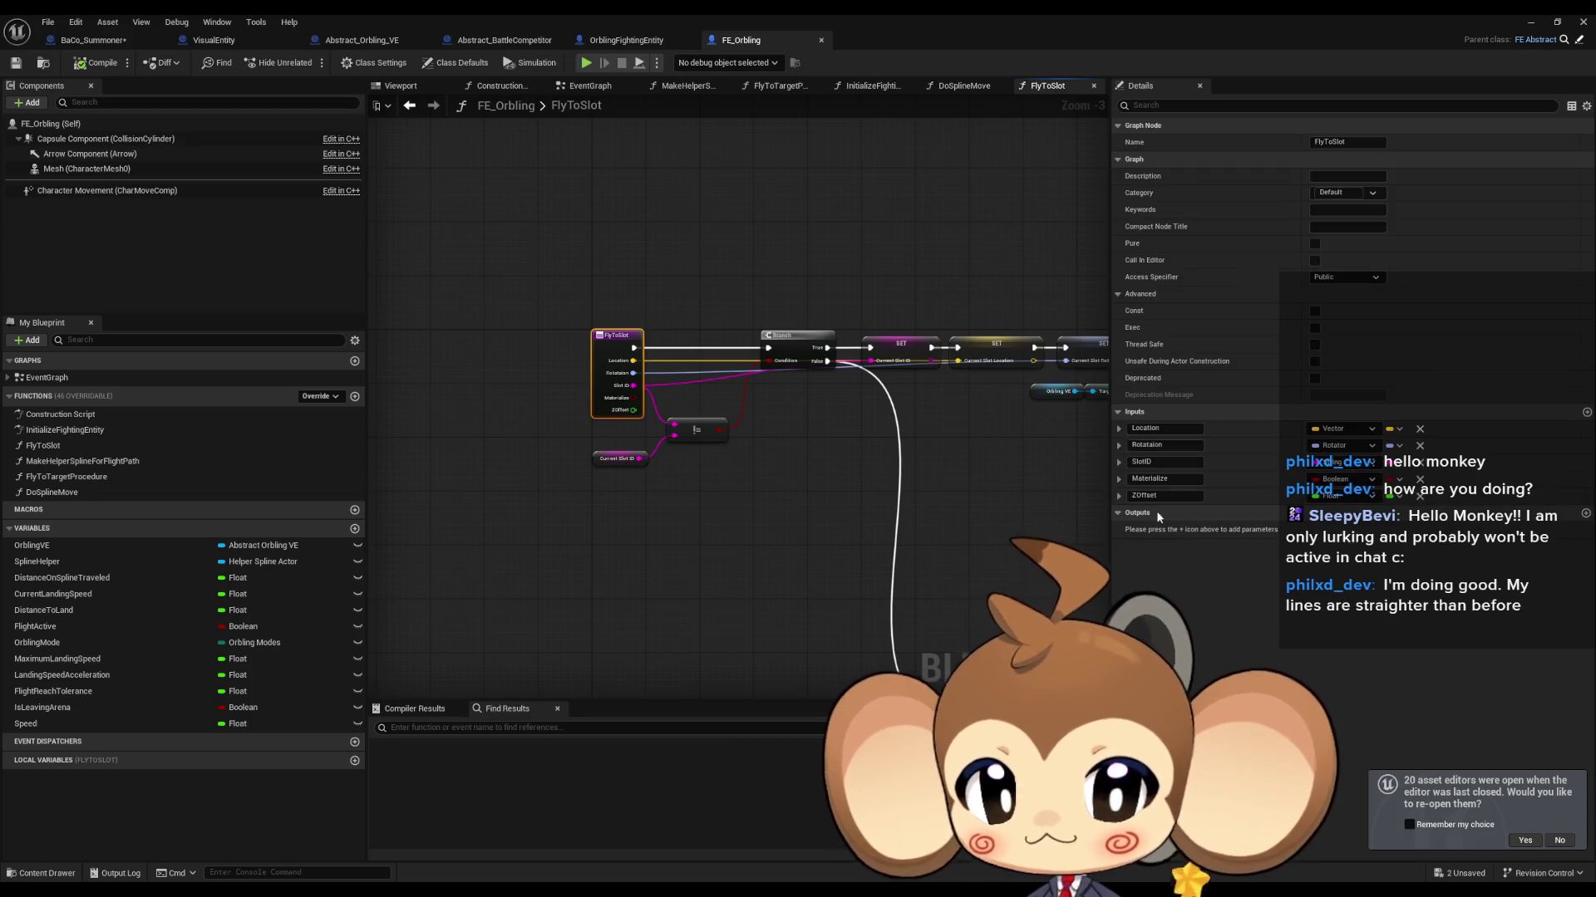
click(1132, 496)
text(VE)
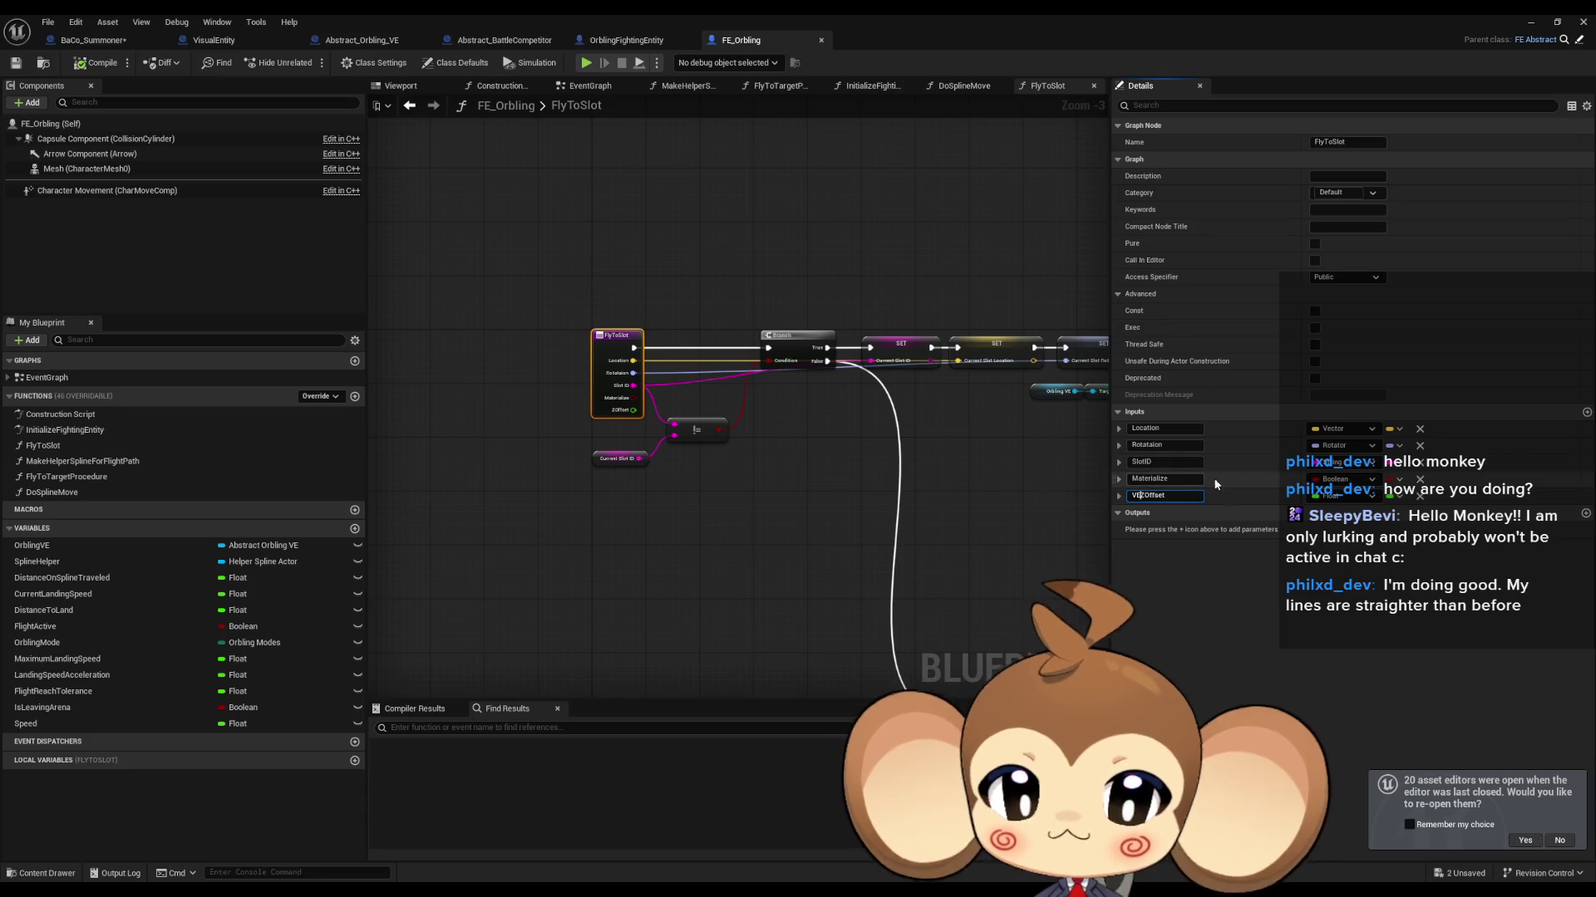
click(1419, 497)
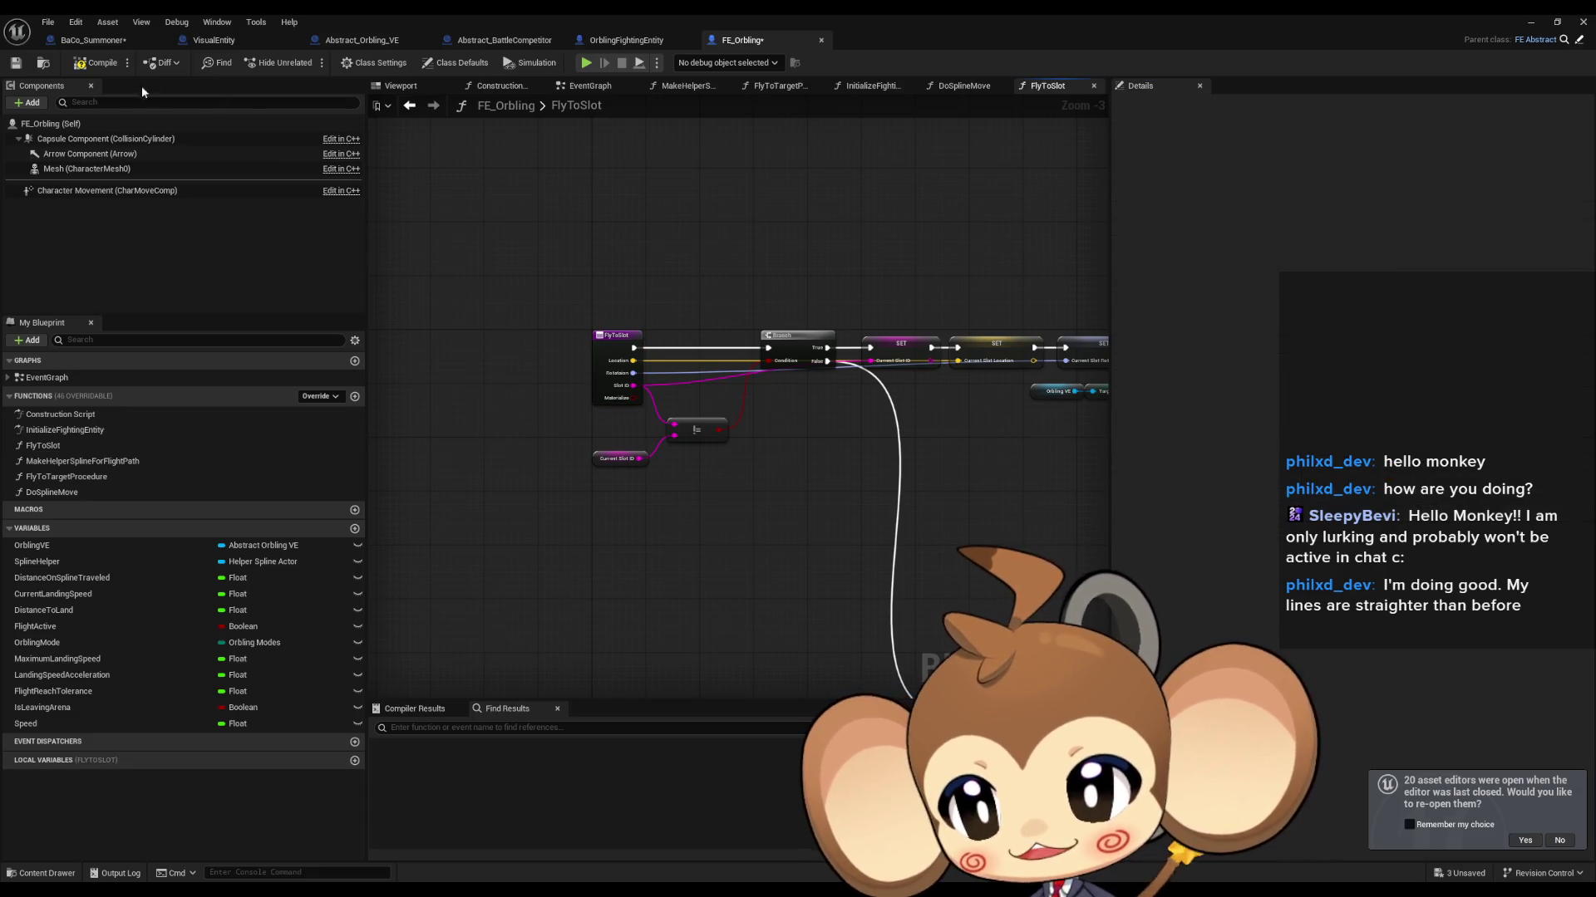
click(83, 63)
click(615, 41)
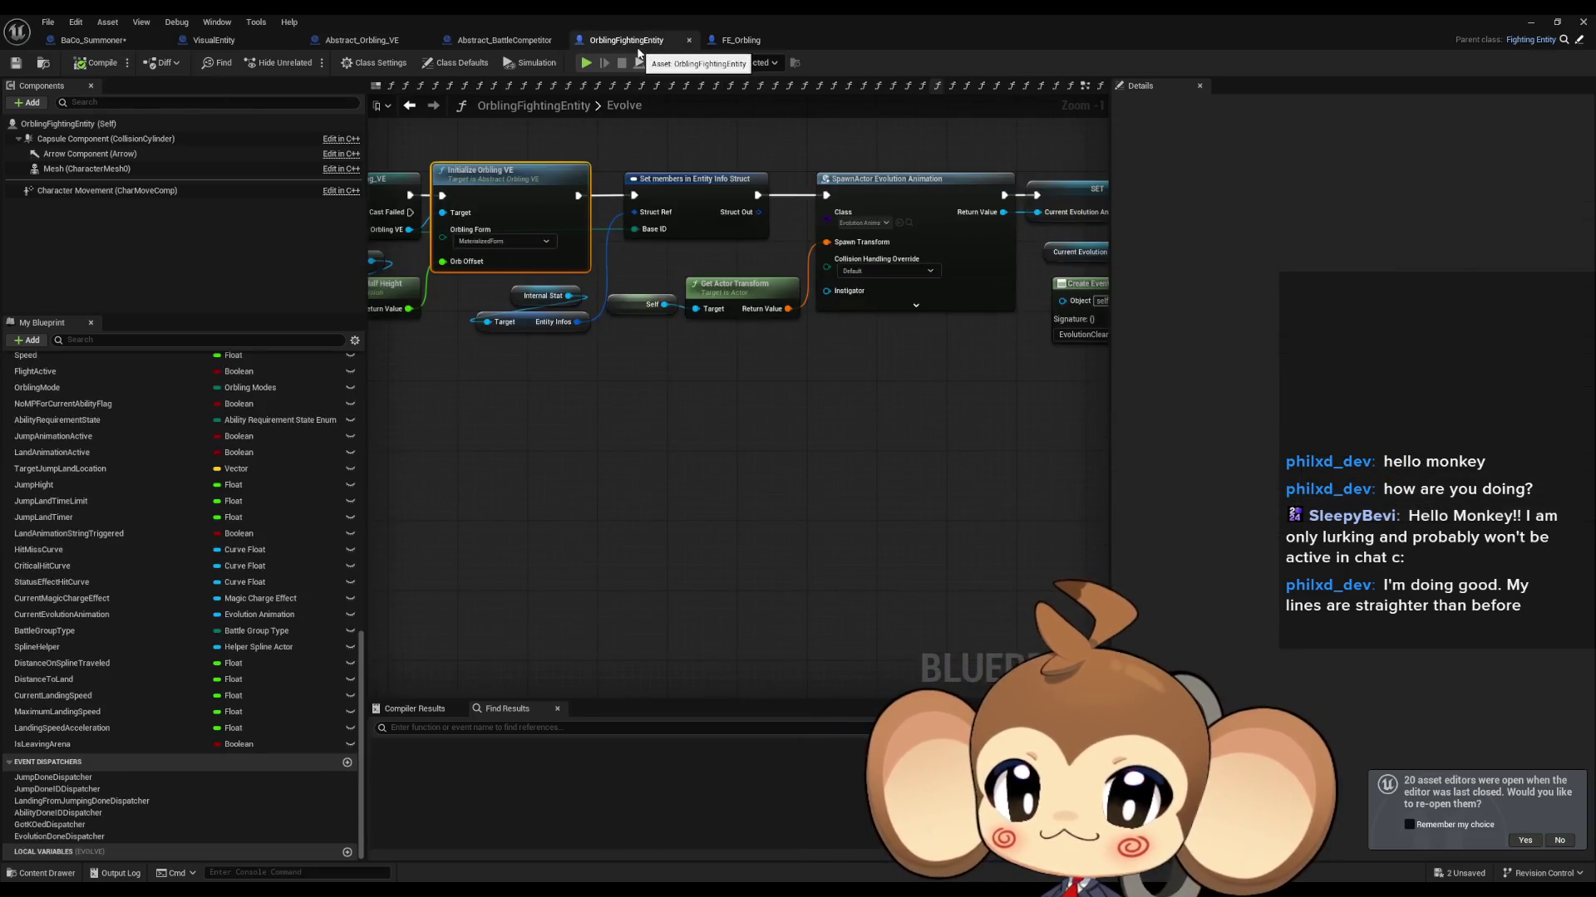
Step: In BaCo_Summoner, refresh Fly to Slot and delete ZOffset from CommandFlyToSlotIfValid's entry node
click(92, 40)
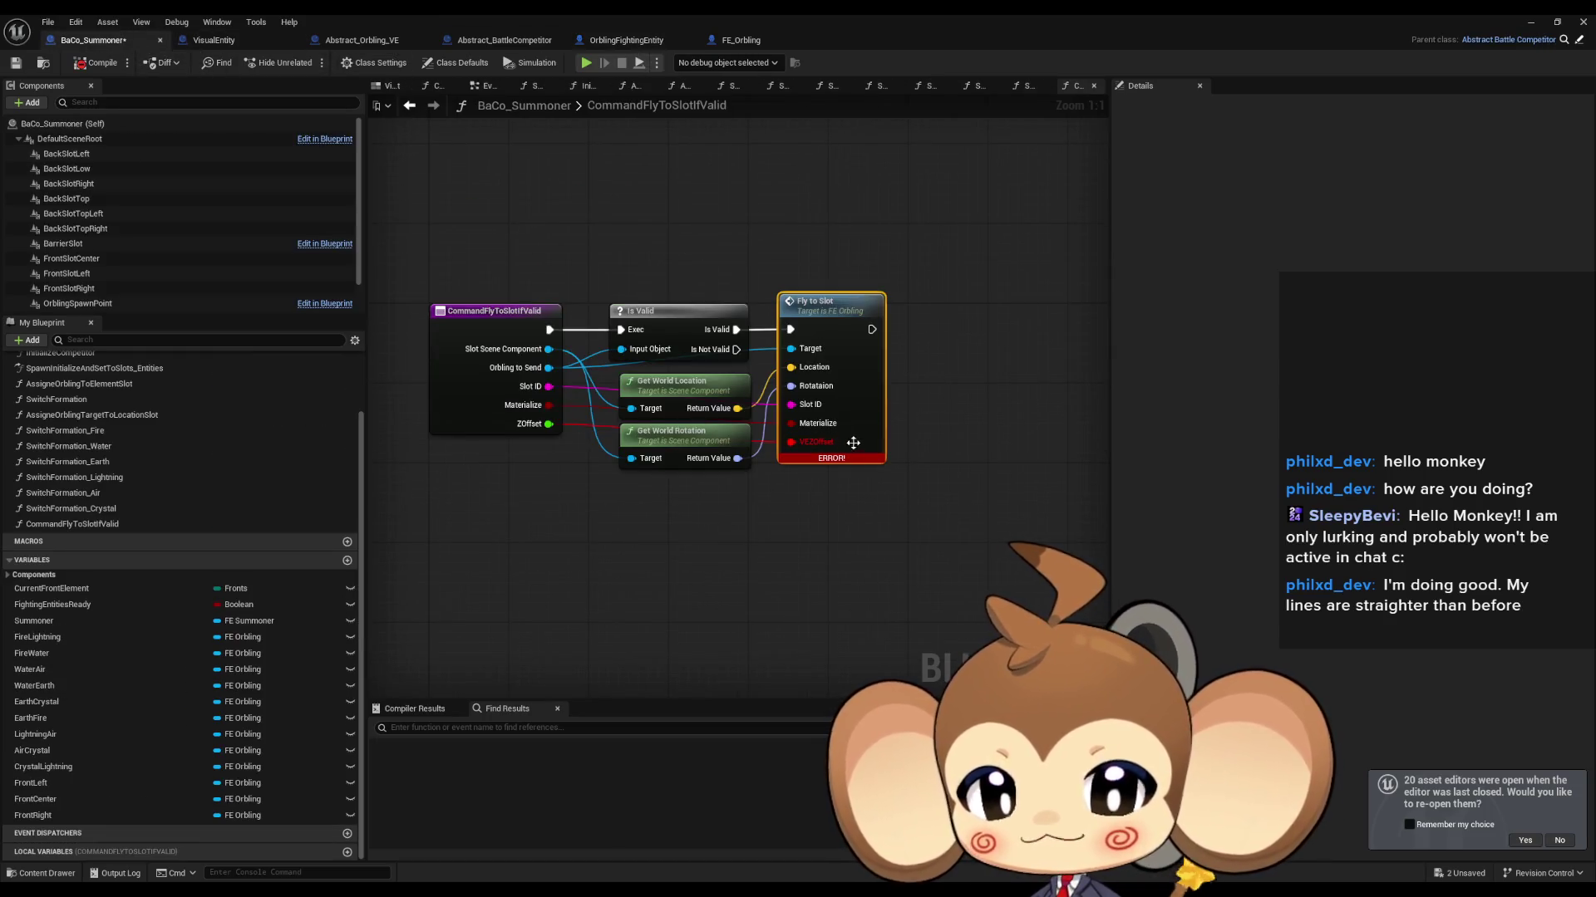
alt+click(549, 424)
click(514, 425)
click(1419, 495)
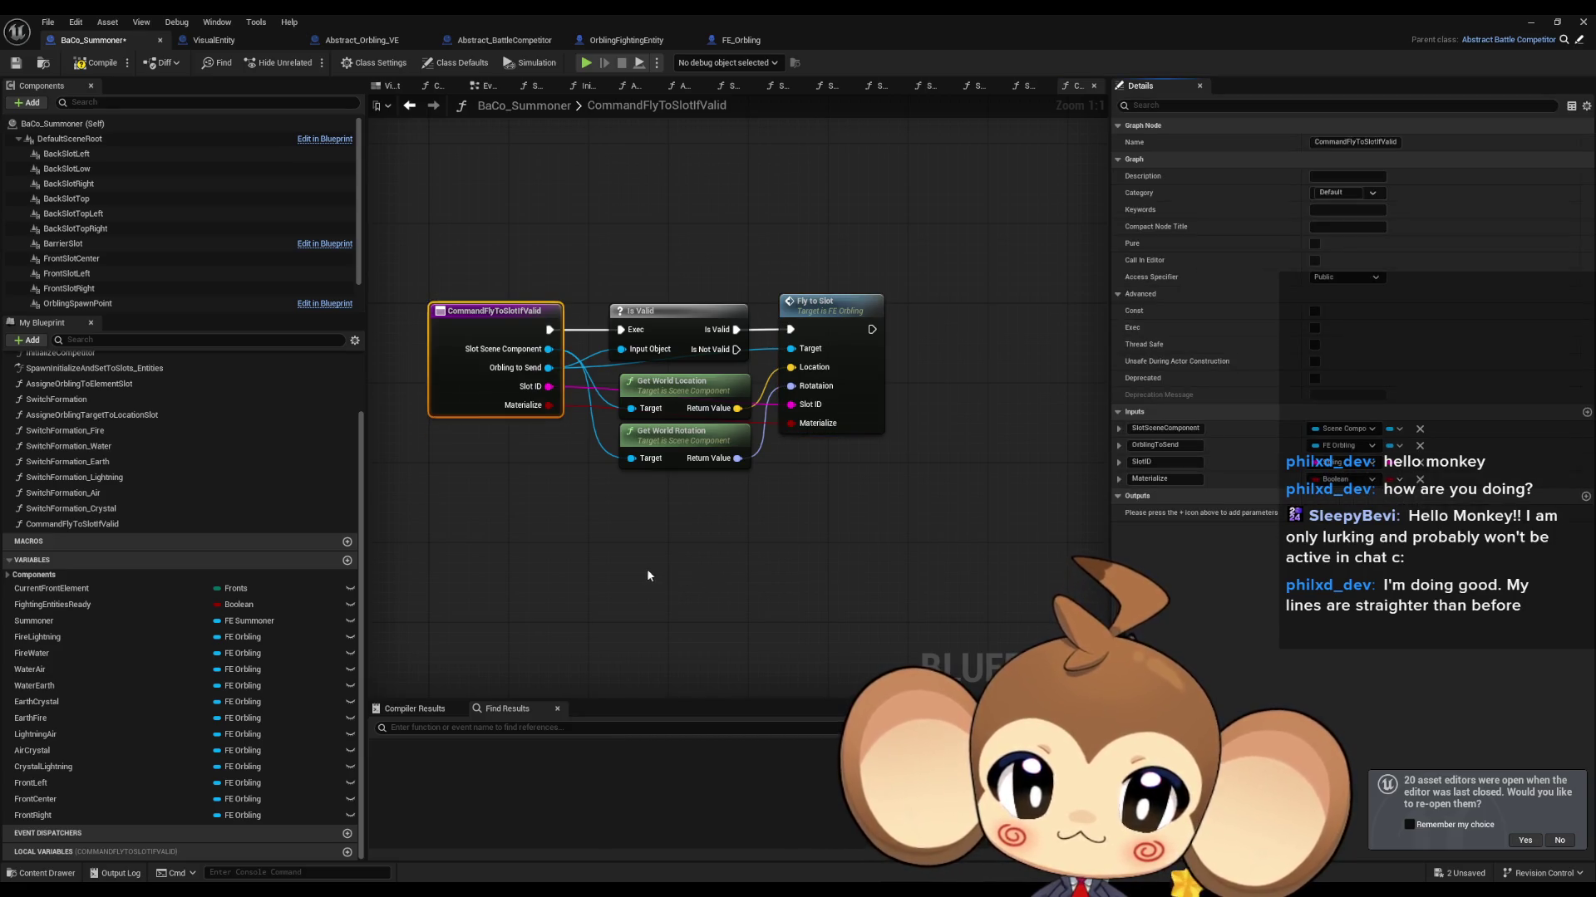
click(636, 570)
mouse_move(637, 575)
mouse_down()
mouse_move(678, 613)
mouse_move(773, 622)
mouse_up()
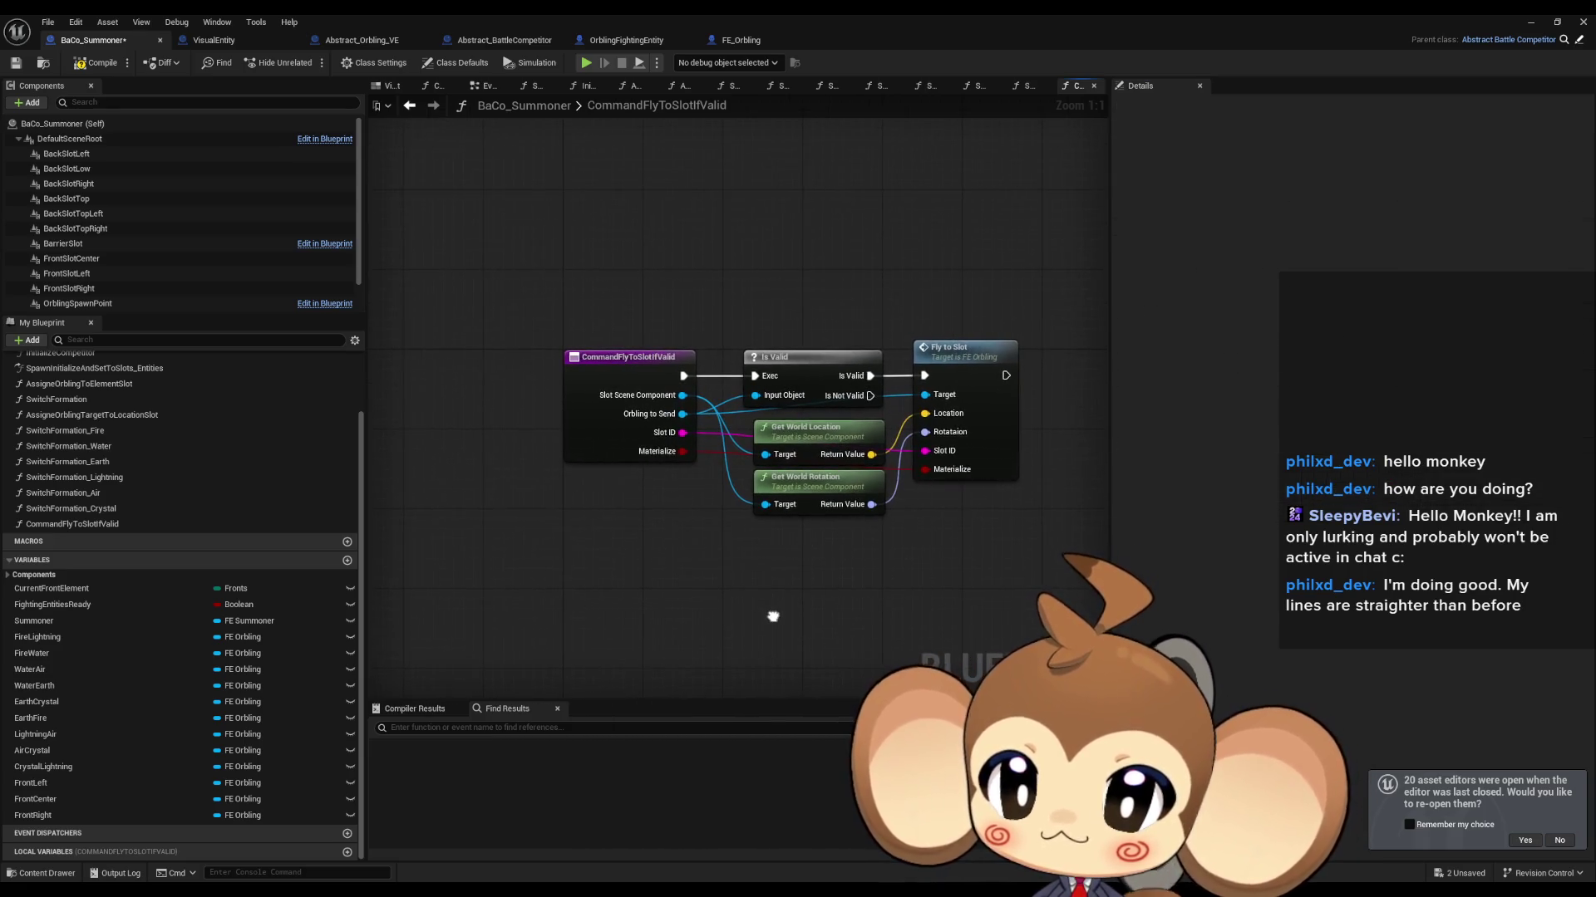
click(402, 109)
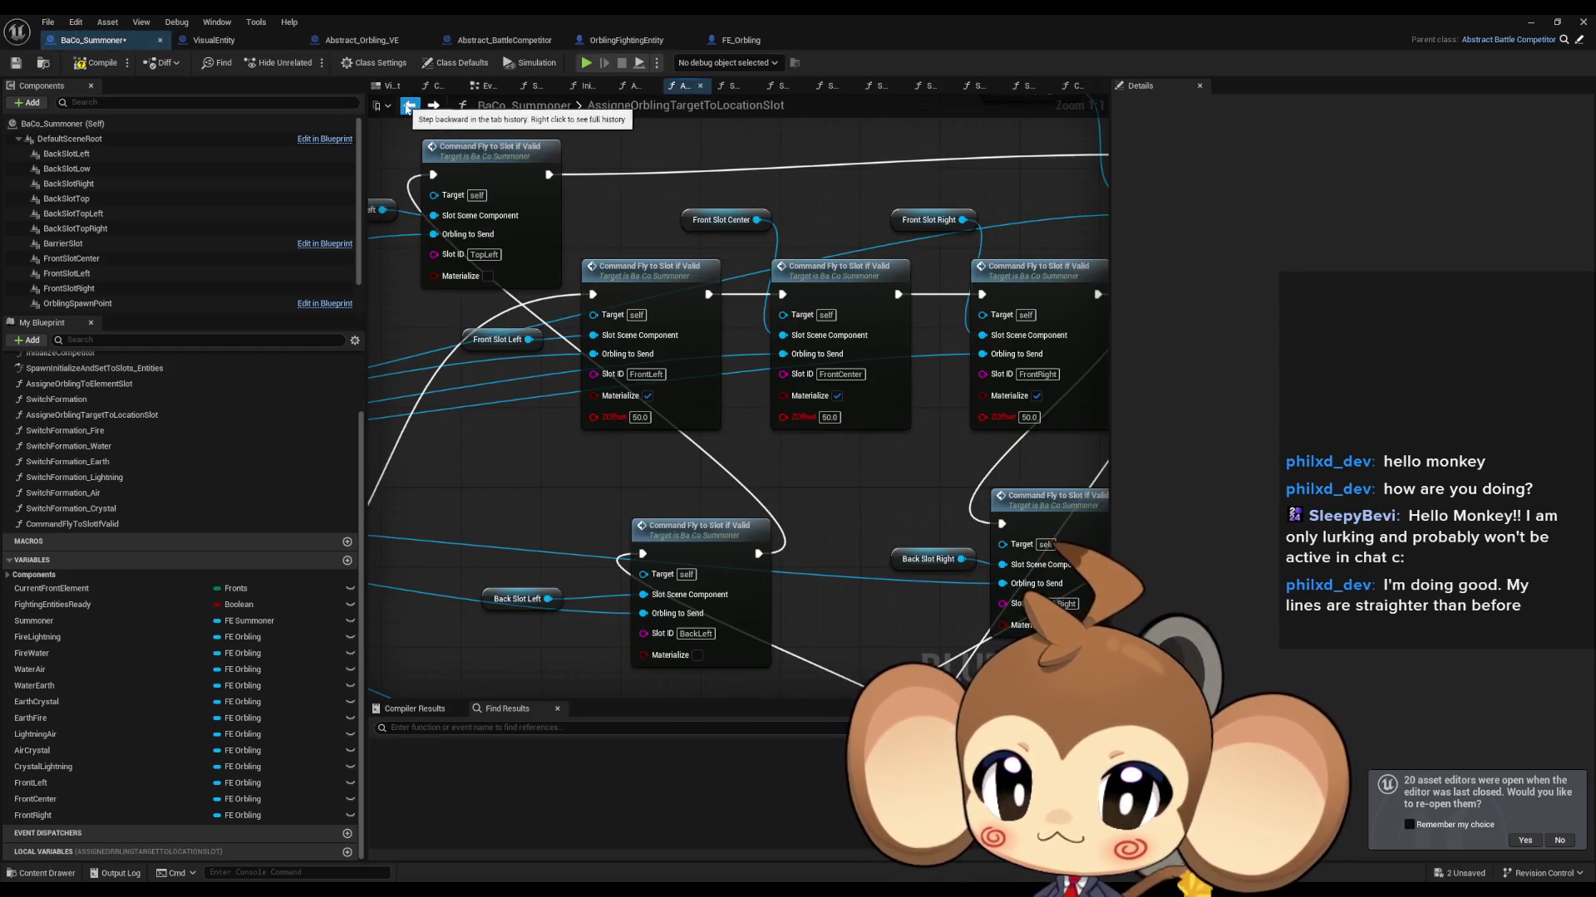
Step: Refresh Nodes on the FrontLeft, FrontCenter and FrontRight Command Fly to Slot If Valid calls
right_click(704, 403)
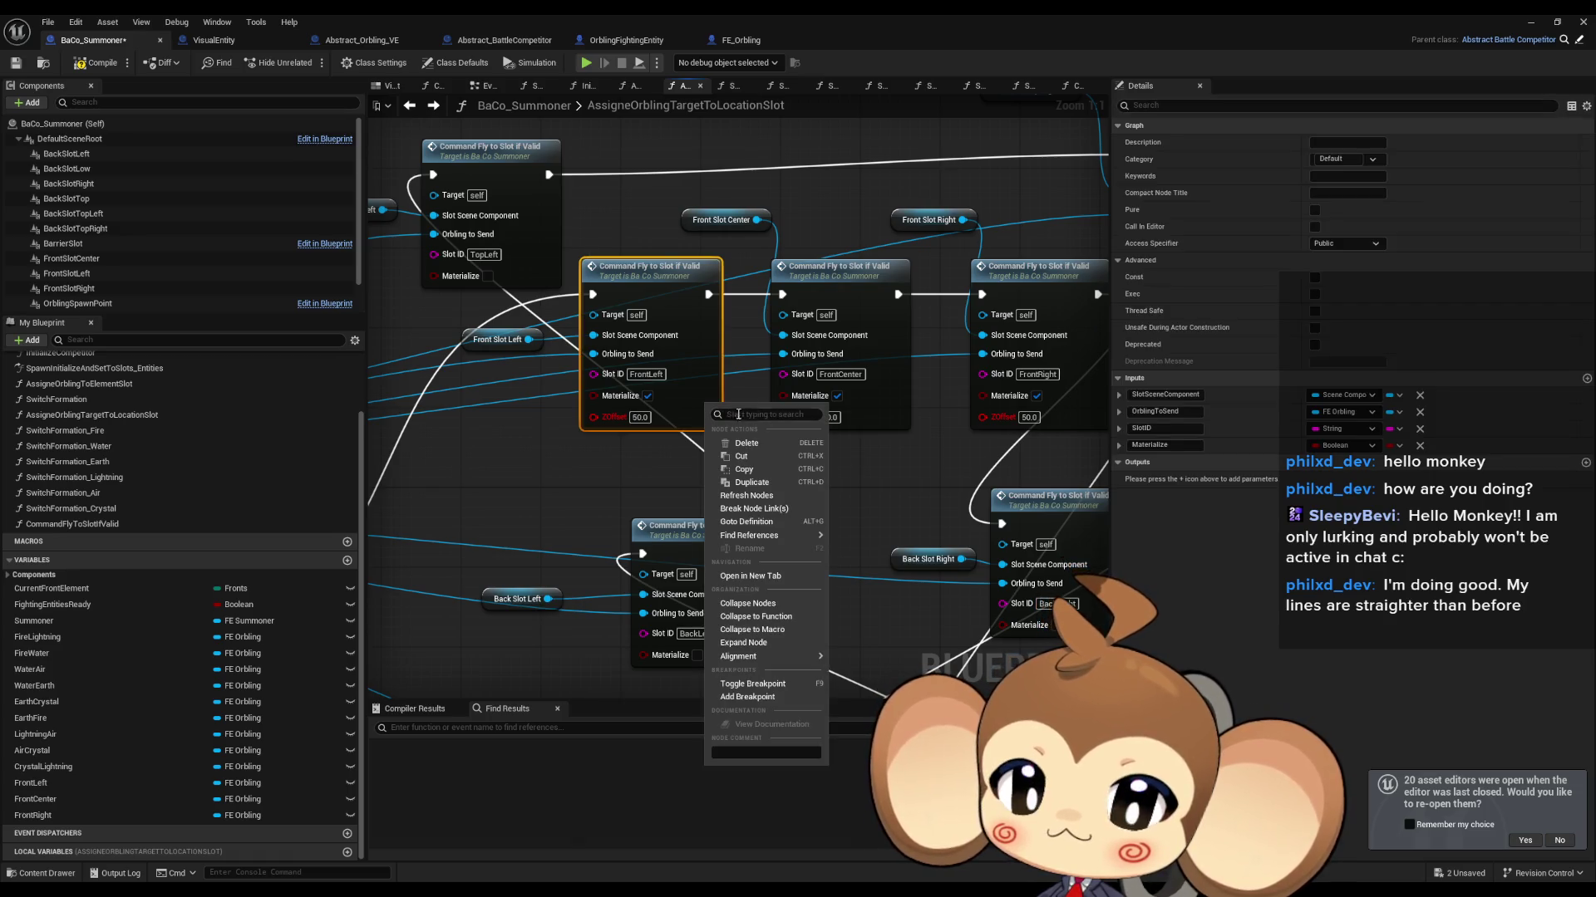
click(781, 495)
right_click(891, 406)
click(931, 496)
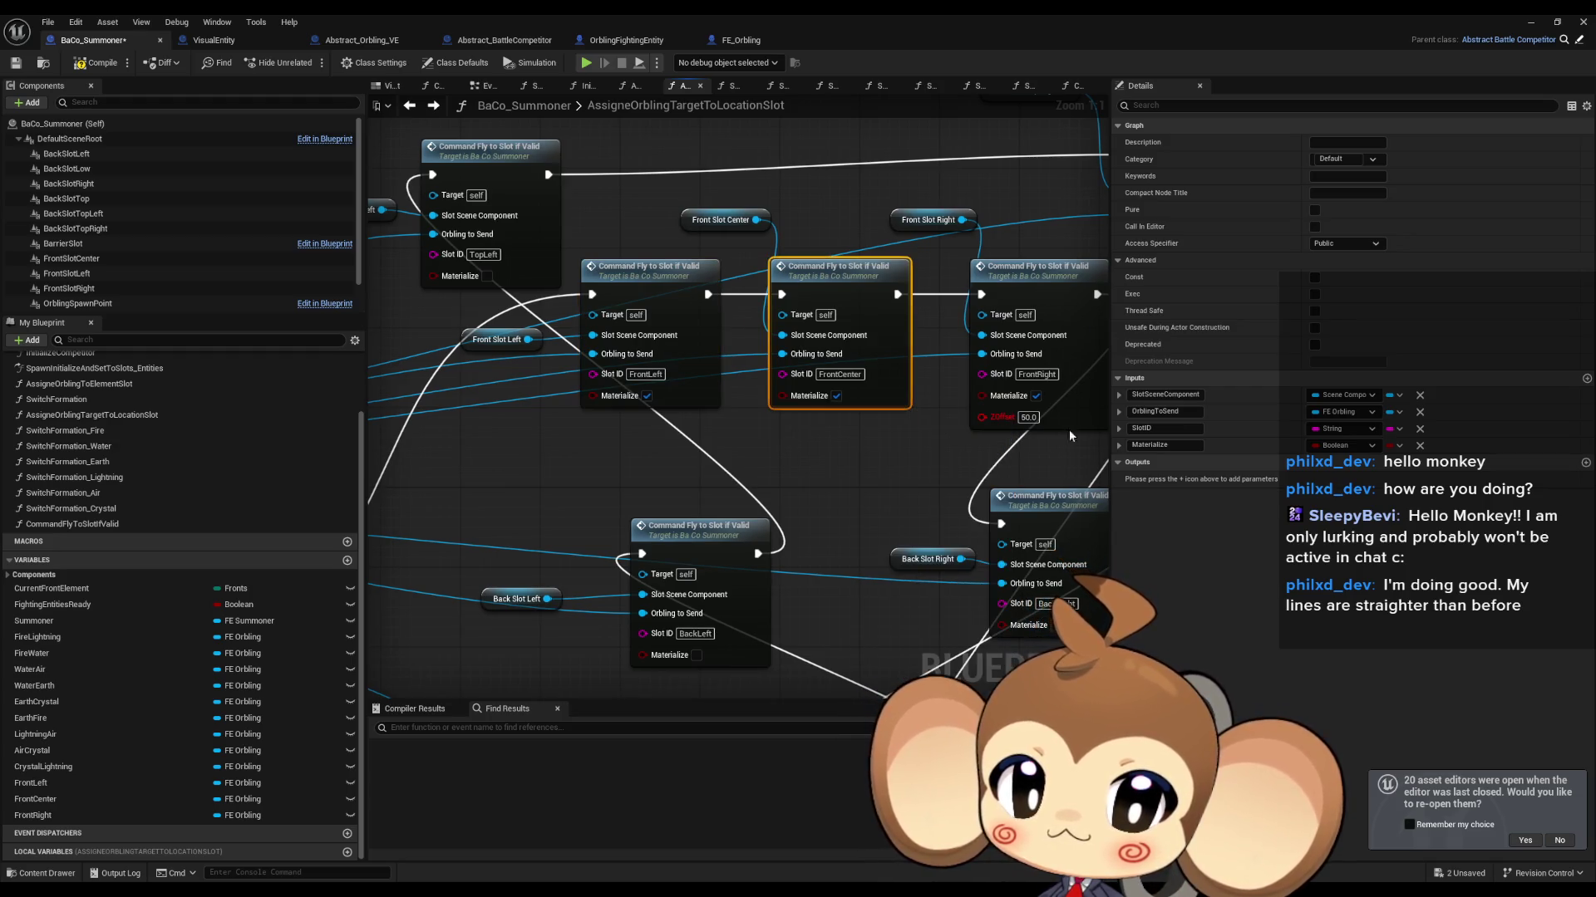
right_click(1076, 407)
click(1121, 498)
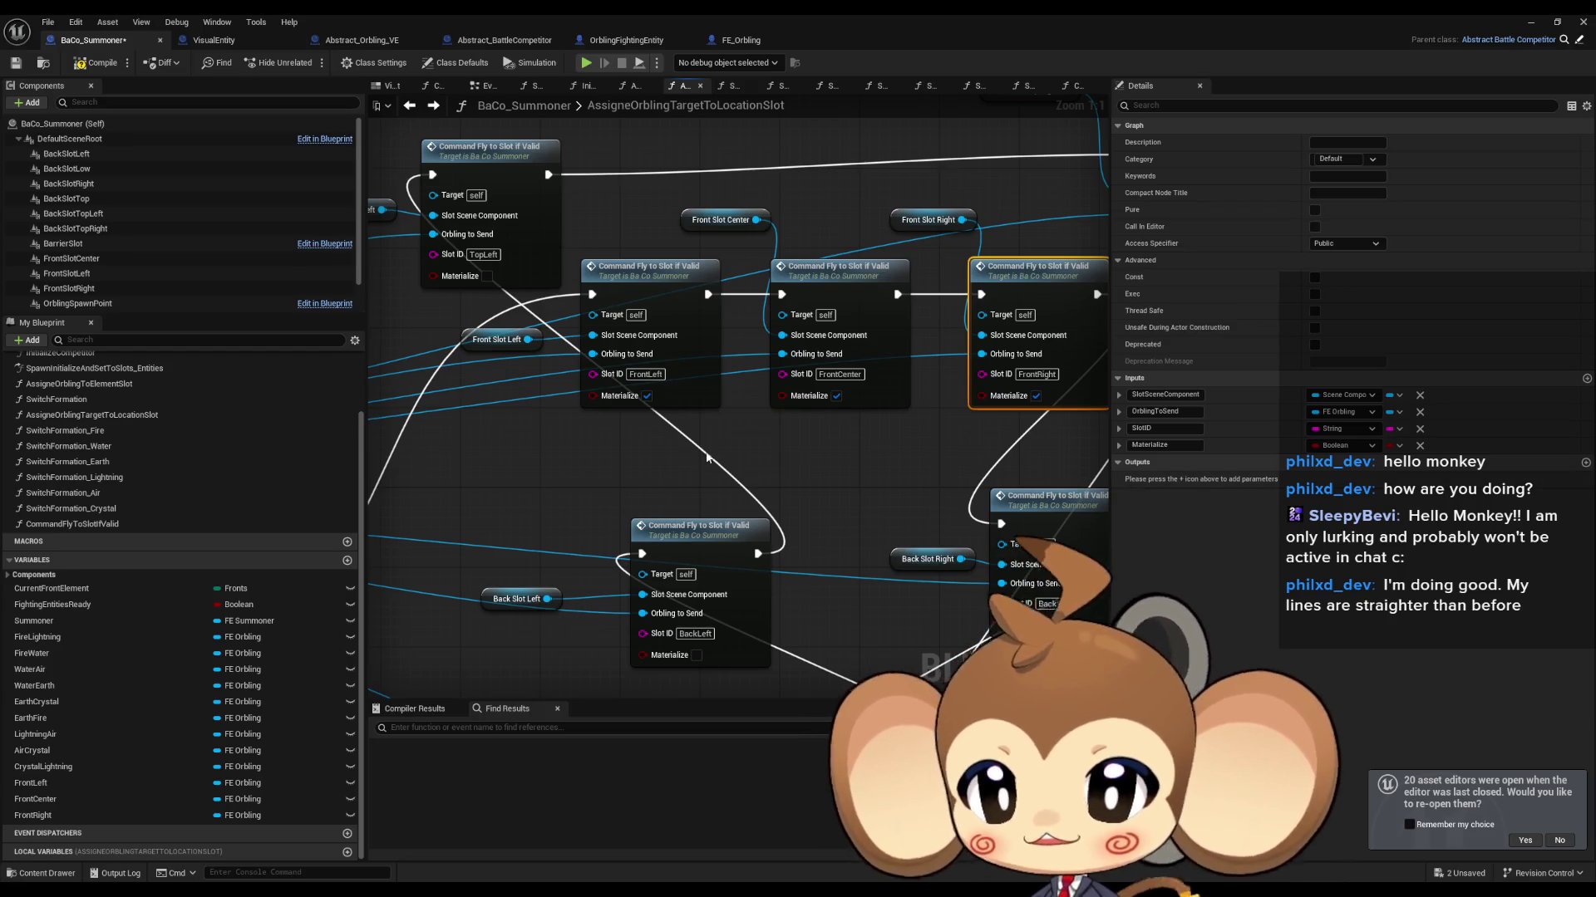
double_click(665, 273)
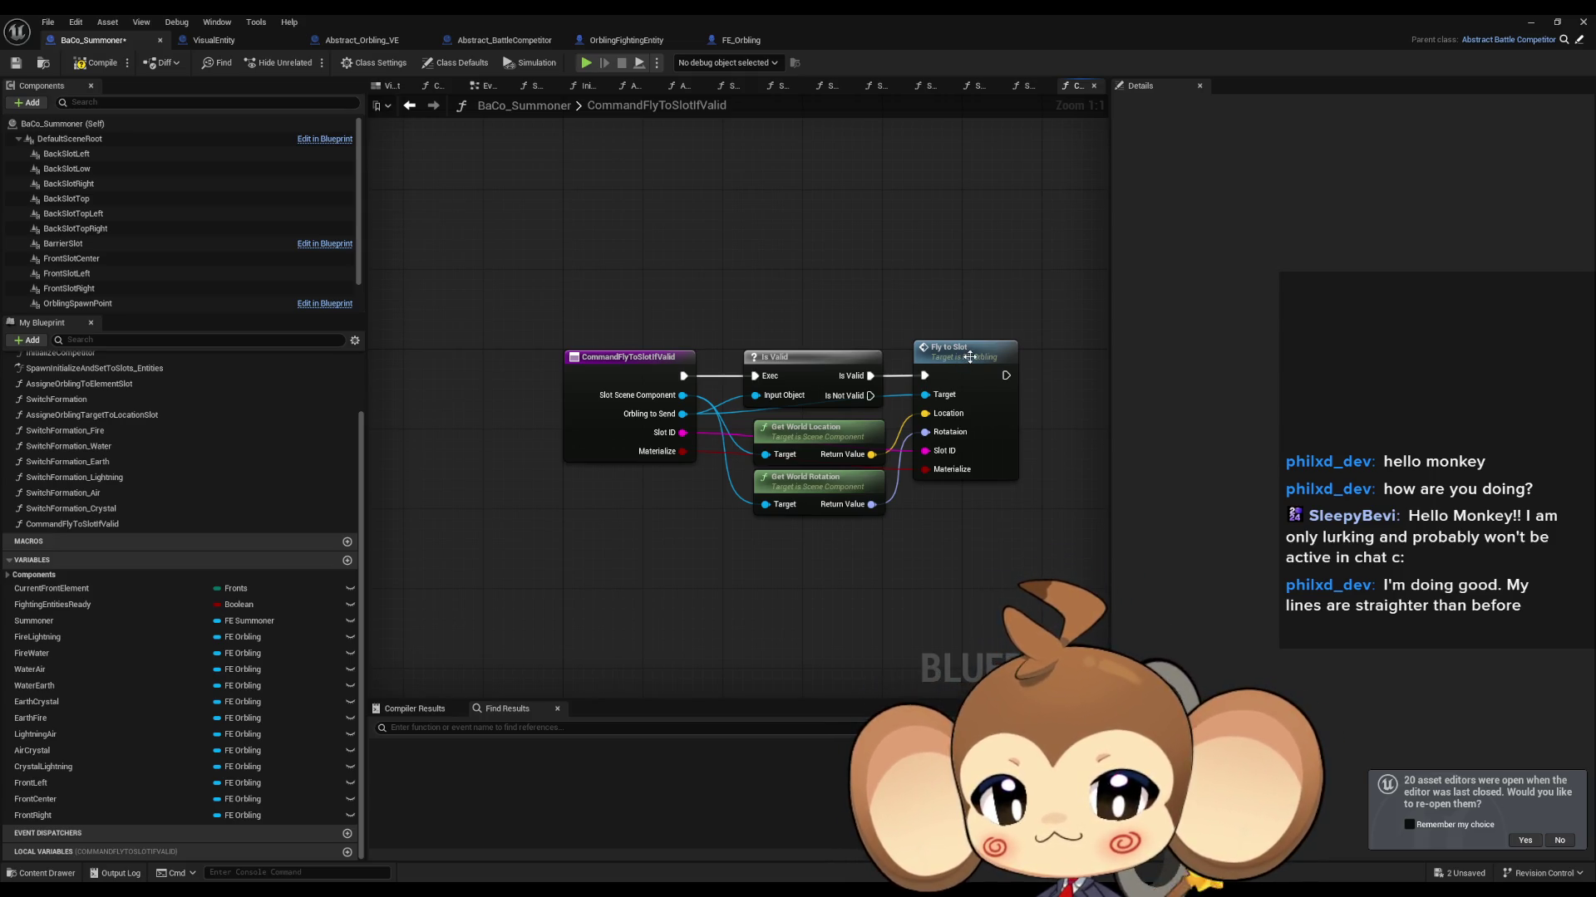
Step: Open FE_Orbling's FlyToSlot graph and pan around to inspect it
double_click(969, 357)
drag(892, 364, 621, 344)
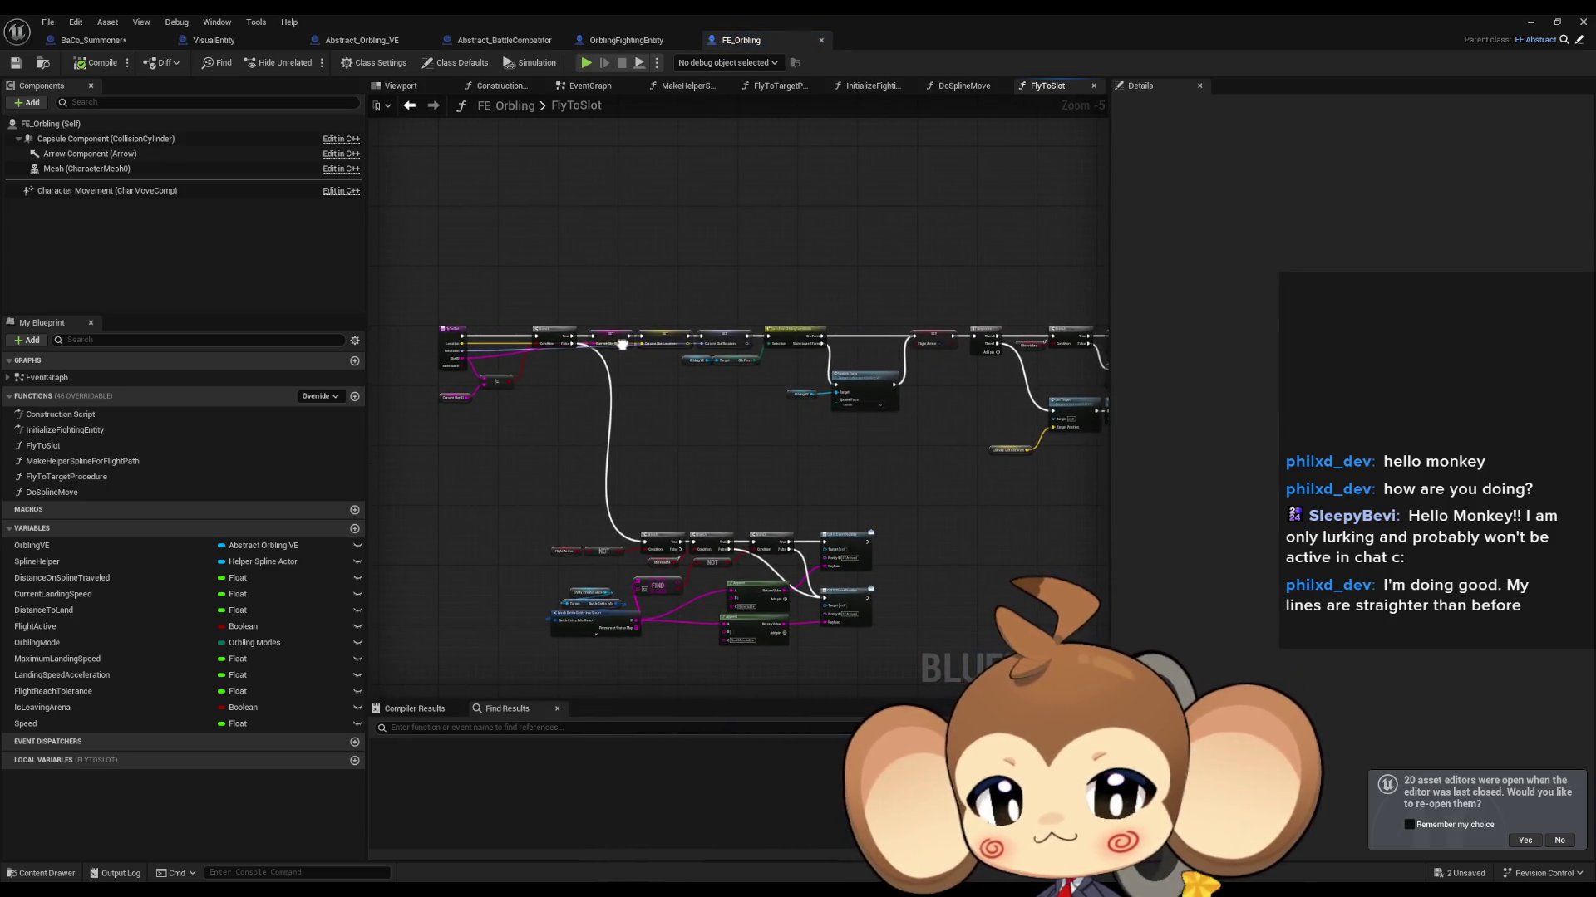
drag(622, 344, 619, 344)
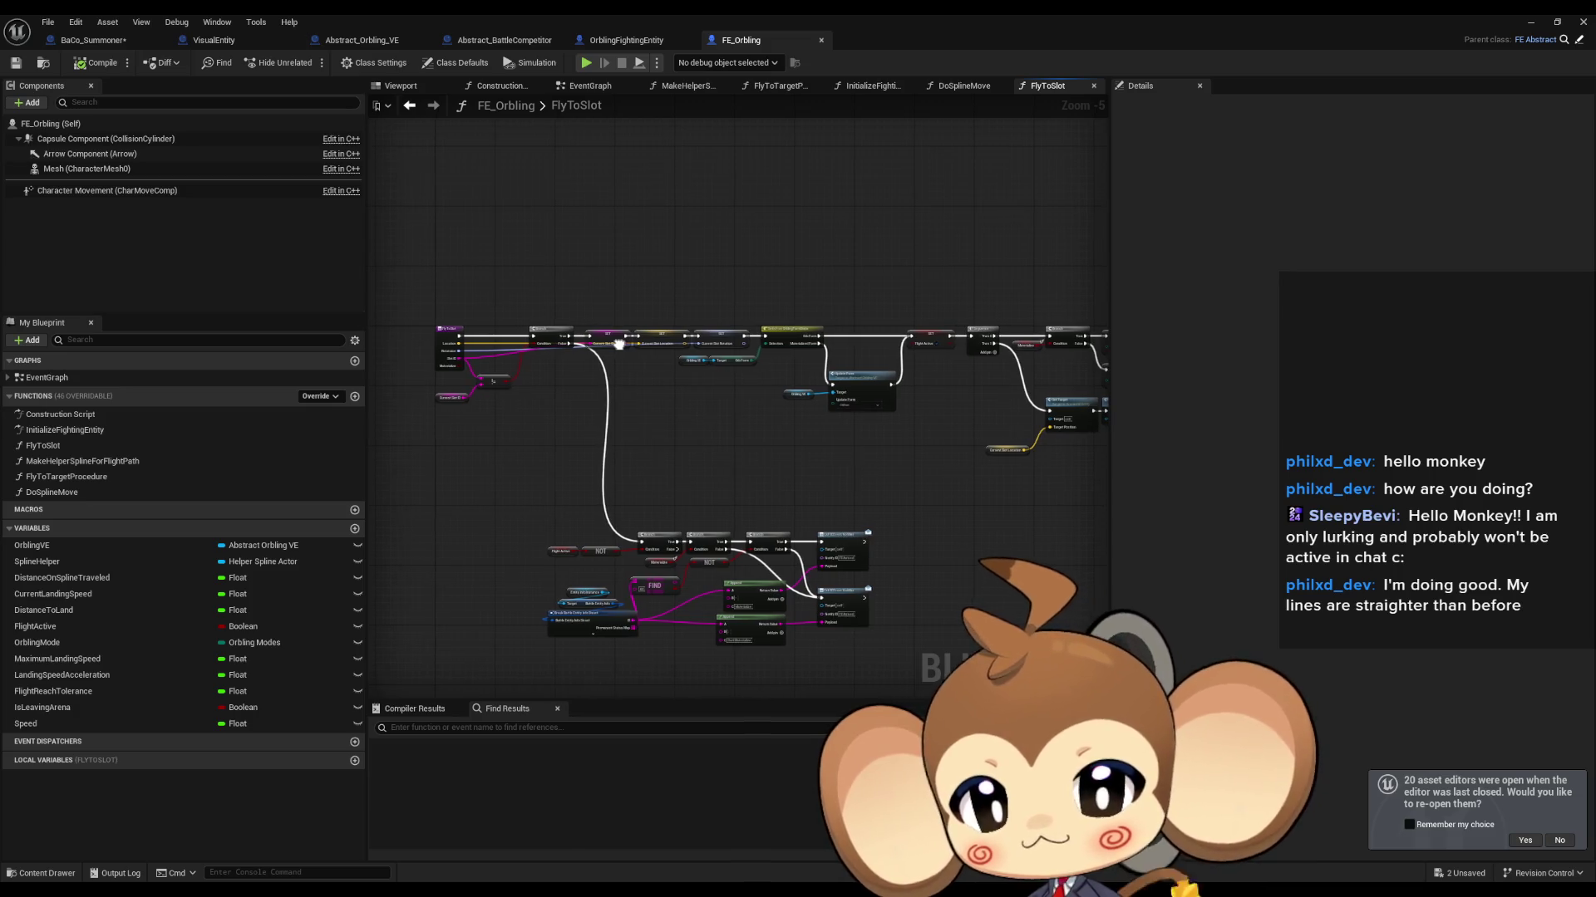
scroll(509, 340, up, 3)
scroll(508, 340, down, 3)
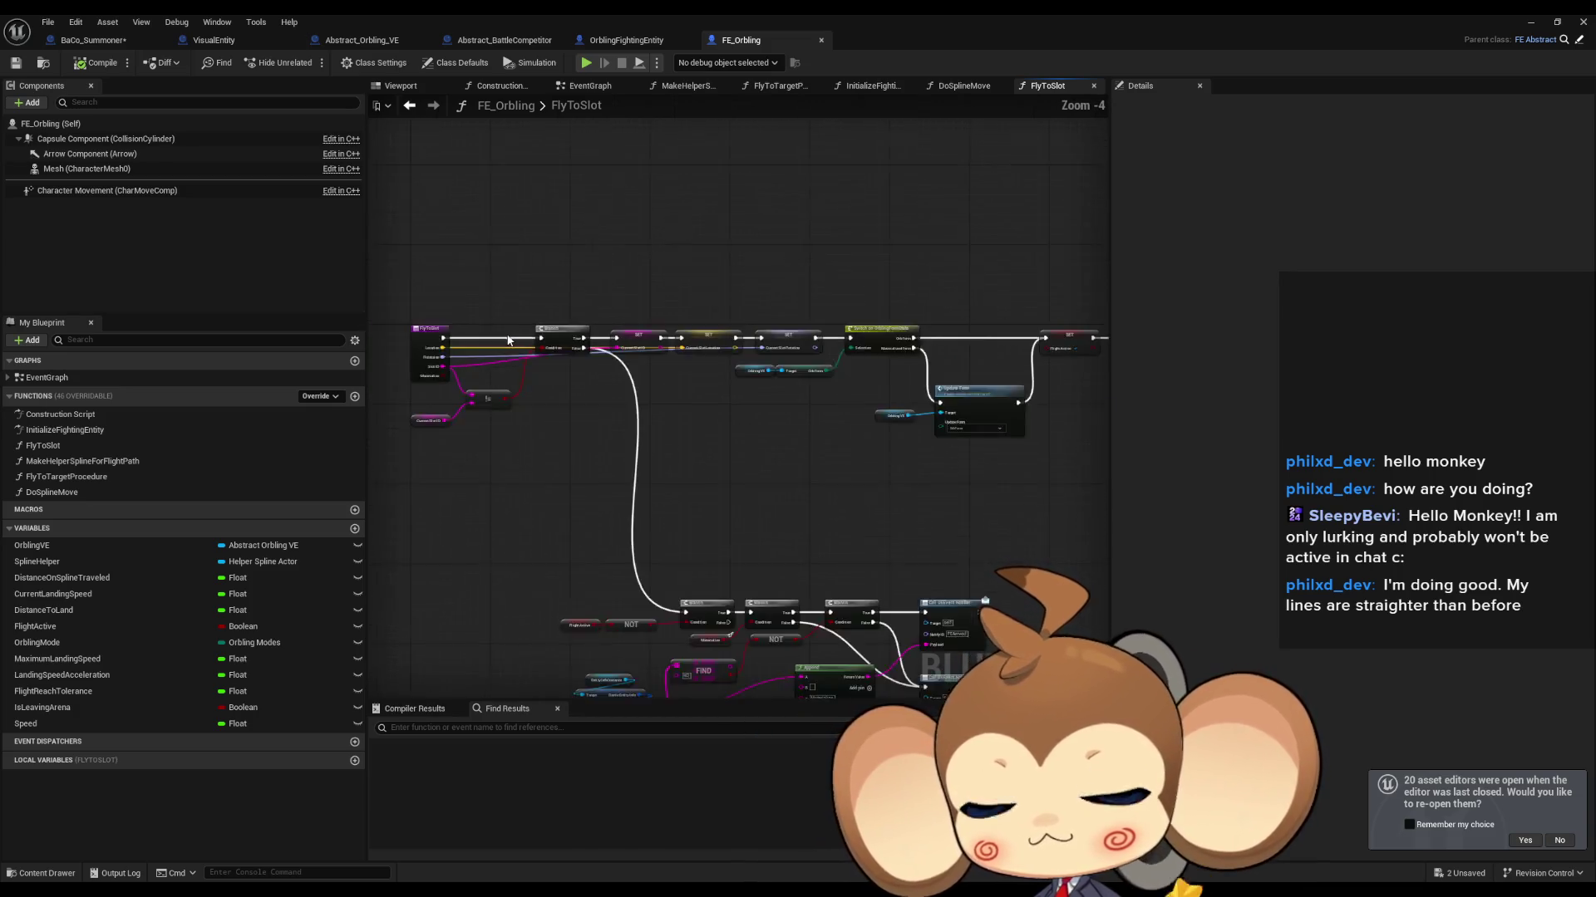
drag(711, 389, 885, 425)
mouse_move(733, 135)
mouse_down()
mouse_move(623, 197)
mouse_move(497, 172)
mouse_move(560, 163)
mouse_up()
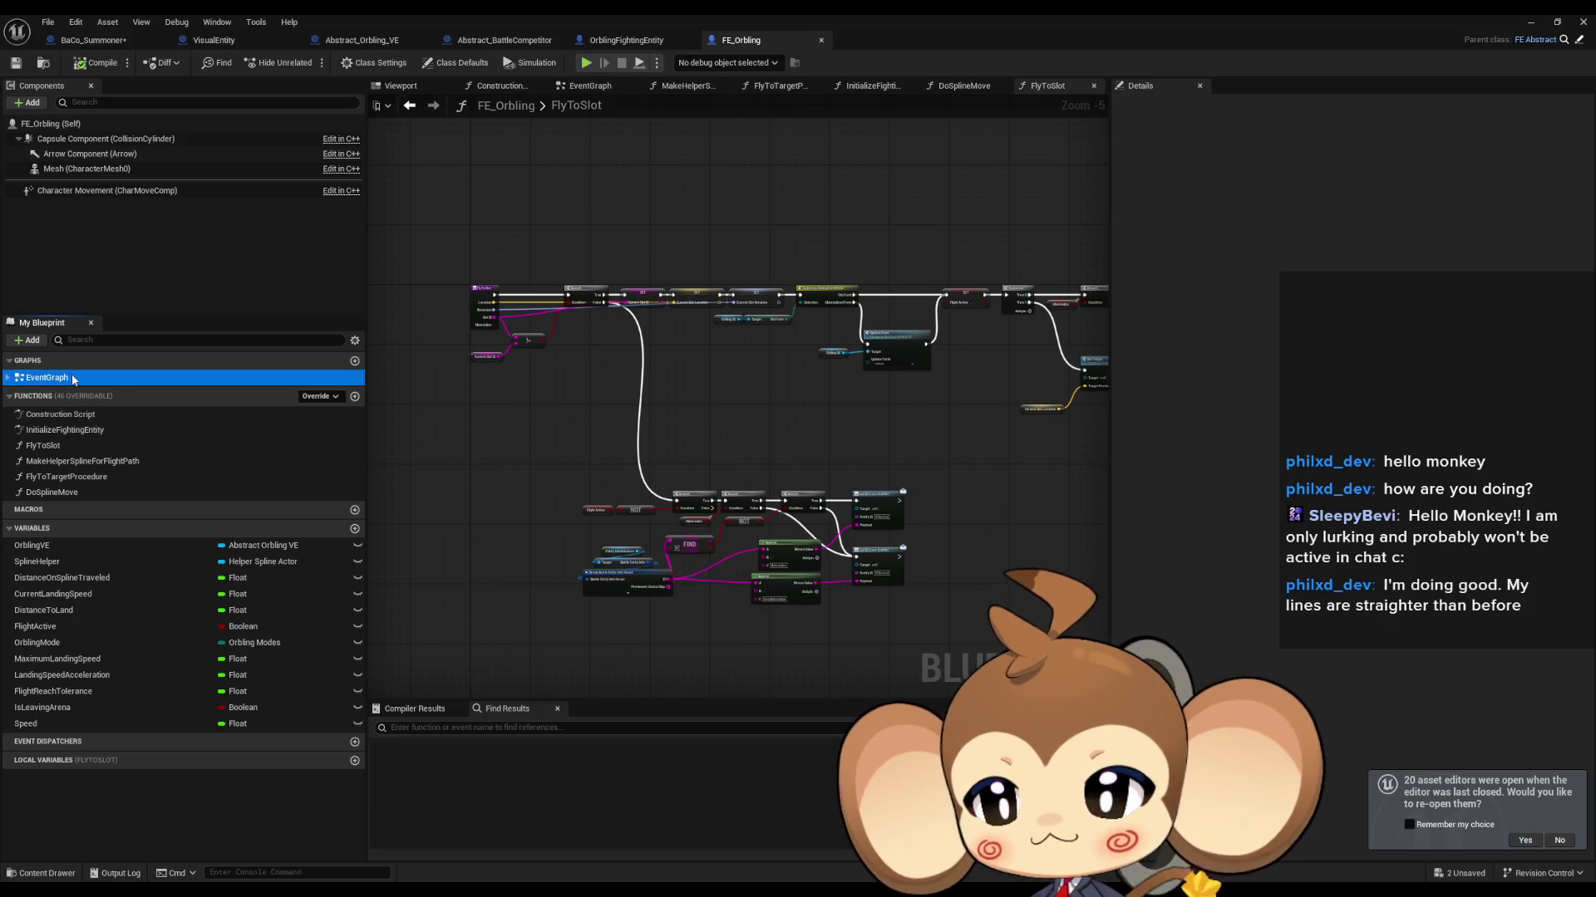
Step: Inspect the FlyToTargetProcedure graph, then bring the Abstract_Orbling_VE tab beside FE_Orbling
double_click(47, 377)
double_click(948, 462)
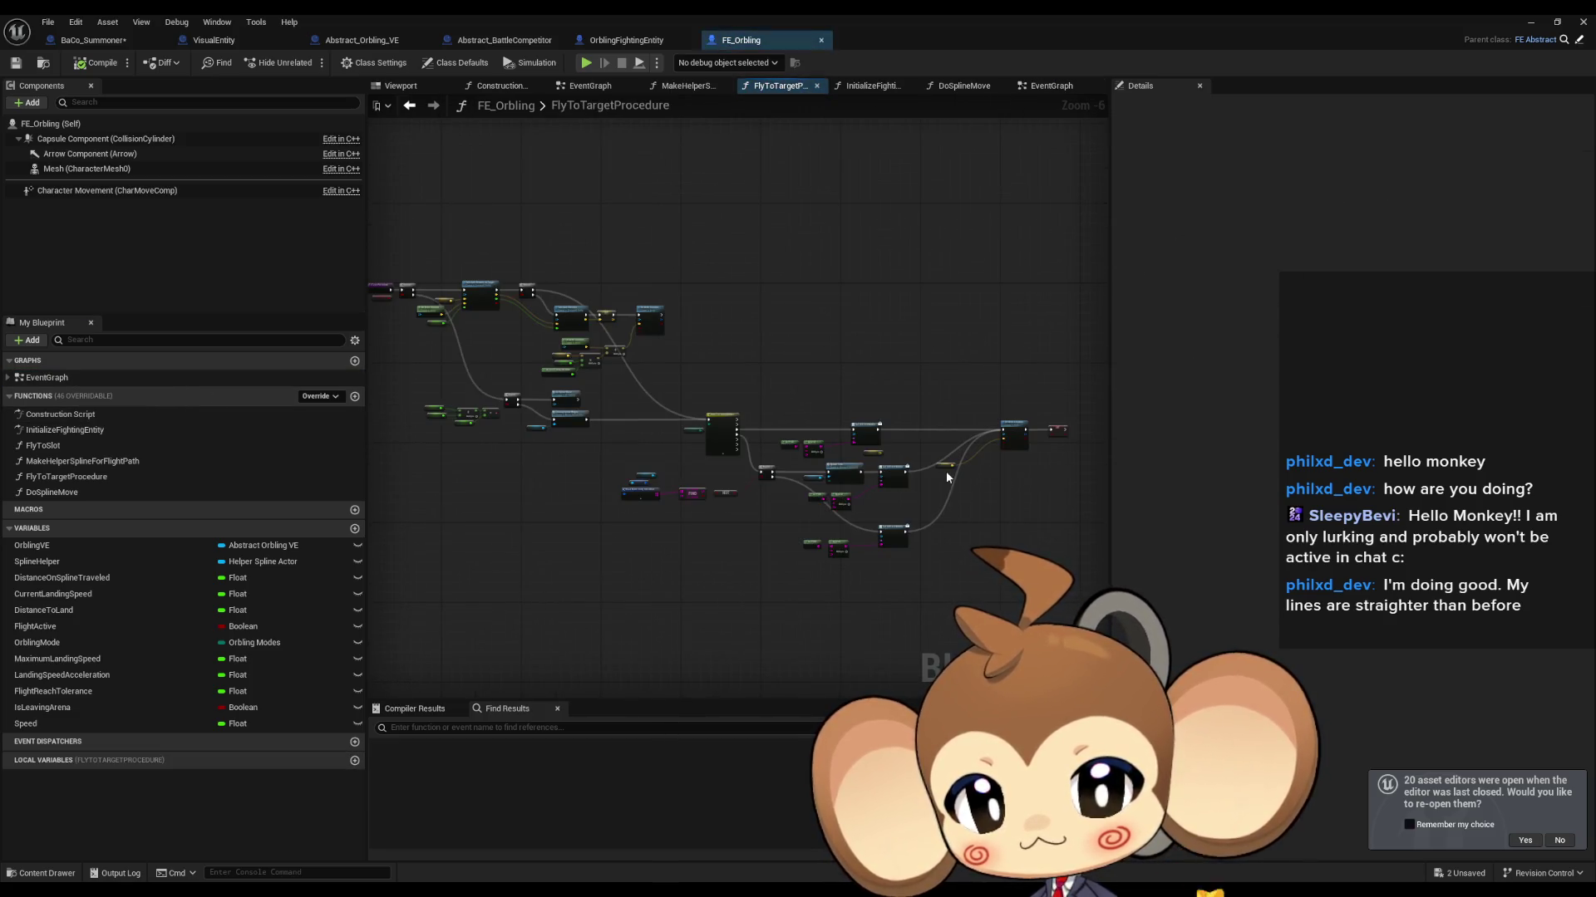
mouse_move(687, 444)
mouse_down()
mouse_move(559, 402)
mouse_move(551, 420)
mouse_move(643, 408)
mouse_up()
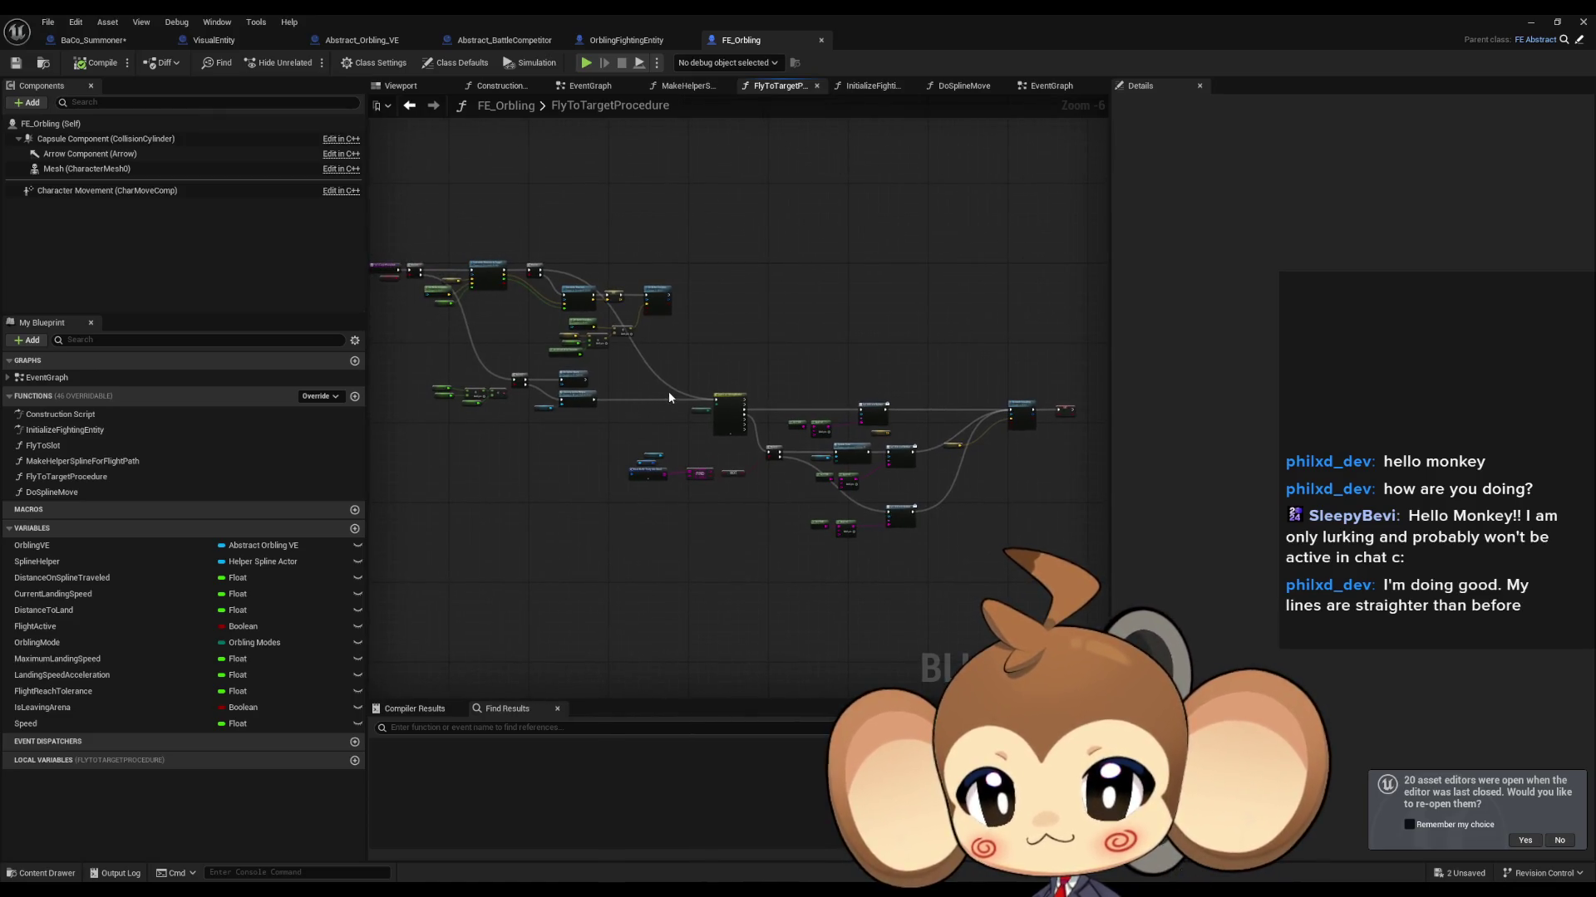
drag(374, 40, 768, 50)
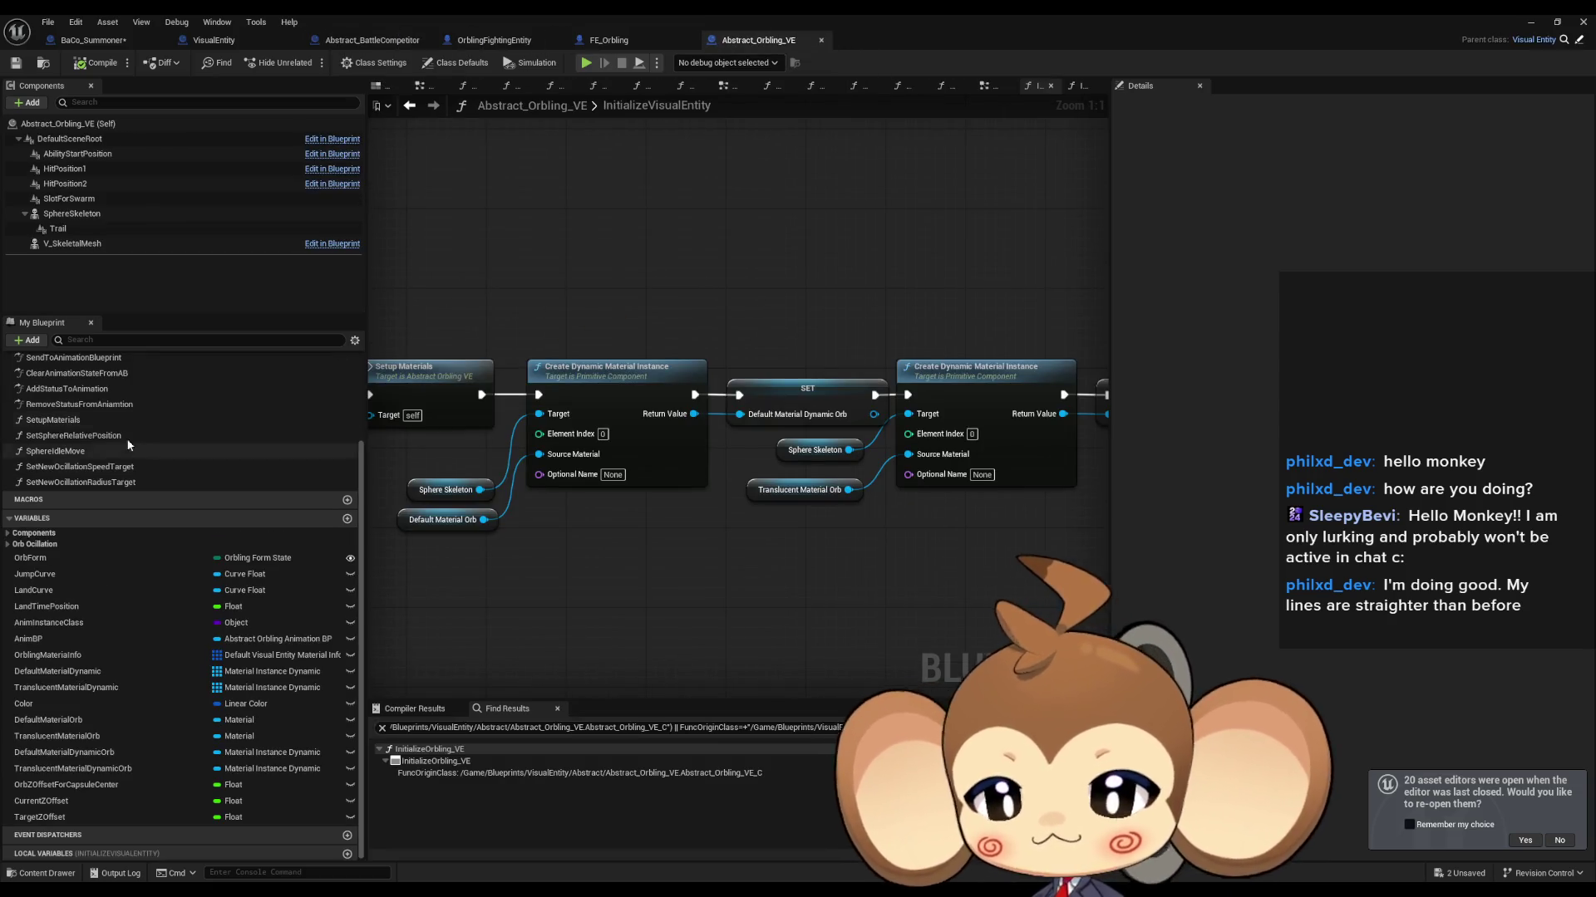
Step: Open Abstract_Orbling_VE's EventGraph, select Sphere Idle Move, glance at BaCo_Summoner, and add a new function
scroll(52, 378, up, 3)
click(51, 379)
double_click(52, 378)
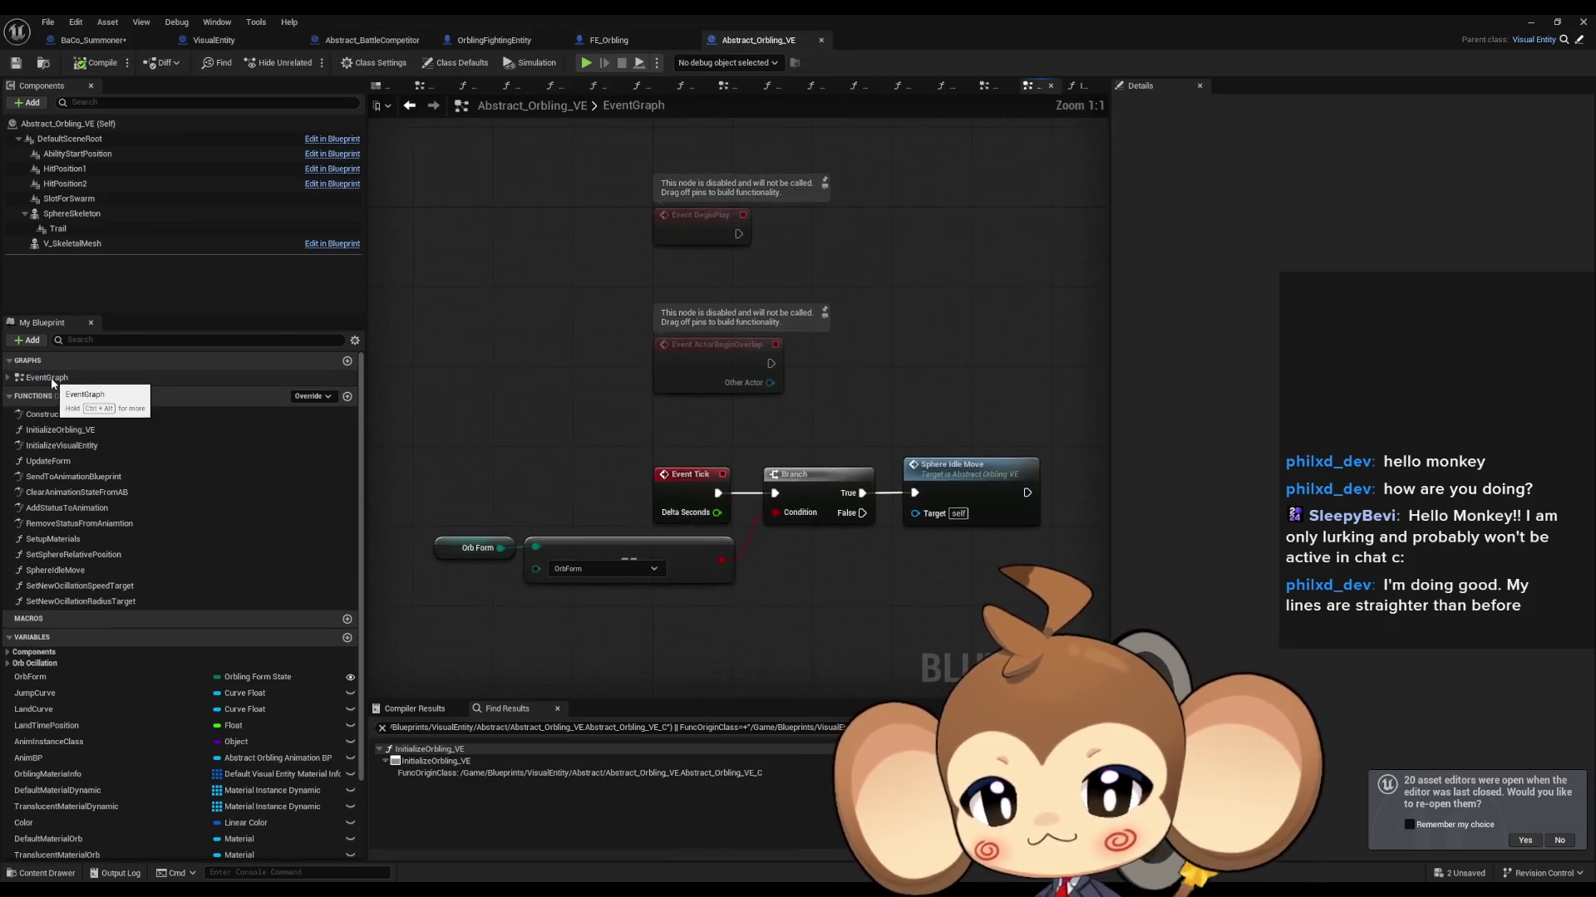
click(830, 475)
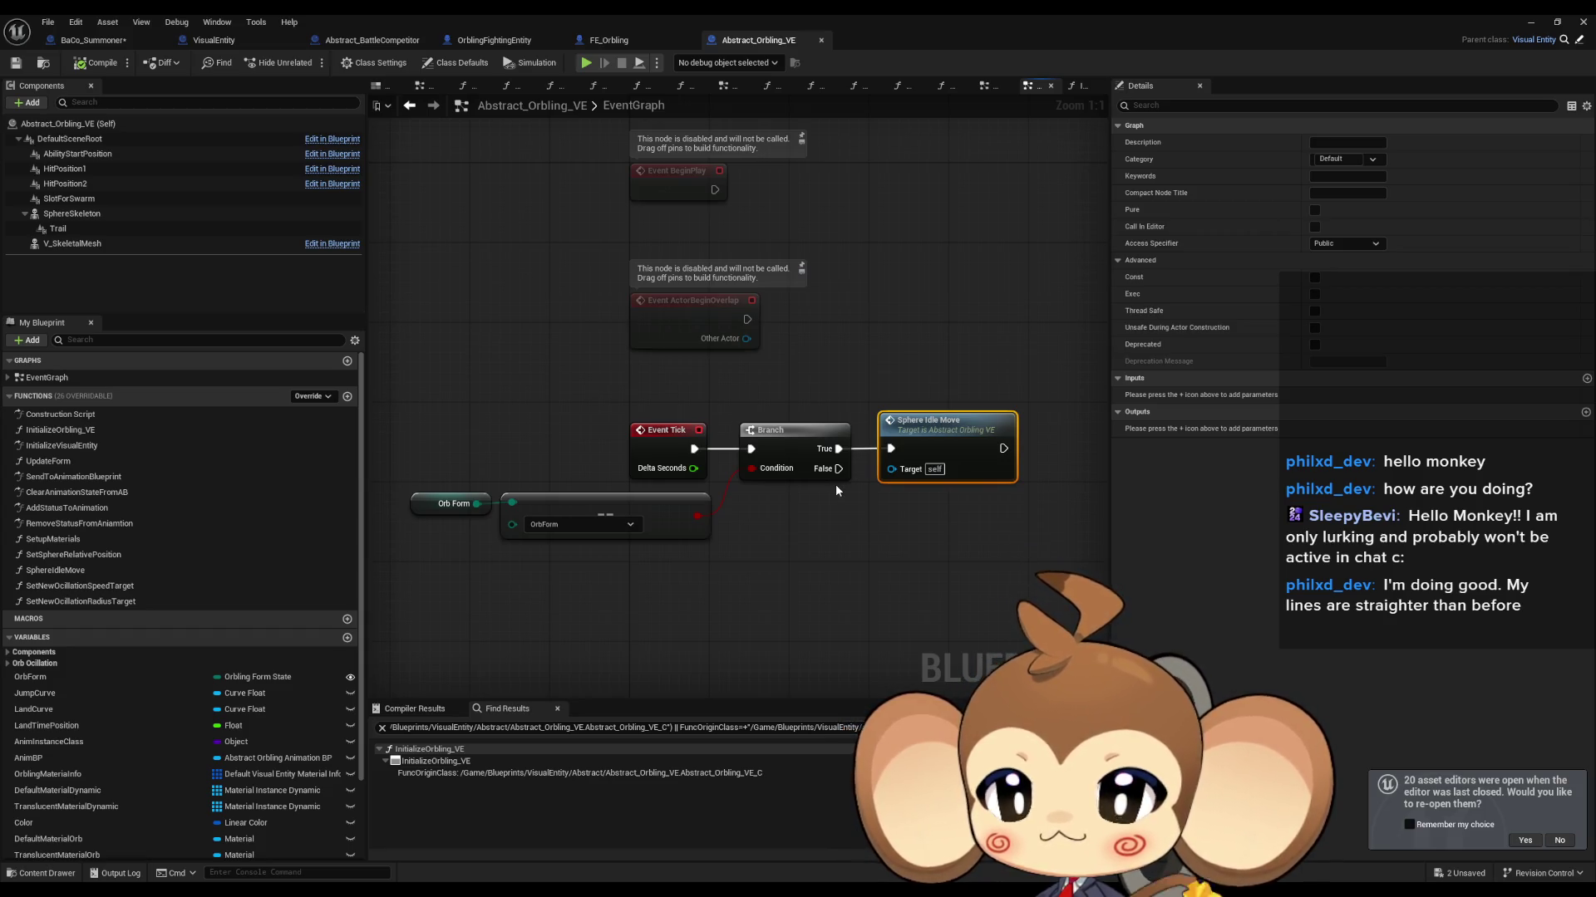
click(96, 41)
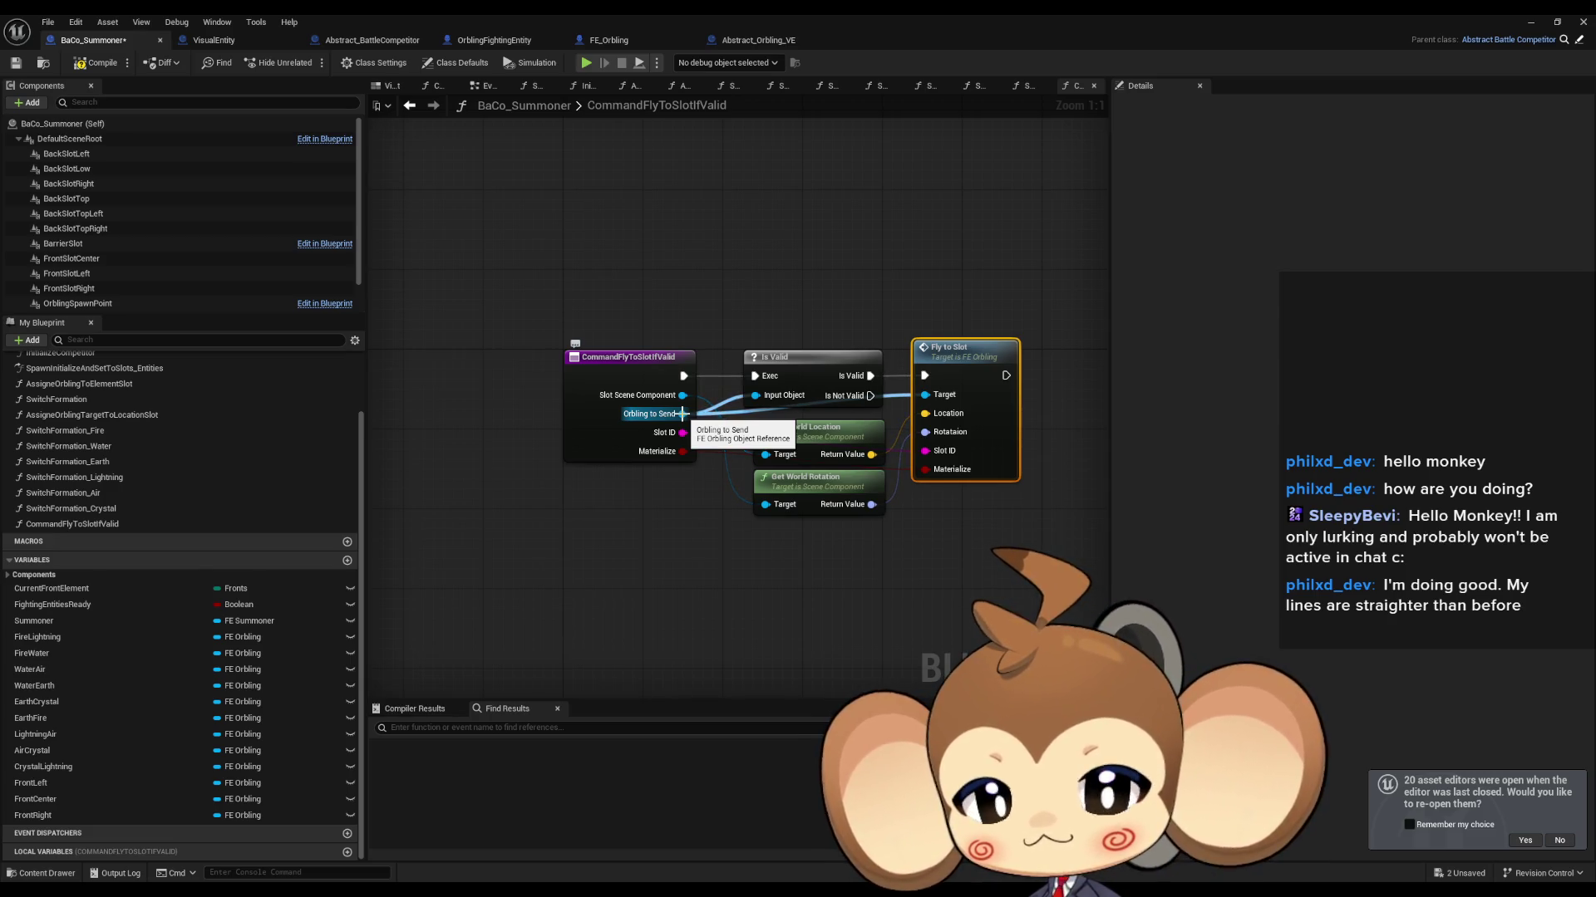
click(754, 41)
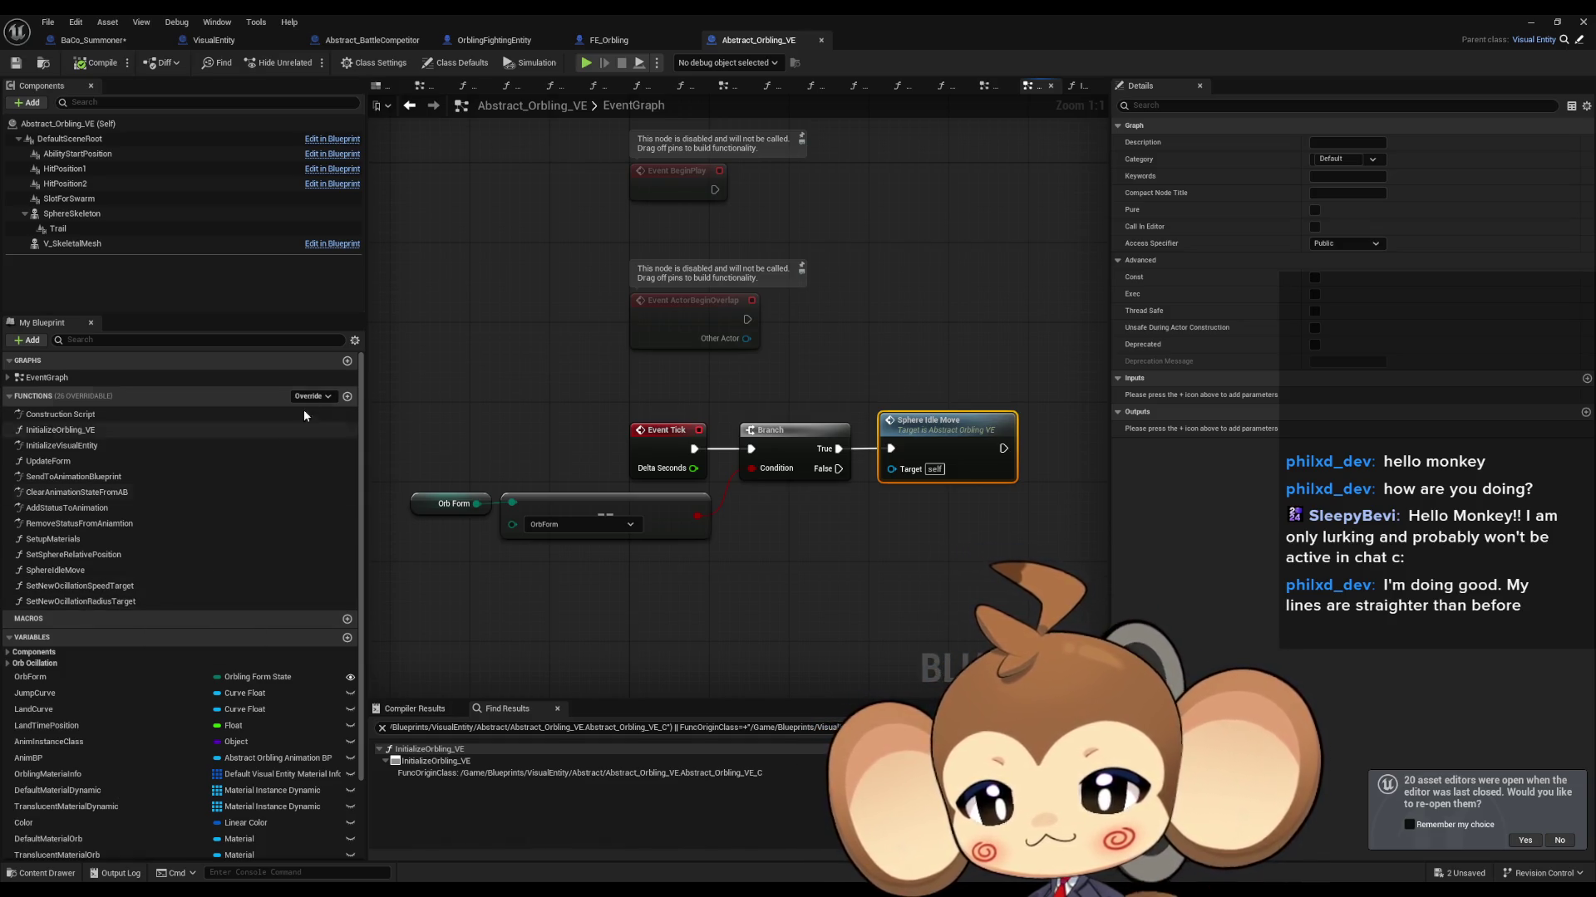
click(347, 397)
Step: Name the new function SetNewOrblingZTarget
text(SetNewOrblingZ)
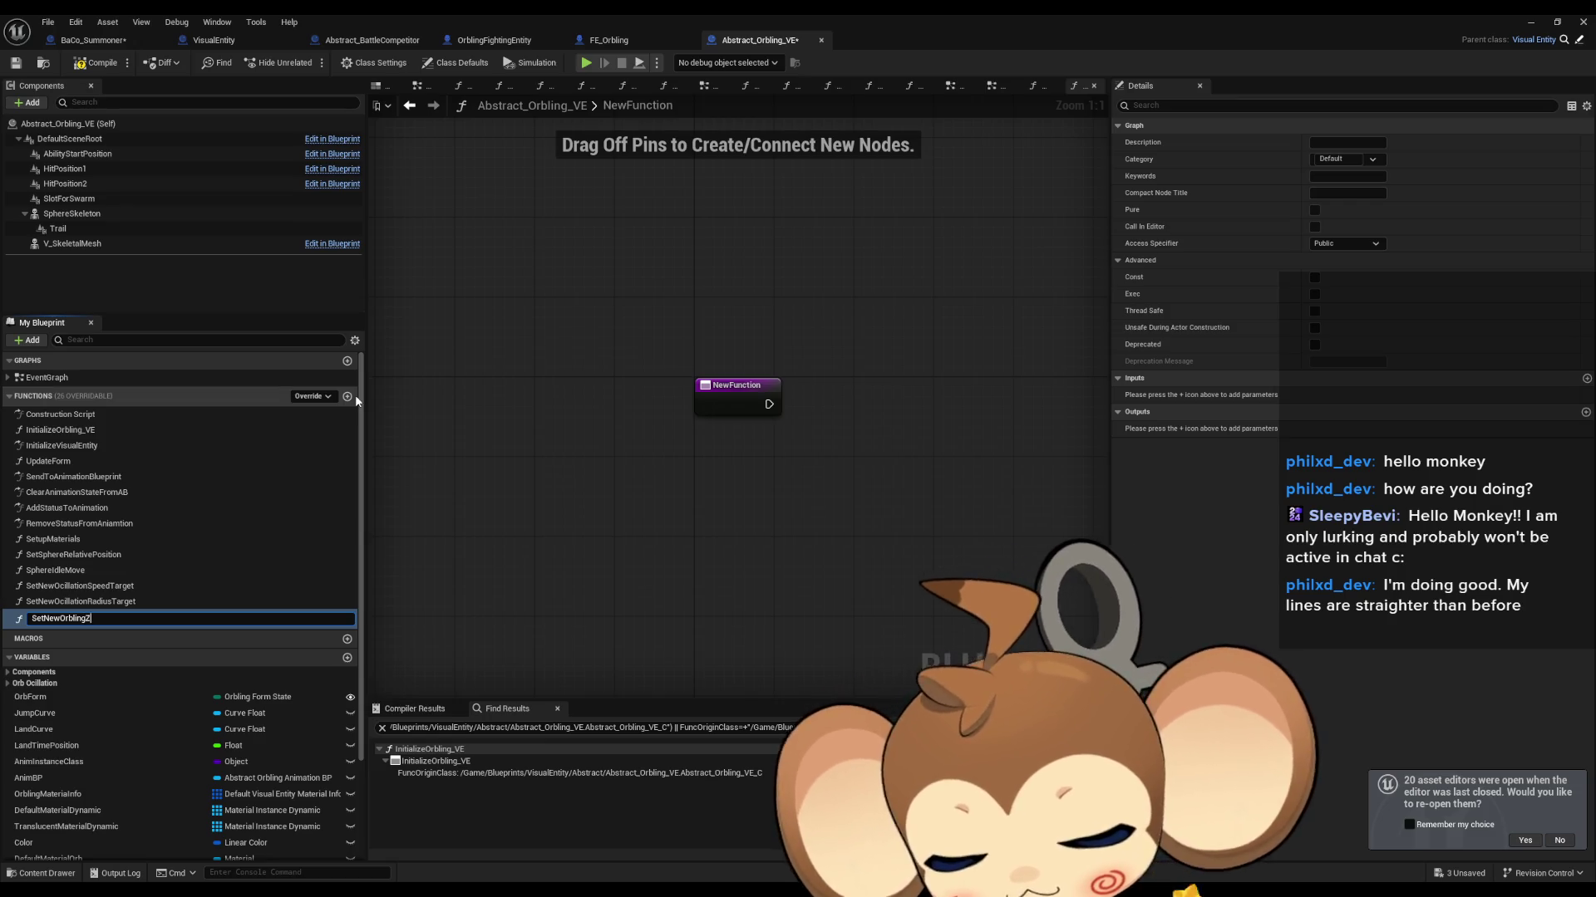
text(Target)
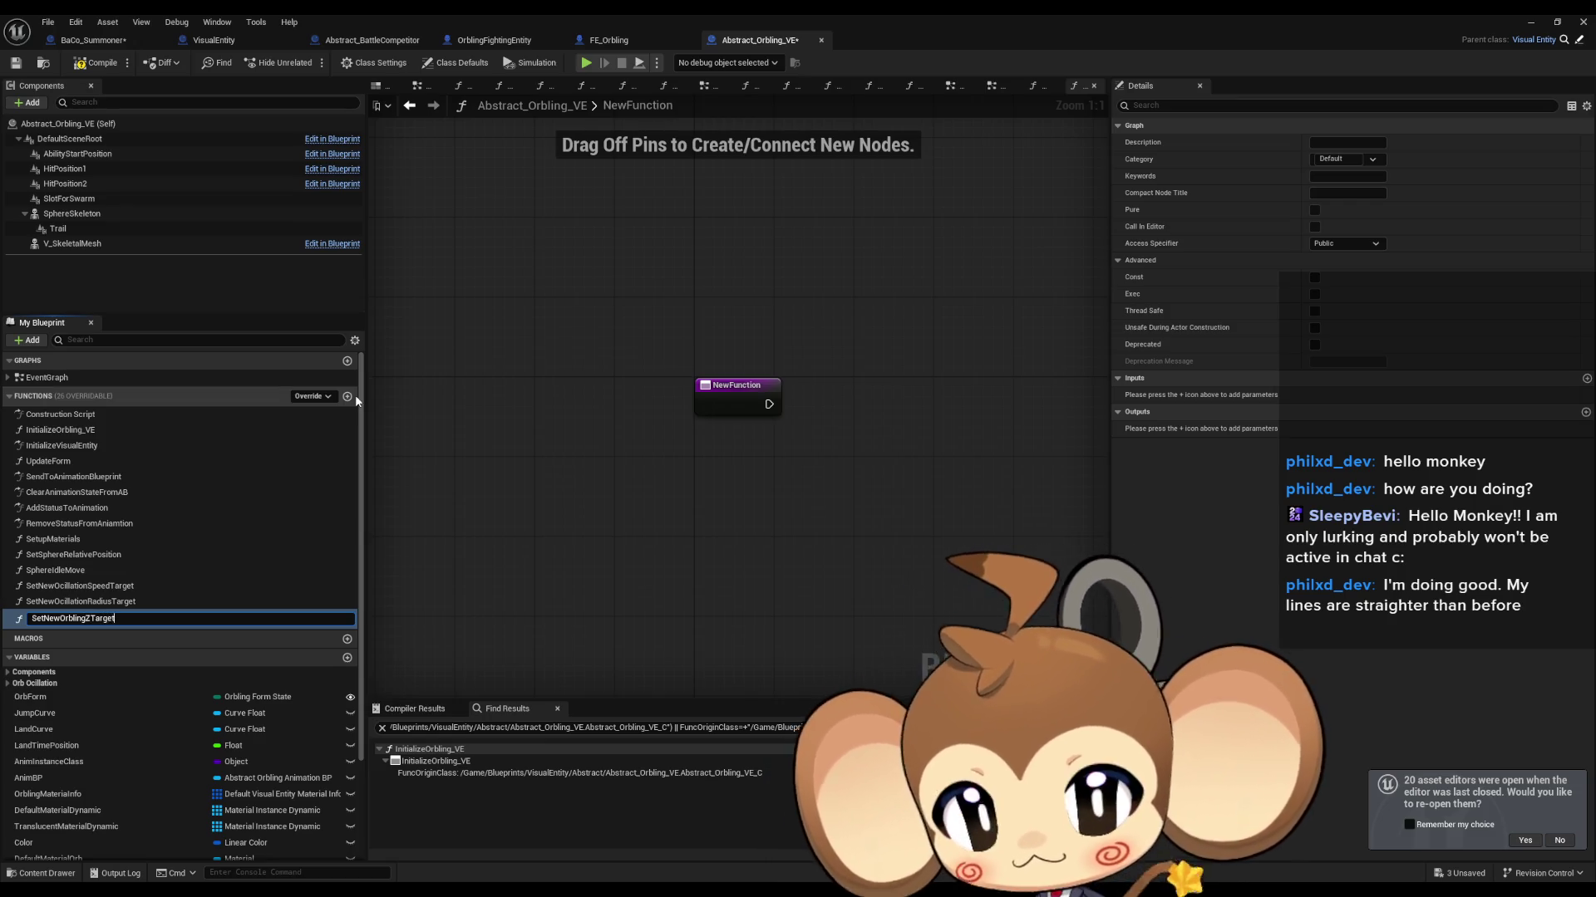
key(Return)
scroll(127, 732, down, 3)
Step: Add a Target ZOffset setter fed by a new function input renamed ZOffset
mouse_move(67, 815)
mouse_down()
mouse_move(889, 449)
mouse_move(851, 394)
mouse_move(857, 413)
mouse_move(797, 419)
mouse_up()
drag(887, 399, 898, 403)
click(753, 386)
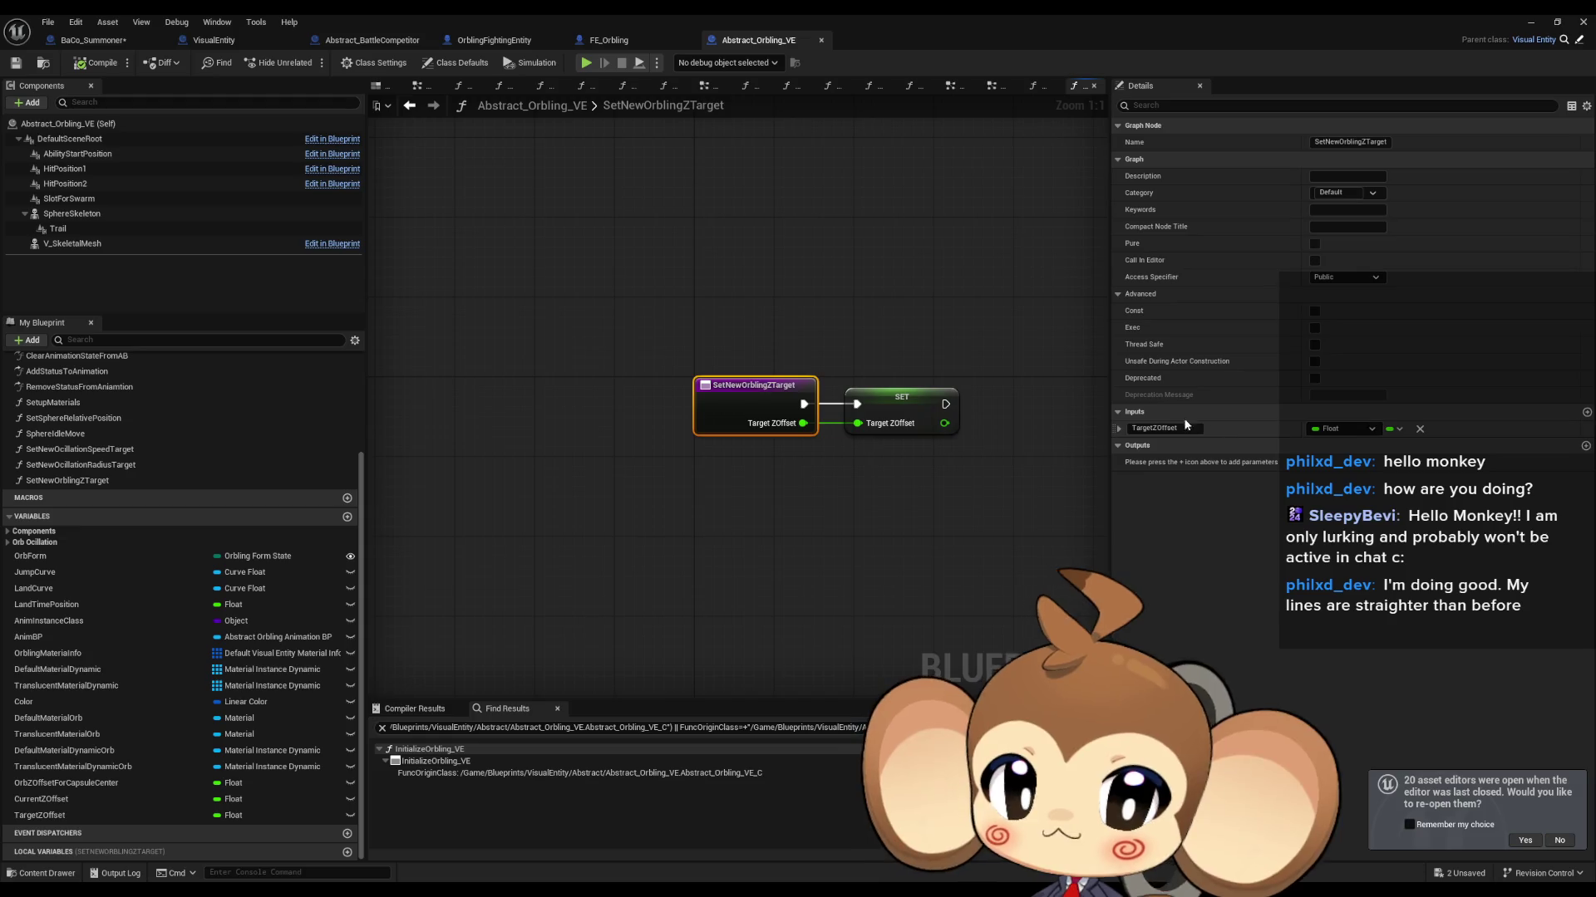
click(1153, 430)
key(BackSpace)
key(BackSpace)
key(BackSpace)
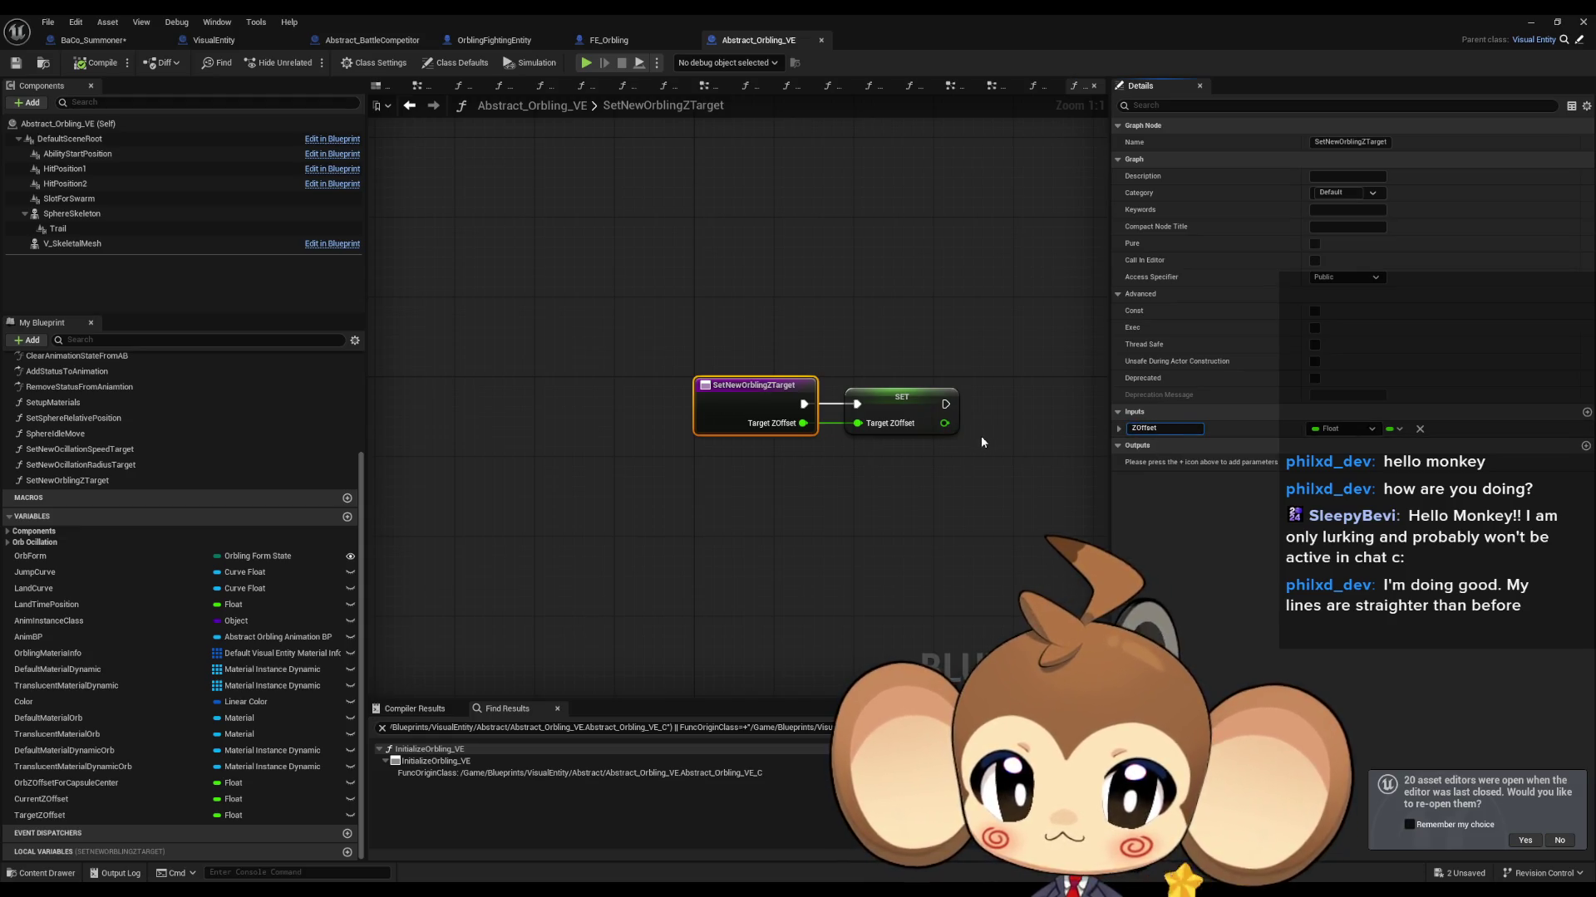
click(728, 511)
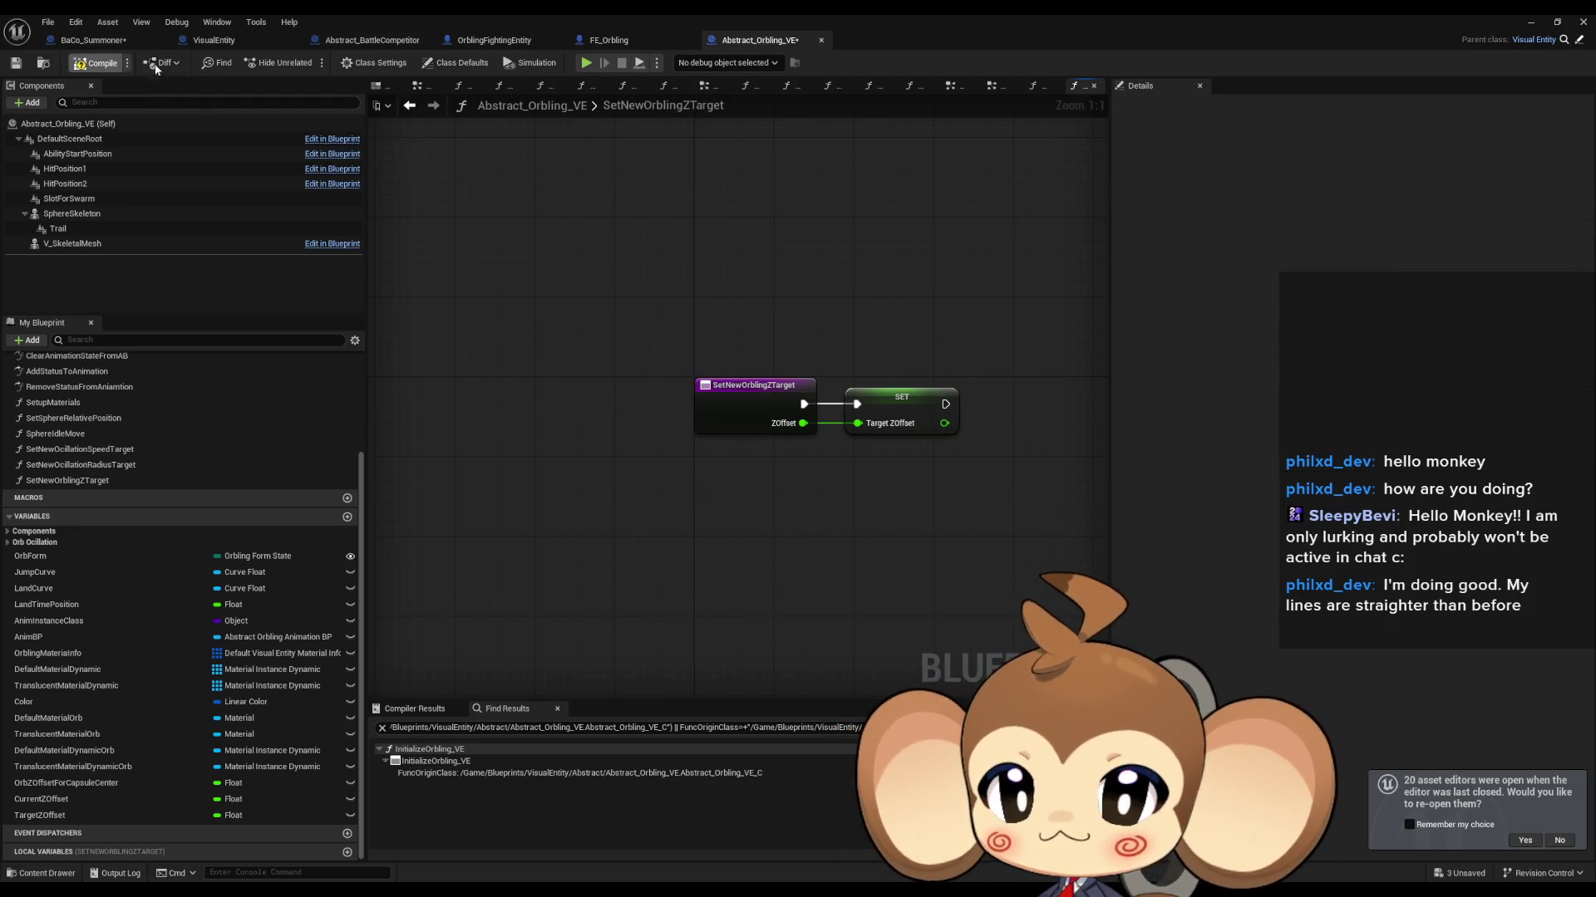
Step: Check FE_Orbling's Fly to Slot function, then open BaCo_Summoner's AssigneOrblingTargetToLocationSlot graph
click(107, 42)
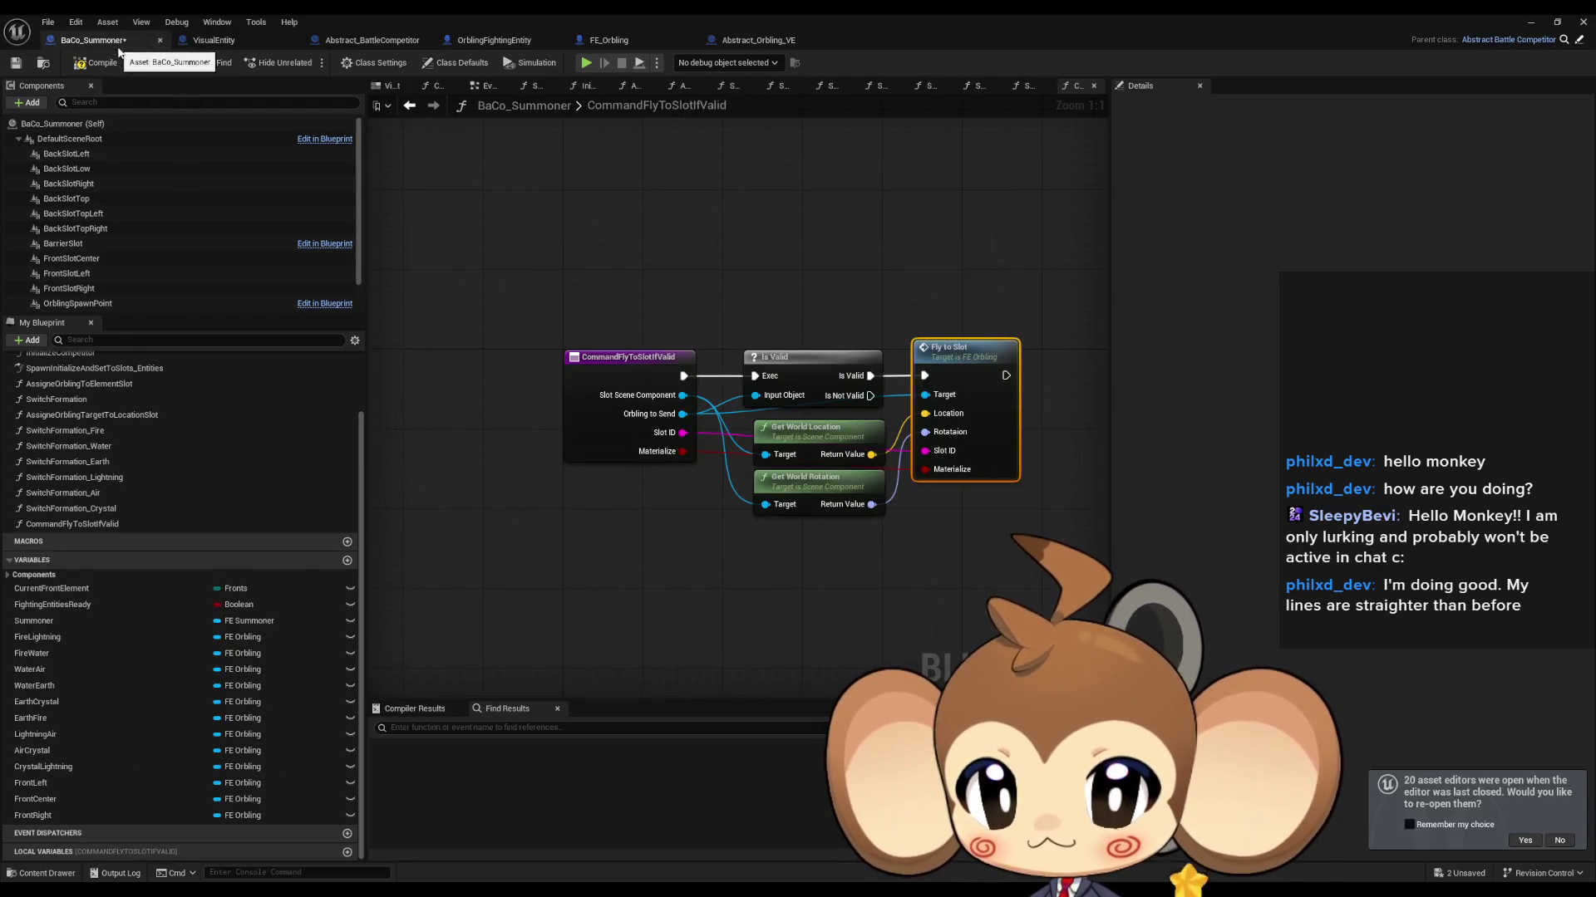
double_click(969, 357)
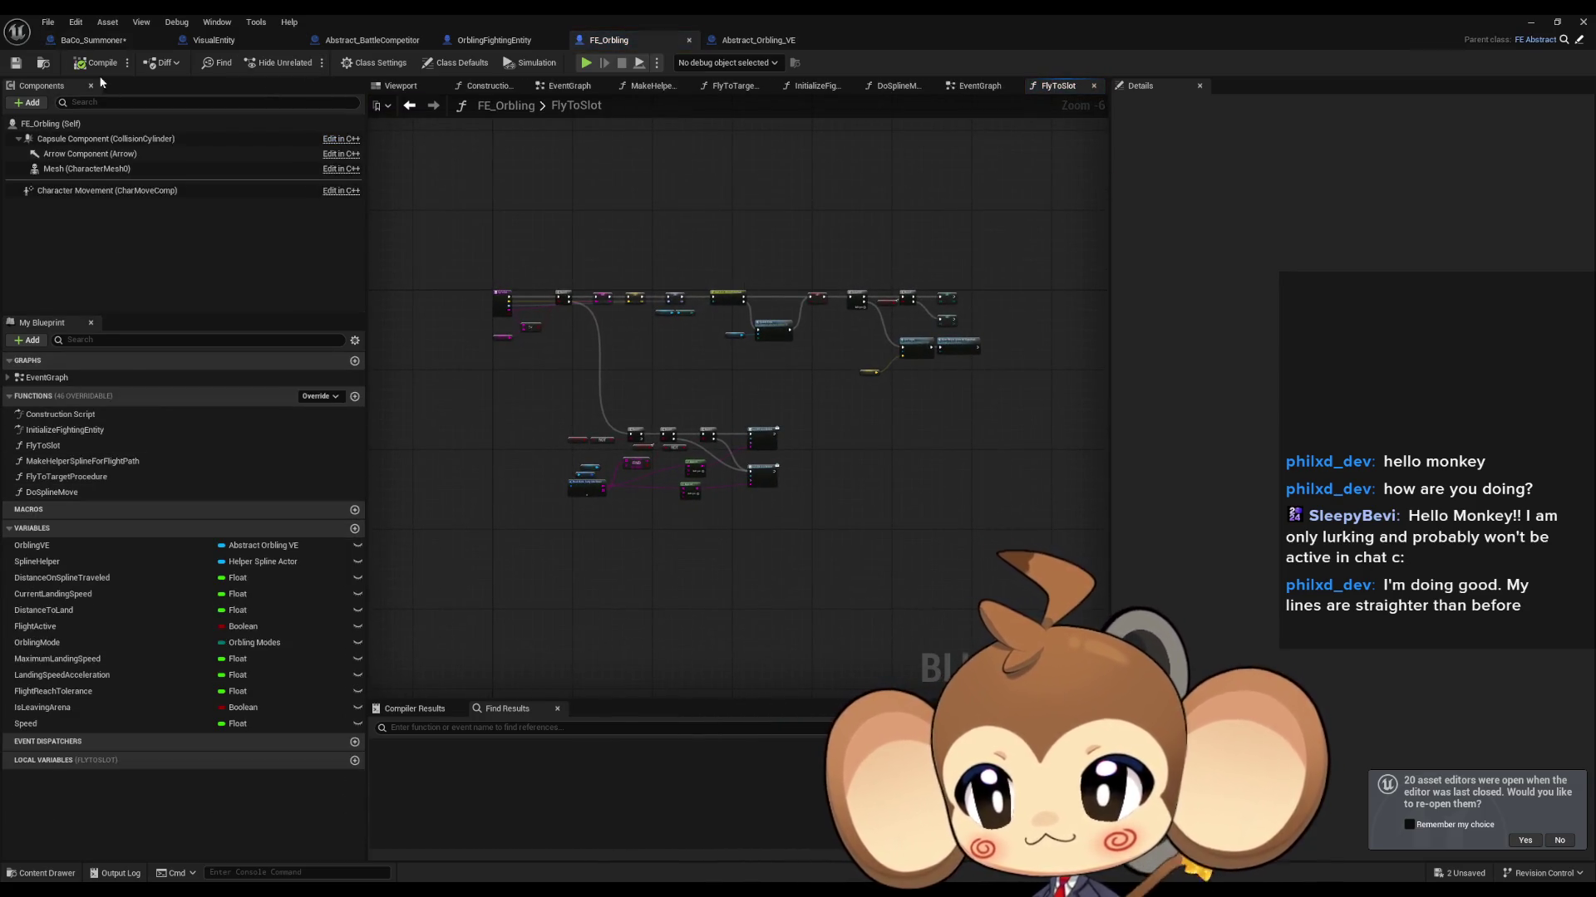
click(87, 42)
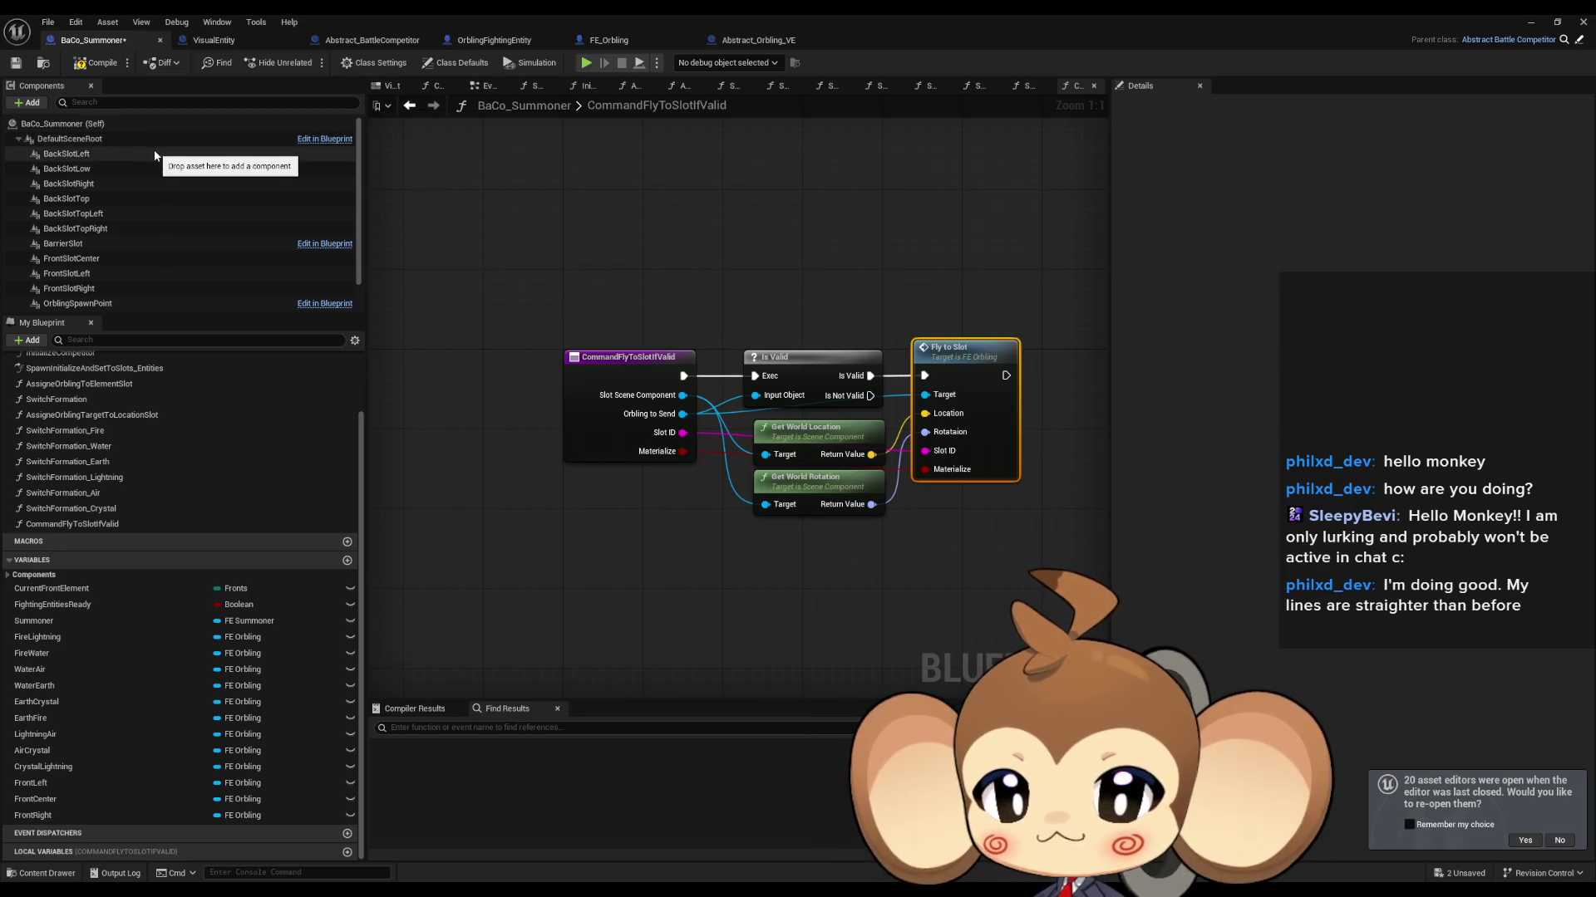
double_click(50, 413)
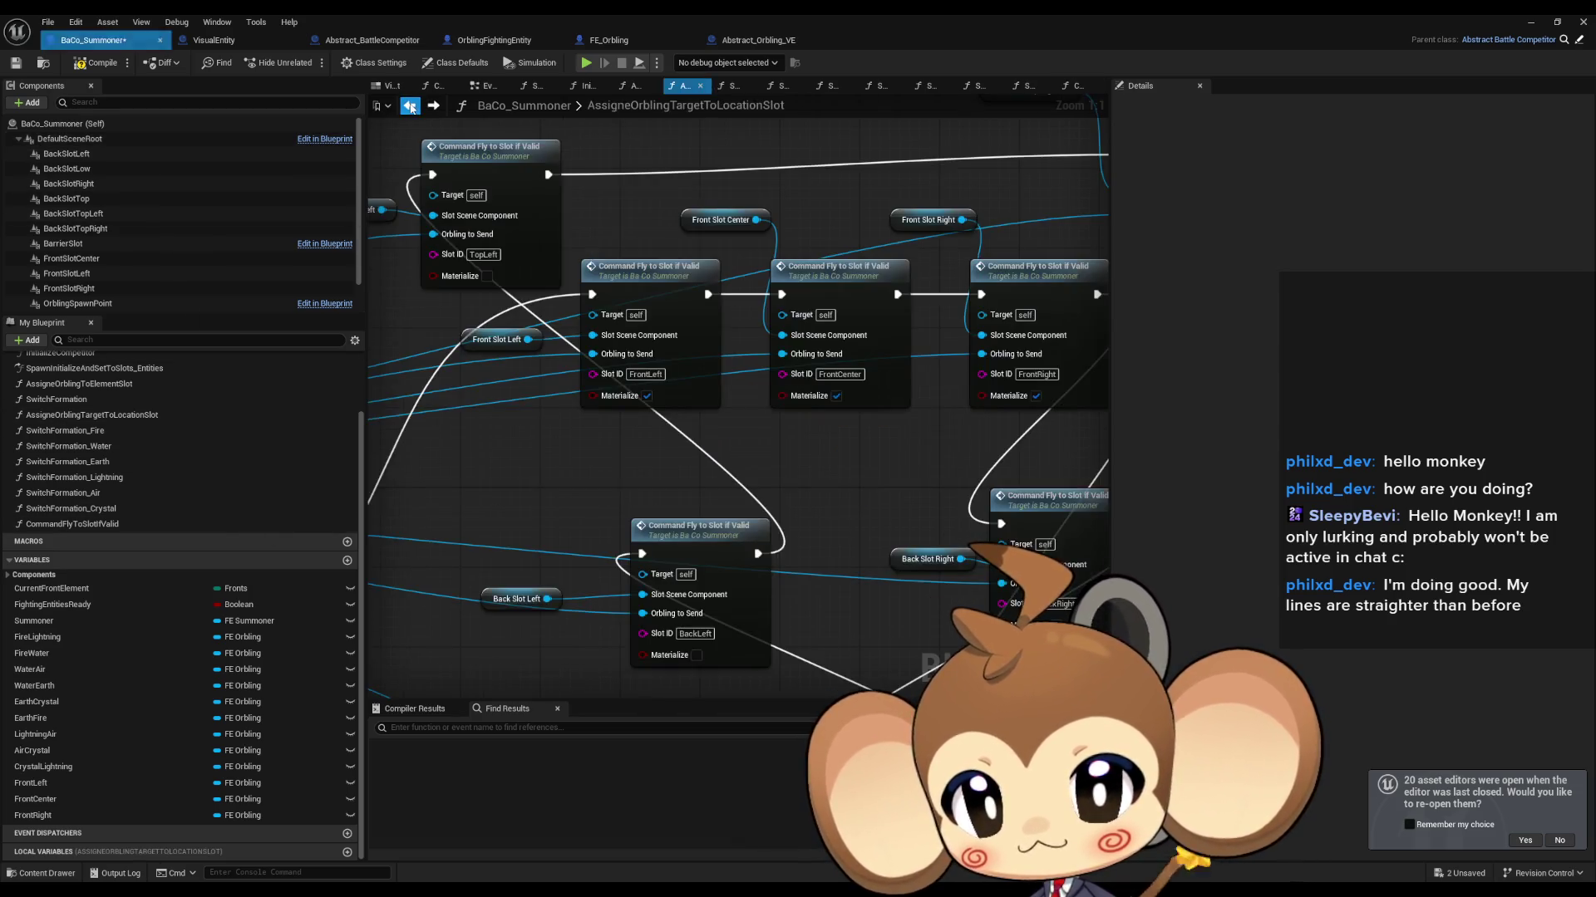
Step: Add a float OrblingOrbZTarget input to Command Fly to Slot if Valid, passing 50.0 on front slots
click(696, 323)
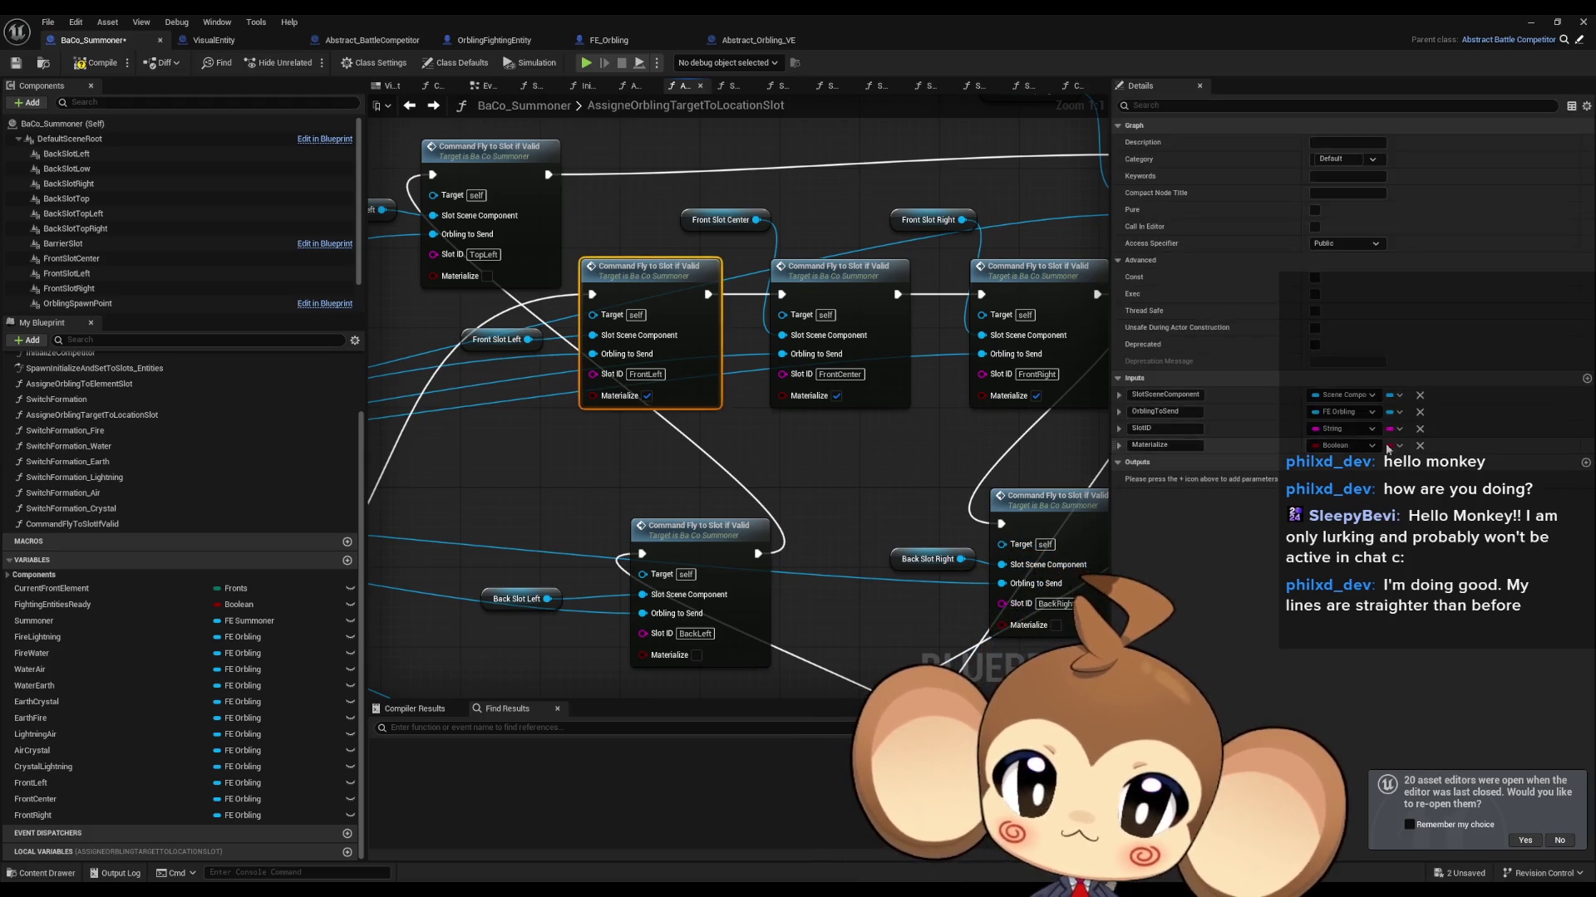
click(1587, 379)
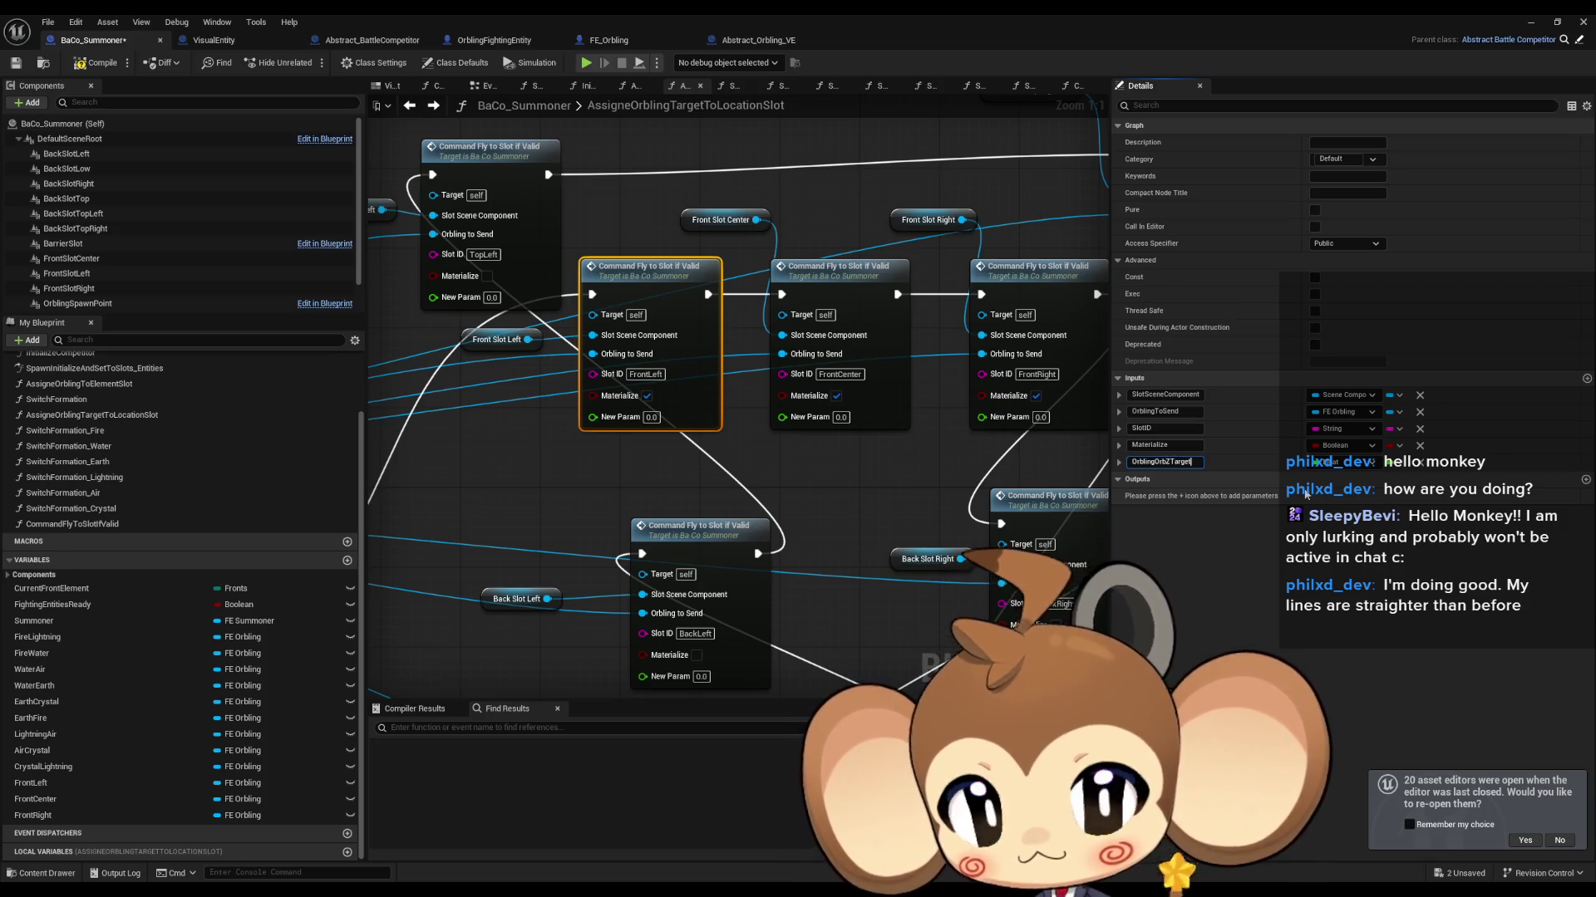
key(Return)
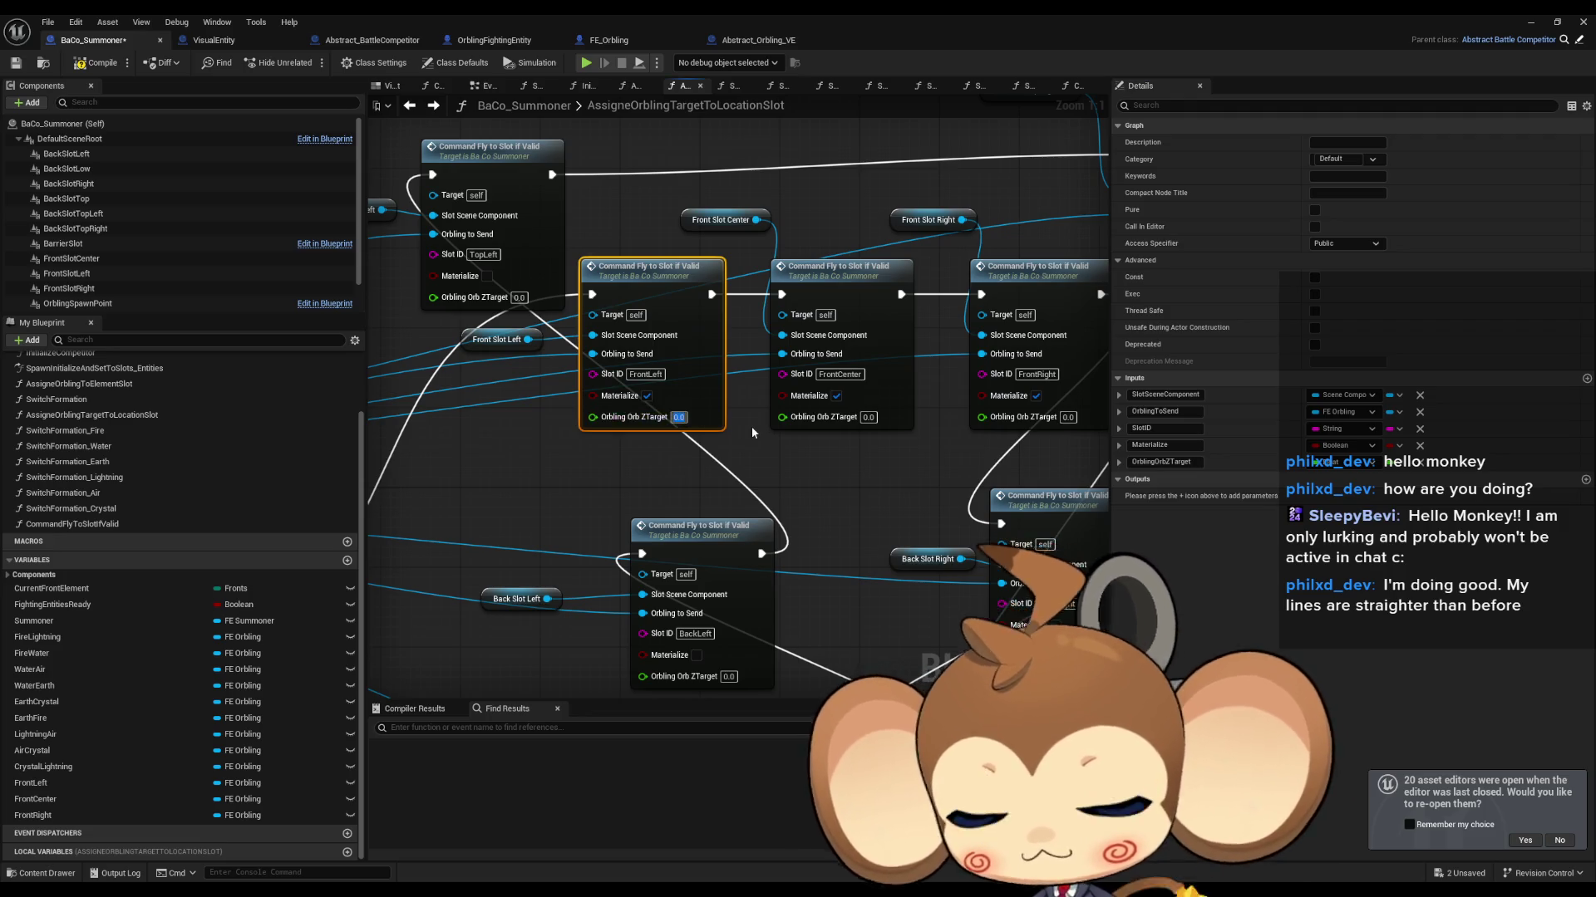
text(50)
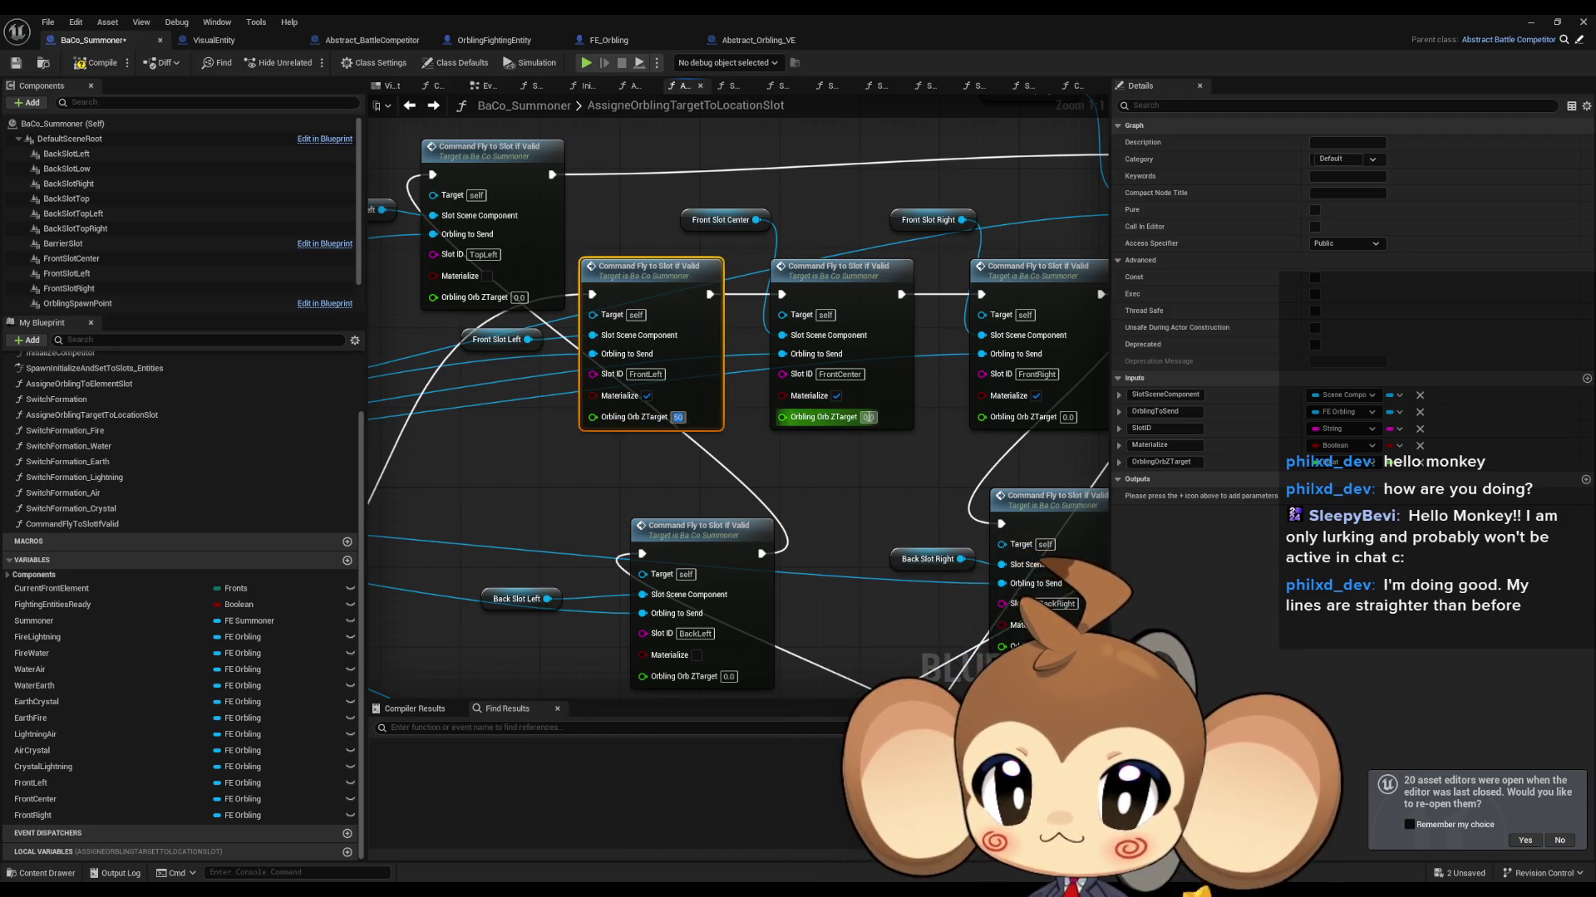
key(Return)
click(864, 479)
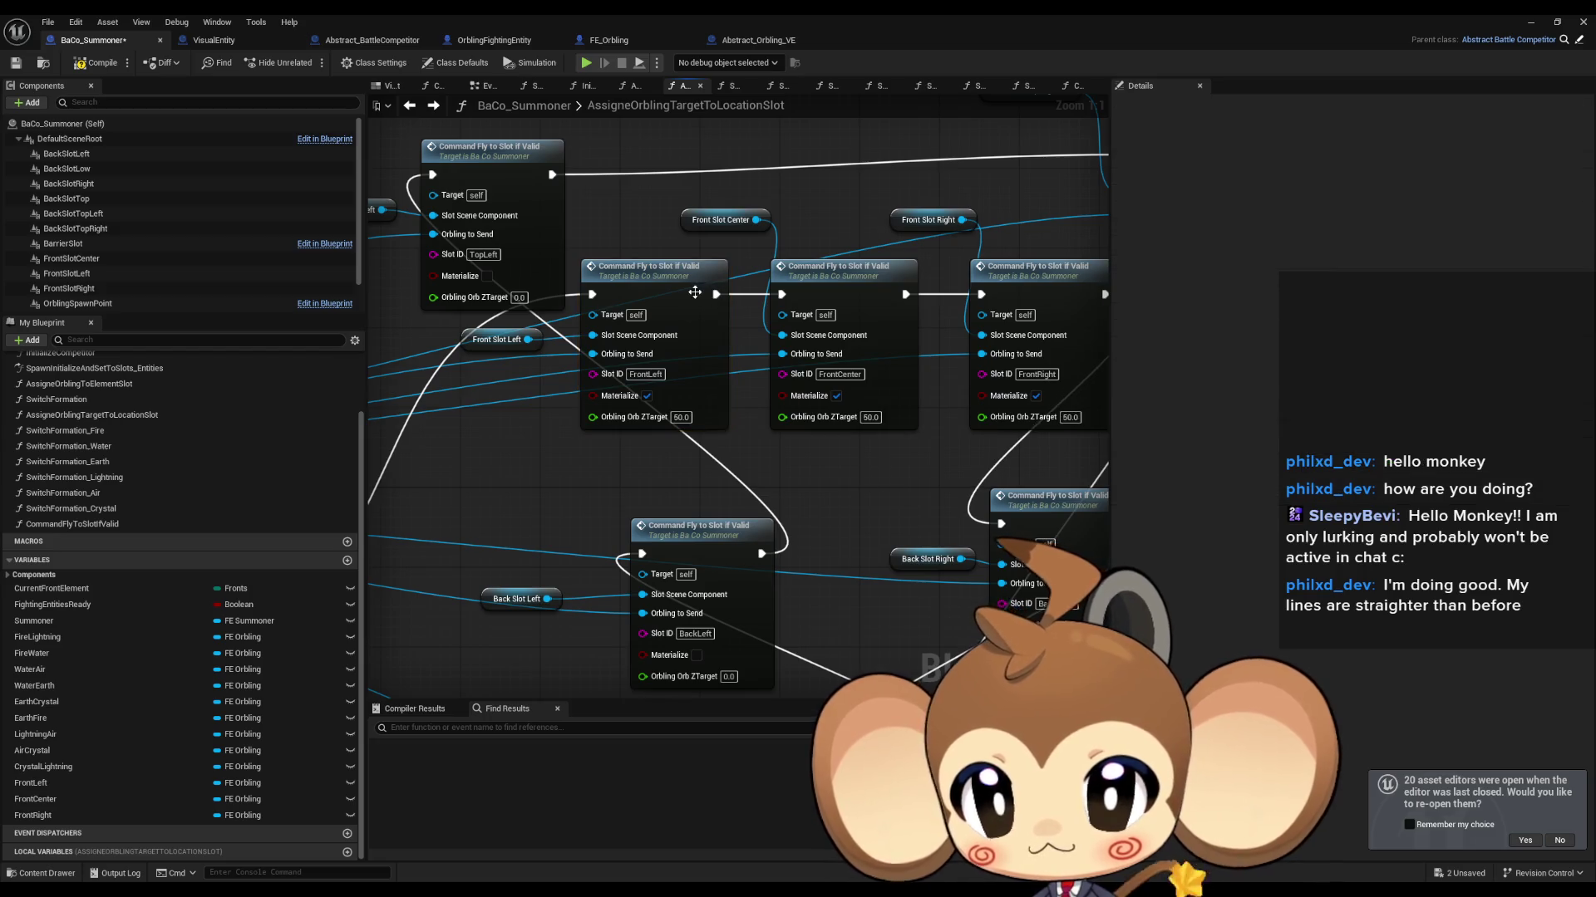
double_click(695, 293)
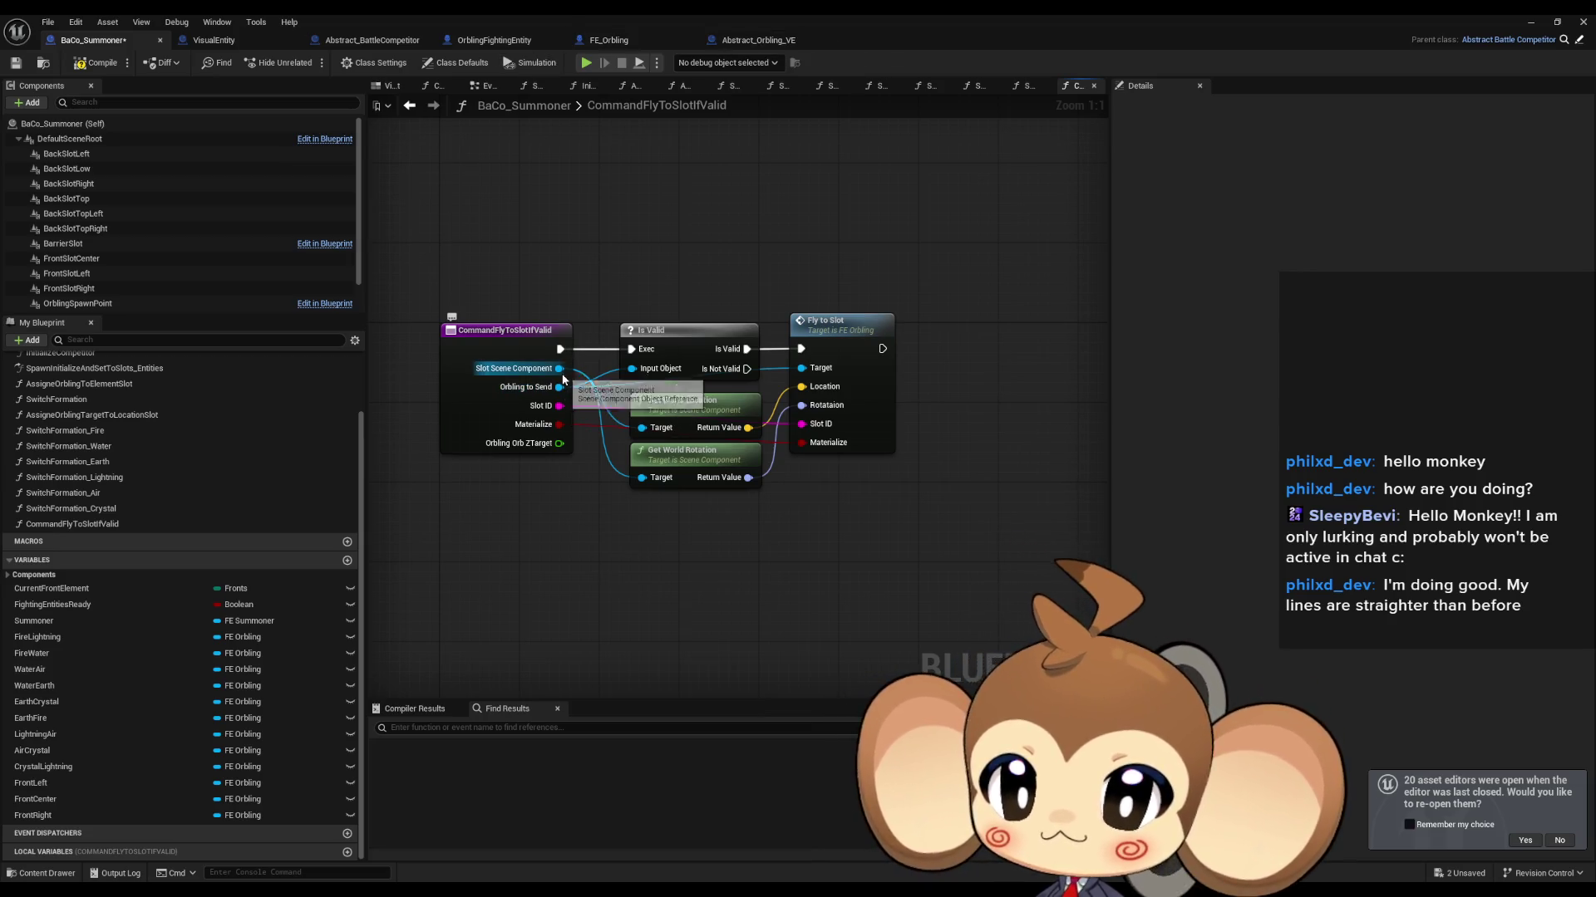
Step: Add a Get Orbling VE node from the Orbling pin
drag(560, 388, 605, 550)
text(get ve)
scroll(730, 690, down, 10)
scroll(730, 689, down, 3)
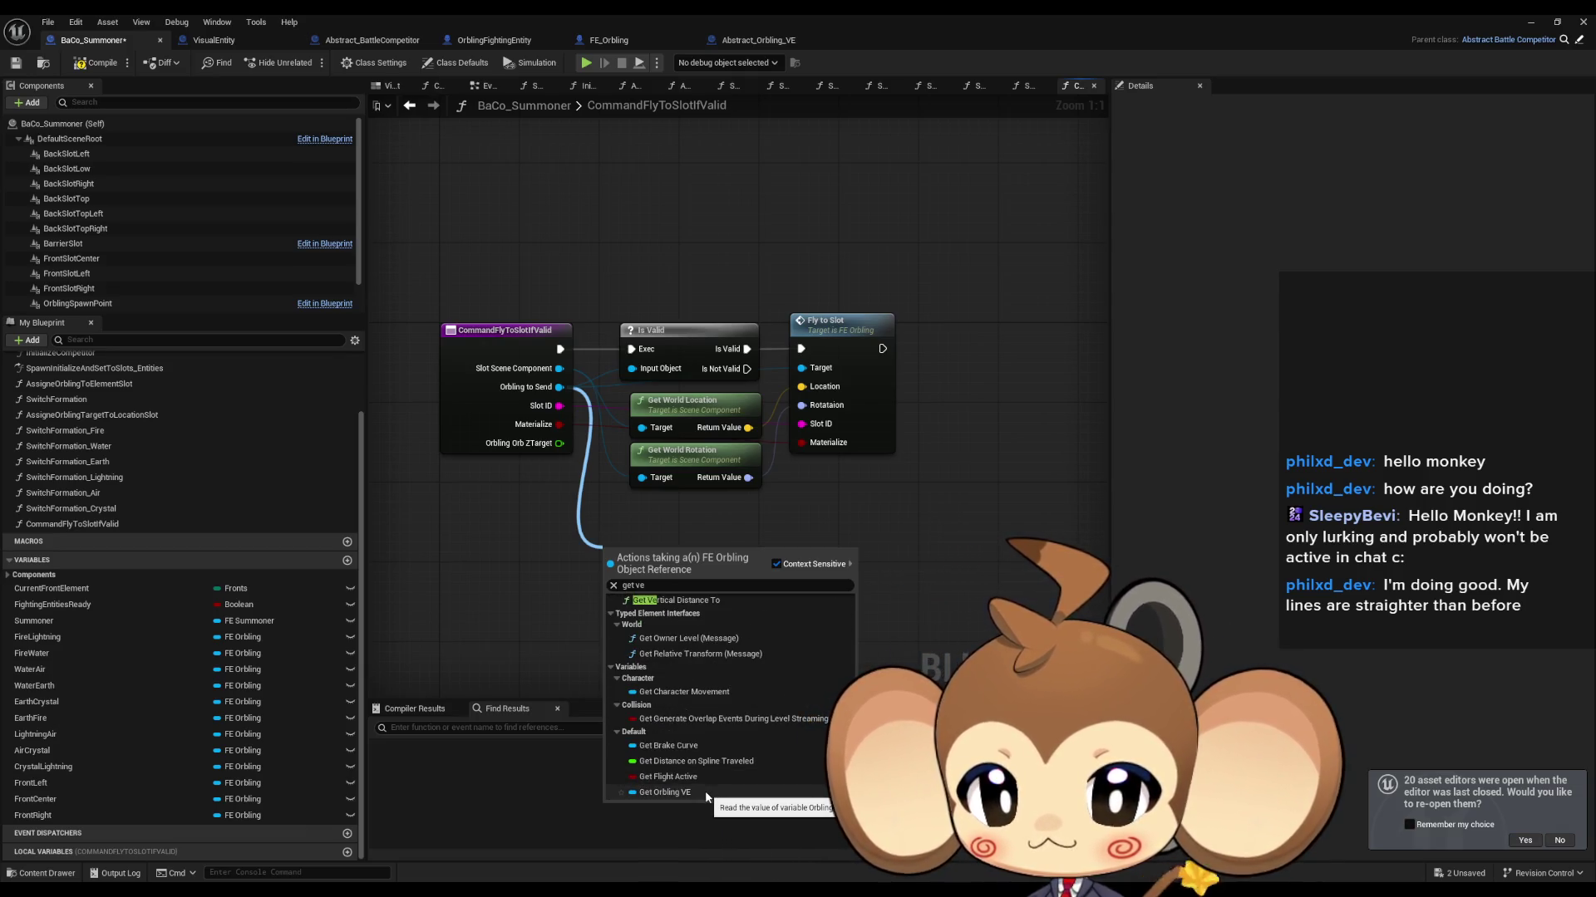
click(655, 586)
key(BackSpace)
text(isual)
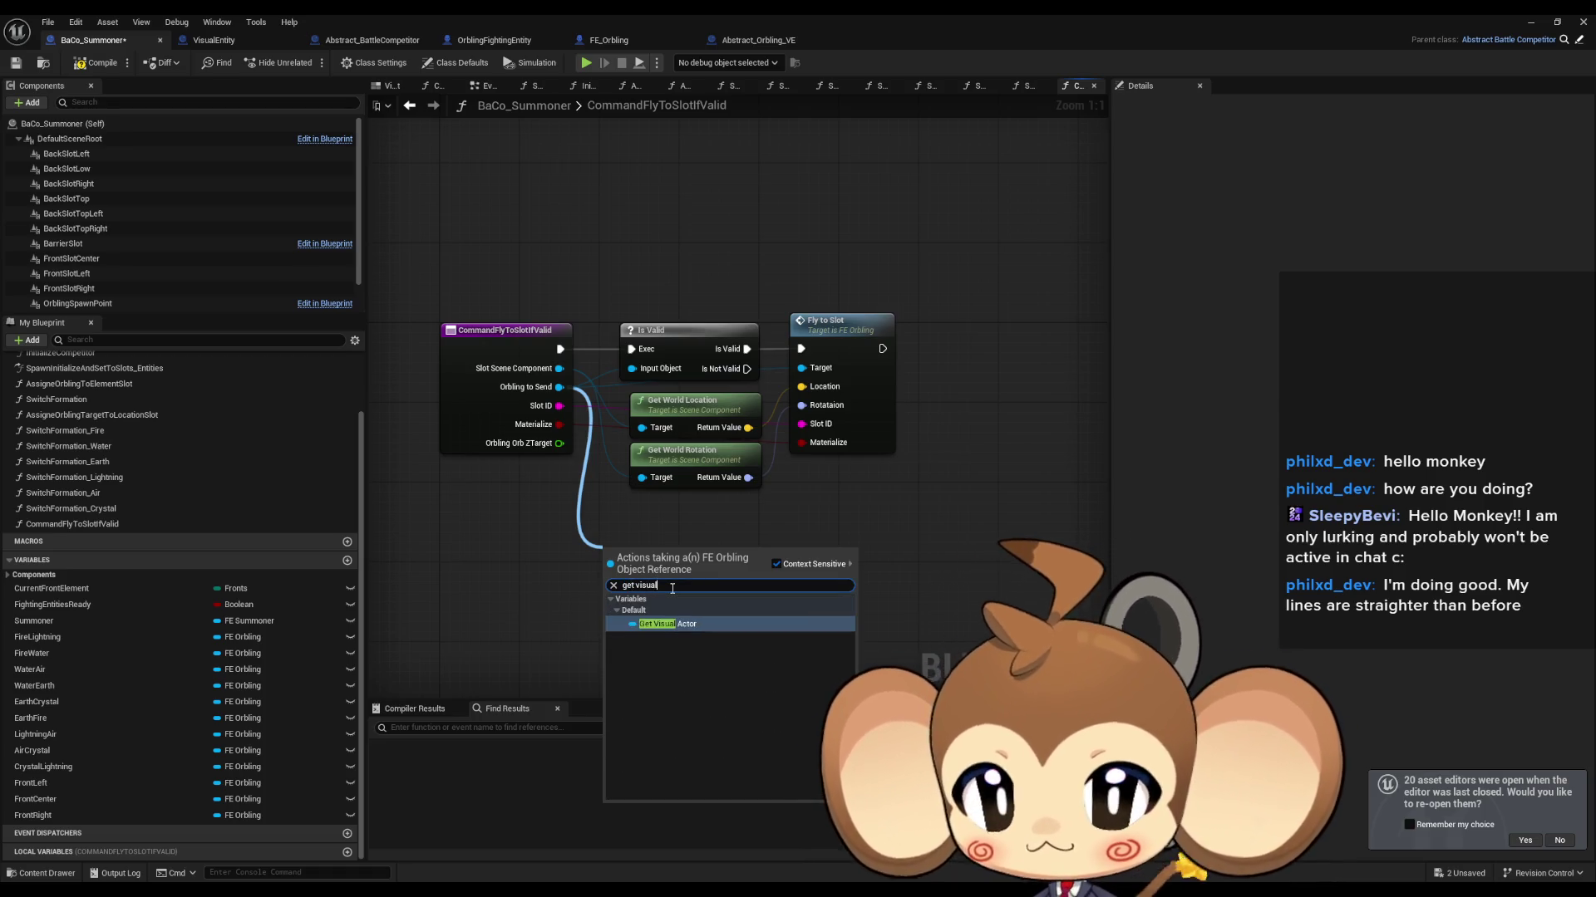
key(BackSpace)
key(BackSpace)
key(BackSpace)
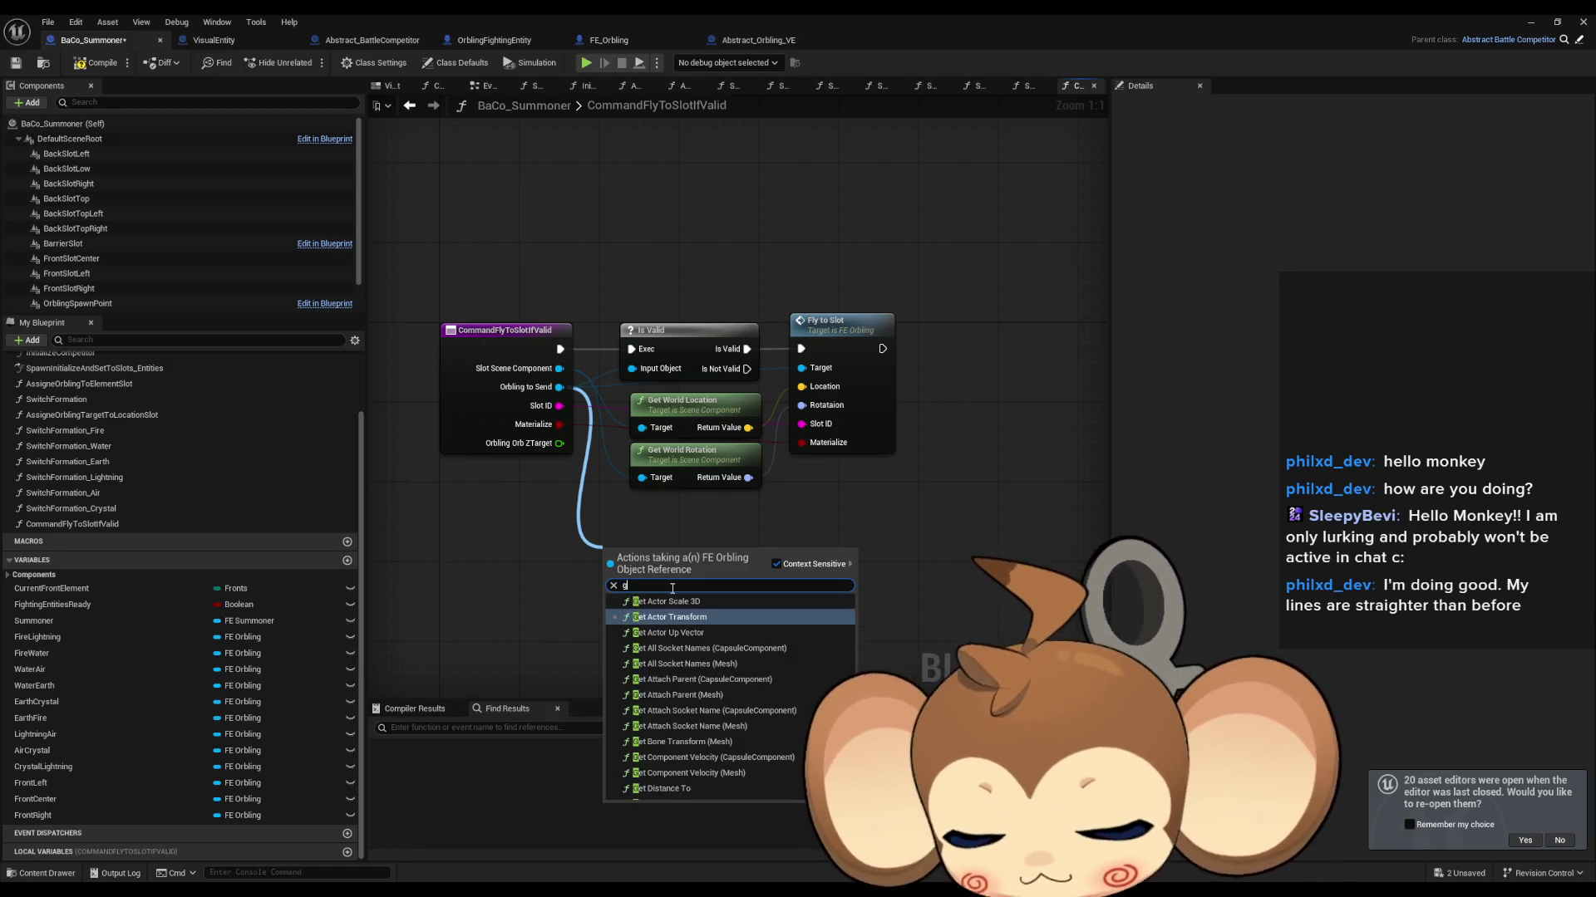
text(orbi)
key(Down)
key(Down)
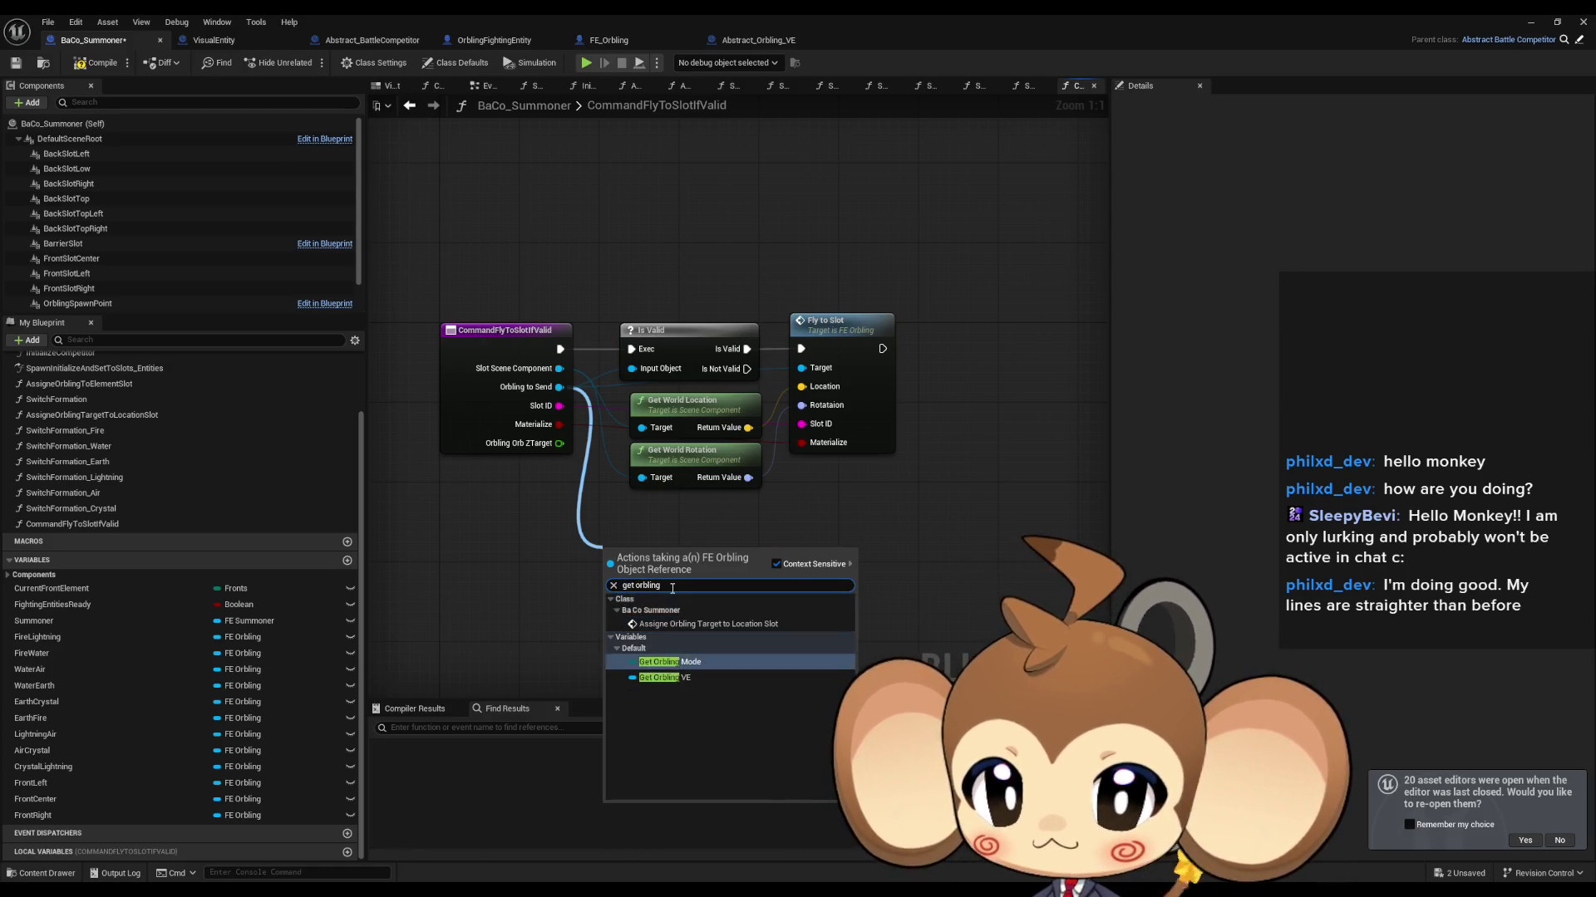
key(Return)
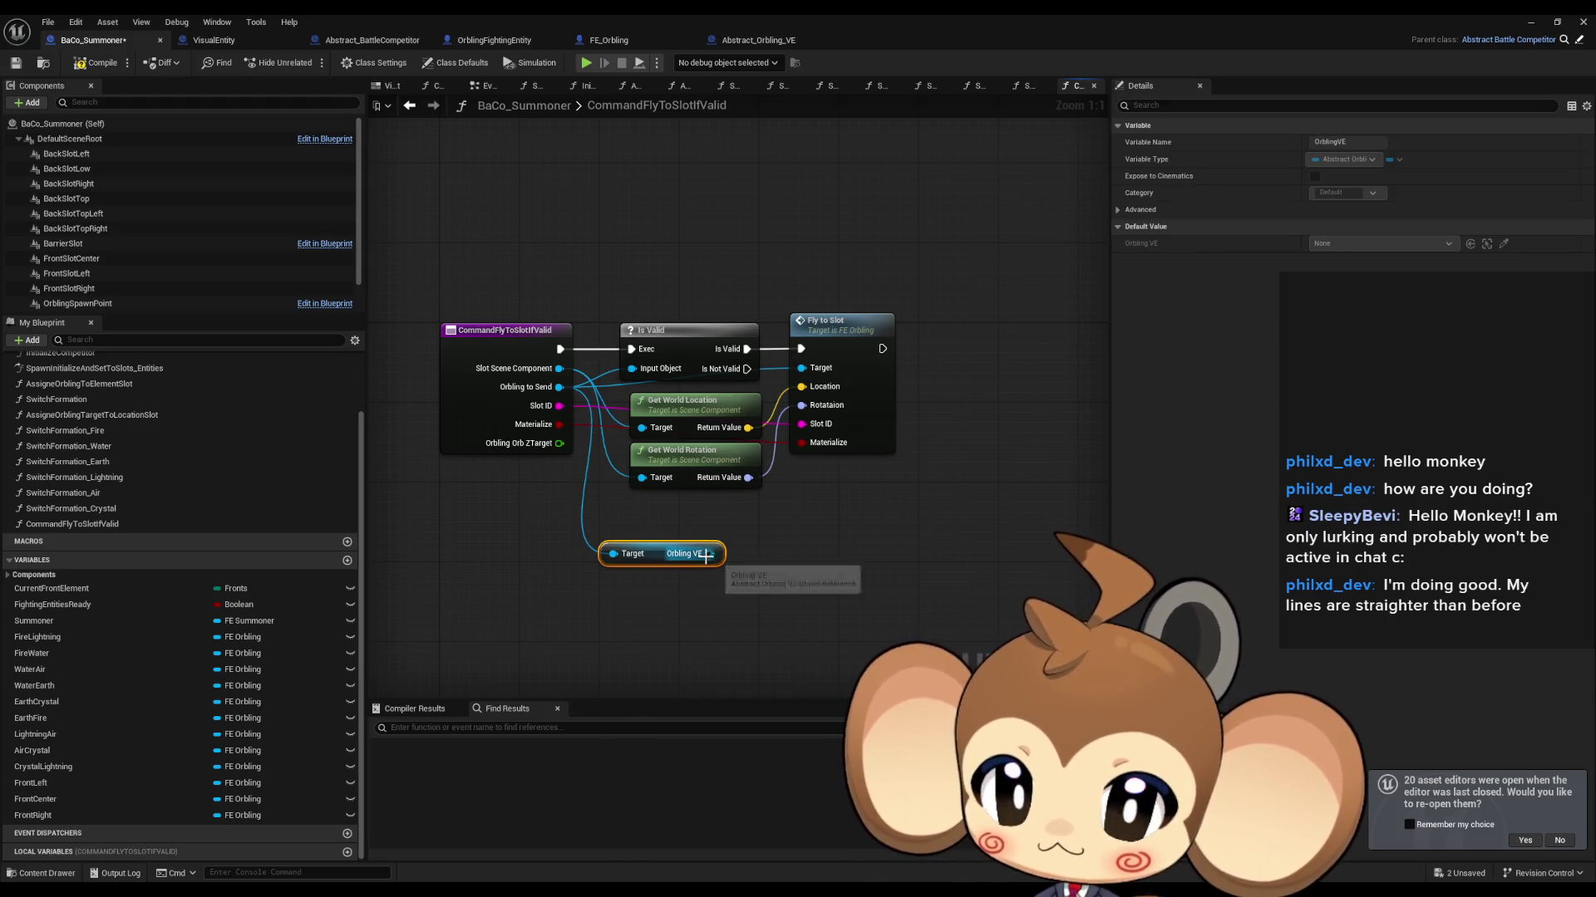
Step: Call Set New Orbling ZTarget after Fly to Slot, feeding Orbling Orb ZTarget into its ZOffset
drag(708, 554, 792, 559)
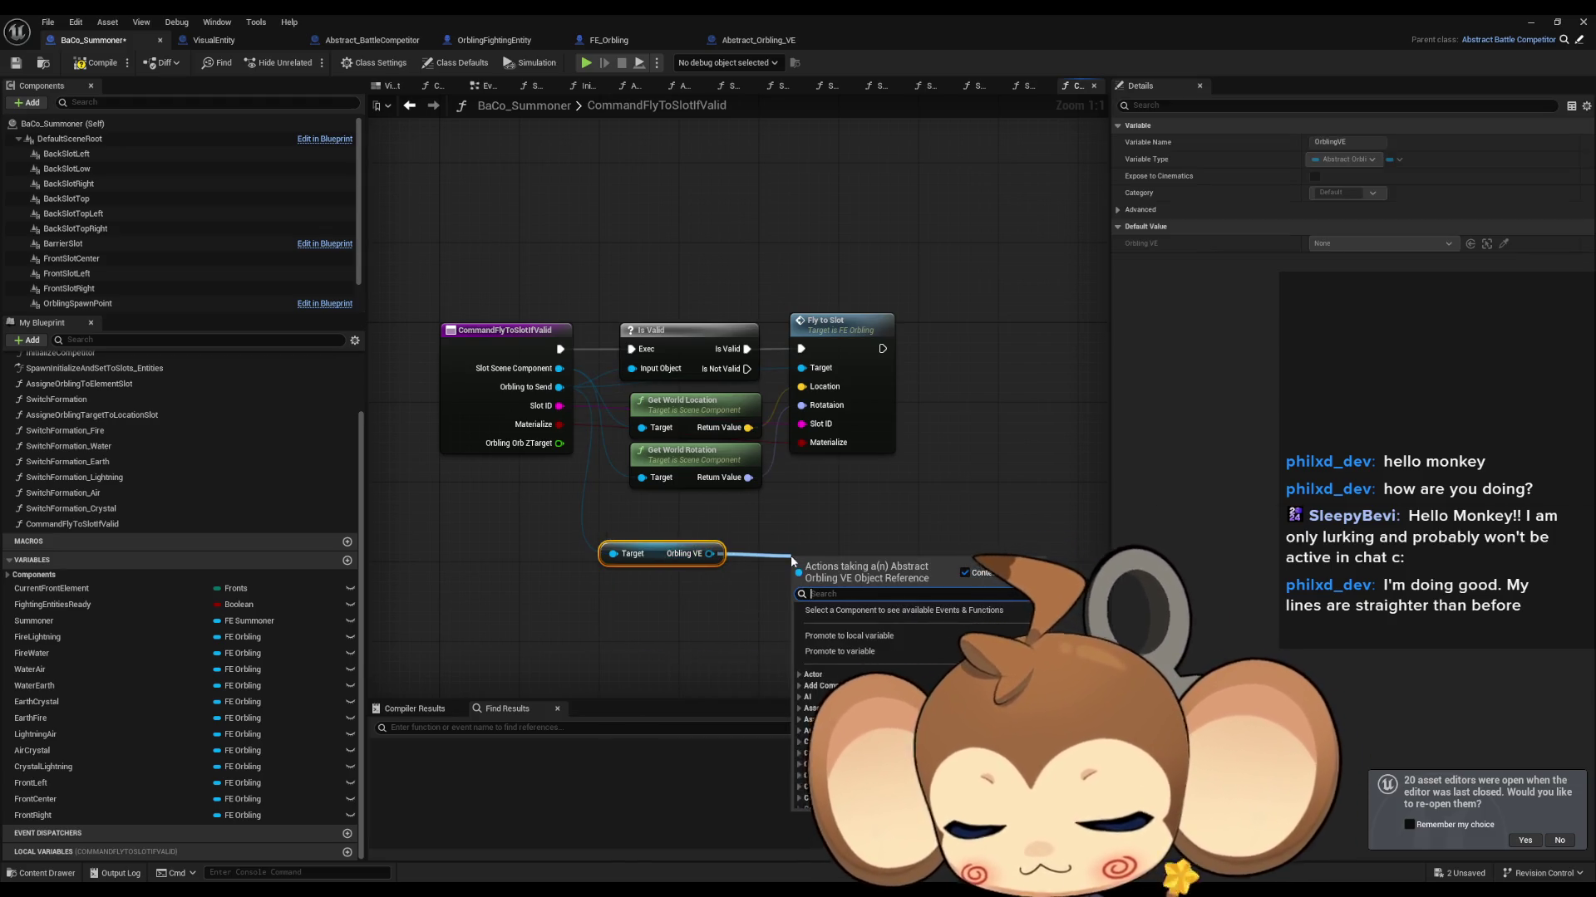
text(set)
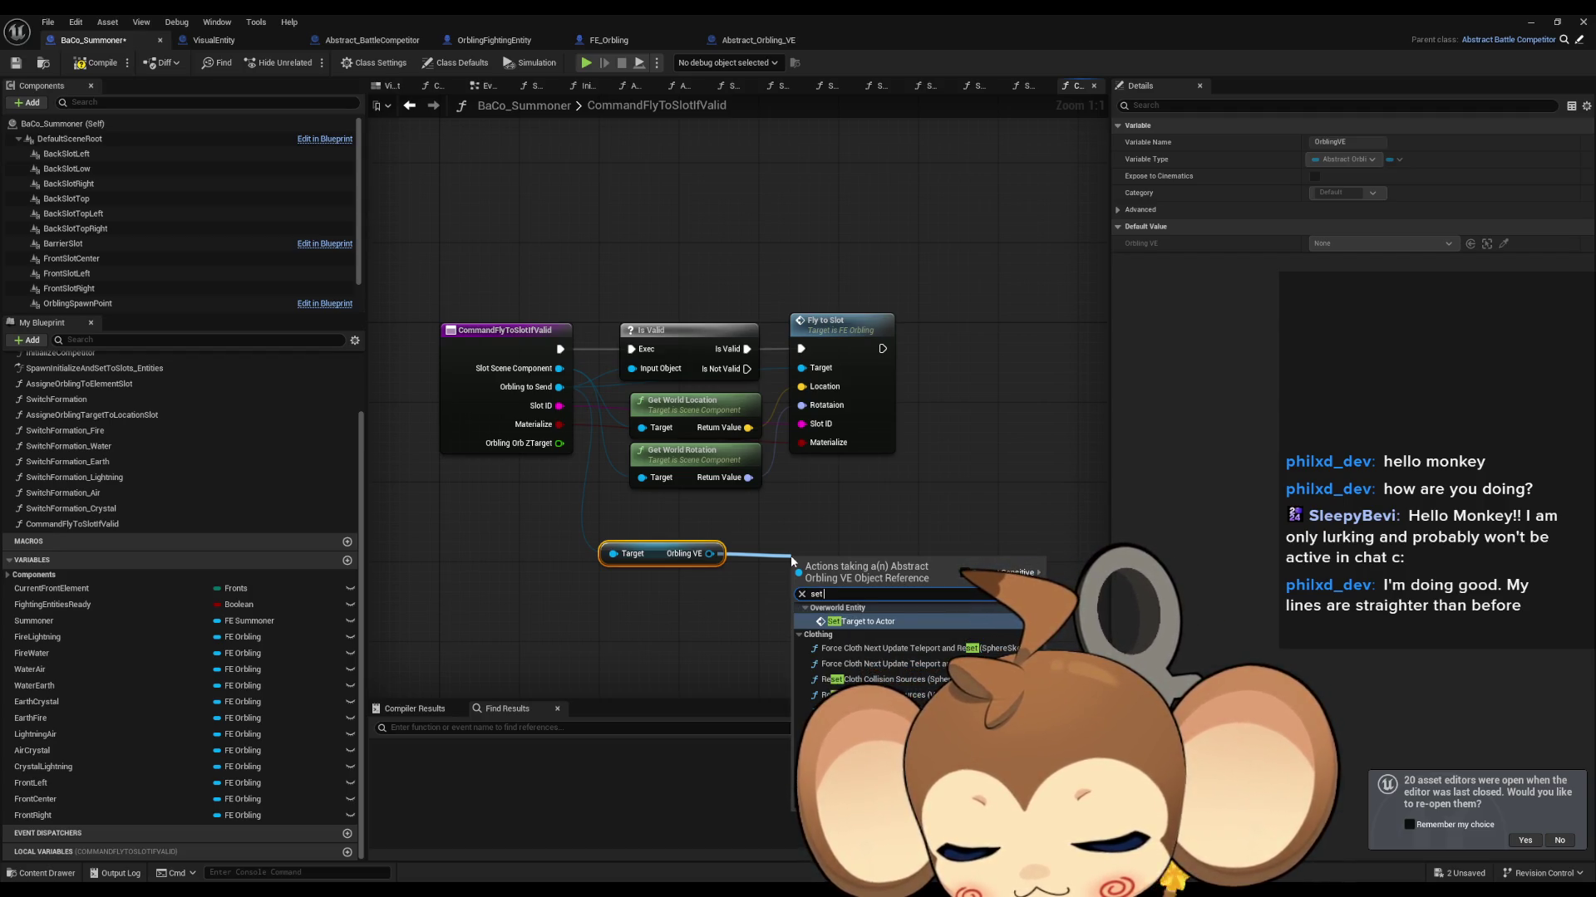
text( z)
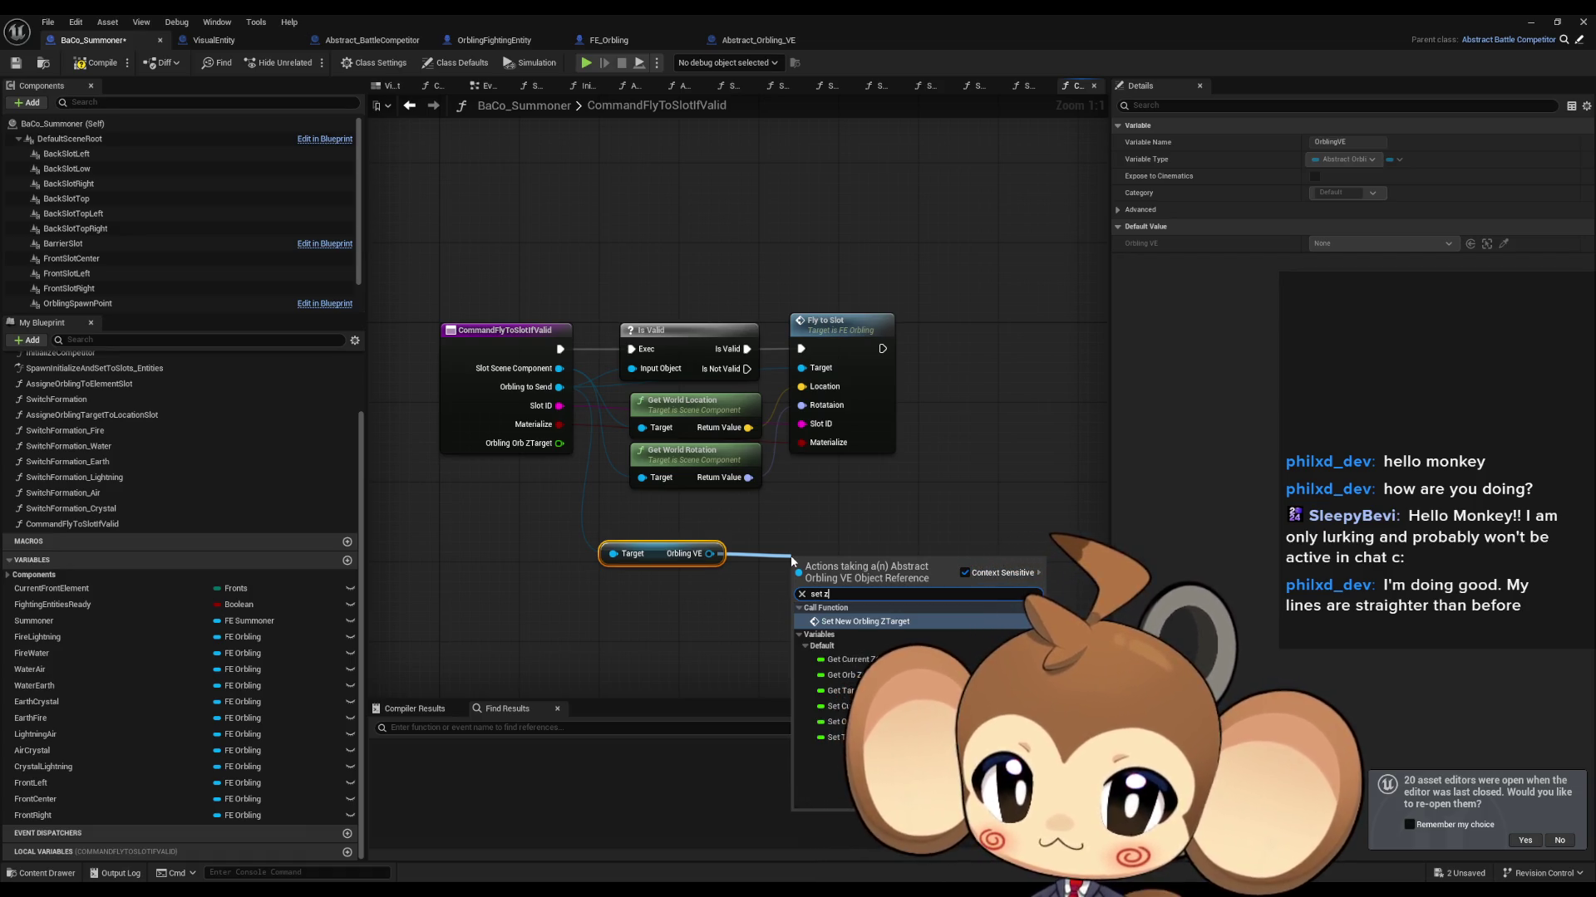
click(902, 621)
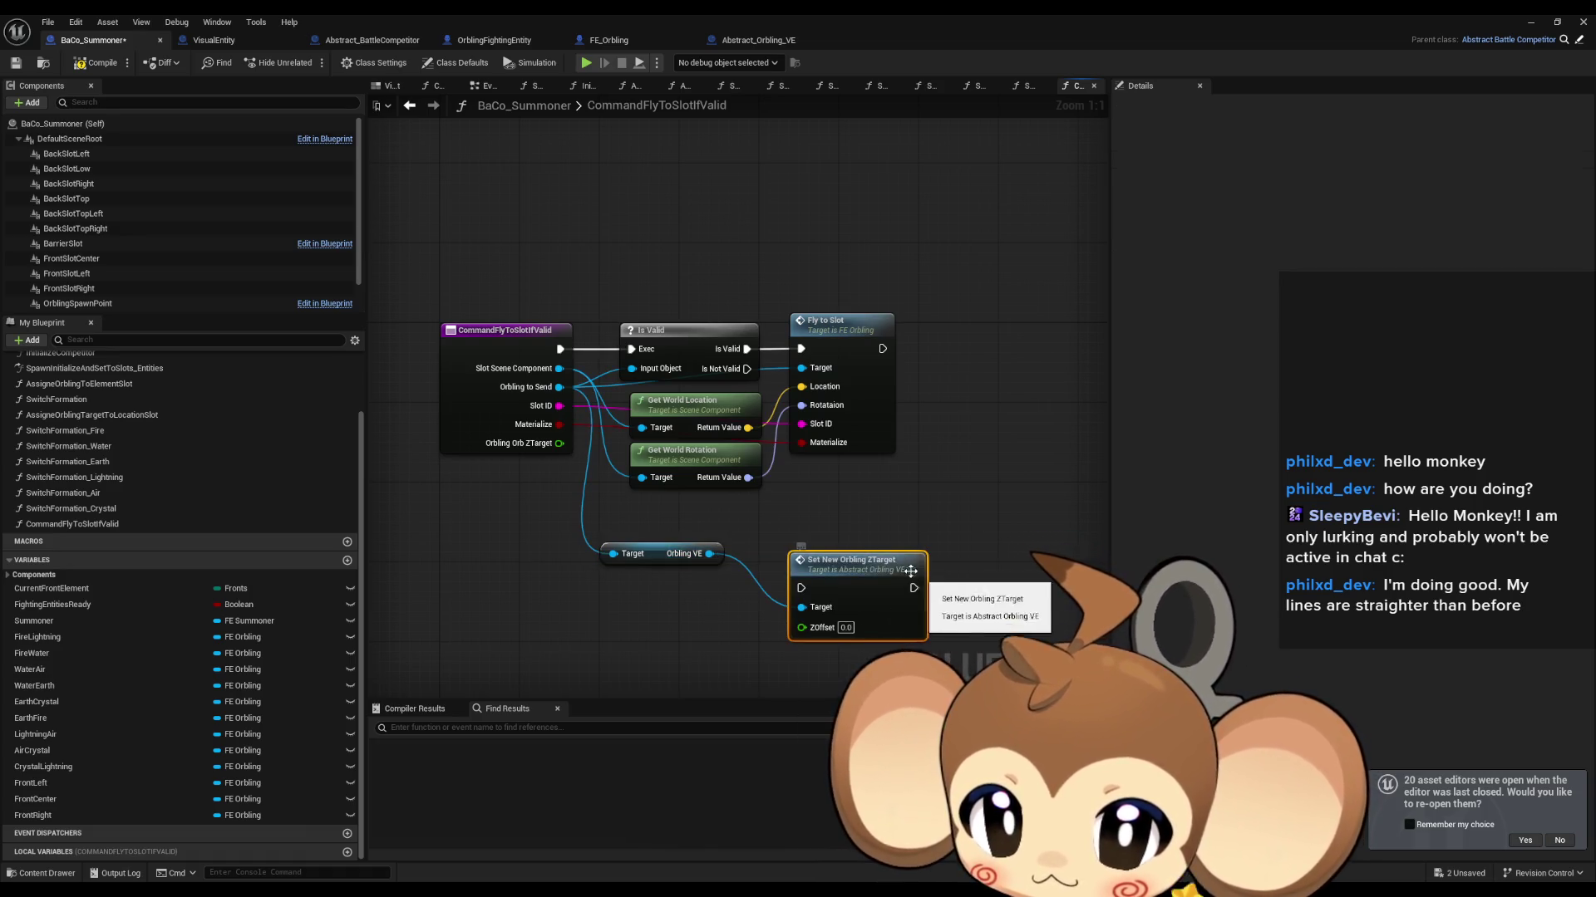
mouse_move(559, 443)
mouse_down()
mouse_move(802, 625)
mouse_move(835, 490)
mouse_move(910, 359)
mouse_move(883, 348)
mouse_up()
mouse_move(838, 586)
mouse_down()
mouse_move(997, 376)
mouse_move(975, 347)
mouse_up()
drag(671, 552, 711, 532)
click(637, 615)
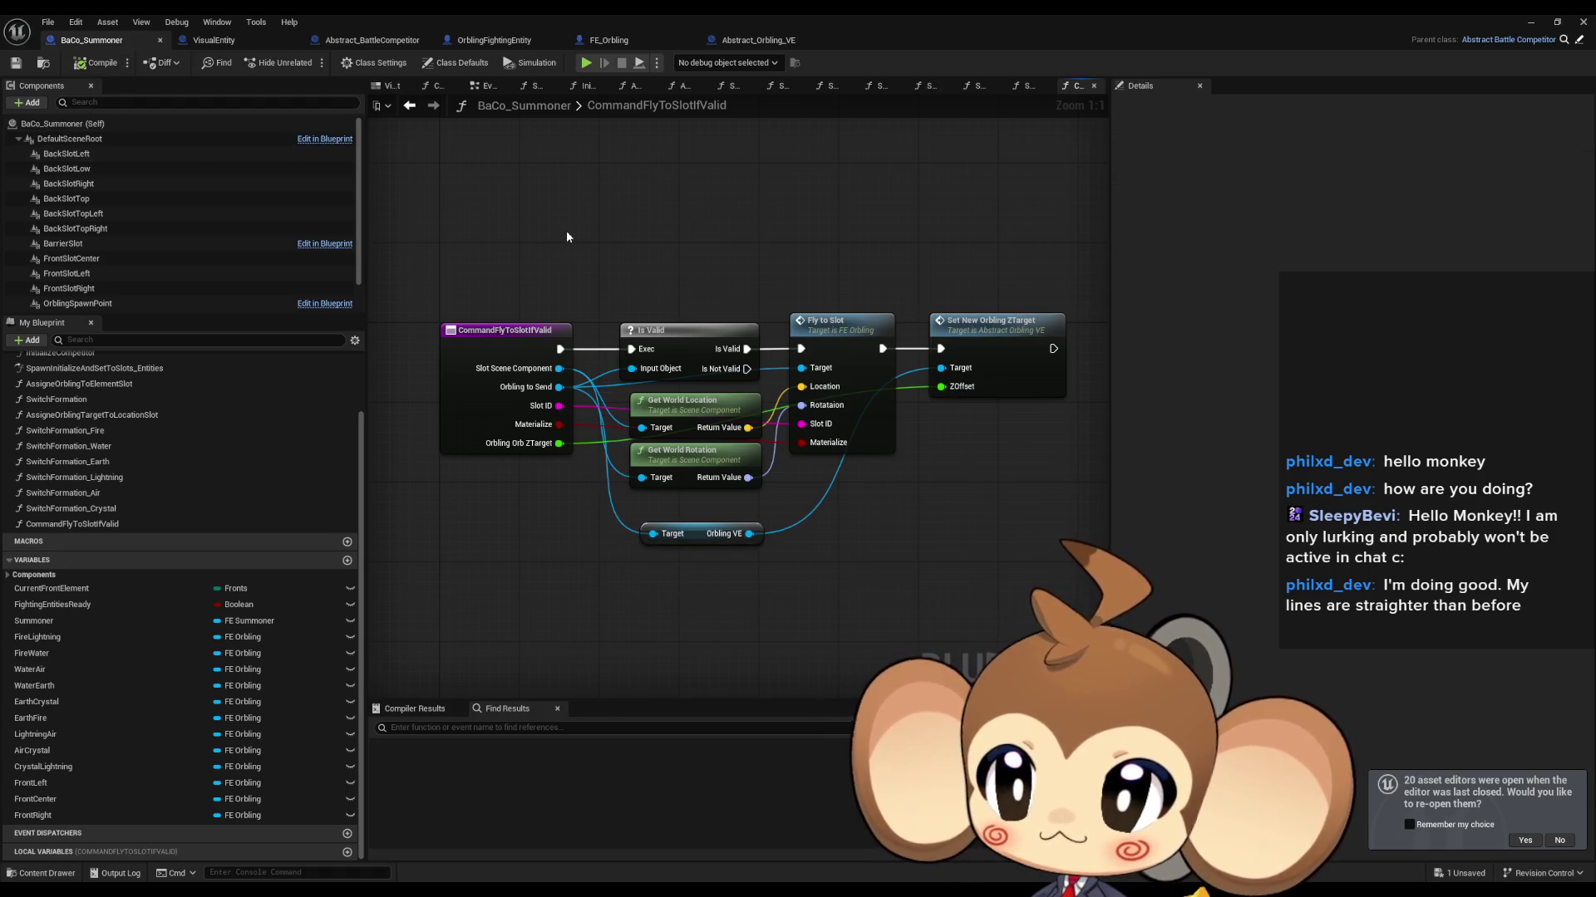
double_click(989, 335)
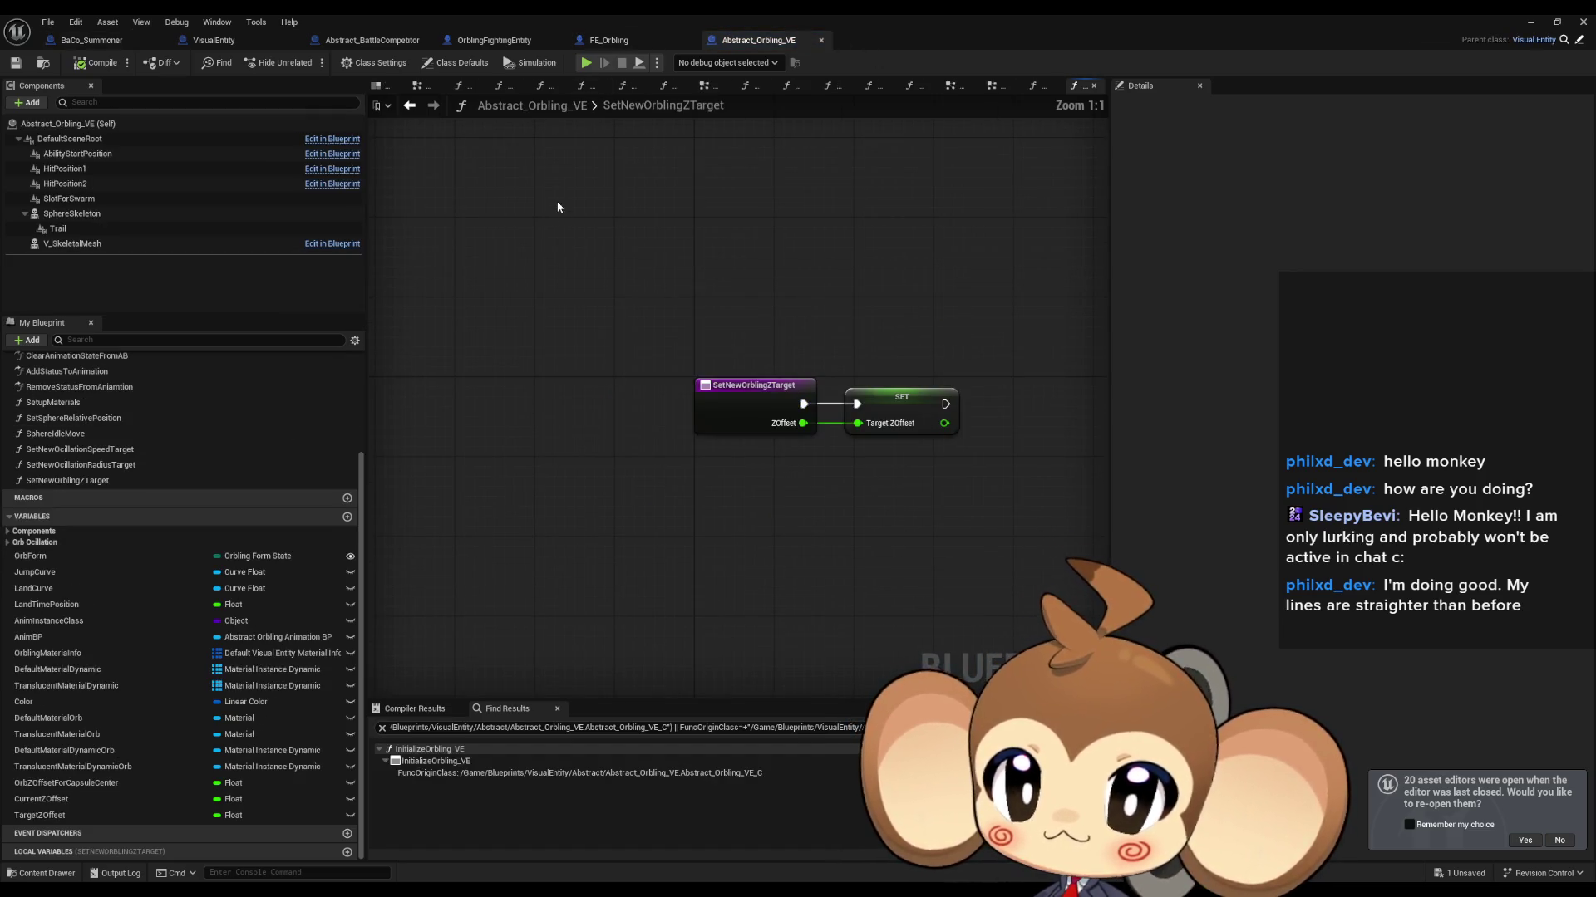
Step: Review FE_Orbling's FlyToTargetProcedure graph, then launch Play In Editor with Alt+P
click(603, 40)
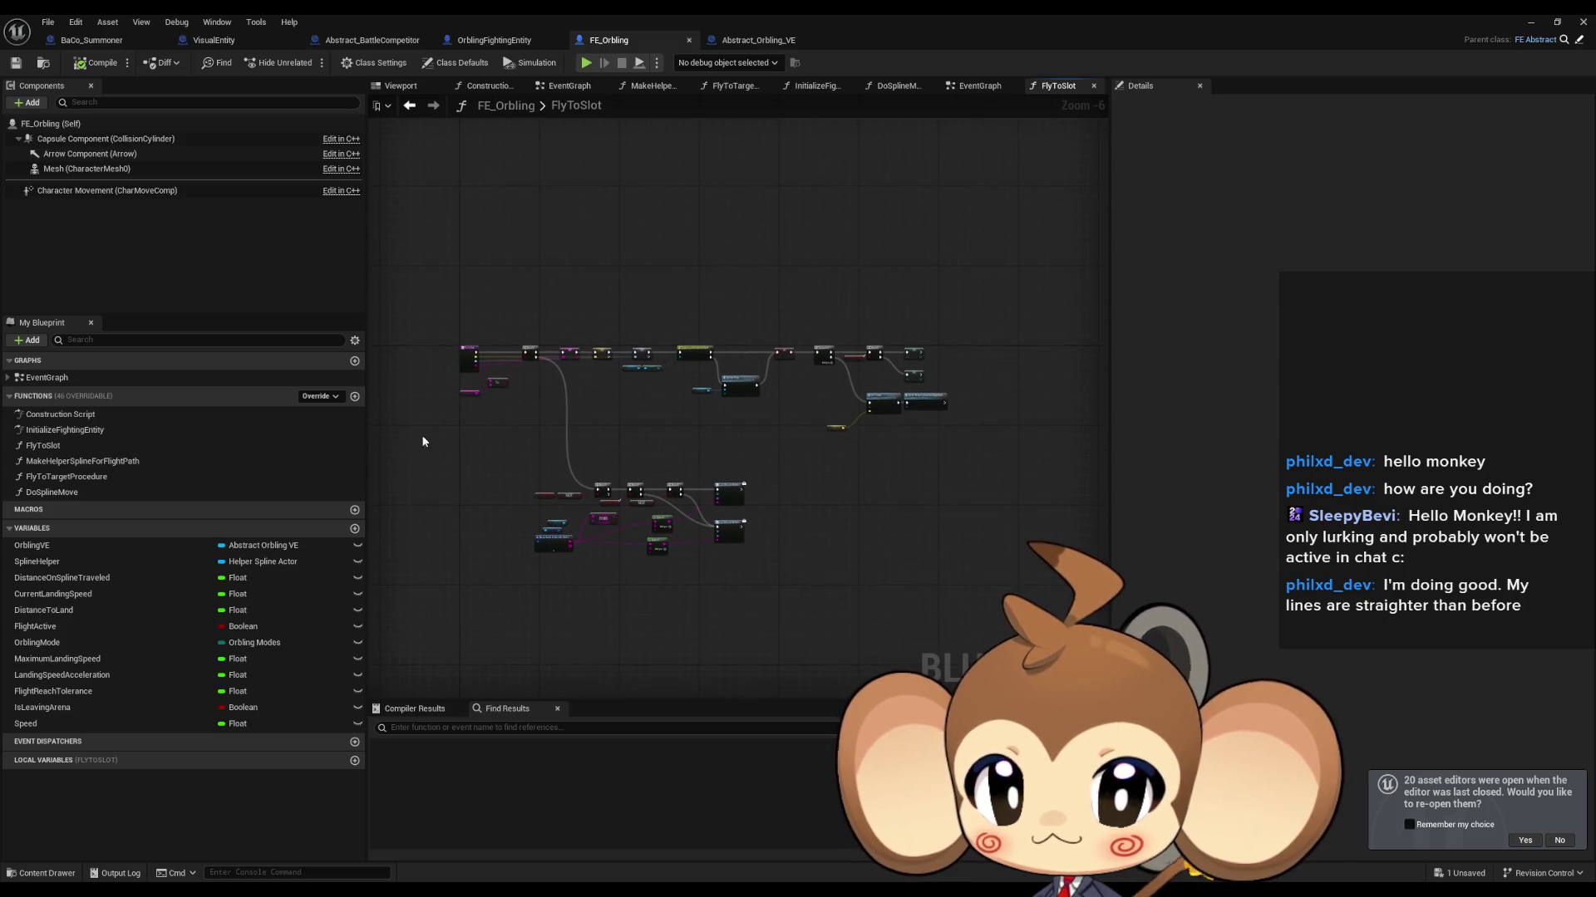
double_click(83, 379)
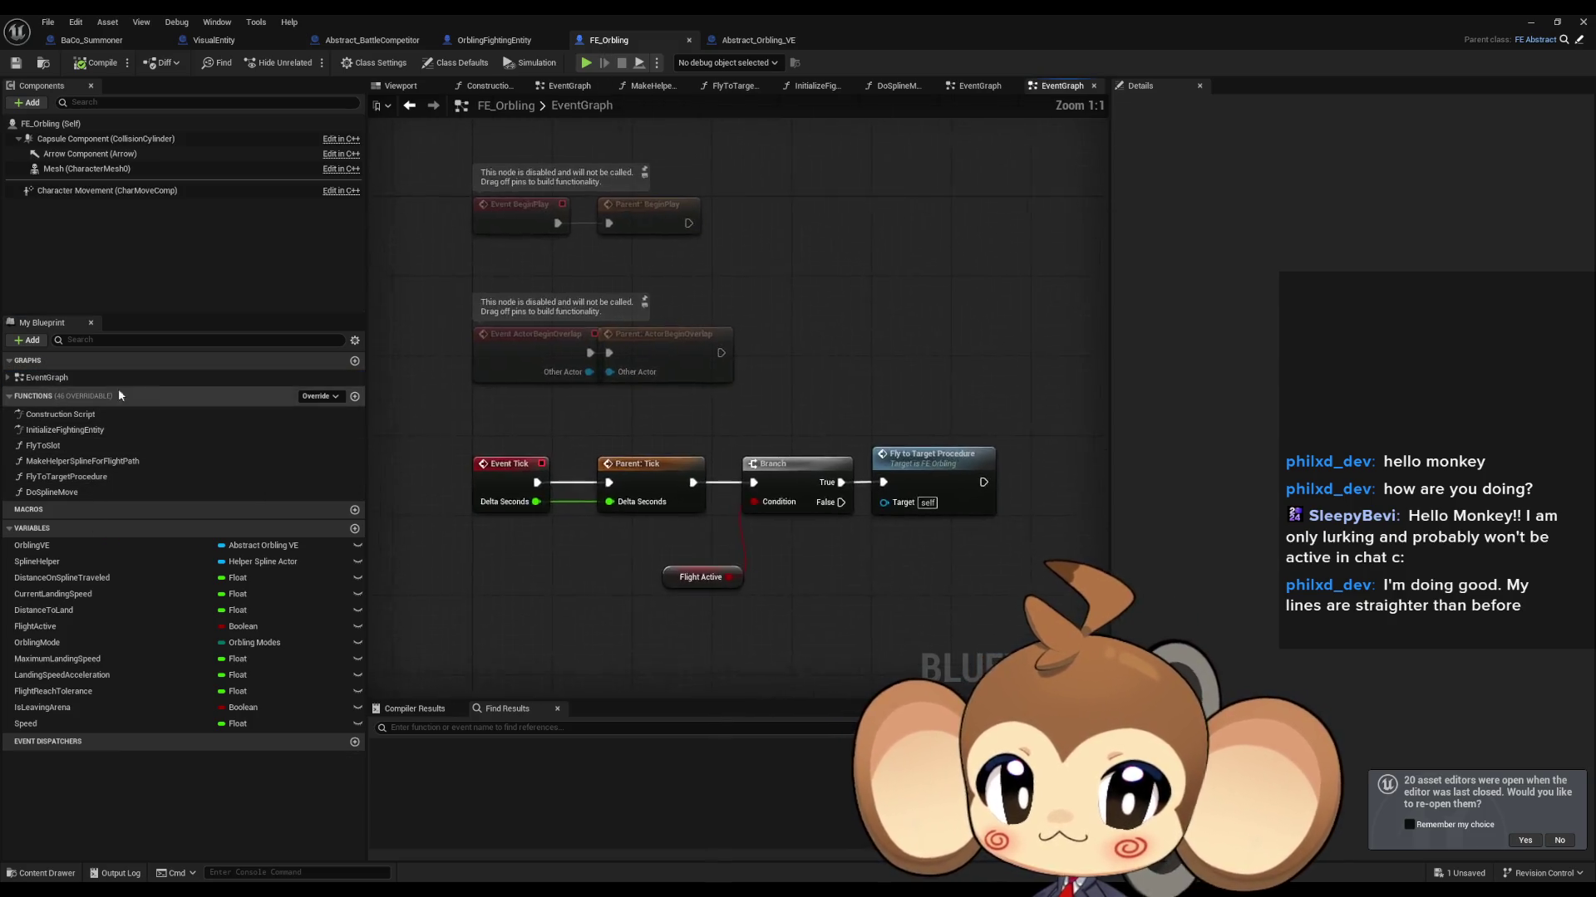
double_click(931, 459)
scroll(804, 455, up, 5)
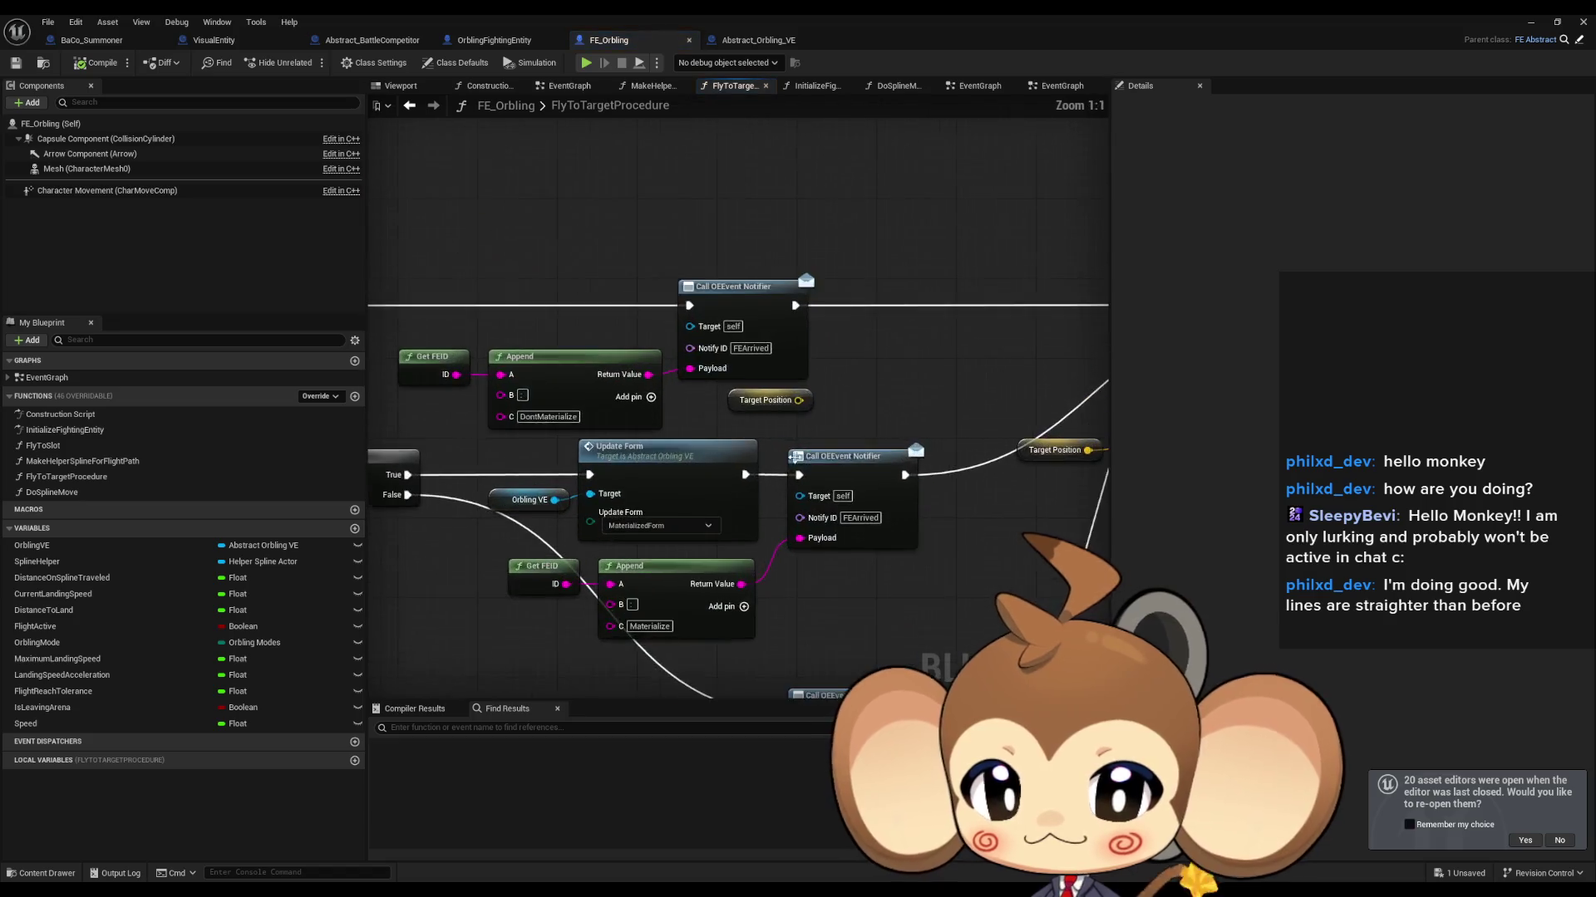
drag(805, 456, 877, 453)
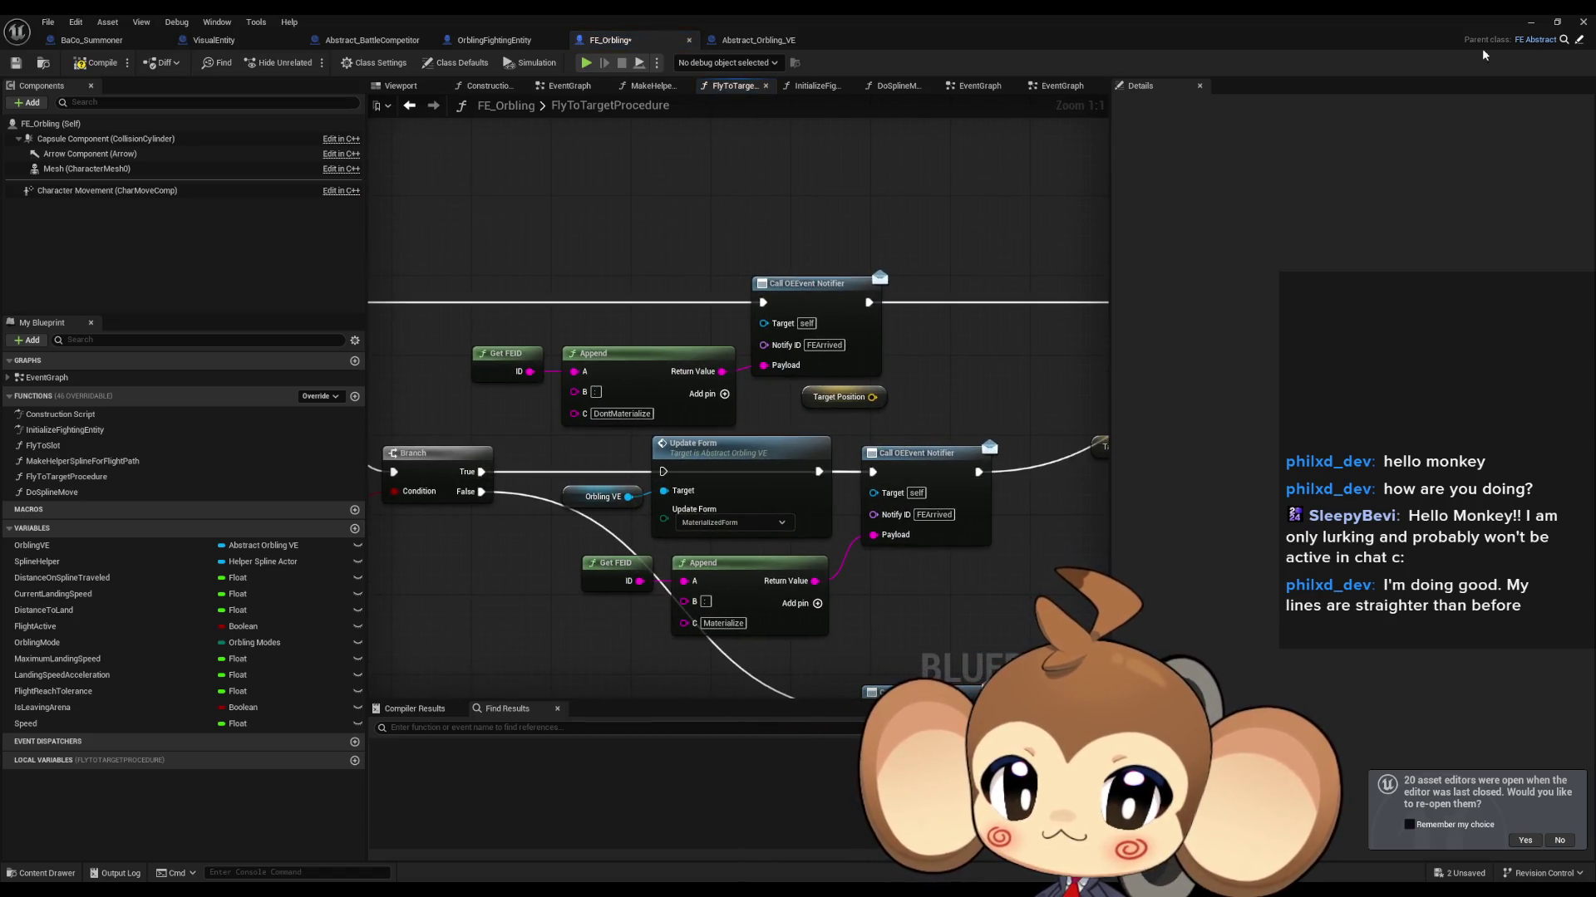
click(1532, 23)
key(alt+p)
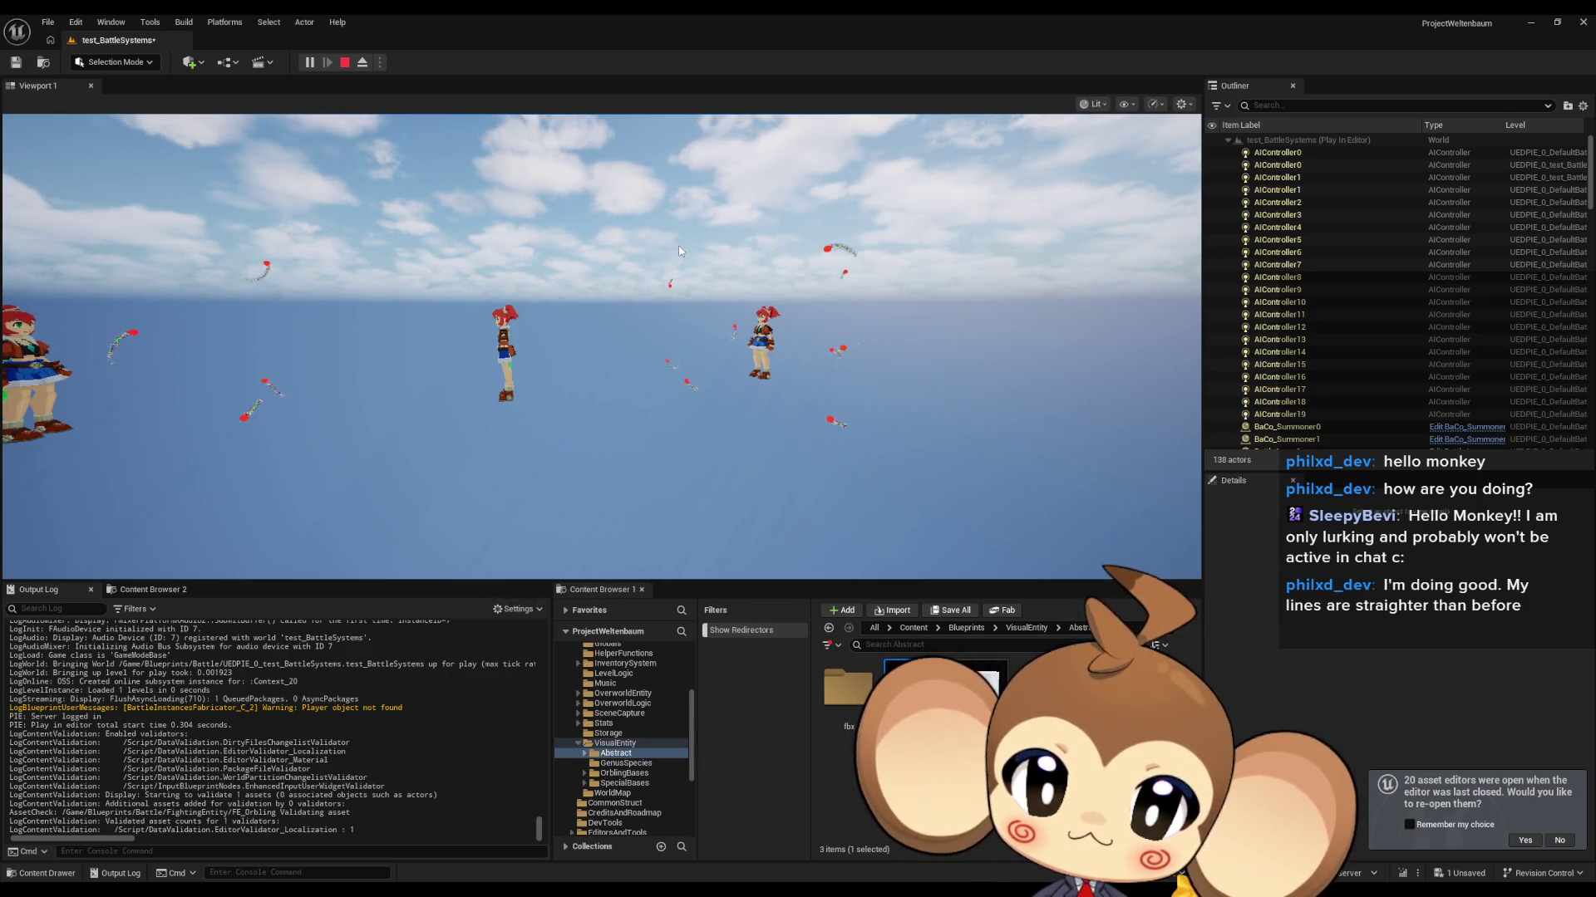
Step: Eject with F8 to view the flying orblings up close, then stop the play session
click(678, 246)
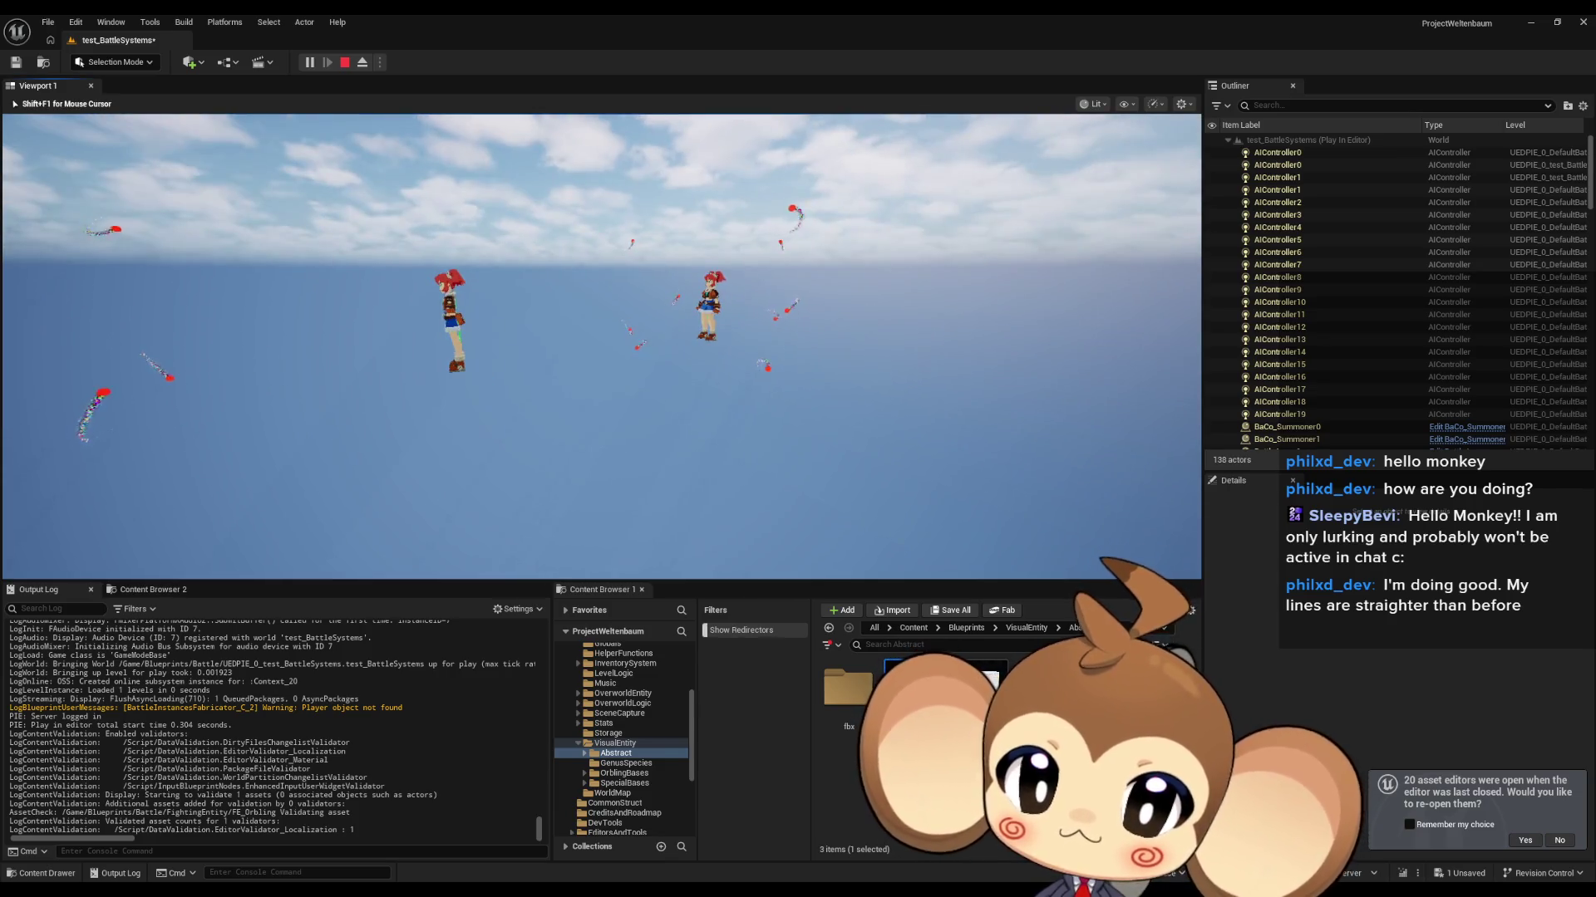
key(Left)
key(F8)
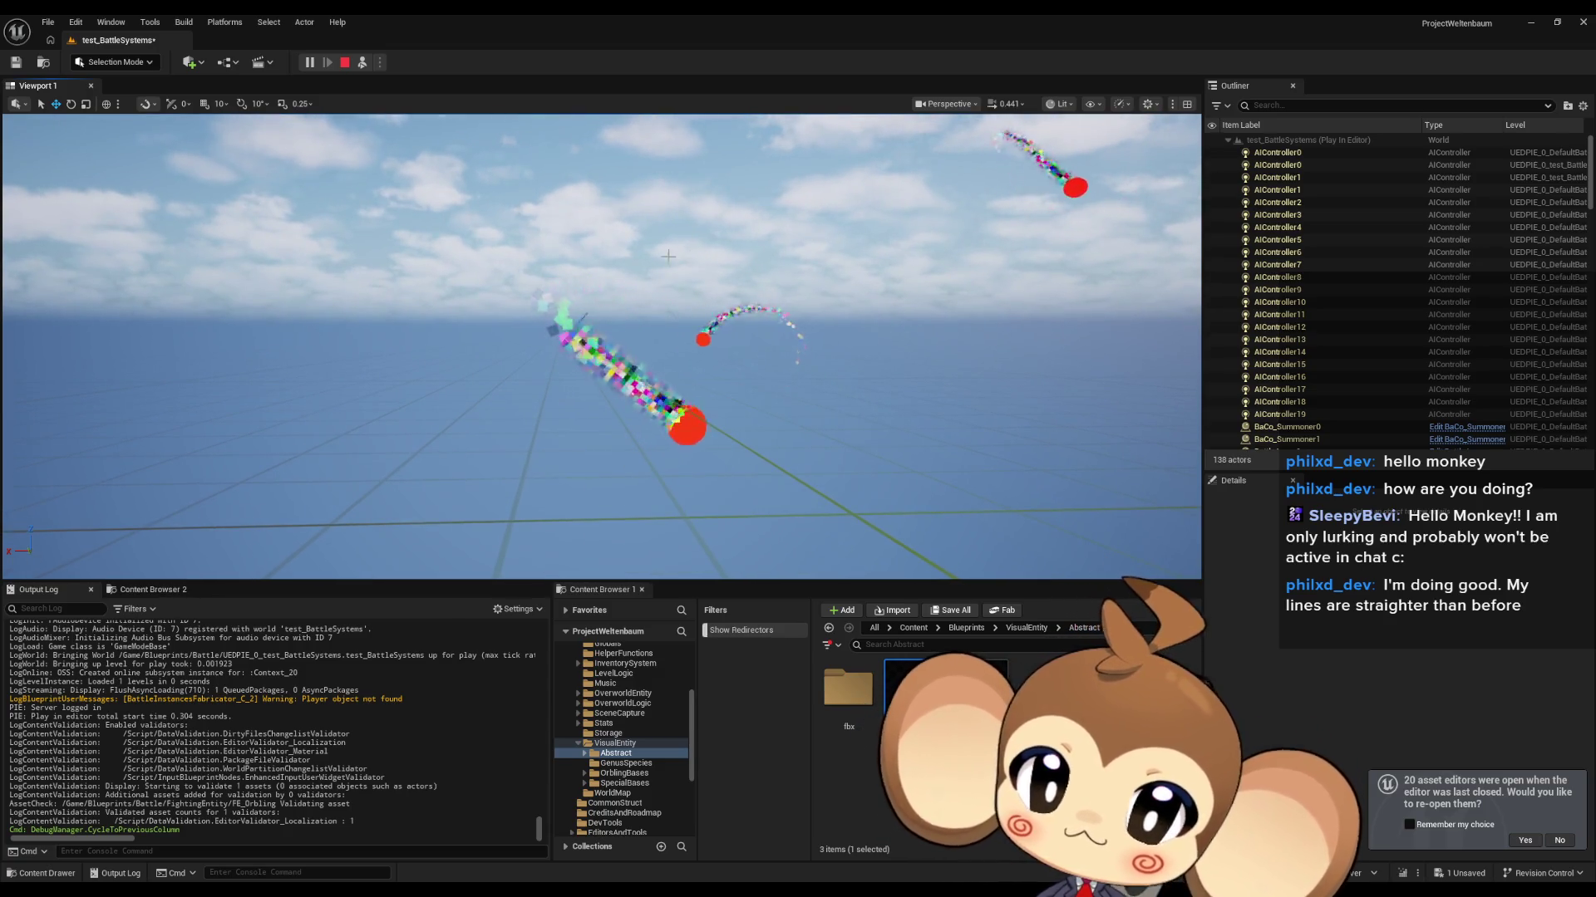
key(Escape)
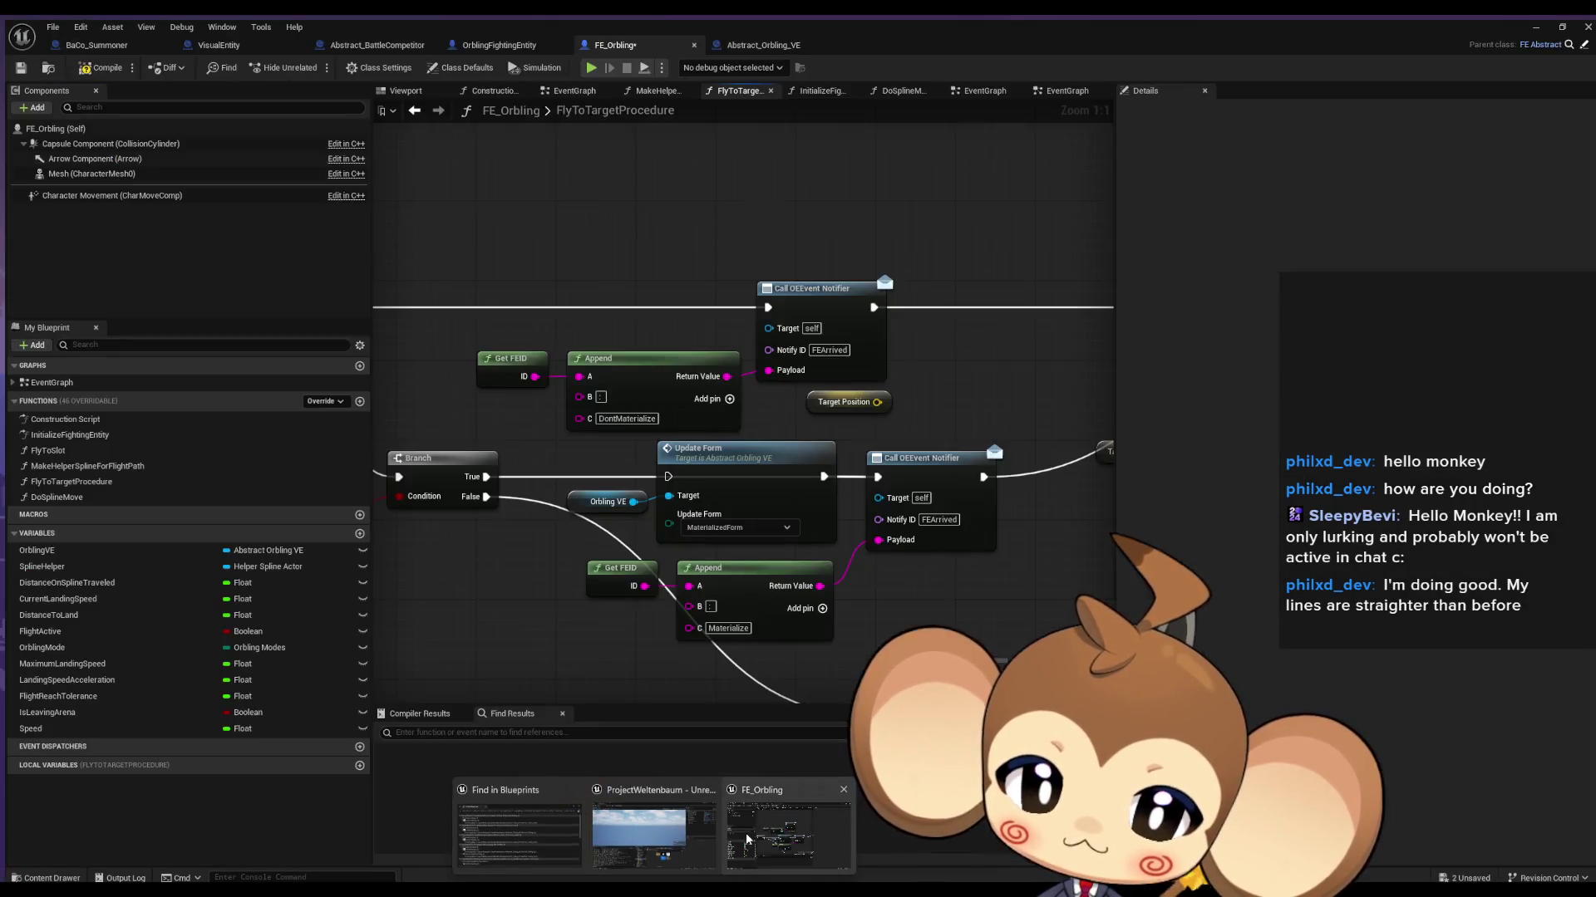
Step: In FE_Orbling, open FlyToTargetProcedure and select its Set Actor Location node
click(746, 833)
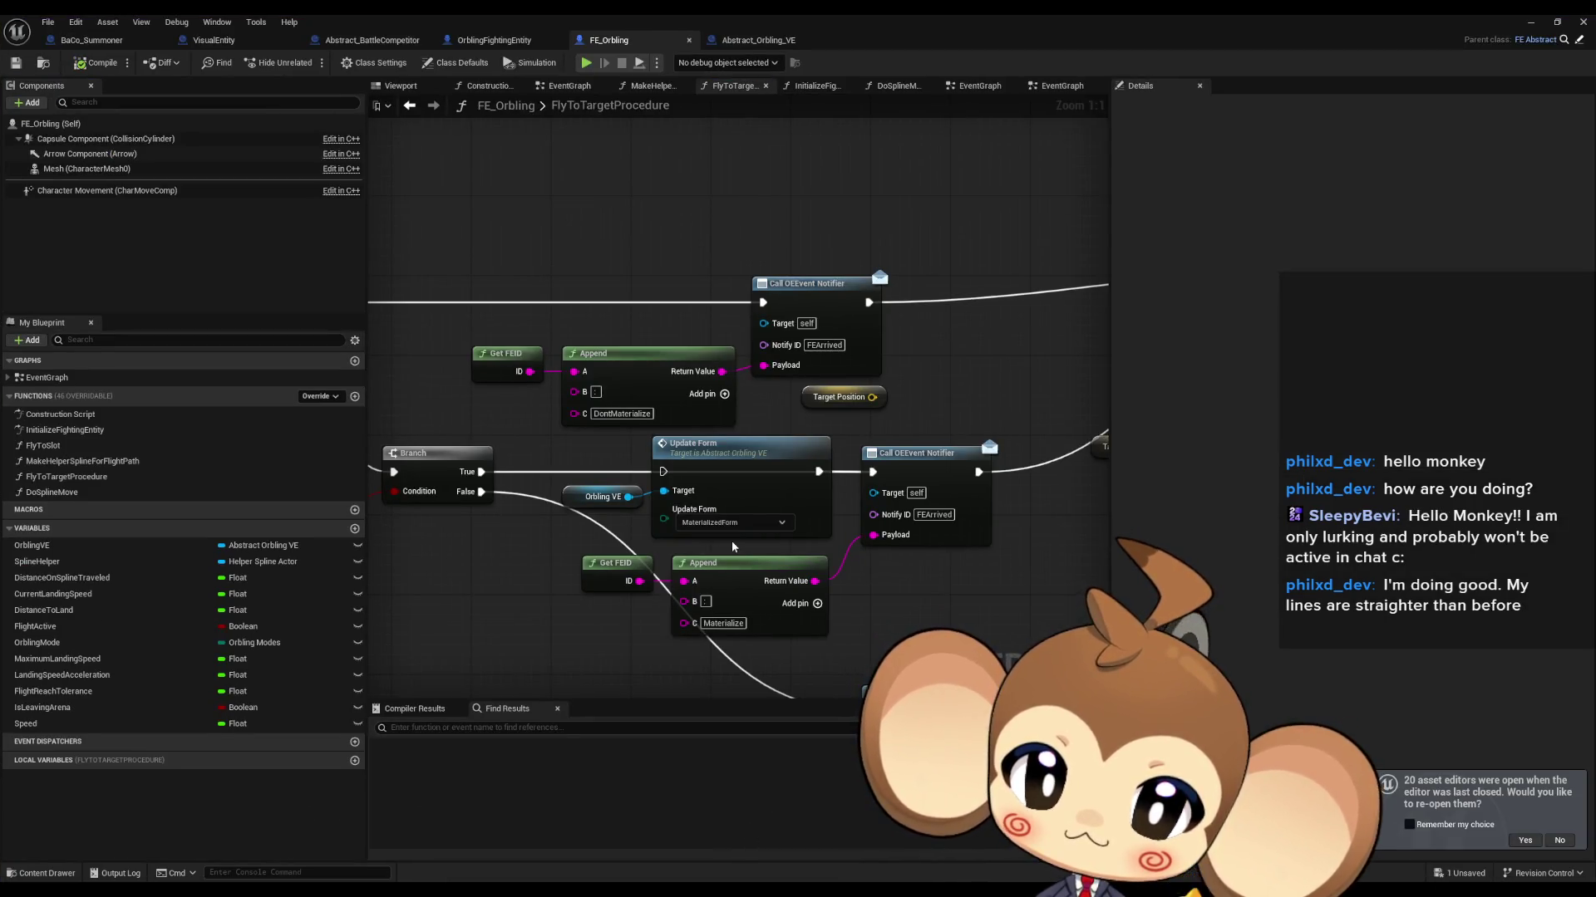
scroll(869, 526, down, 2)
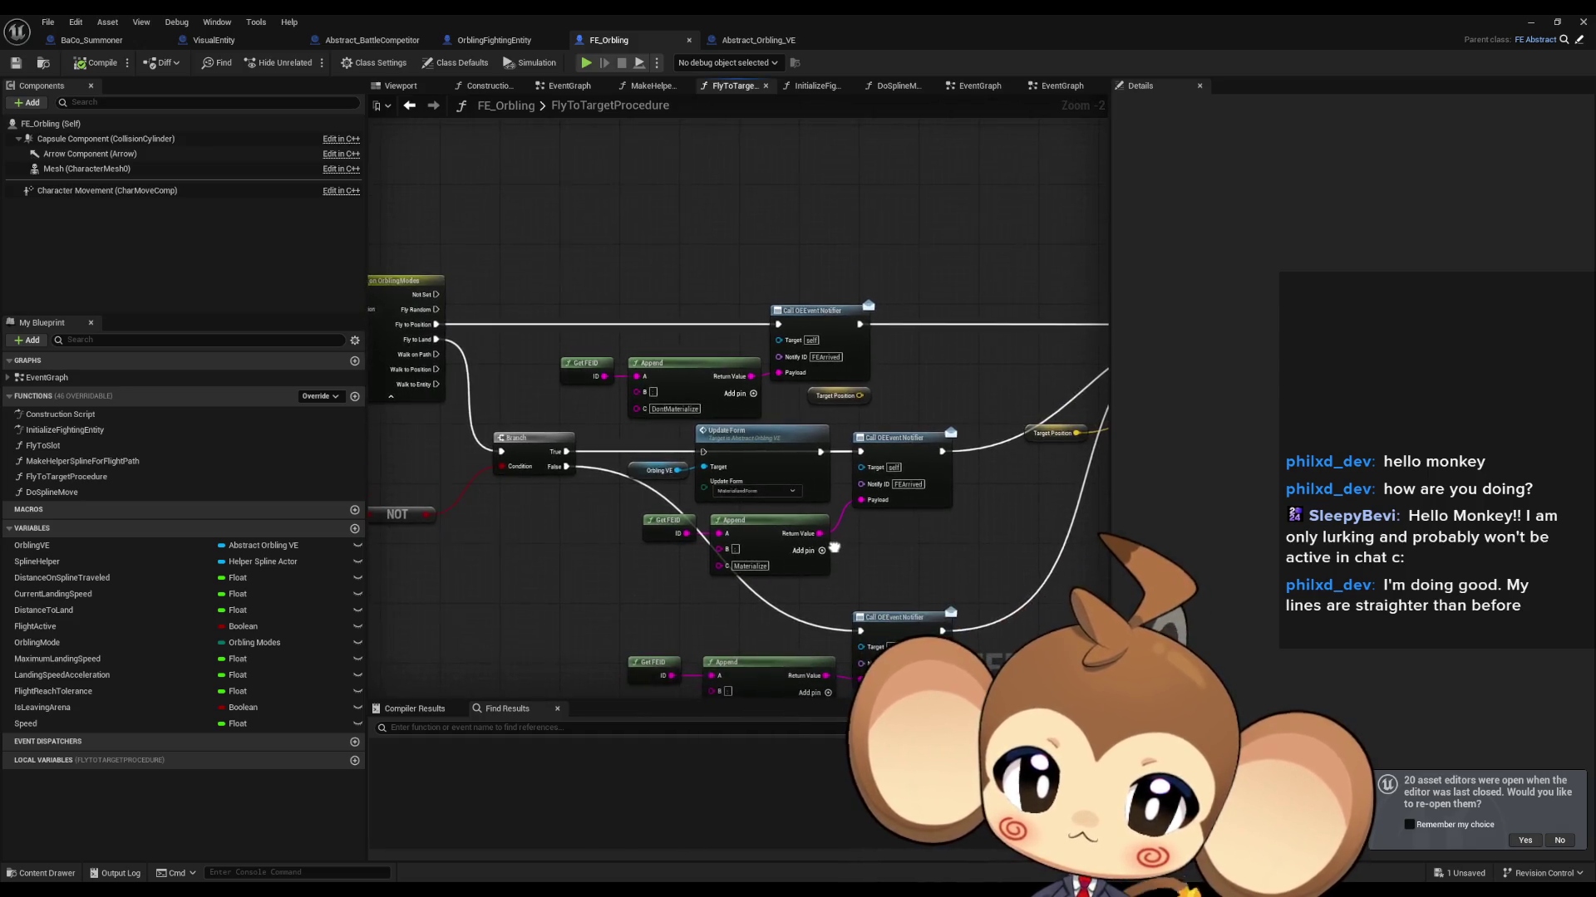
drag(682, 554, 607, 556)
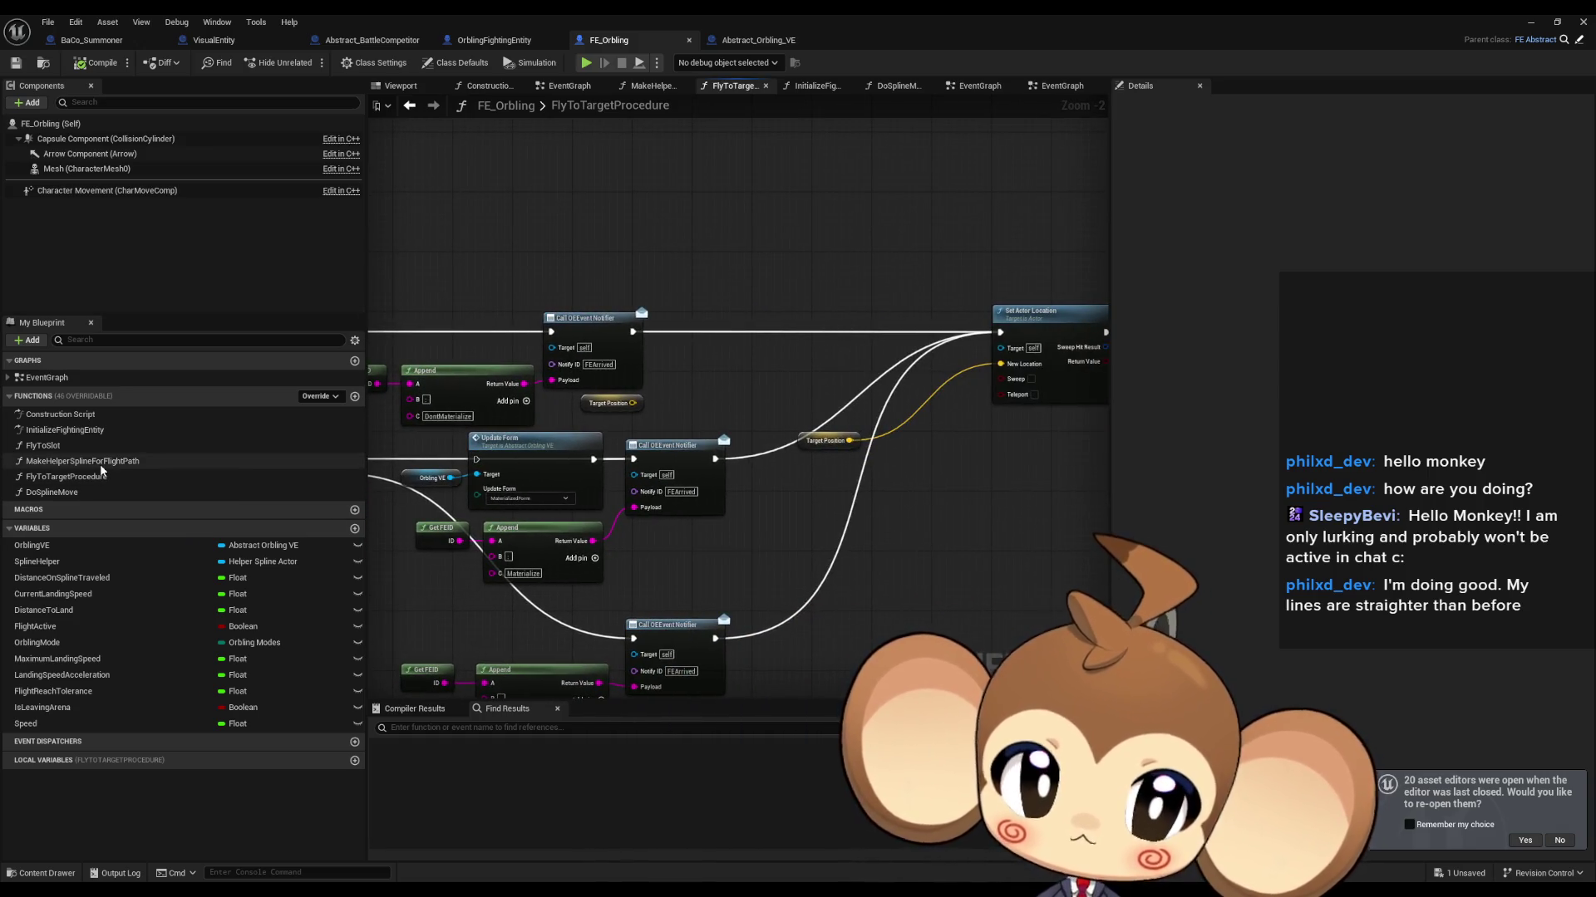
double_click(48, 377)
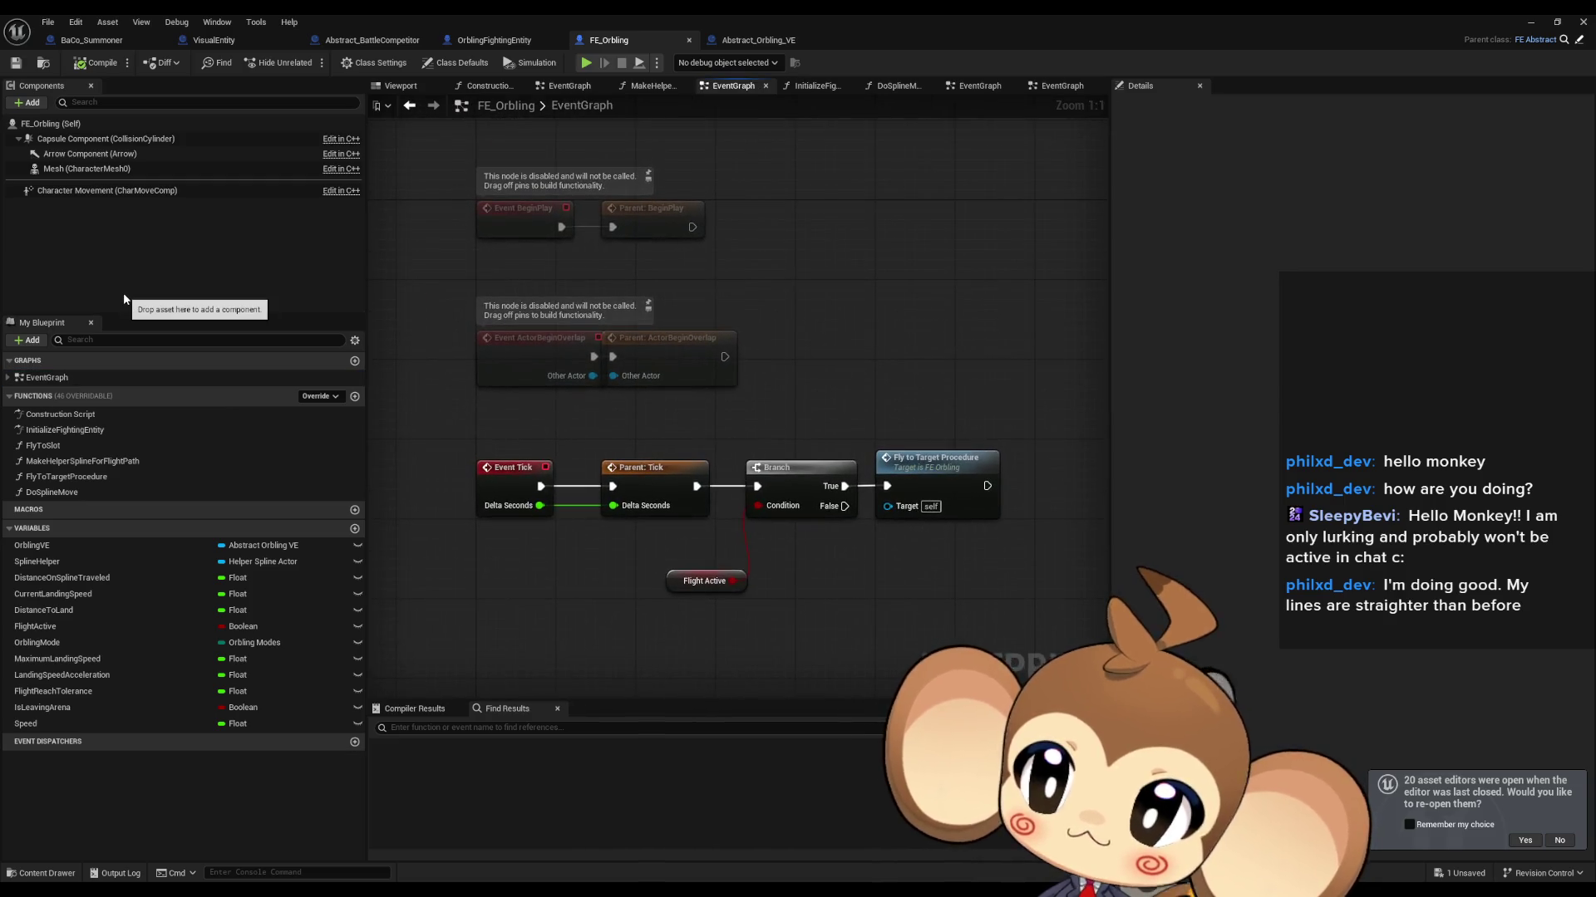
double_click(958, 476)
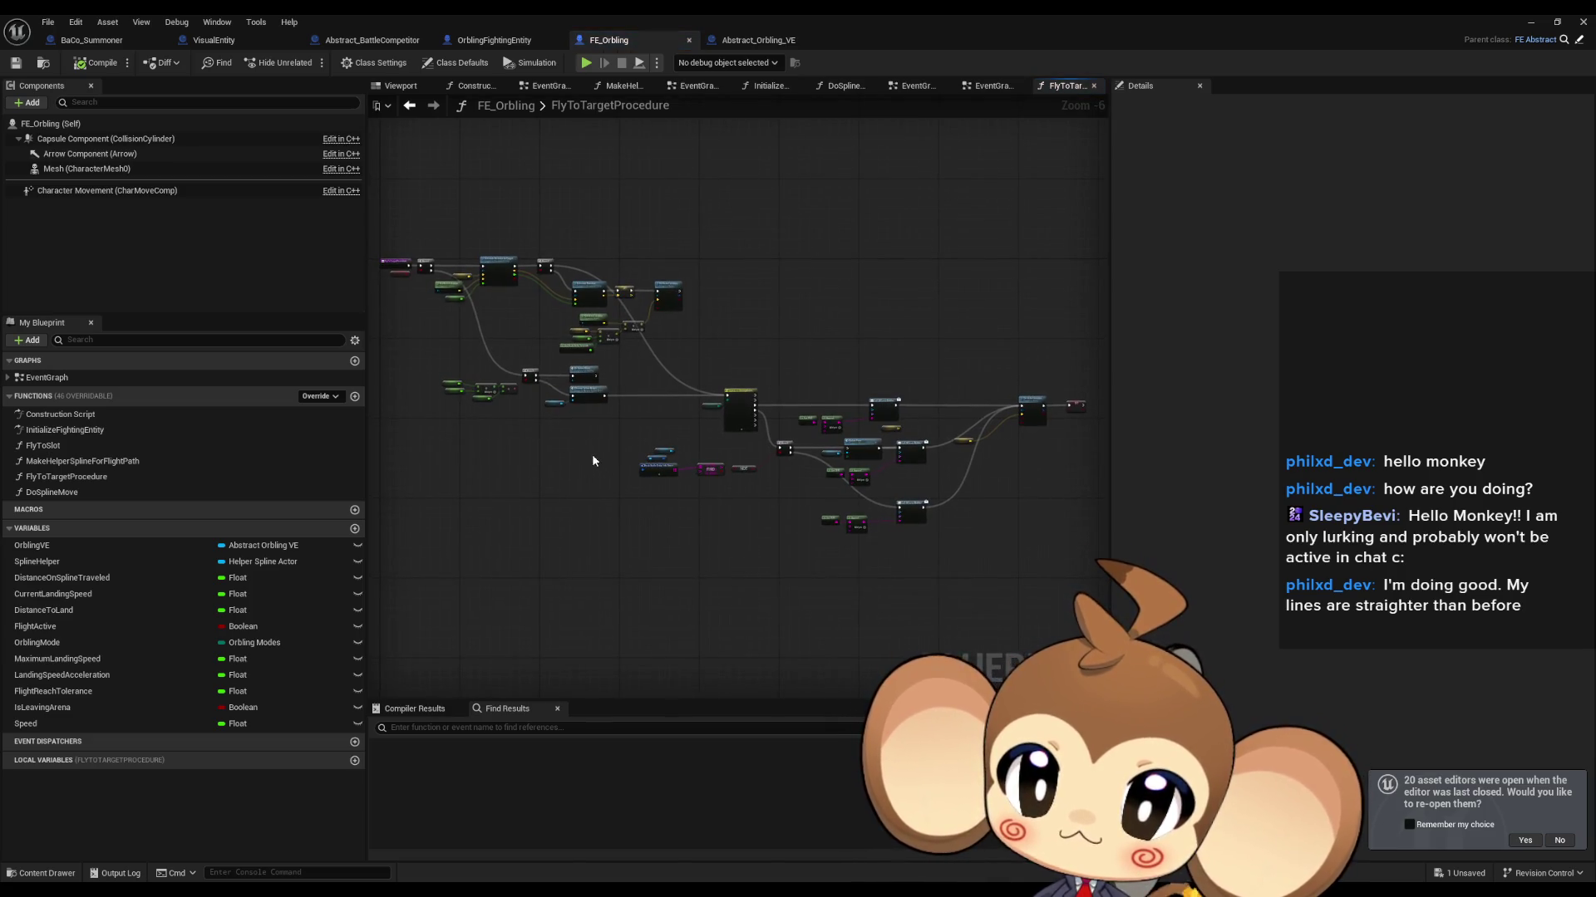
scroll(775, 402, up, 7)
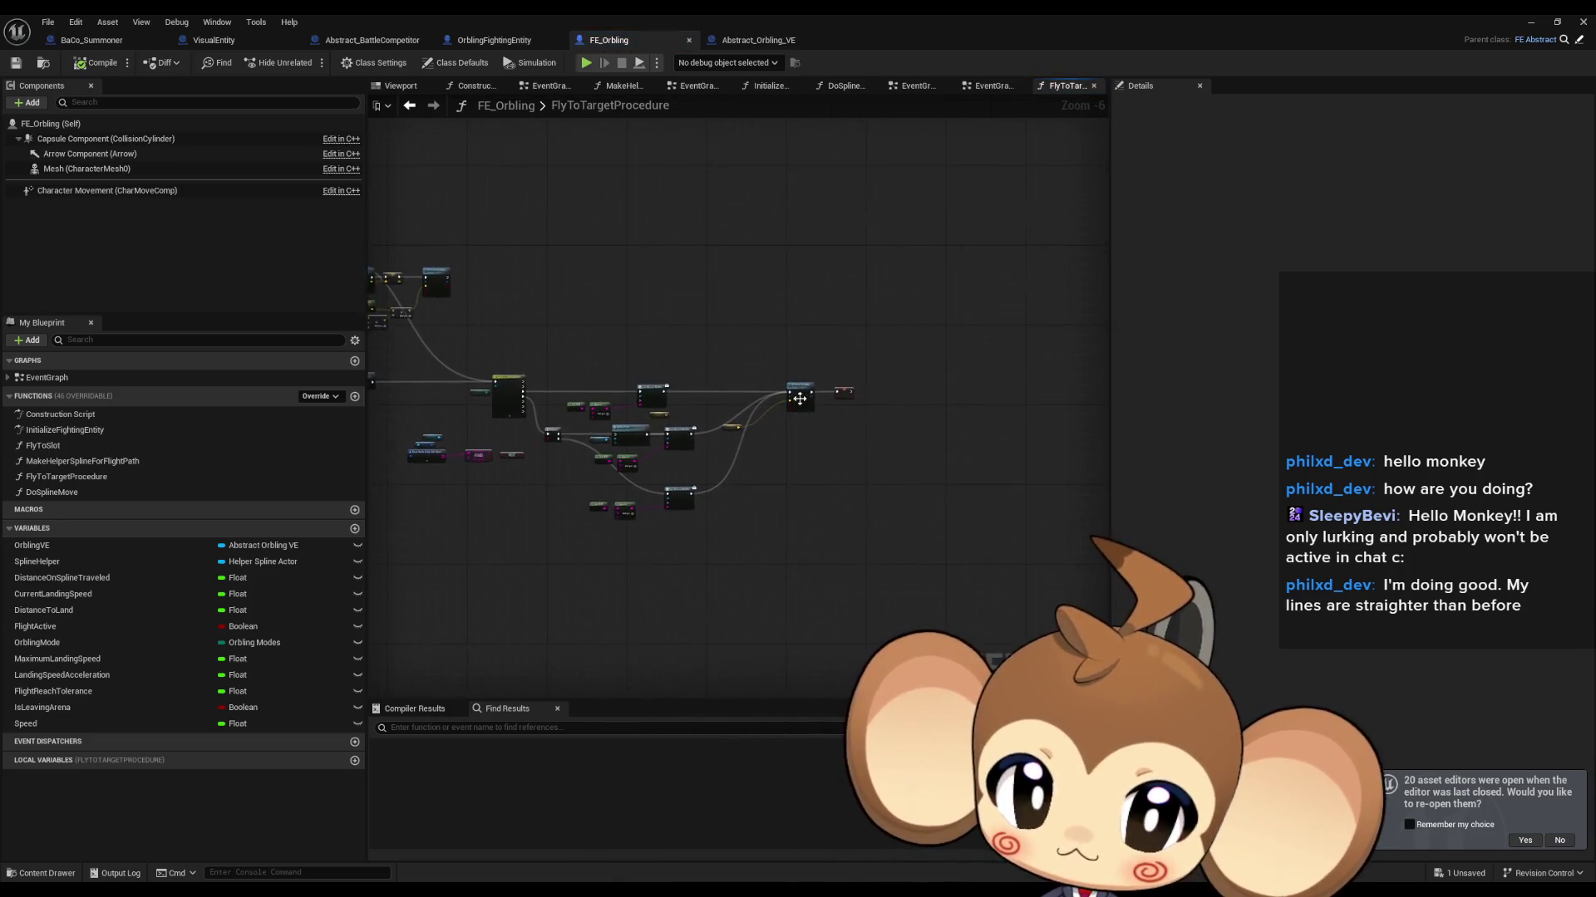
drag(741, 281, 813, 374)
drag(844, 454, 841, 455)
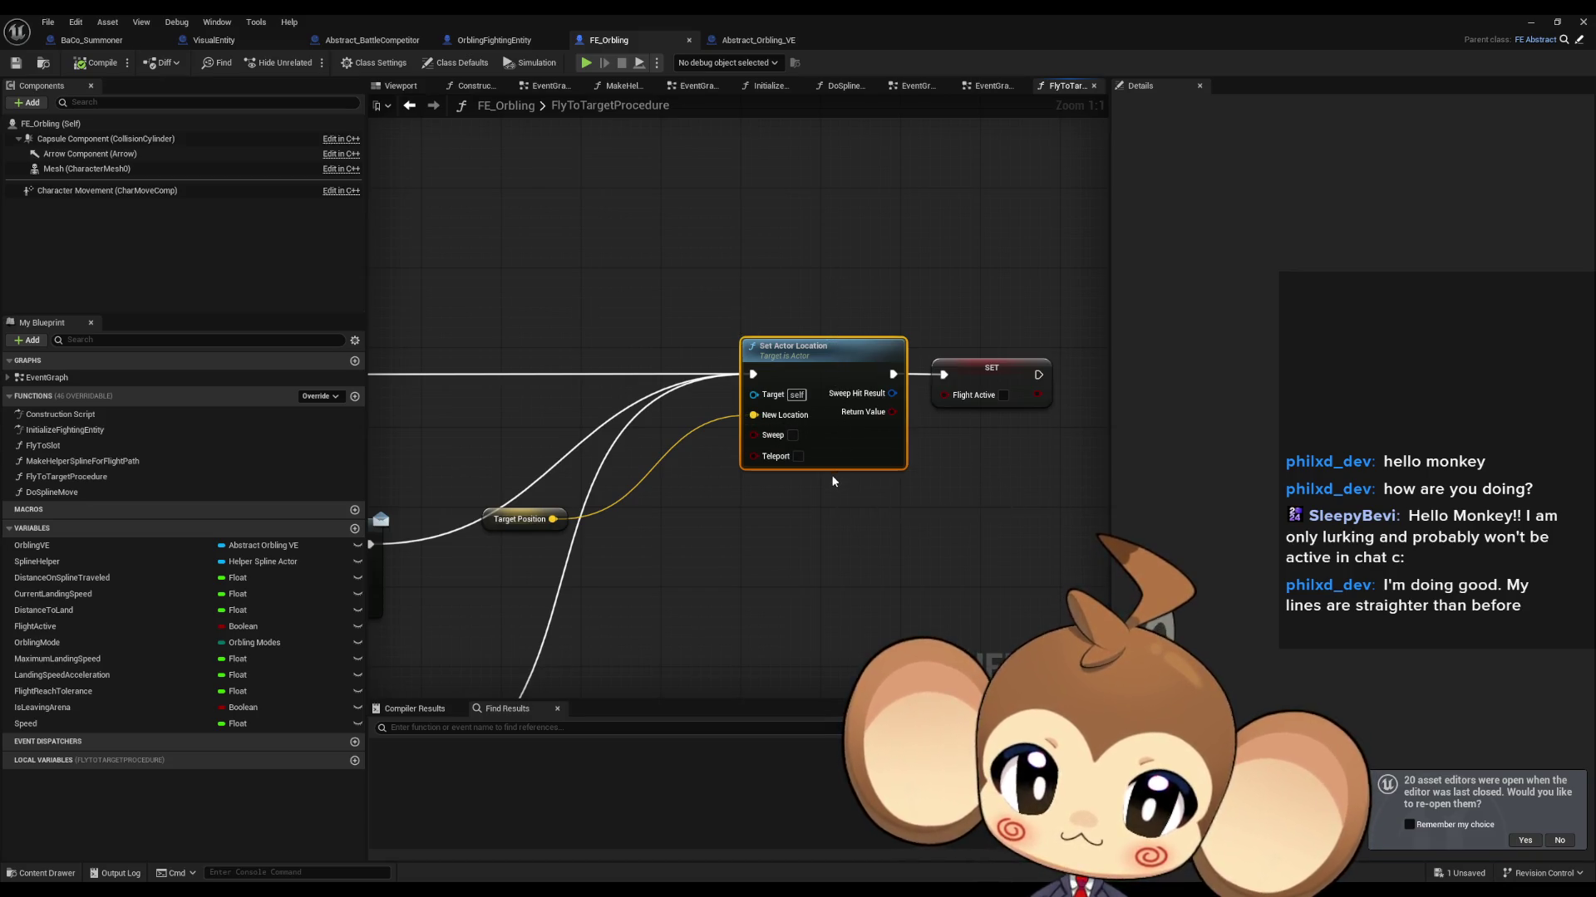
Step: Delete the Target Position getter and inspect the Target Position node's options
scroll(834, 480, down, 3)
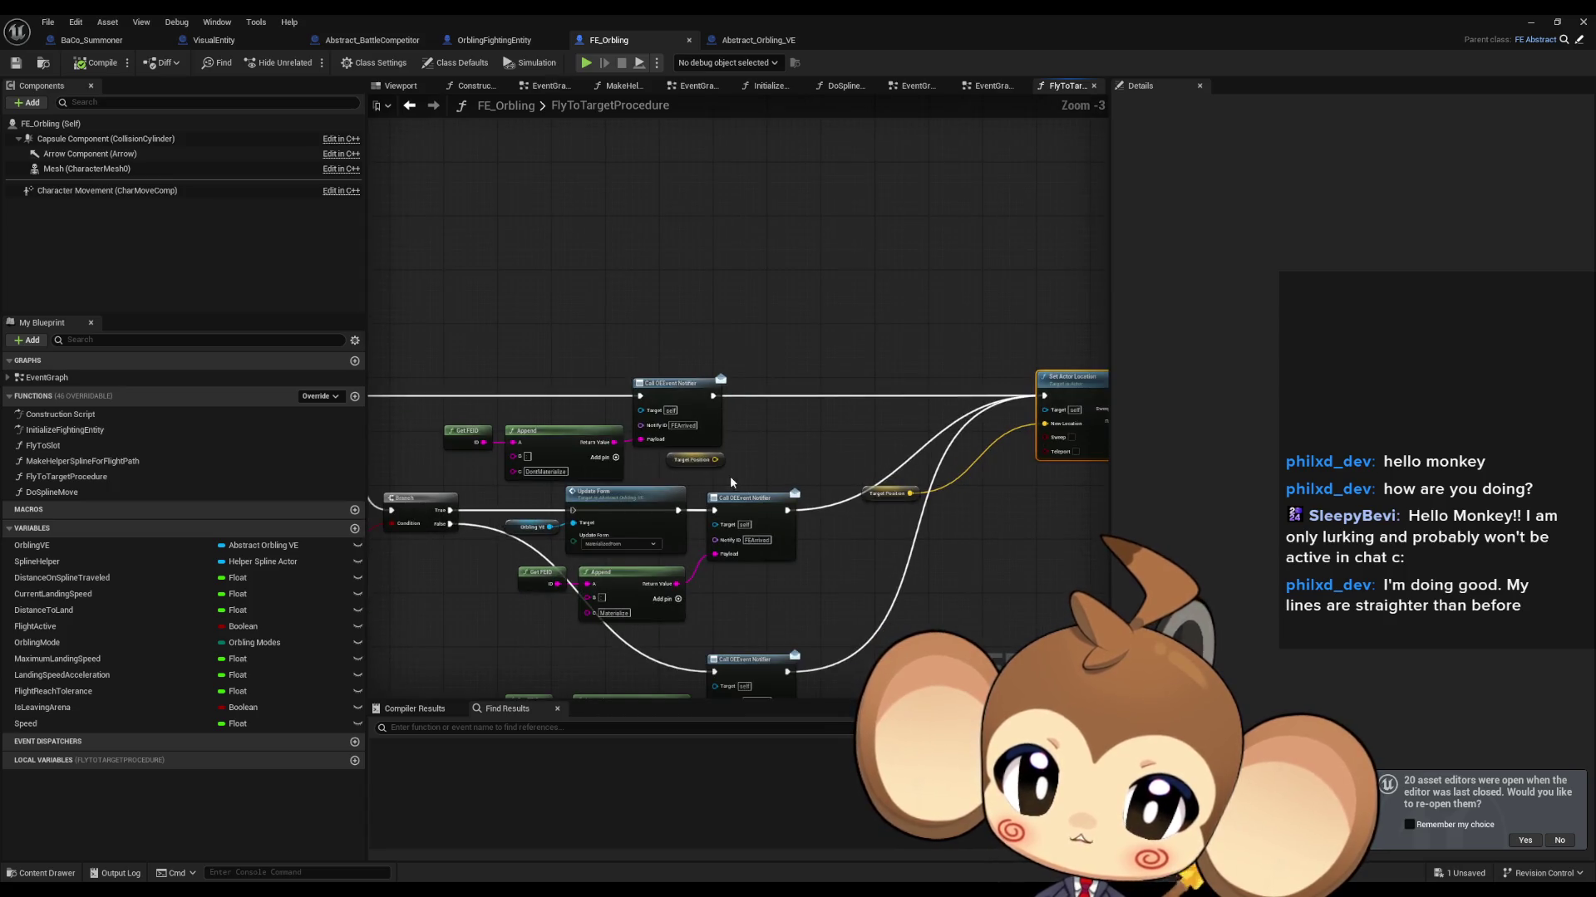
click(695, 462)
key(Delete)
scroll(540, 442, down, 3)
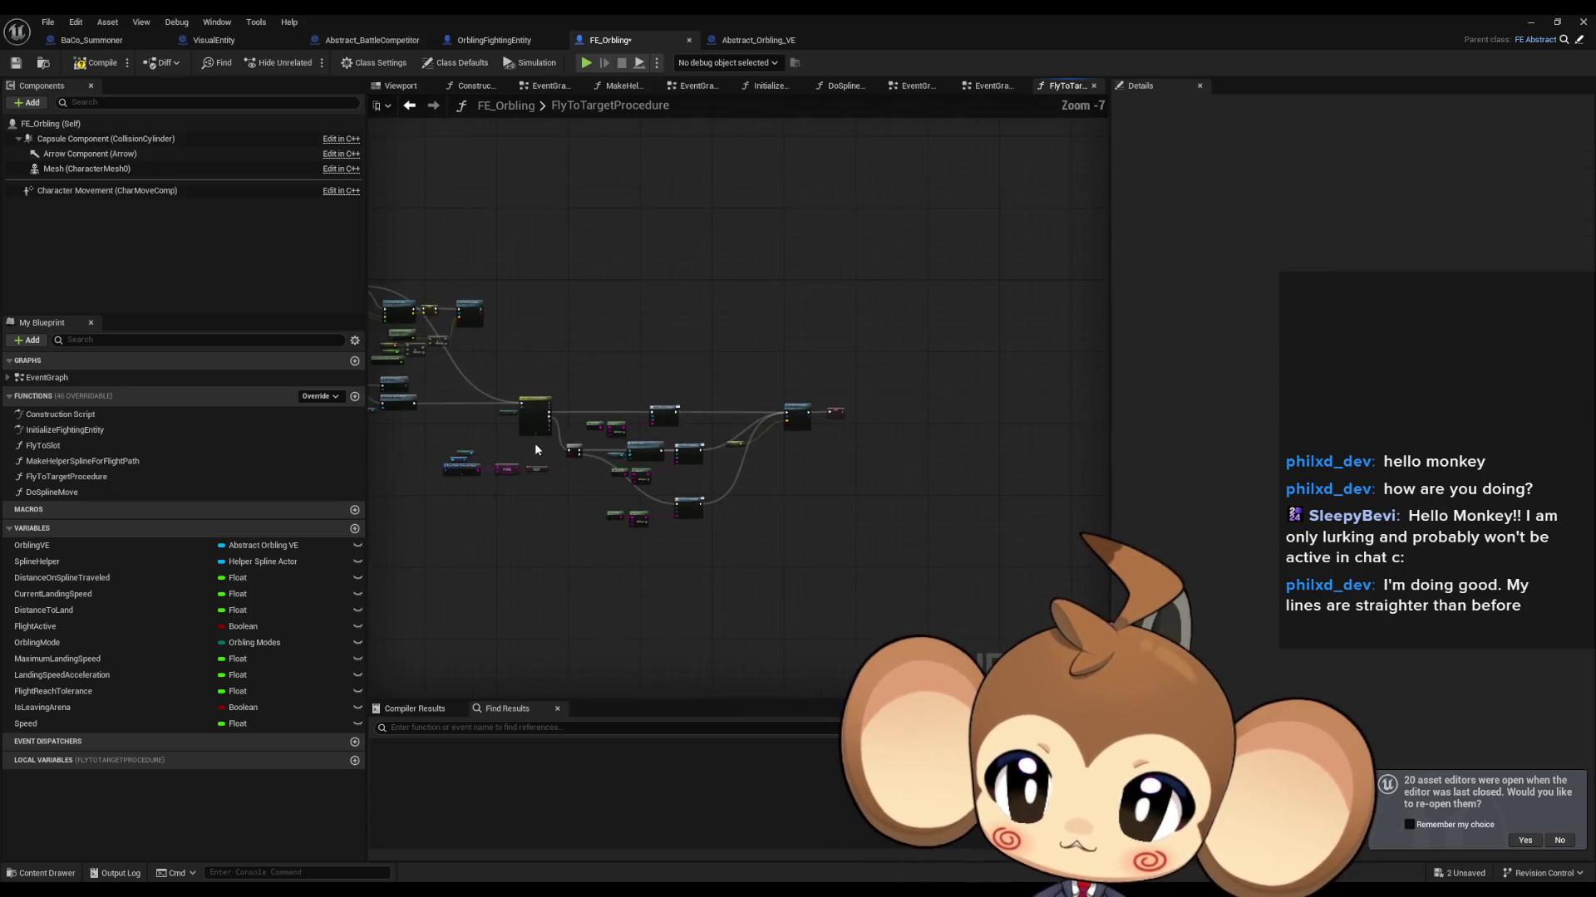
scroll(703, 361, up, 3)
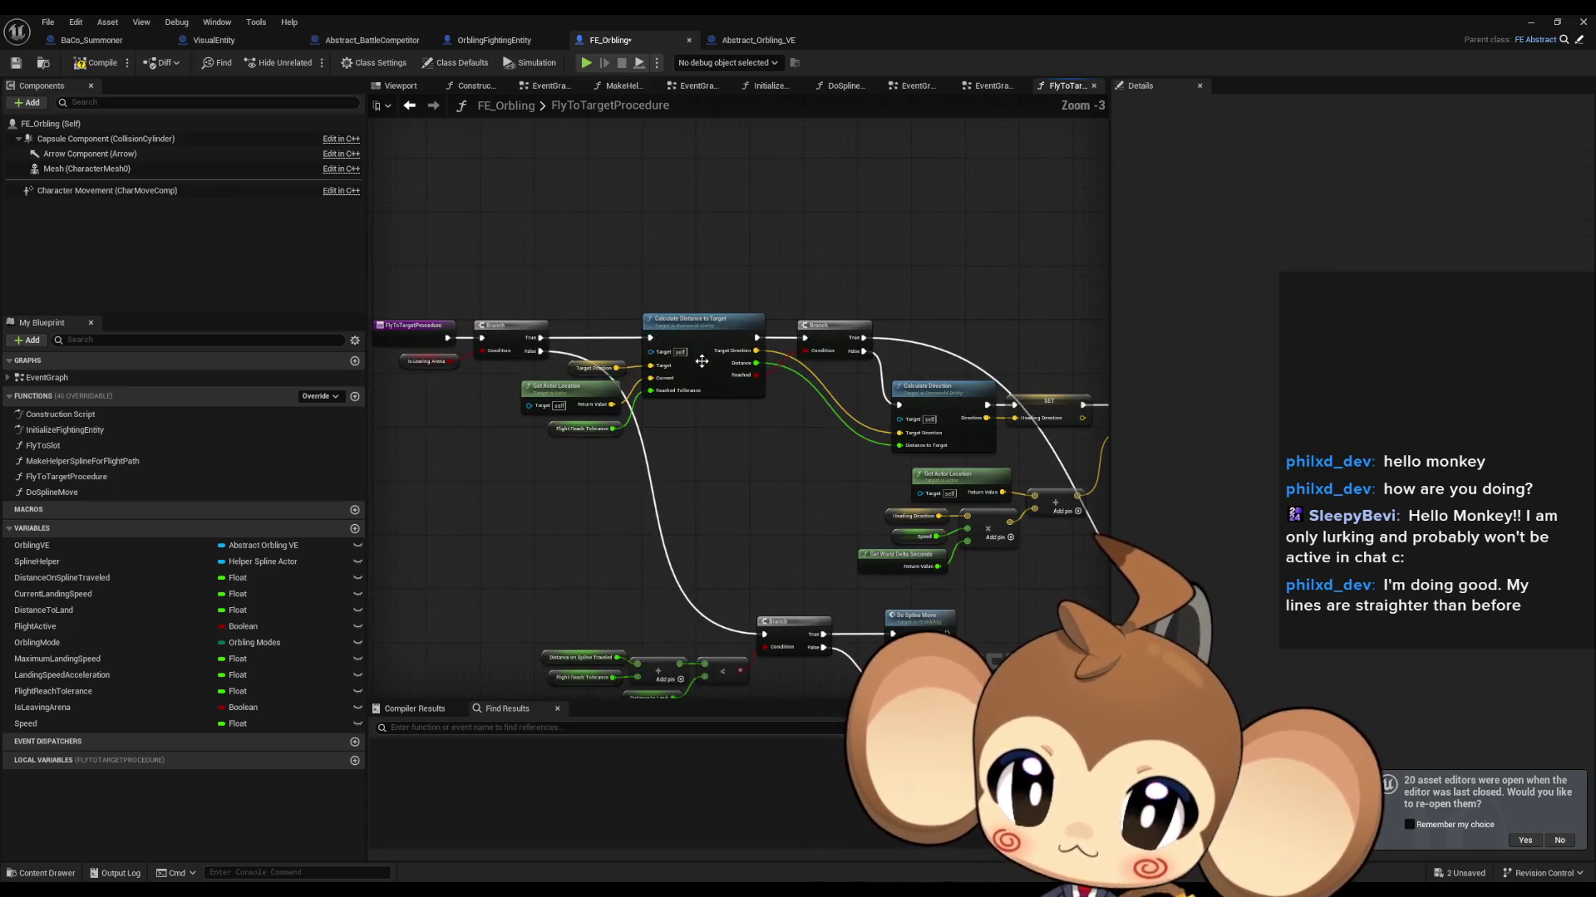
right_click(573, 369)
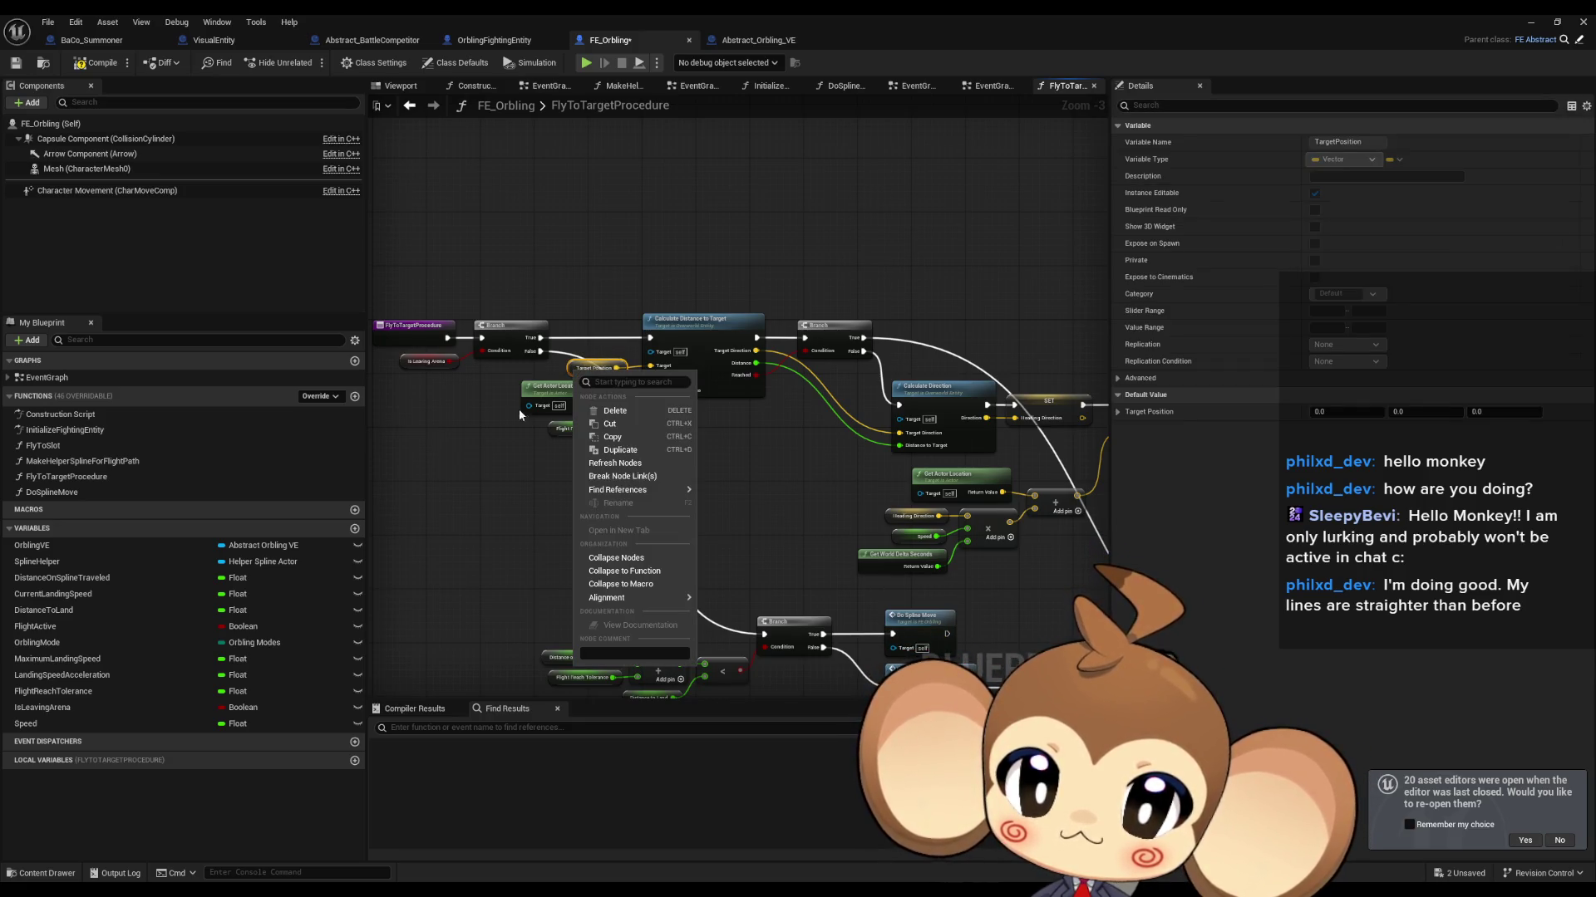
click(522, 538)
Step: Open the DoSplineMove function and select its Get Point Along Distance node
drag(732, 580, 586, 423)
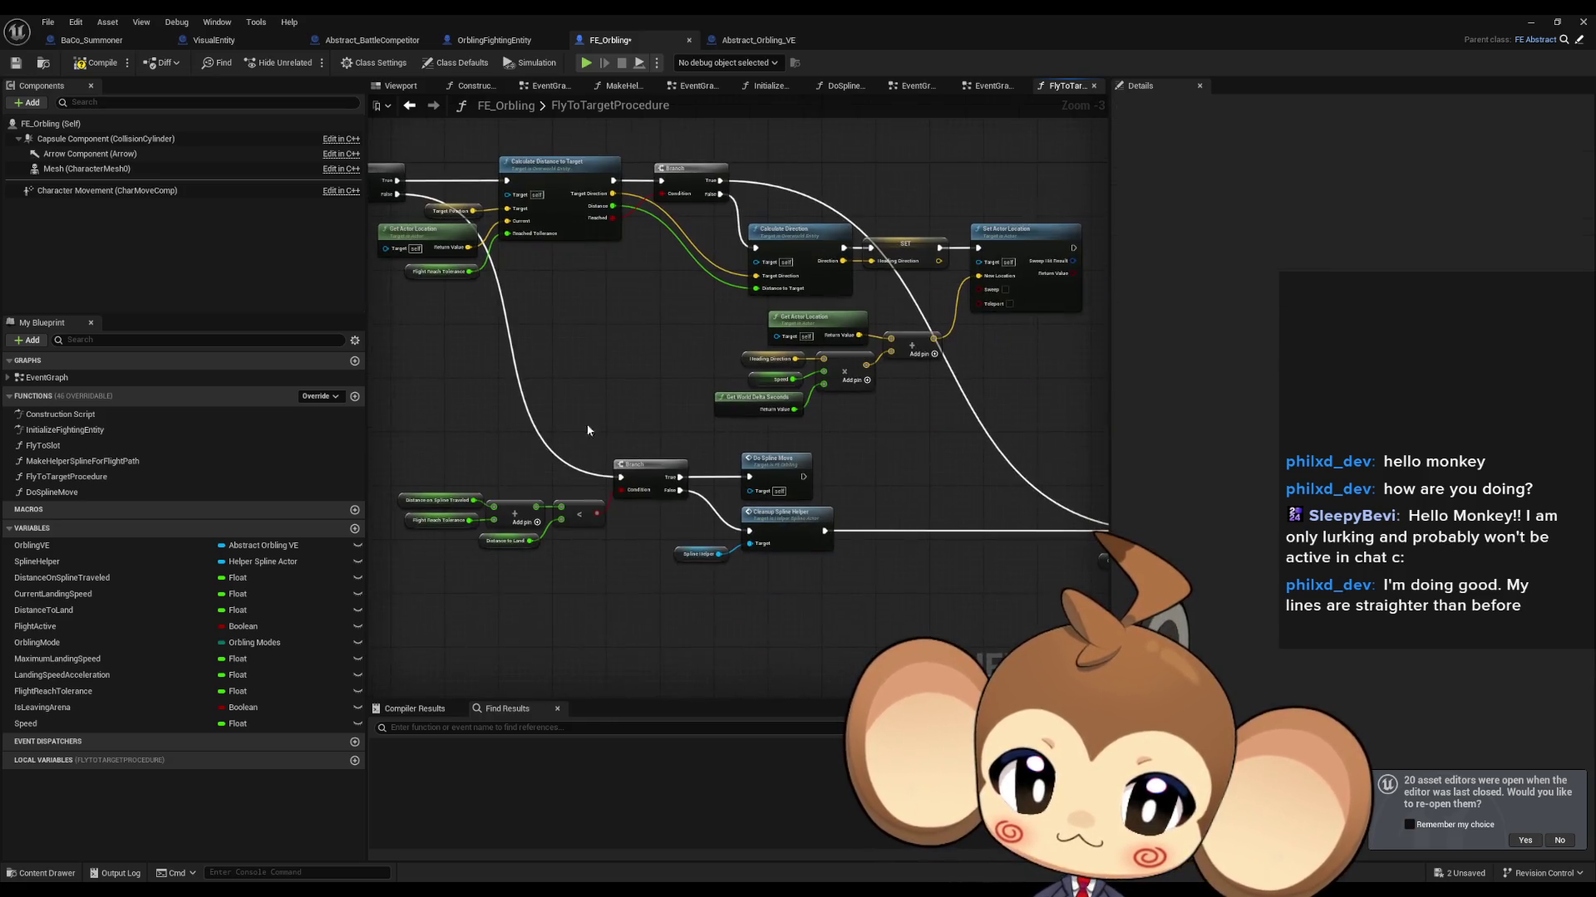
double_click(766, 470)
scroll(1080, 306, up, 4)
drag(745, 232, 790, 404)
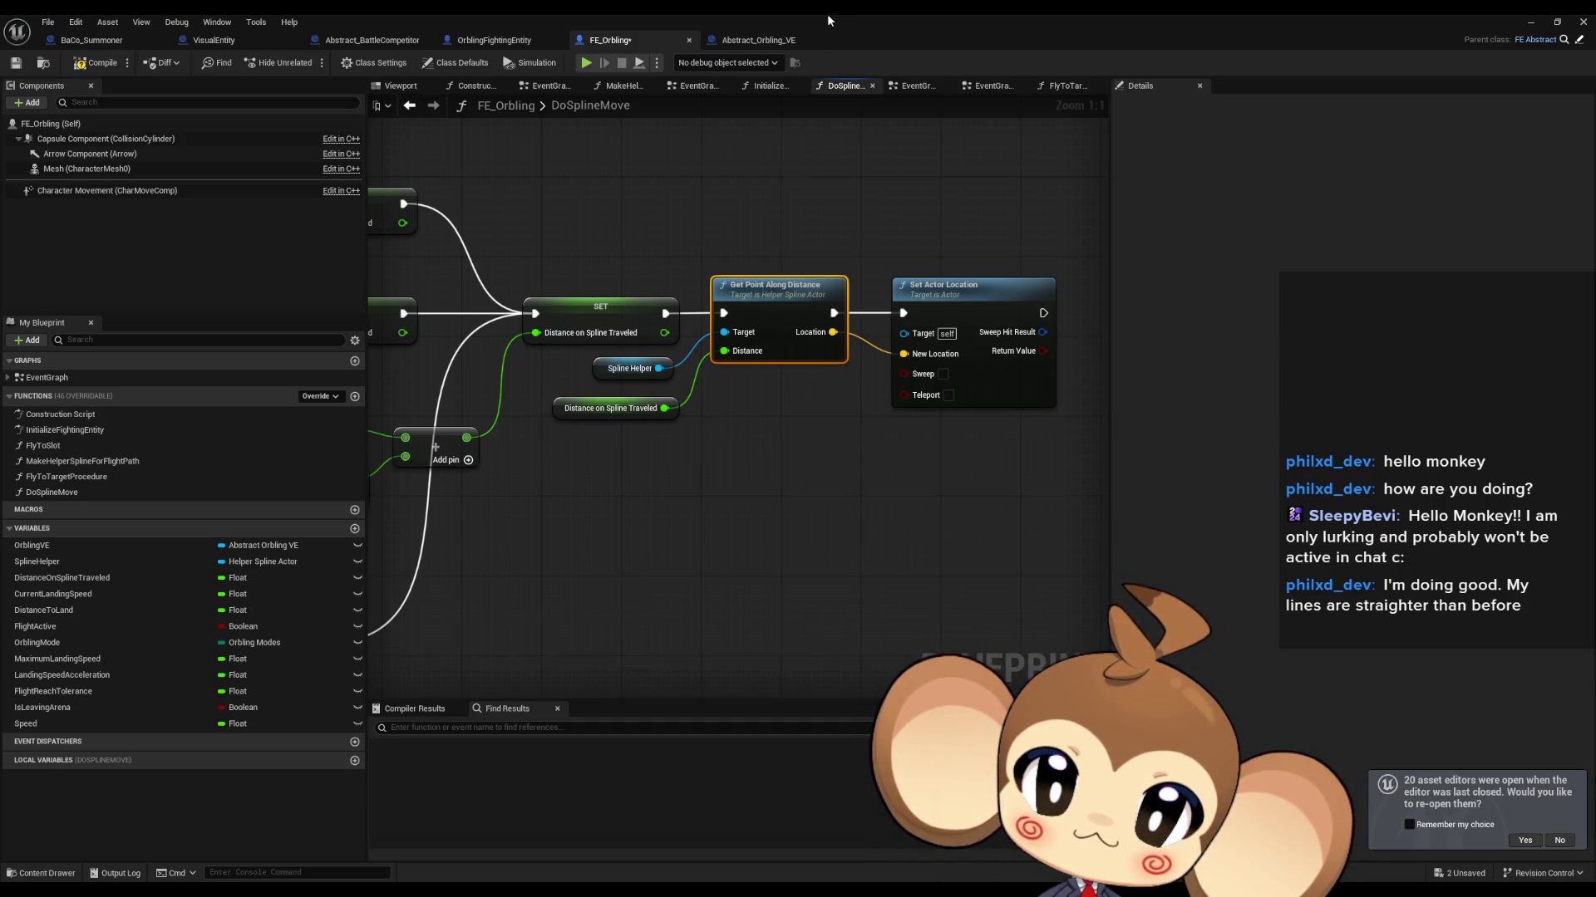
Step: Switch to Abstract_Orbling_VE and open the SphereIdleMove function from its event graph
click(750, 41)
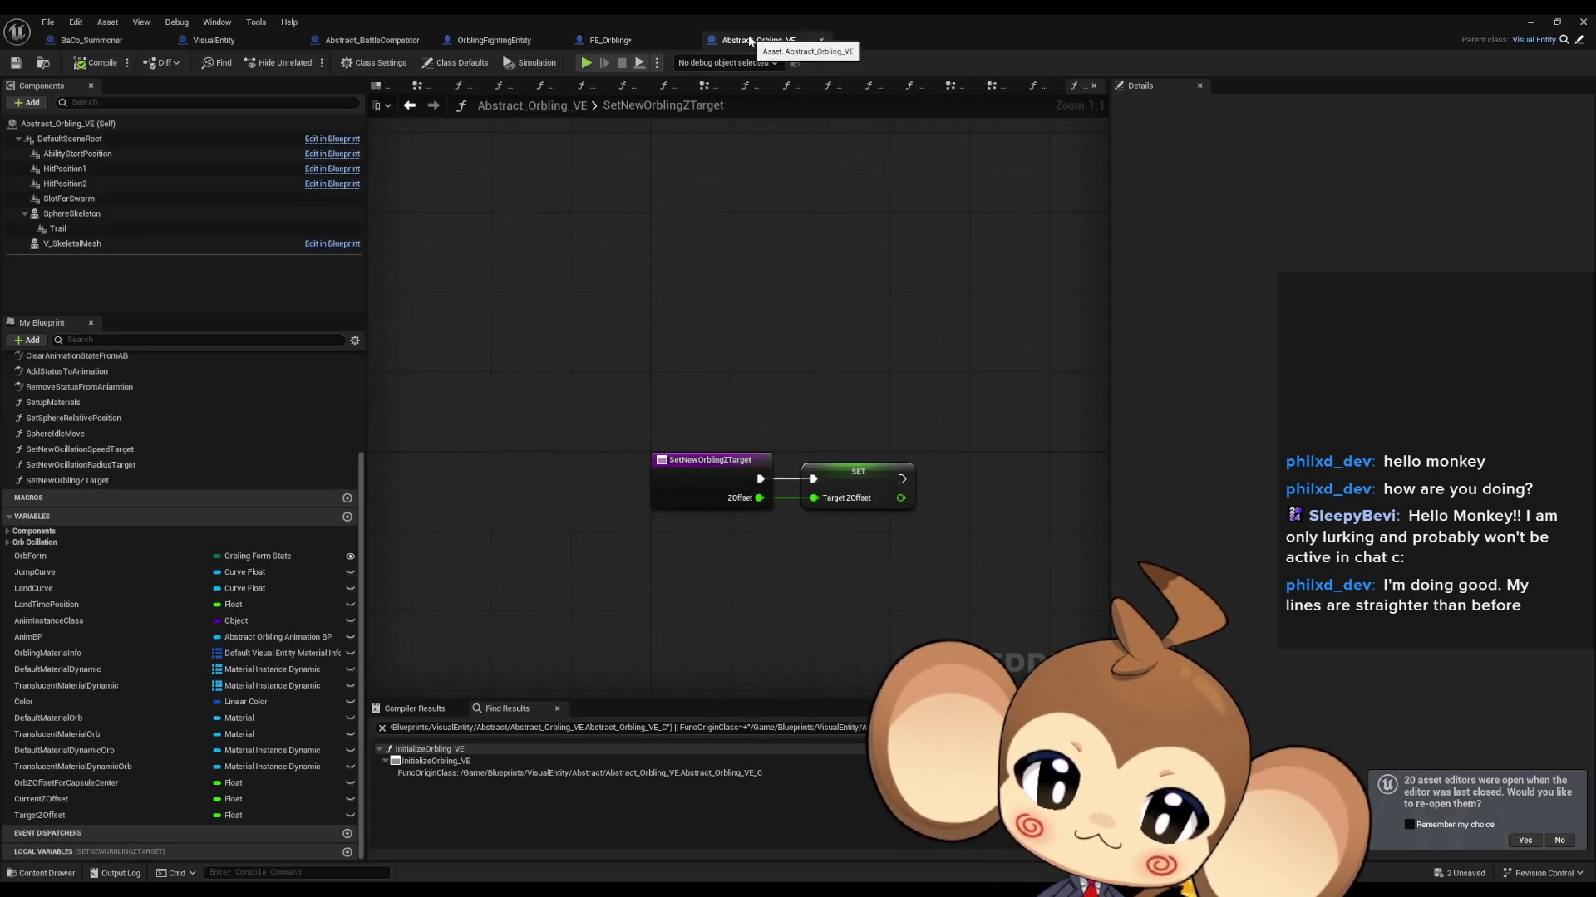
scroll(91, 391, up, 3)
scroll(58, 381, up, 1)
click(52, 377)
double_click(52, 377)
click(935, 499)
double_click(935, 503)
Step: Find references to Set Relative Location and jump to its SetSphereRelativePosition usage
scroll(928, 516, down, 3)
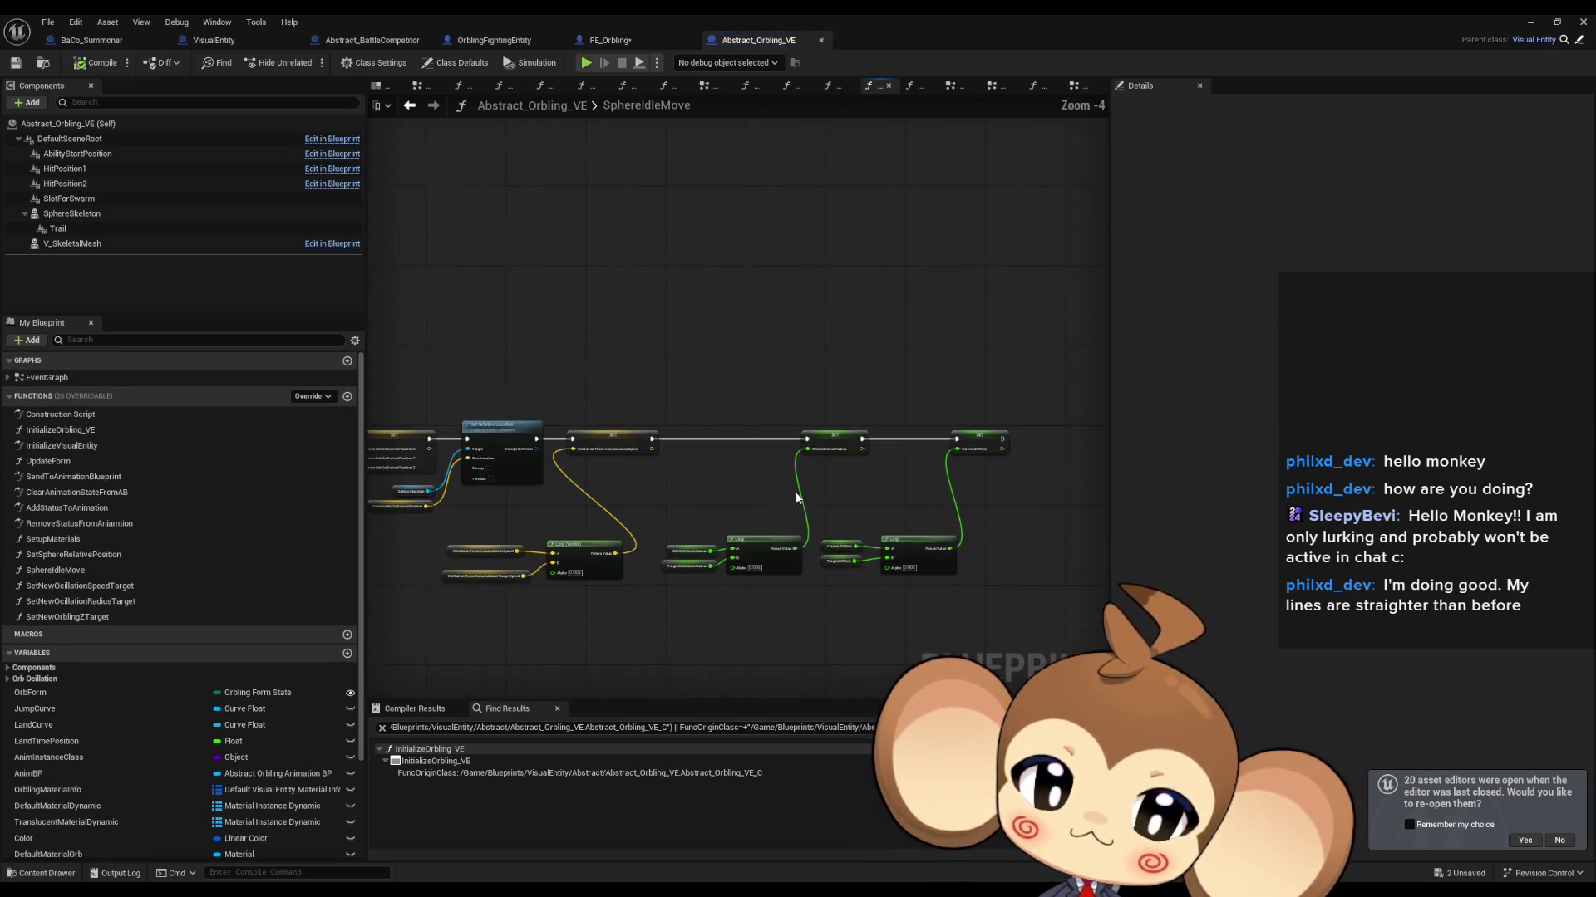
scroll(907, 465, up, 3)
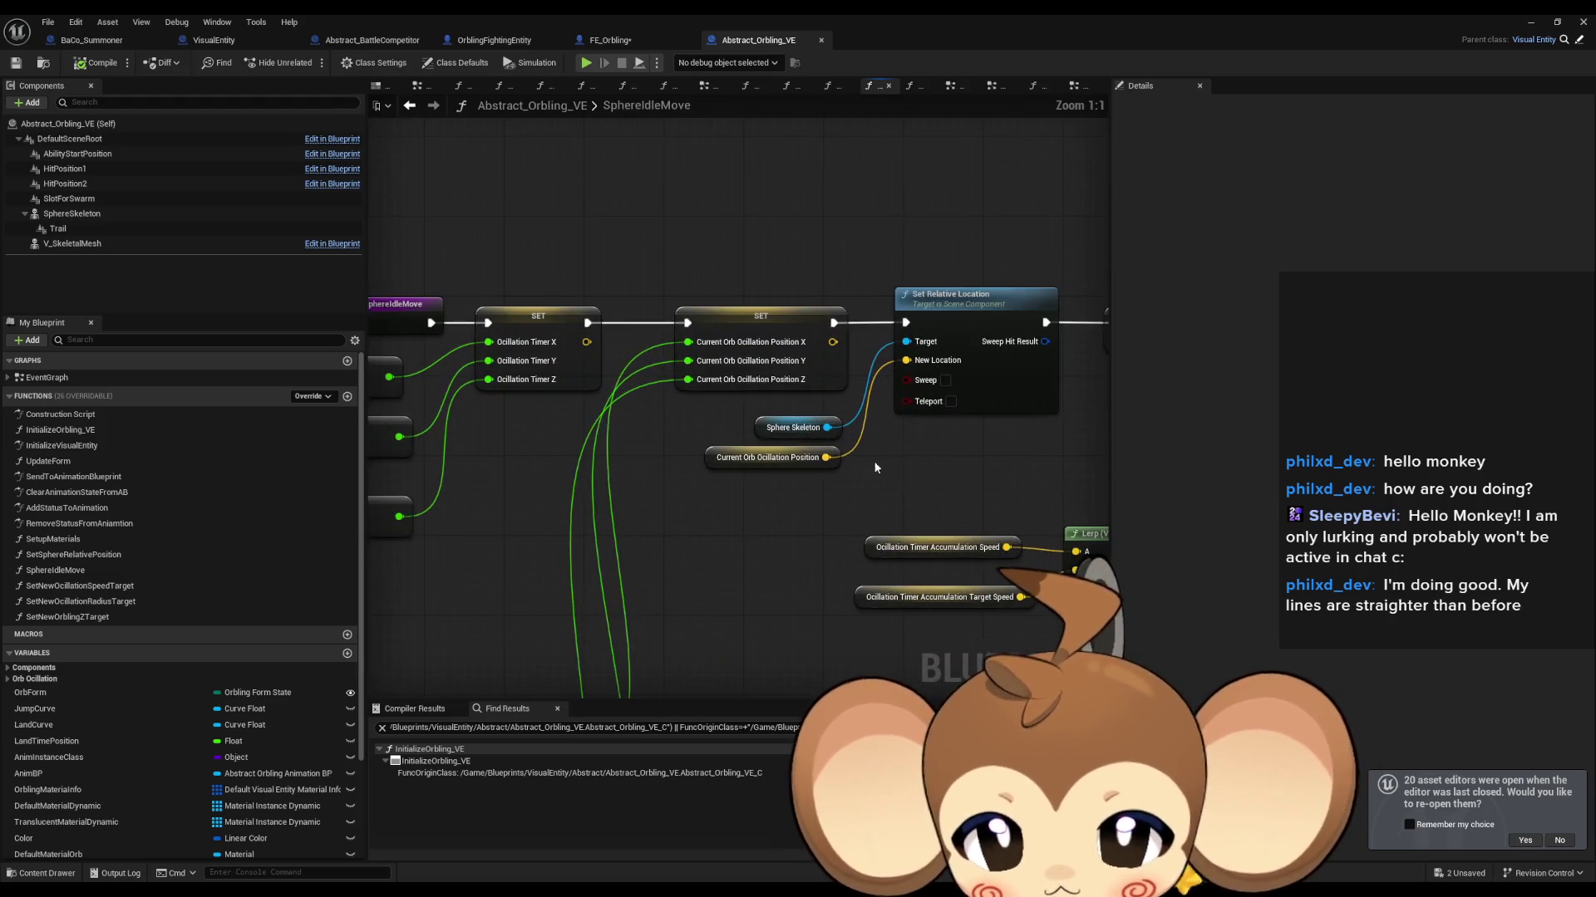
right_click(711, 458)
mouse_move(797, 577)
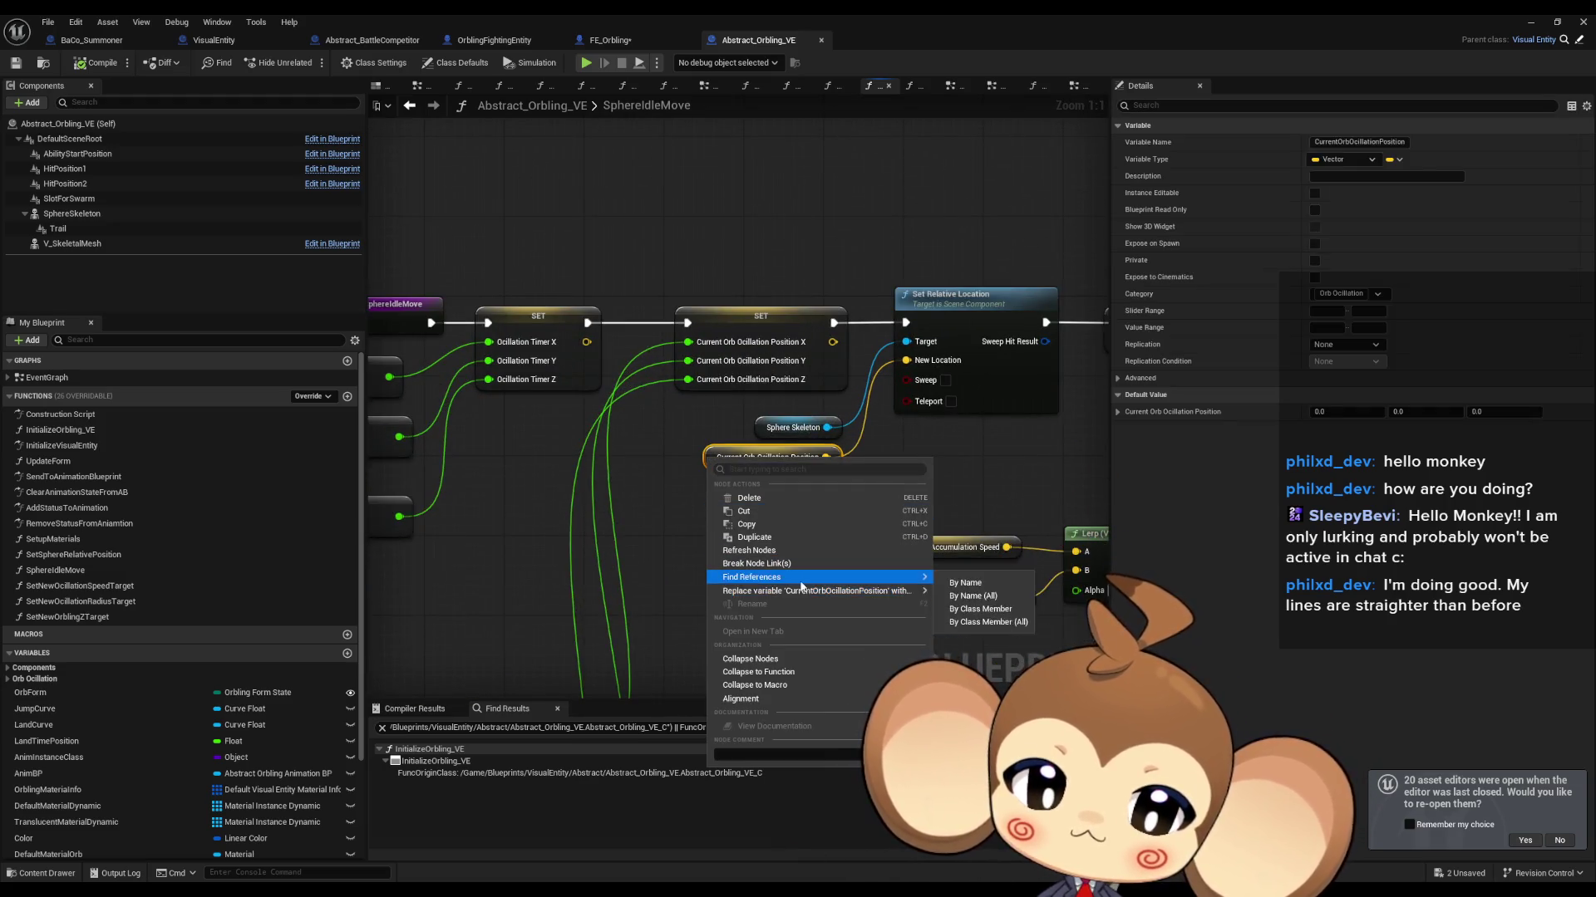
right_click(974, 327)
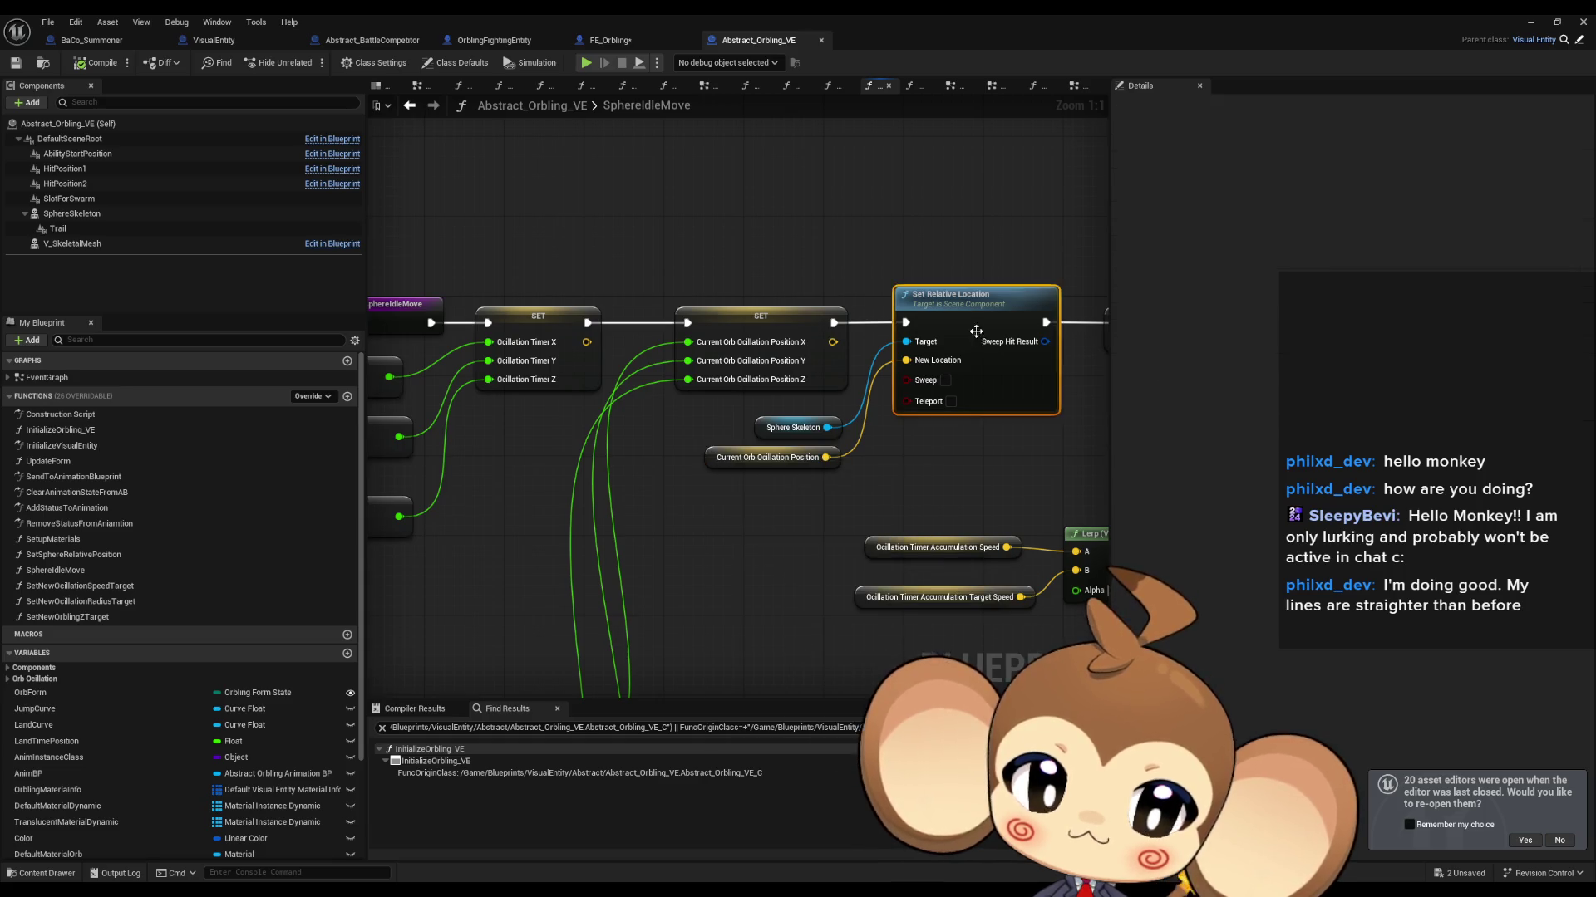
right_click(974, 327)
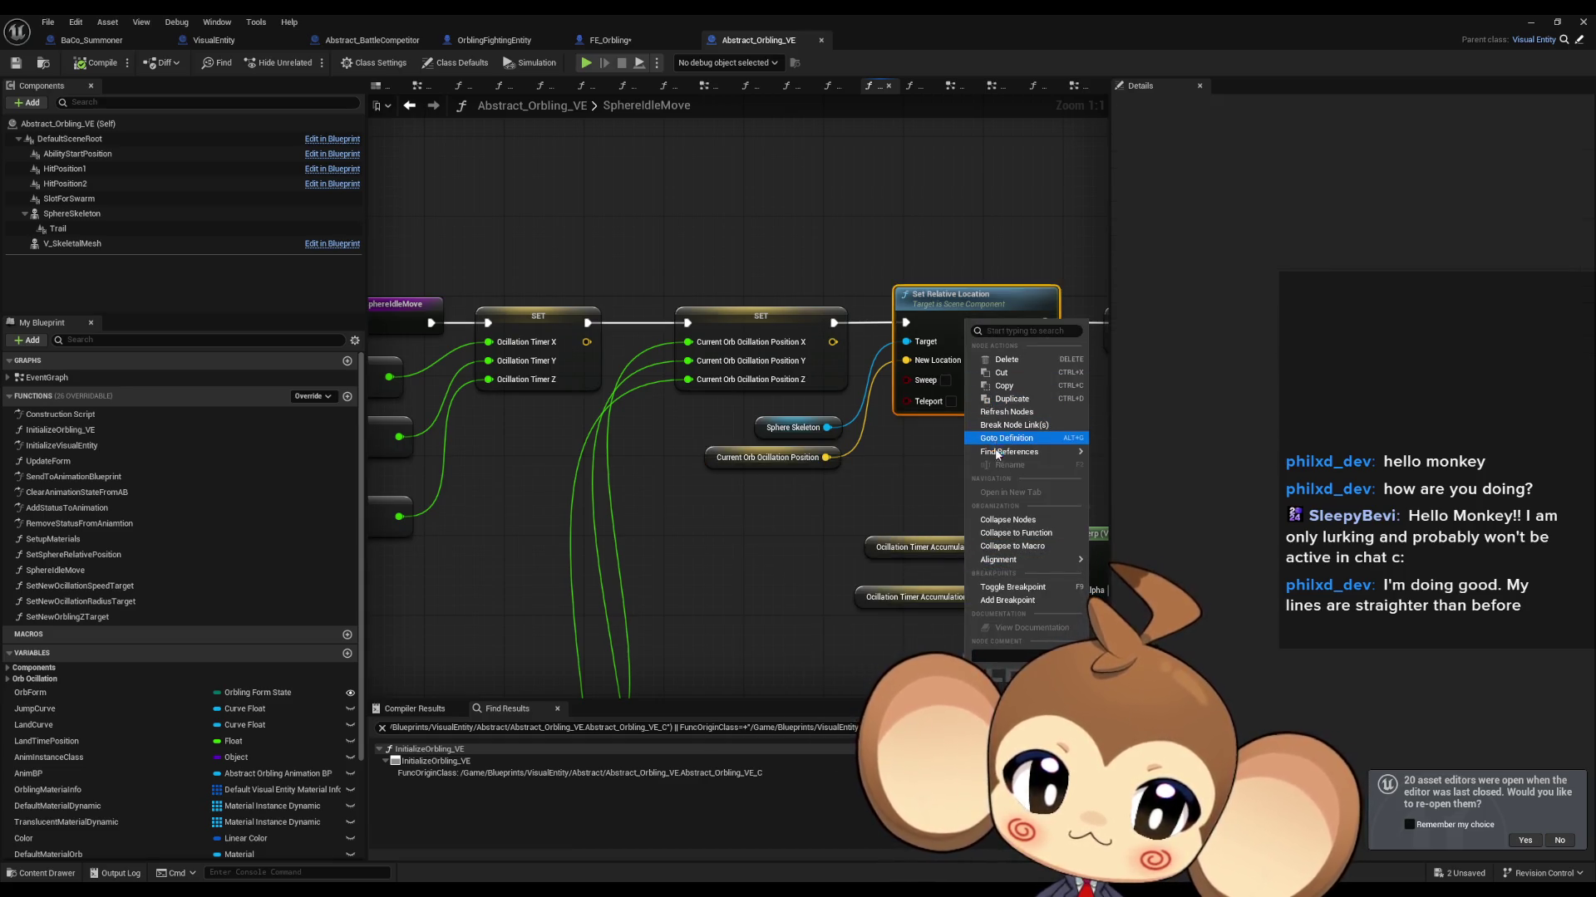
mouse_move(1009, 451)
click(1146, 489)
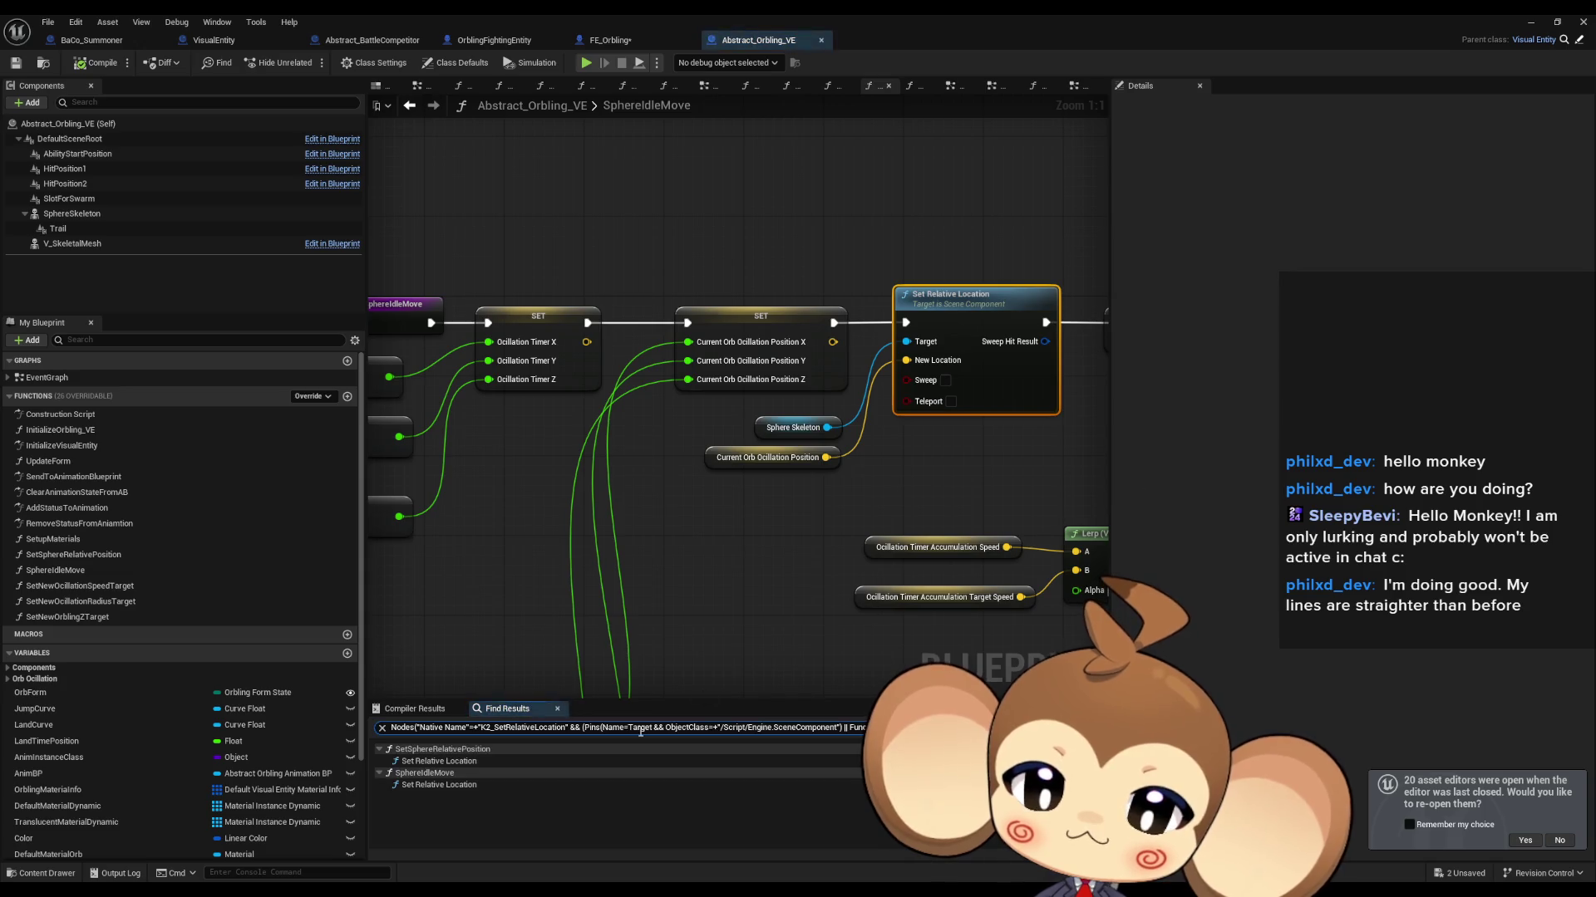
double_click(439, 761)
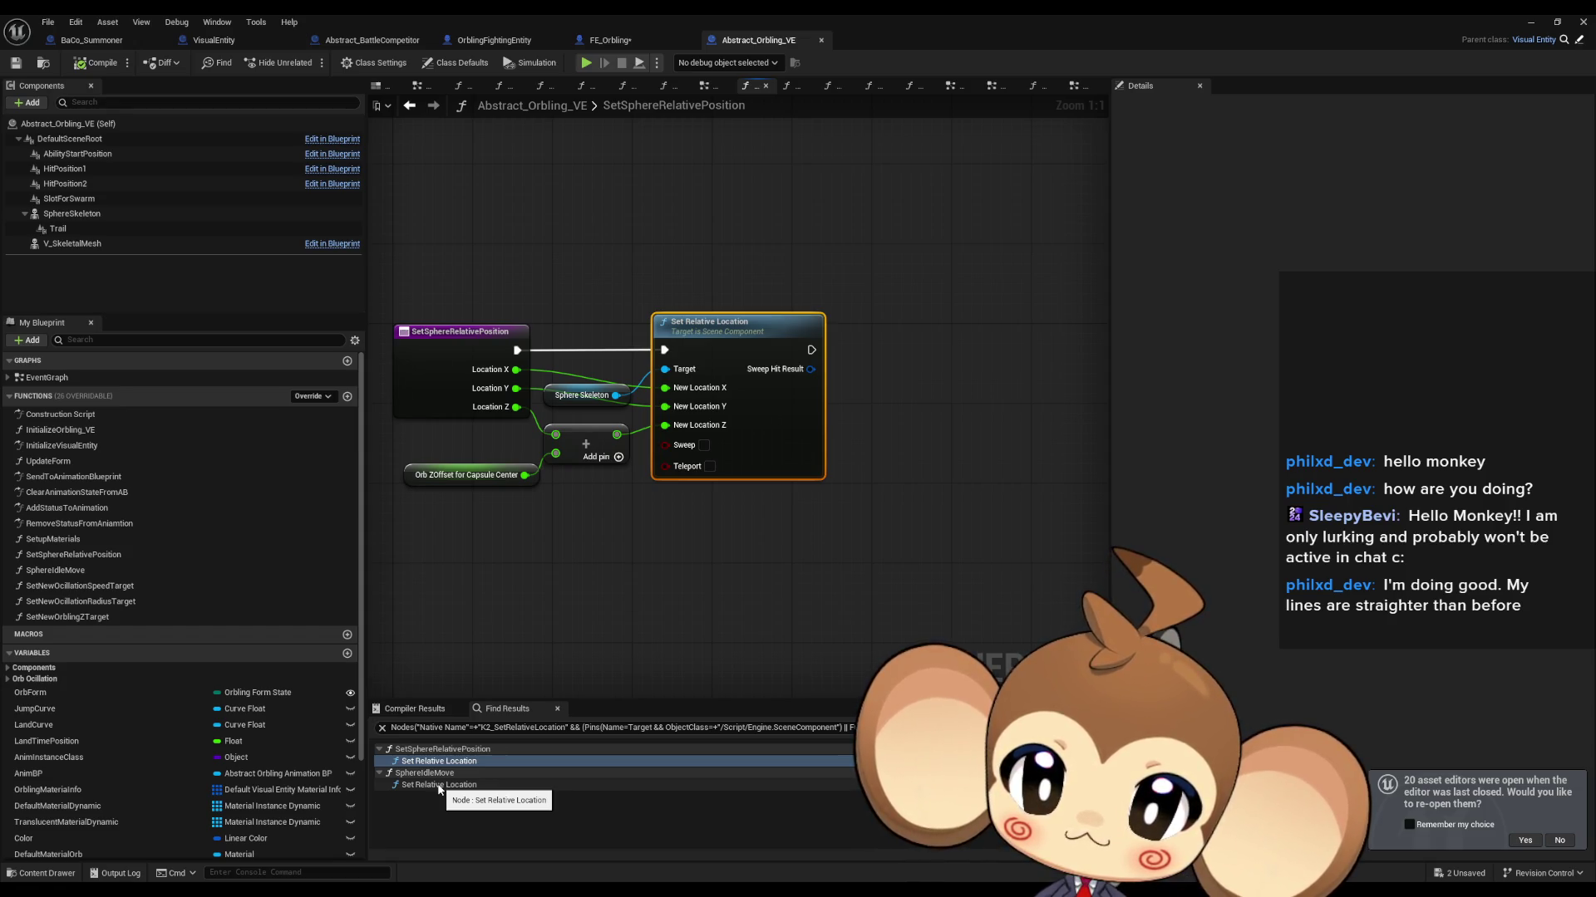
Step: Inspect the Set Relative Location calls, the Orb ZOffset and Add nodes, and SetSphereRelativePosition's references
double_click(438, 785)
double_click(433, 761)
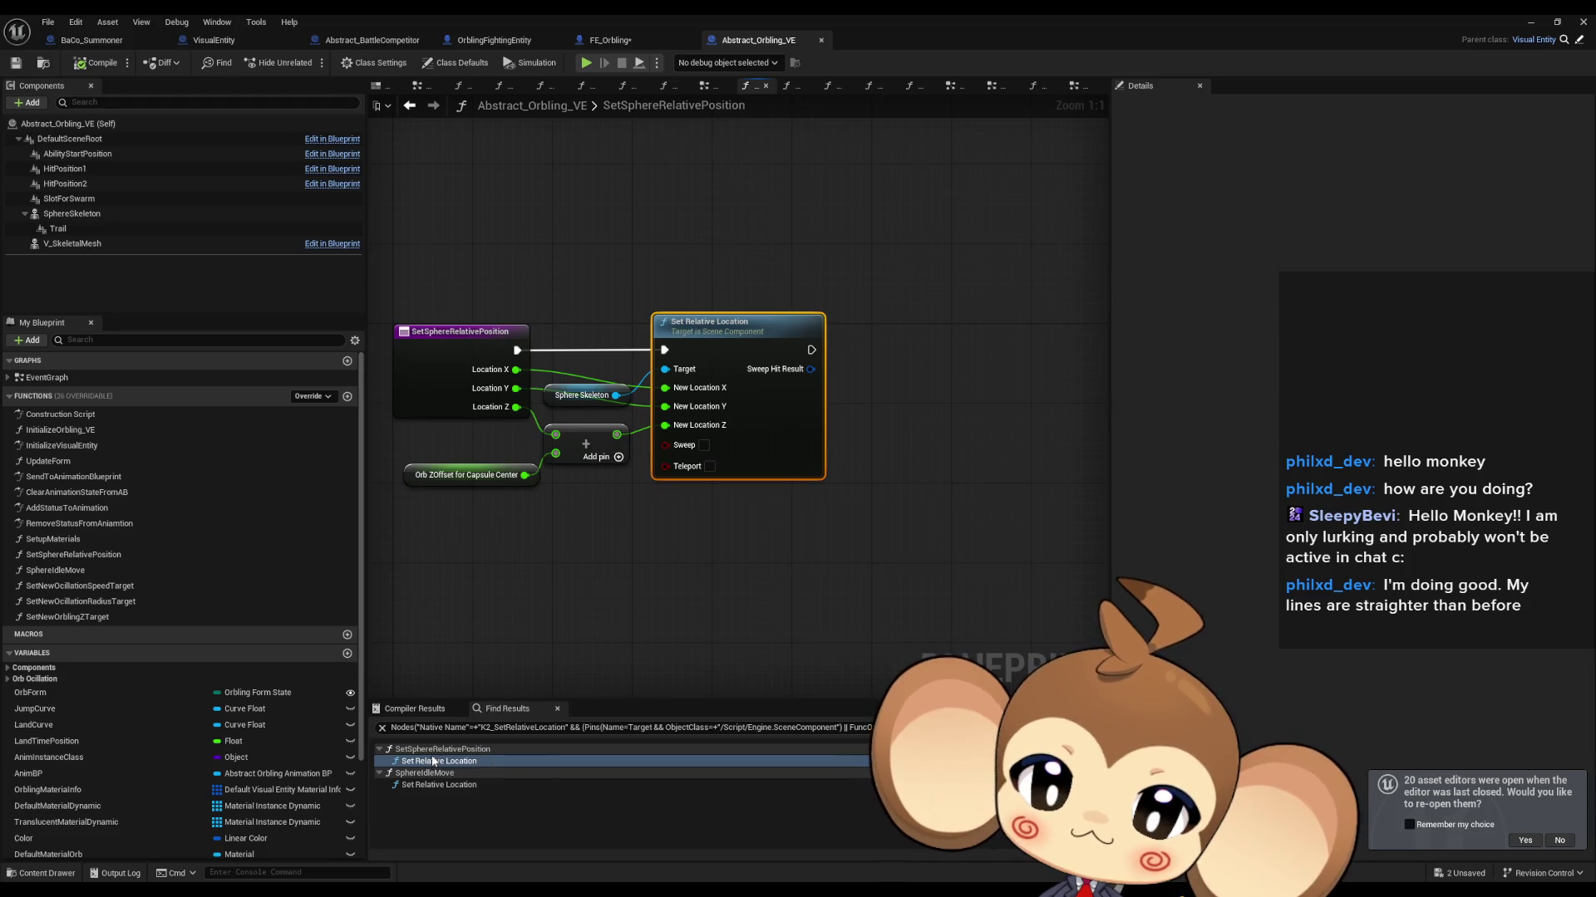
drag(441, 552, 590, 453)
drag(575, 532, 711, 556)
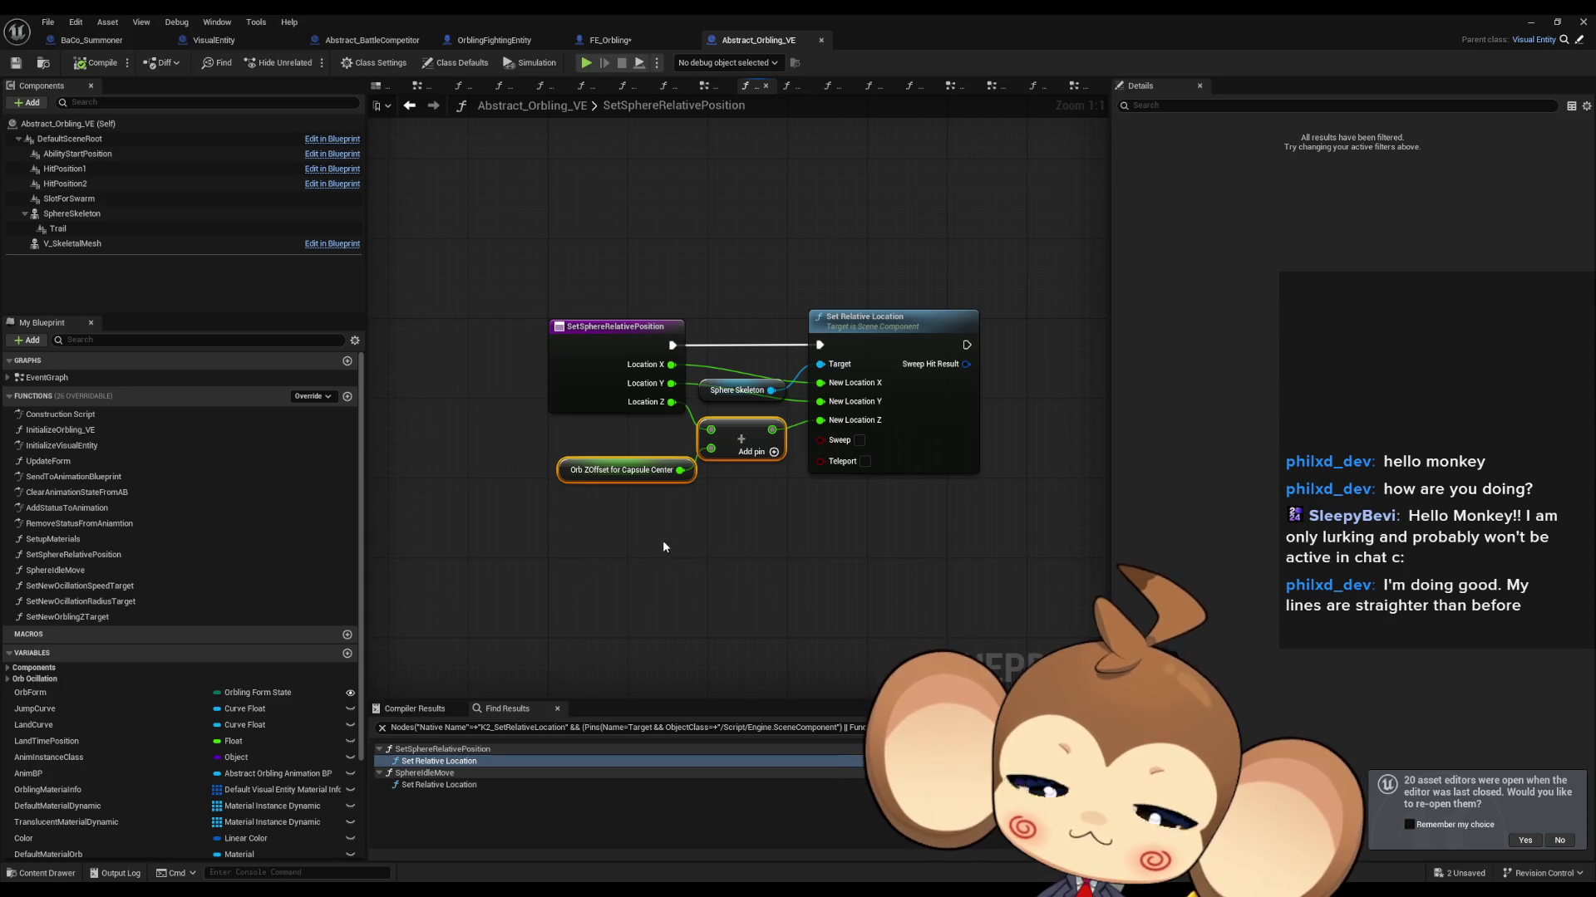
right_click(582, 341)
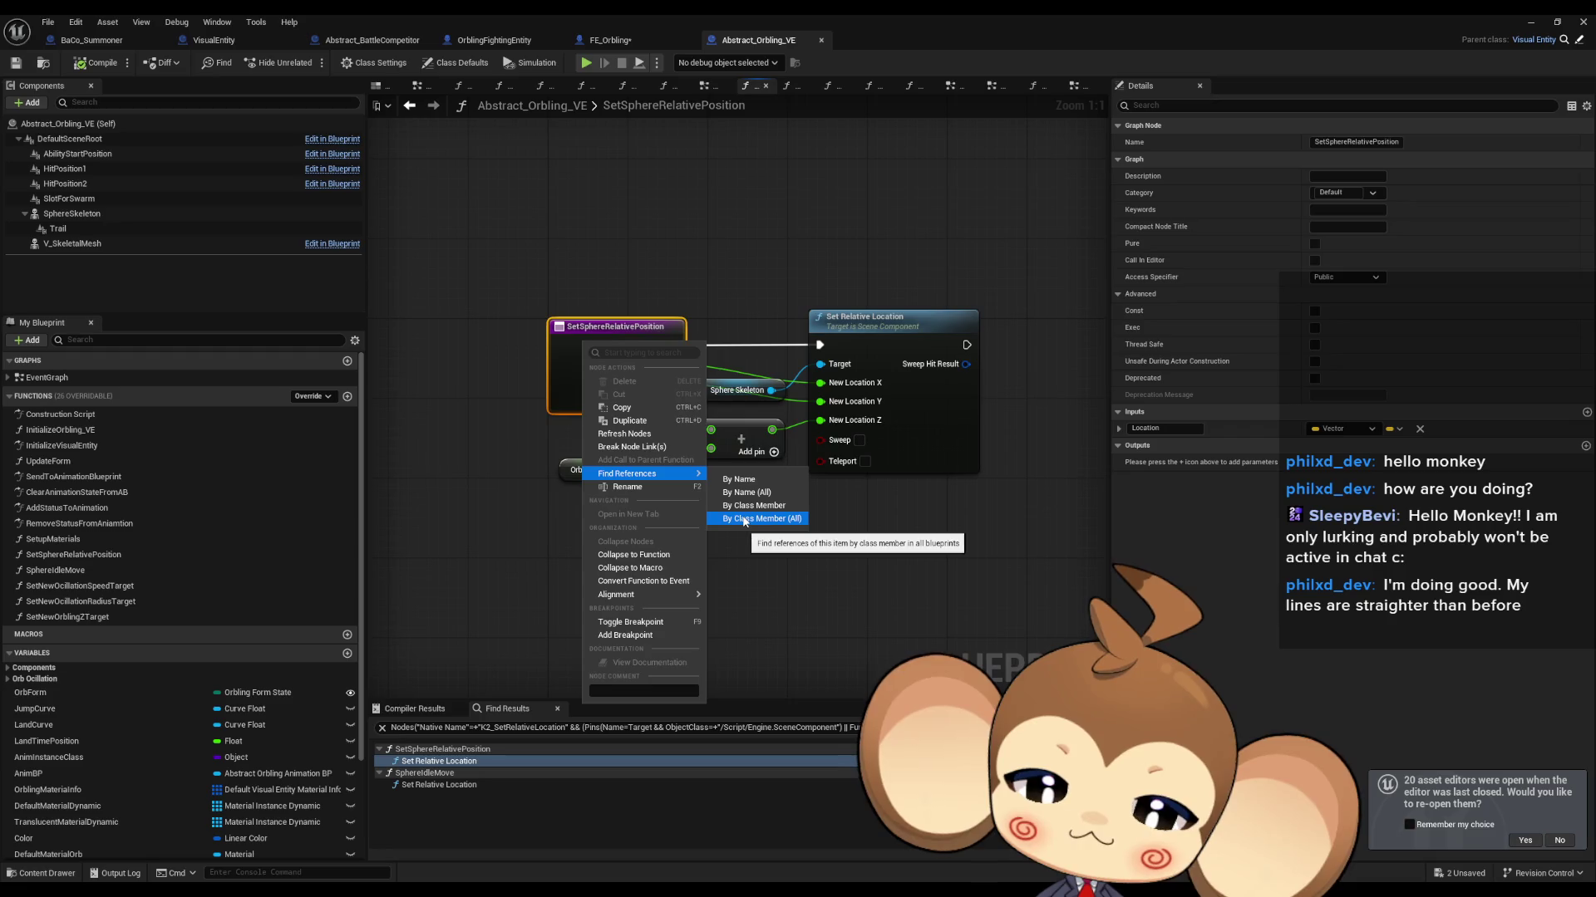
click(744, 521)
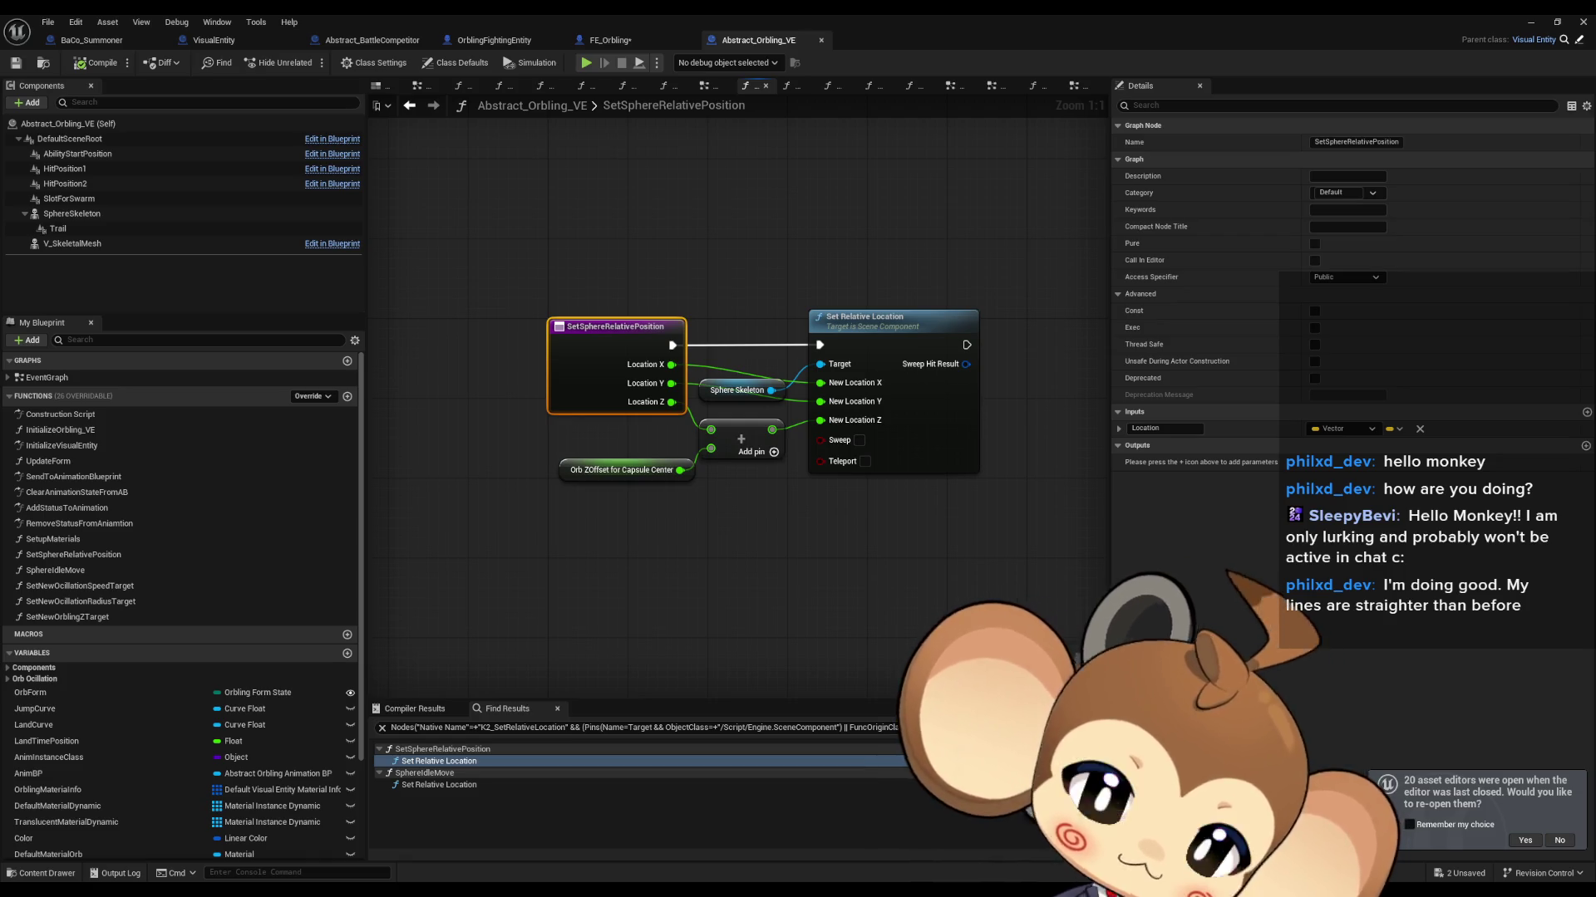
Step: Delete the SetSphereRelativePosition function and bring up the SphereIdleMove graph
click(757, 596)
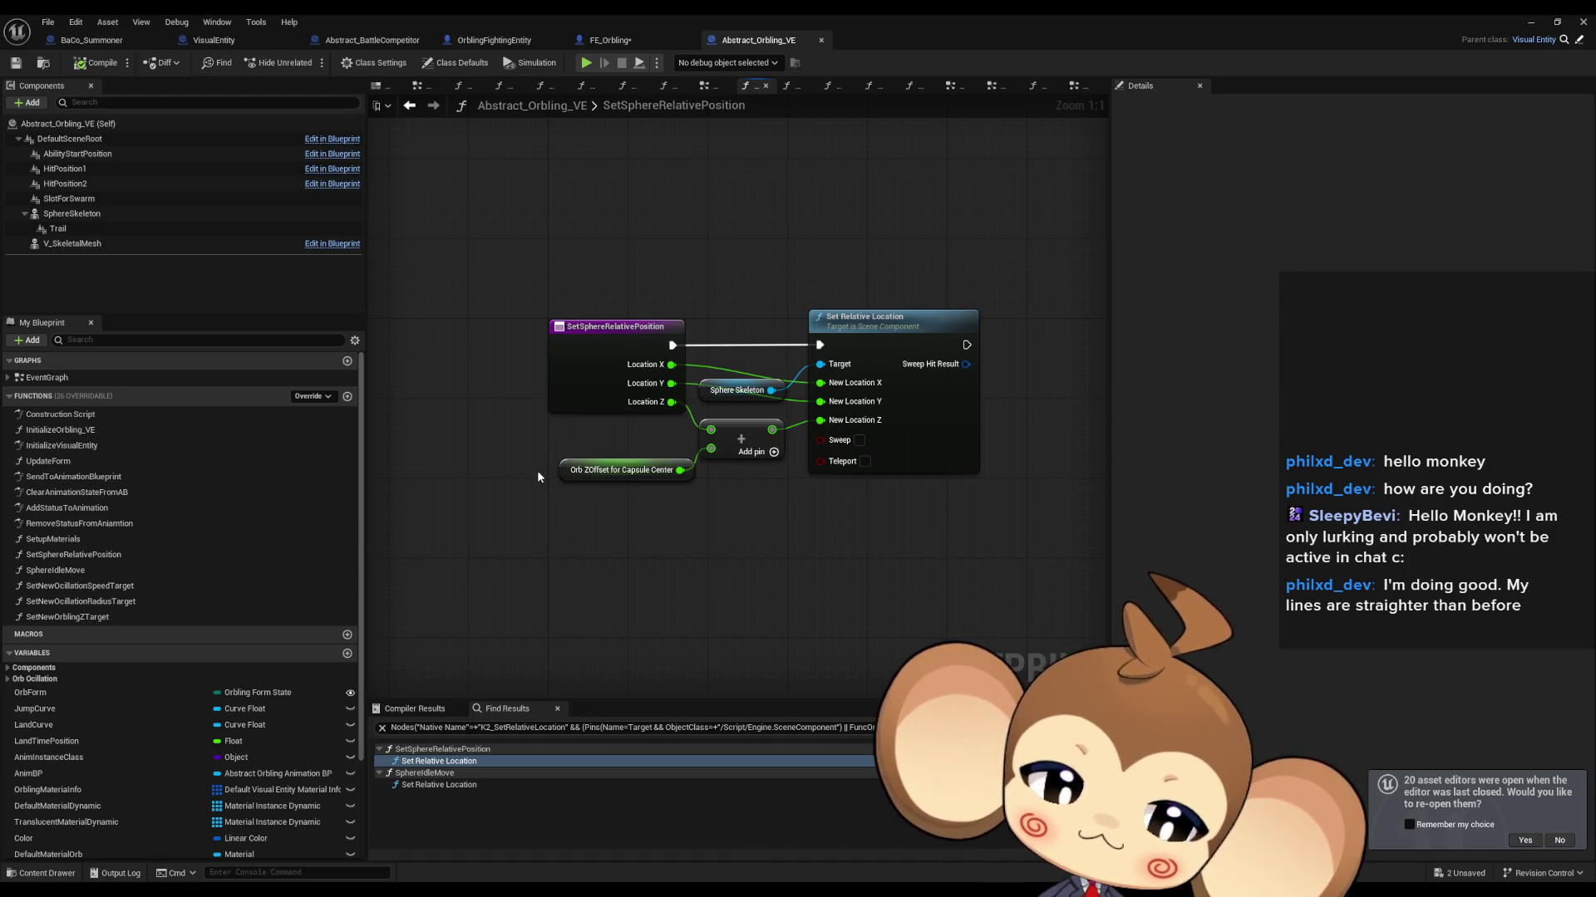
right_click(572, 366)
click(582, 365)
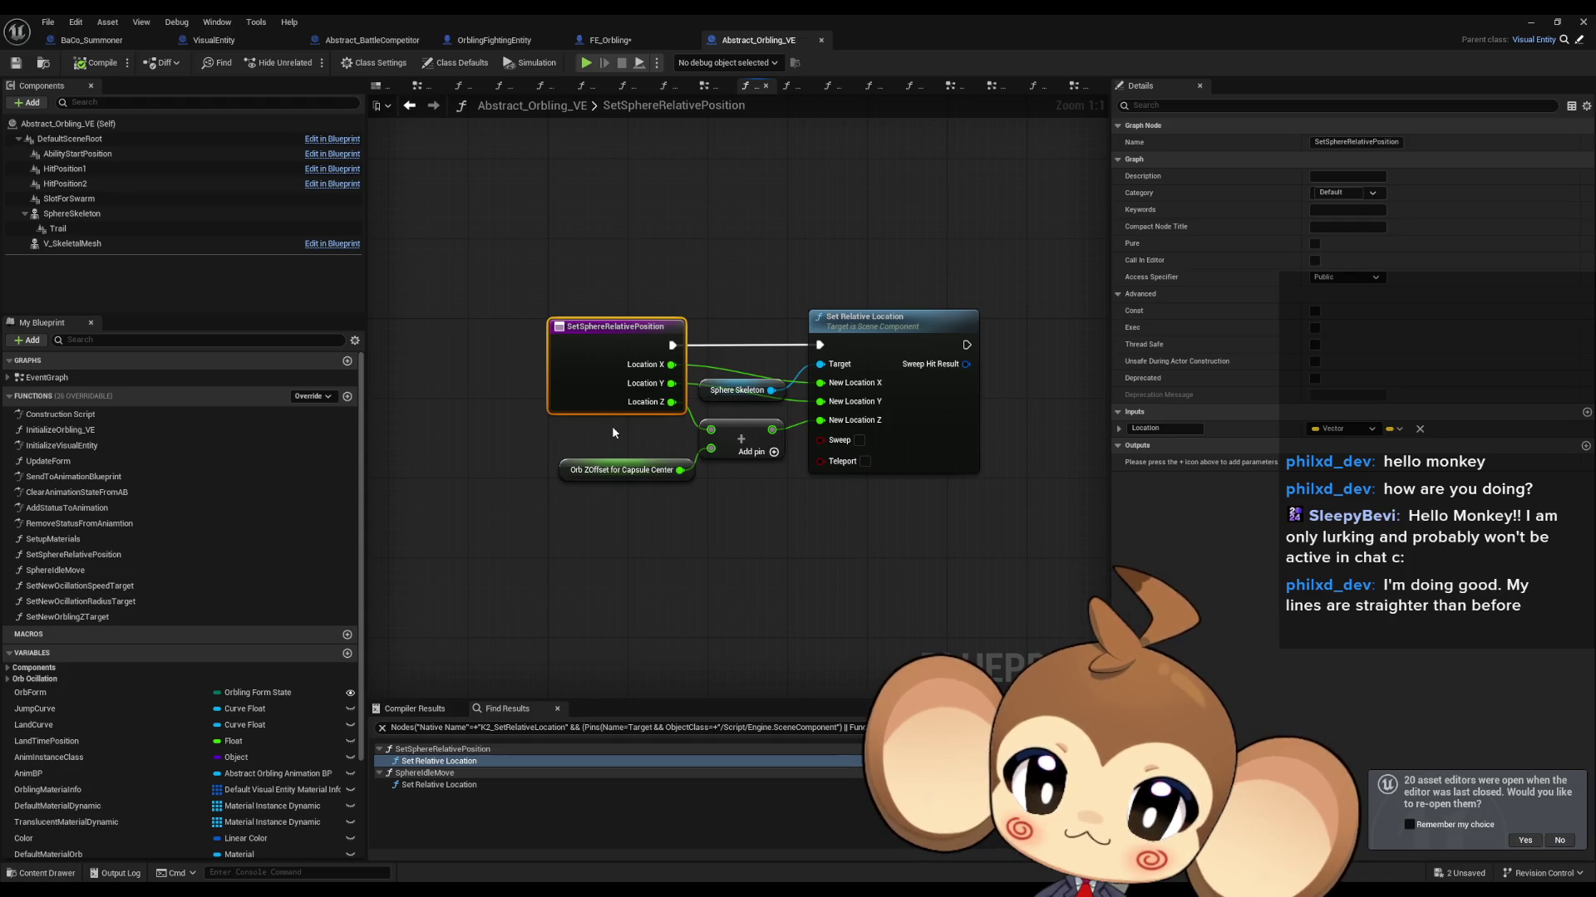
drag(592, 441, 640, 444)
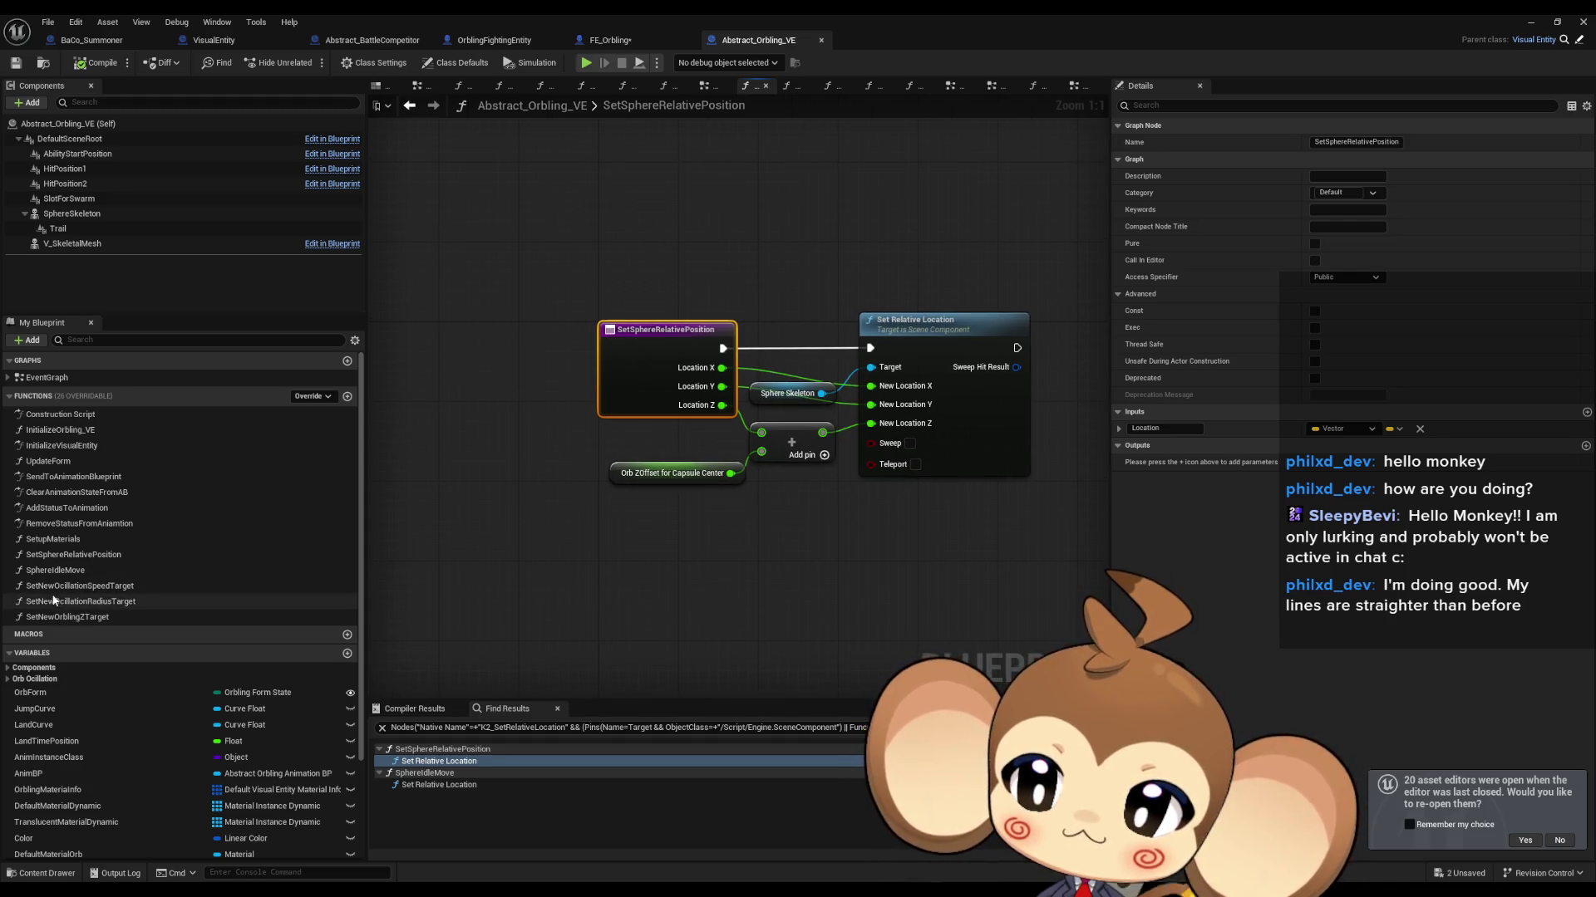
click(71, 554)
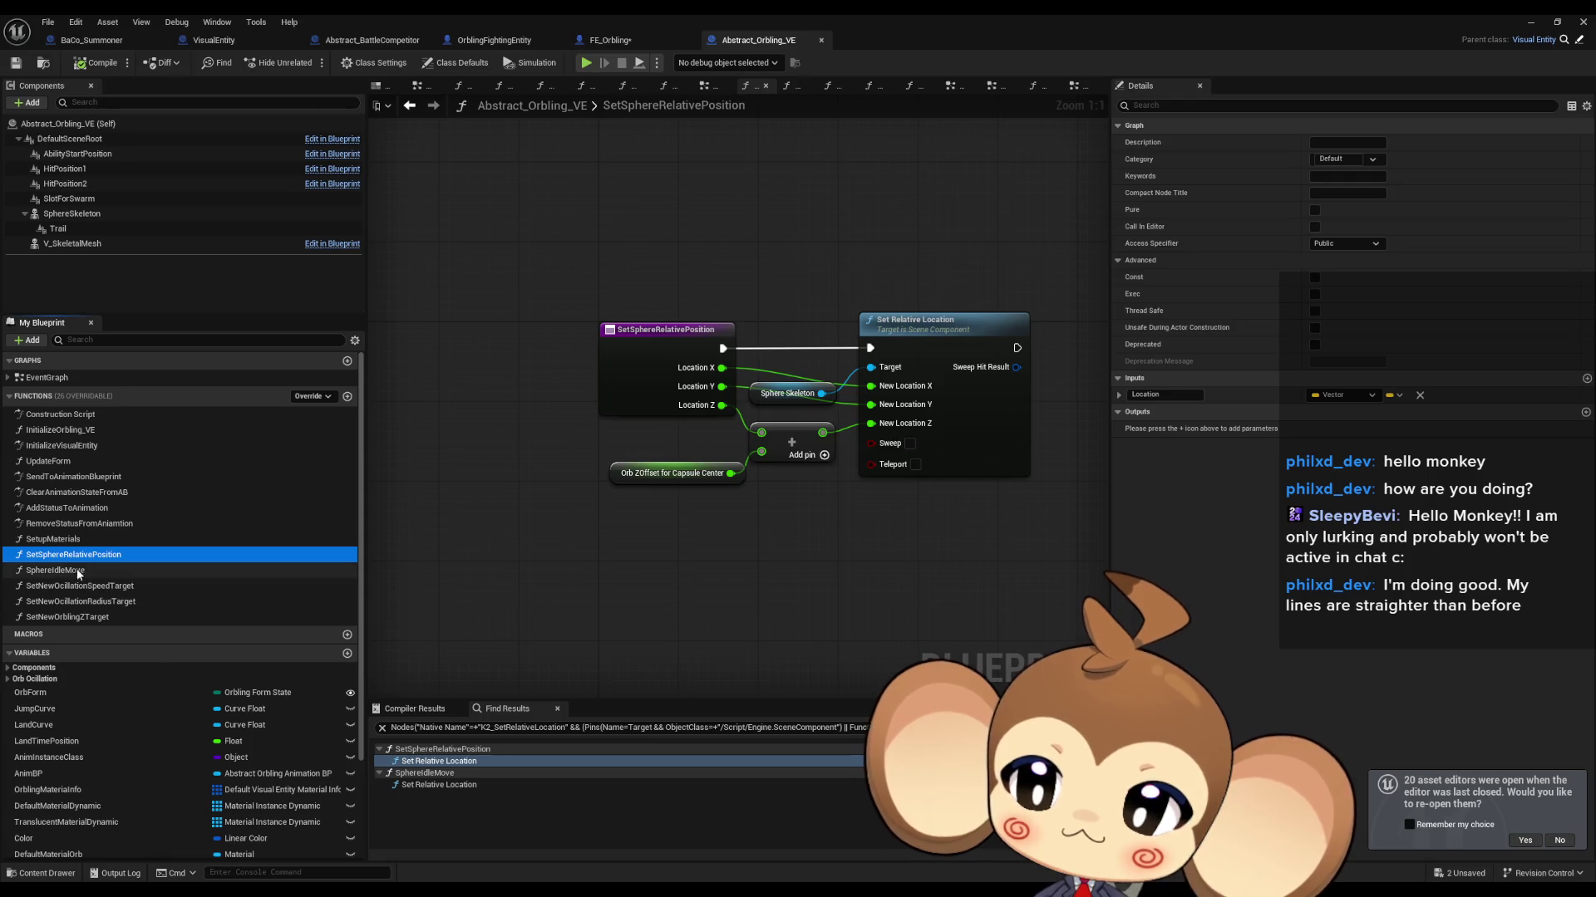
double_click(80, 570)
key(Delete)
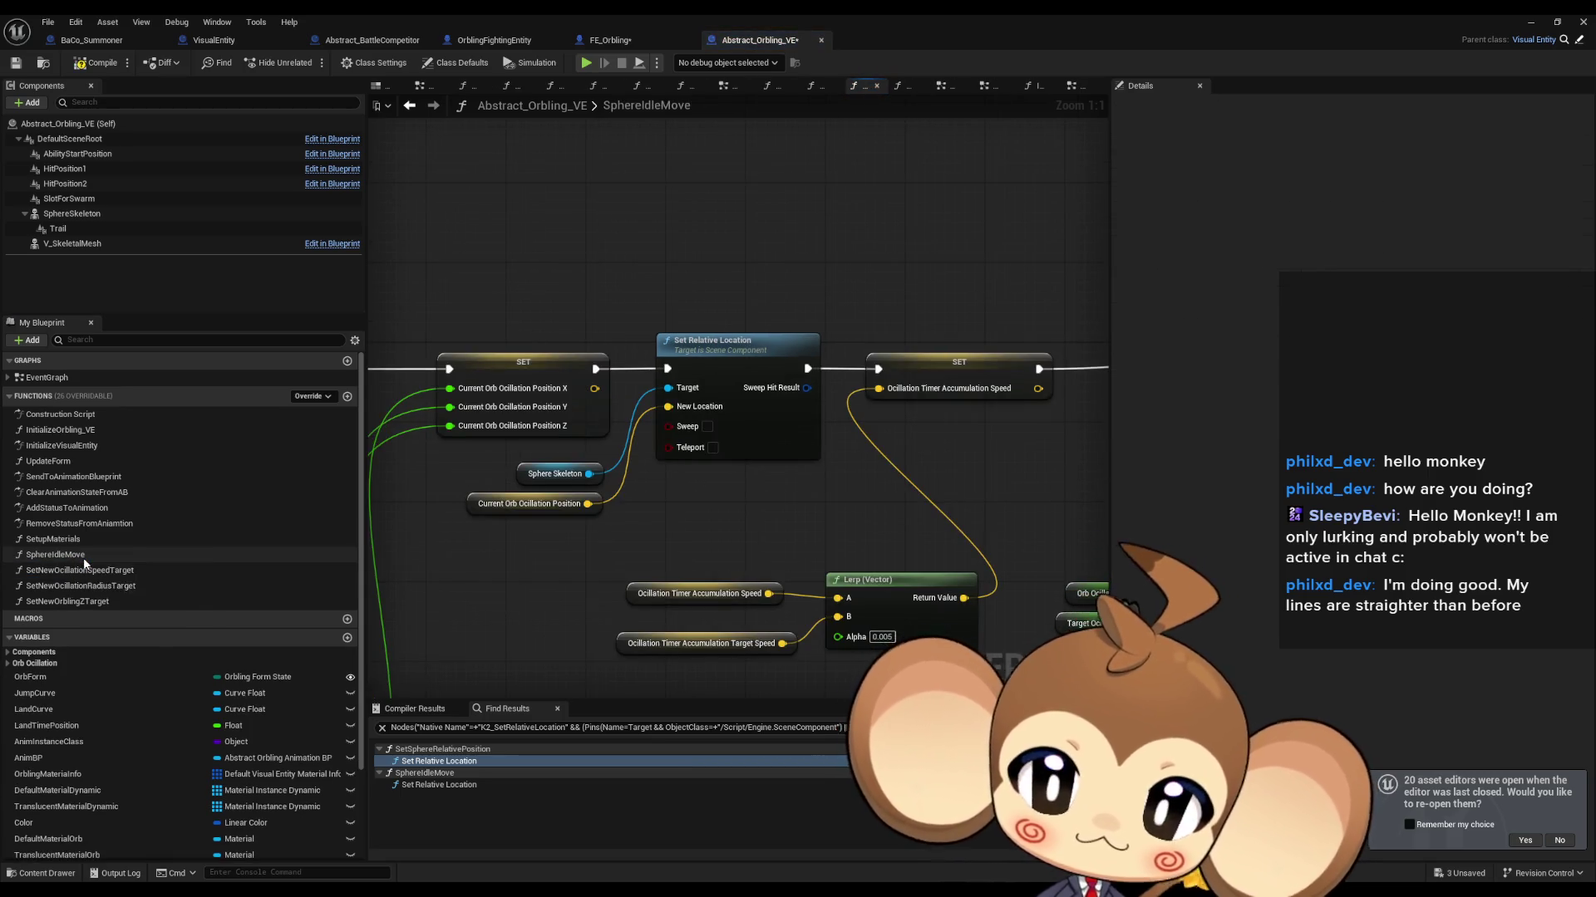
click(579, 510)
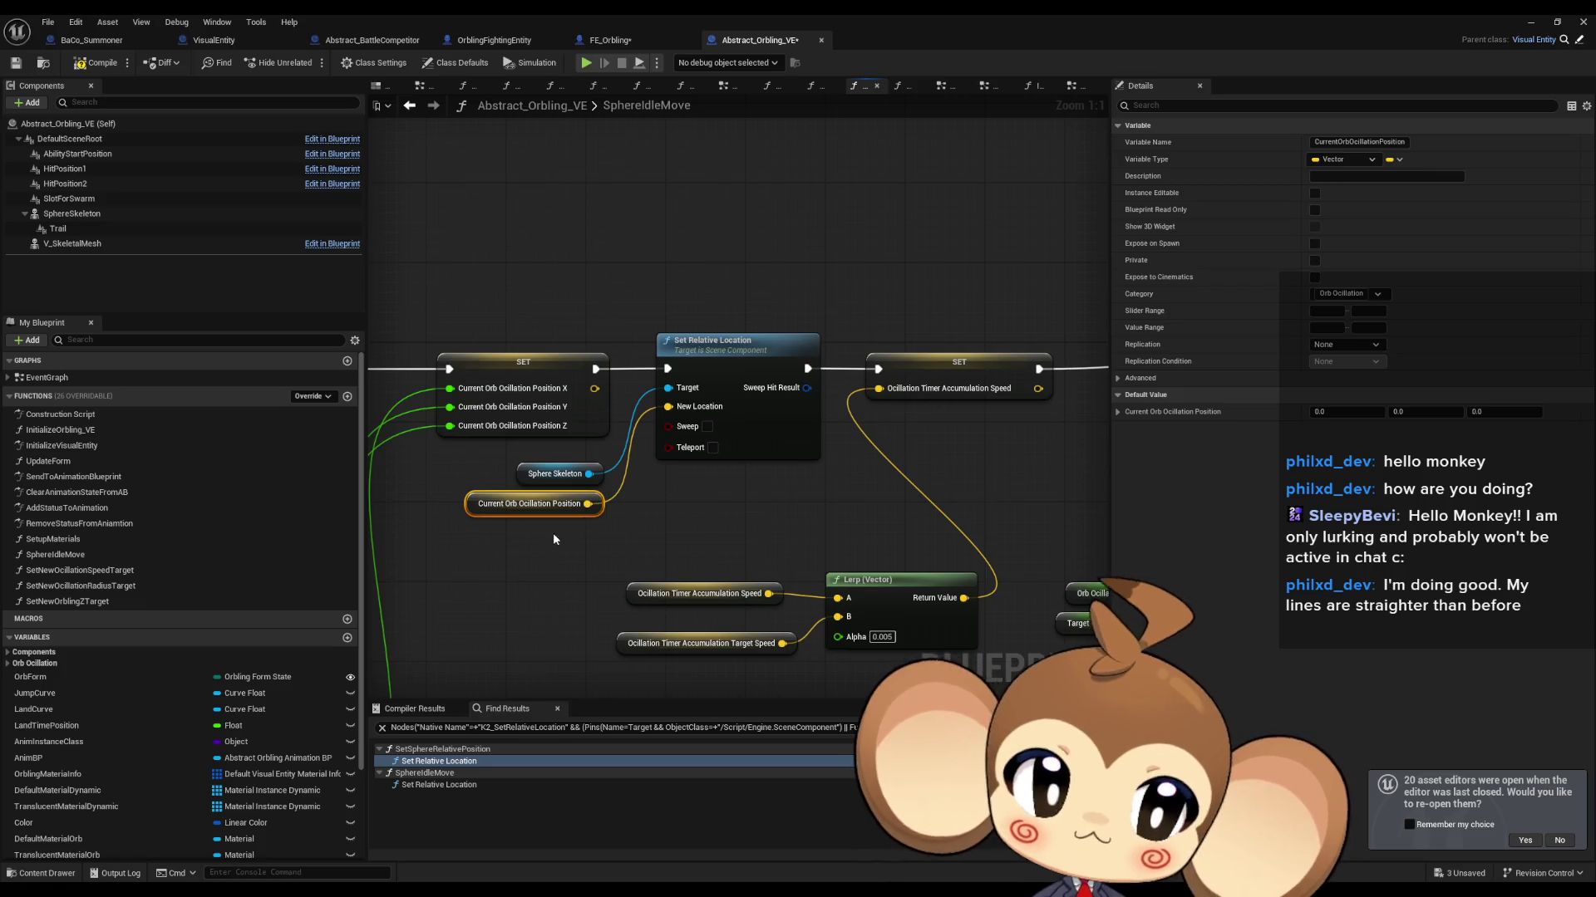
click(75, 557)
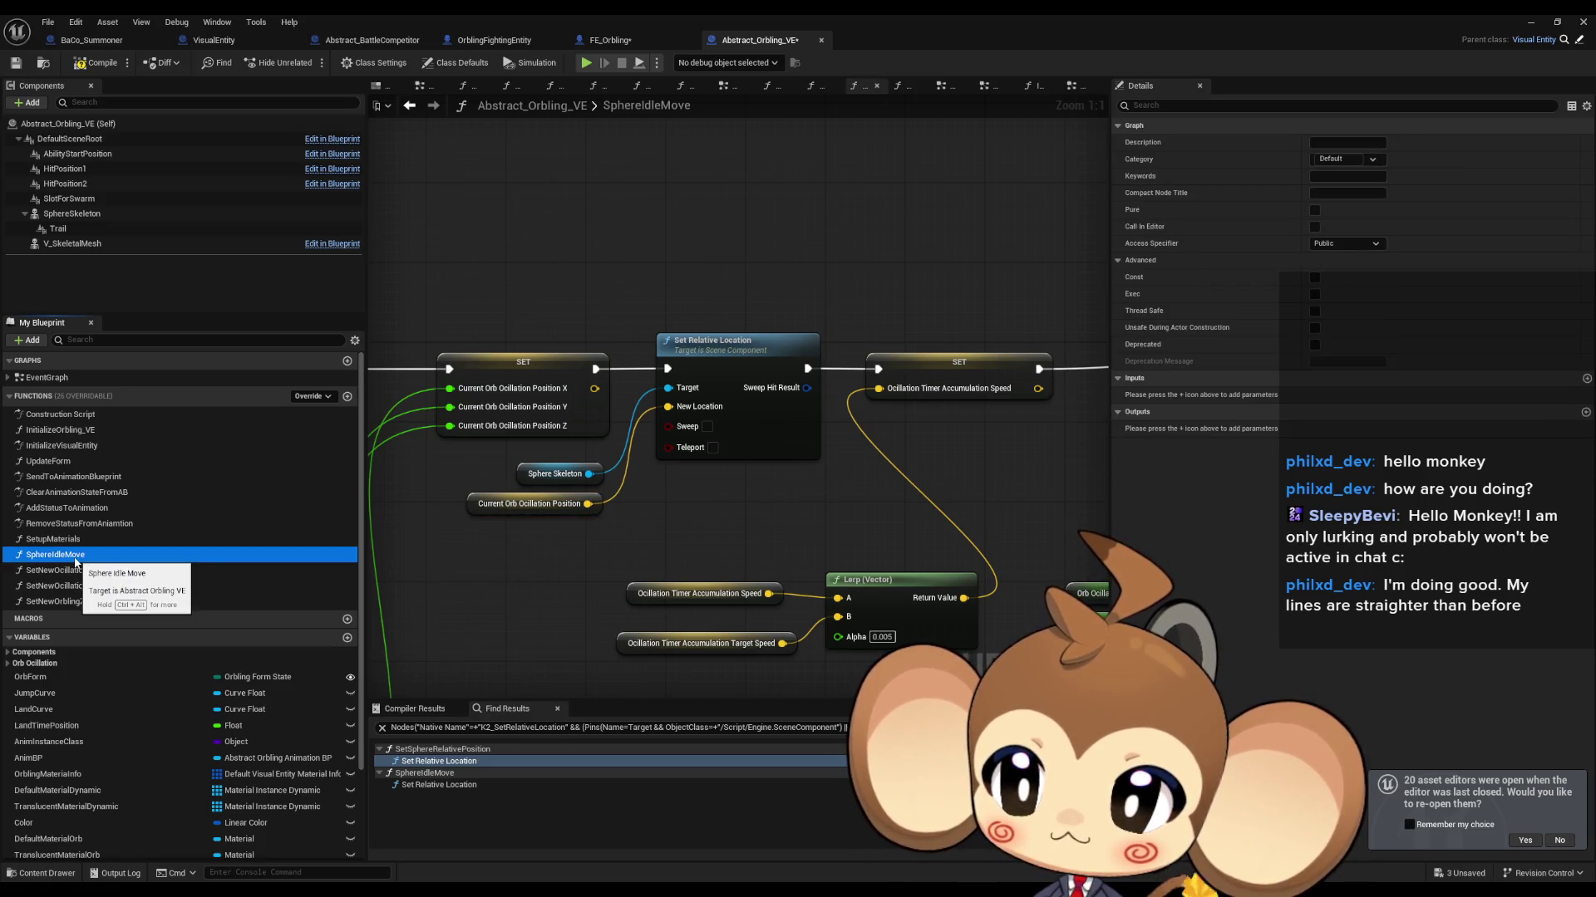
click(80, 562)
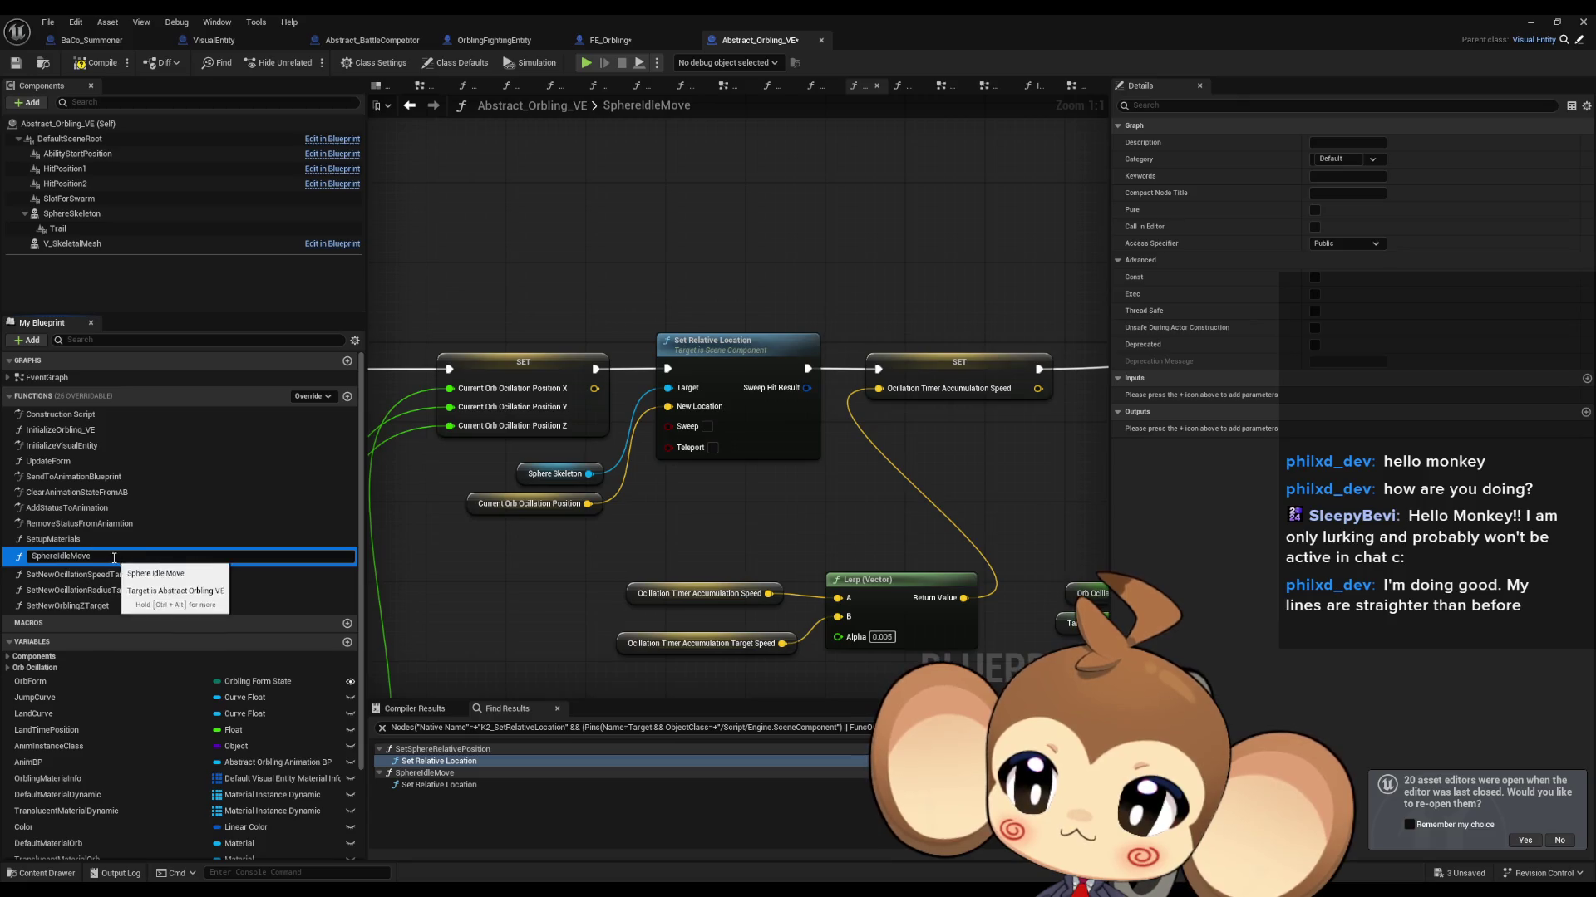
click(84, 541)
key(Up)
key(Up)
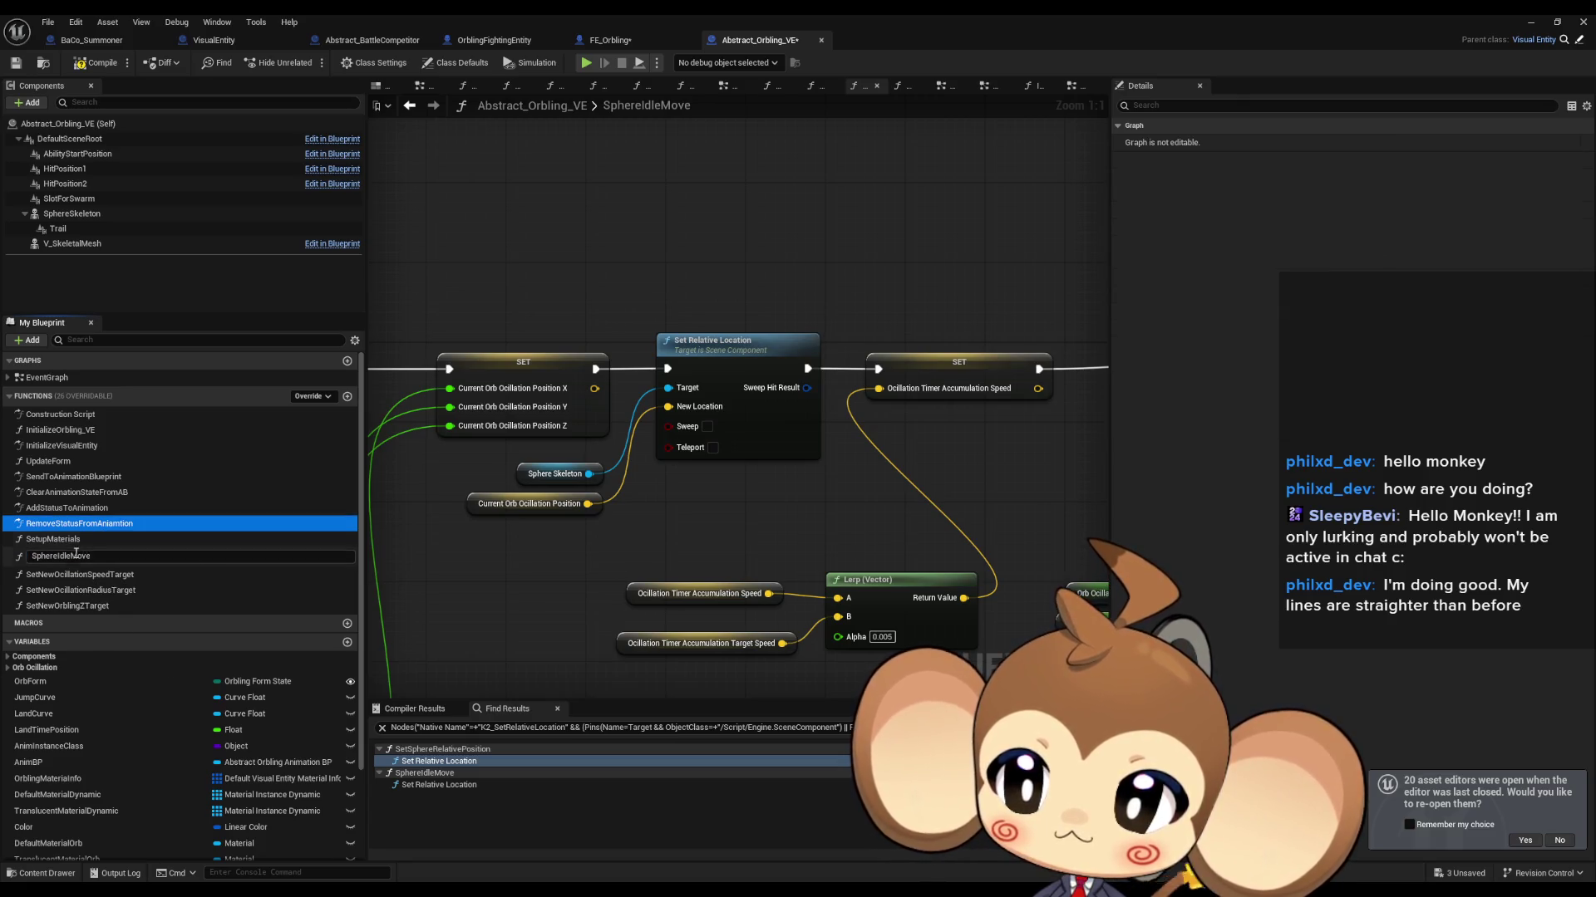
right_click(80, 555)
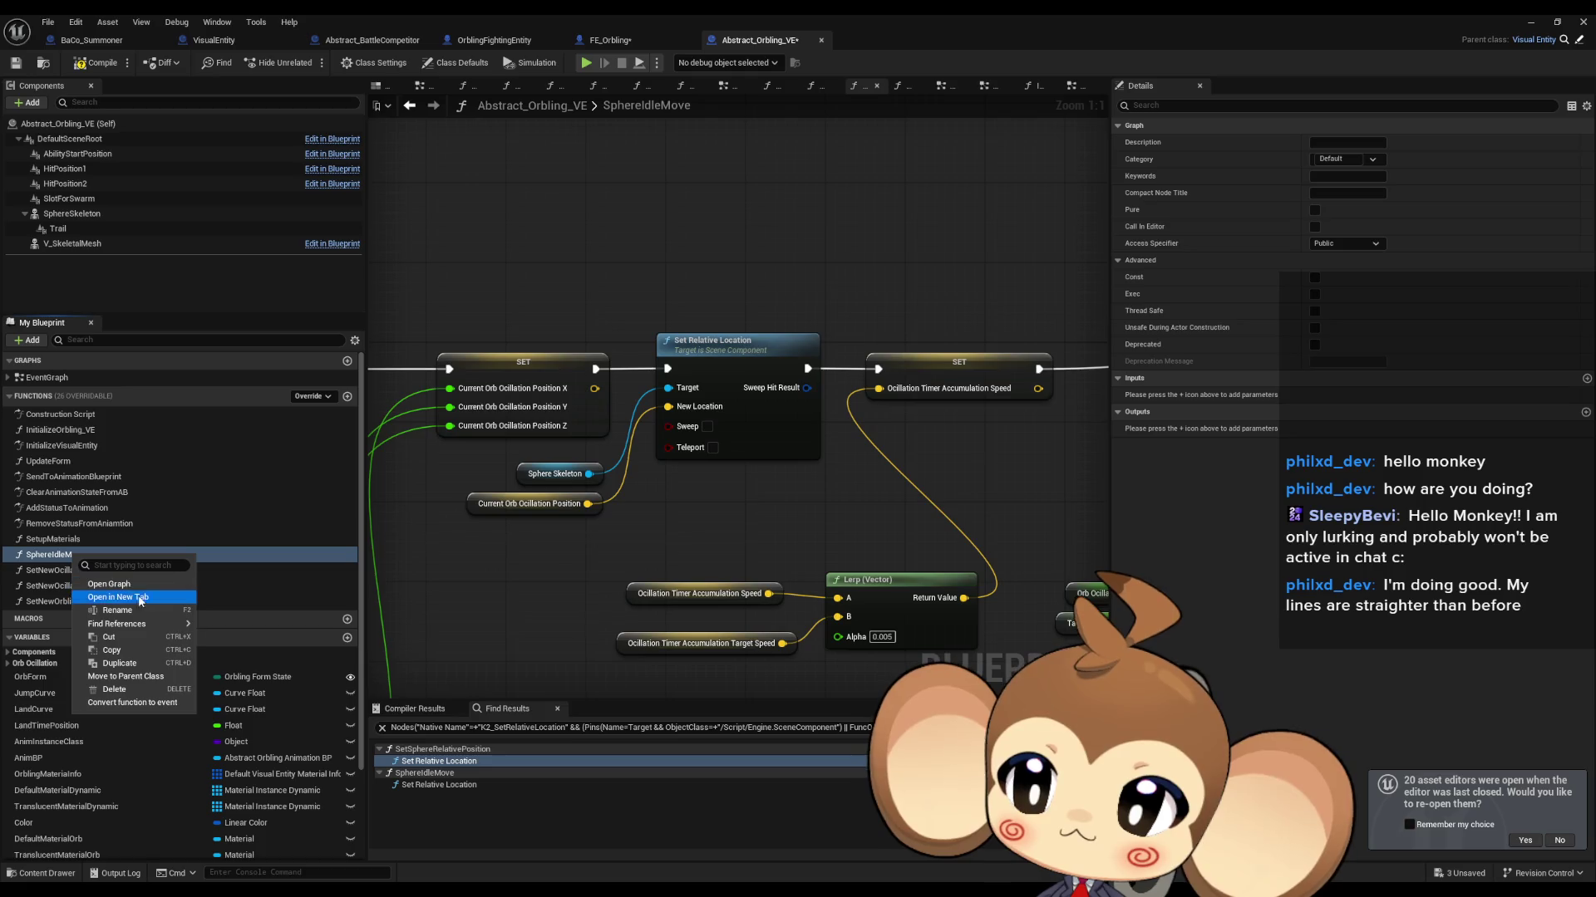
mouse_move(173, 623)
click(239, 676)
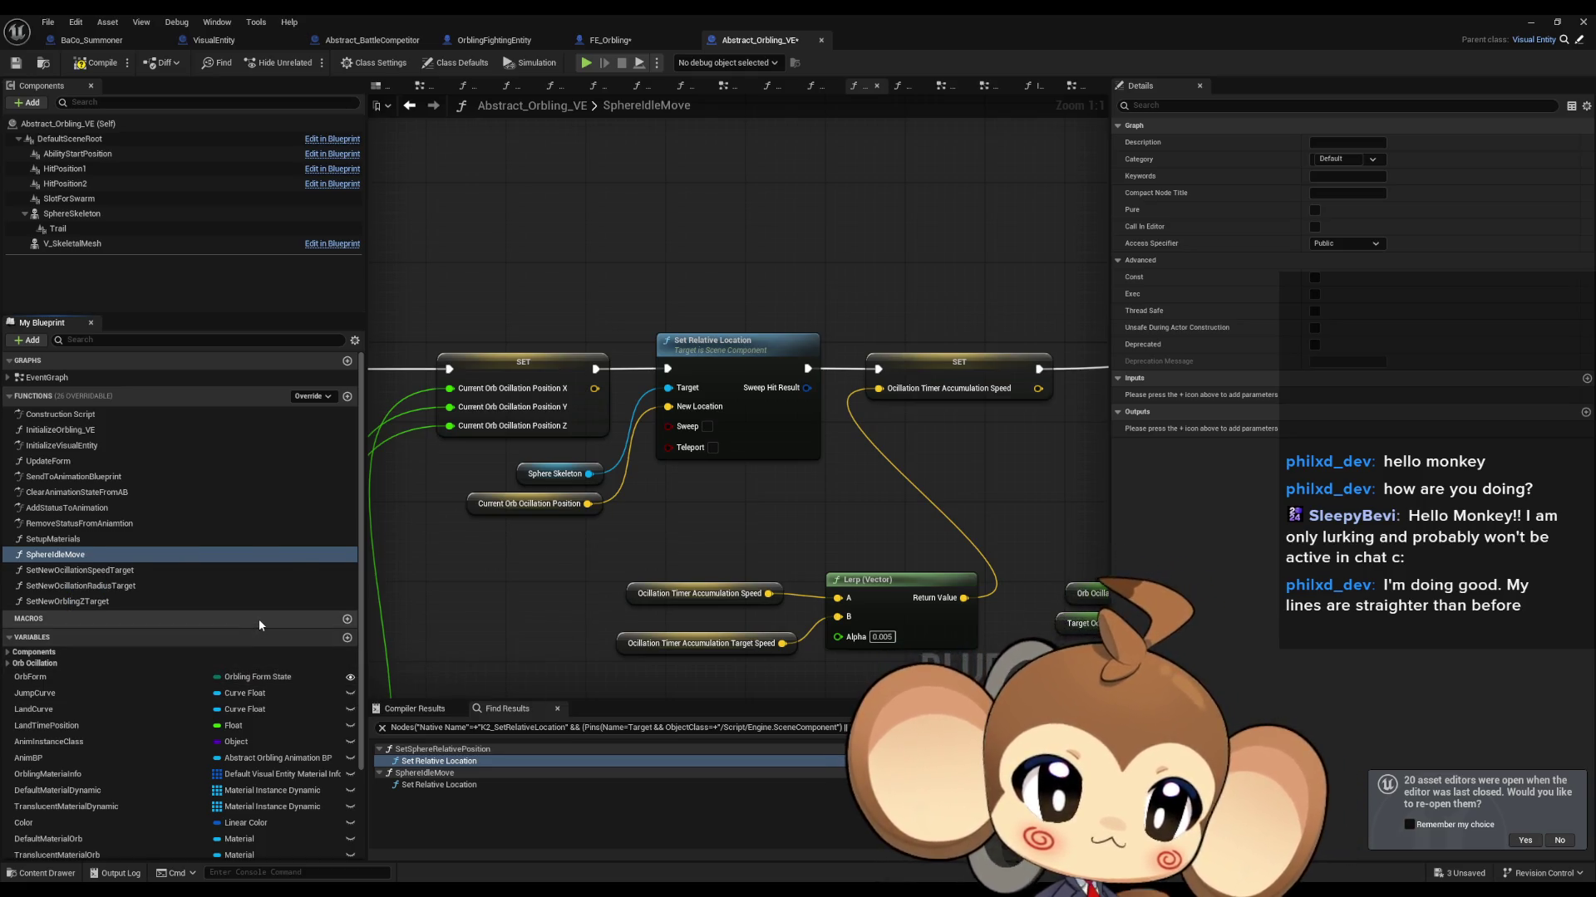
key(alt+Left)
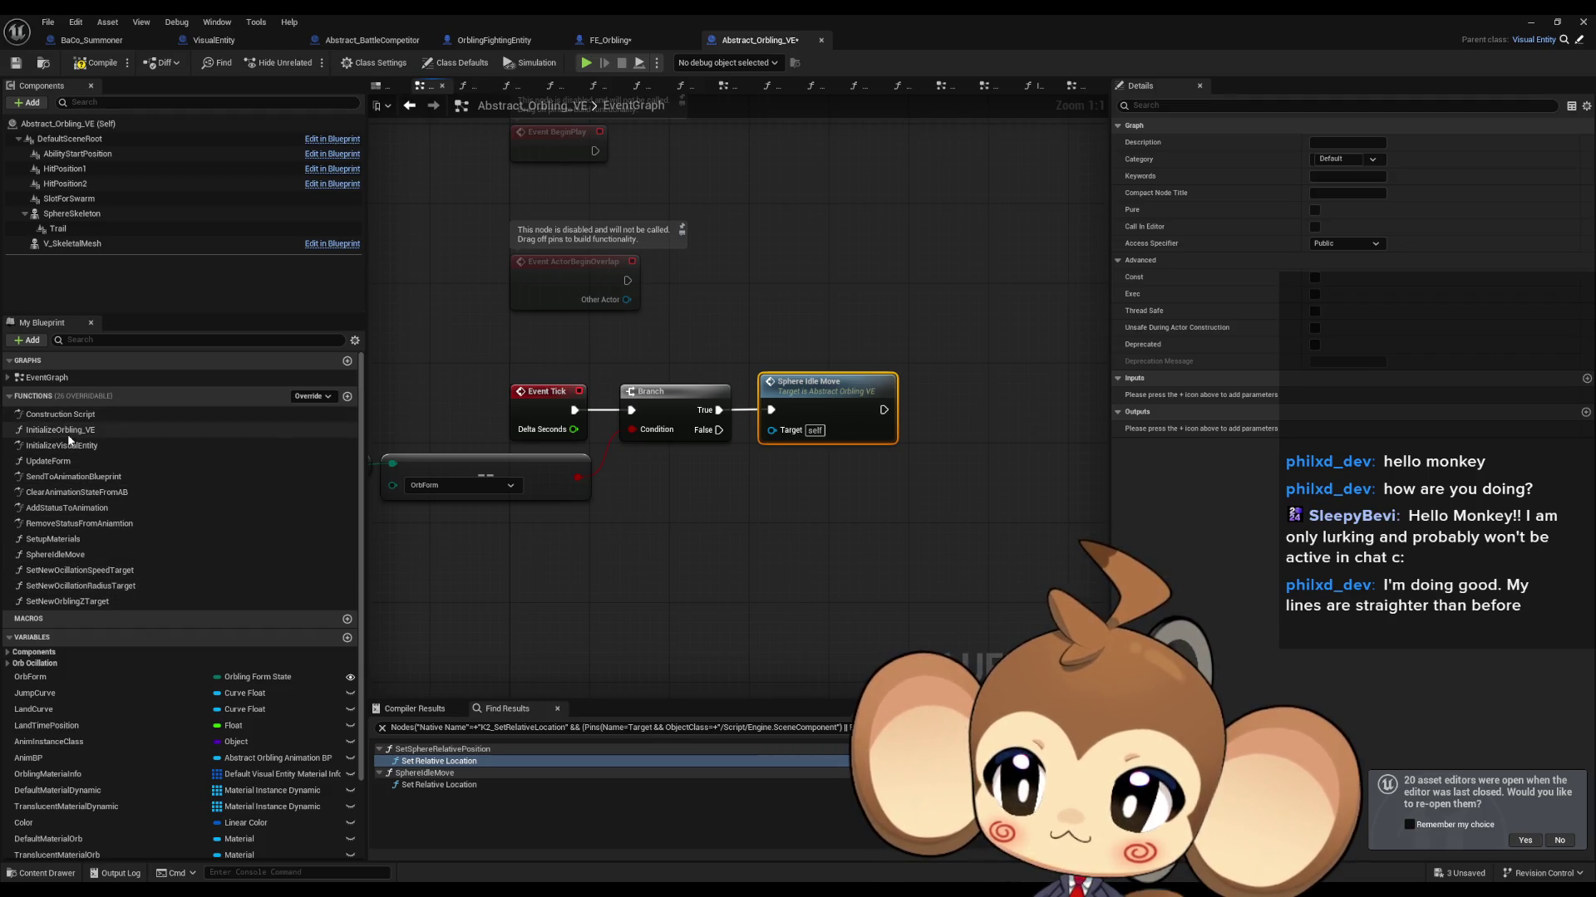
click(439, 785)
click(661, 517)
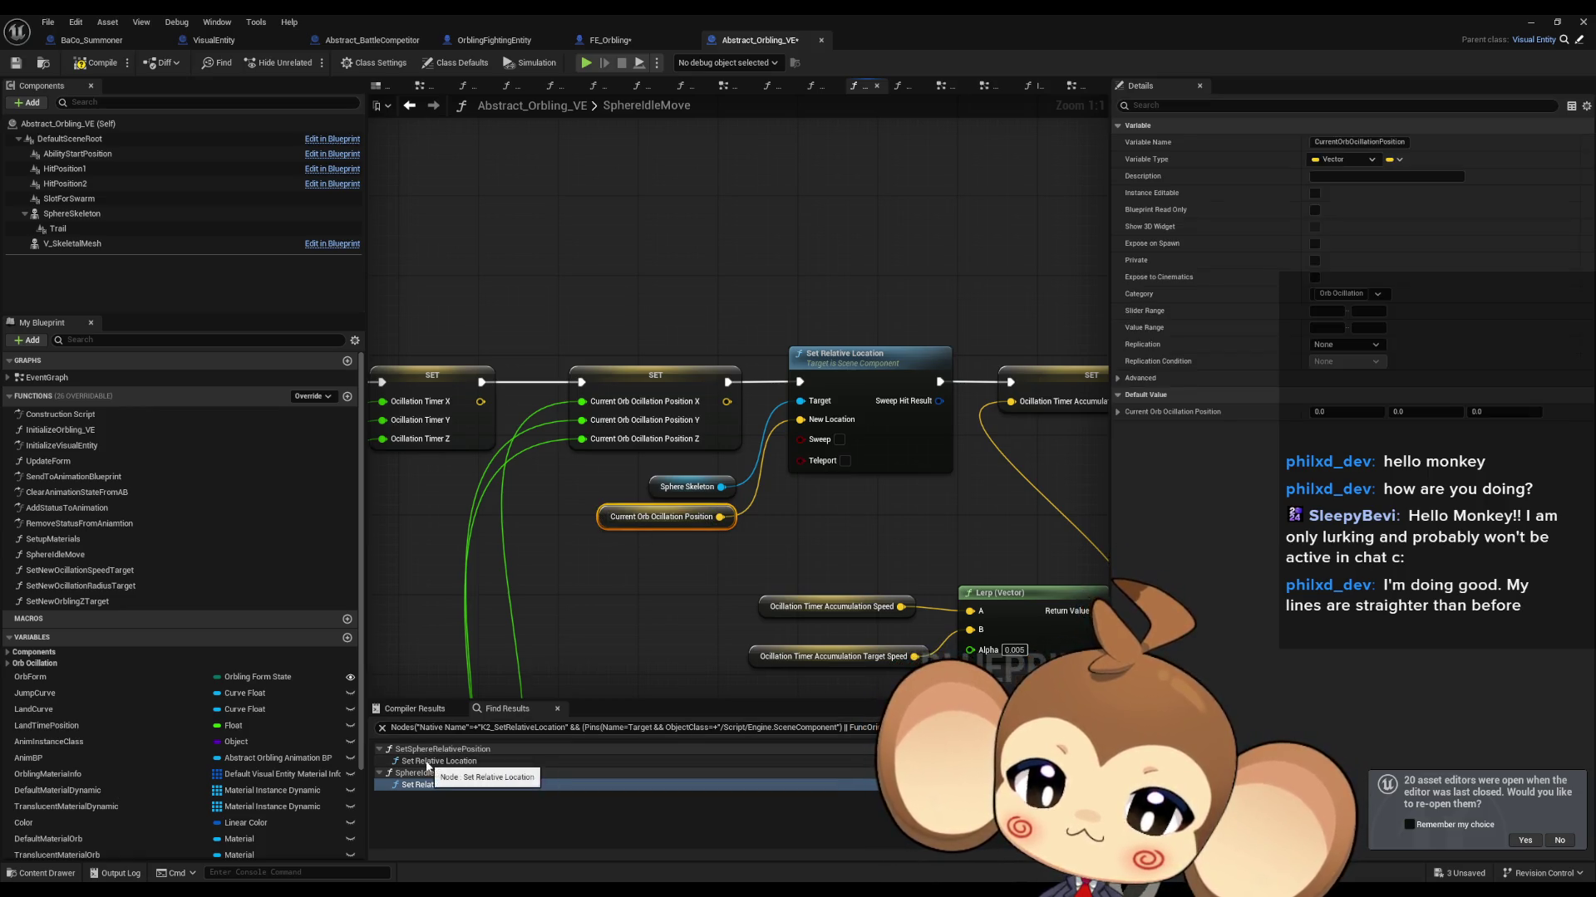
Step: Add a CurrentZOffset getter beside Set Relative Location and reposition the oscillation position getter
mouse_move(665, 622)
mouse_down()
mouse_move(1050, 267)
mouse_move(711, 410)
mouse_up()
scroll(58, 823, down, 3)
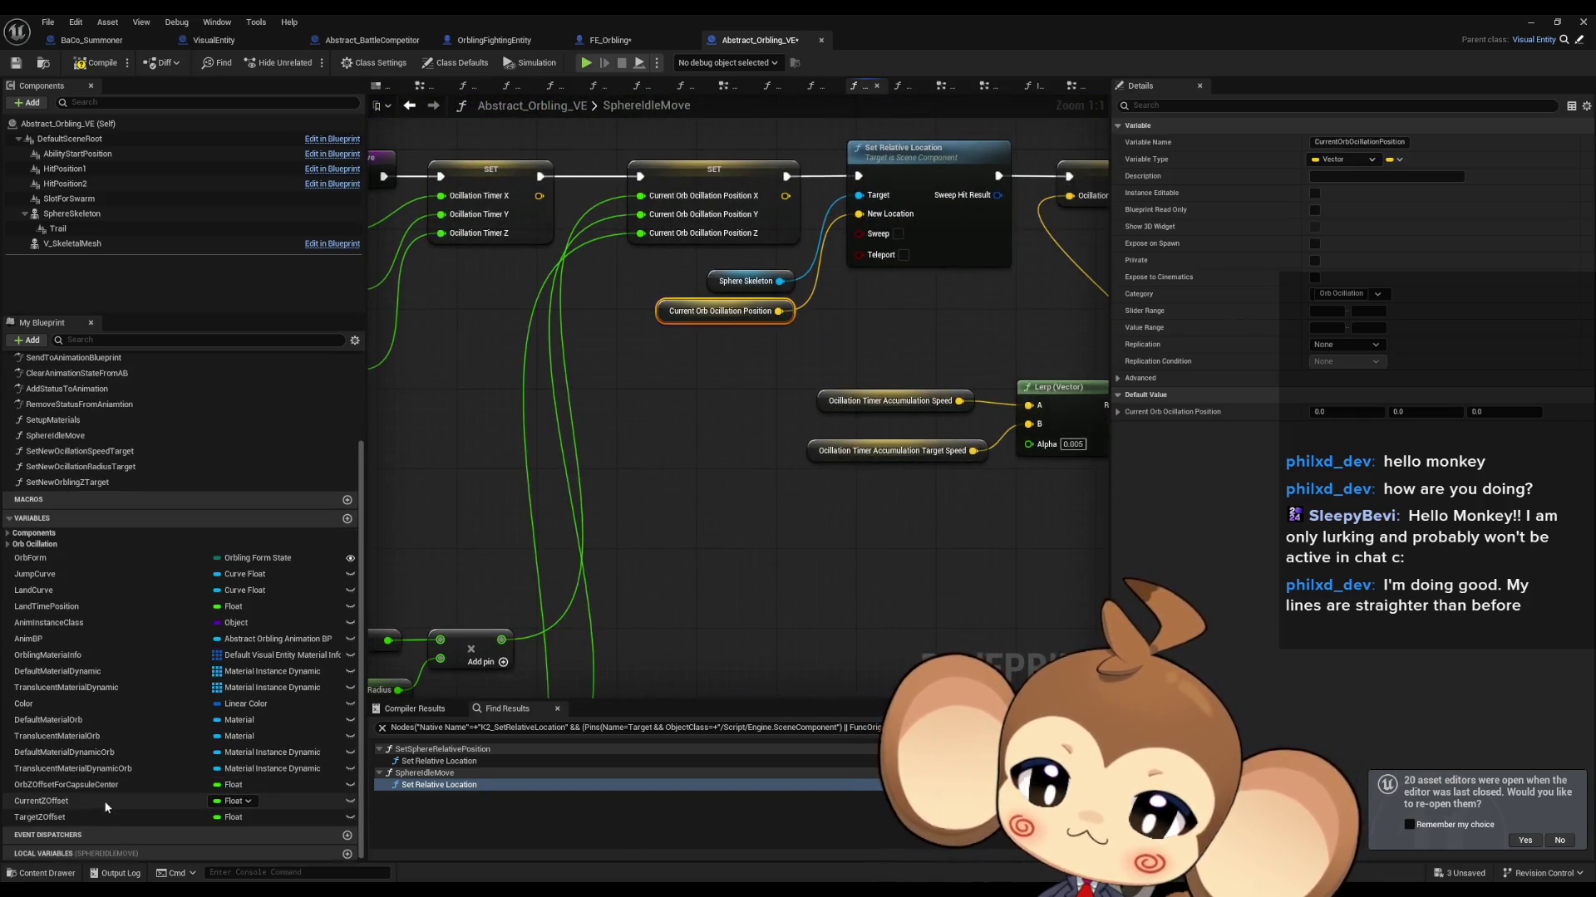
click(55, 806)
mouse_move(55, 810)
mouse_down()
mouse_move(716, 376)
mouse_move(637, 369)
mouse_move(615, 421)
mouse_up()
click(648, 449)
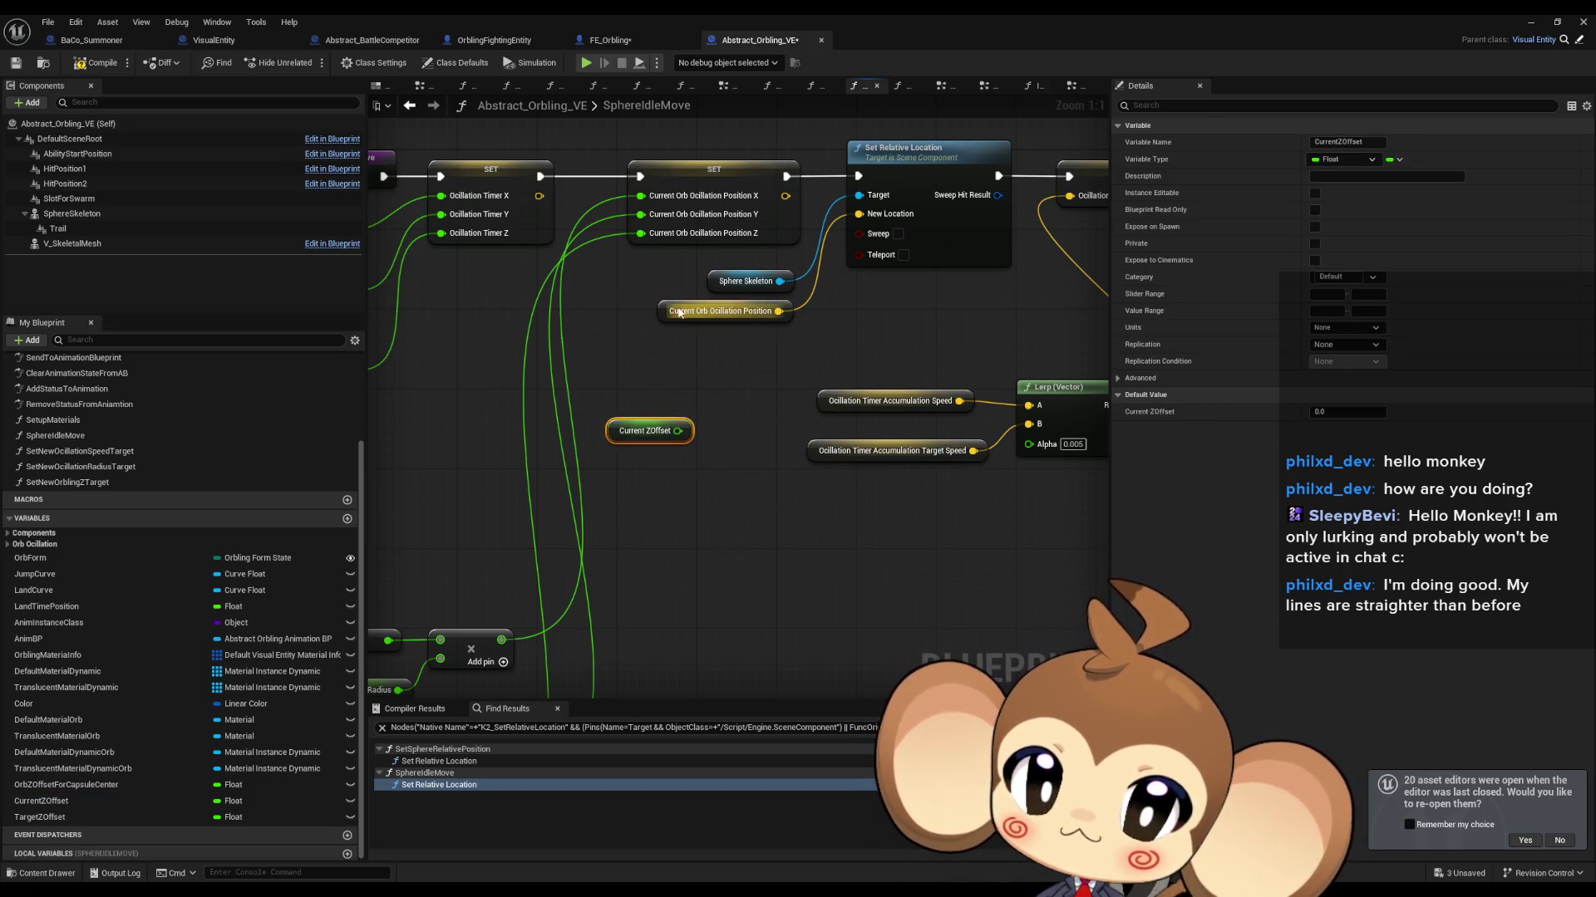
drag(723, 312, 626, 332)
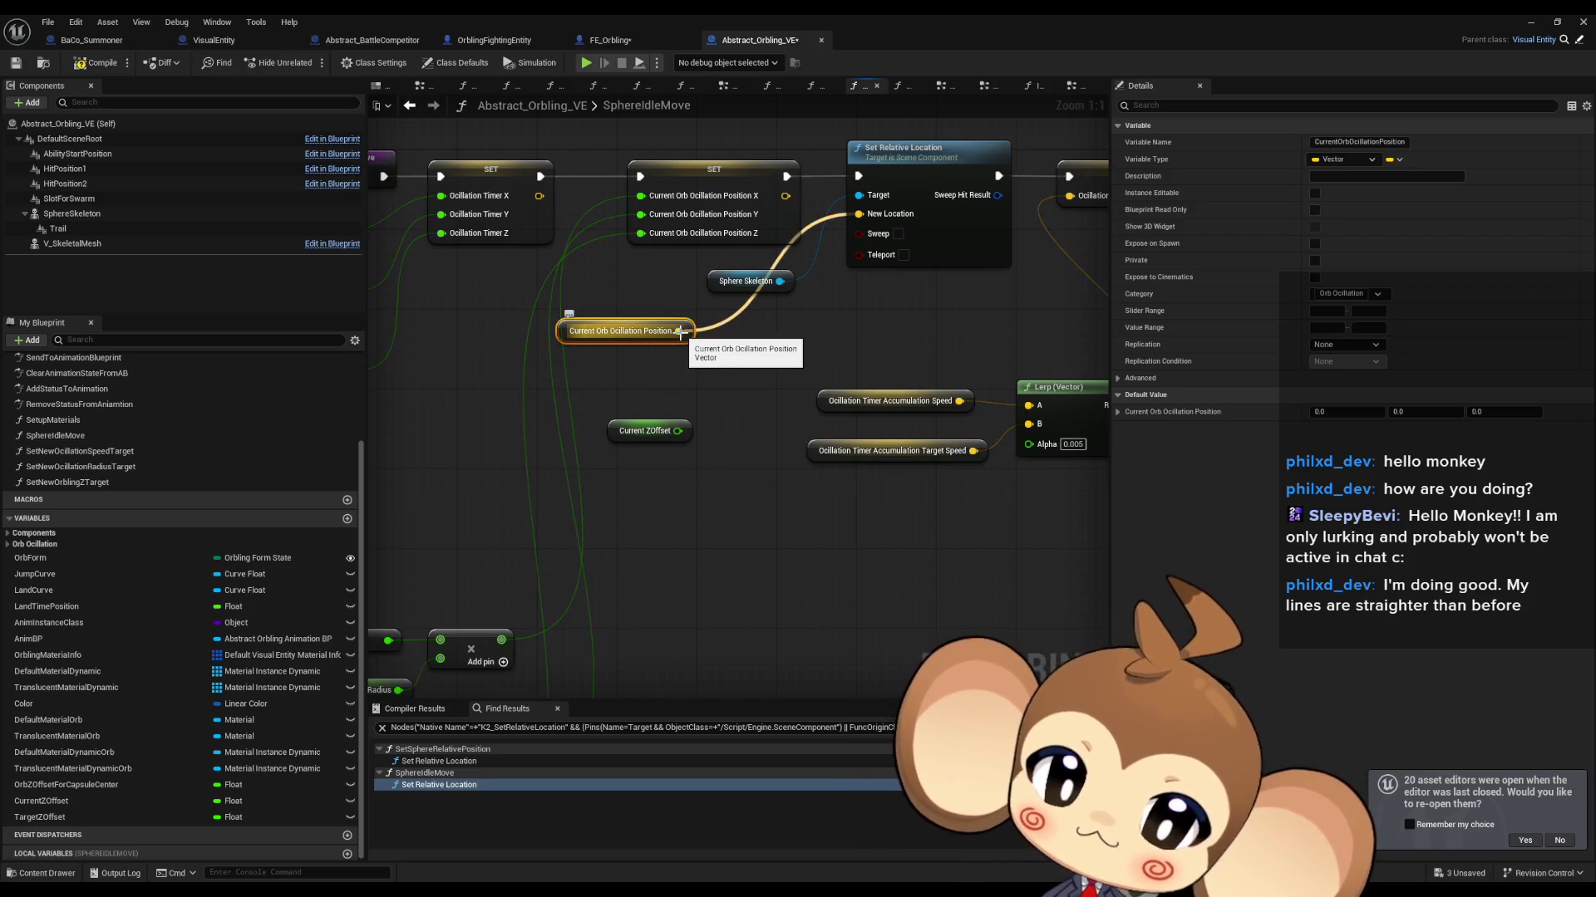
Step: Split New Location and the oscillation position, feeding oscillation Z plus CurrentZOffset into New Location Z
alt+click(858, 213)
right_click(859, 219)
click(903, 289)
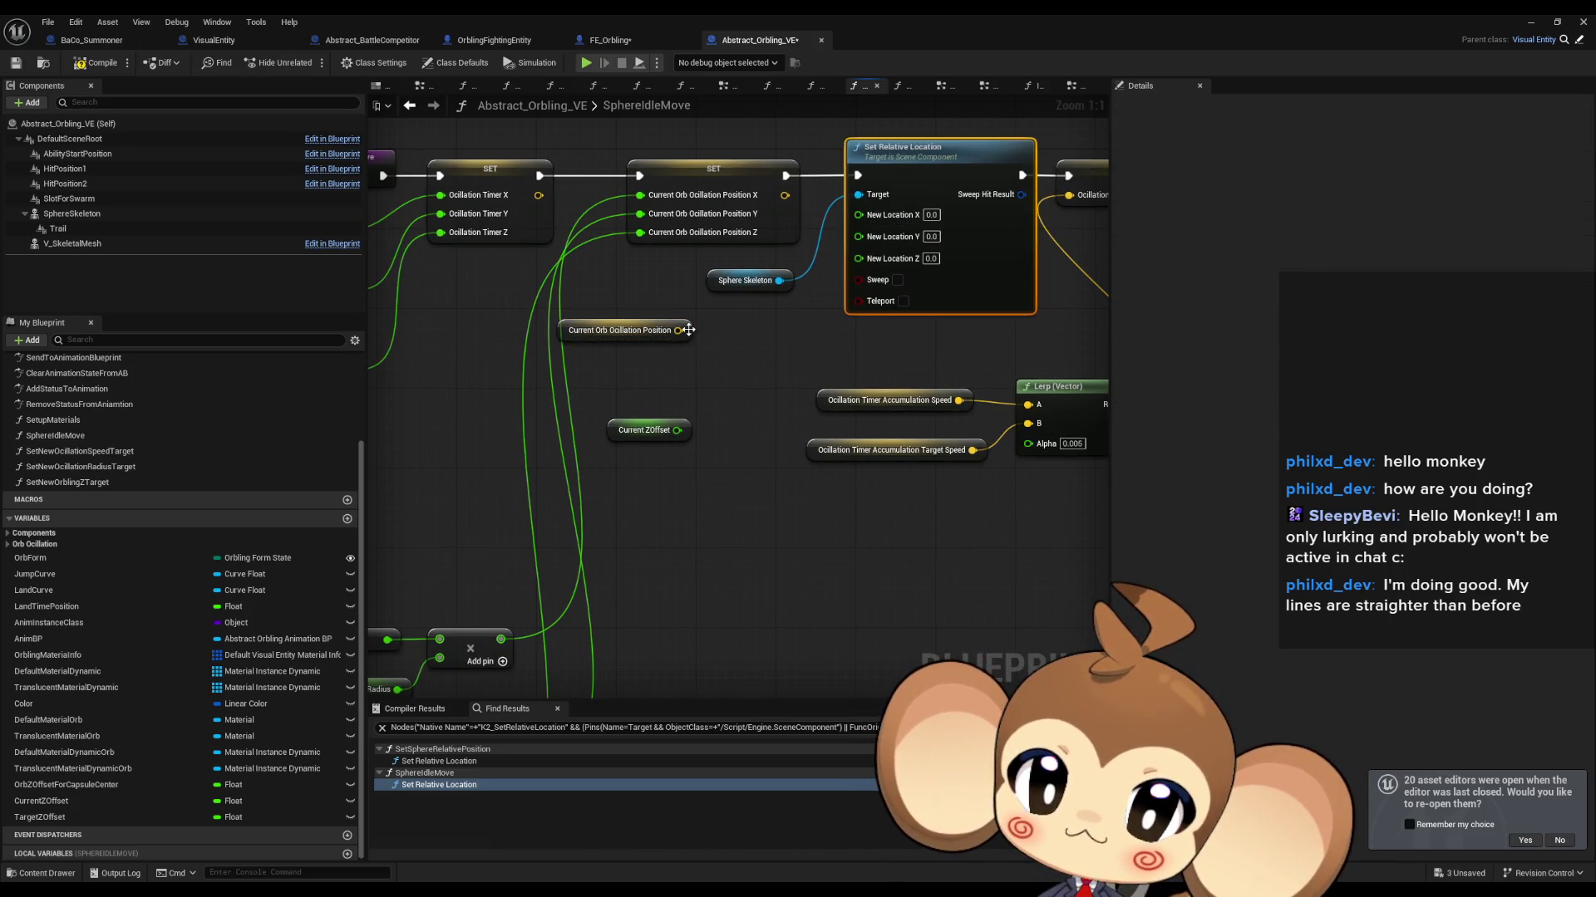
right_click(680, 331)
click(716, 400)
drag(686, 370, 721, 381)
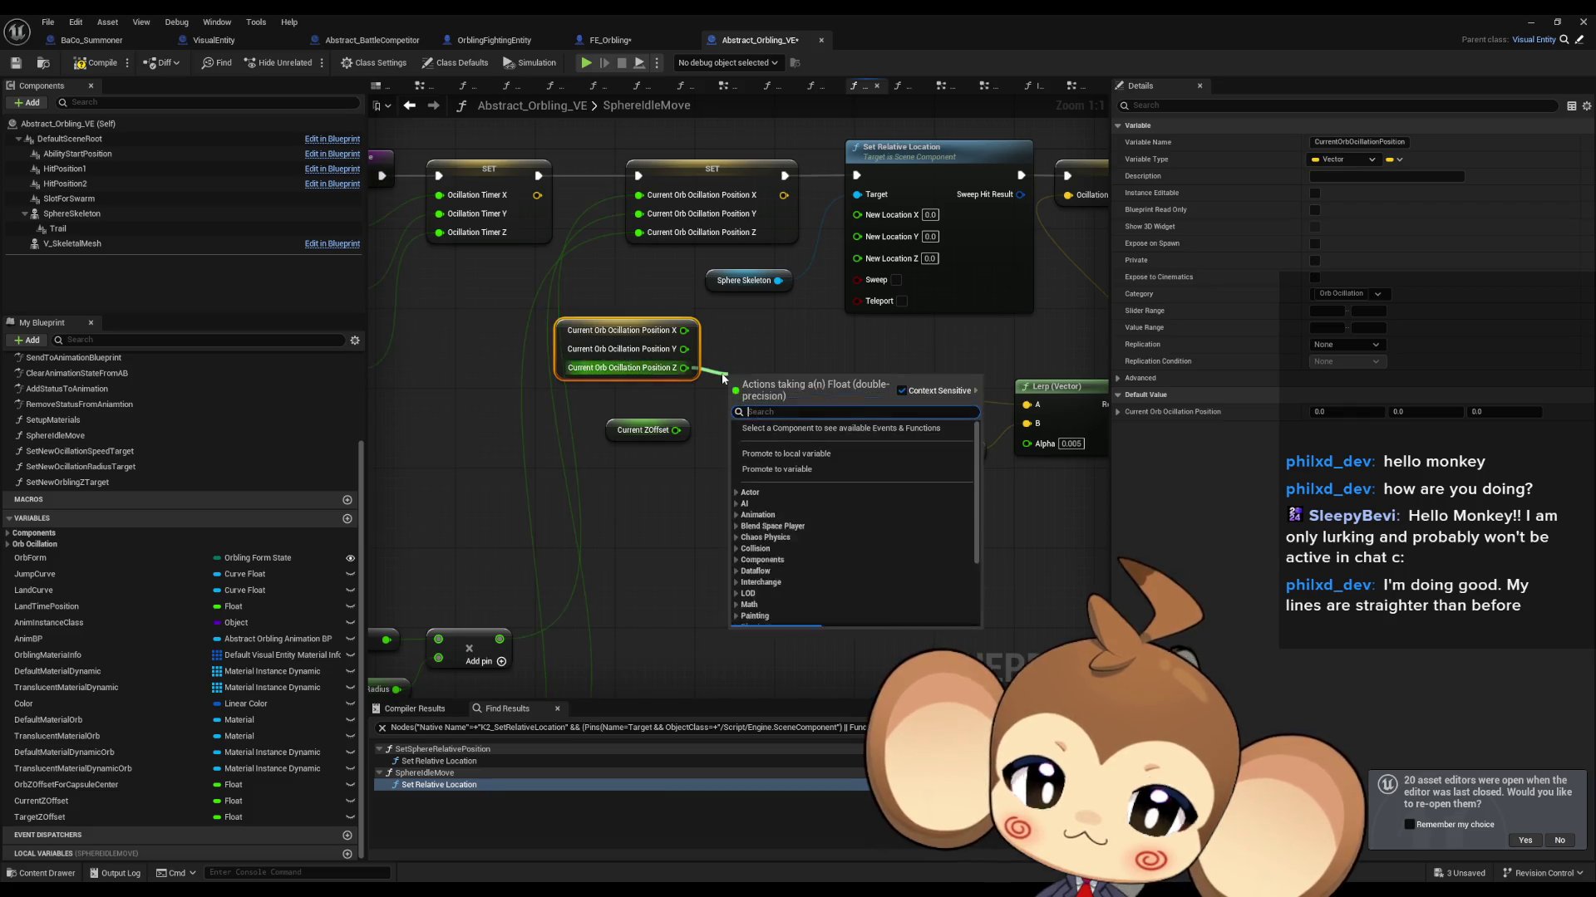
text(+)
key(Return)
mouse_move(675, 430)
mouse_down()
mouse_move(730, 412)
mouse_move(855, 311)
mouse_move(863, 261)
mouse_move(685, 349)
mouse_move(857, 214)
mouse_up()
click(1531, 22)
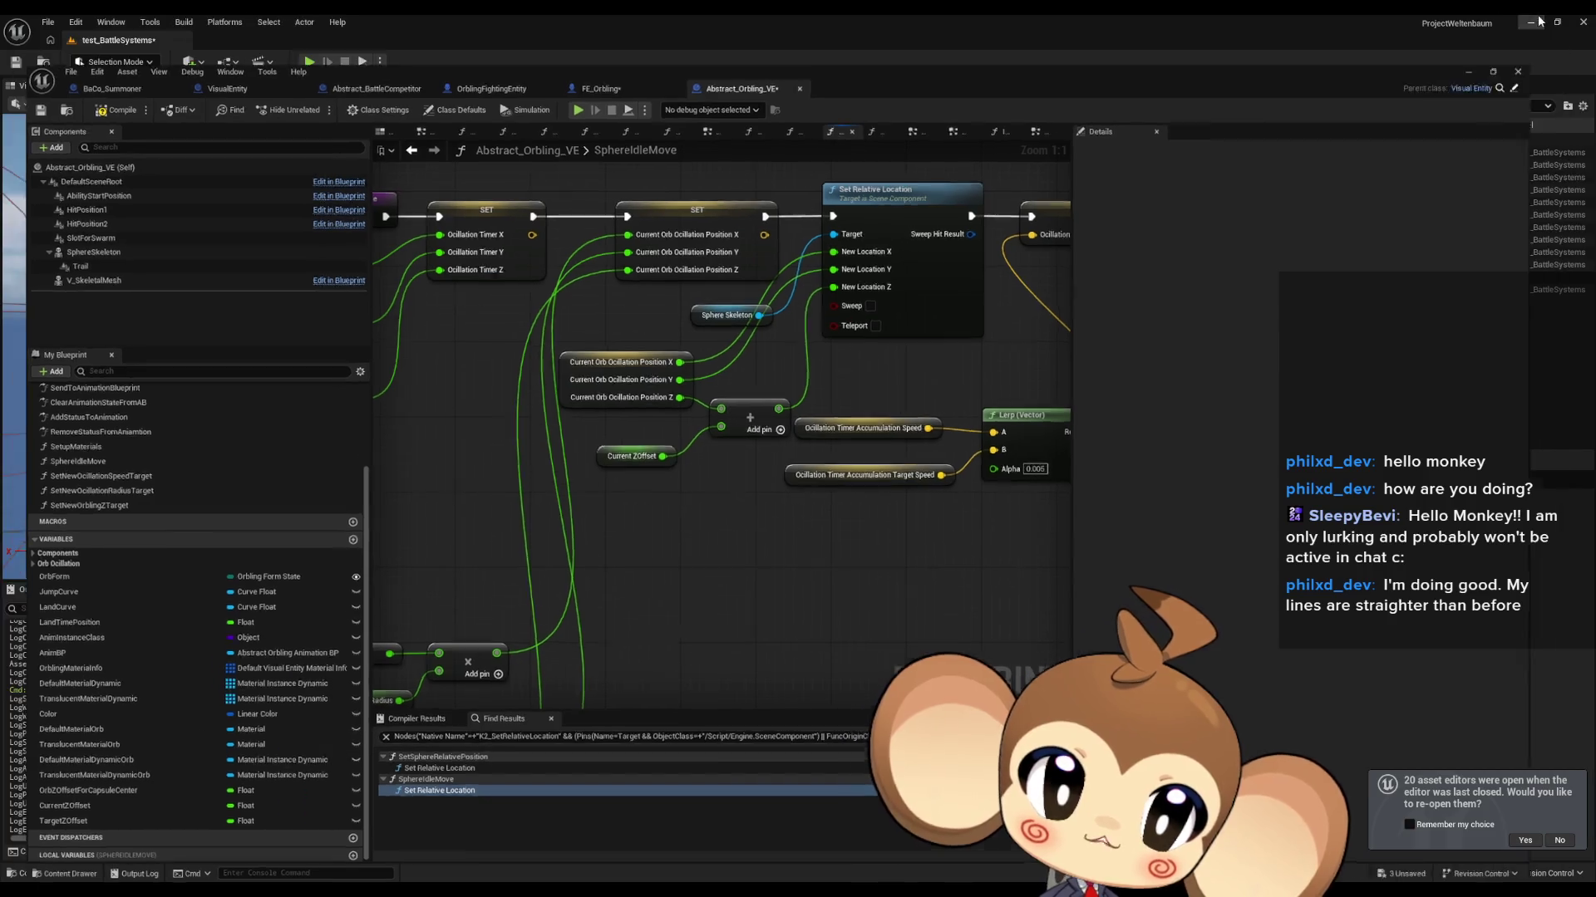
Step: Play test_BattleSystems, eject from the player, and delete the DefaultPawn sphere
click(310, 63)
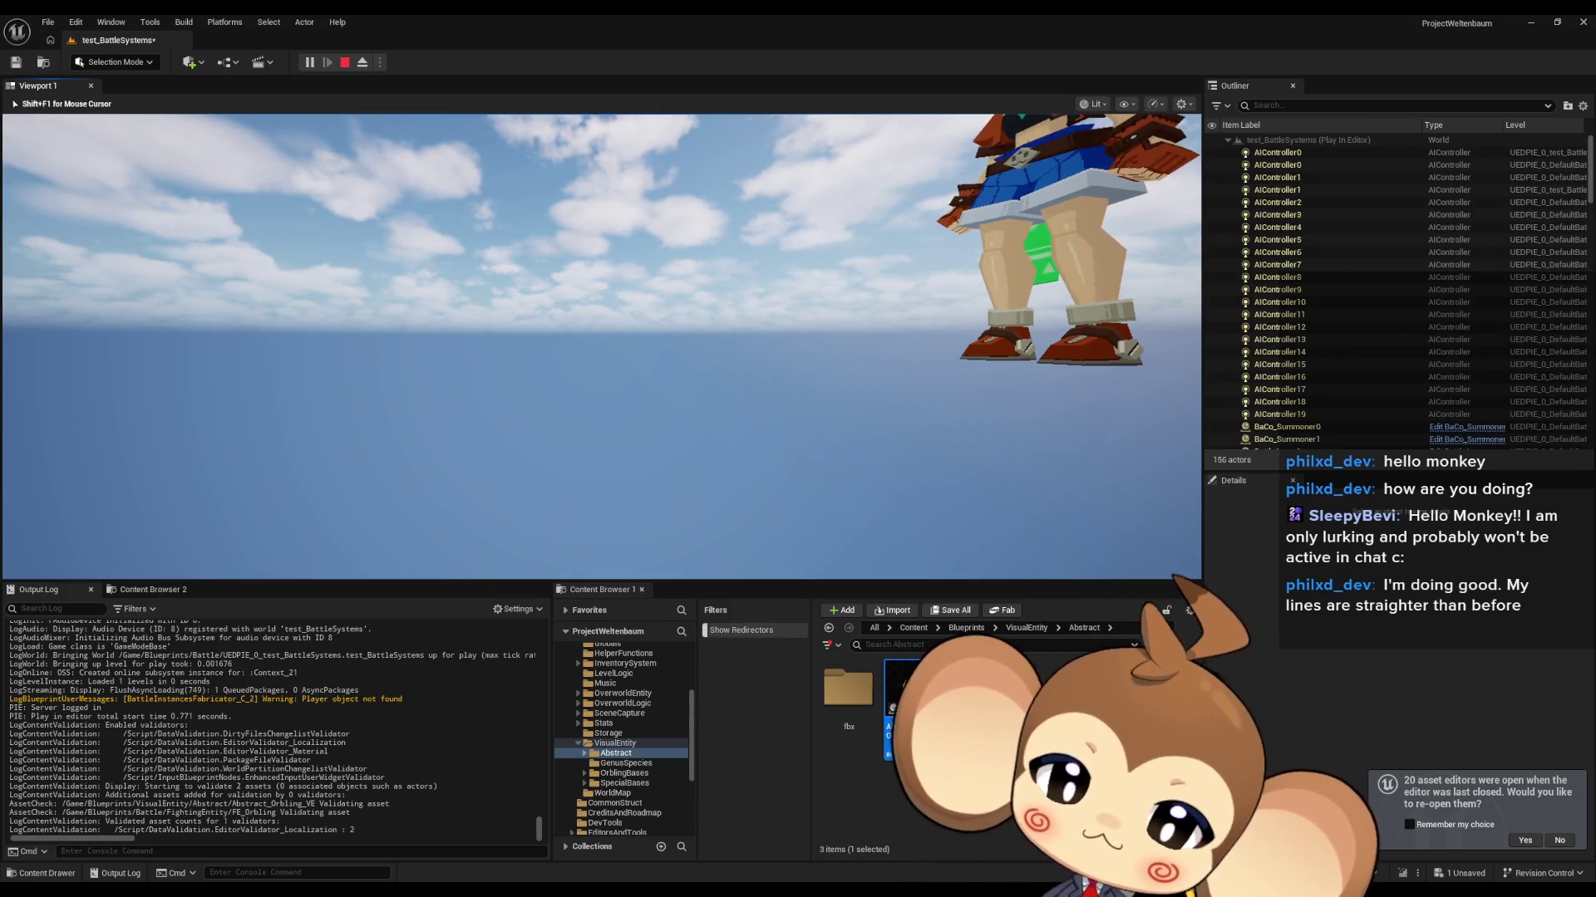
key(shift+F1)
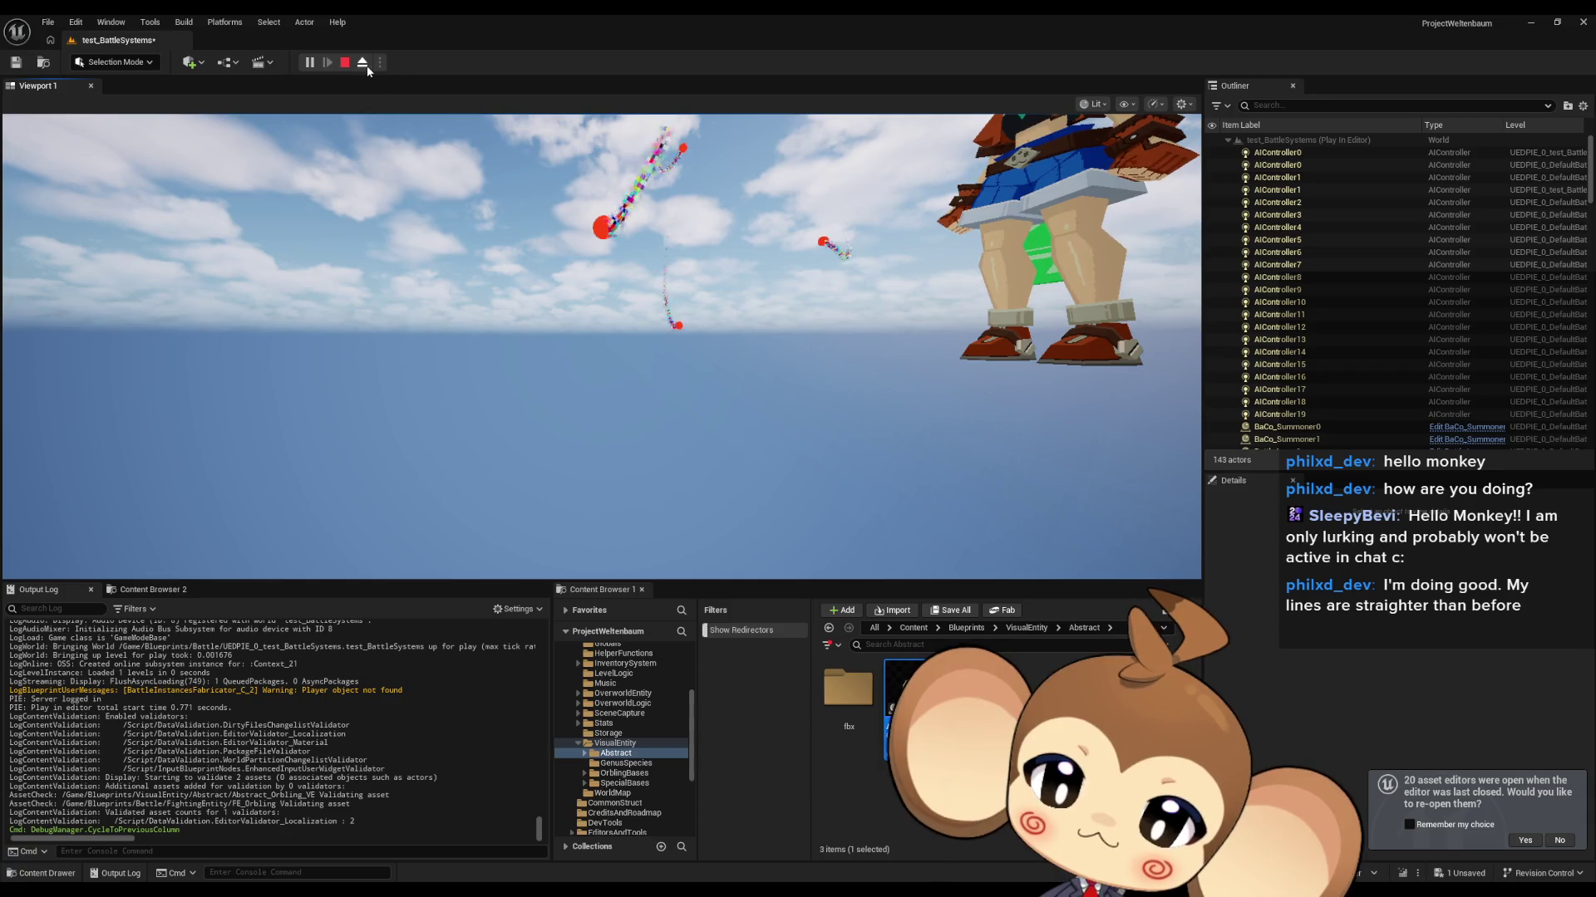
click(363, 64)
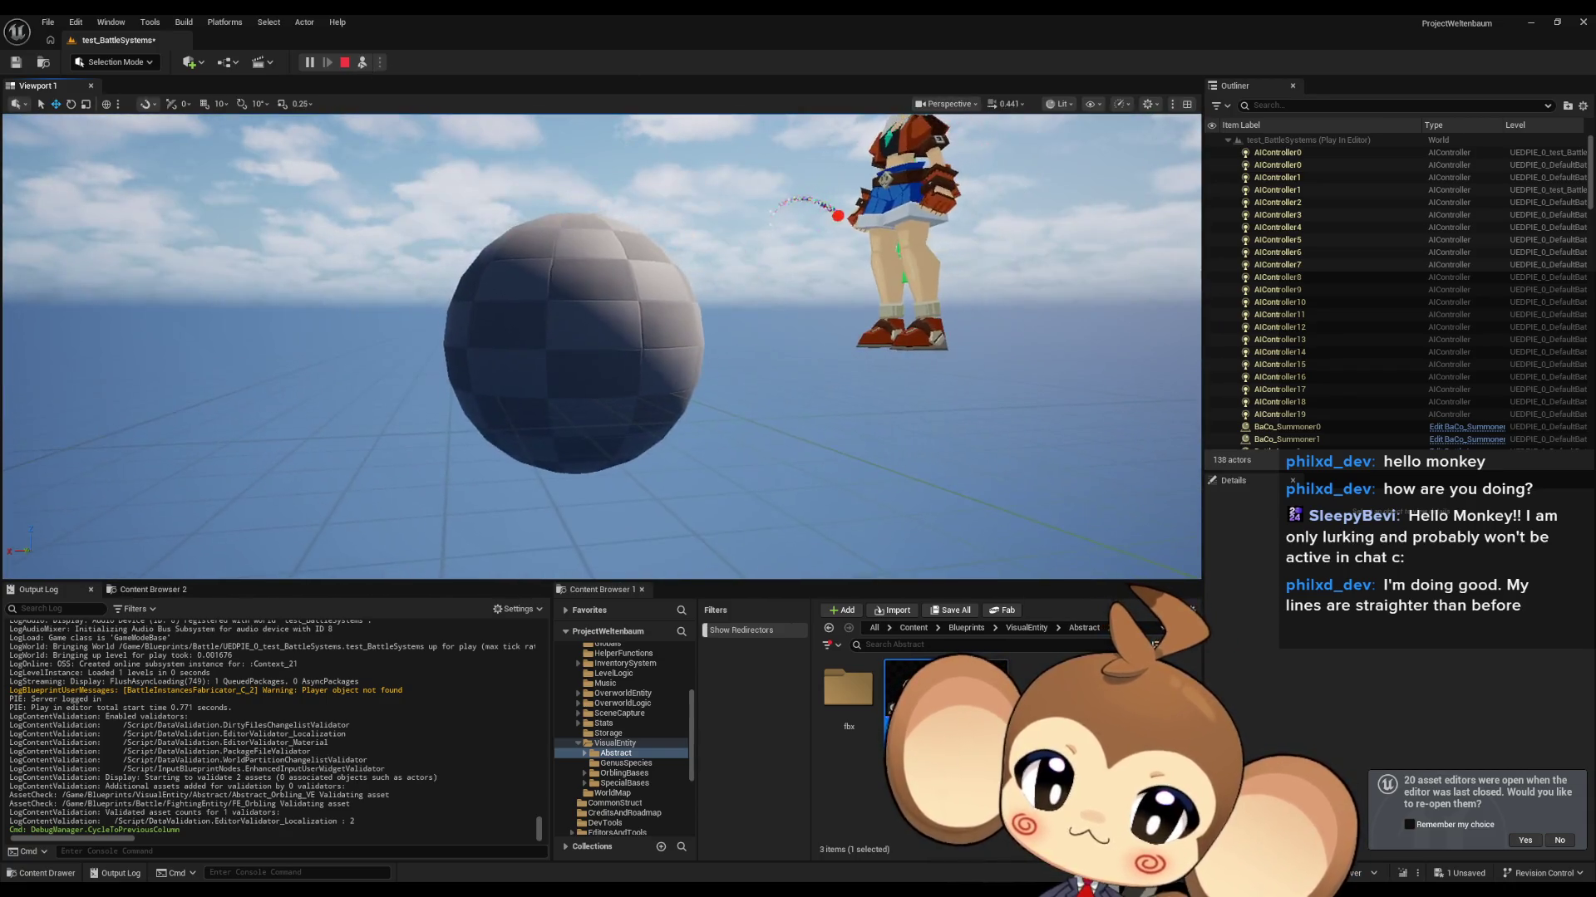
key(Delete)
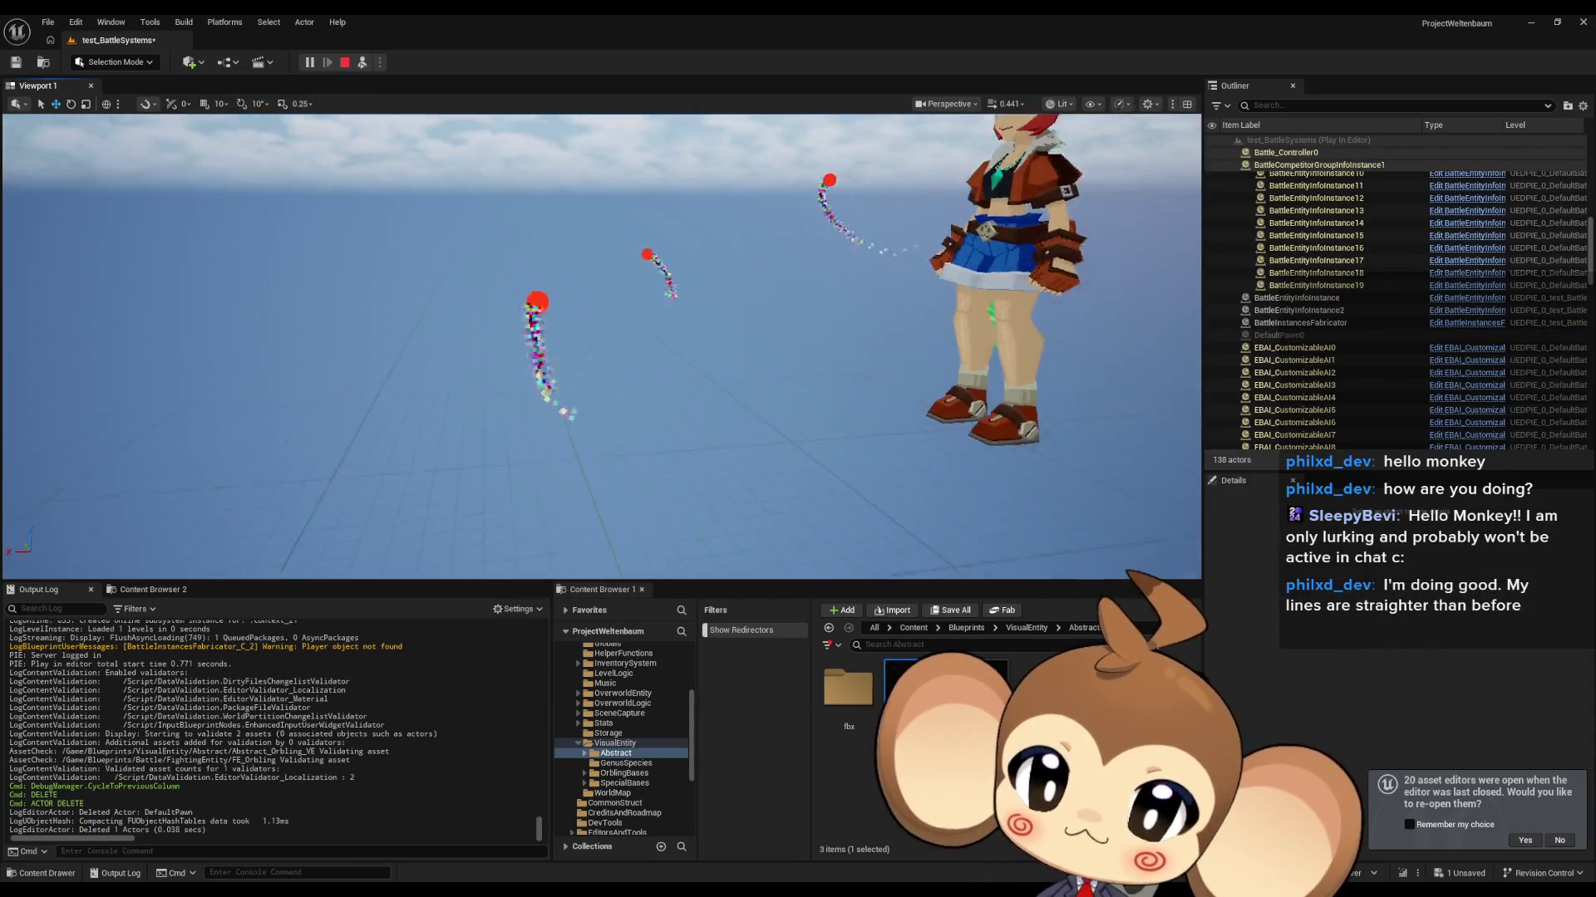
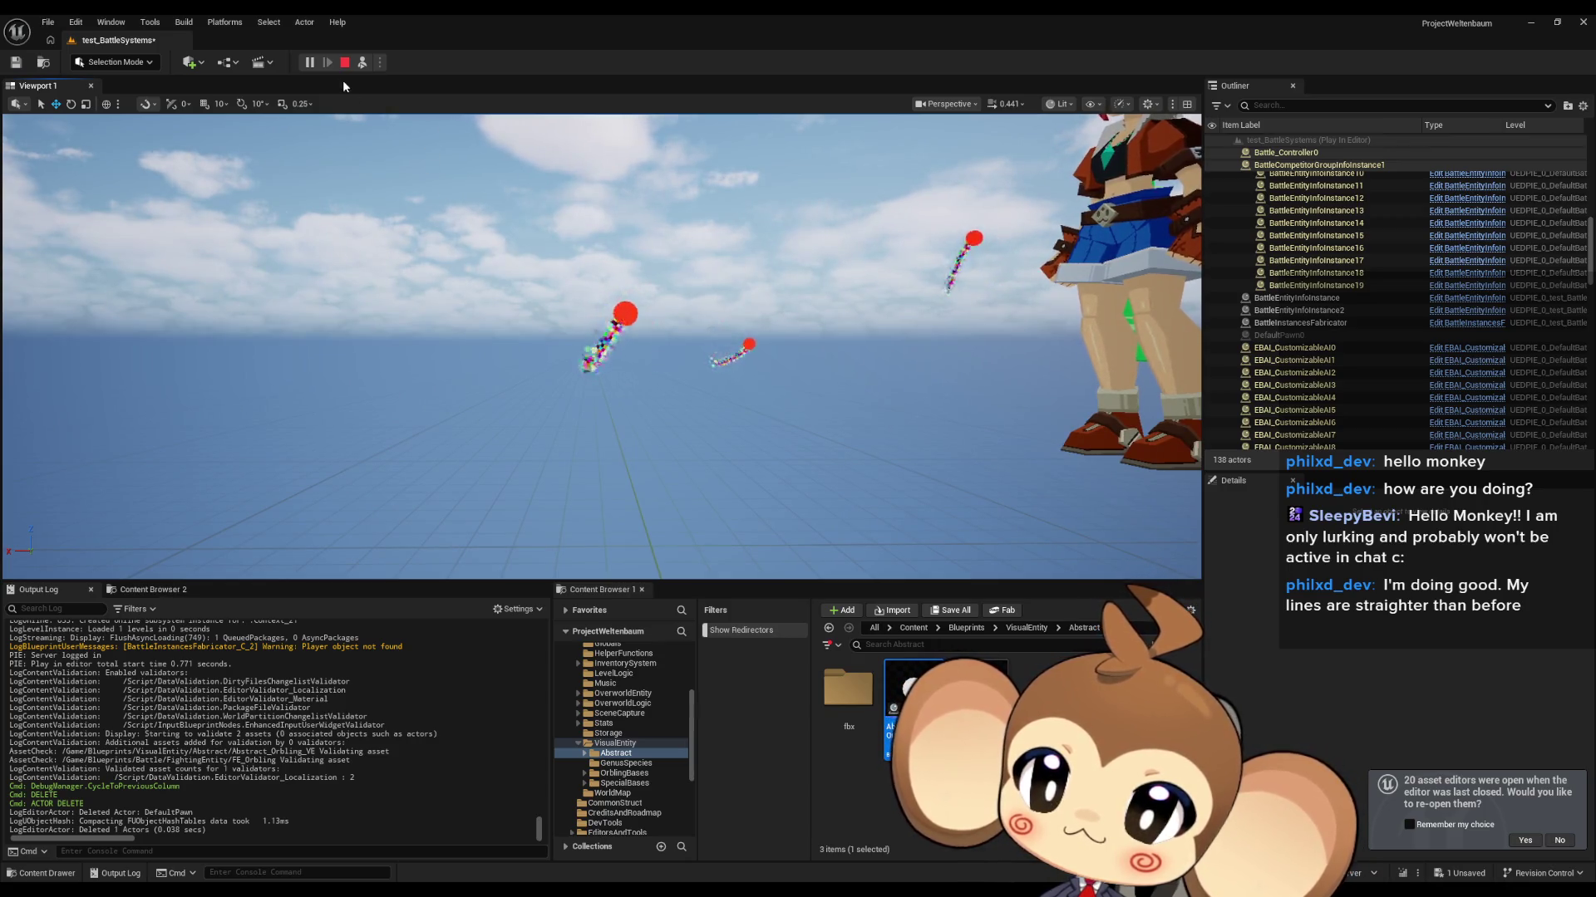
Step: Stop the play test and uncheck Materialize on the FrontLeft and FrontRight nodes in AssigneOrblingTargetToLocationSlot
click(344, 63)
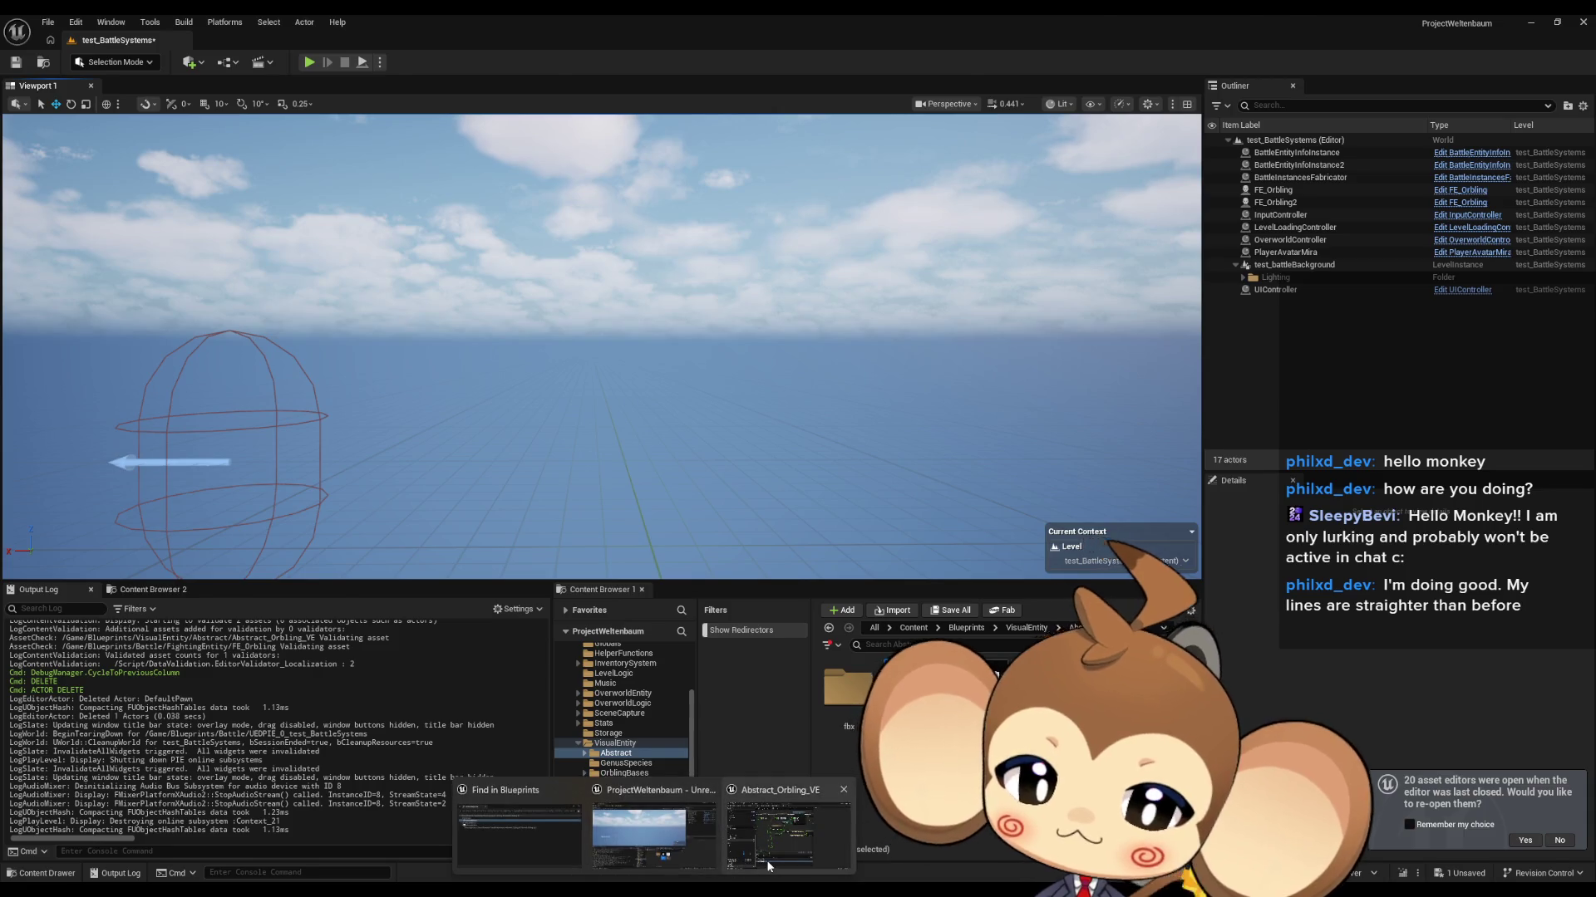
double_click(913, 690)
scroll(819, 522, down, 3)
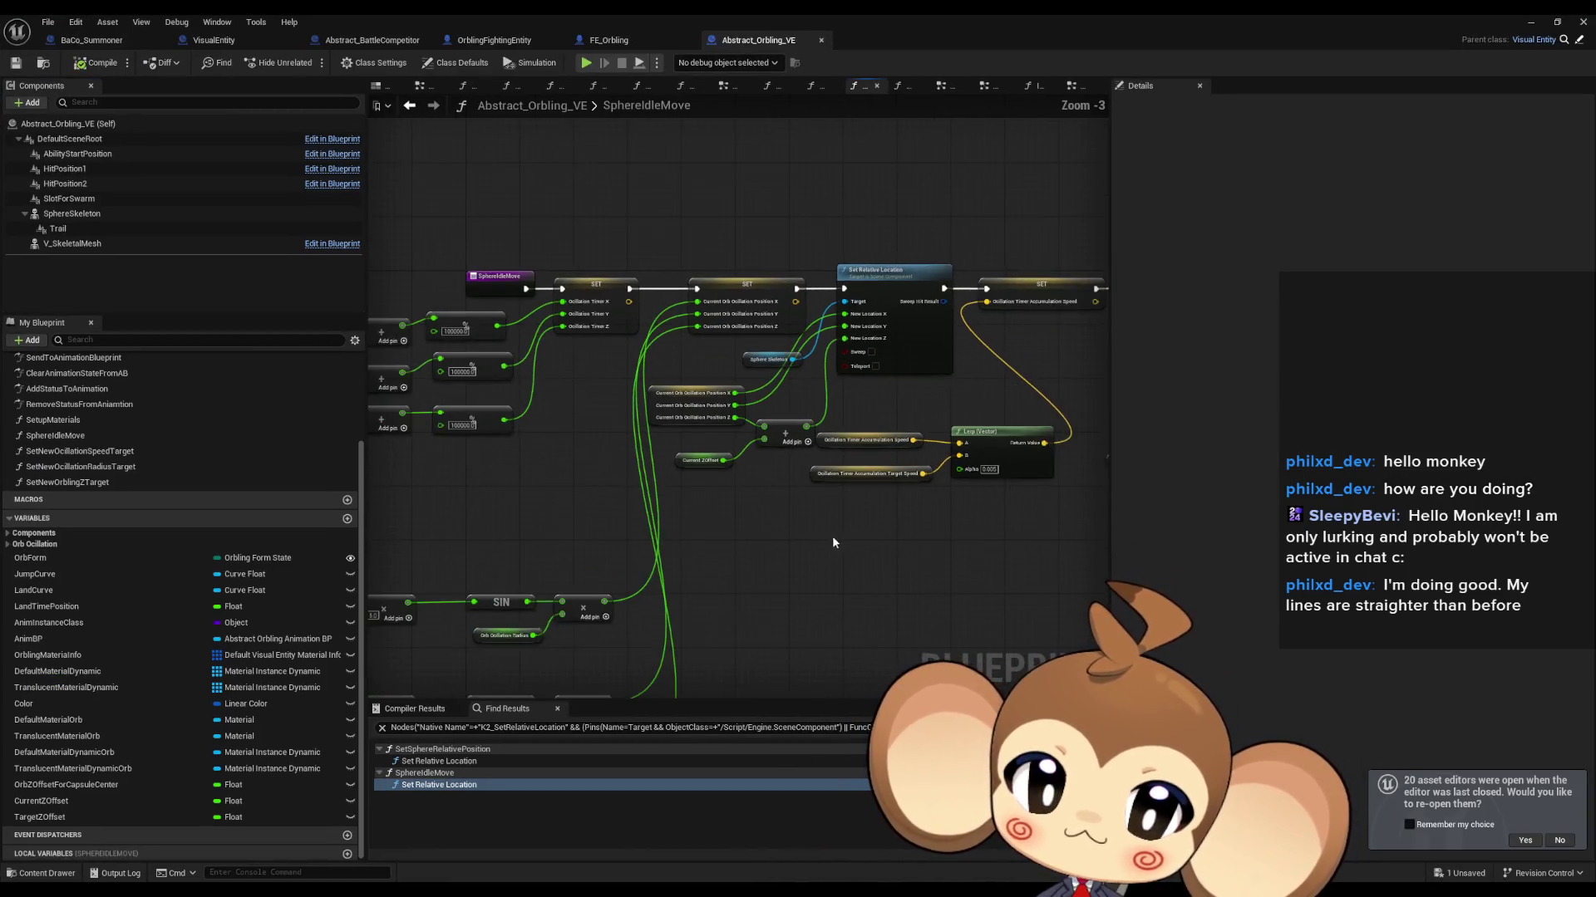
click(117, 43)
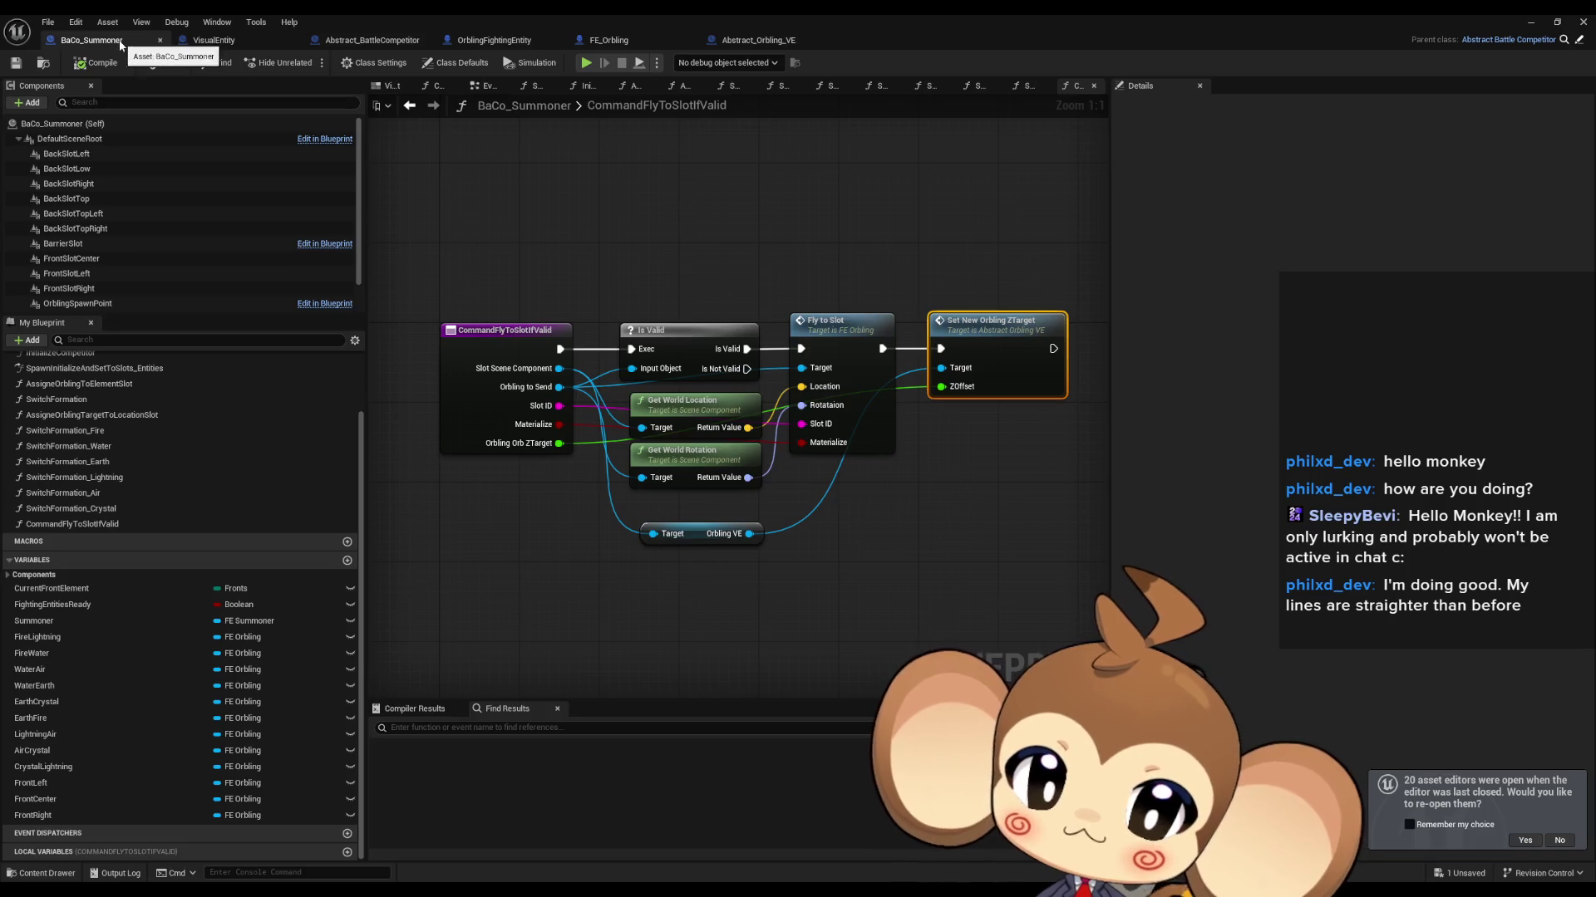
double_click(54, 400)
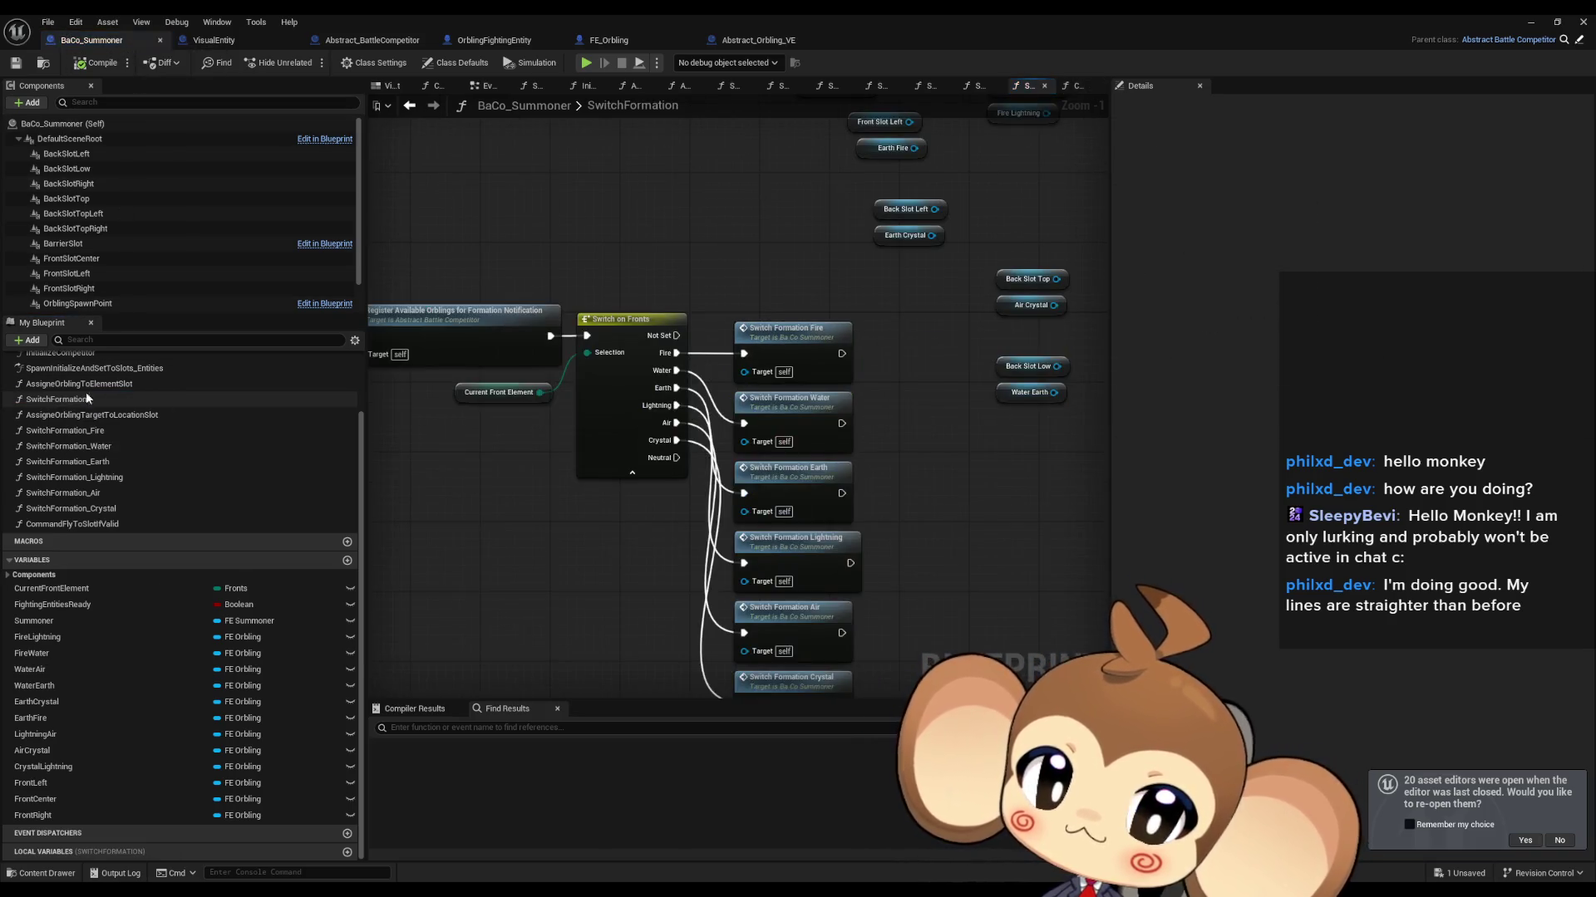
double_click(811, 338)
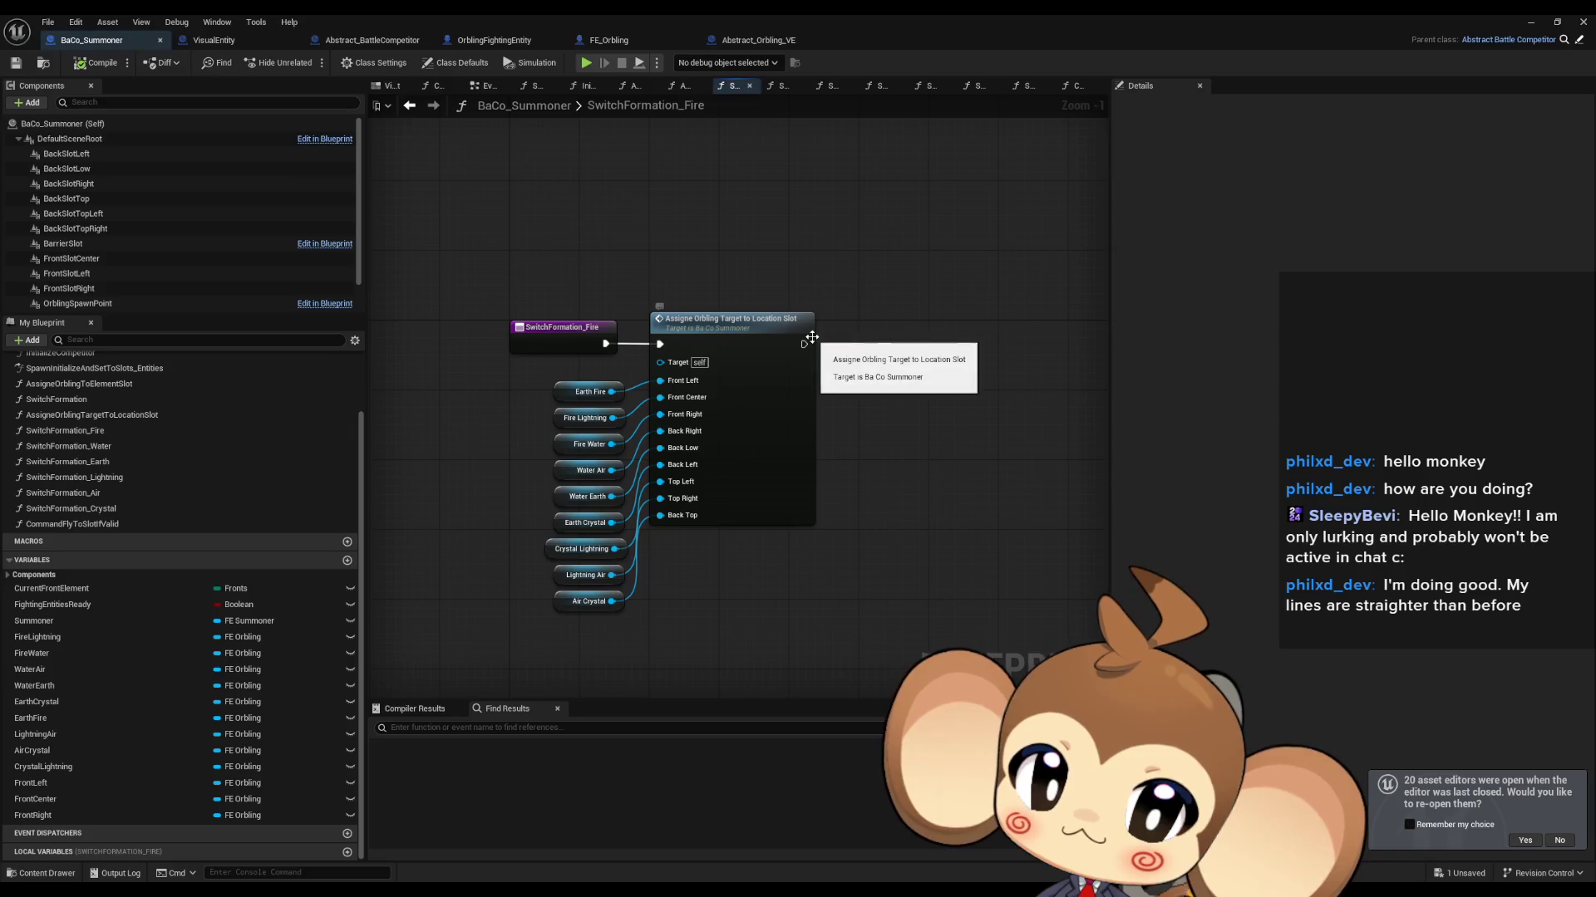
double_click(771, 380)
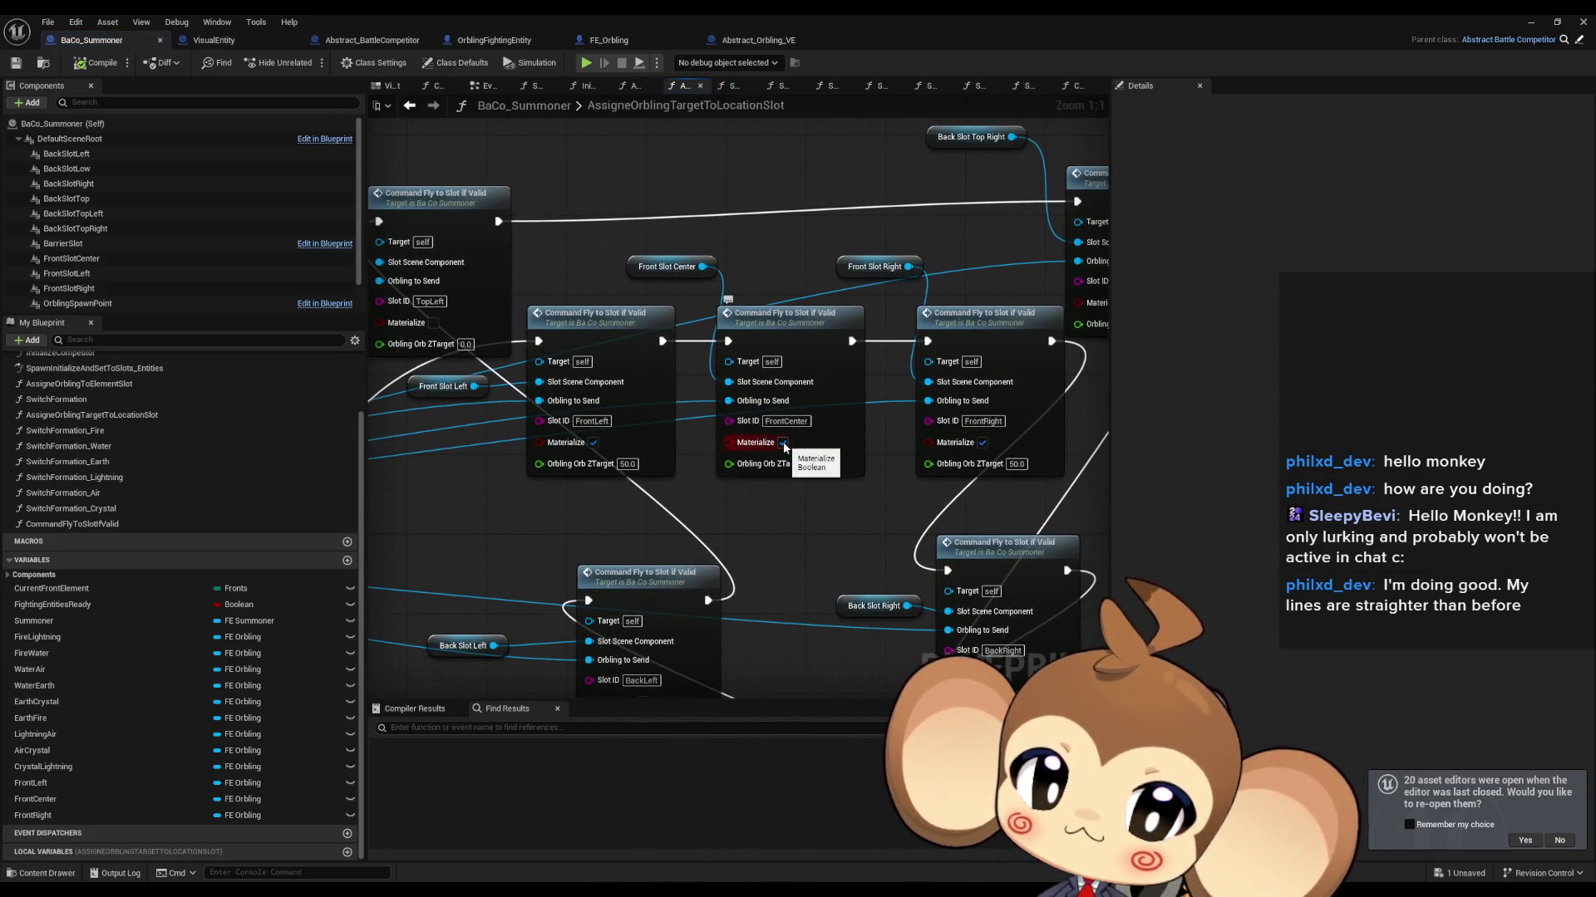
click(594, 443)
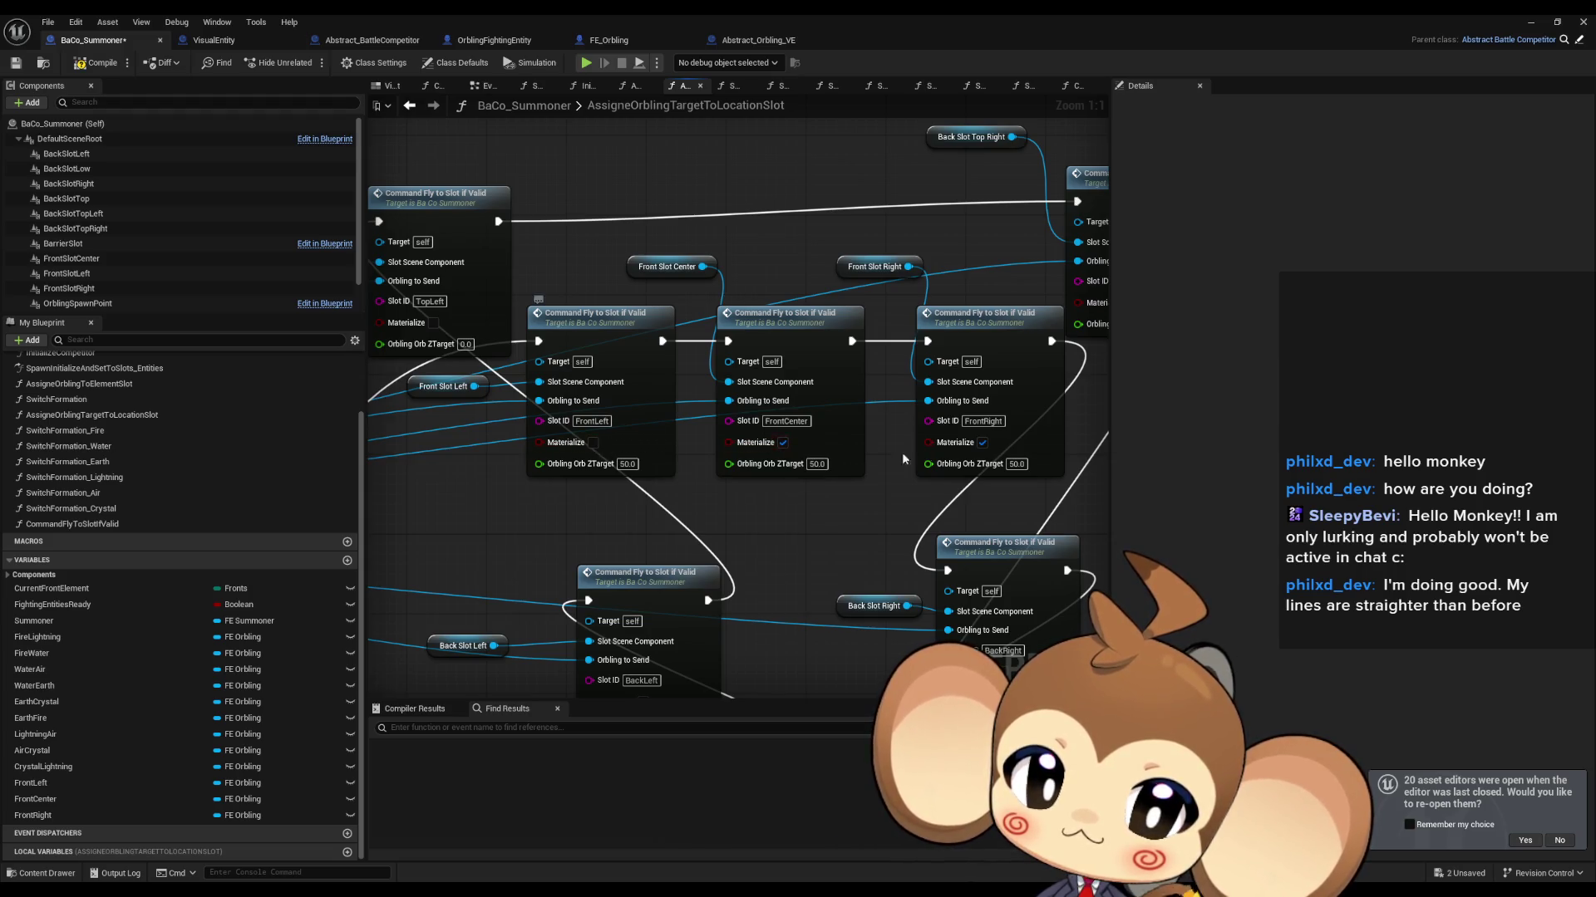
click(984, 444)
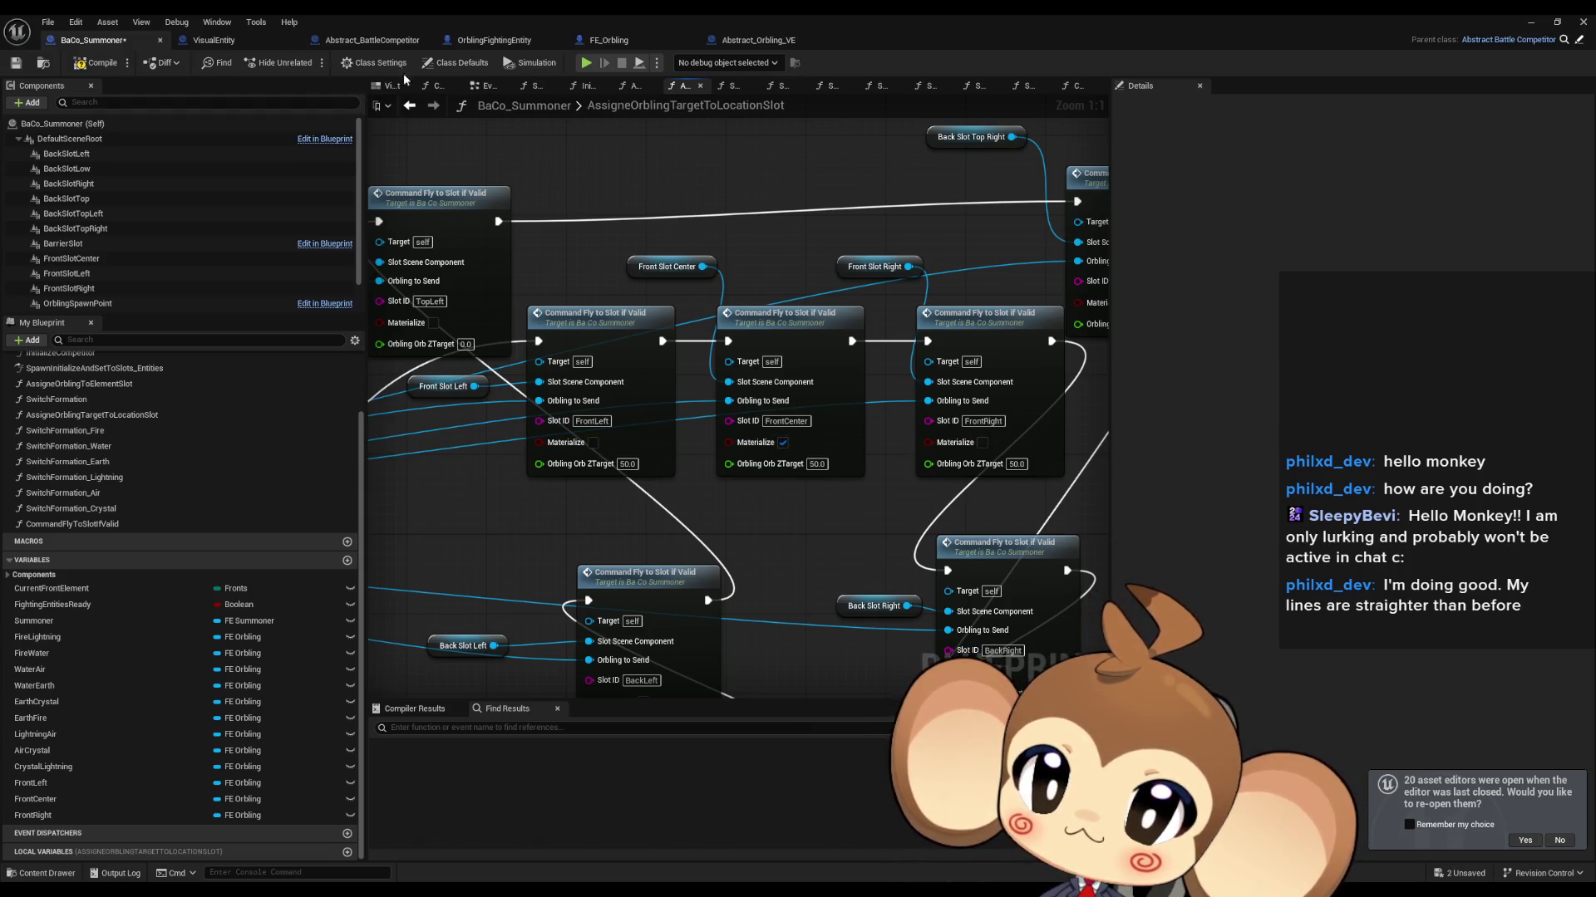
Step: Rewire the Update Form execution connection in FE_Orbling's FlyToTargetProcedure graph and minimize the editor
click(635, 42)
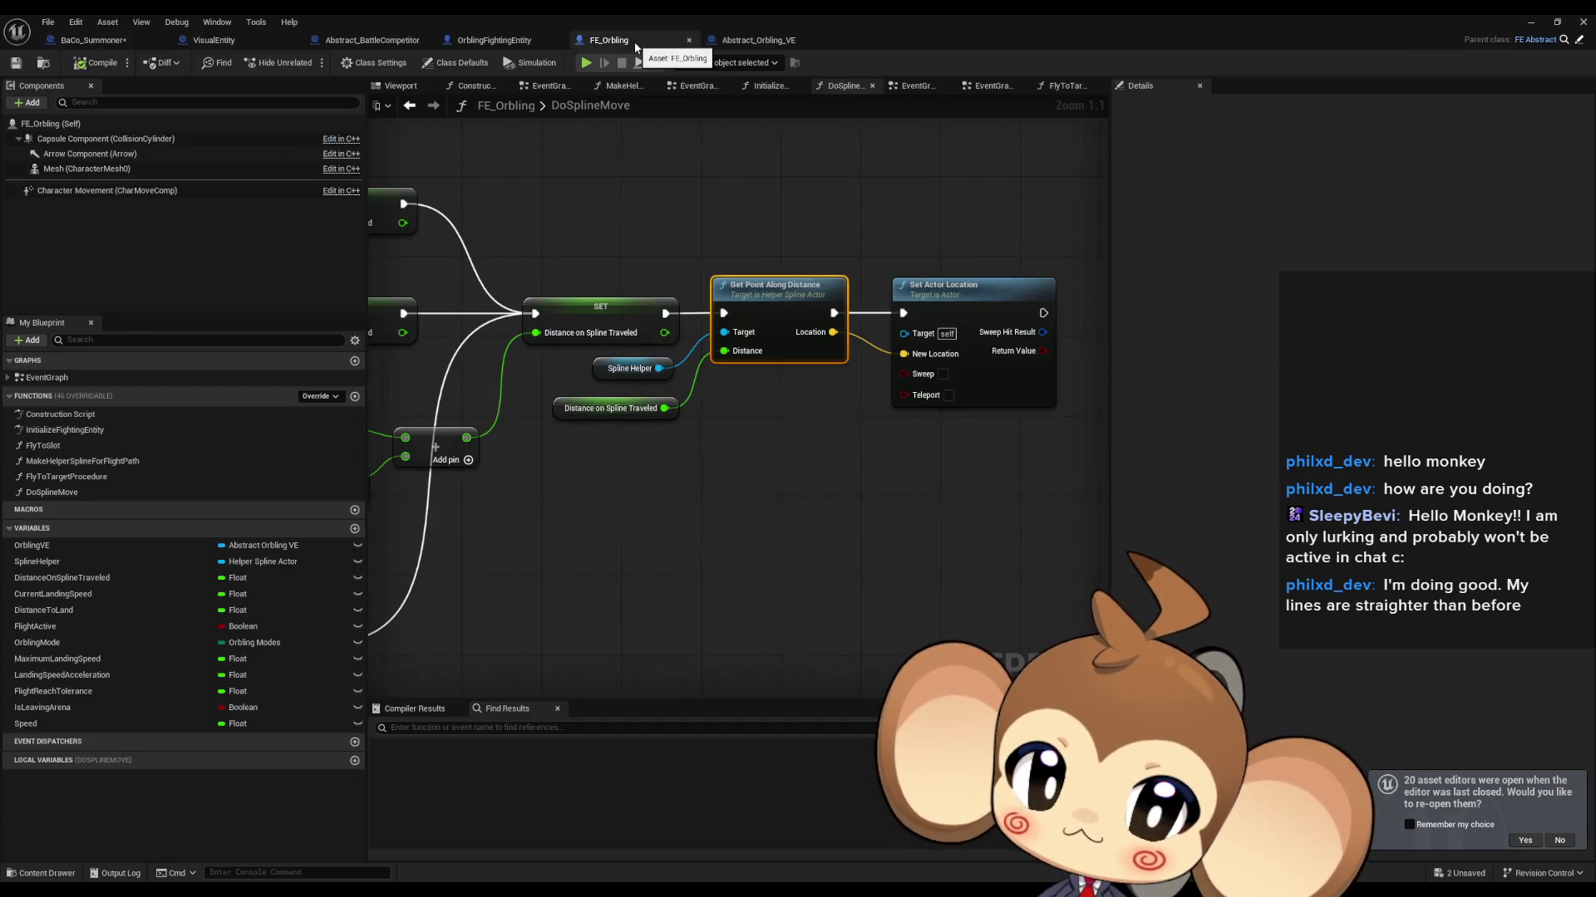
double_click(43, 446)
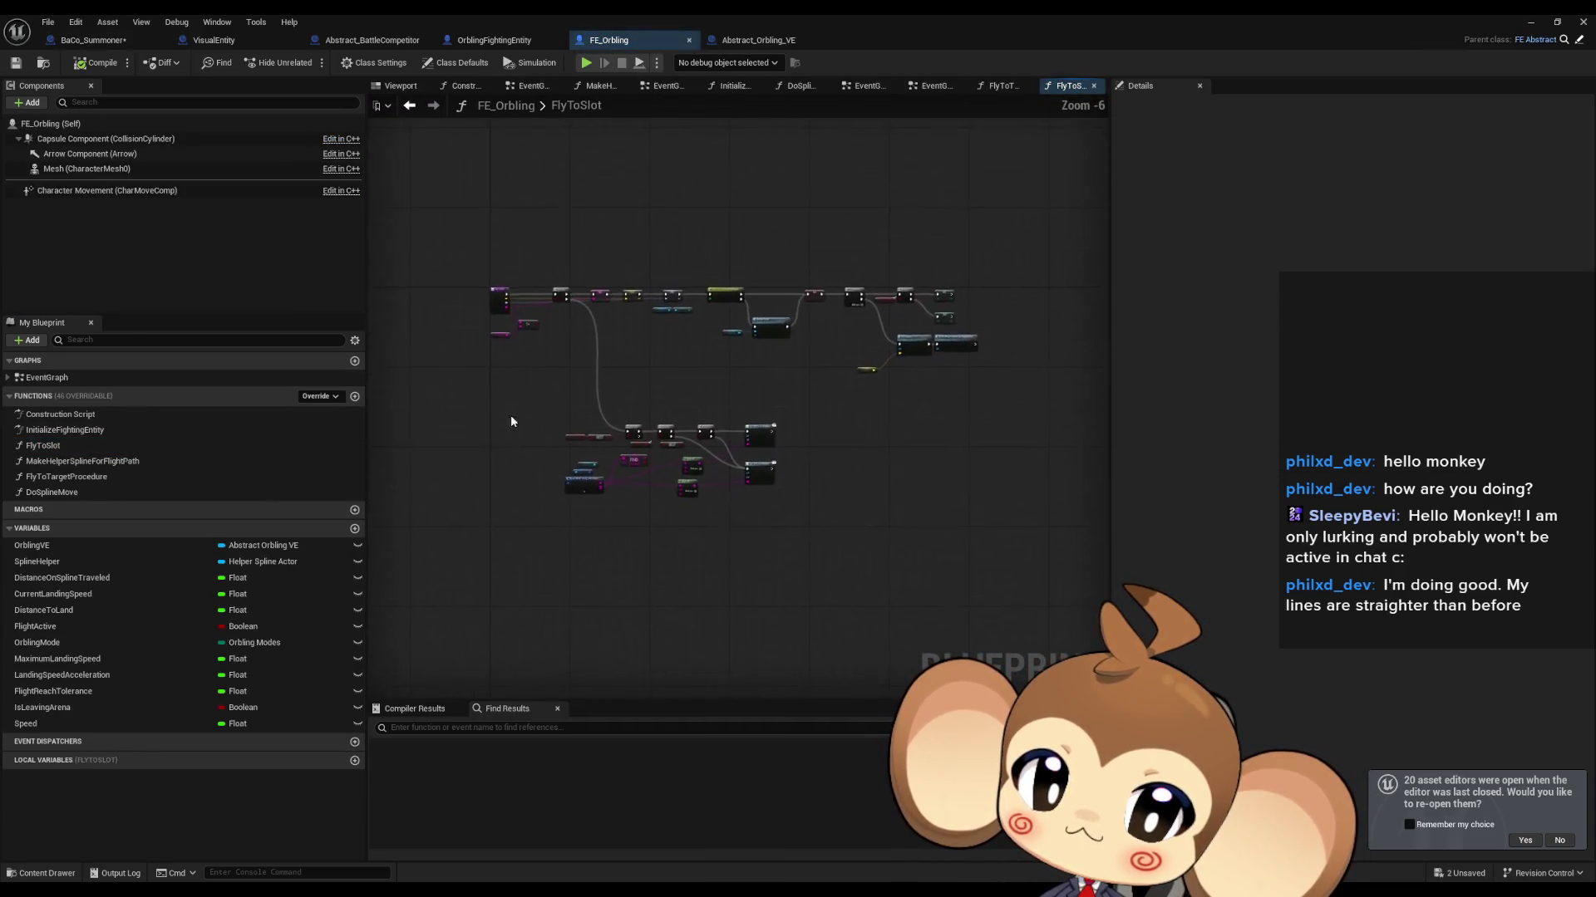
double_click(63, 477)
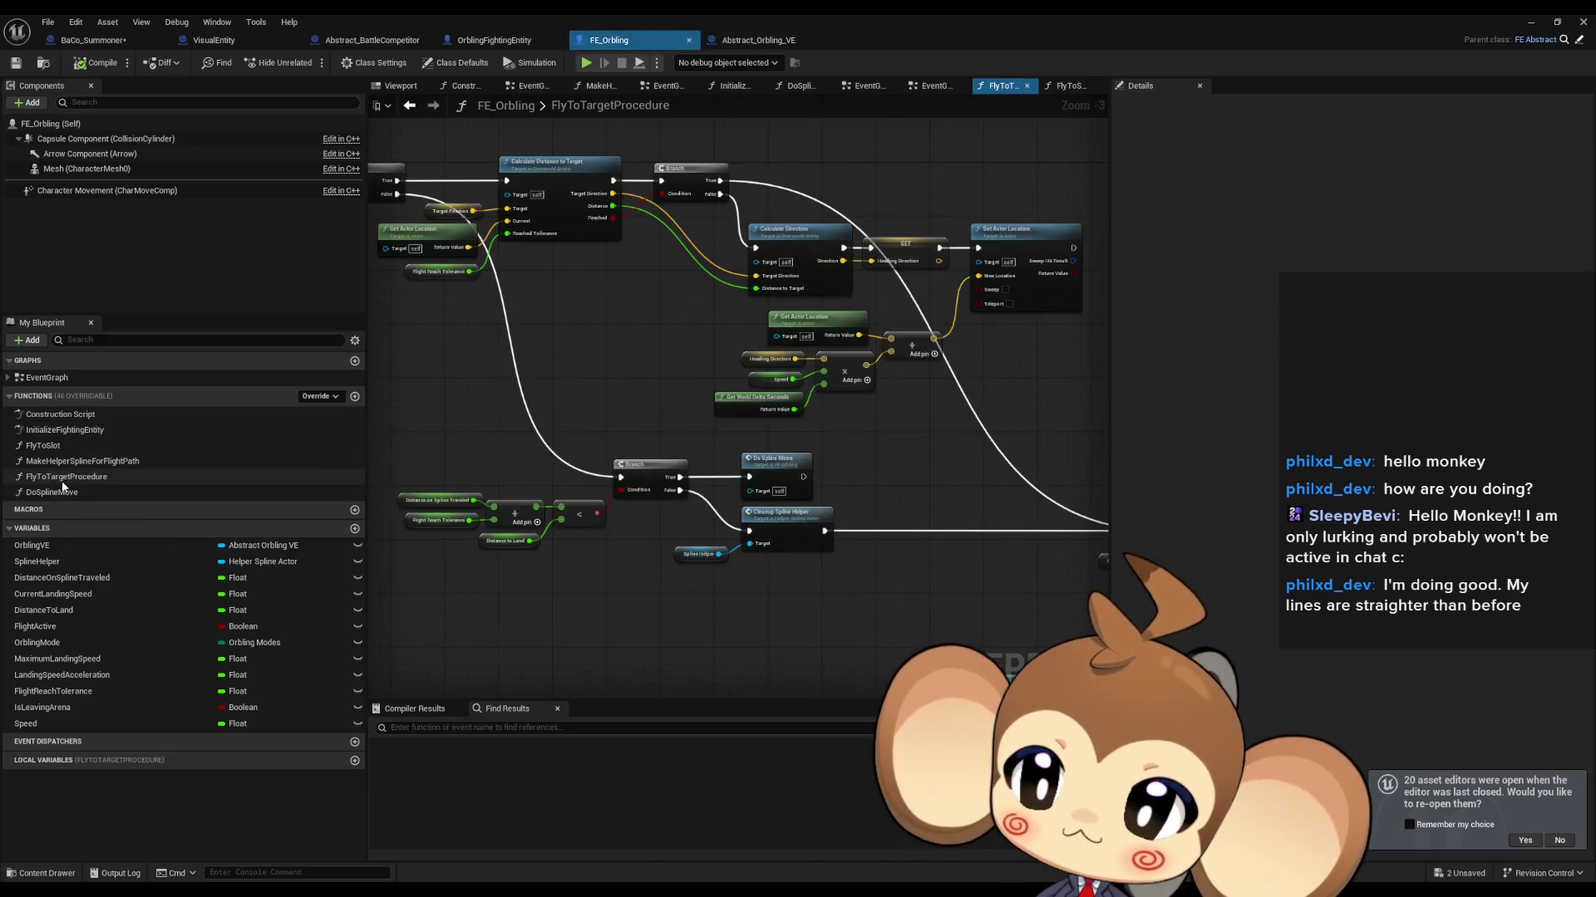
scroll(794, 395, down, 5)
scroll(647, 442, up, 7)
mouse_move(718, 459)
mouse_down()
mouse_move(540, 474)
mouse_move(735, 390)
mouse_up()
click(1530, 23)
Step: Play-test the battle level, eject from the camera, restart, and delete the DefaultPawn sphere
click(309, 62)
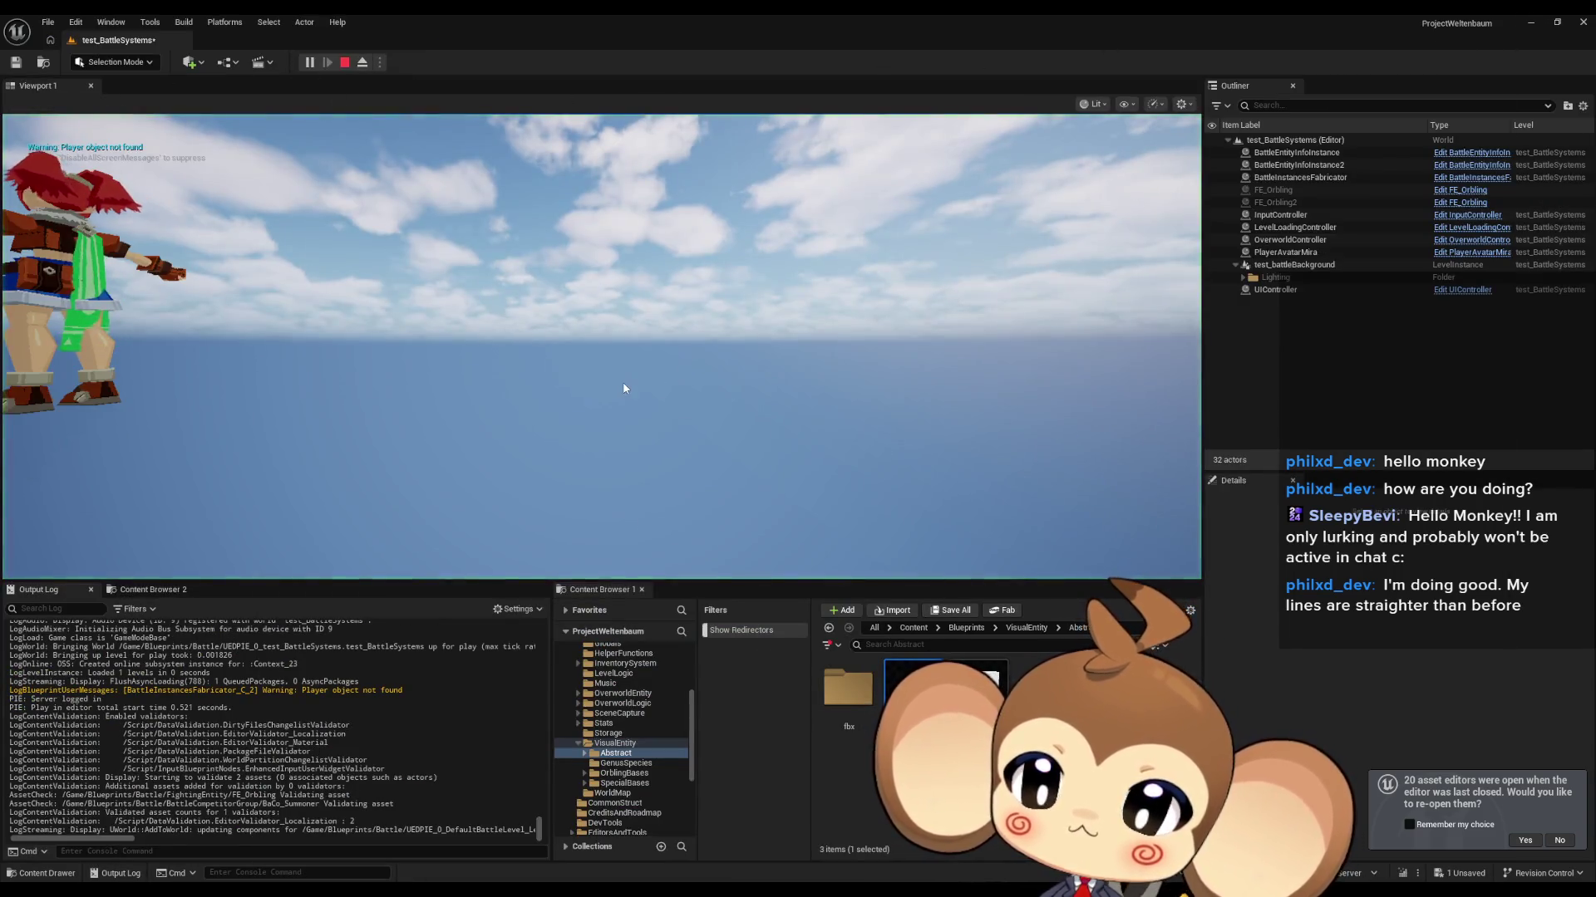
key(shift+F1)
click(362, 62)
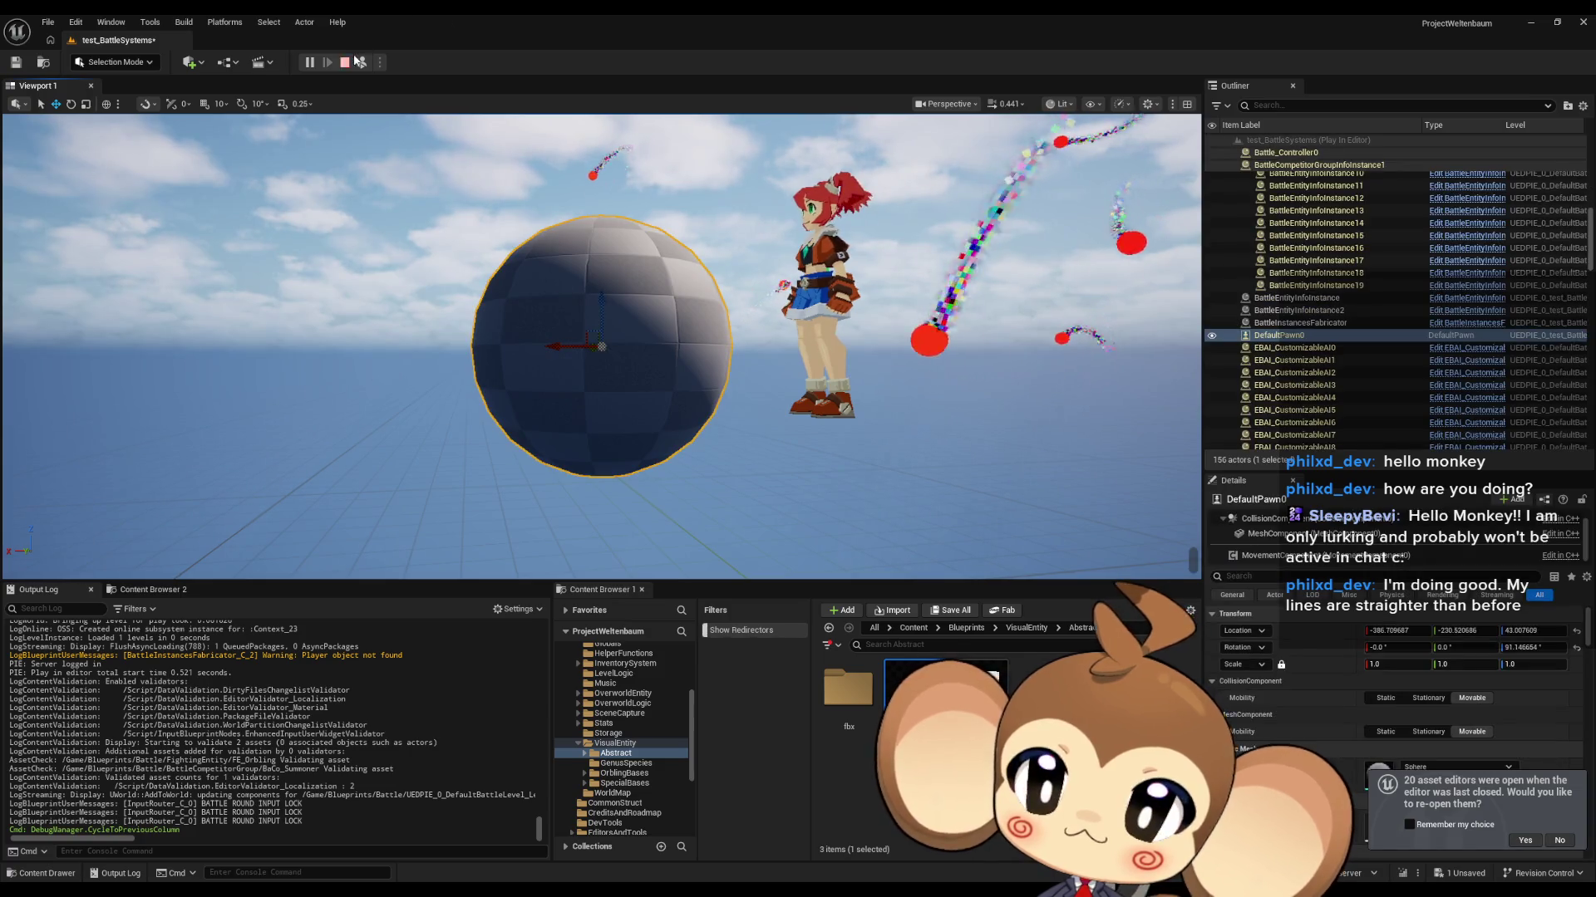
click(345, 62)
click(309, 63)
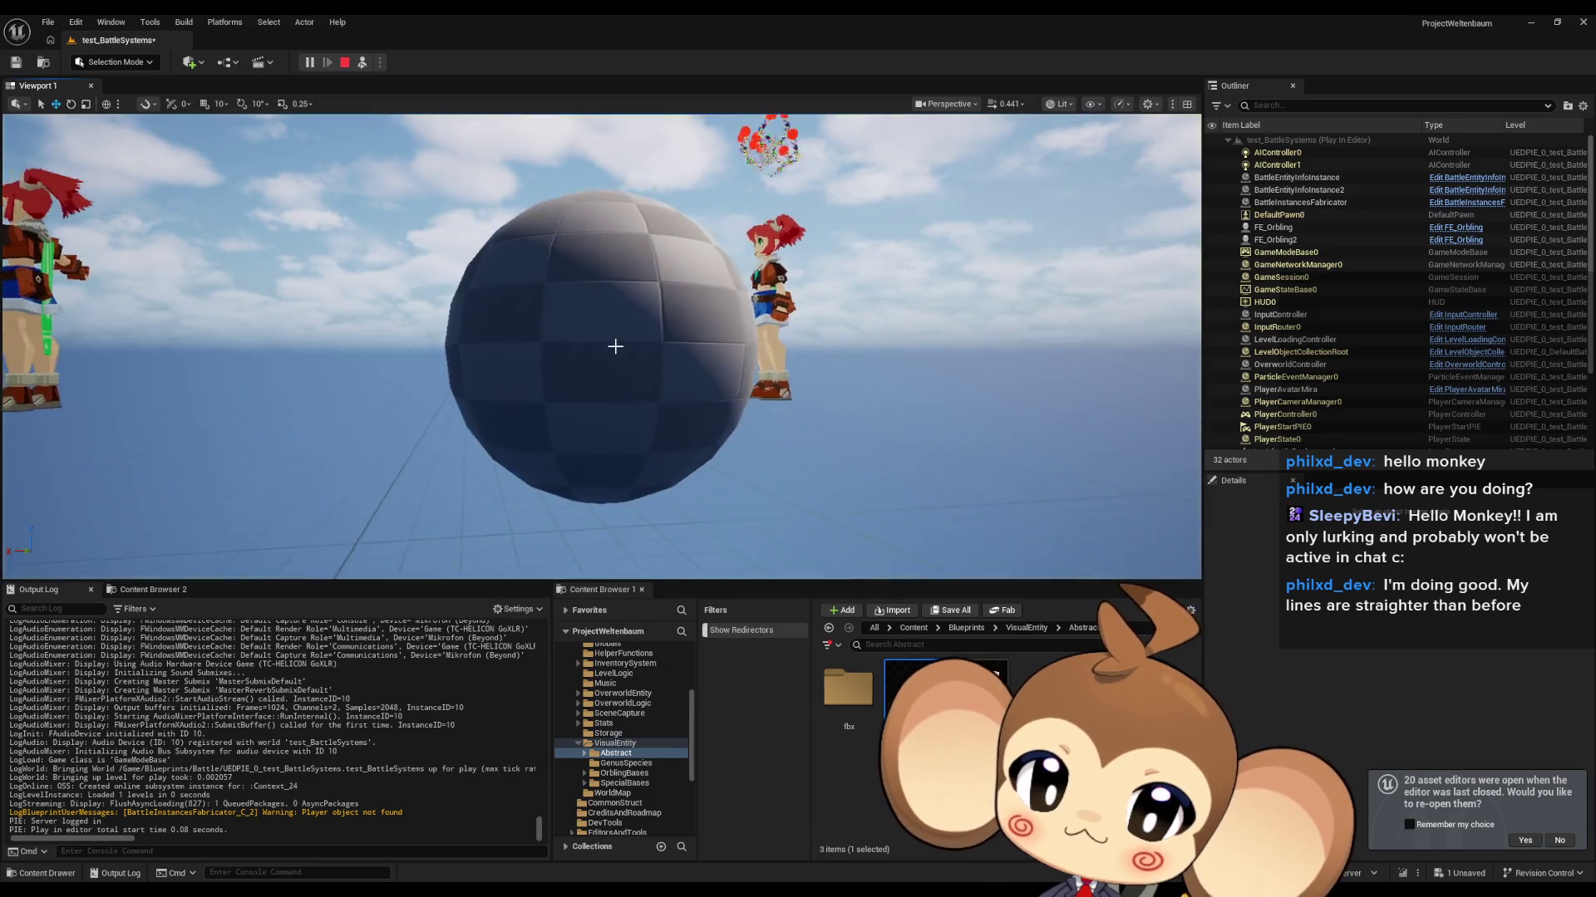
click(652, 381)
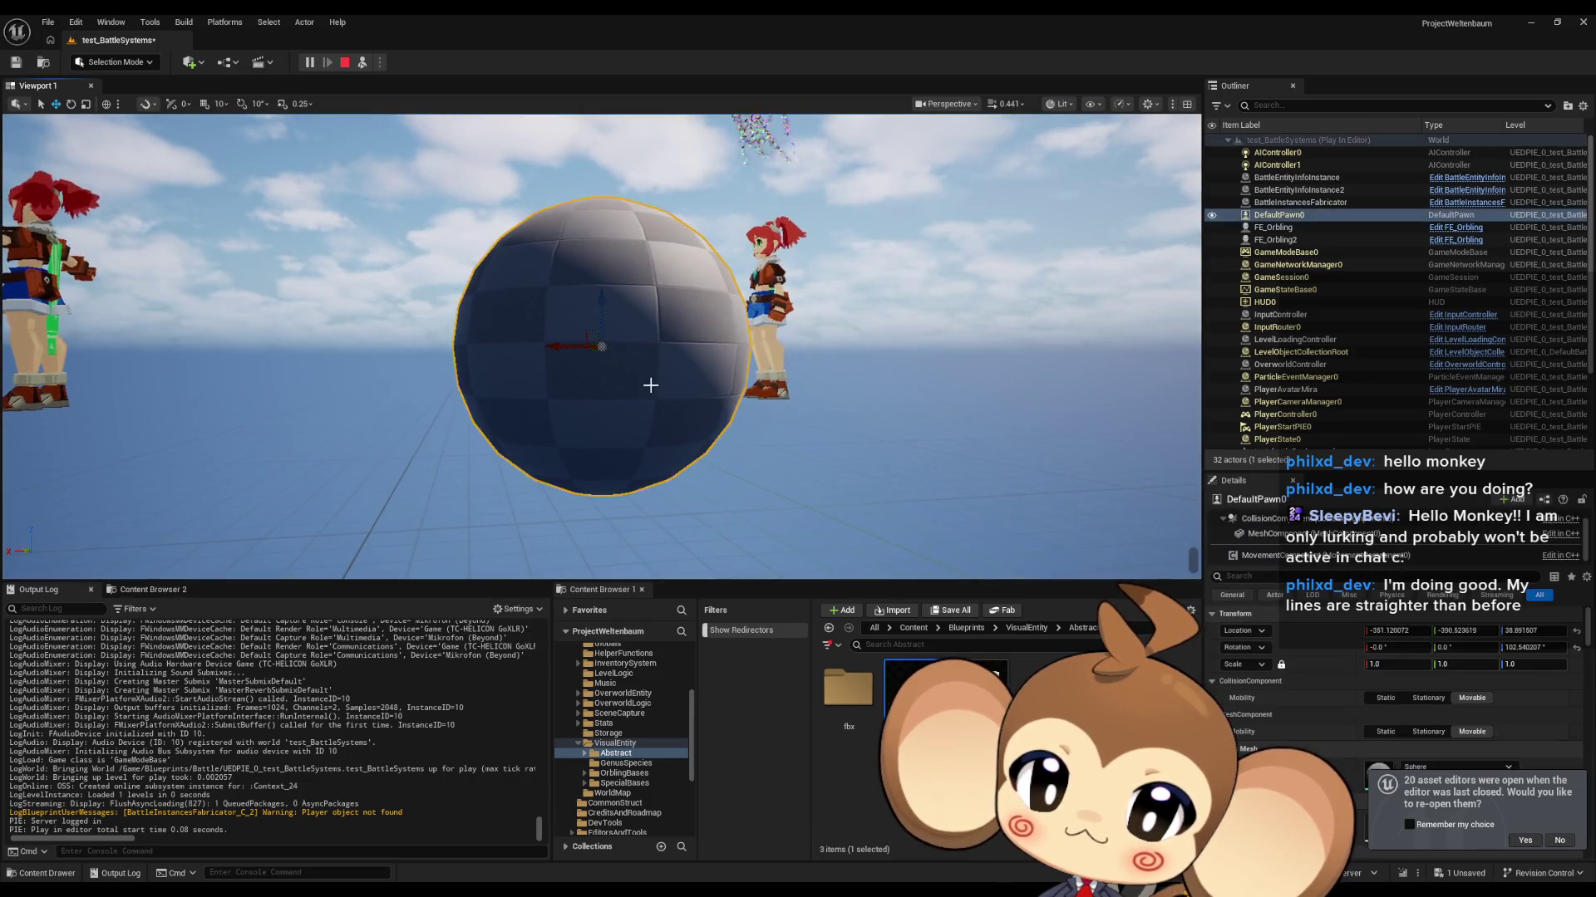
key(Delete)
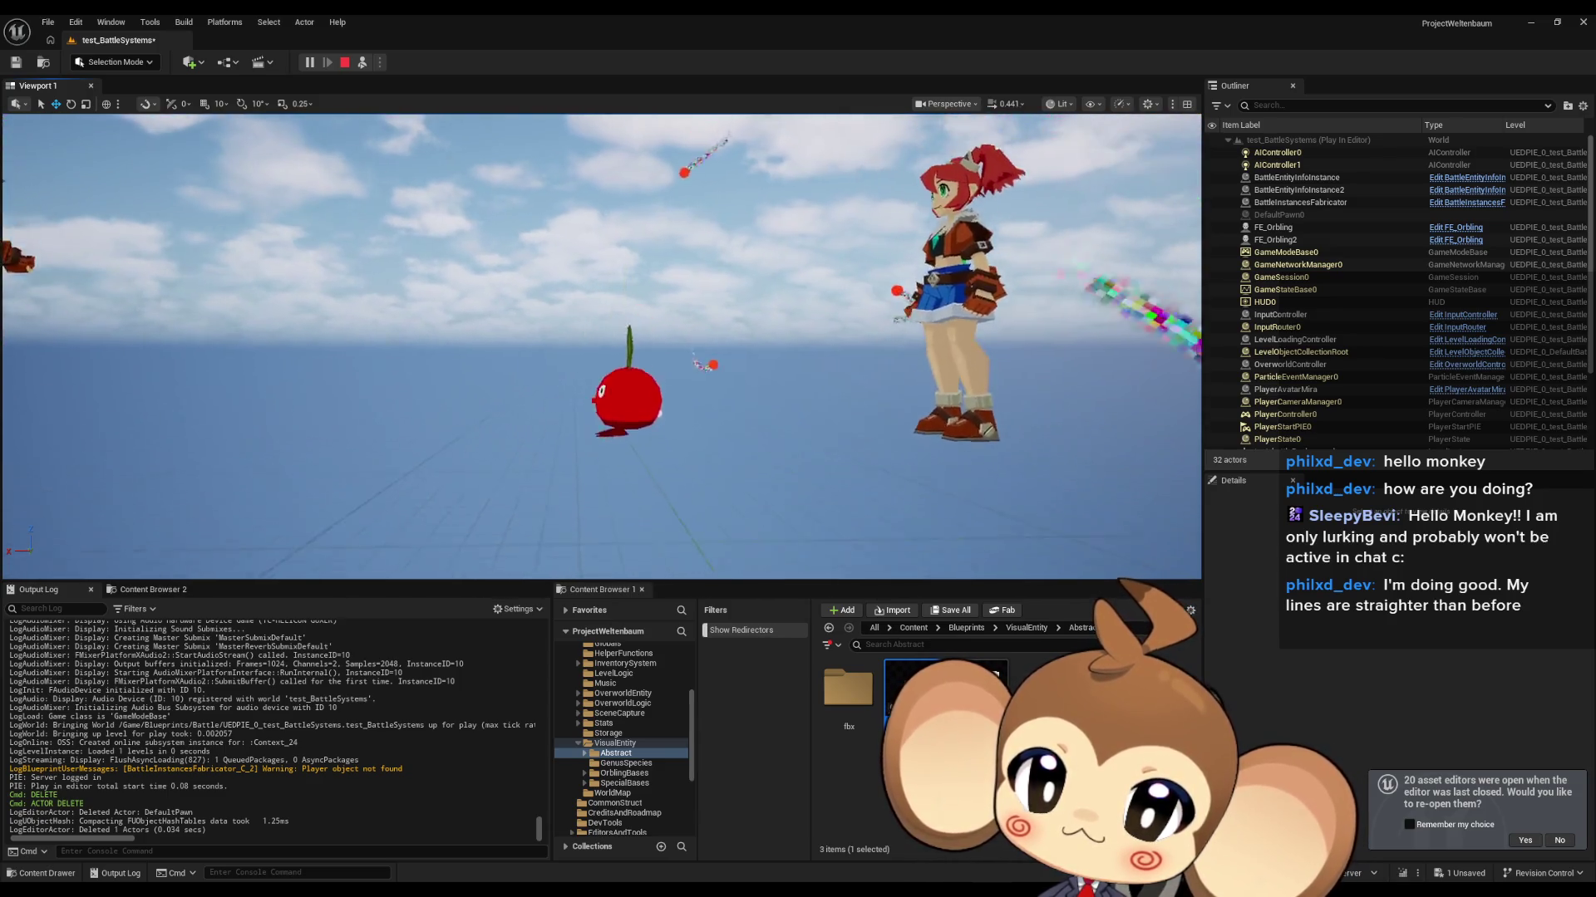
Step: Try placing a Quick Add sphere during play, then stop the play test
click(189, 62)
mouse_move(239, 180)
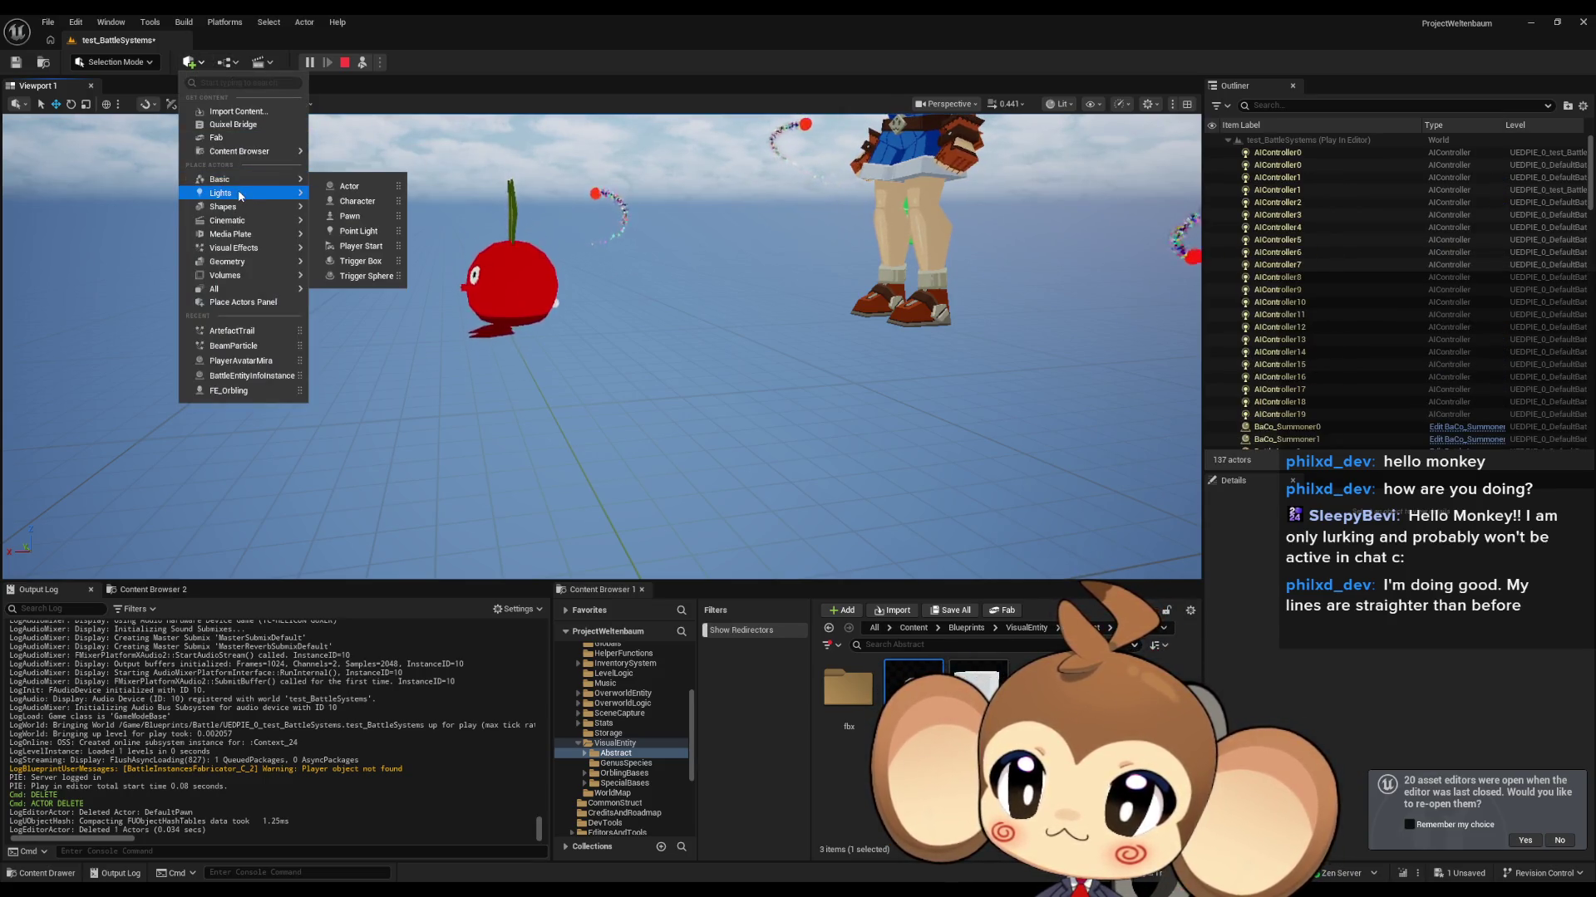
mouse_move(236, 209)
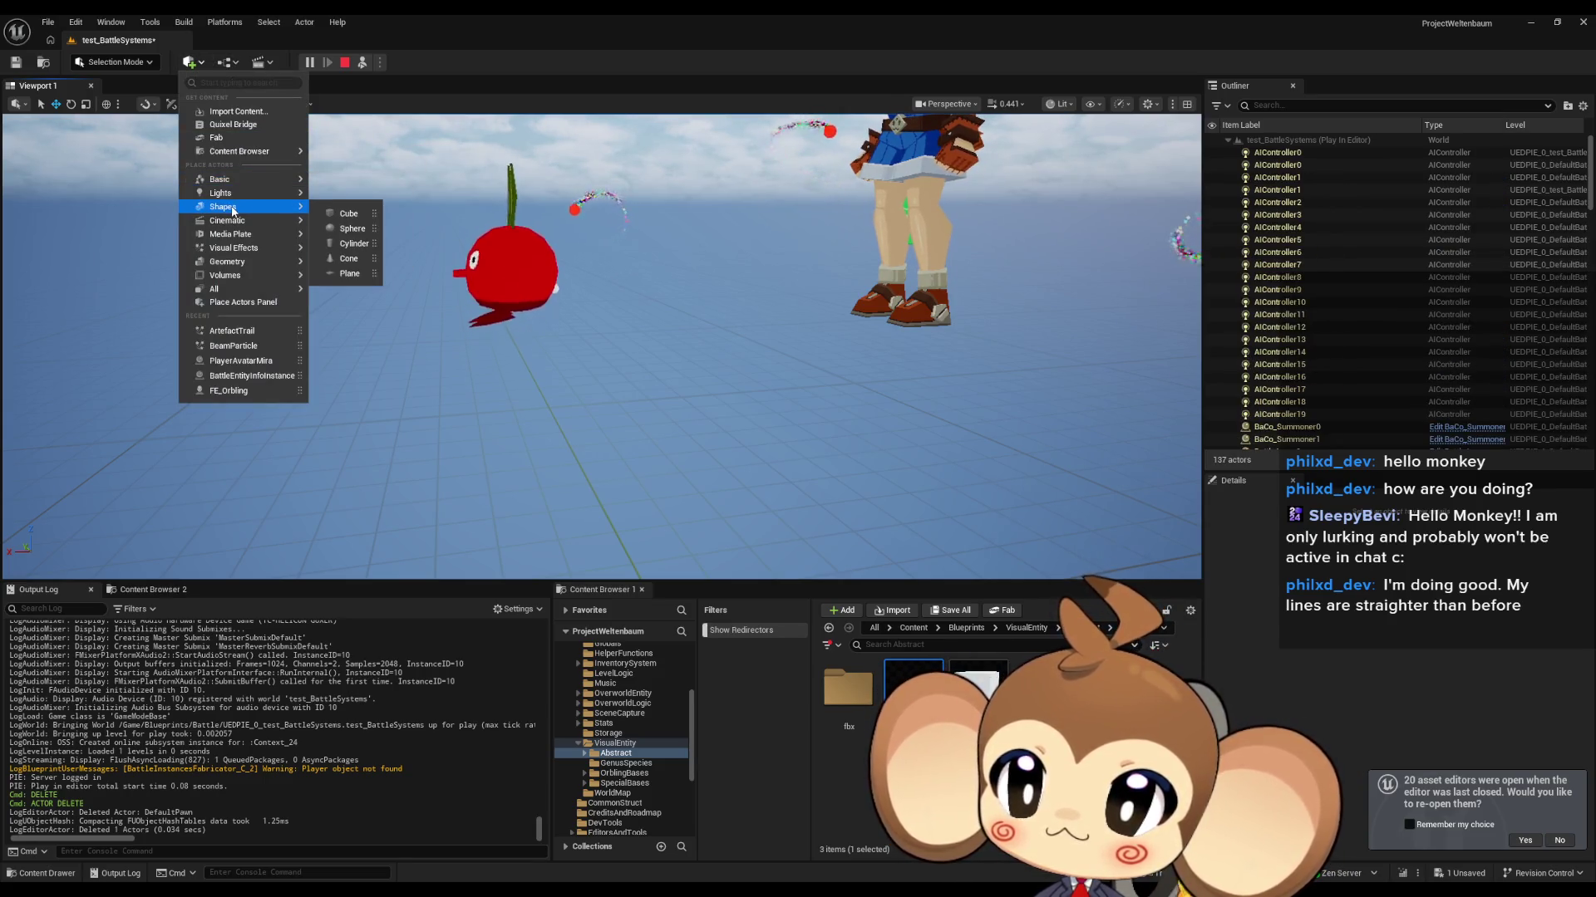
click(348, 213)
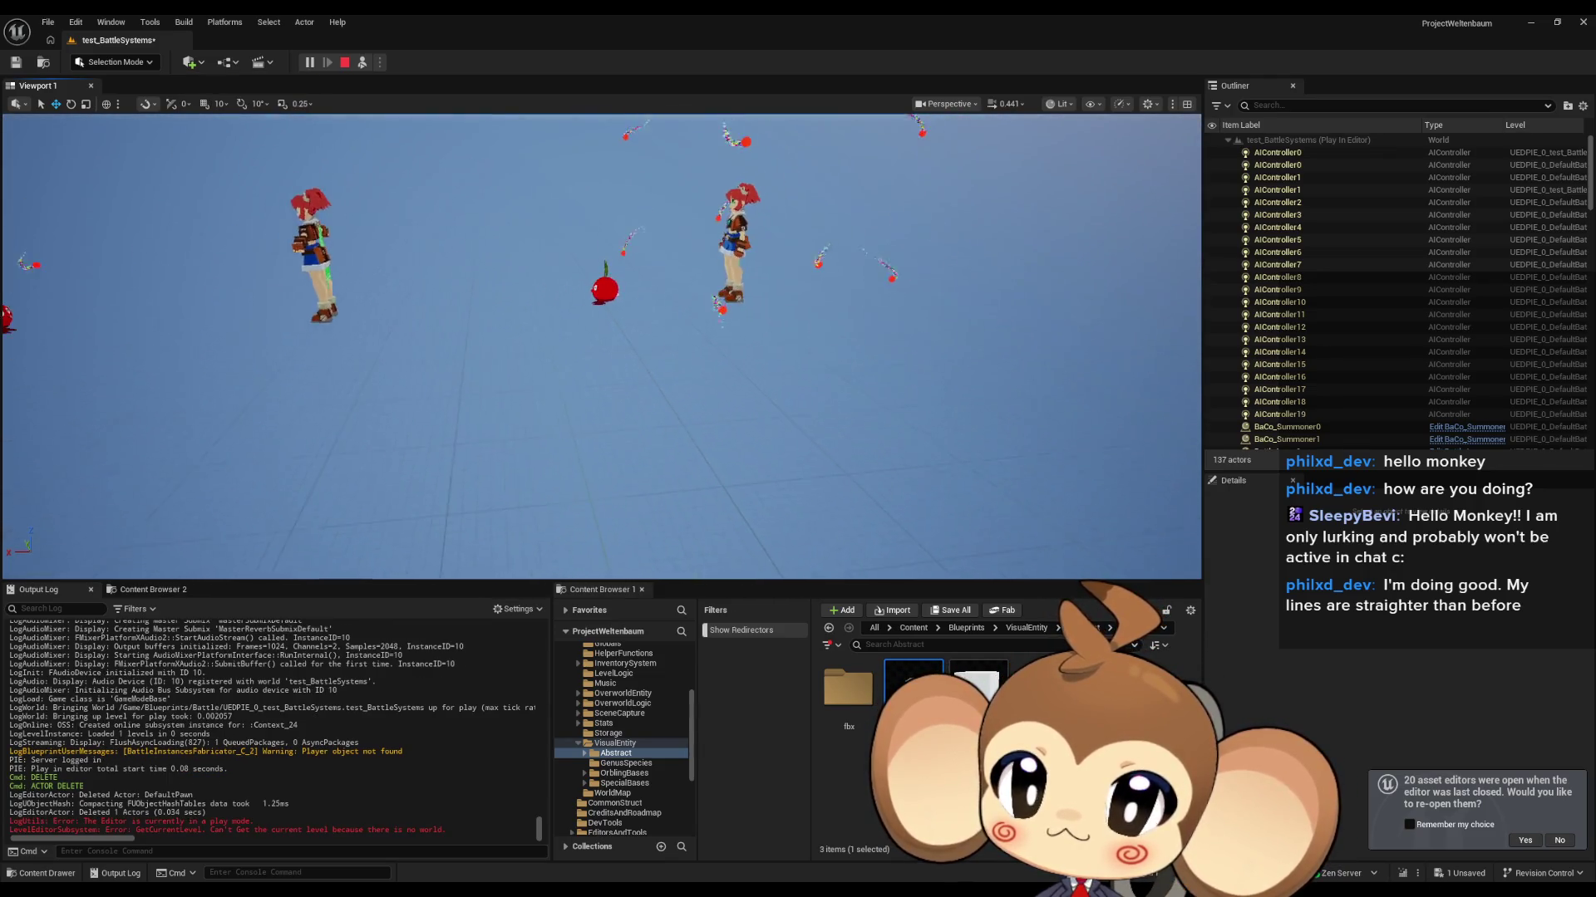
click(345, 63)
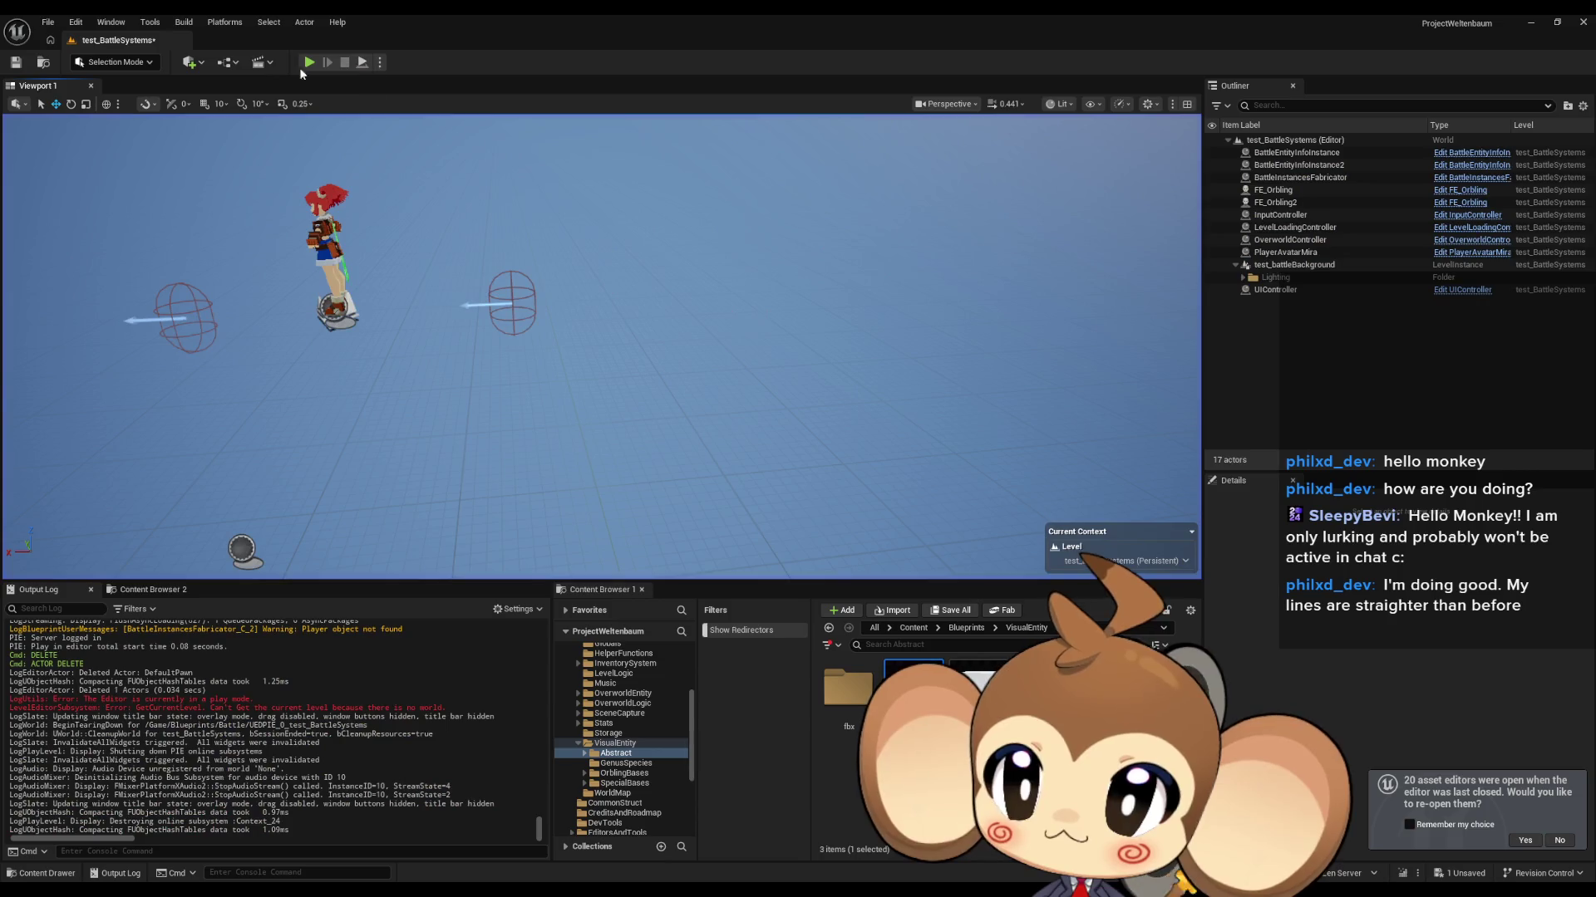
Step: Place a Shapes > Sphere at location 0,0,0 and start the play test
click(189, 63)
mouse_move(236, 209)
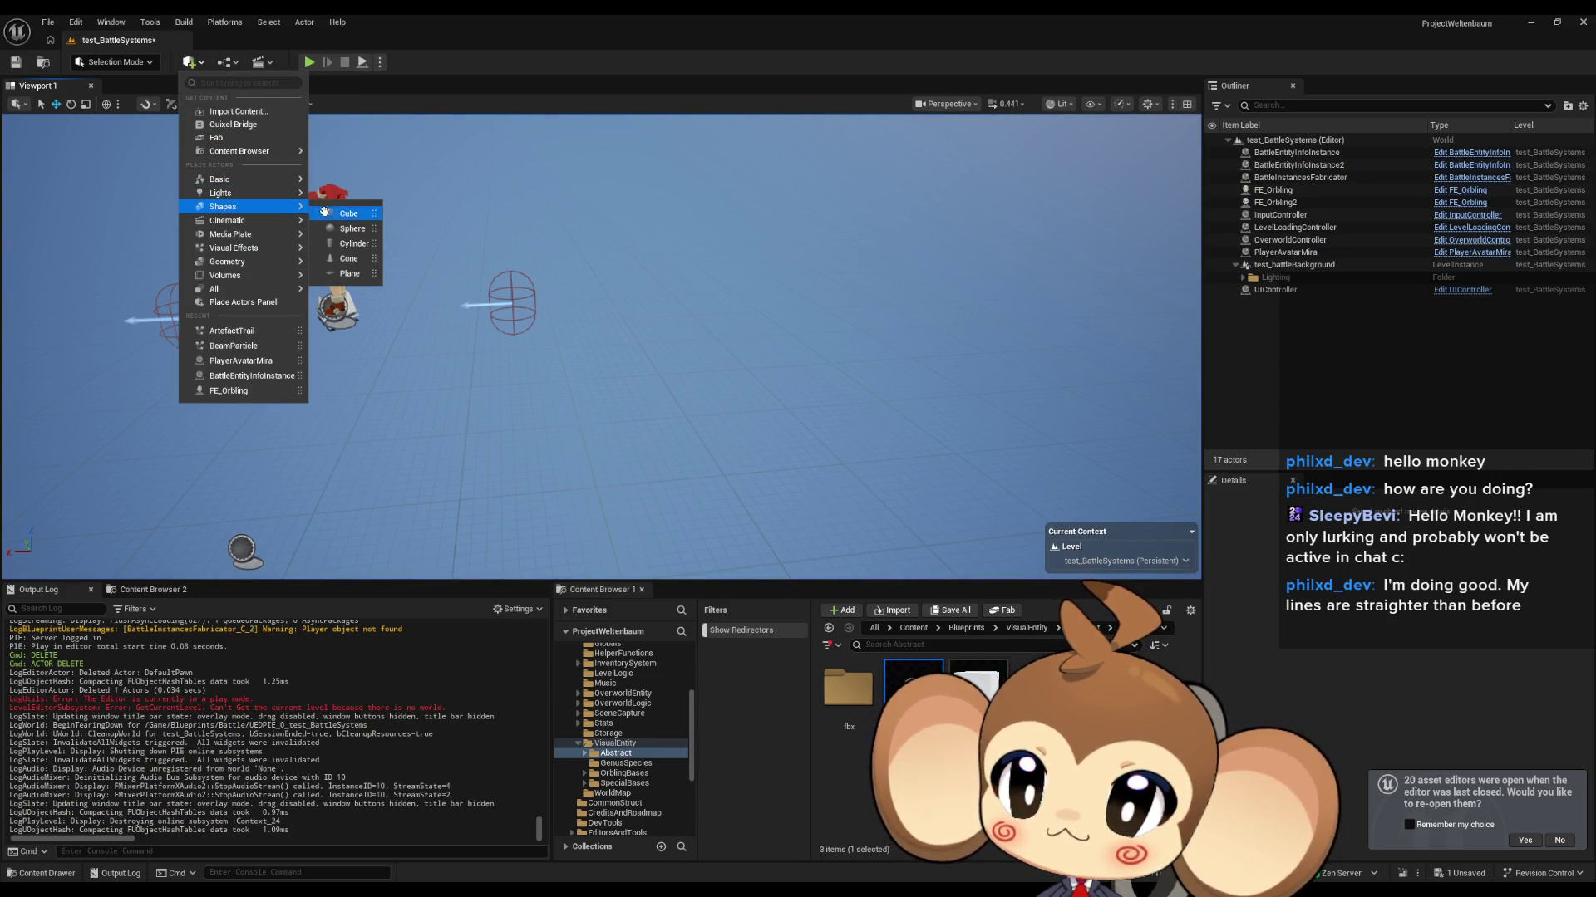
click(349, 229)
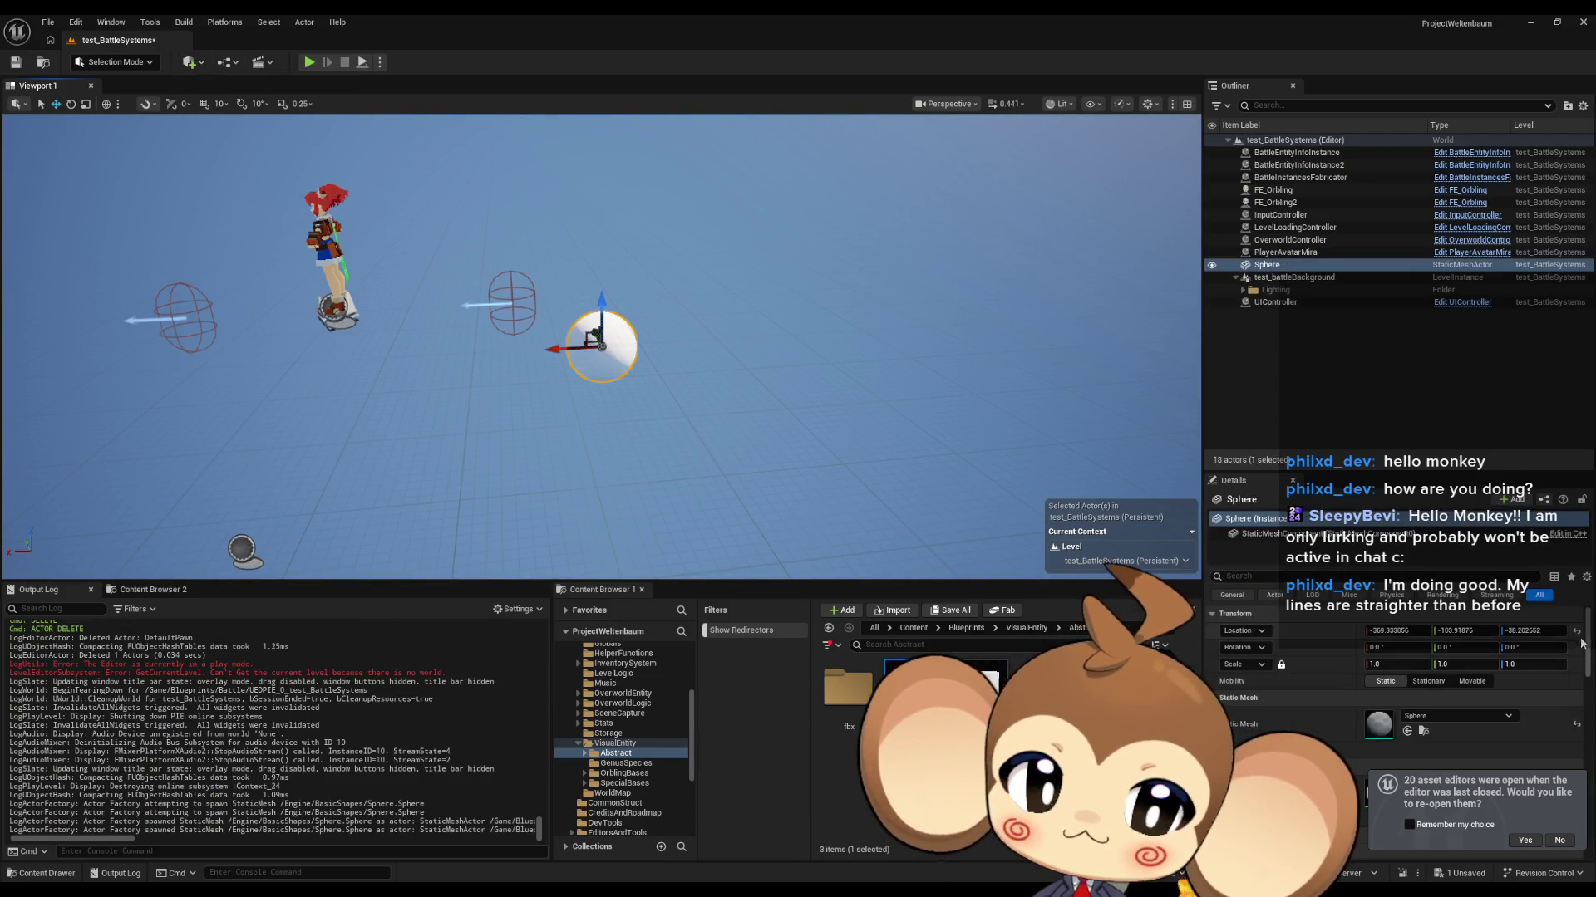
click(1576, 631)
click(308, 63)
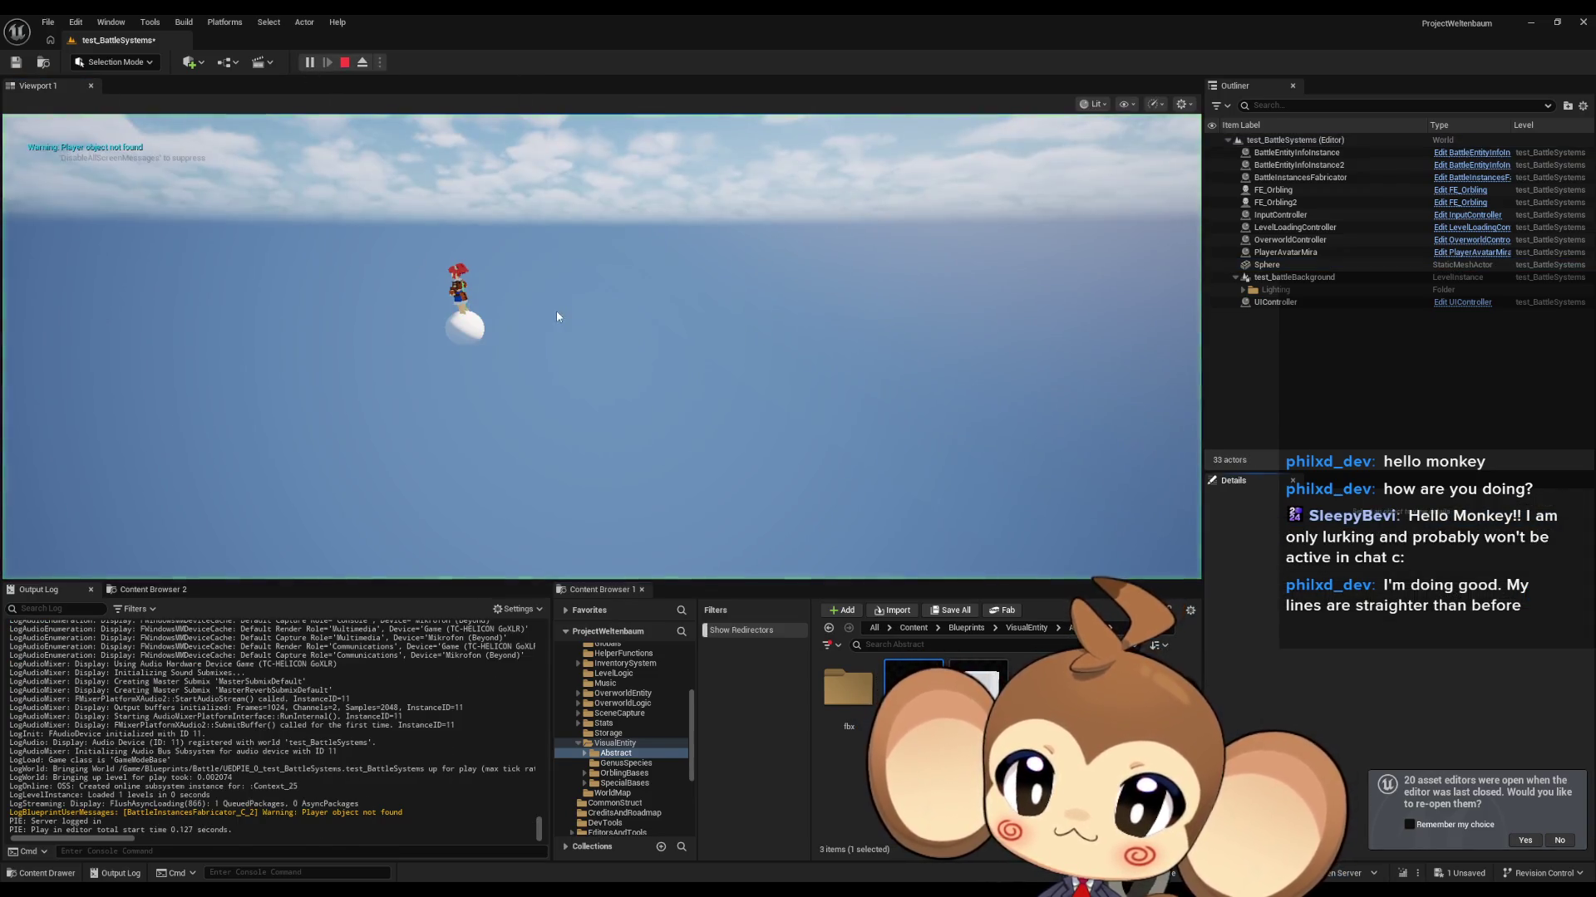
Step: Eject from the game camera, nudge the sphere along X, and scale it to 0.25
click(362, 63)
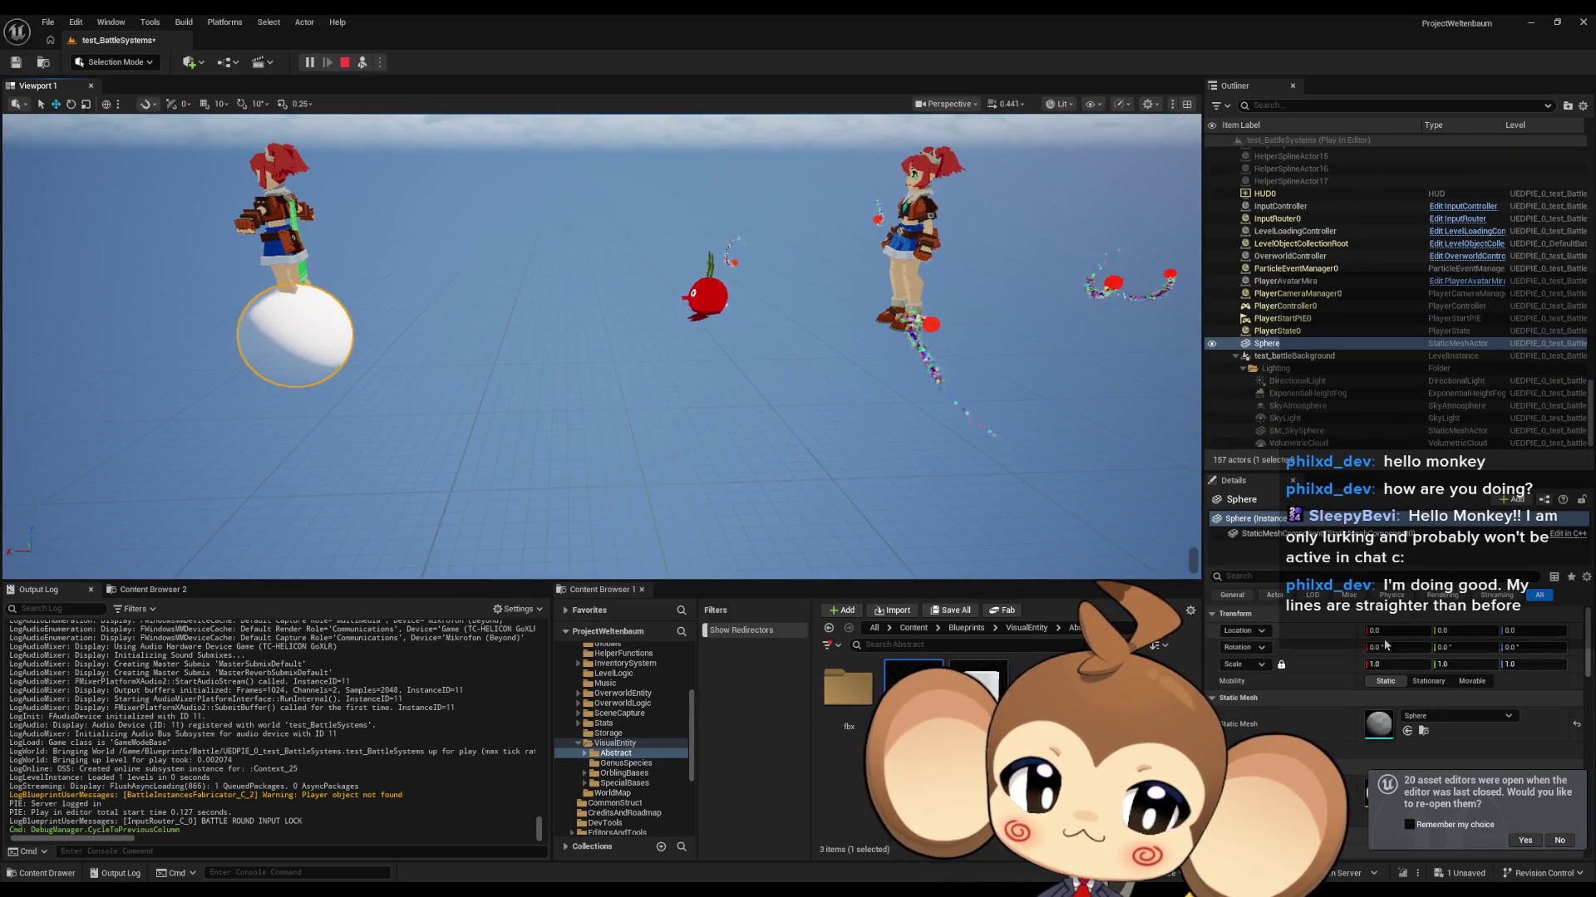
mouse_move(1405, 630)
mouse_down()
mouse_move(1350, 630)
mouse_move(1375, 632)
mouse_up()
click(1396, 664)
text(0.25)
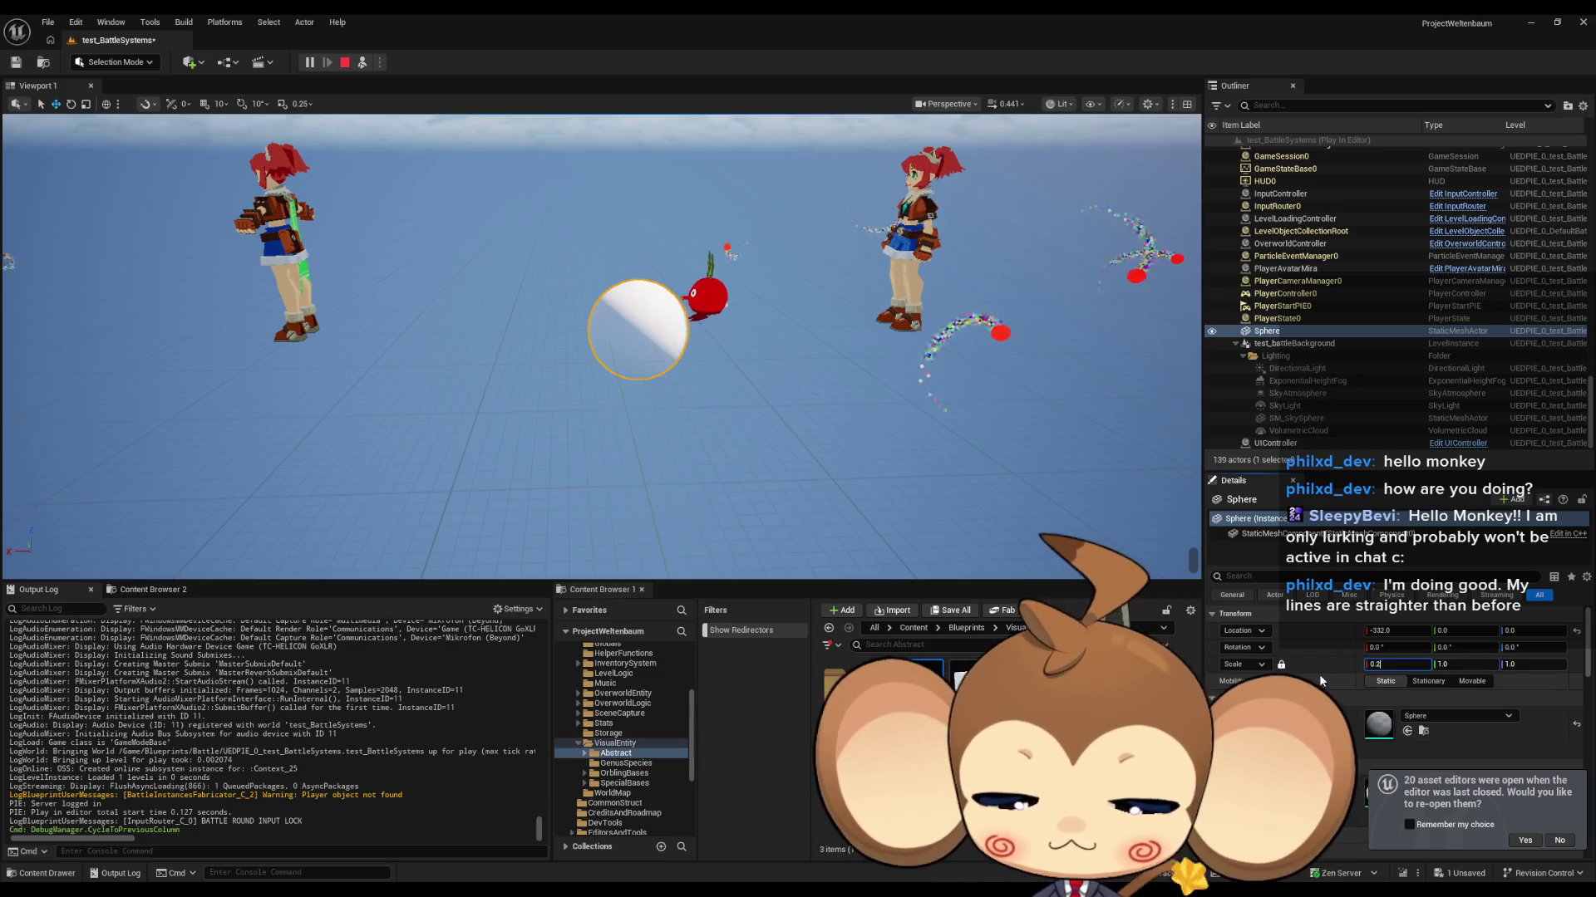
key(Return)
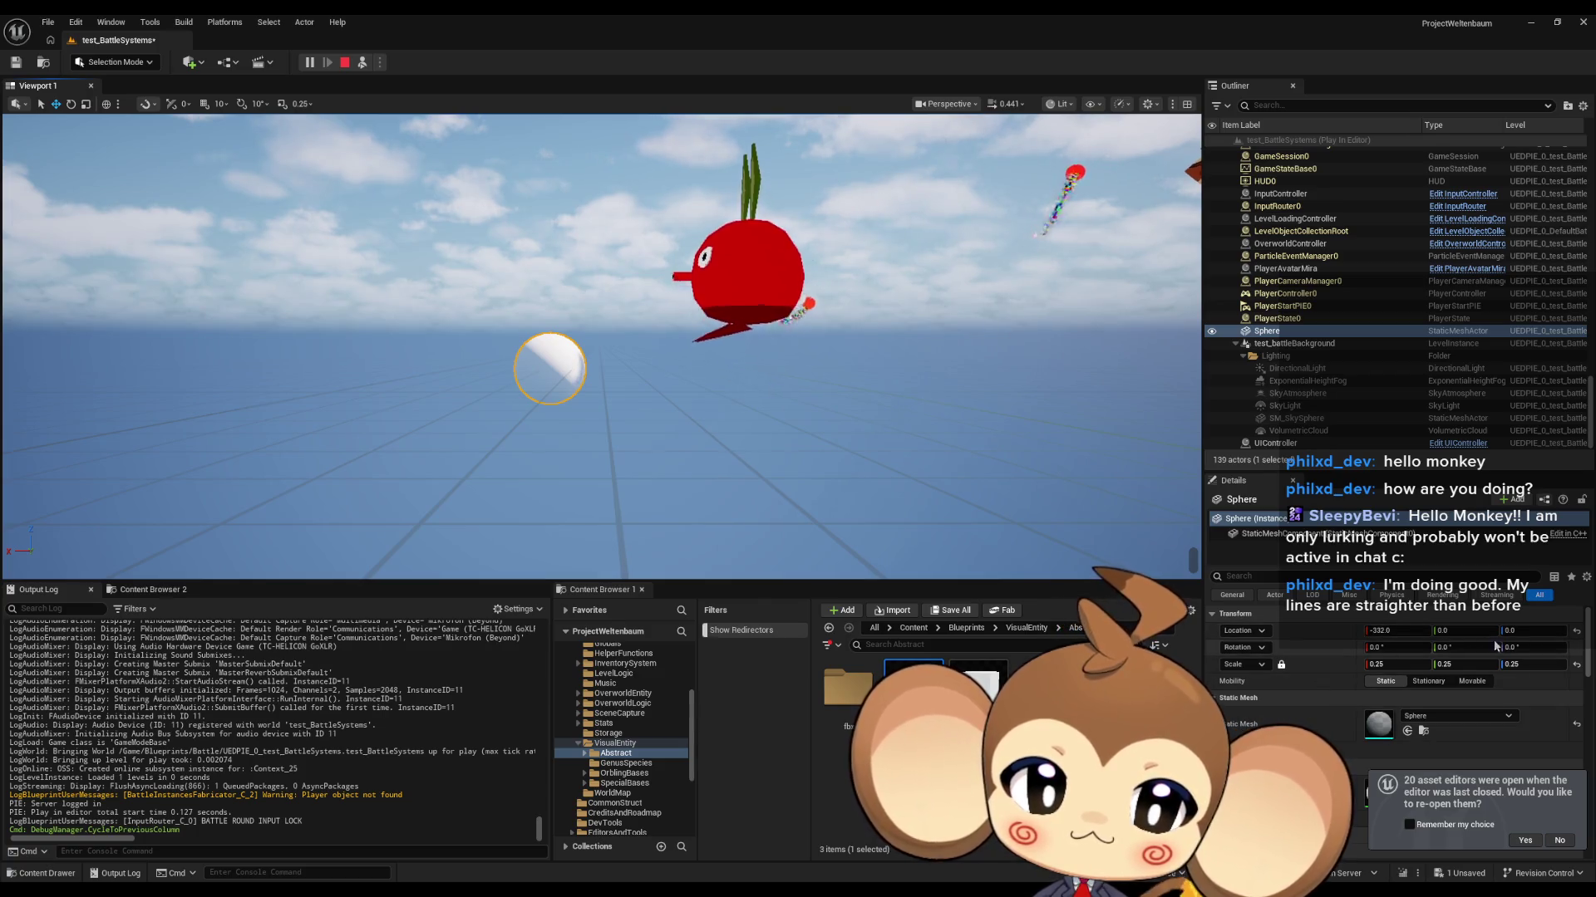
Step: Shift the sphere to X -308, set its Location Z to 50, and stop the play test
drag(1533, 631, 1555, 631)
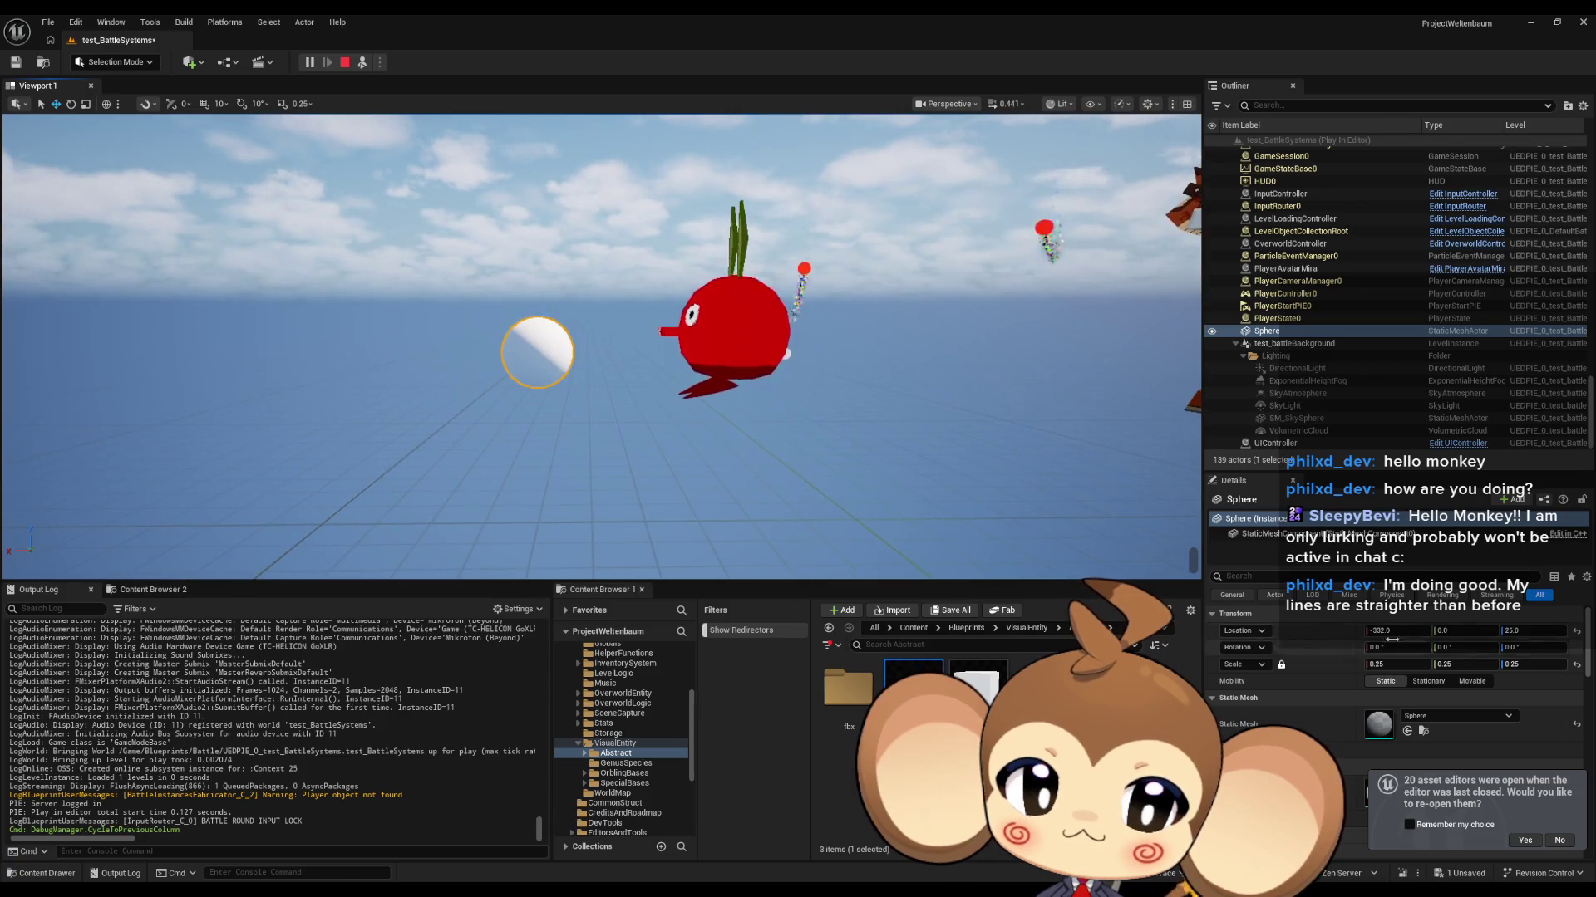
mouse_move(1396, 631)
mouse_down()
mouse_move(1413, 630)
mouse_move(1351, 631)
mouse_up()
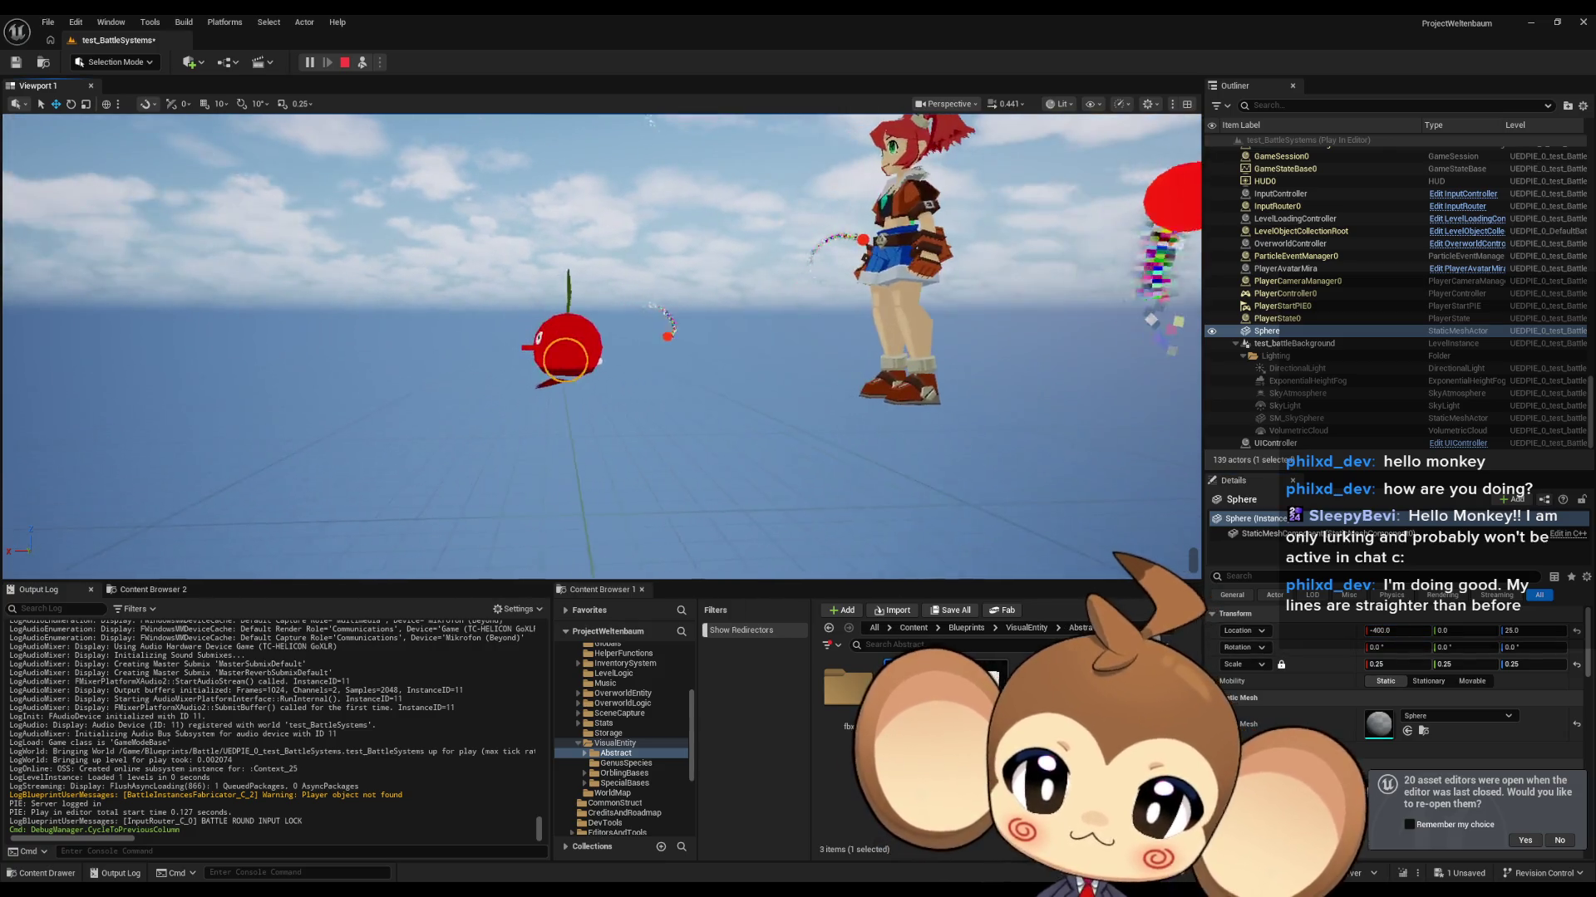
click(1542, 632)
text(50)
key(Return)
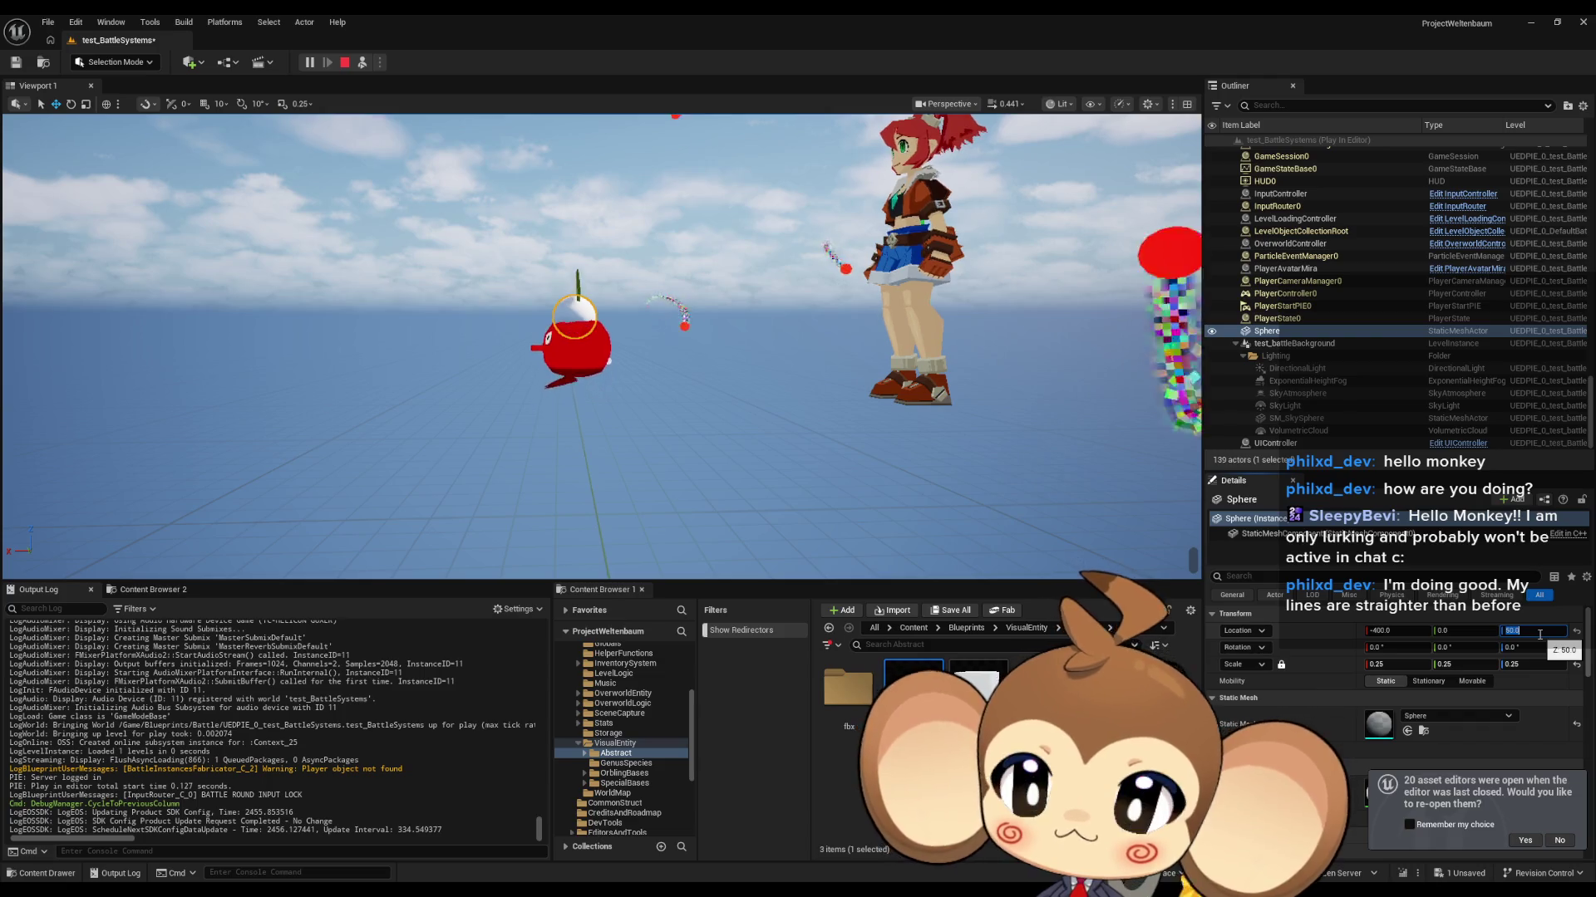
click(345, 63)
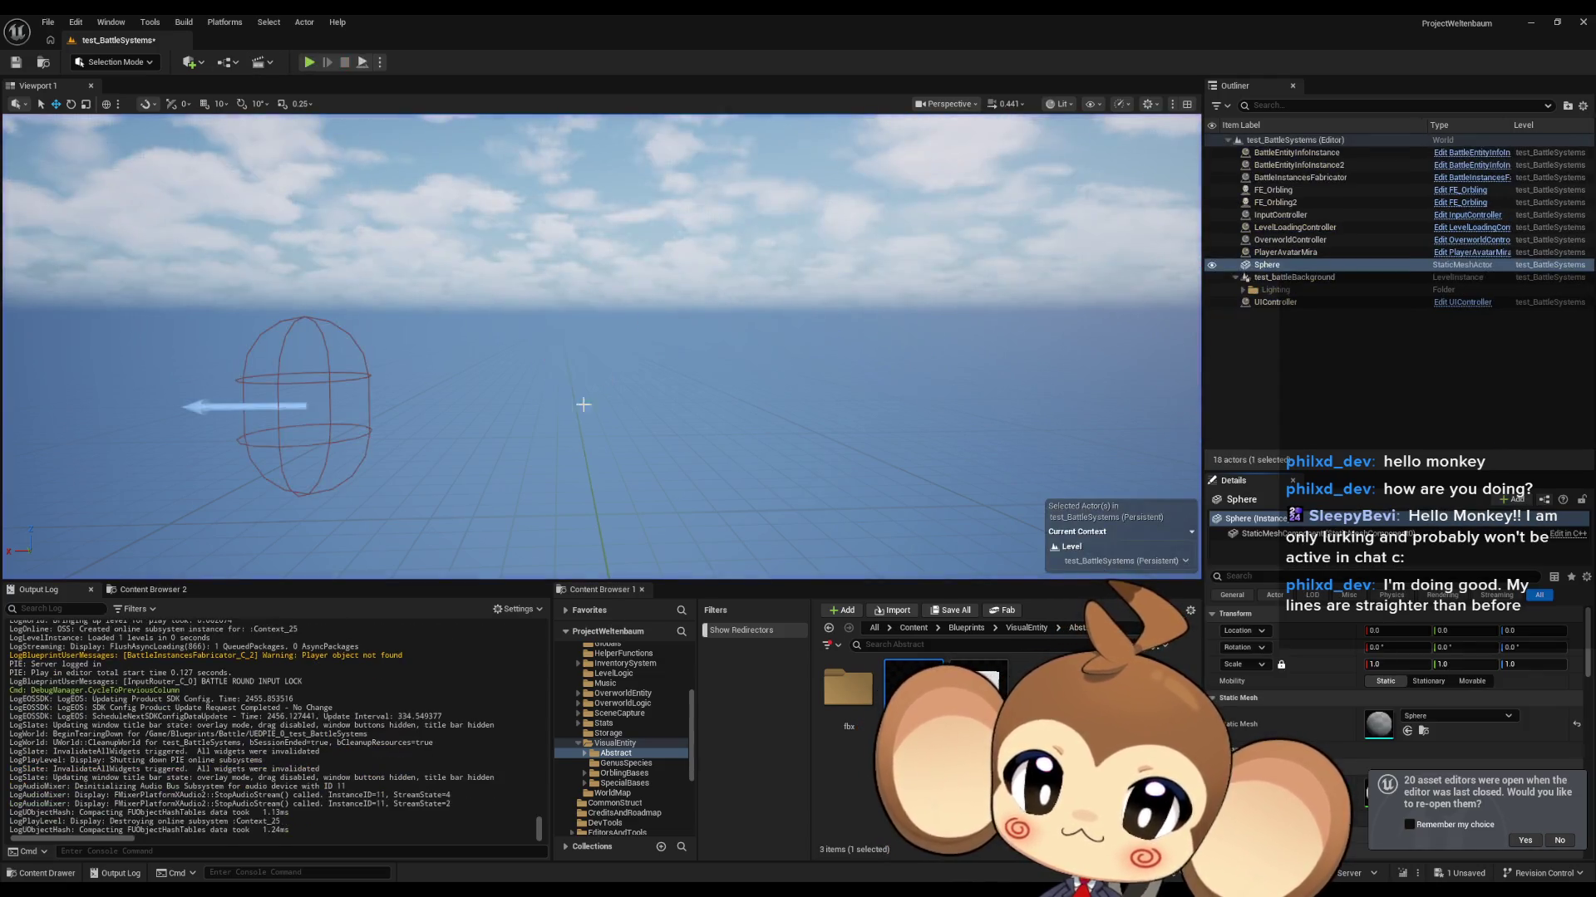
Step: Delete the test sphere and bring up the BaCo_Summoner blueprint
key(Delete)
mouse_move(640, 889)
click(804, 846)
click(804, 846)
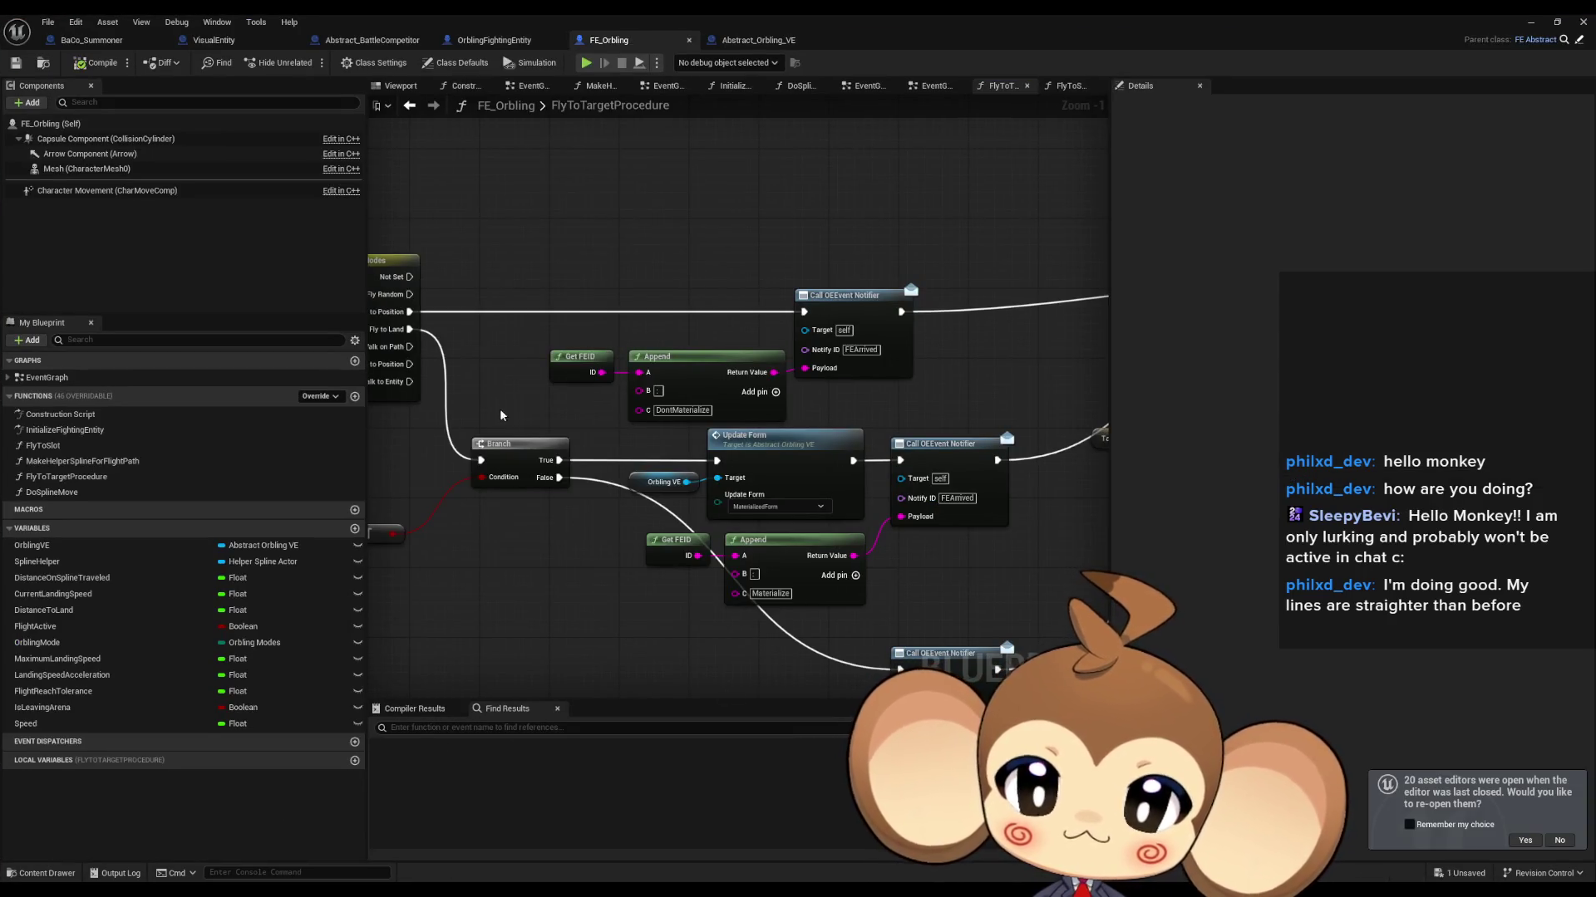
click(108, 40)
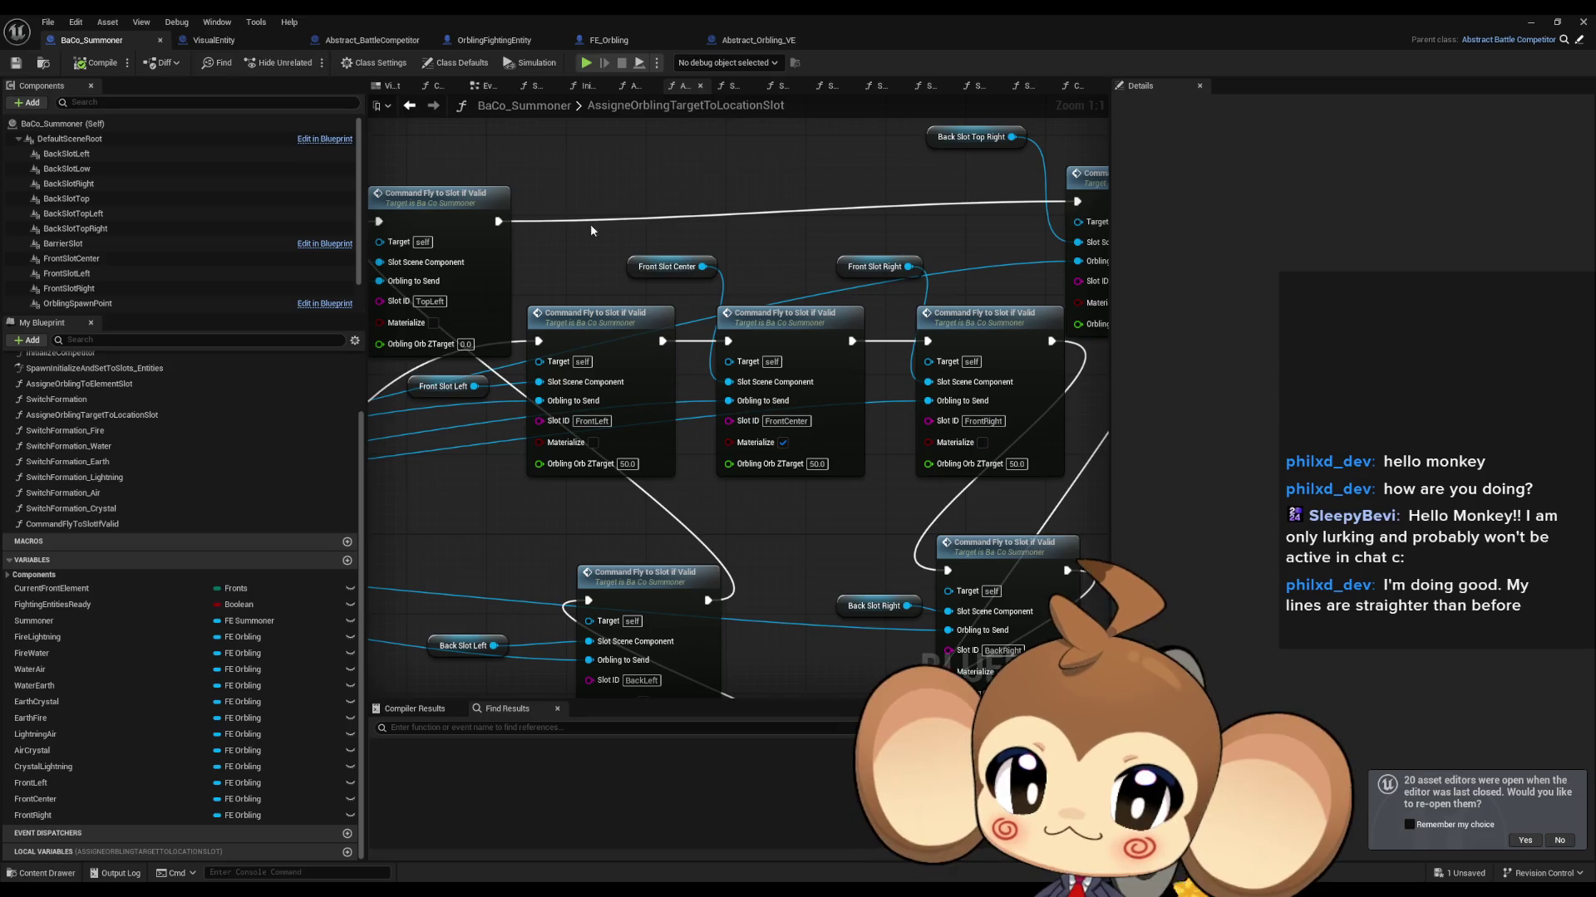
Step: Set Orbling Orb ZTarget to 25 on all three slot nodes and compile BaCo_Summoner
text(25)
key(Return)
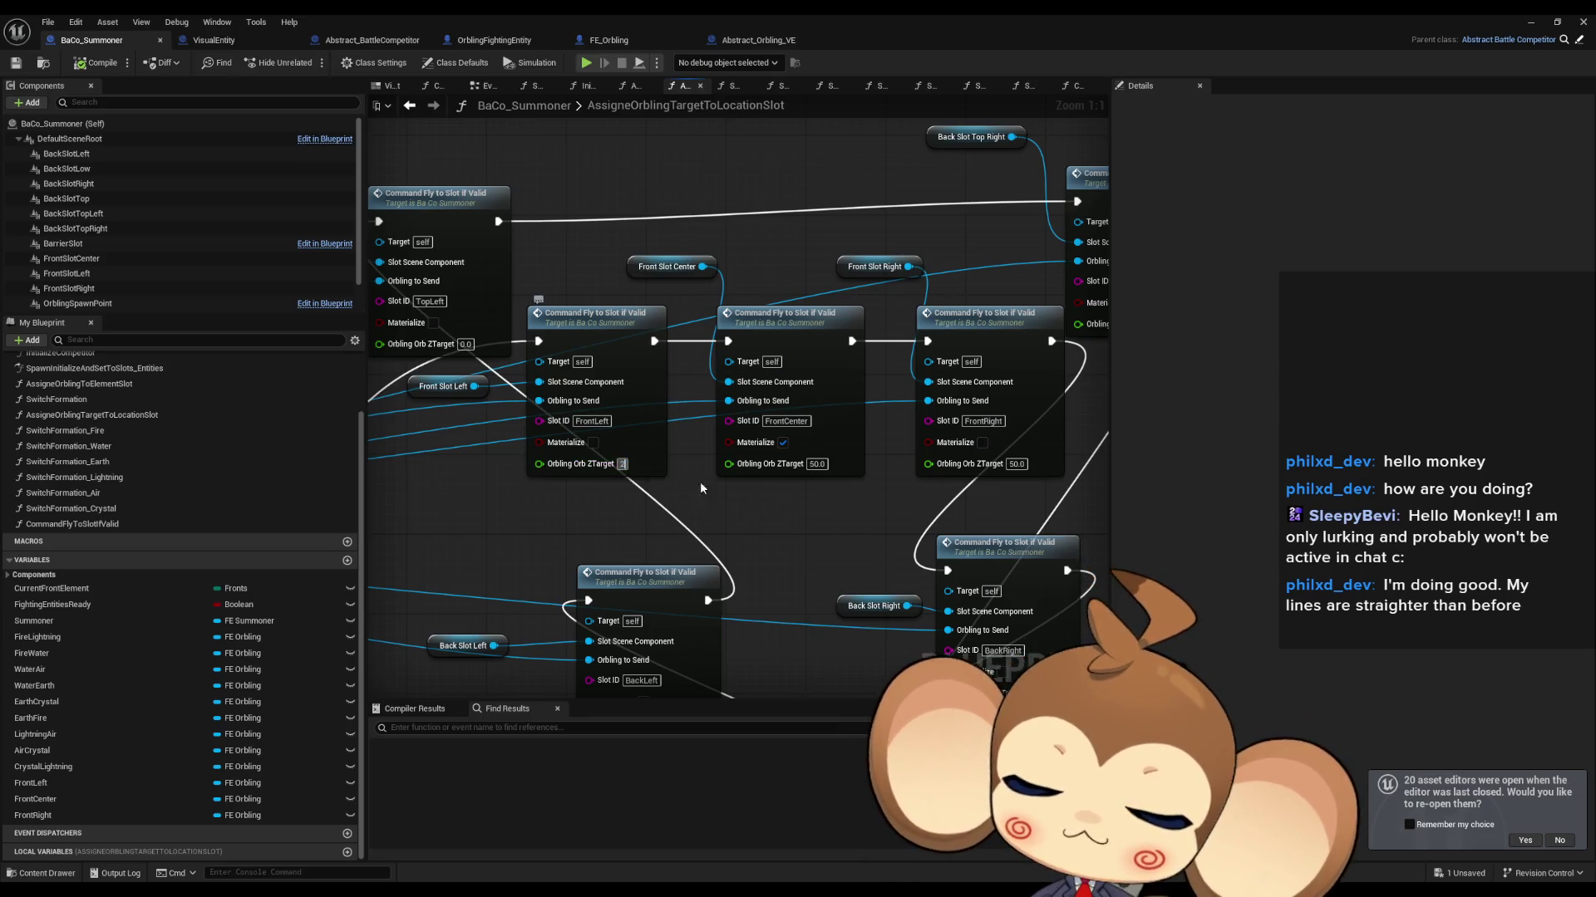
click(817, 464)
text(25)
key(Return)
click(1016, 463)
text(25)
key(Return)
click(83, 64)
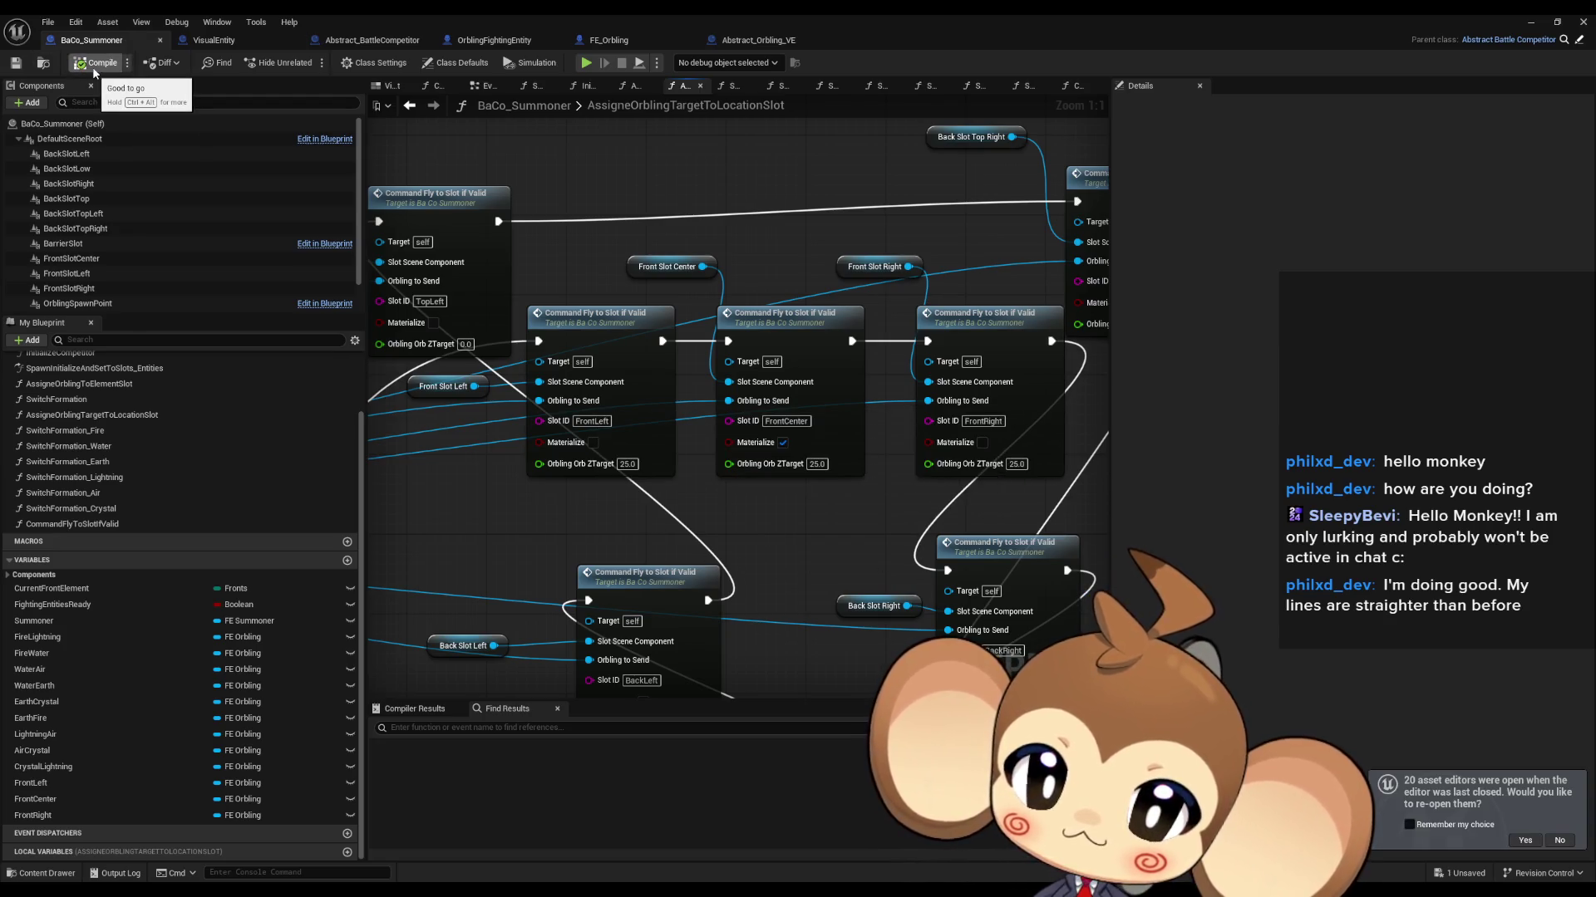
Step: Connect the Front Left input to Orbling to Send
drag(634, 535, 842, 524)
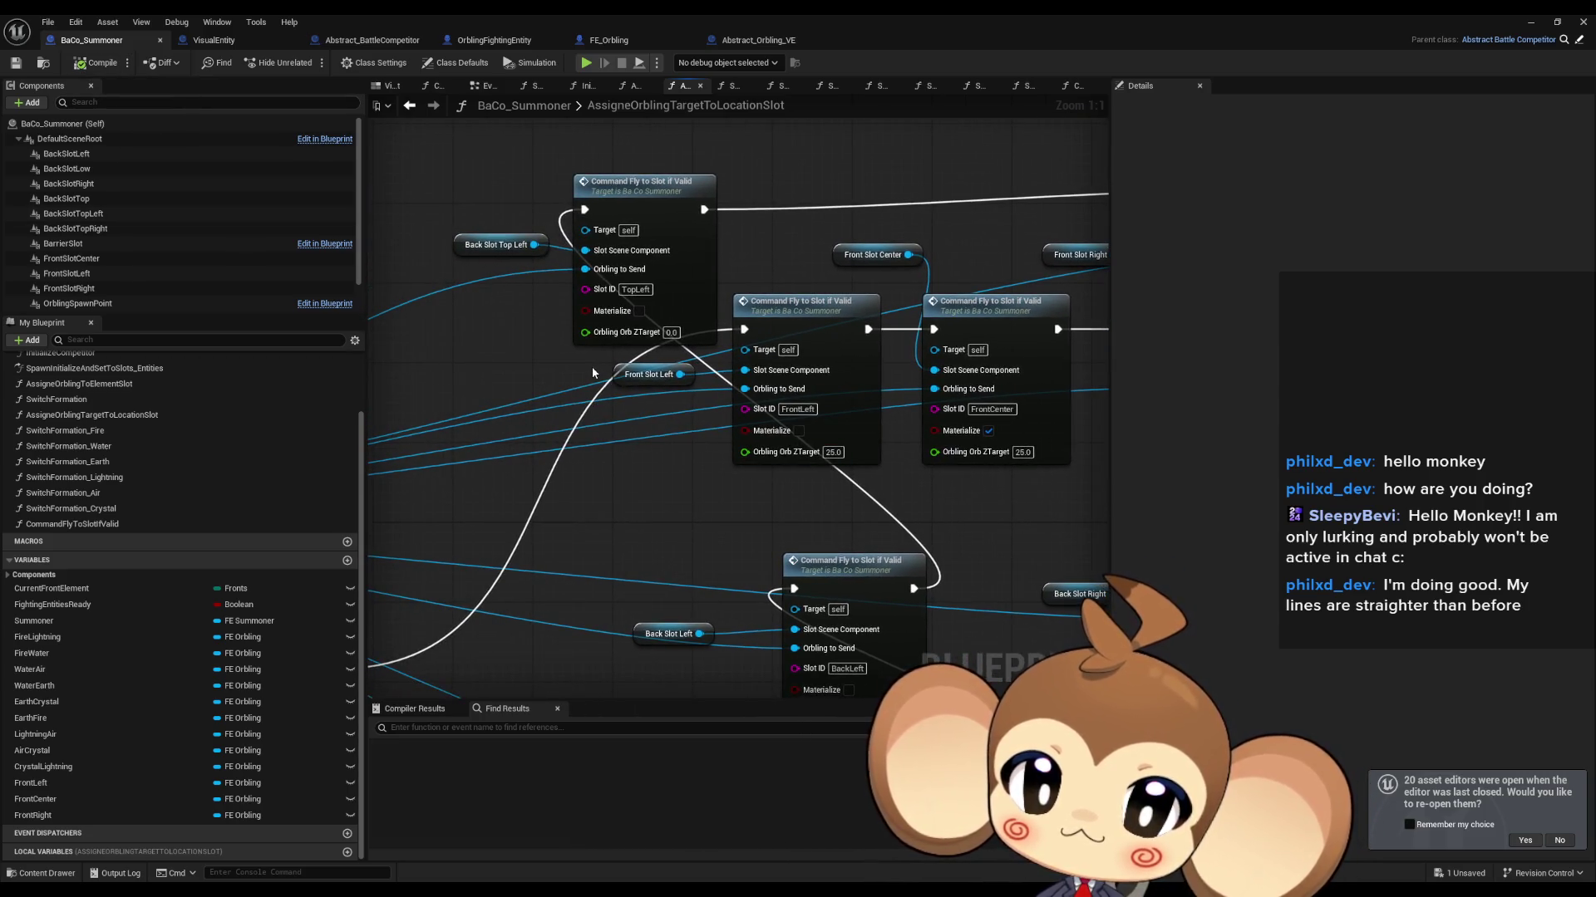
scroll(798, 399, down, 3)
drag(756, 457, 889, 434)
scroll(1039, 363, up, 2)
mouse_move(1039, 363)
mouse_down()
mouse_move(466, 532)
mouse_move(440, 520)
mouse_move(580, 377)
mouse_up()
Step: Add Get Entity Info Instance from Front Left and a Battle Entity Info getter
text(get info)
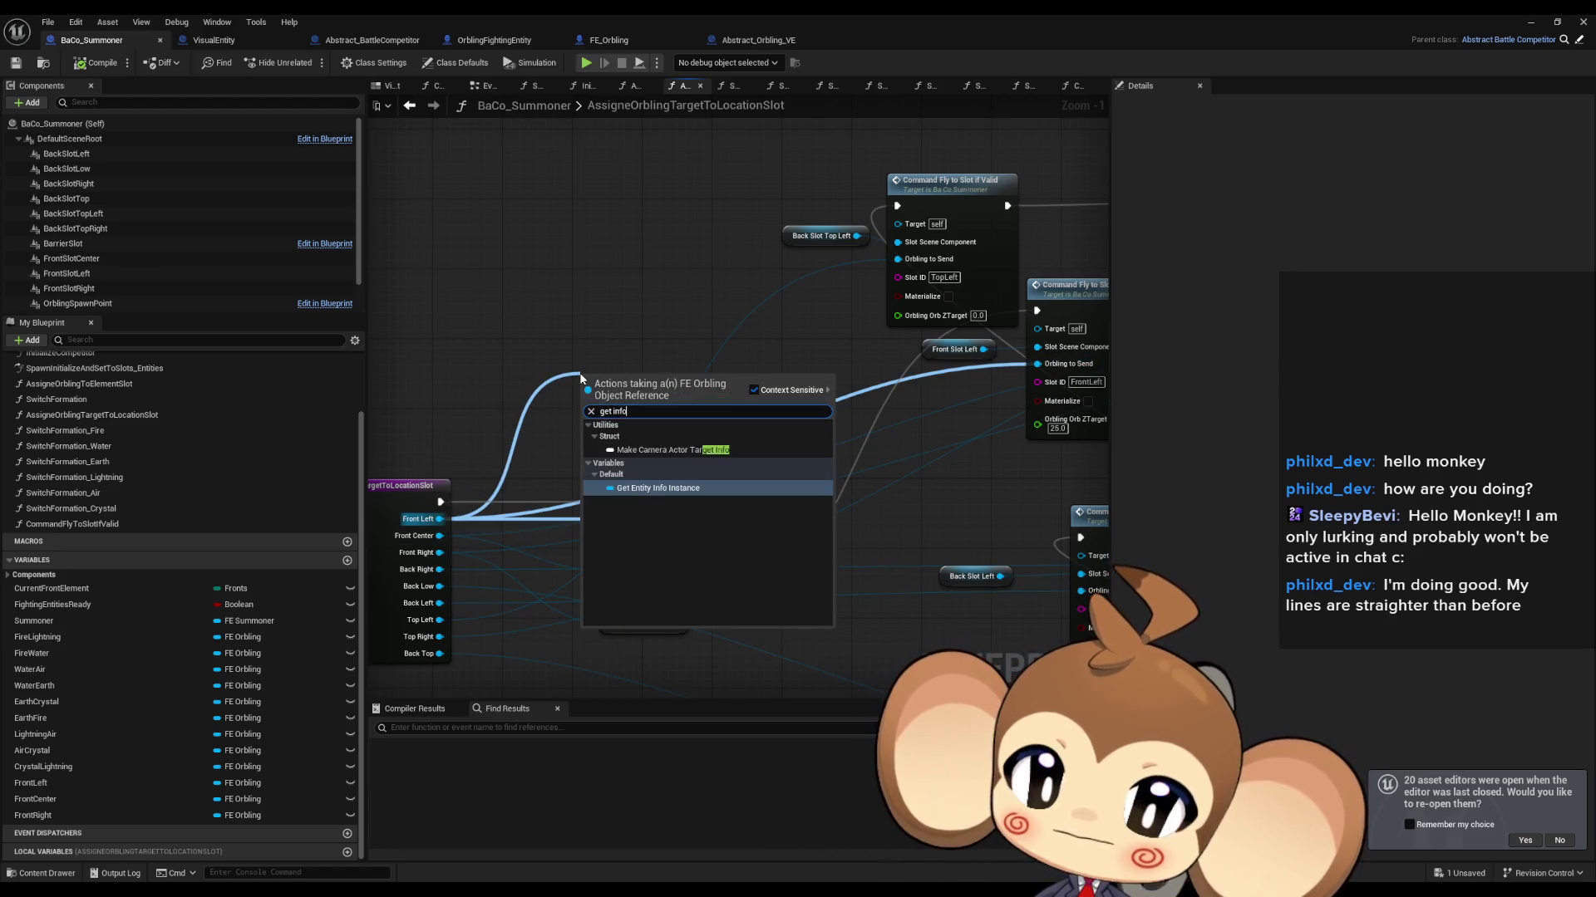
key(Return)
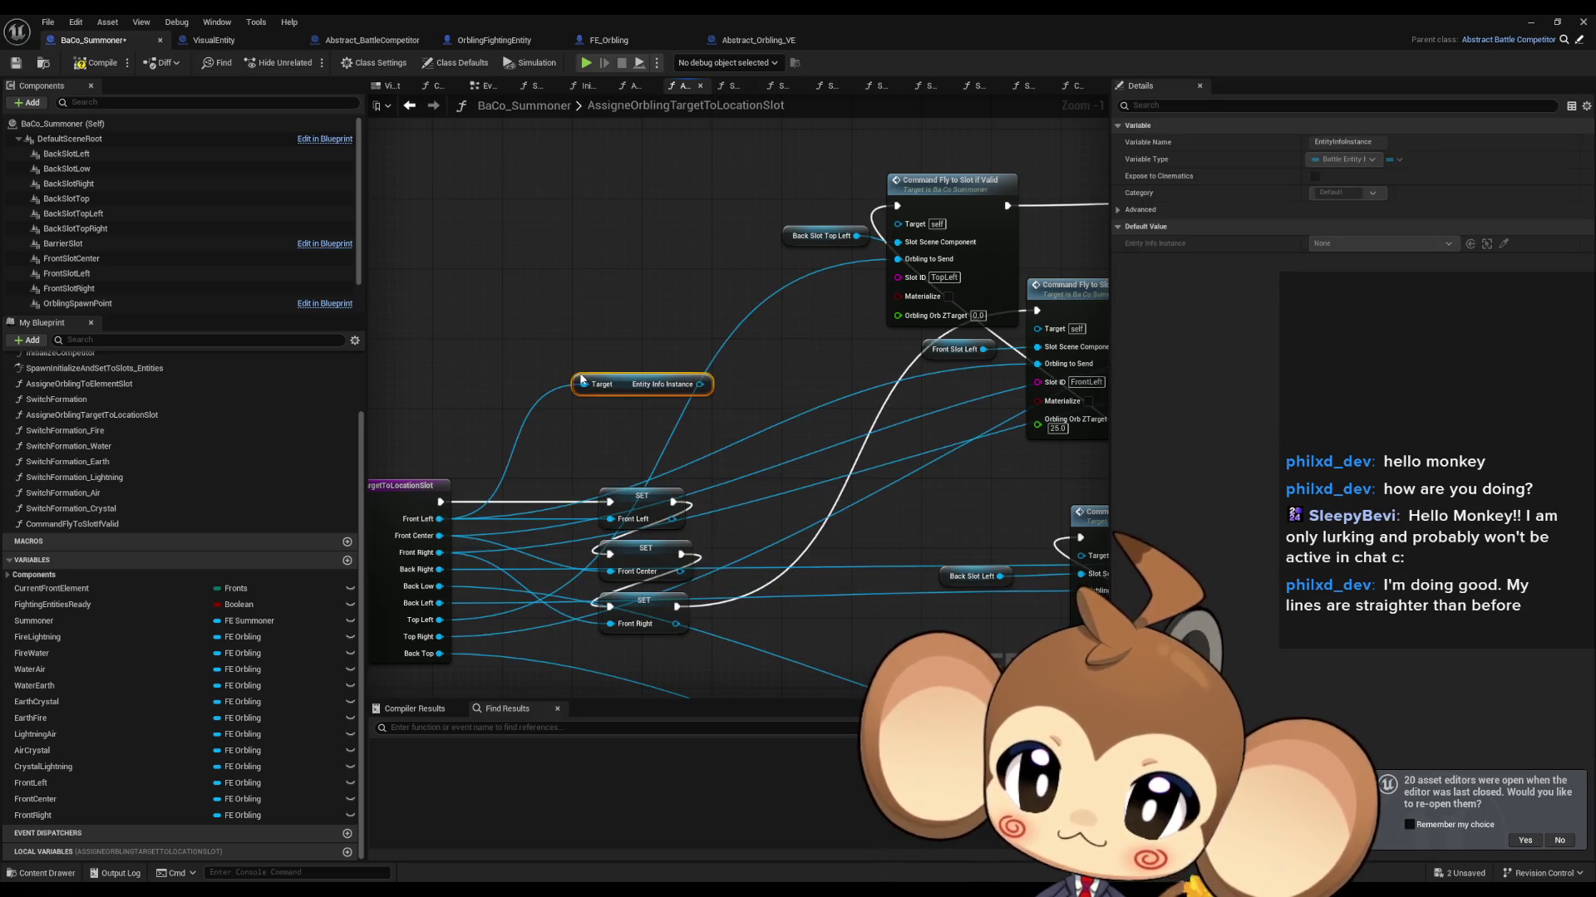
mouse_move(625, 384)
mouse_down()
mouse_move(572, 314)
mouse_move(819, 340)
mouse_move(526, 384)
mouse_move(537, 362)
mouse_up()
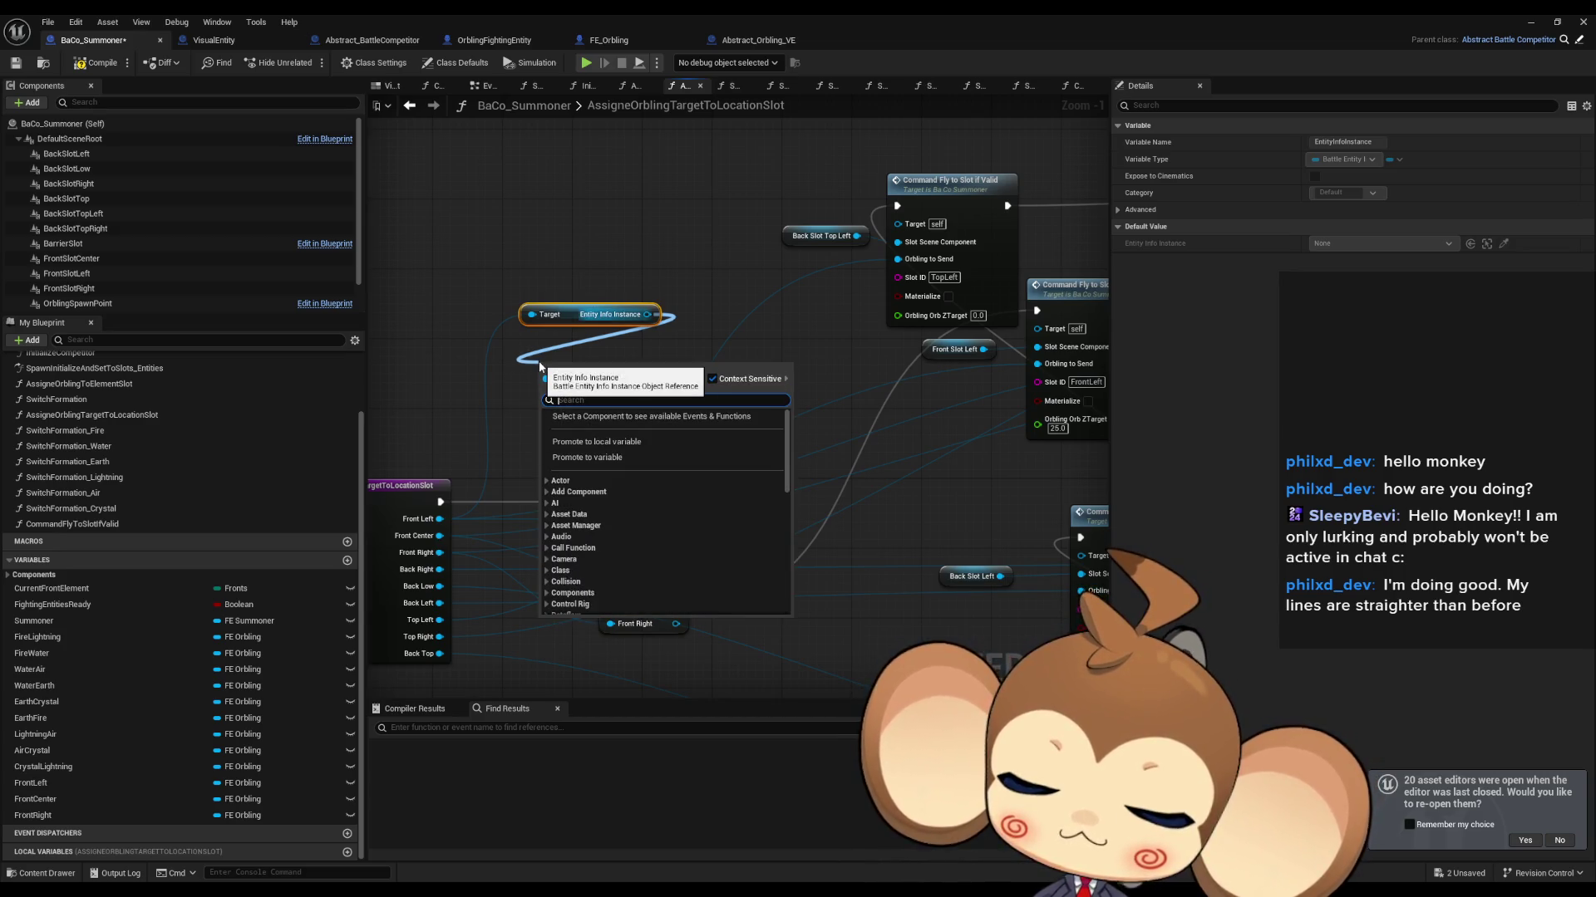
text(info)
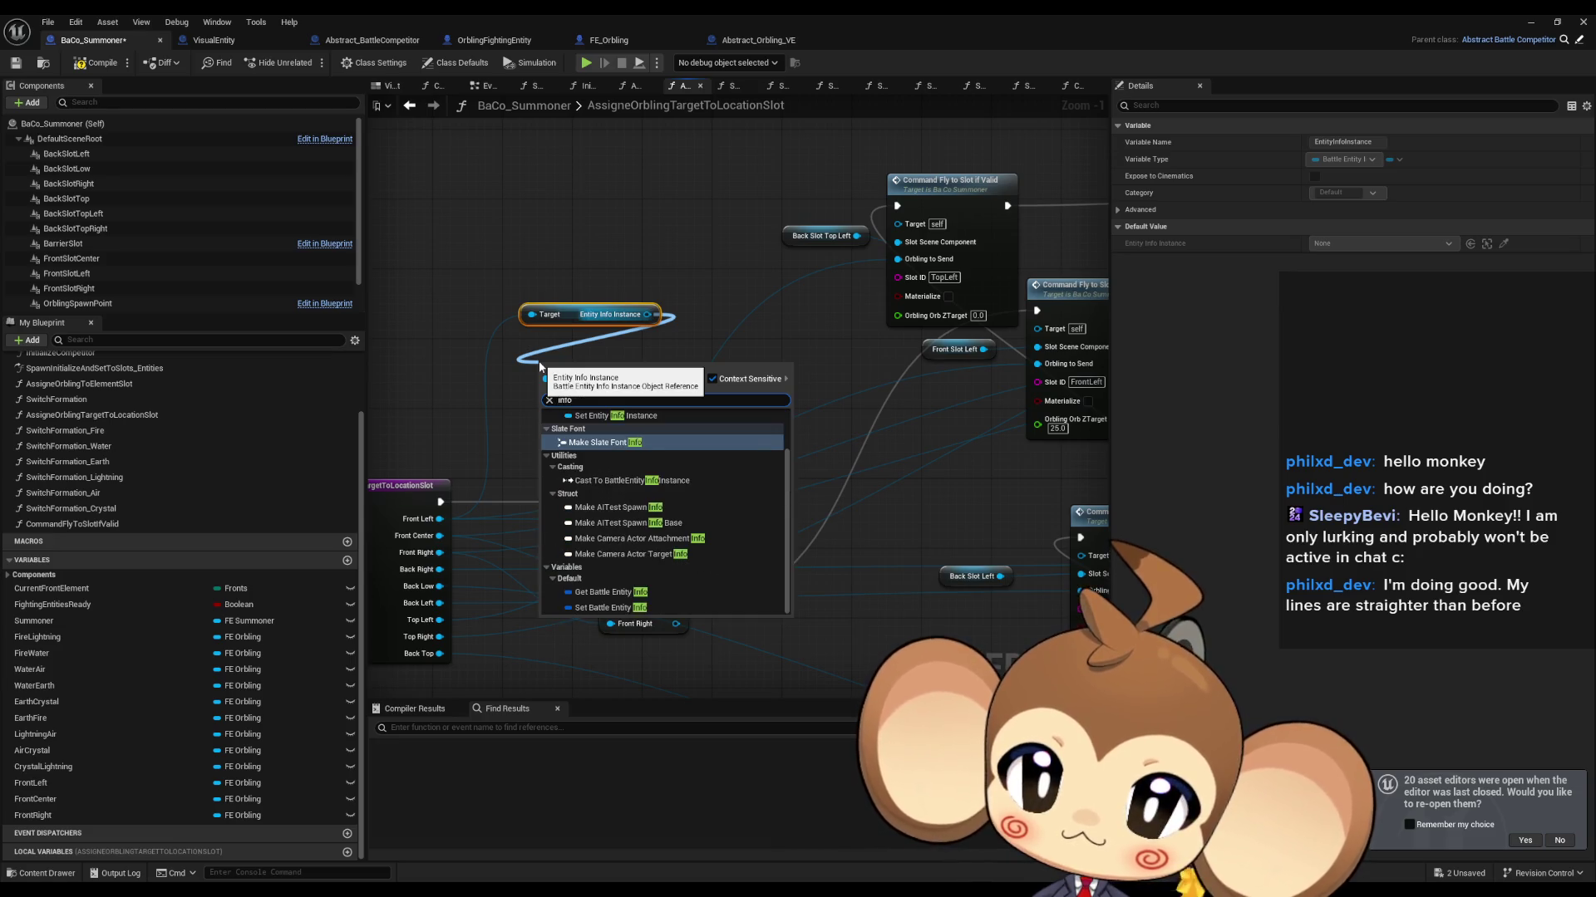
click(611, 592)
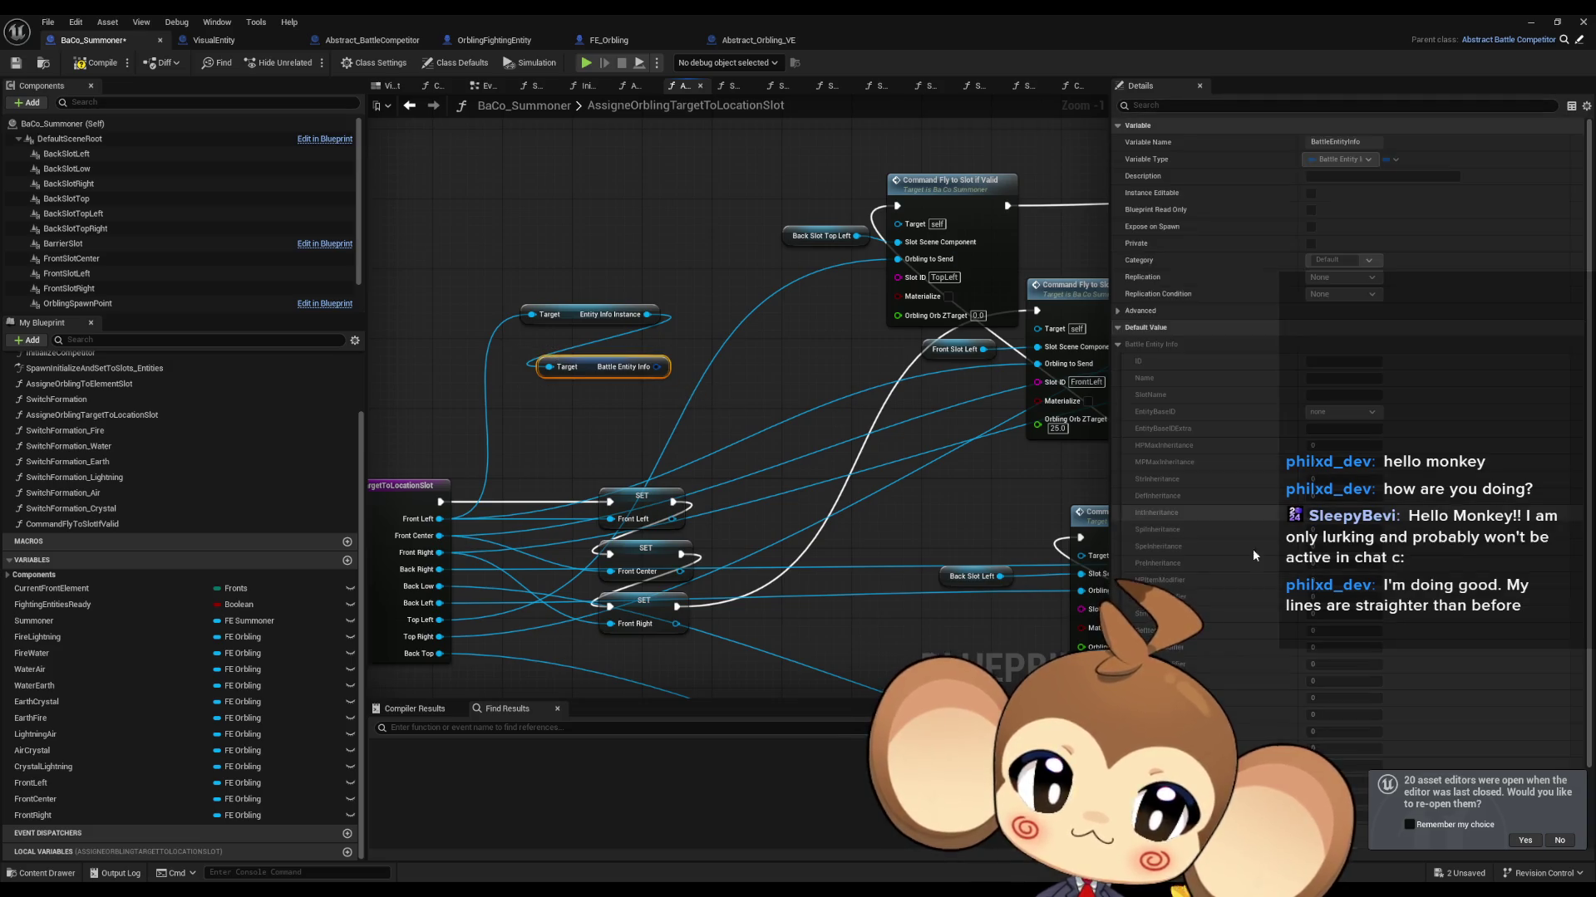
Step: Add a Break Battle Entity Info Struct node with the EntityBaseID output exposed
click(1559, 841)
drag(657, 366, 590, 409)
text(break)
key(Return)
drag(706, 478, 511, 299)
drag(589, 396, 545, 299)
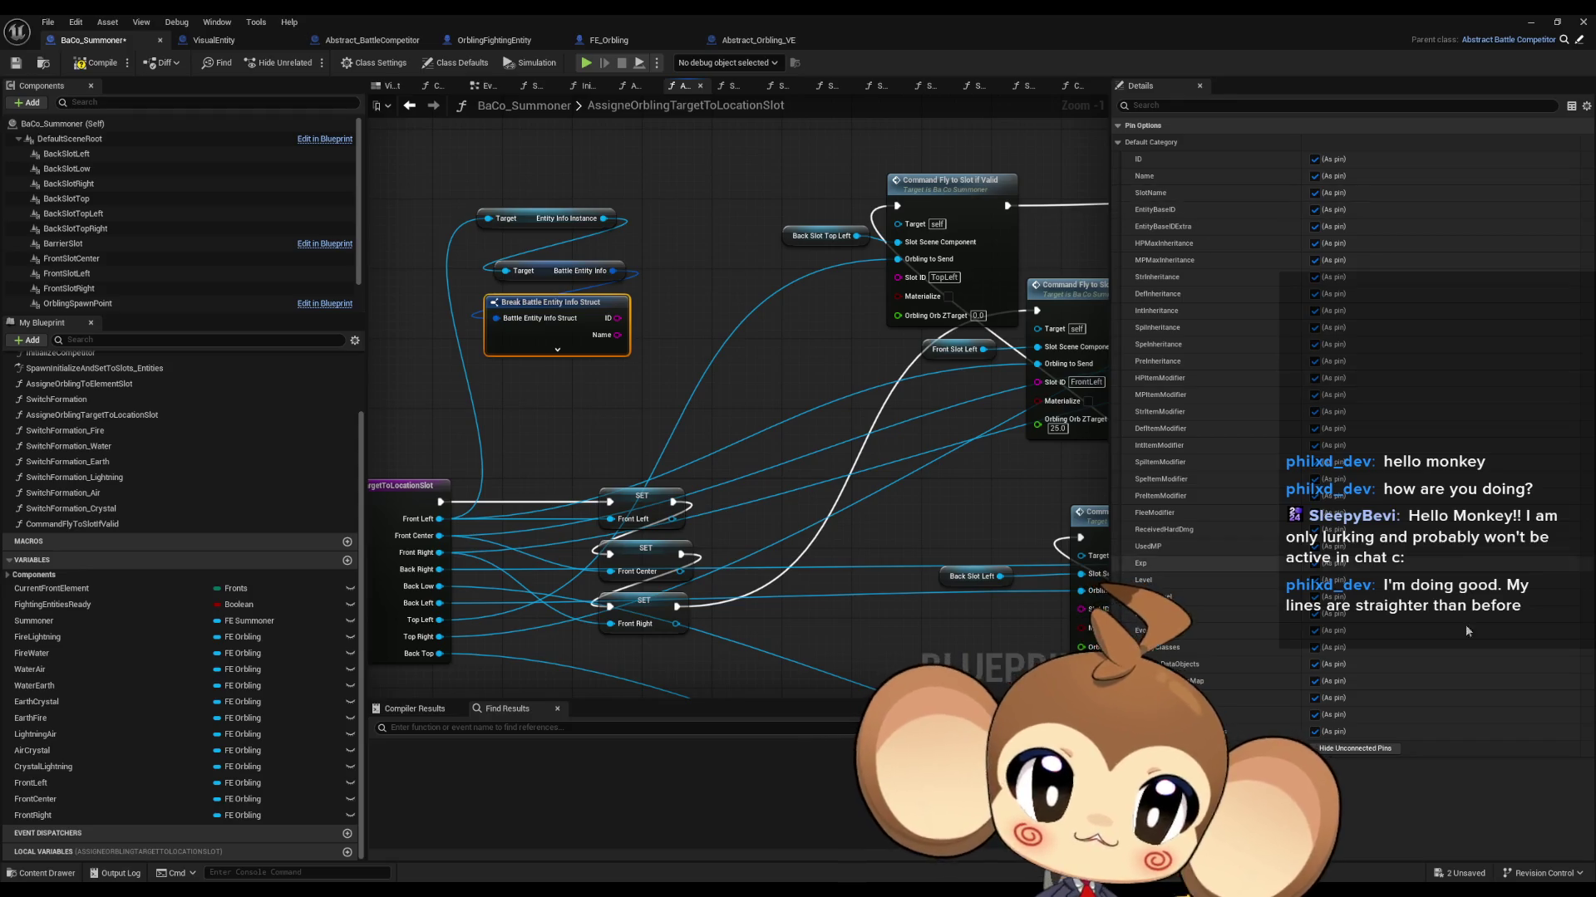
click(1355, 748)
click(1314, 210)
click(605, 379)
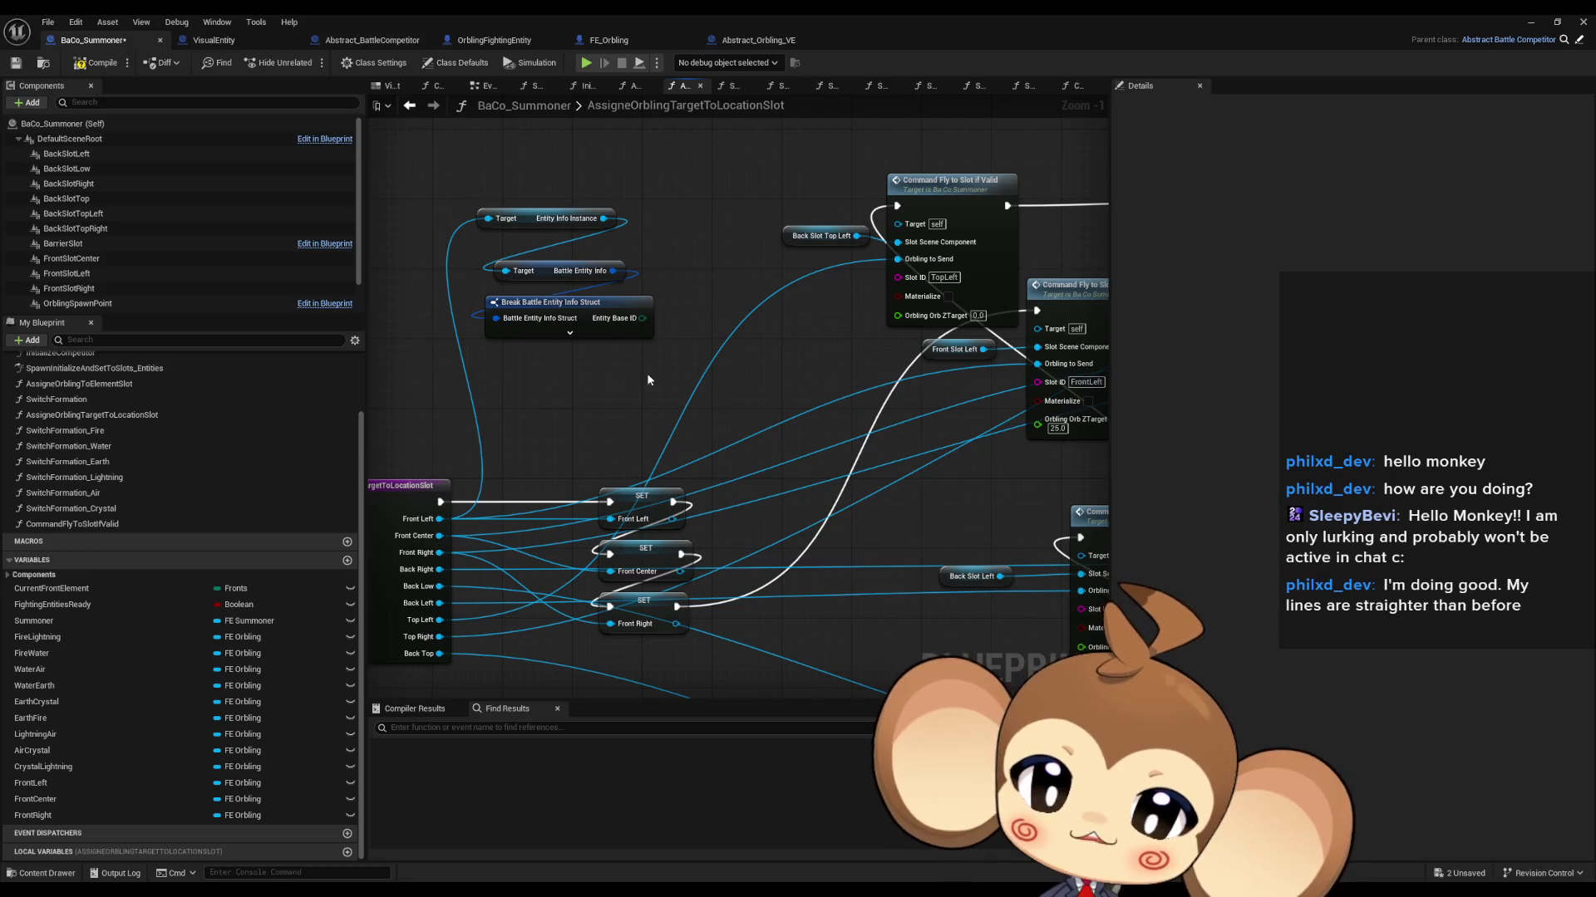
Step: Feed Entity Base ID into a Get Entity Base Info from Base ID node
drag(646, 329, 662, 349)
text(get)
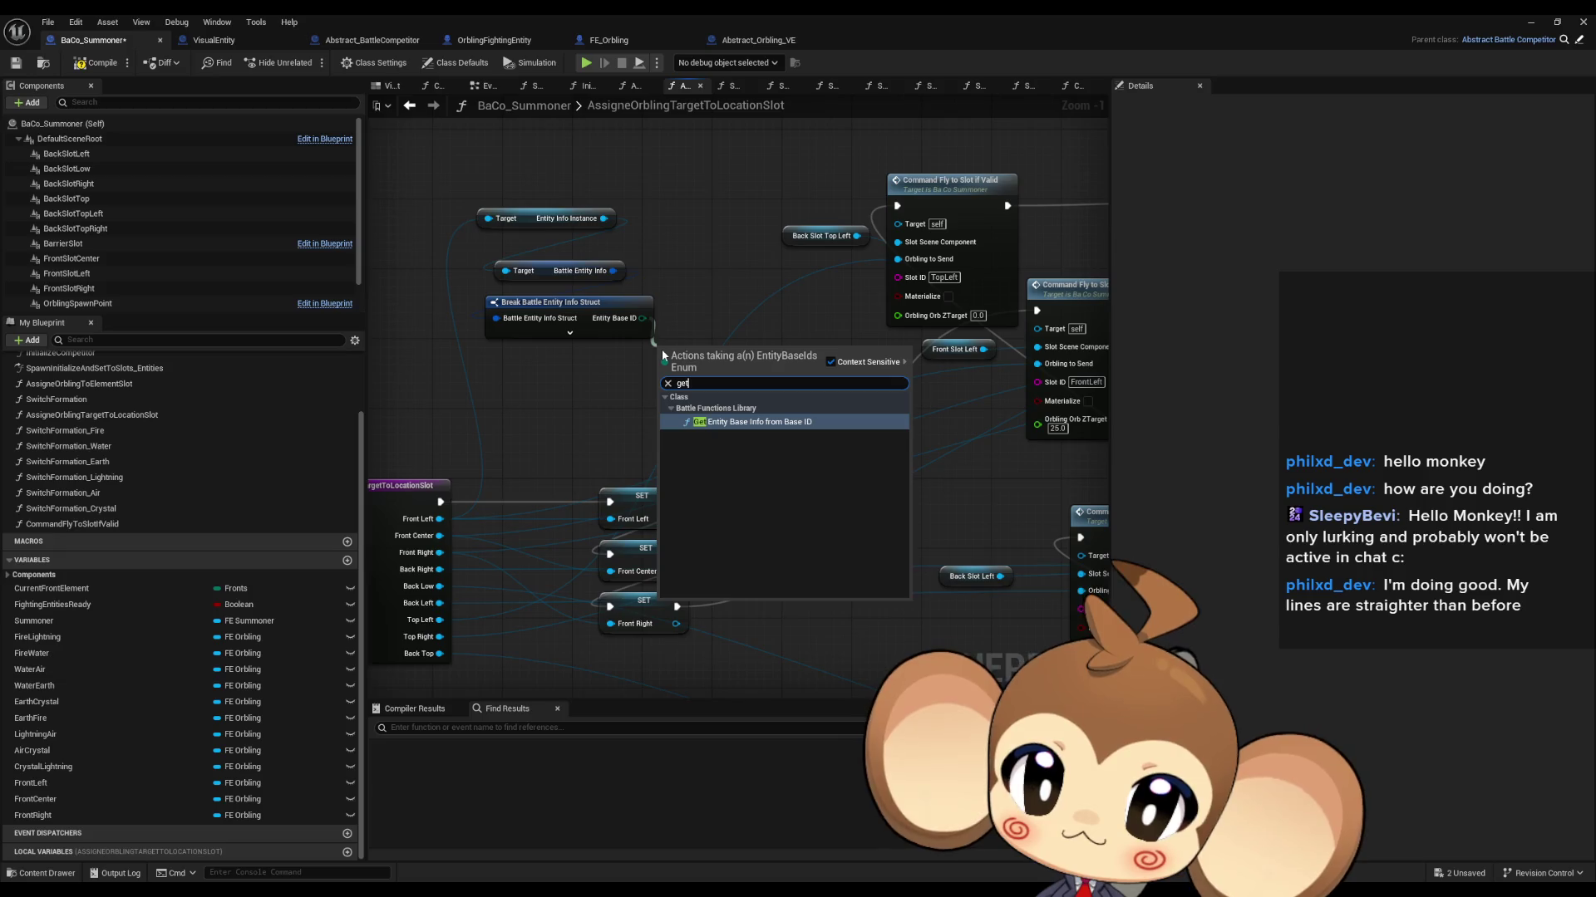
key(Return)
drag(720, 366, 572, 370)
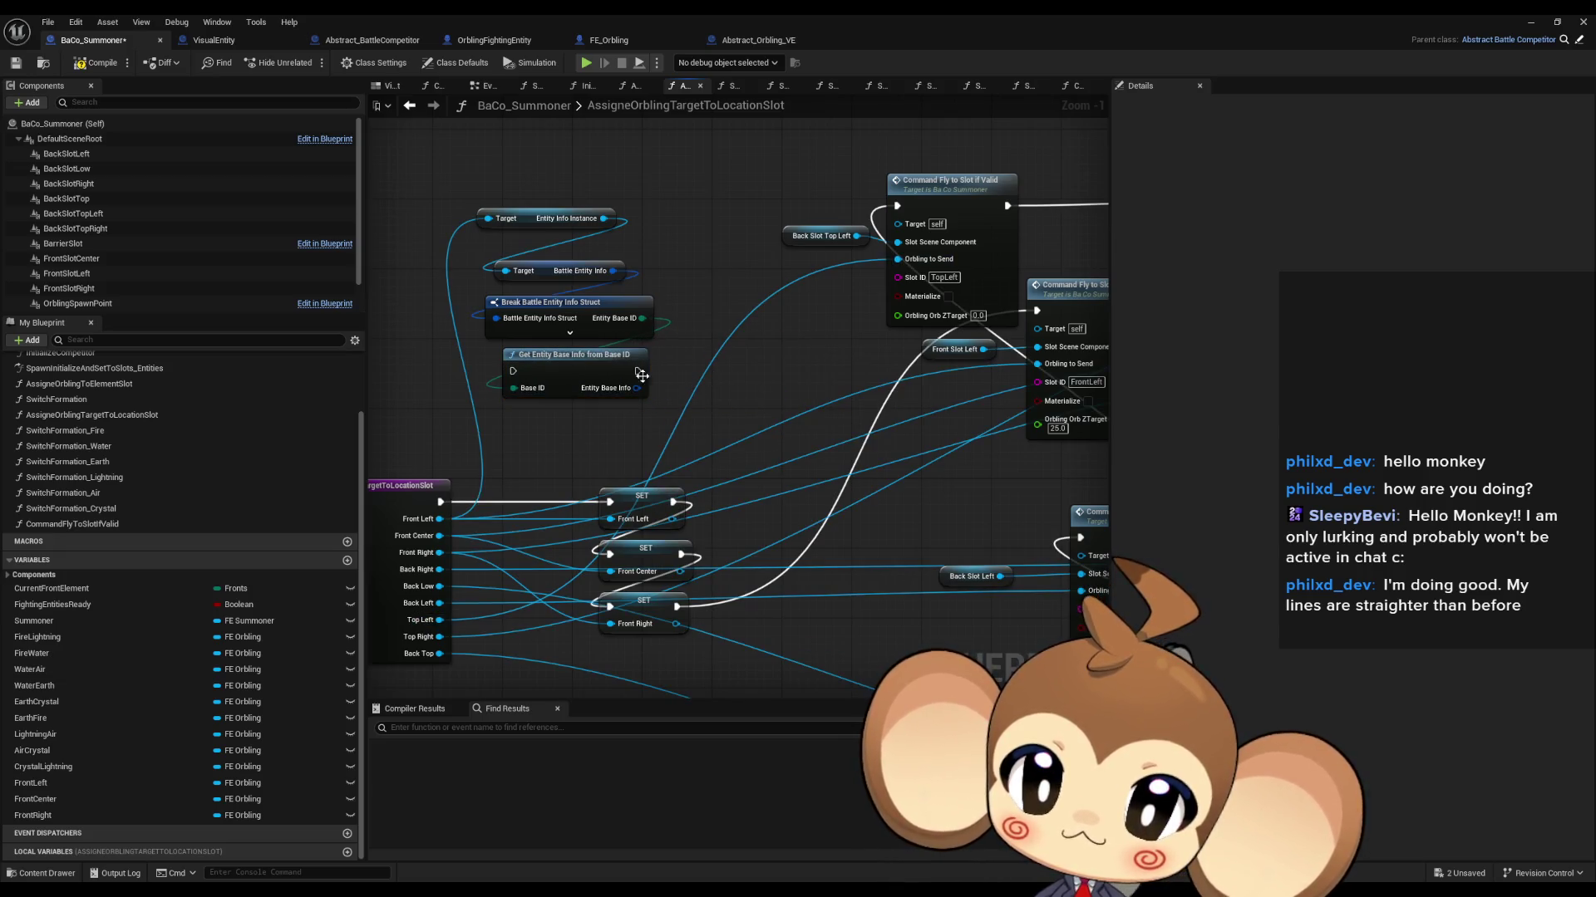
double_click(568, 376)
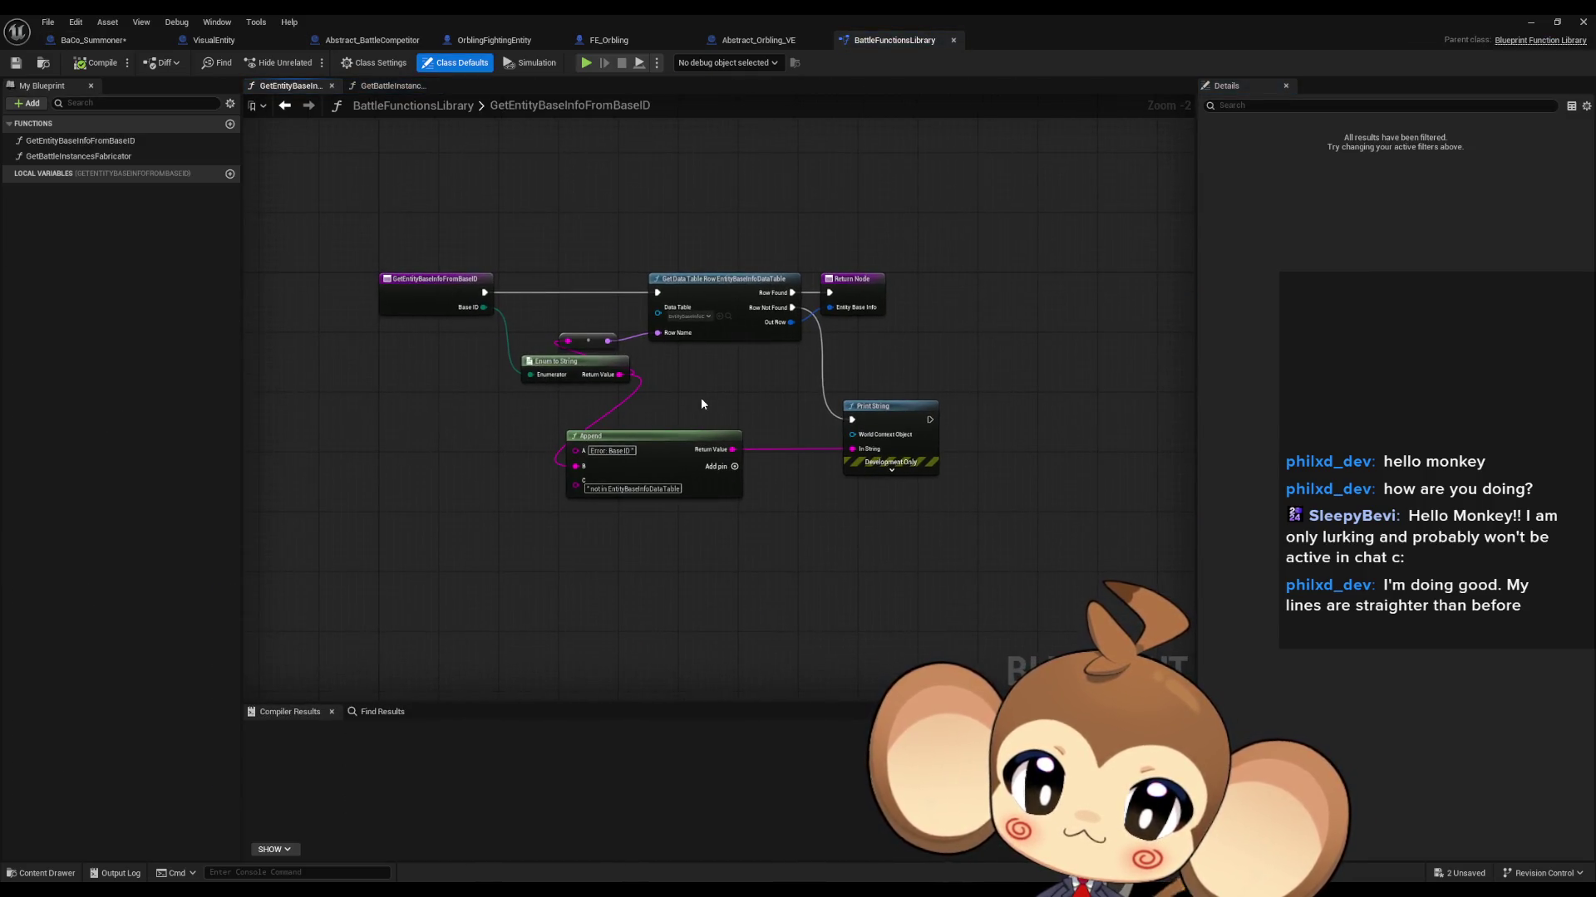
click(283, 105)
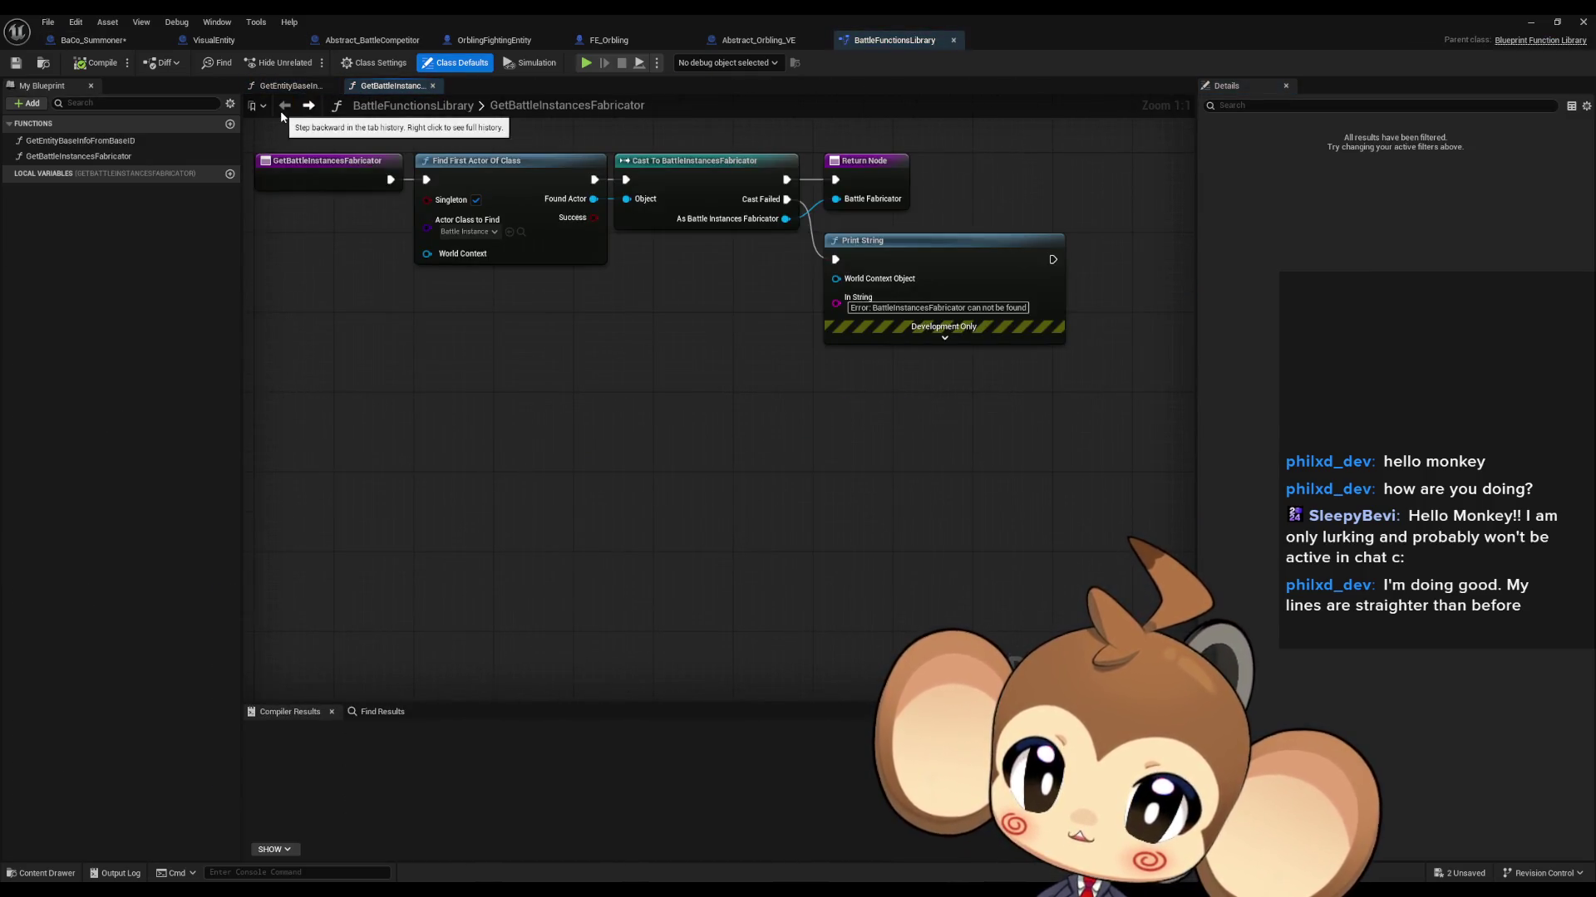
click(309, 106)
click(92, 40)
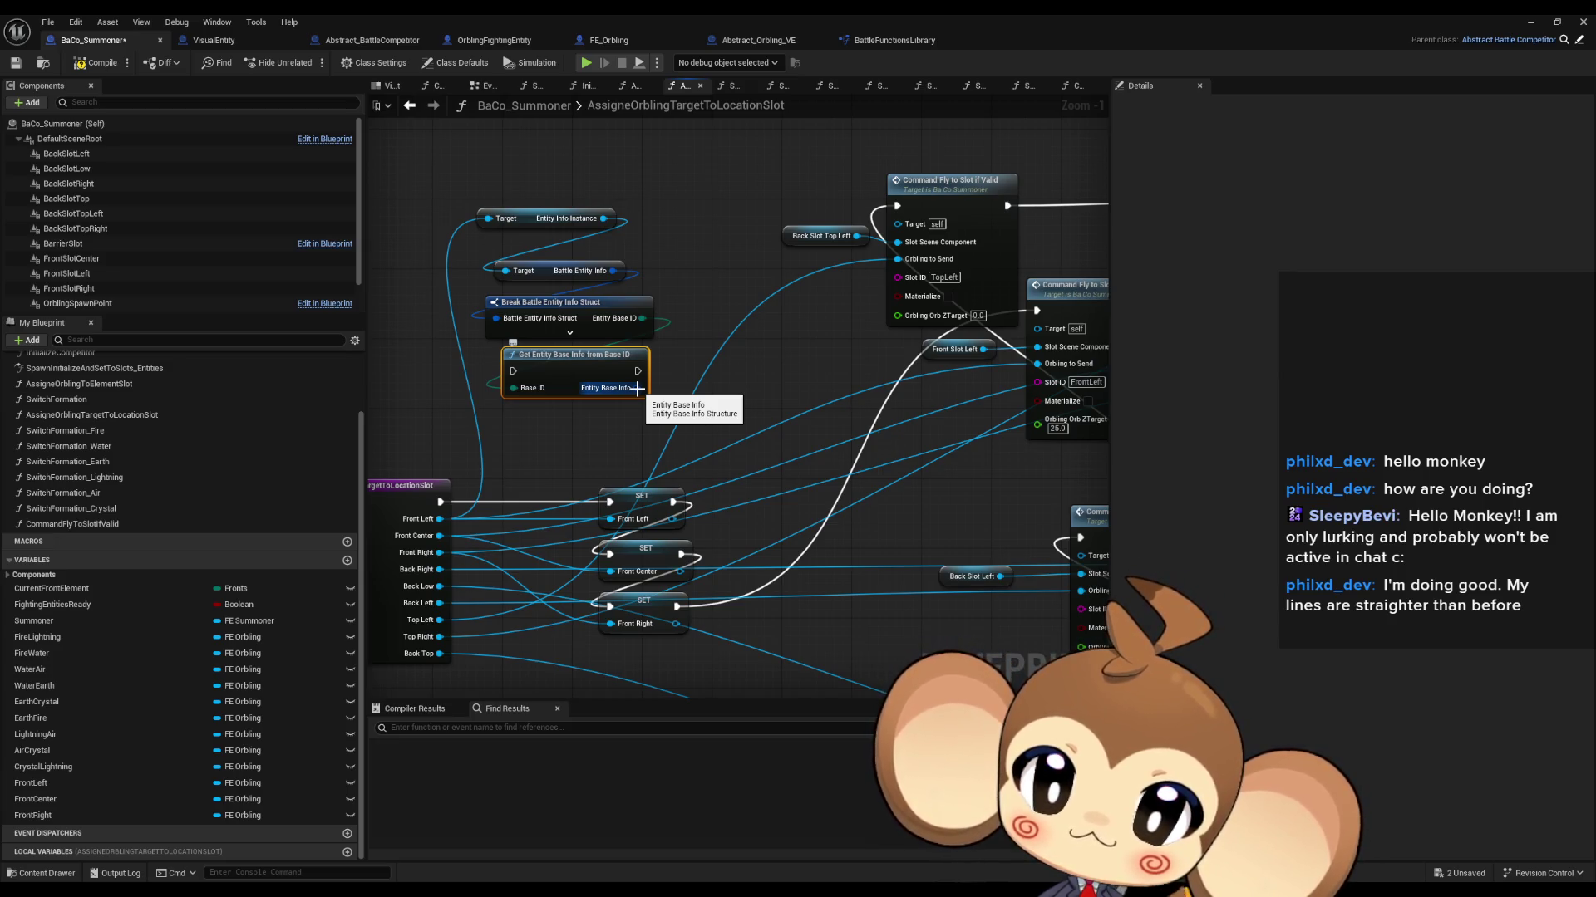
Step: Add a Break Entity Base Info node off the Entity Base Info pin, then minimize the editor
right_click(638, 388)
click(758, 455)
mouse_move(638, 388)
mouse_down()
mouse_move(738, 424)
mouse_move(577, 443)
mouse_move(598, 436)
mouse_move(566, 419)
mouse_up()
text(break)
key(Return)
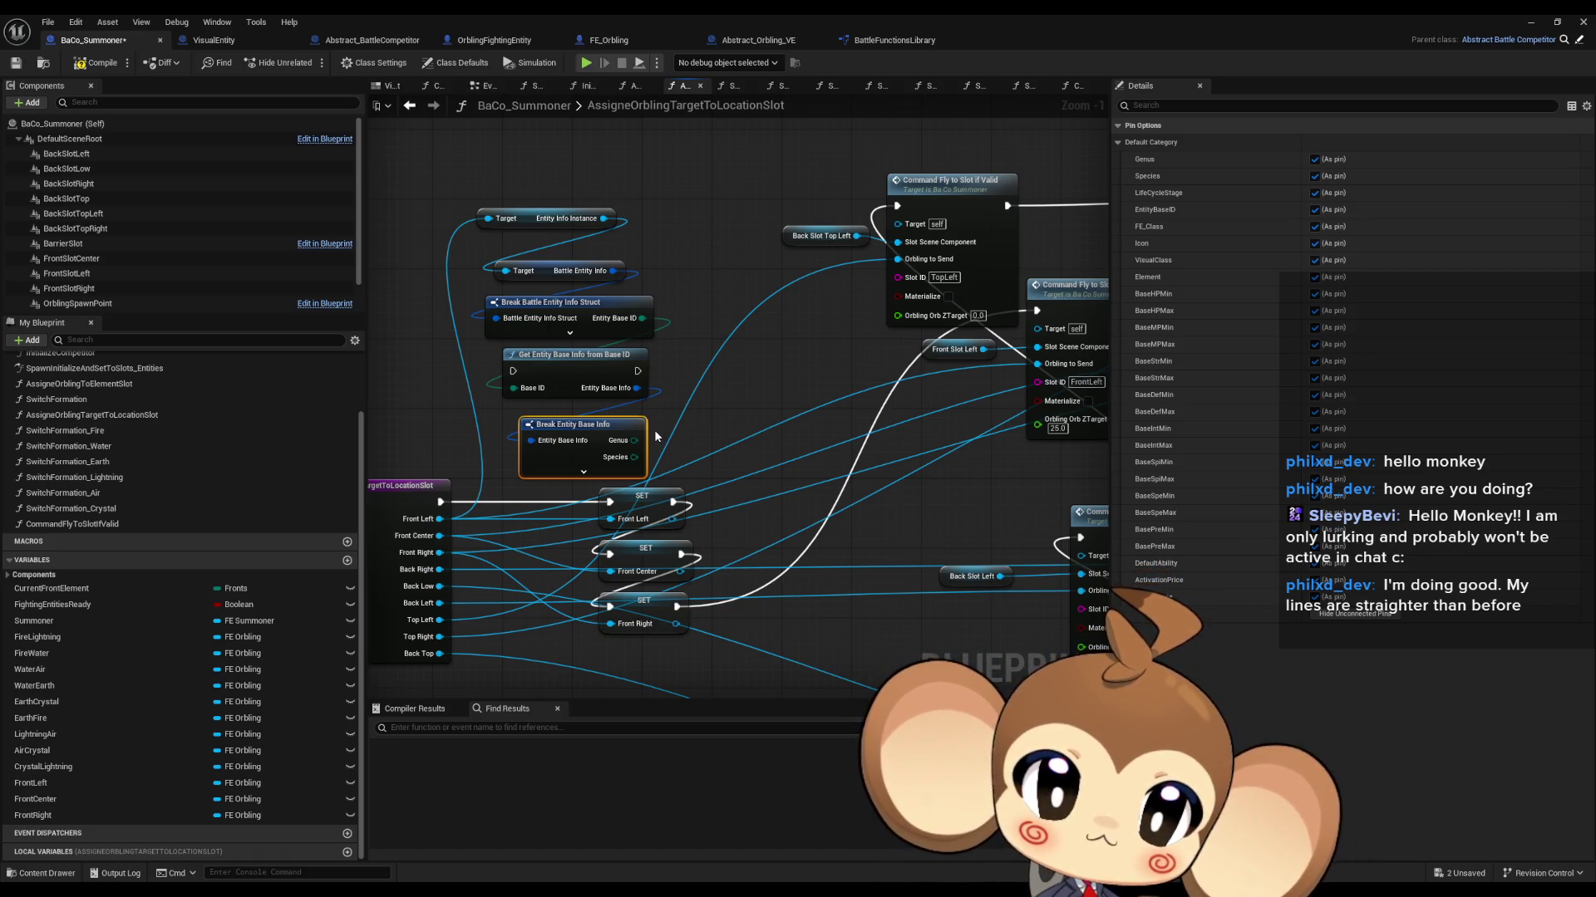
click(1529, 25)
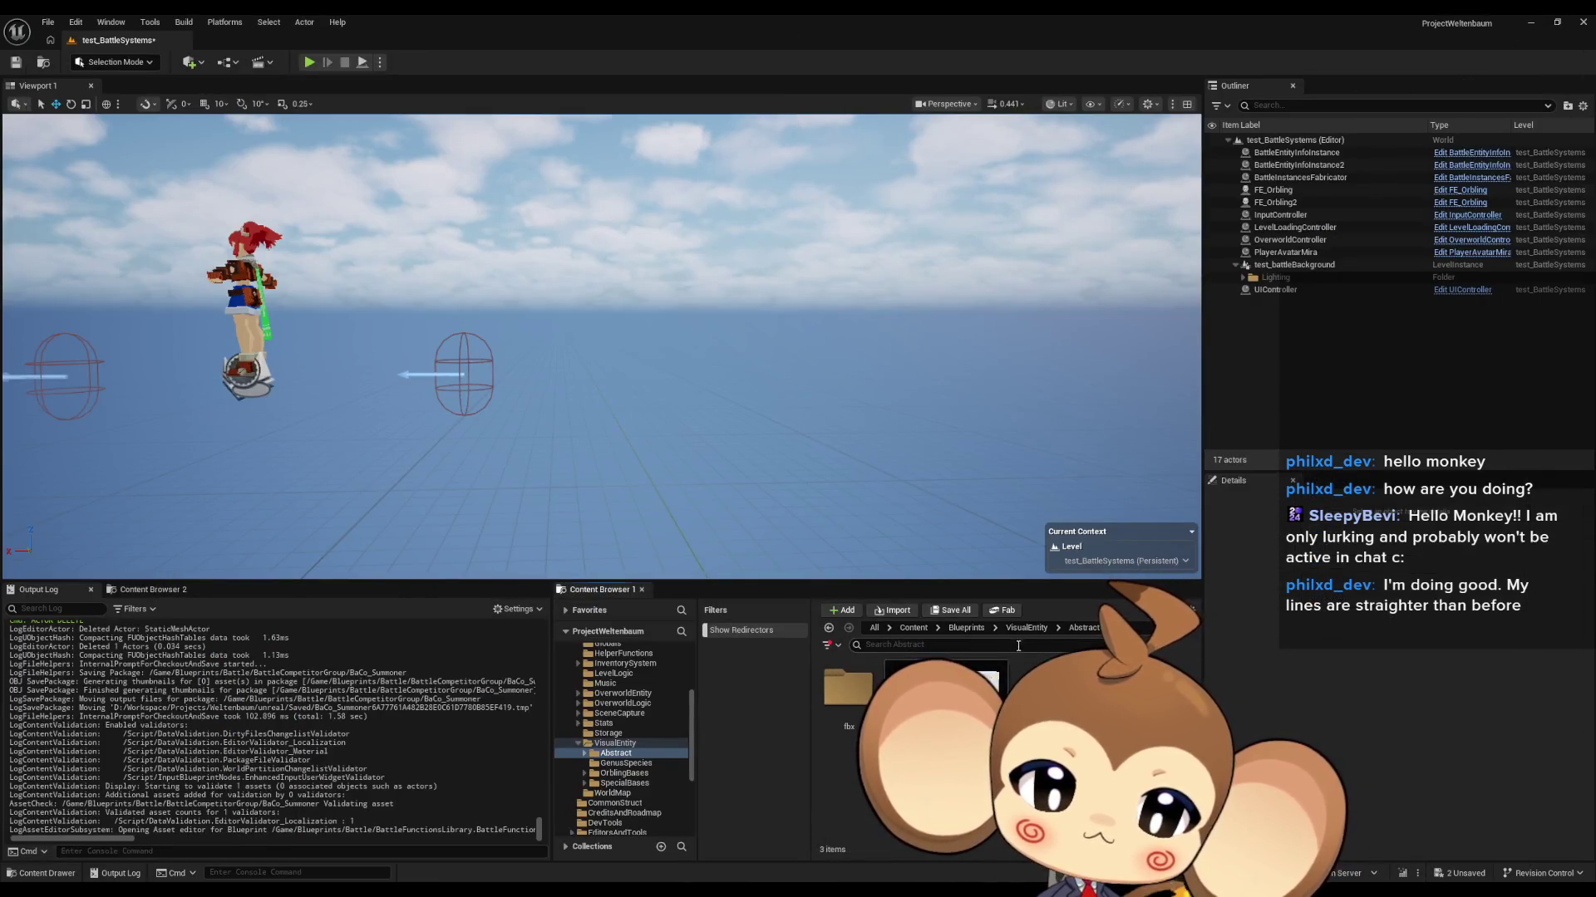
Step: Review then close the OrblingBaseStat table and float the BaCo_Summoner editor above the level
click(1028, 629)
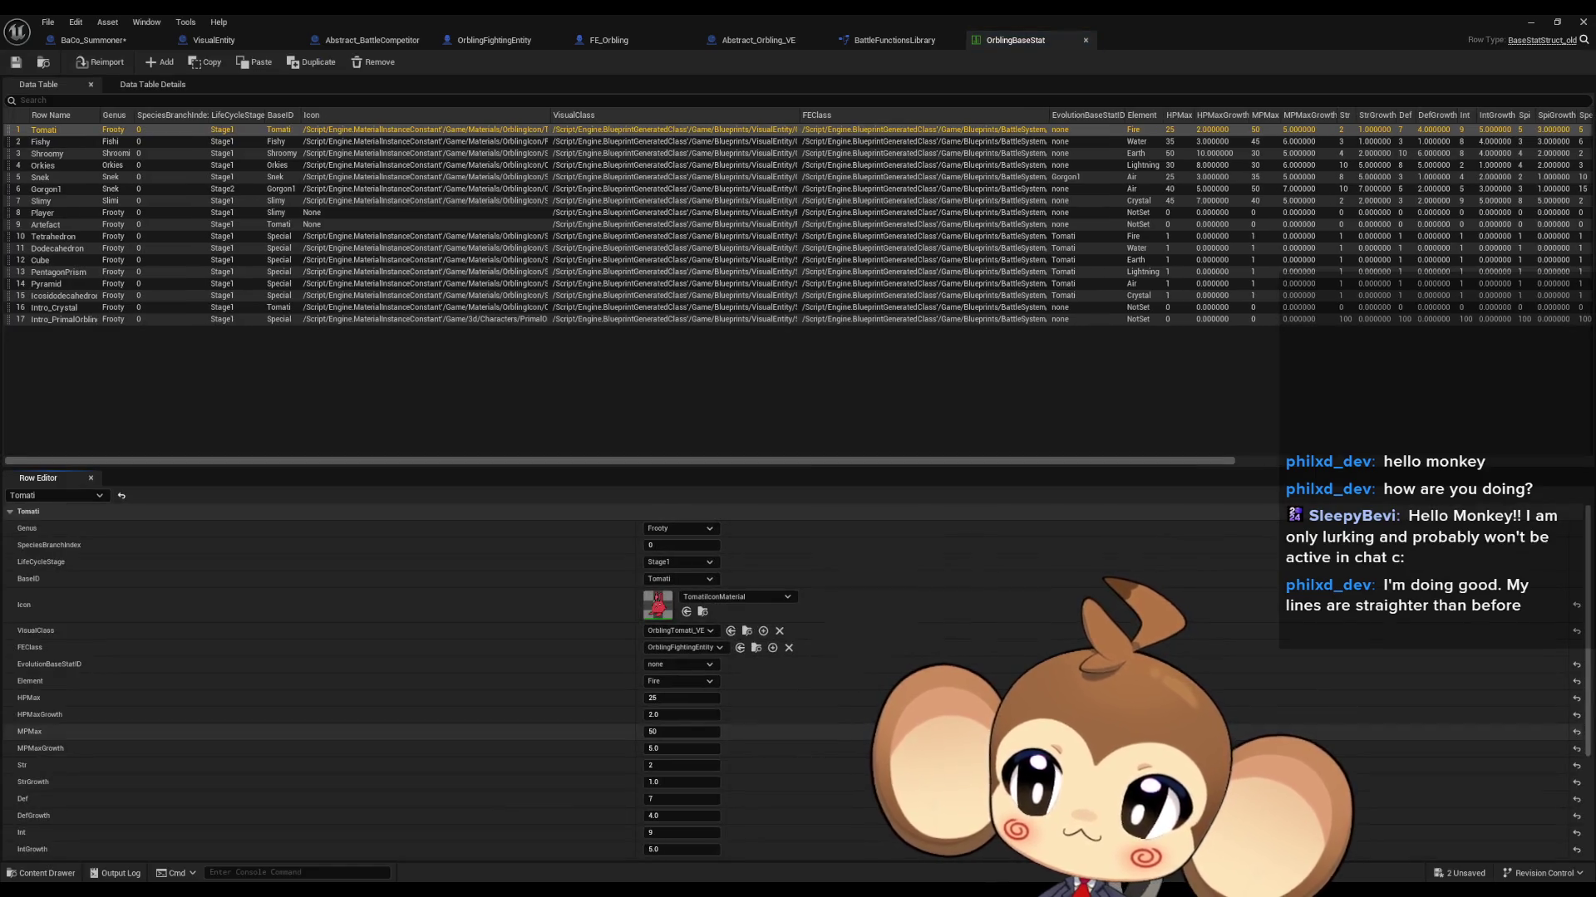
click(1085, 40)
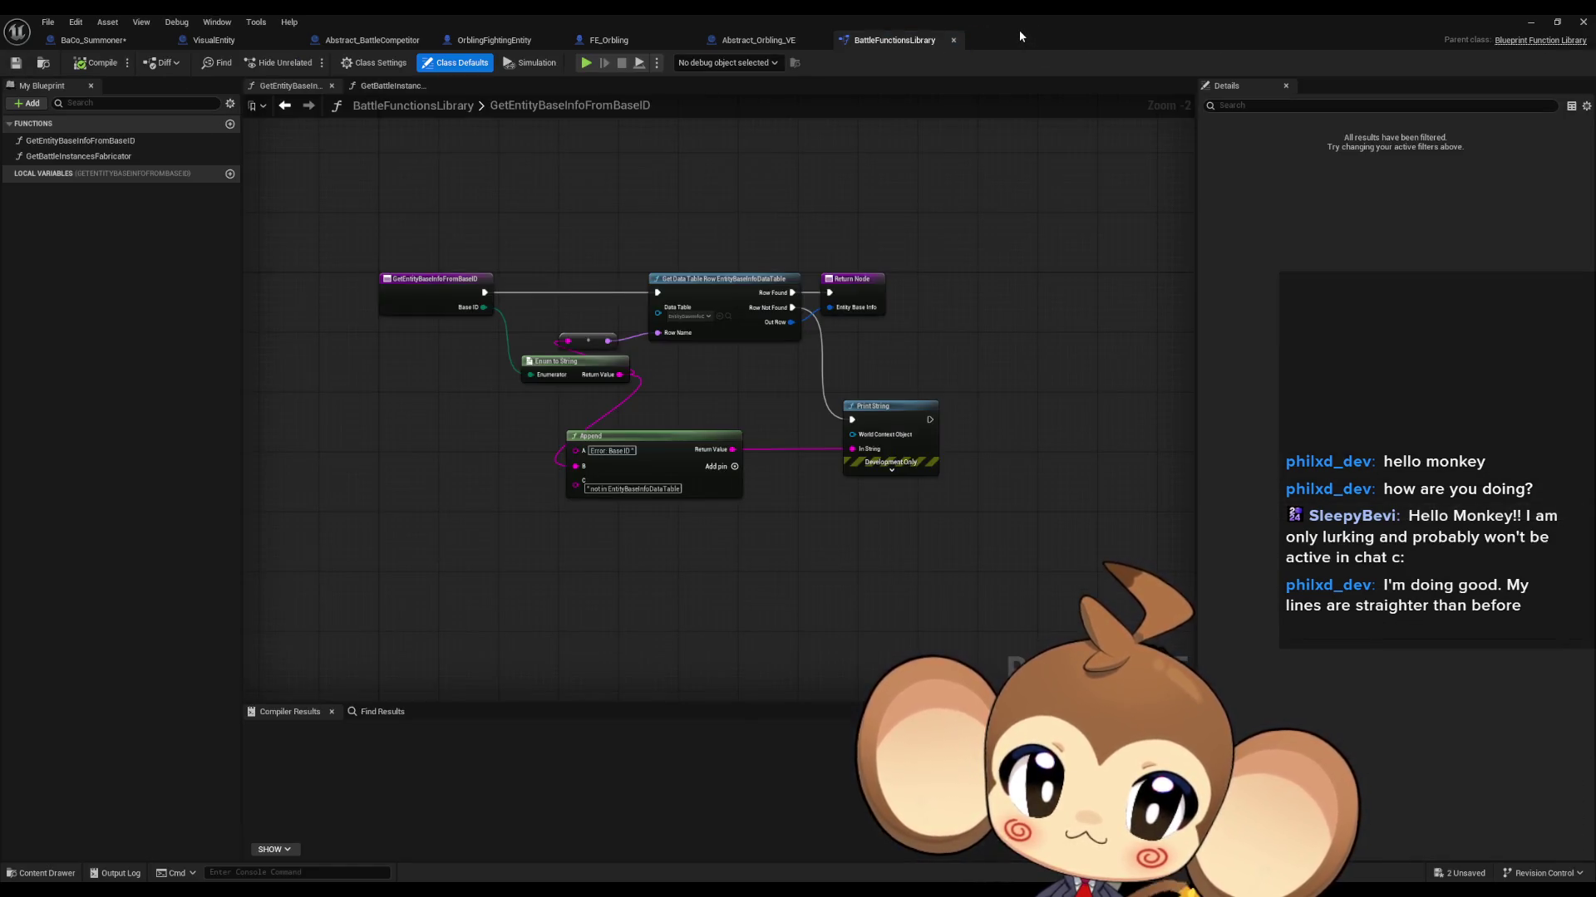
click(1529, 22)
mouse_move(870, 505)
mouse_down()
mouse_move(854, 288)
mouse_move(769, 142)
mouse_up()
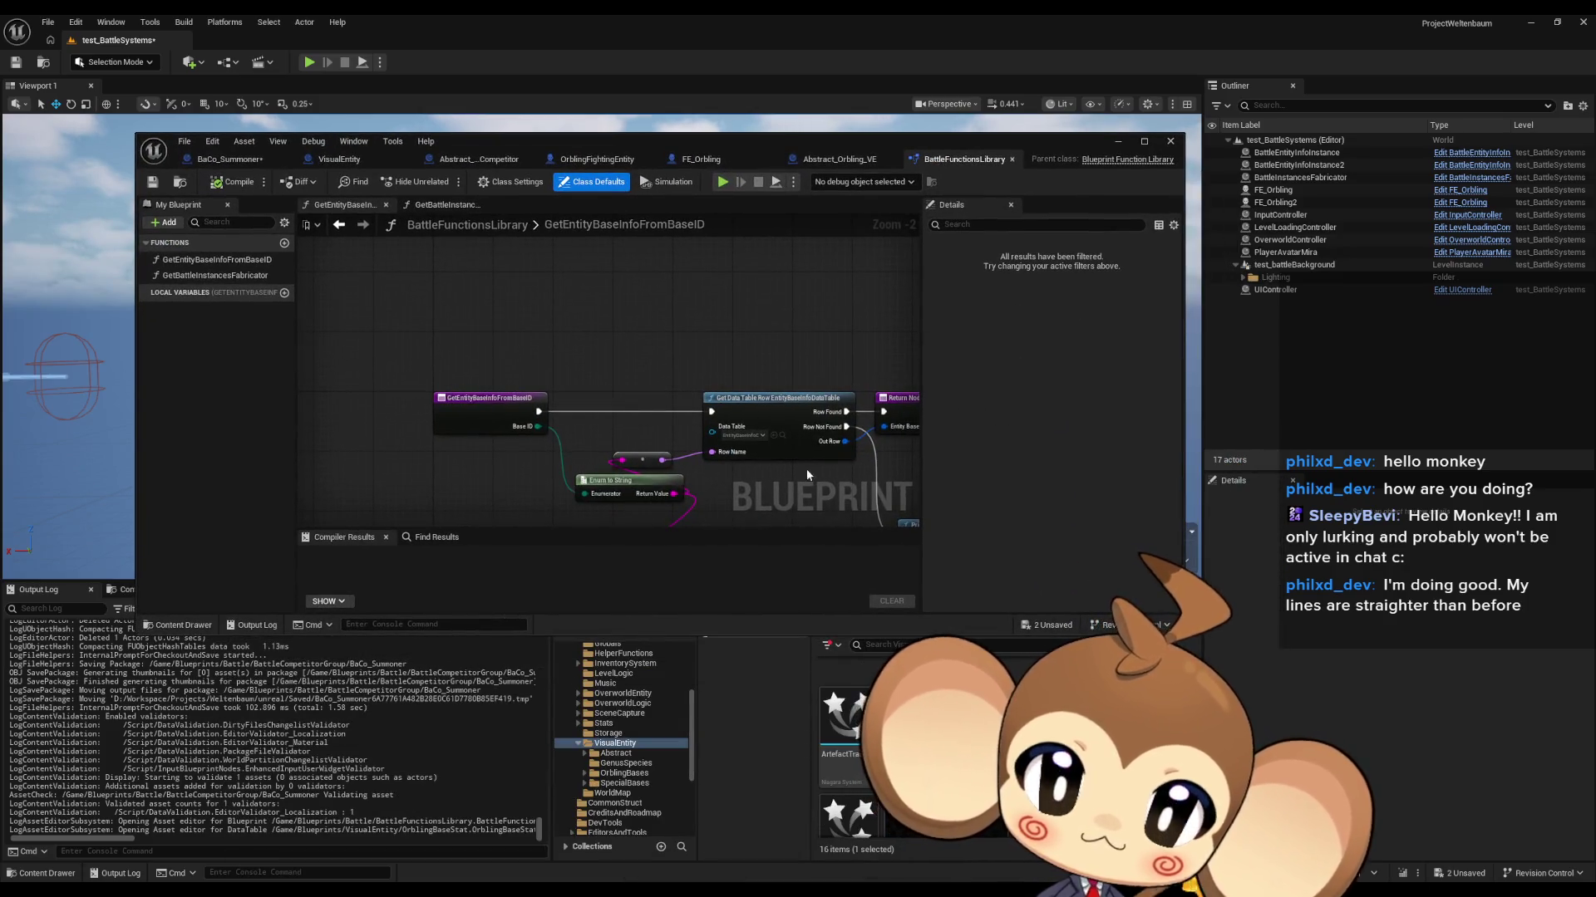
click(266, 160)
click(661, 429)
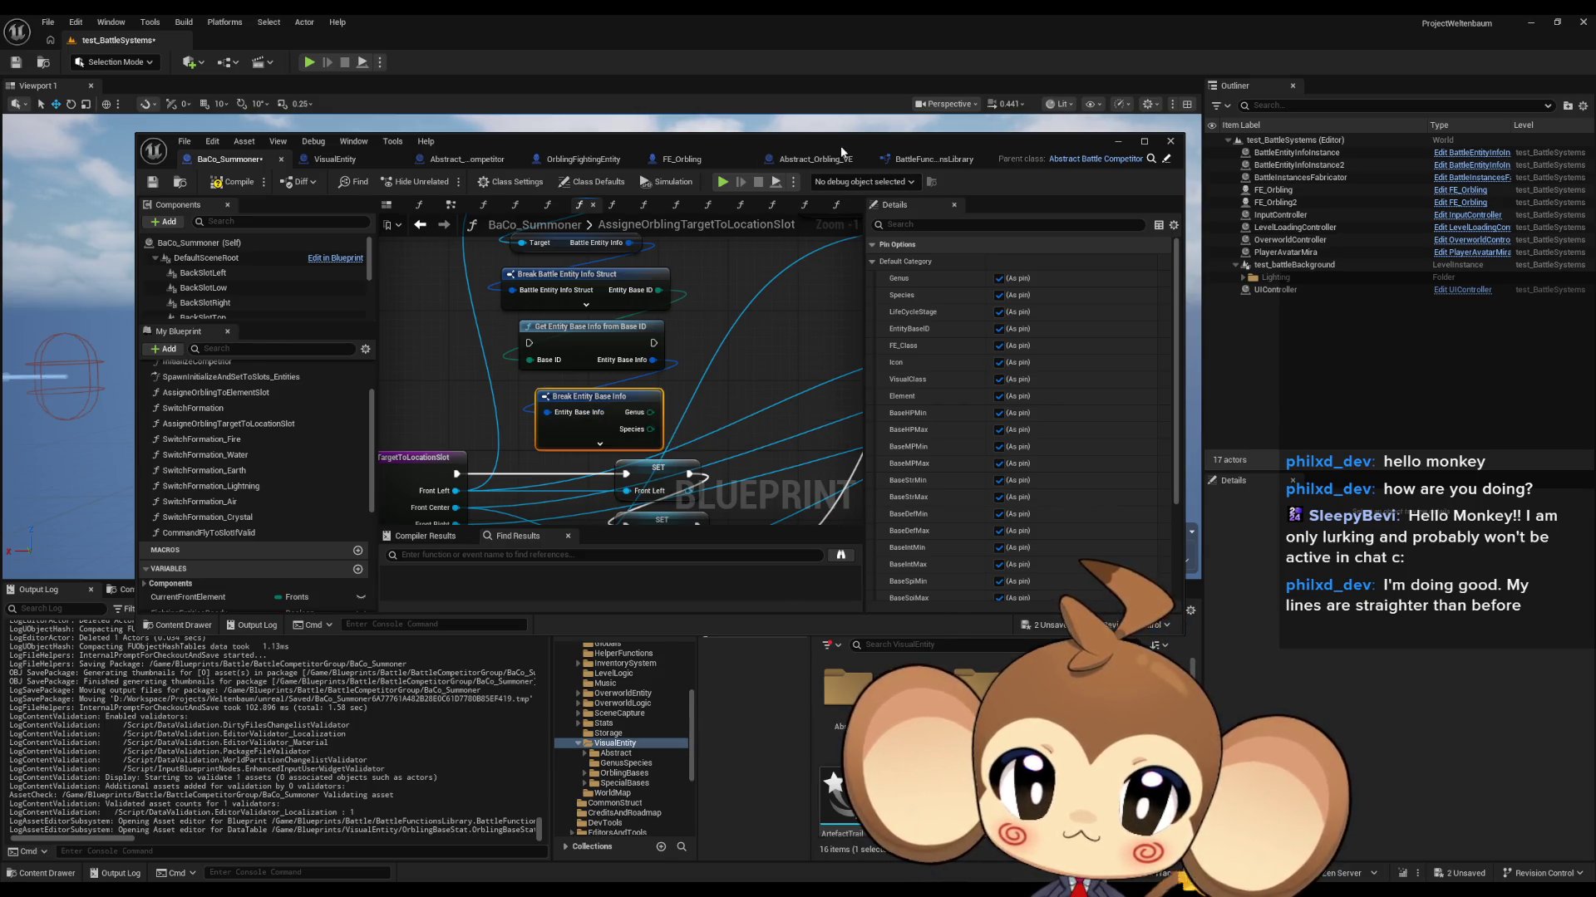
drag(848, 141, 842, 99)
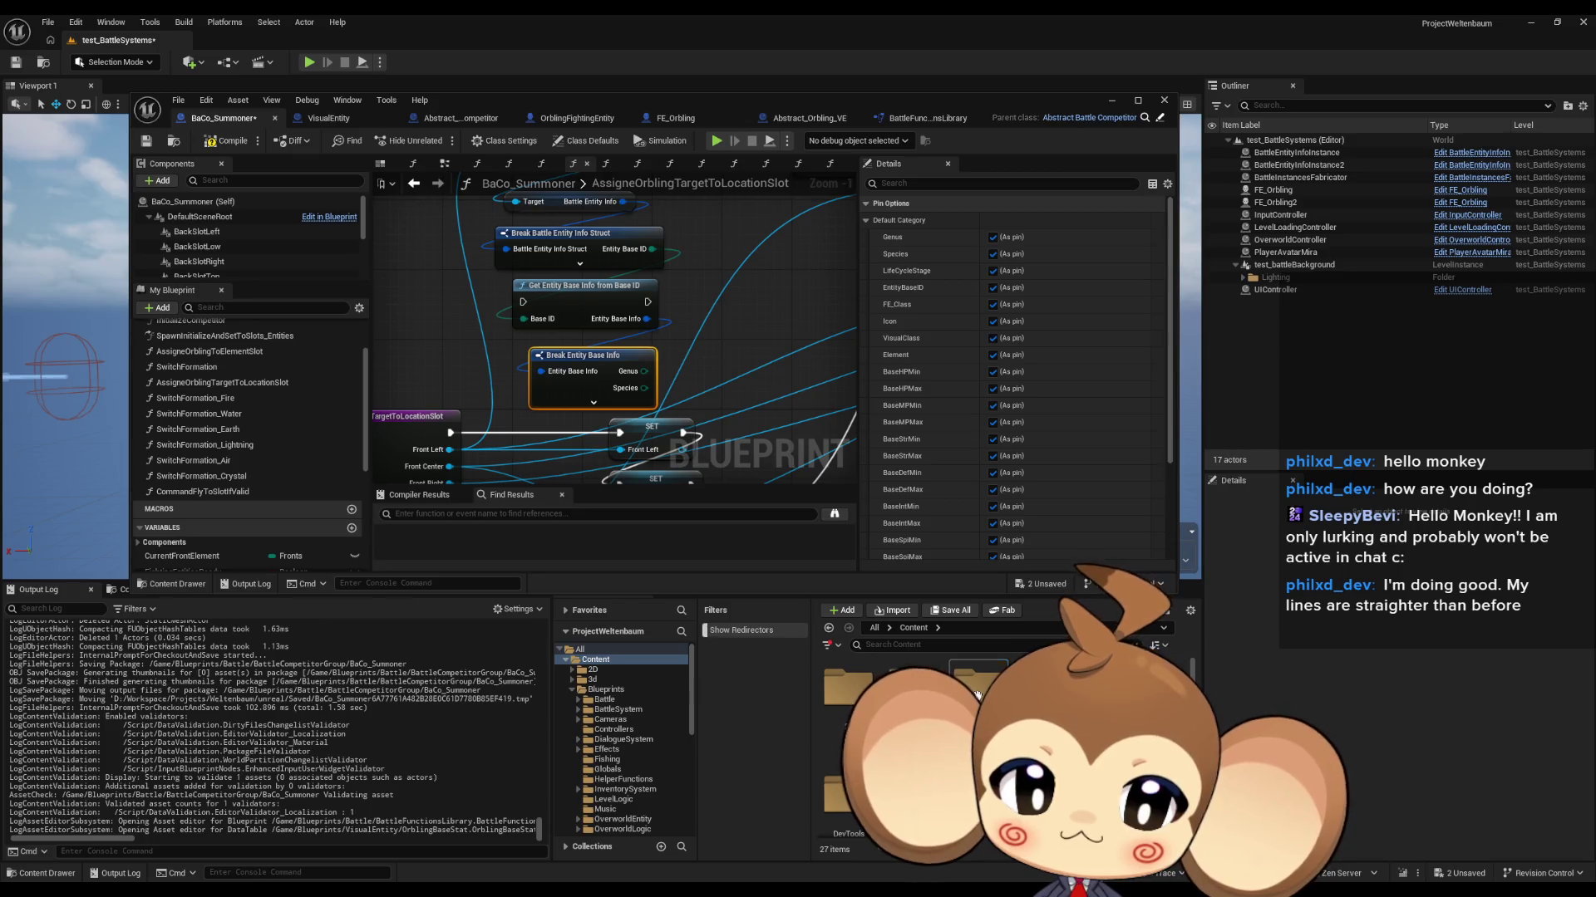
Step: Browse Blueprints > Battle > BattleEntityInfo and open the EntityBaseInfo structure
double_click(978, 694)
double_click(847, 689)
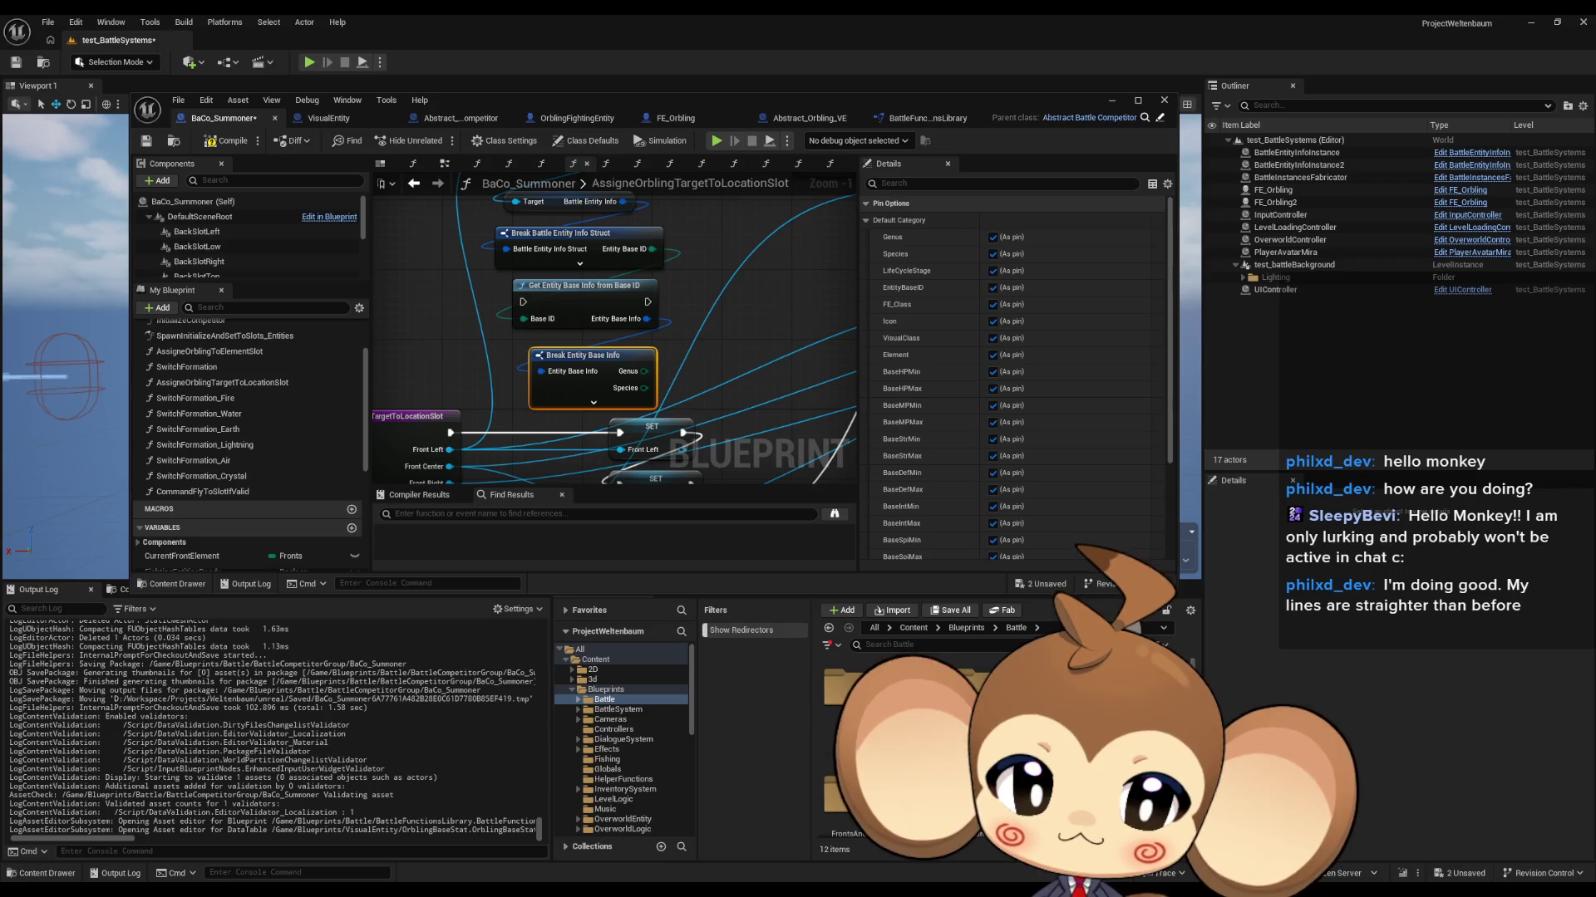
double_click(1042, 689)
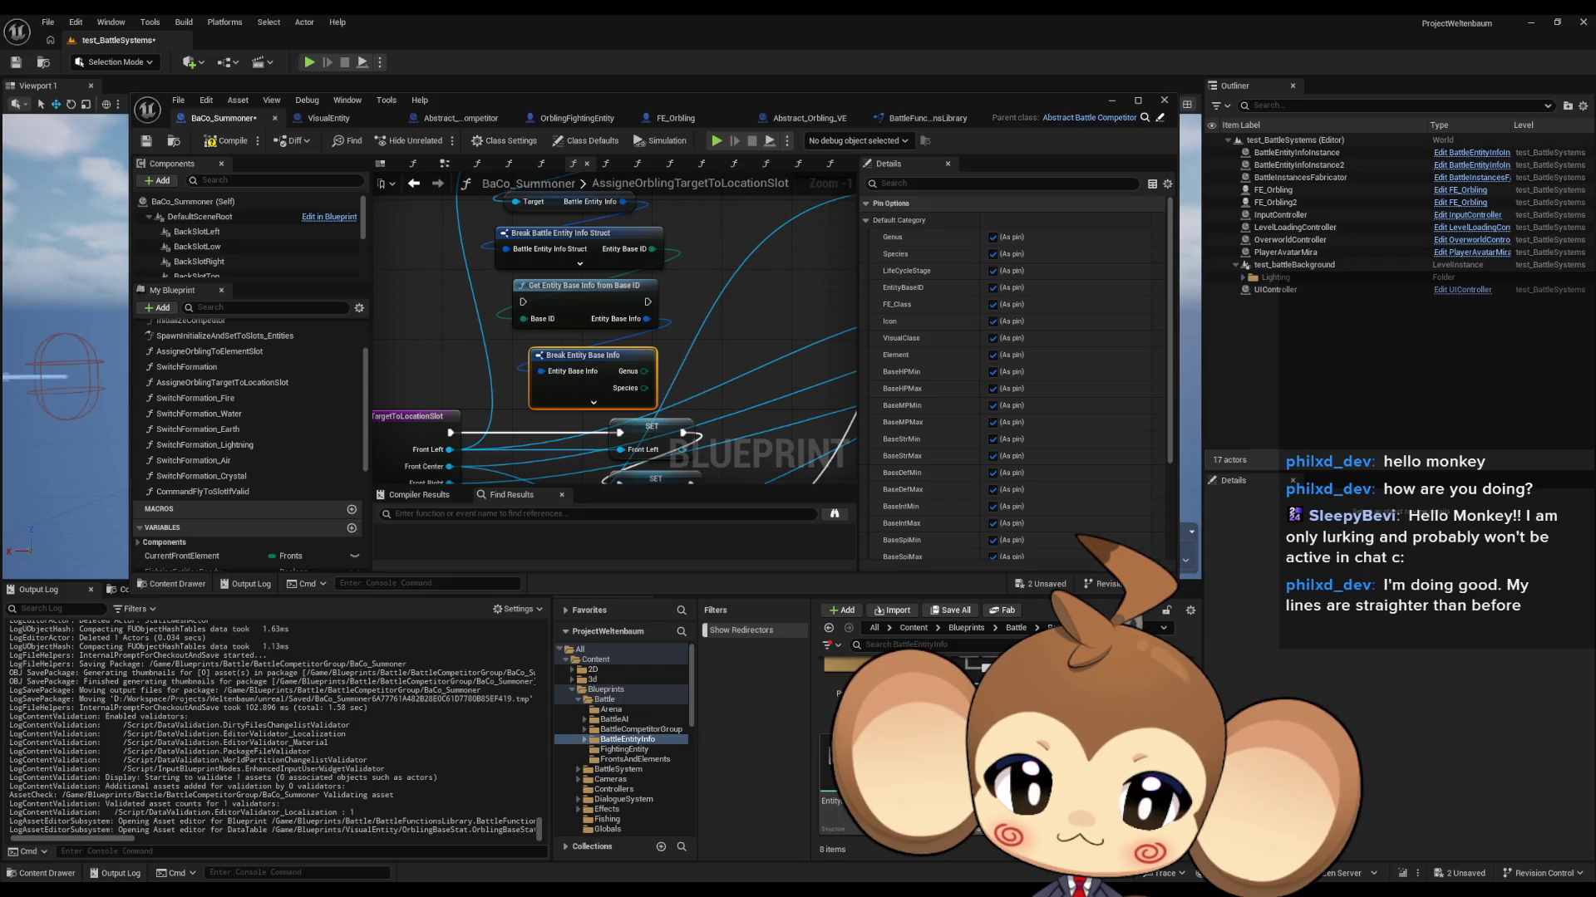
double_click(848, 781)
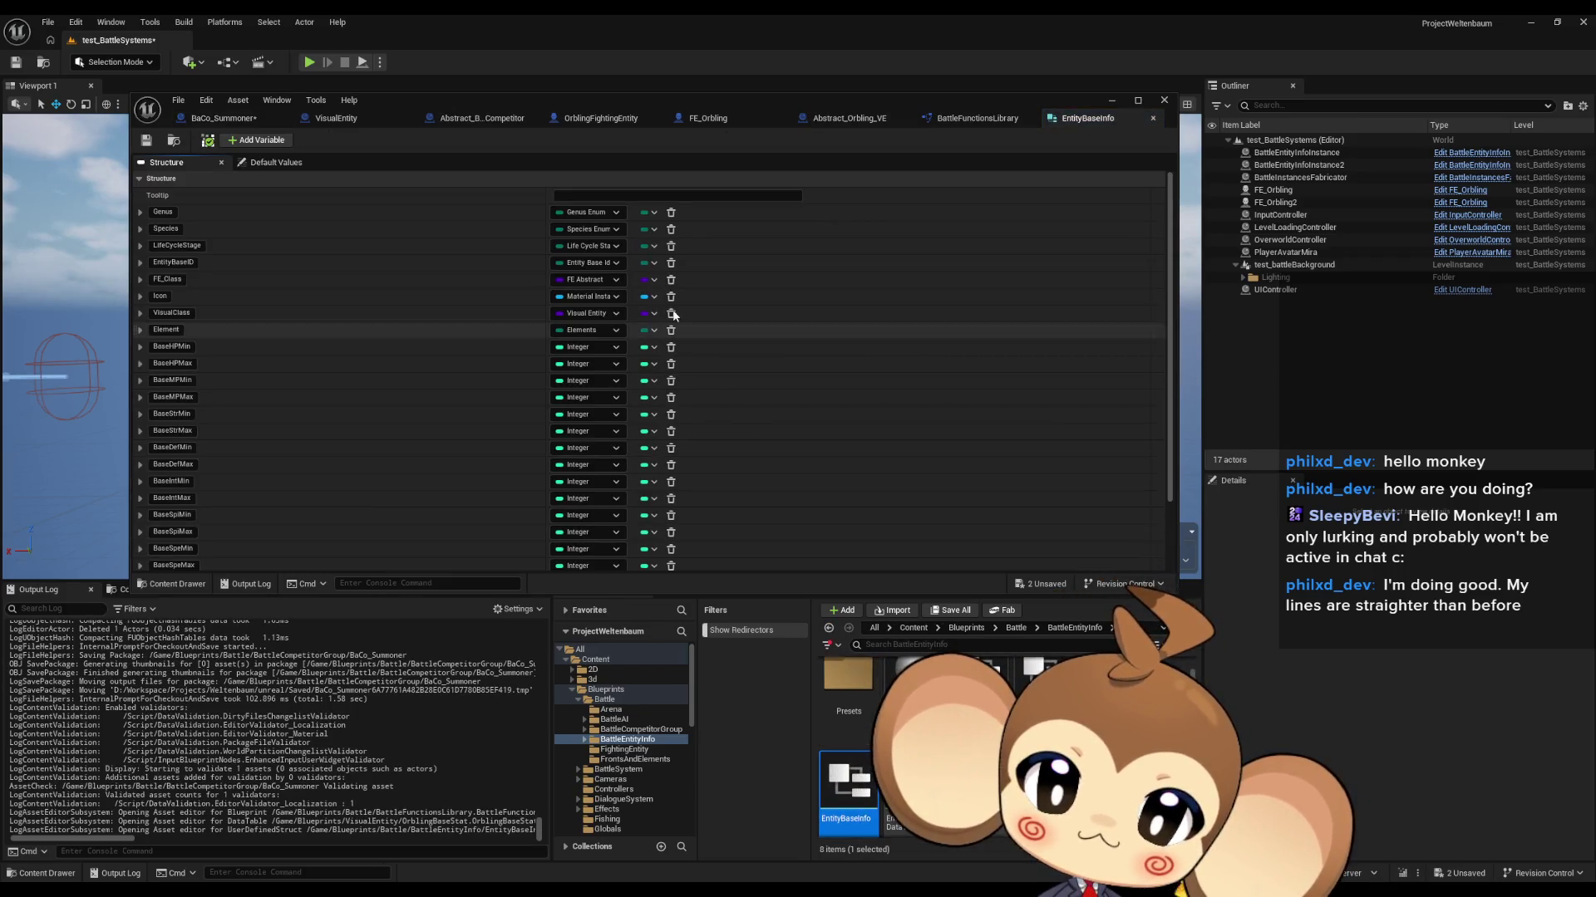
Step: Add a Float member named EntityCenterFromZ to the structure
click(256, 139)
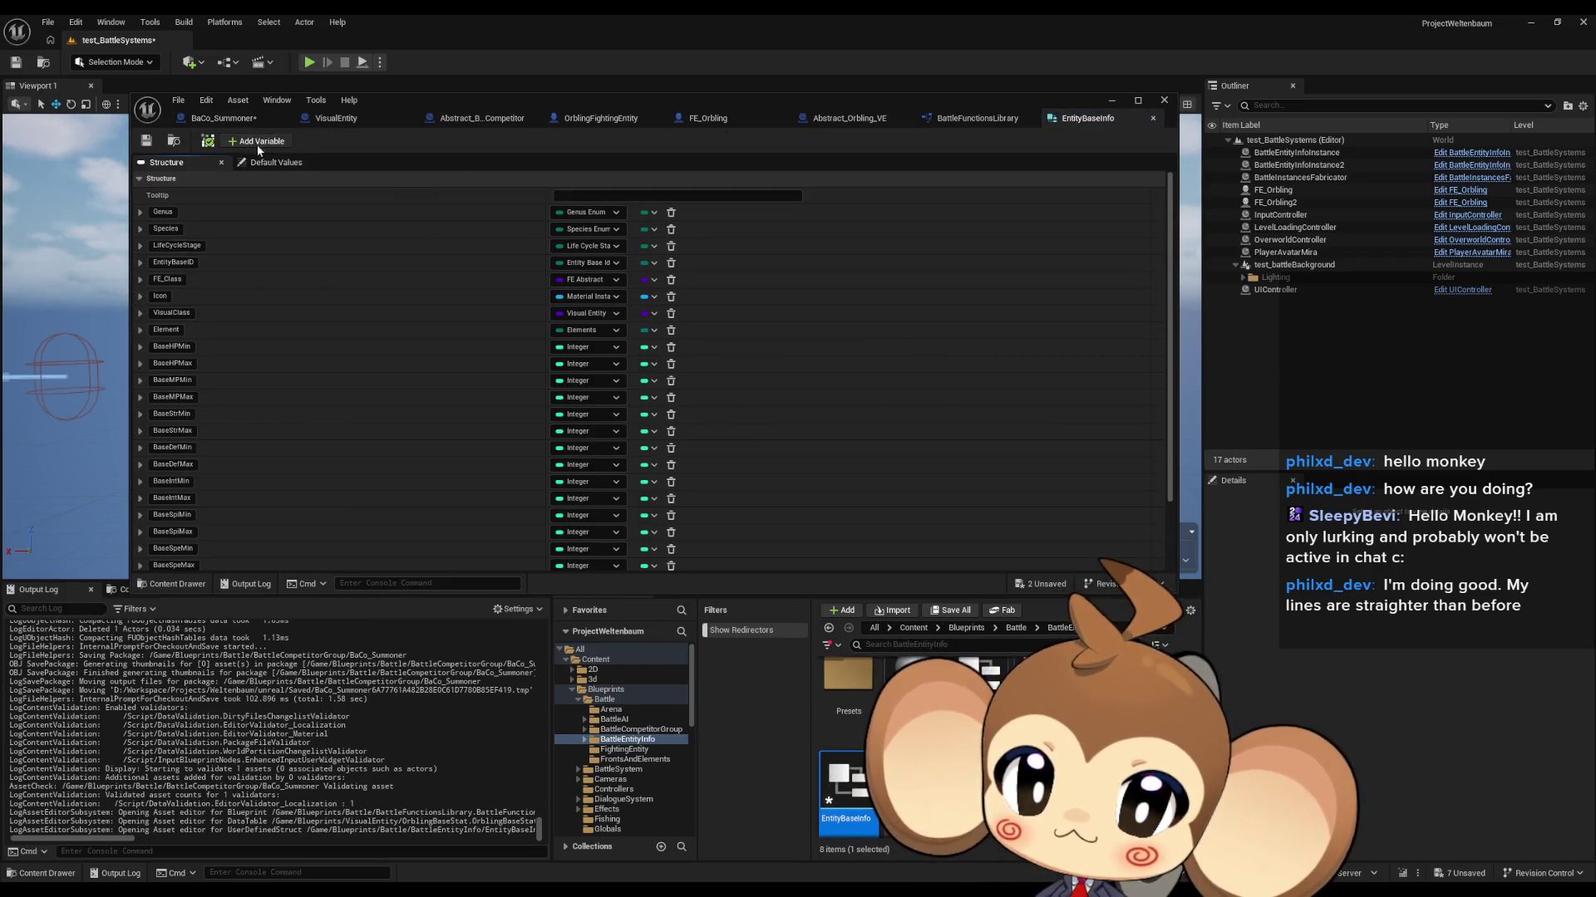
scroll(472, 416, down, 3)
click(292, 566)
text(O)
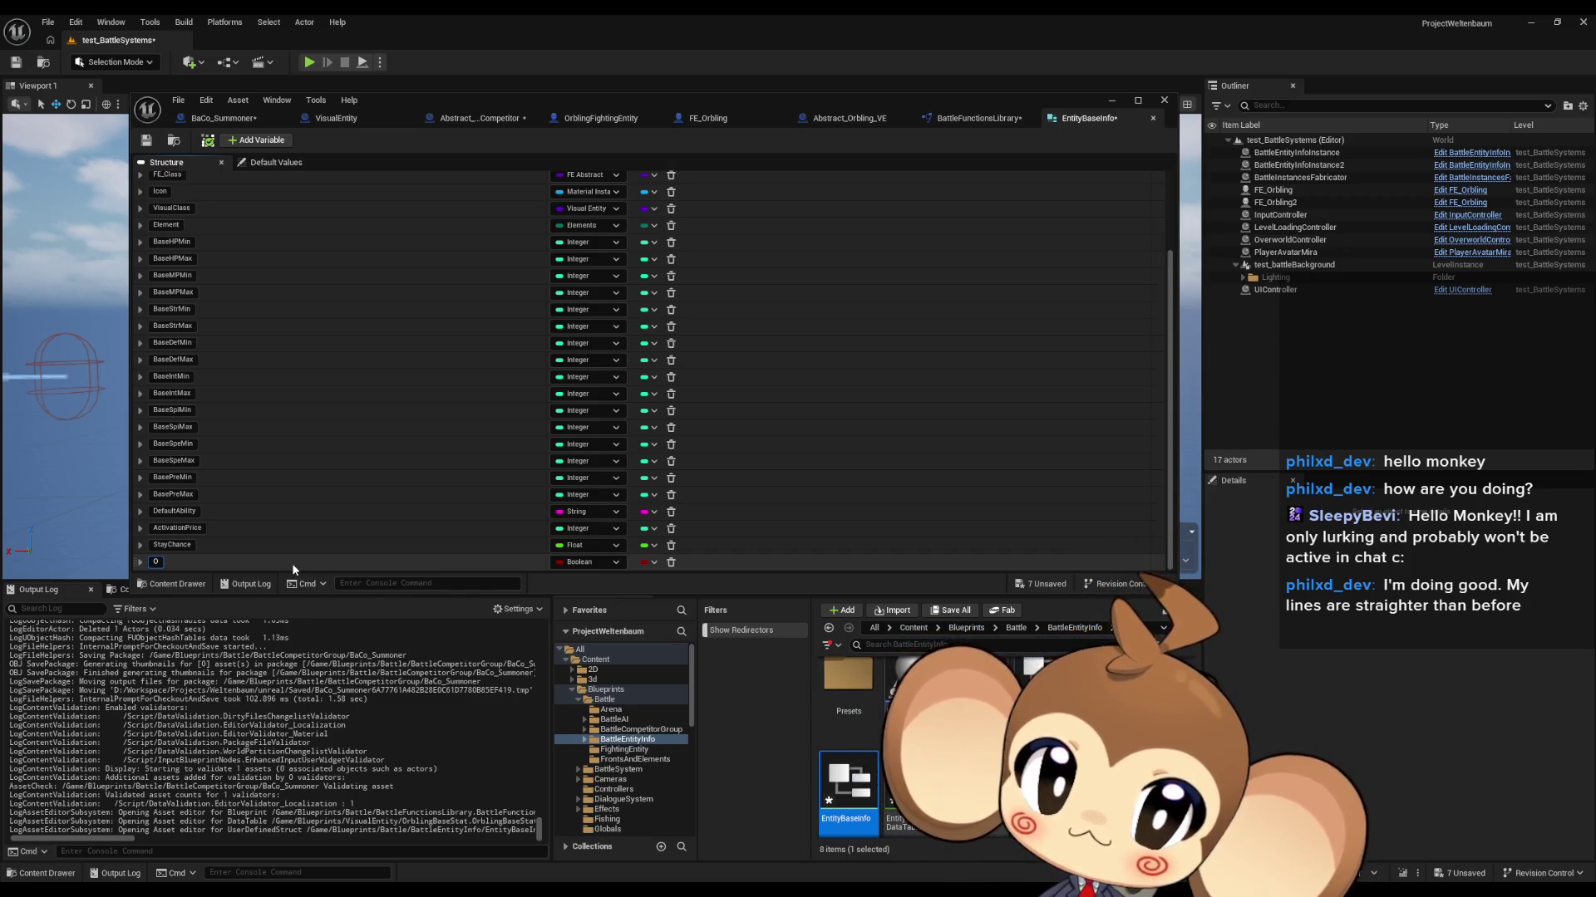
text(rblin)
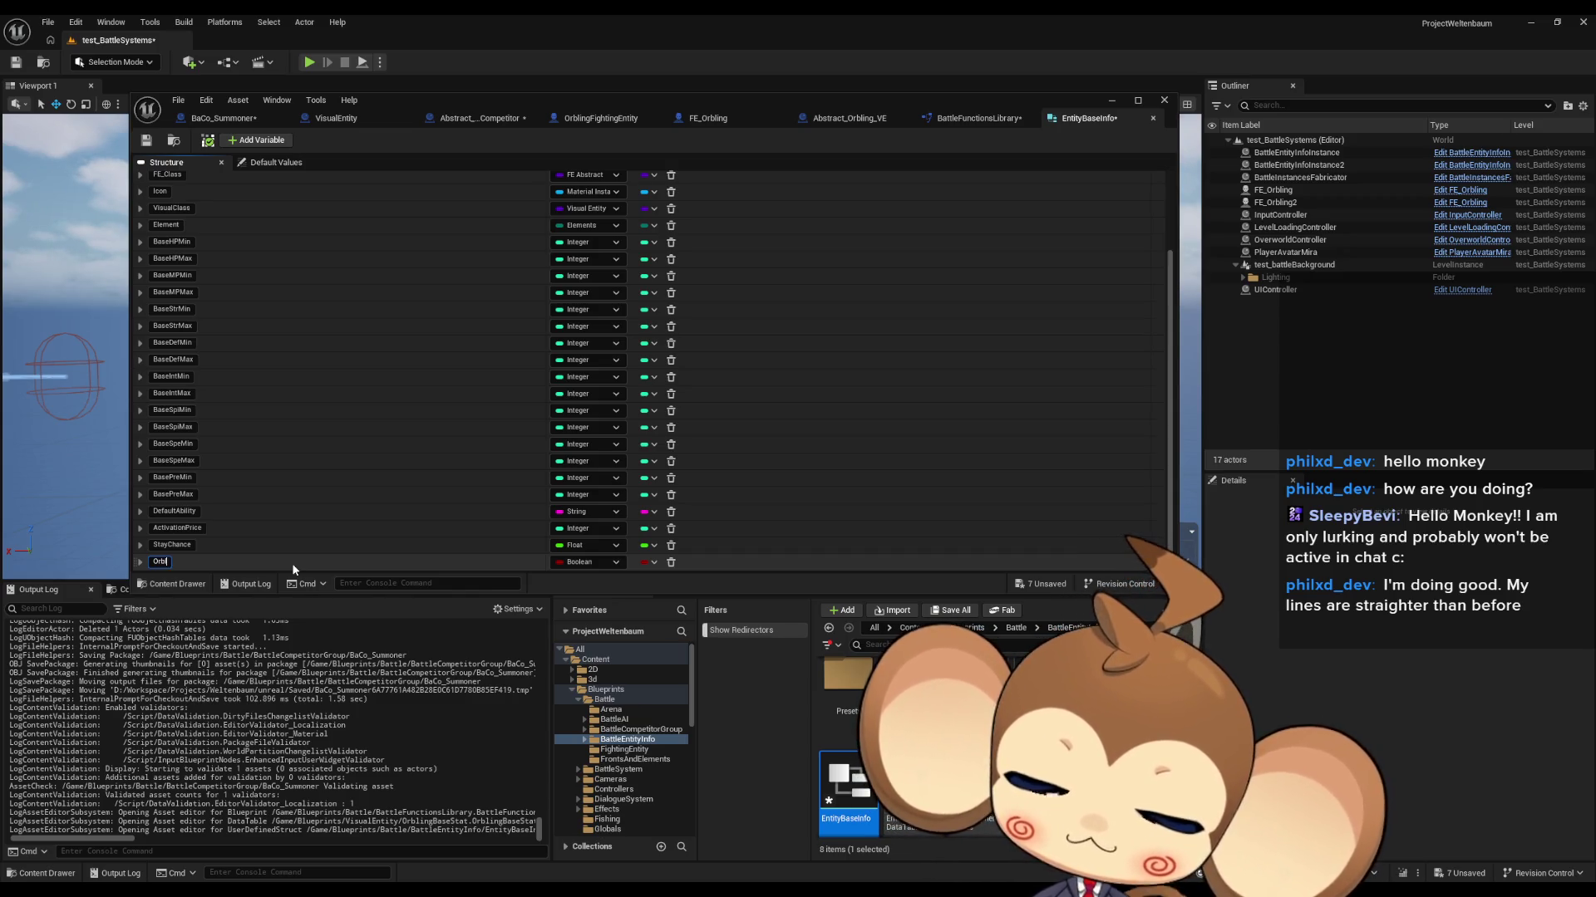
key(BackSpace)
key(BackSpace)
key(BackSpace)
text(Entity)
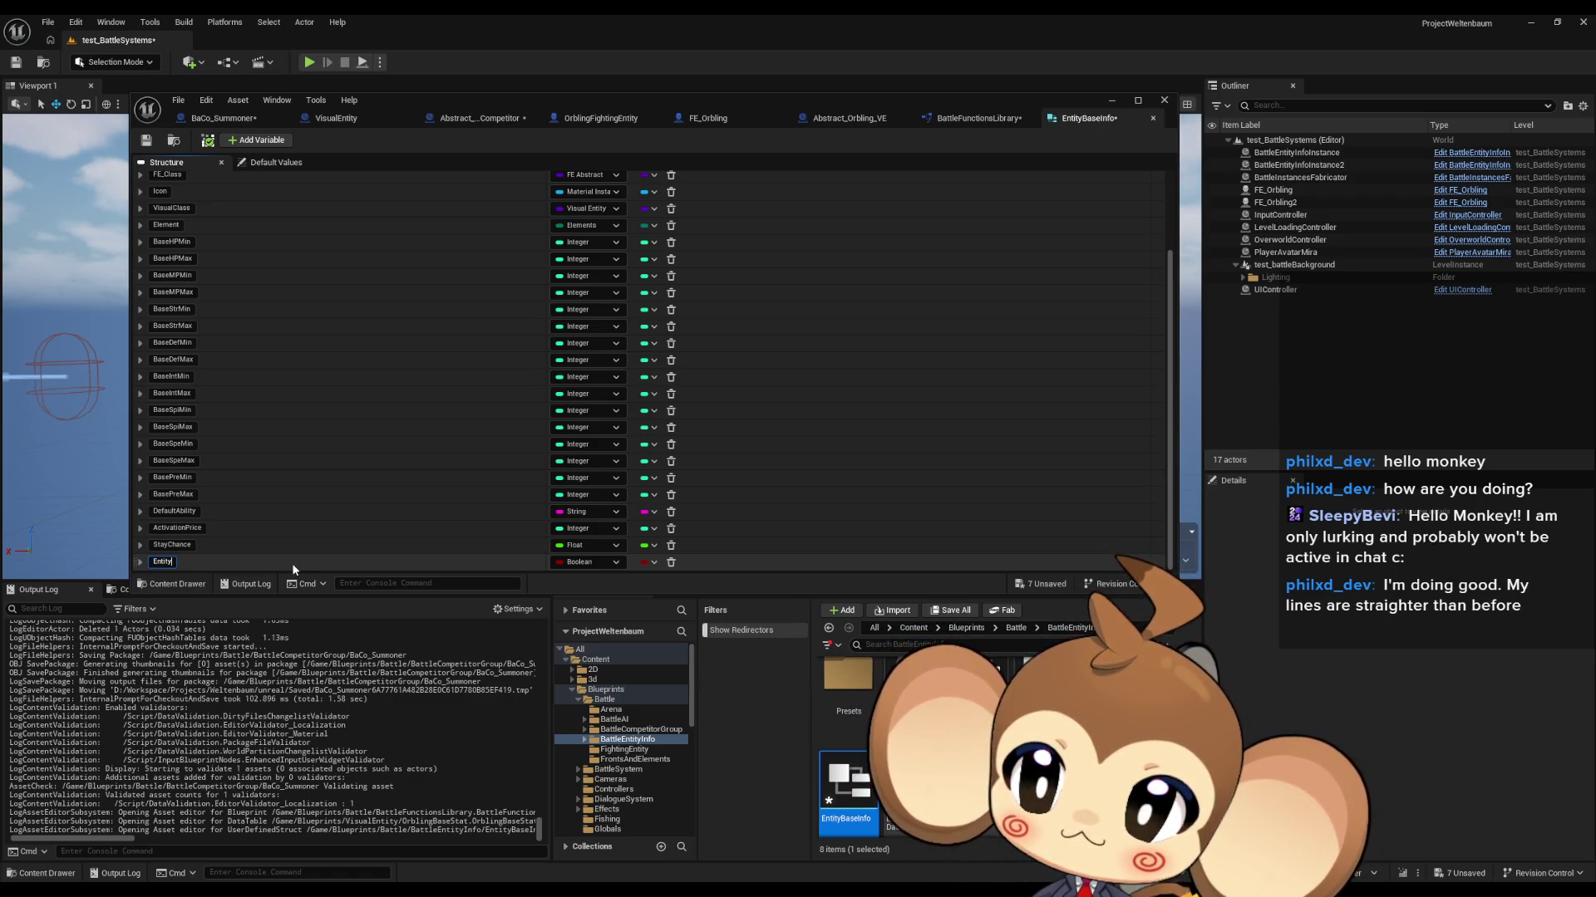
text(Center)
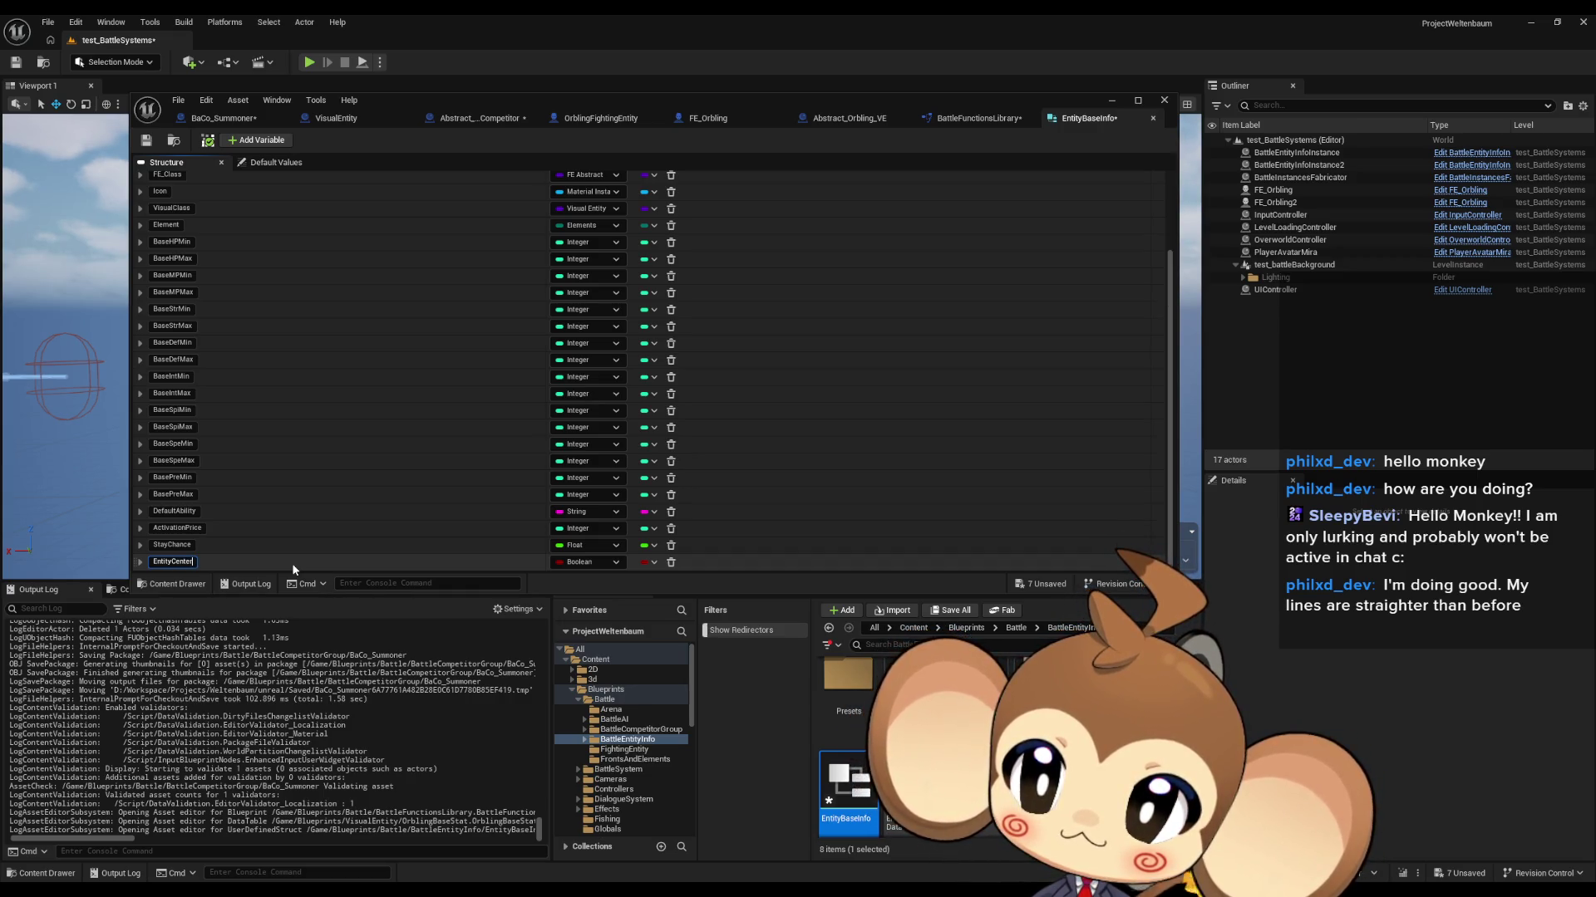
text(FromZ)
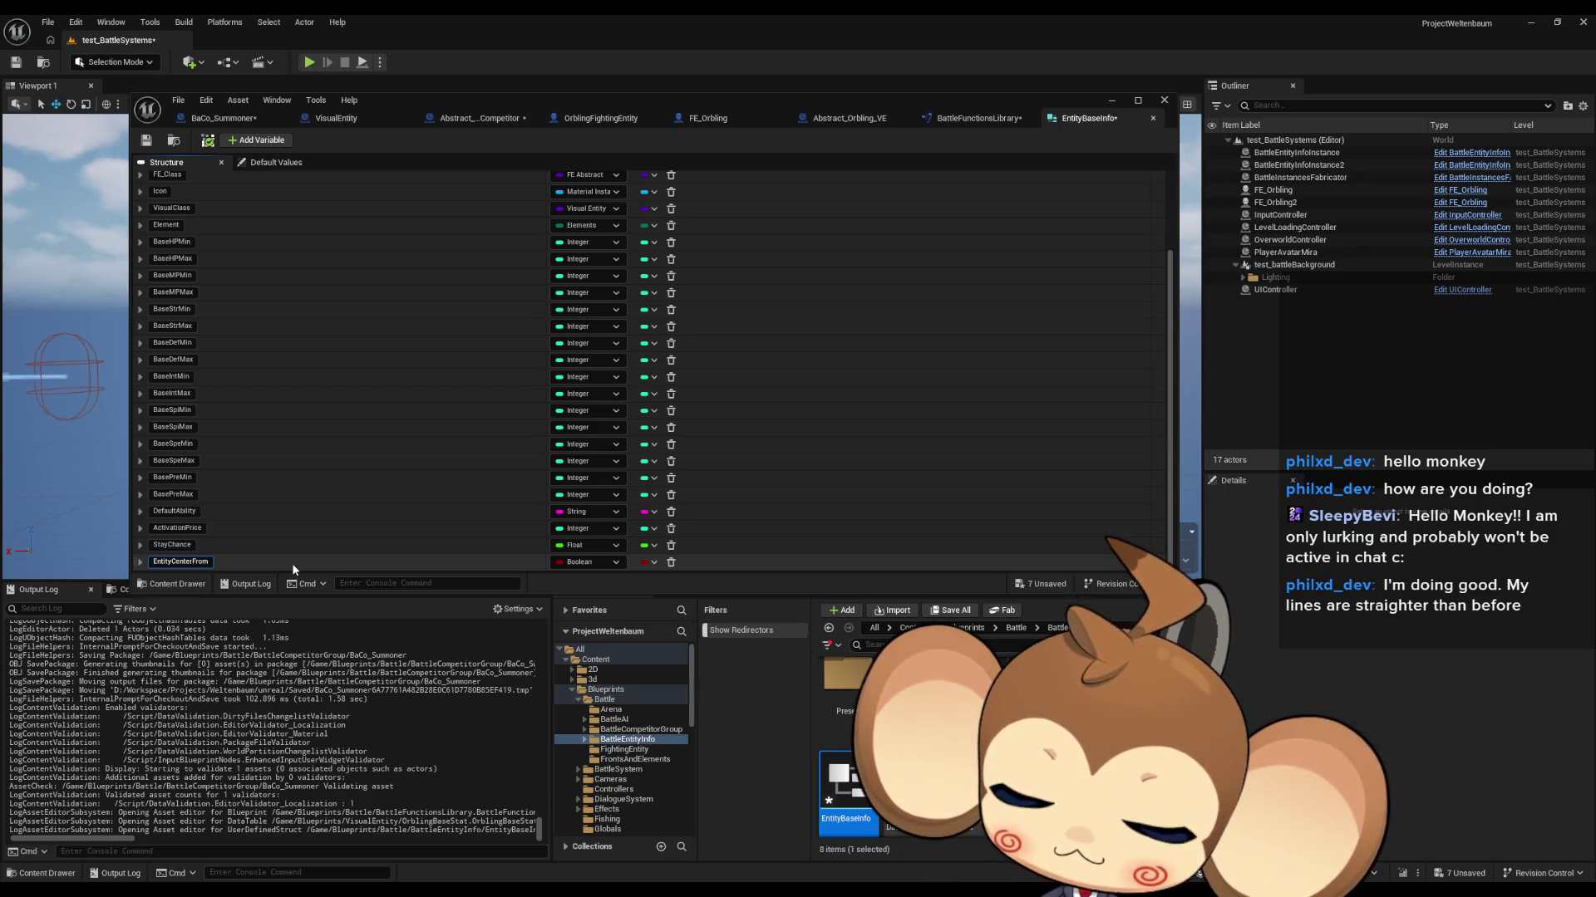
key(Return)
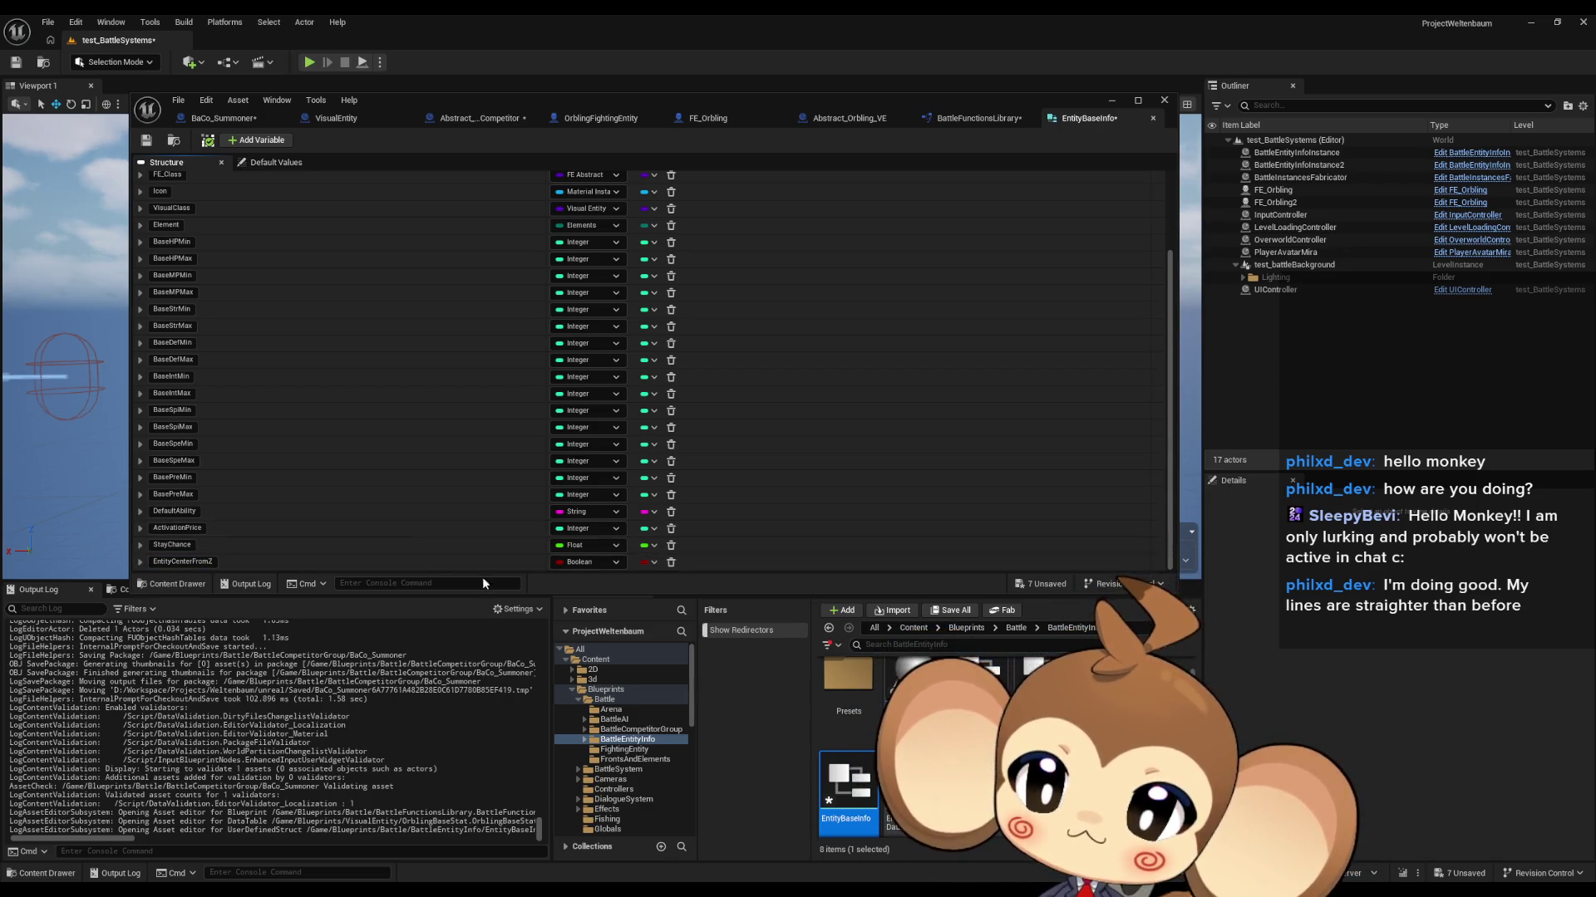
click(577, 562)
click(604, 646)
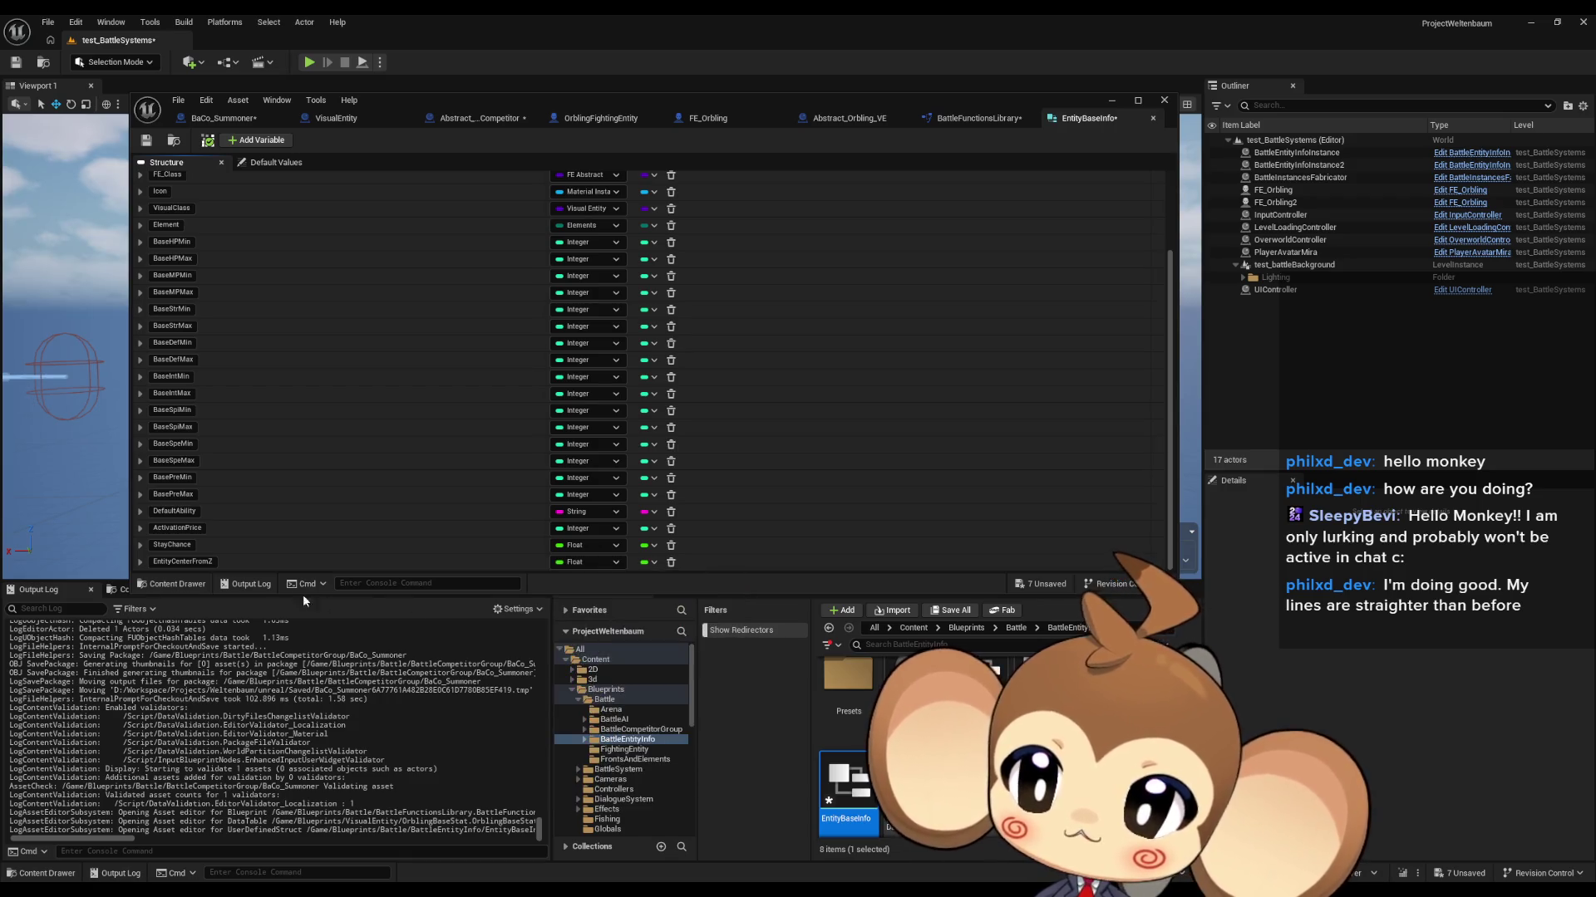
Step: Move EntityCenterFromZ just above Element and save EntityBaseInfo
drag(134, 565, 141, 526)
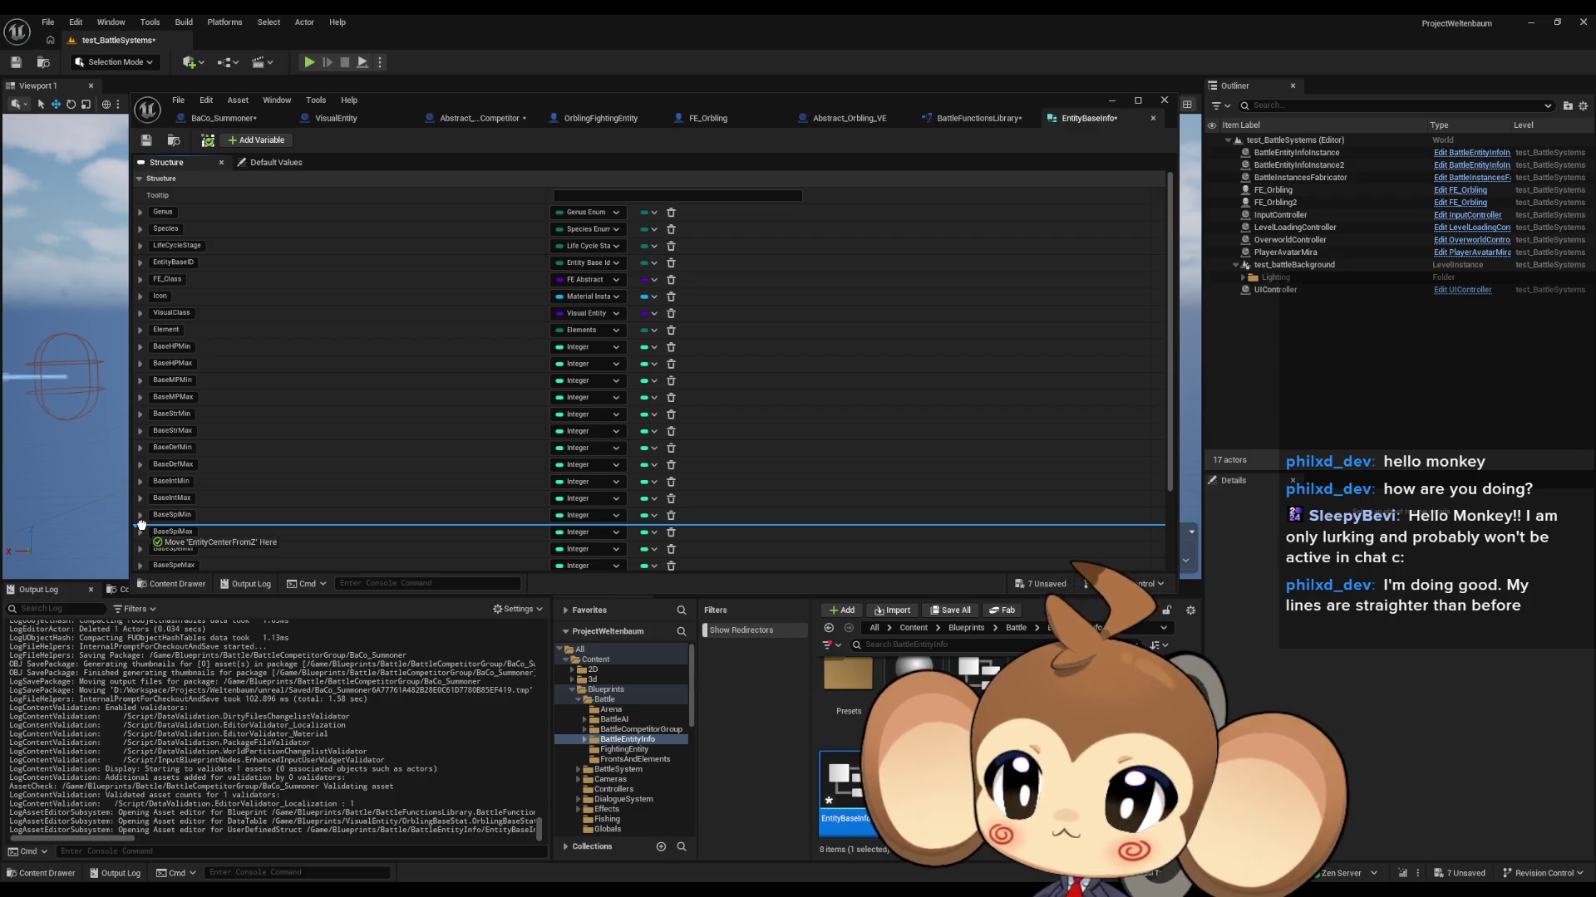
drag(142, 525, 152, 330)
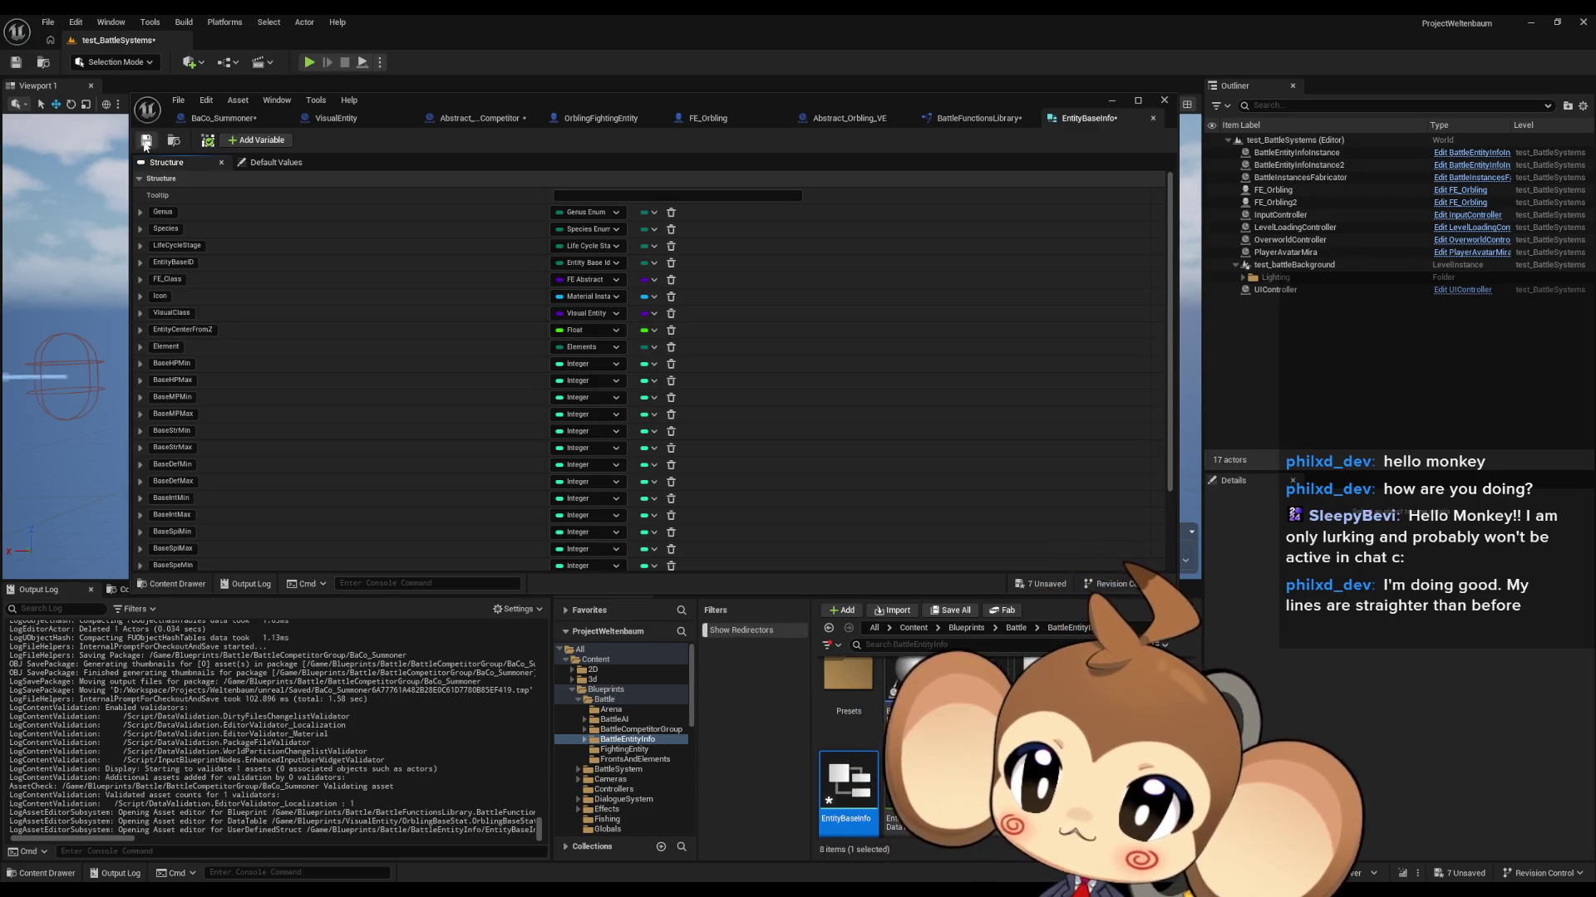
click(145, 141)
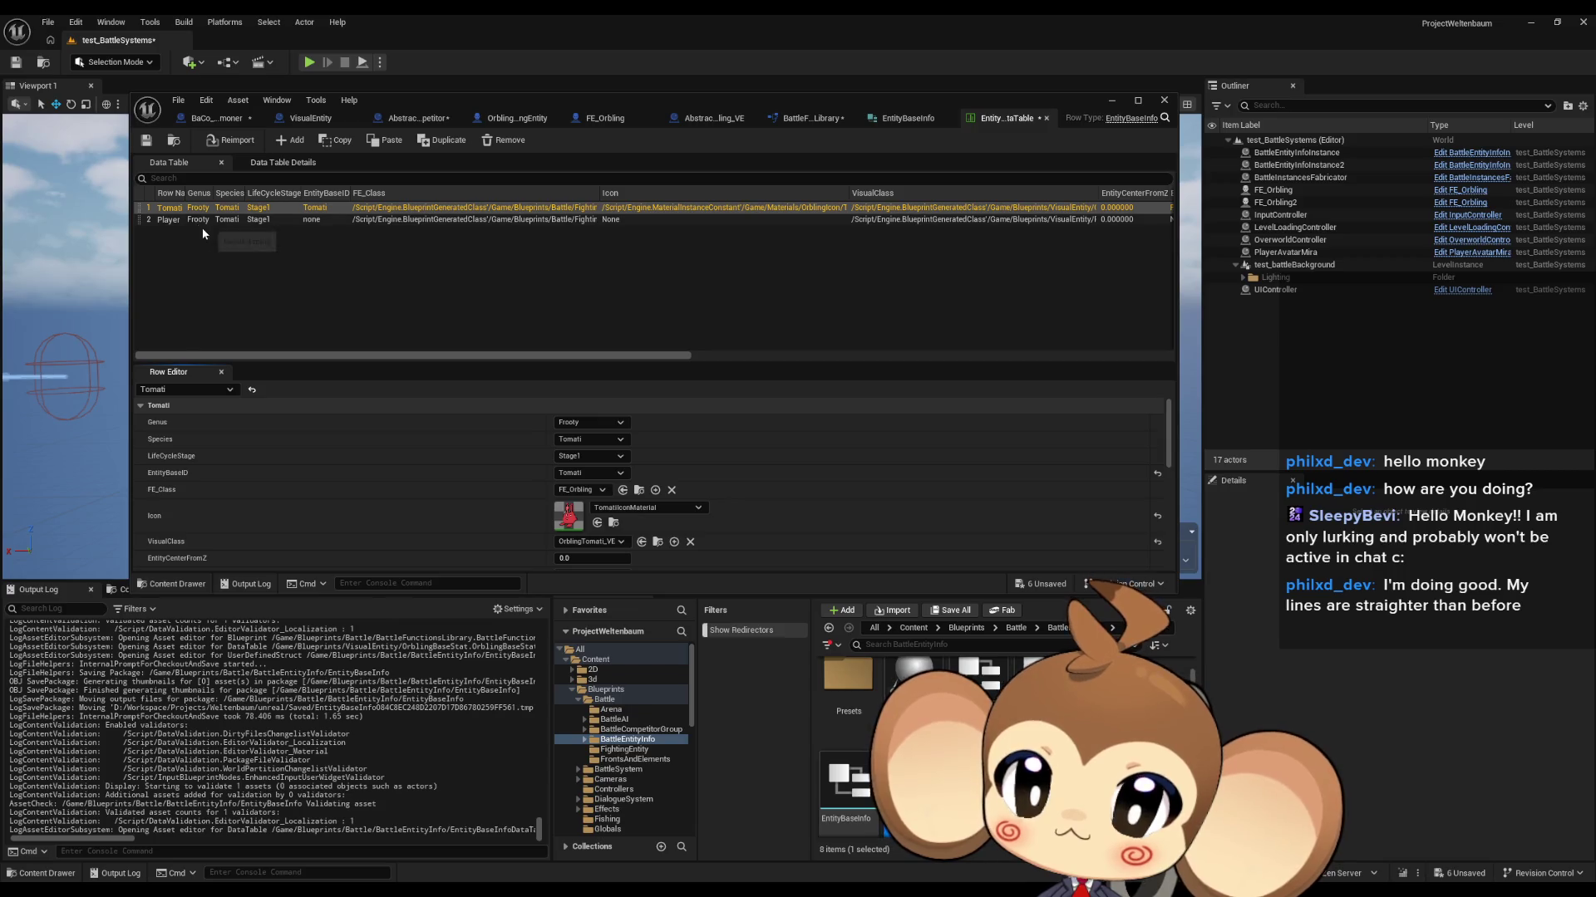
Step: Enter EntityCenterFromZ 25 for the Tomati row and 50 for the Player row, then save the table
scroll(630, 495, down, 1)
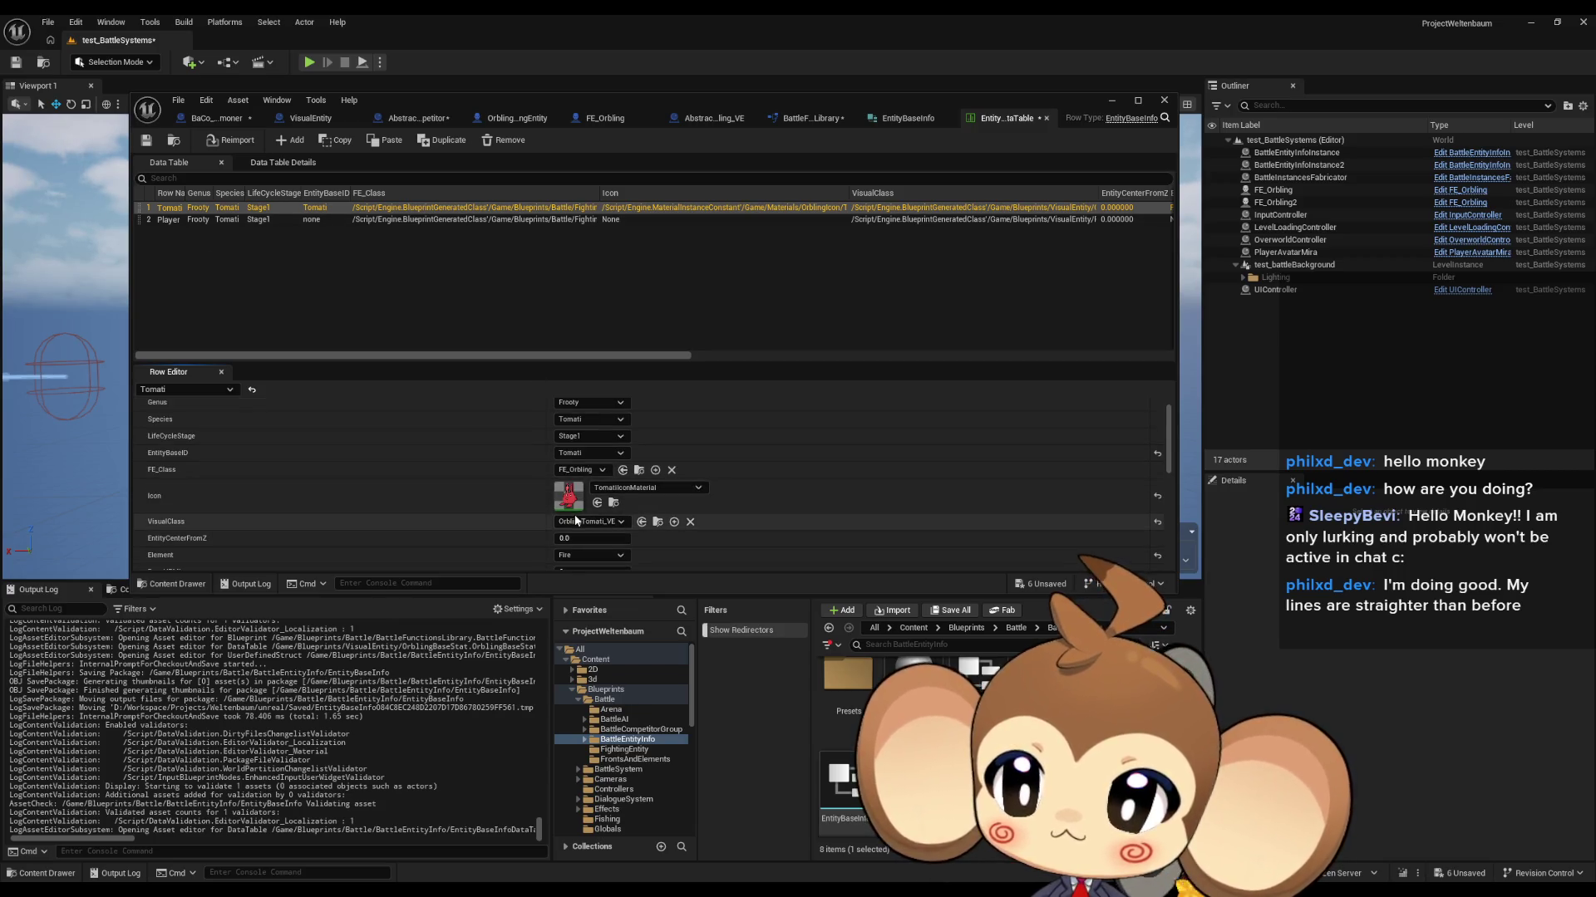
click(574, 539)
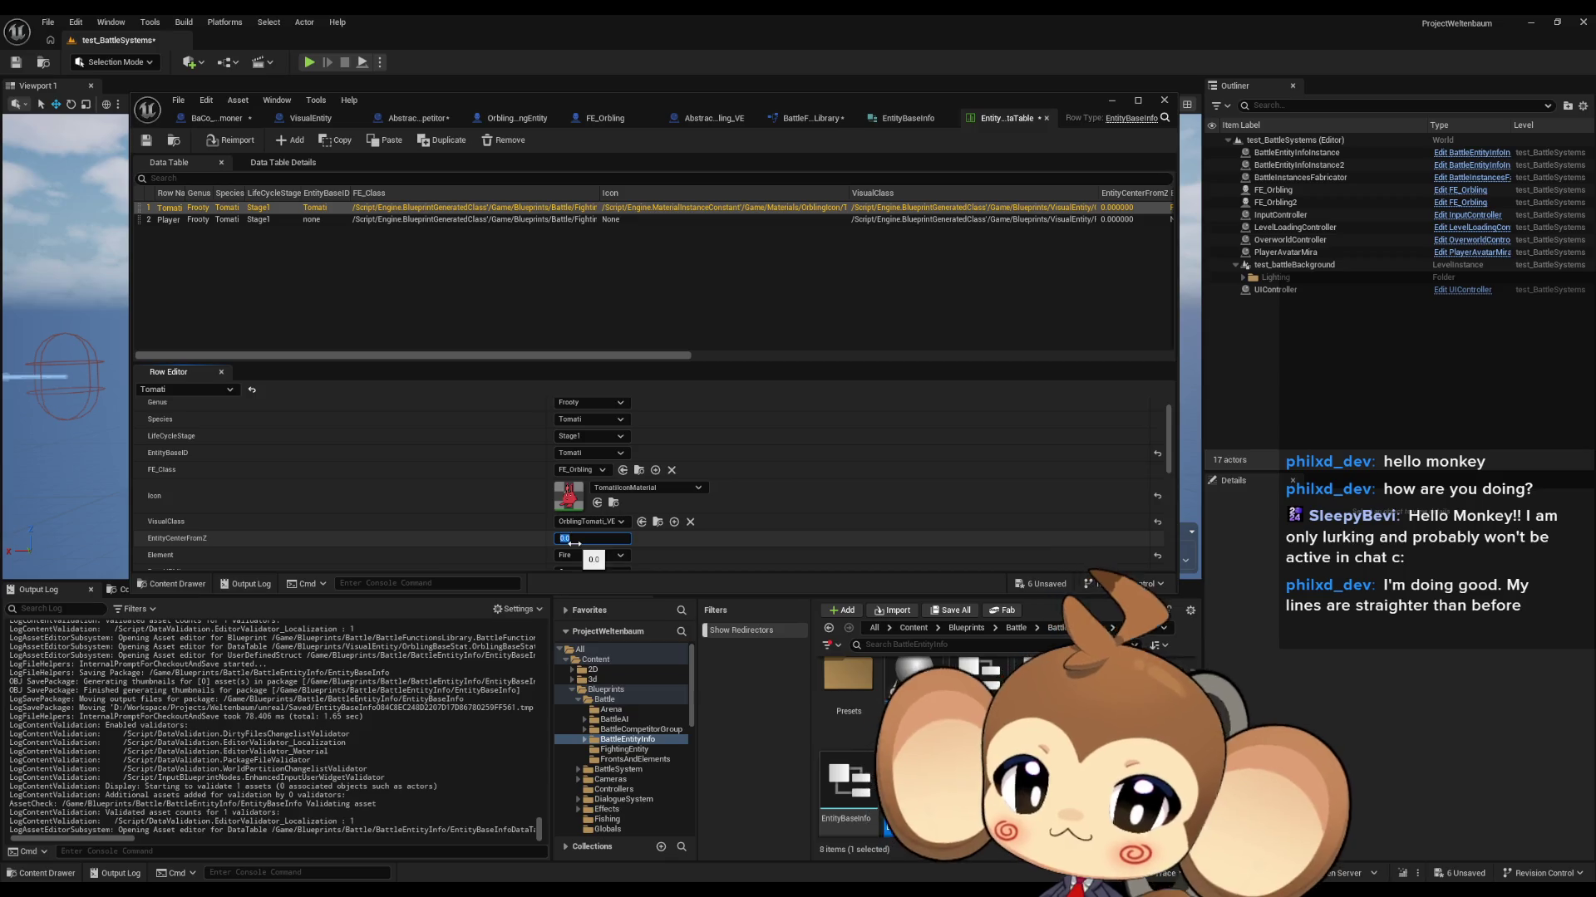
key(Return)
click(197, 221)
click(623, 538)
text(50)
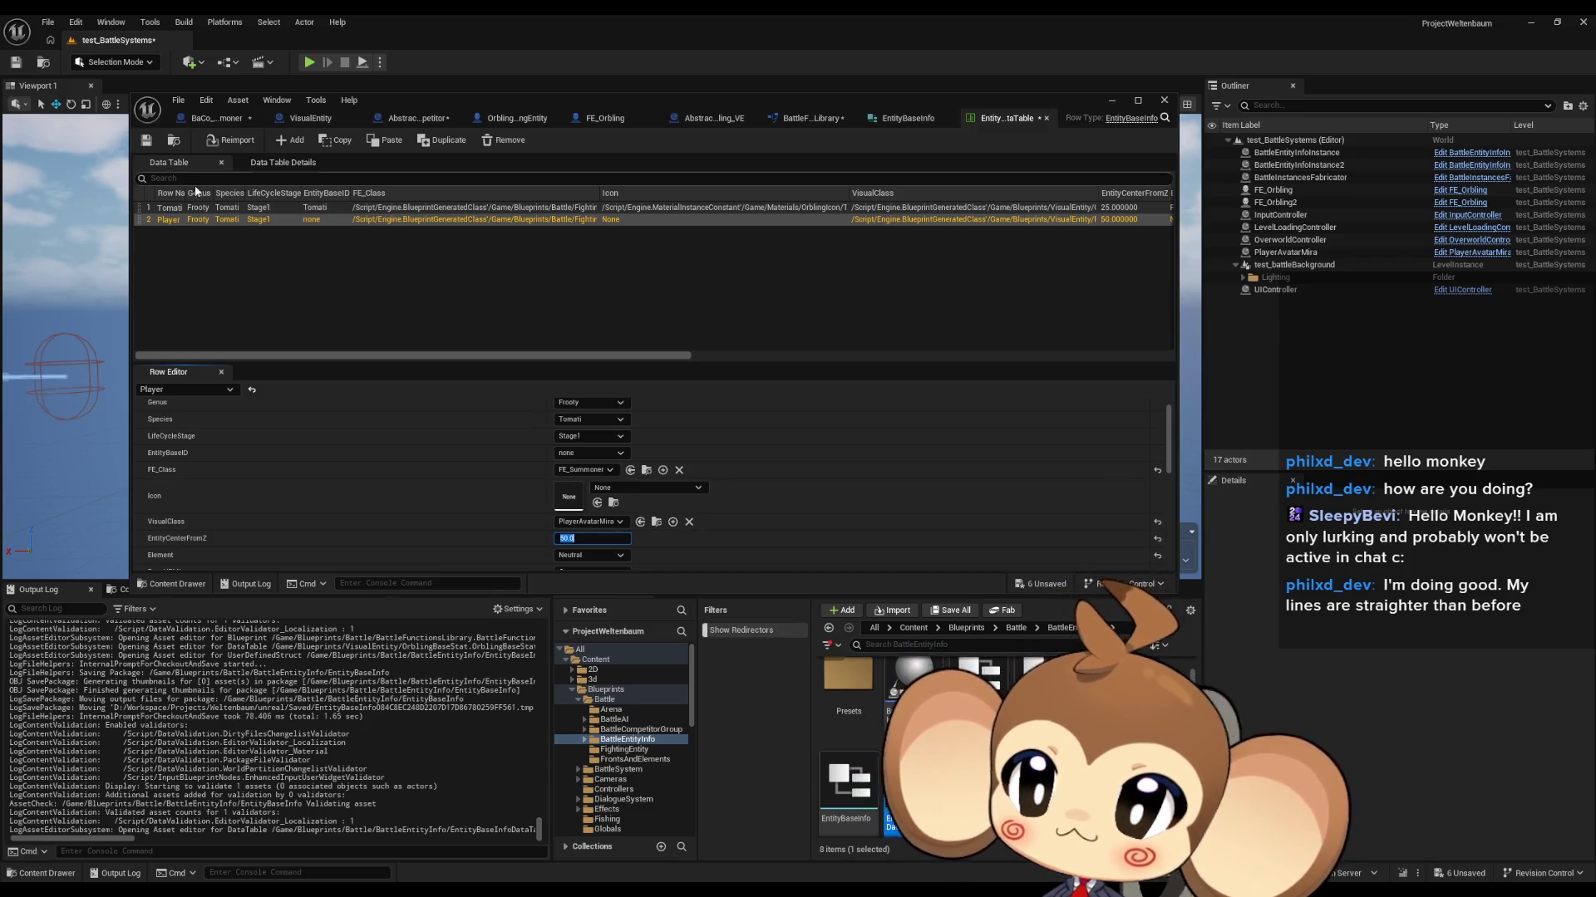
click(146, 140)
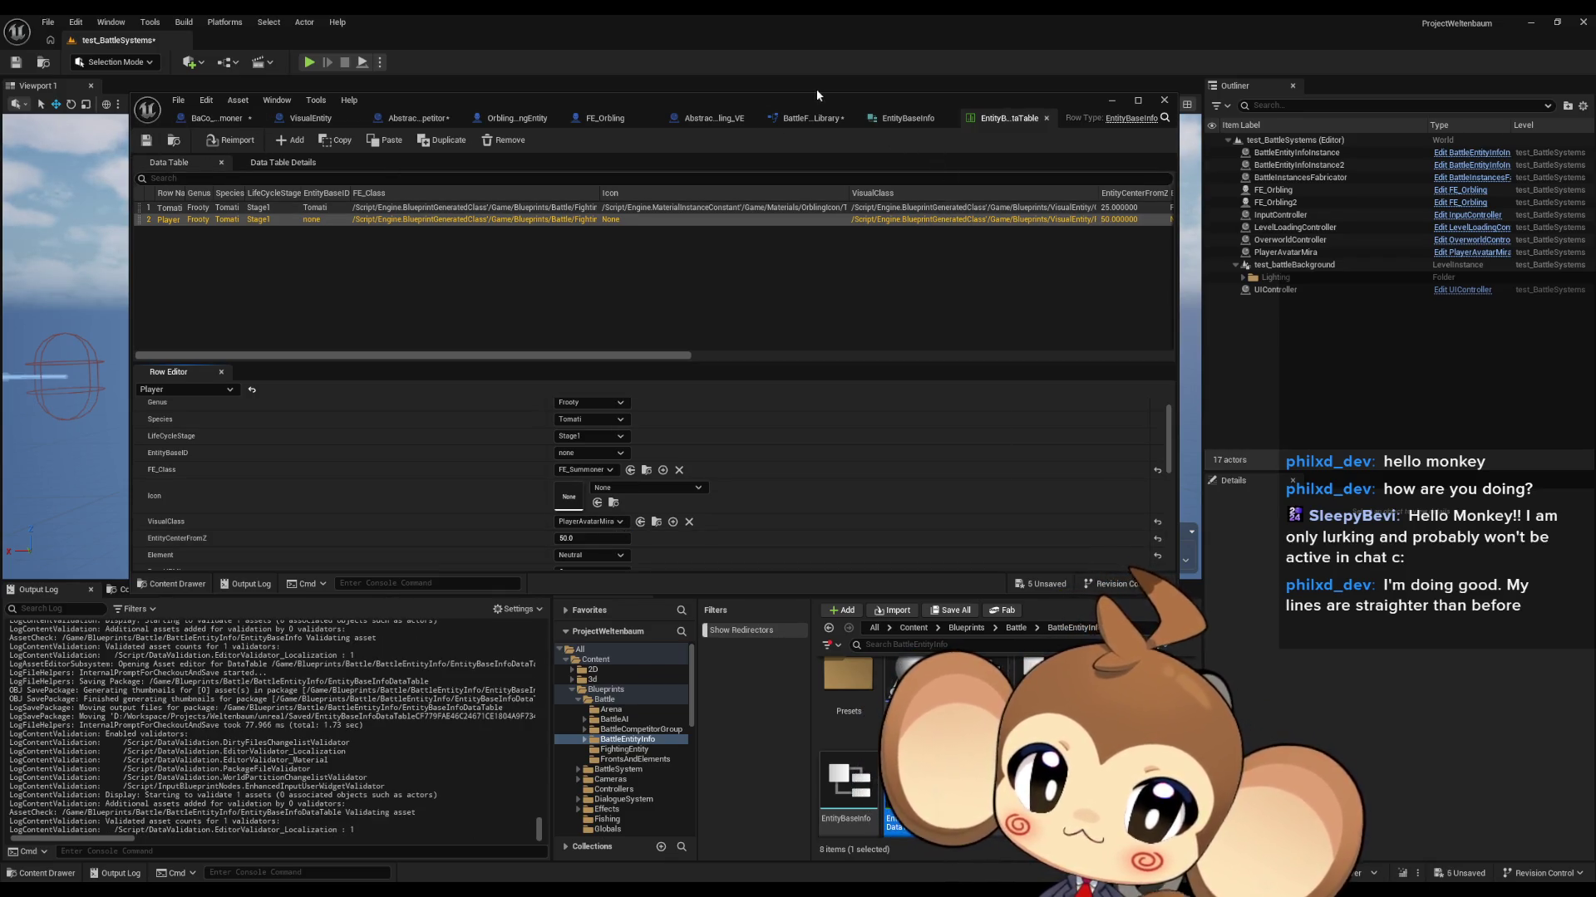
Step: Return to the BaCo_Summoner blueprint and maximize its editor window
click(806, 118)
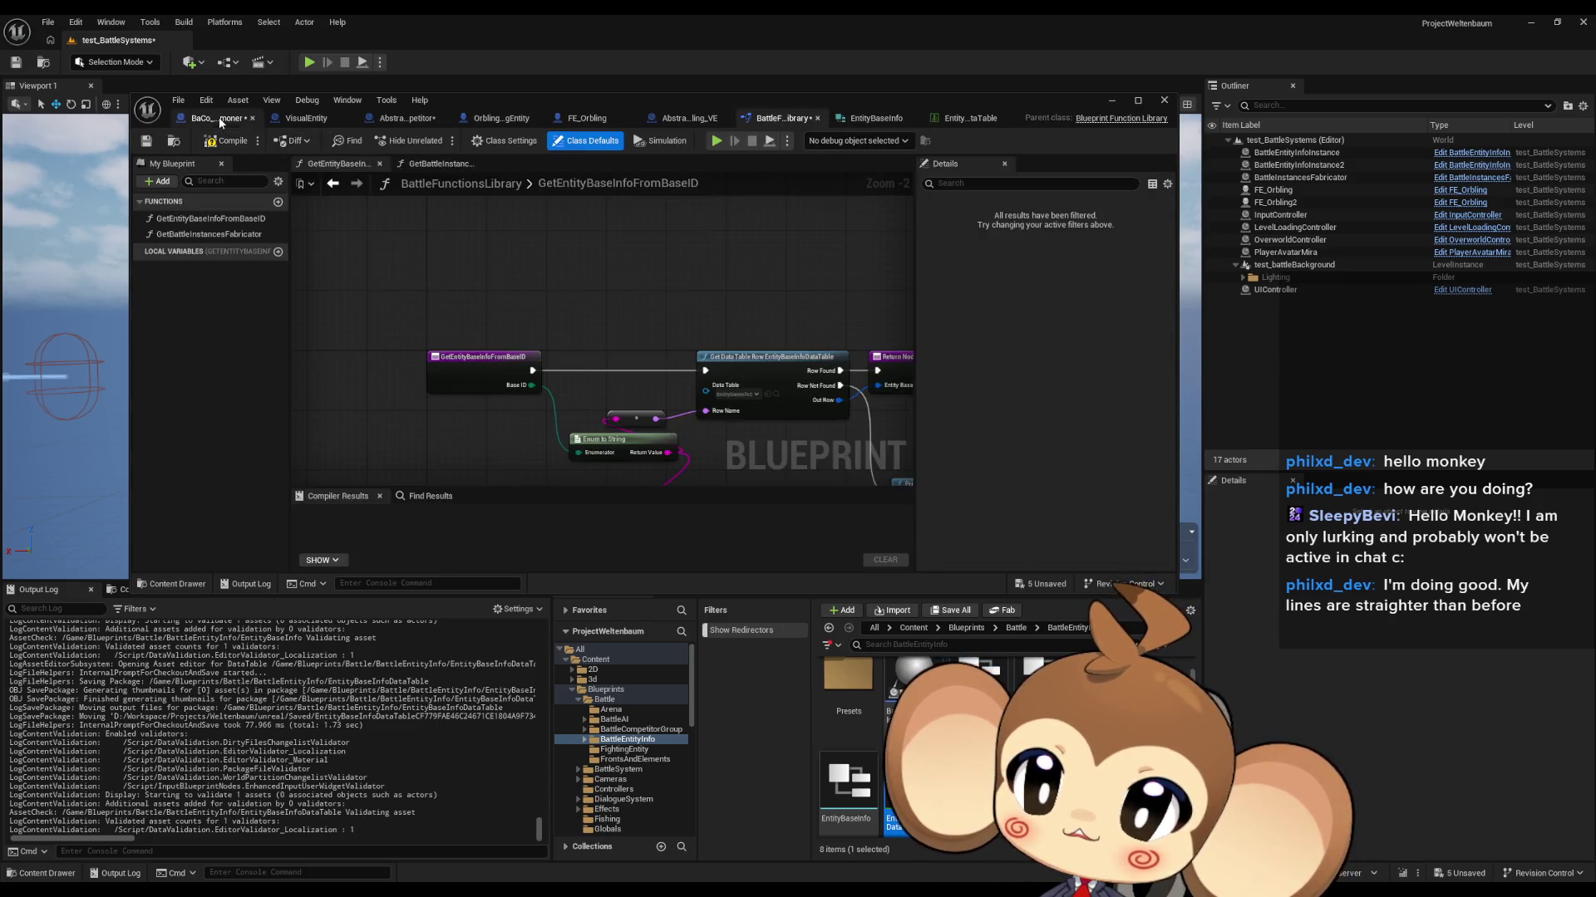
click(221, 123)
double_click(512, 98)
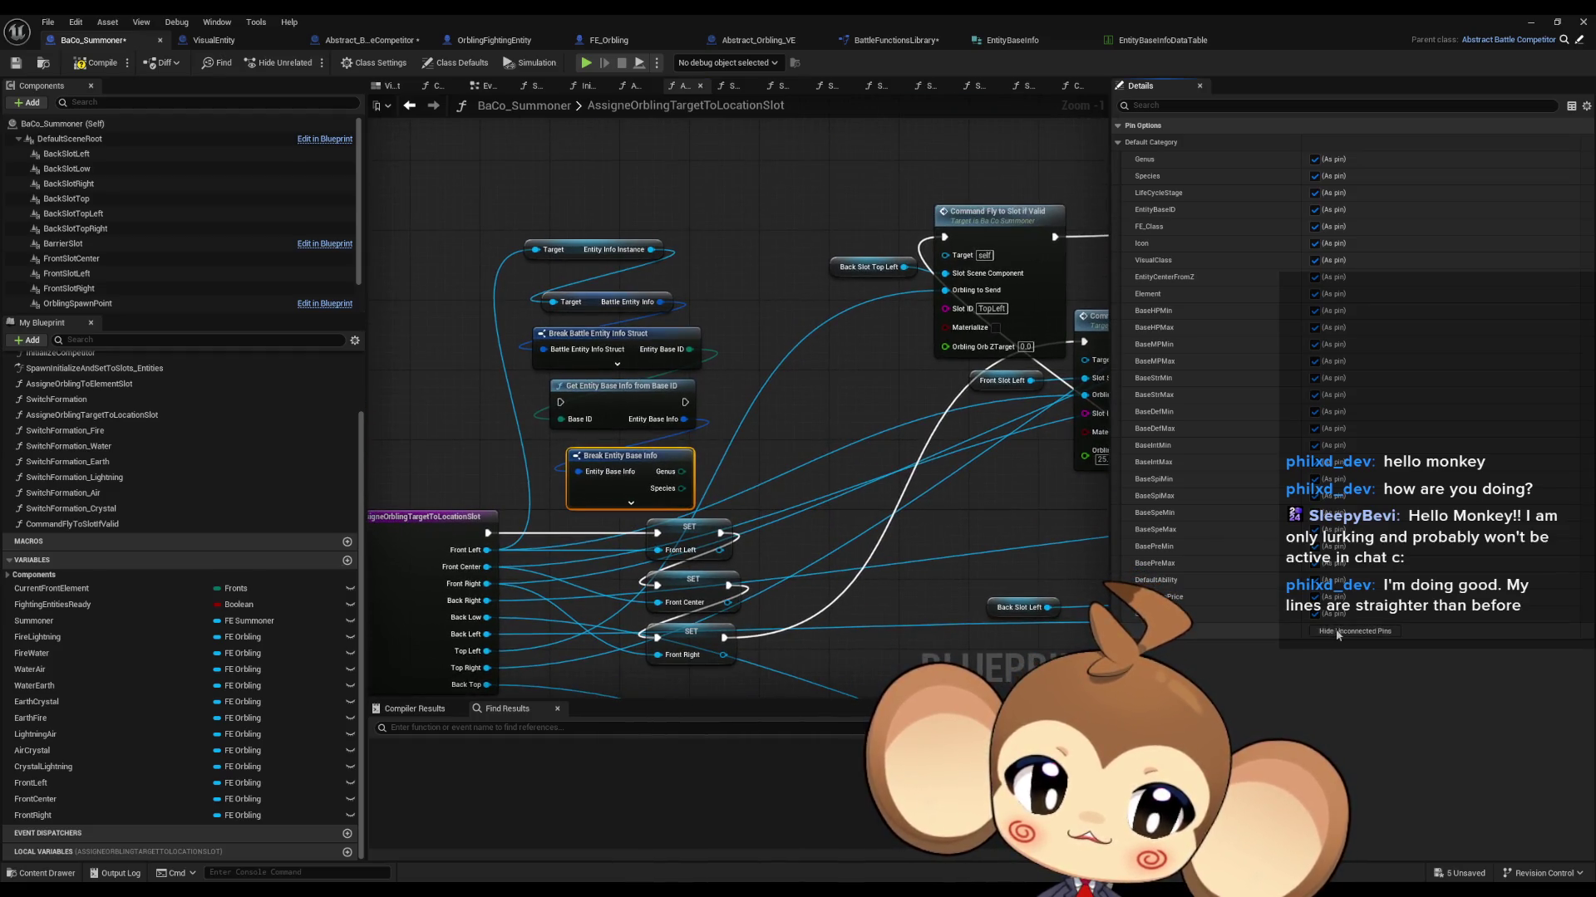
Step: Hide unconnected pins on Break Entity Base Info and open BattleEntityInfoInstance from the Content Browser
click(1336, 635)
click(849, 394)
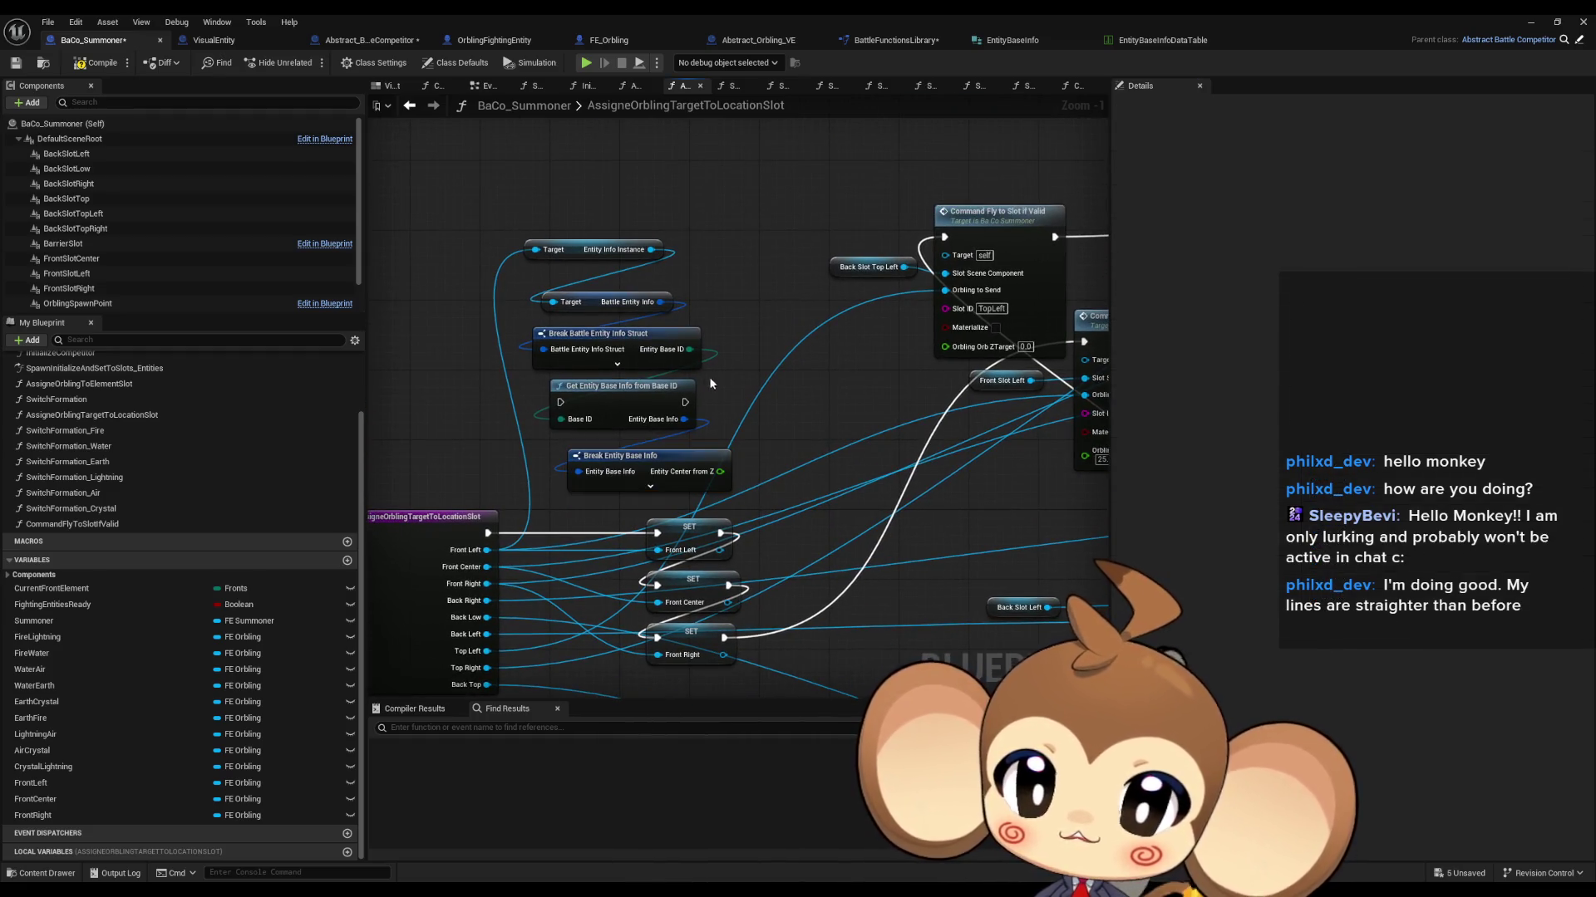
drag(620, 256, 630, 261)
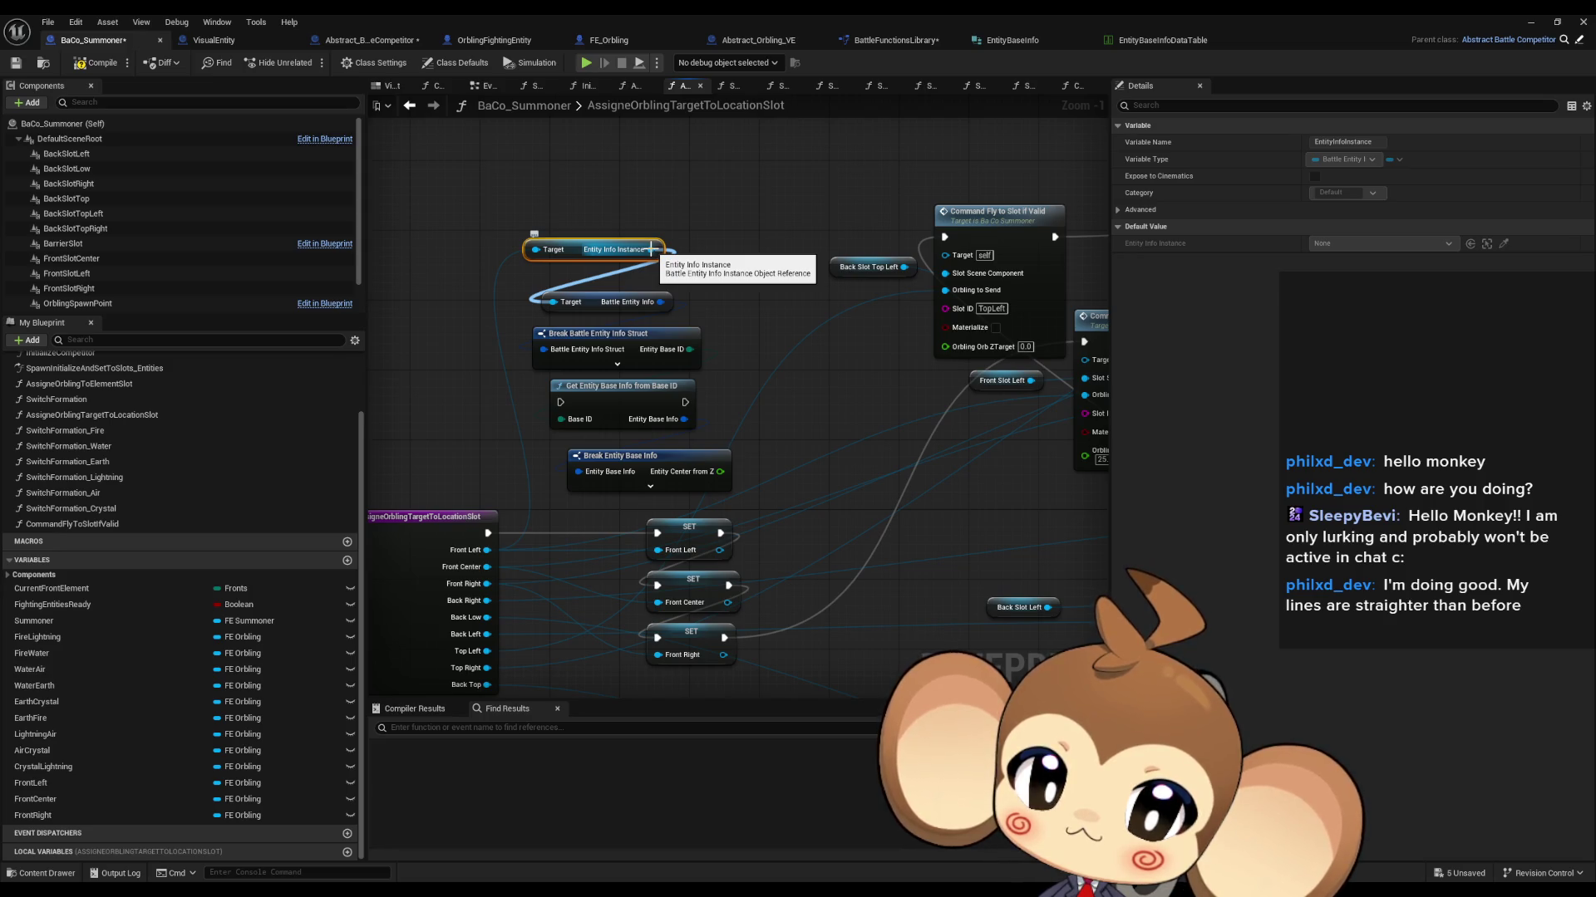
double_click(670, 13)
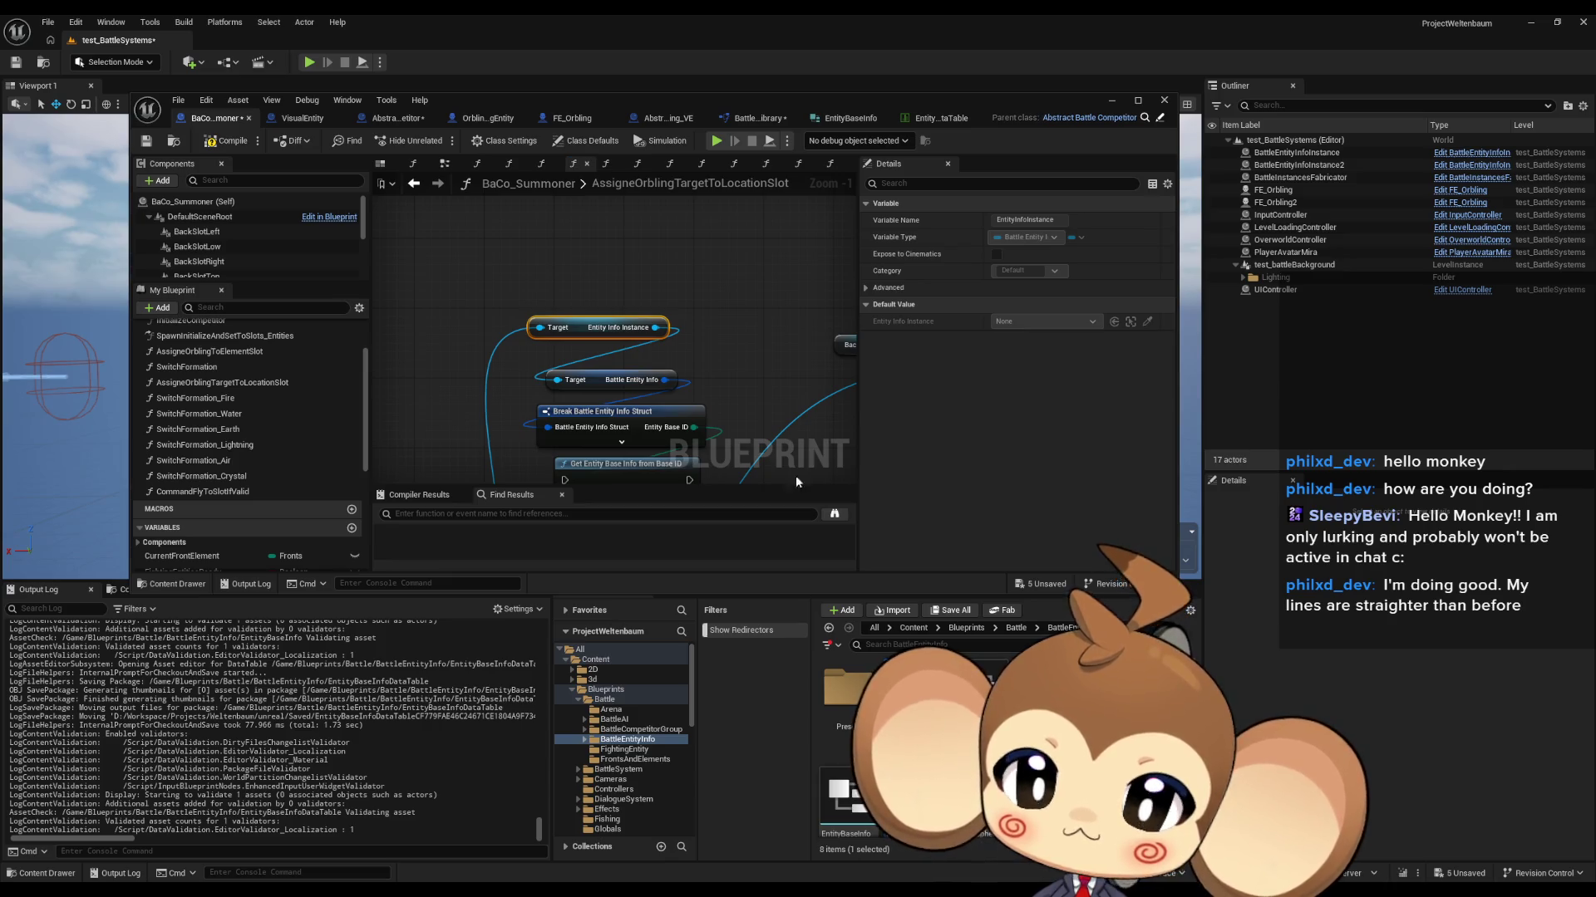
double_click(486, 106)
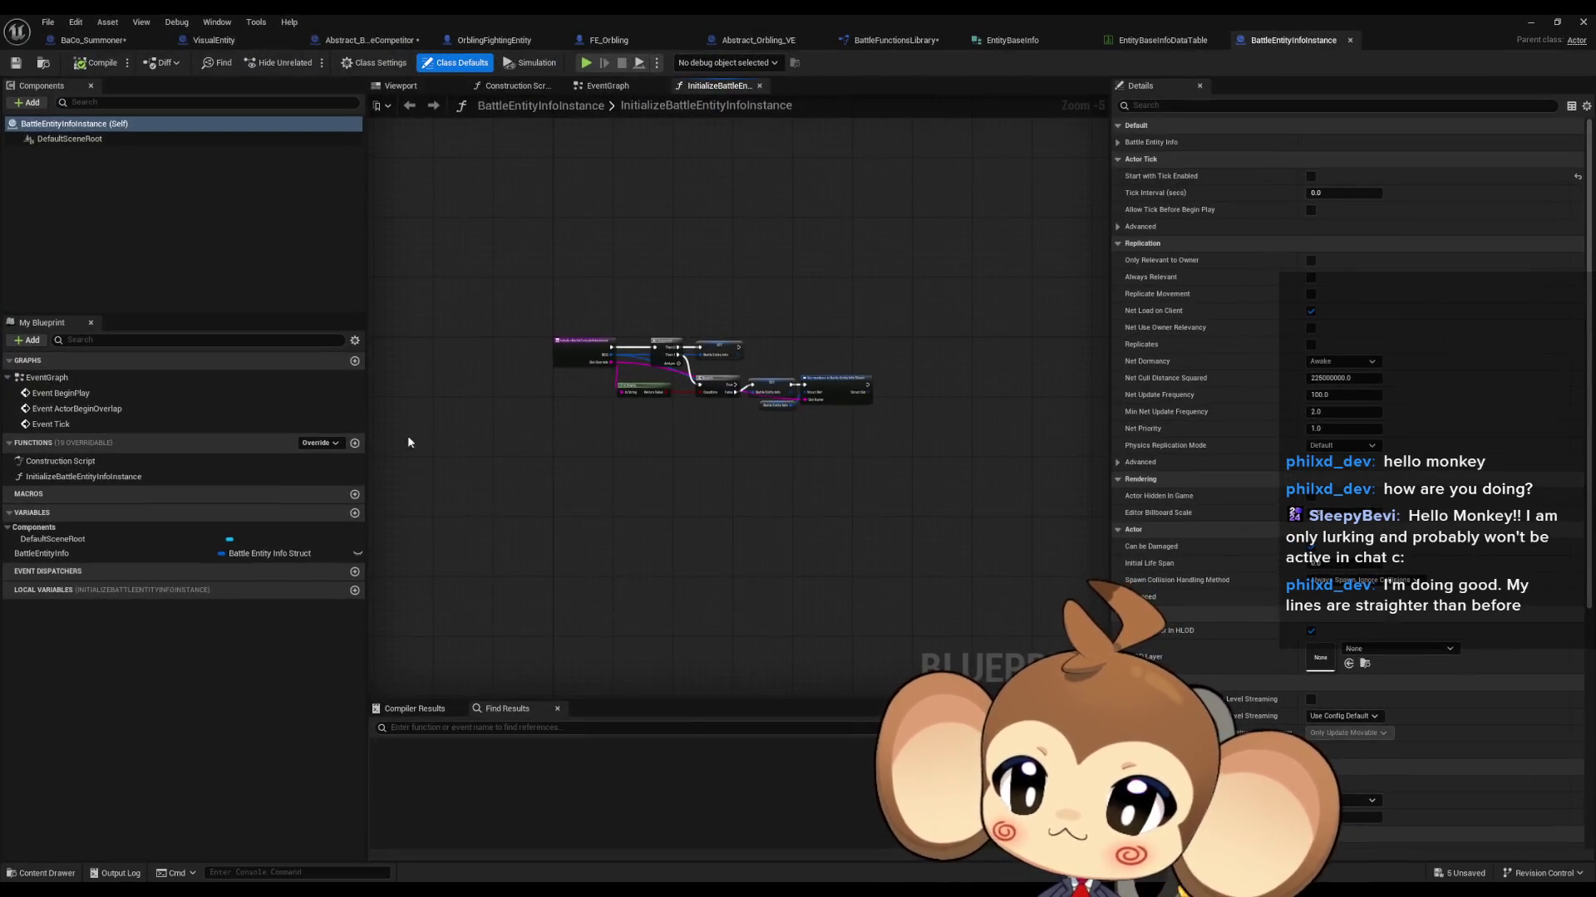
Step: Add a new function named GetEntityZCenter to BattleEntityInfoInstance
click(354, 443)
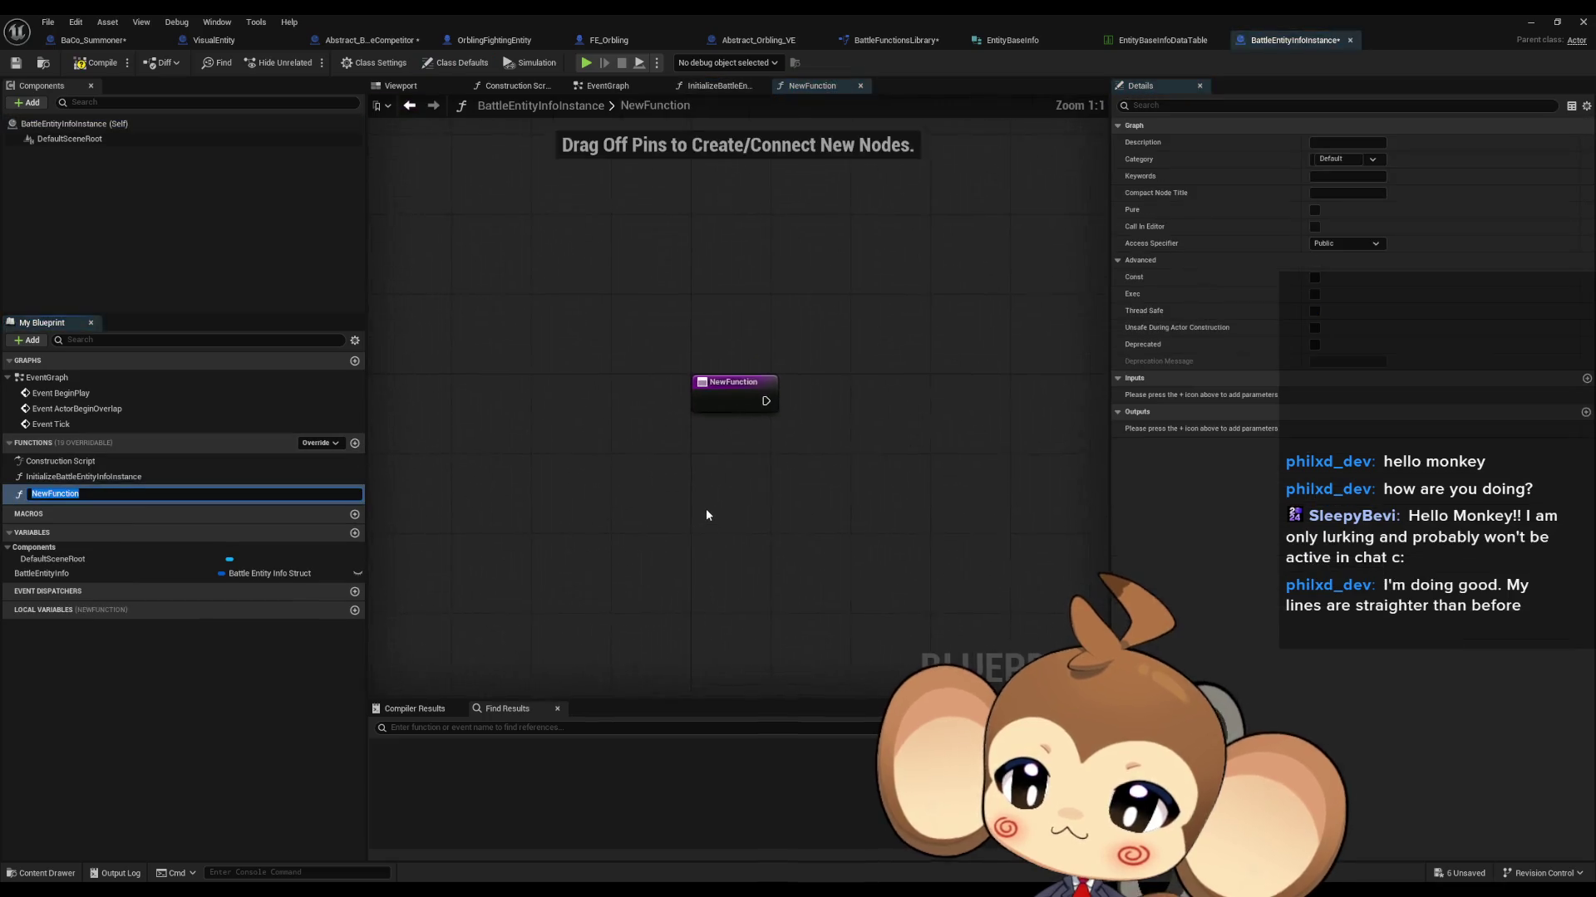
text(Get)
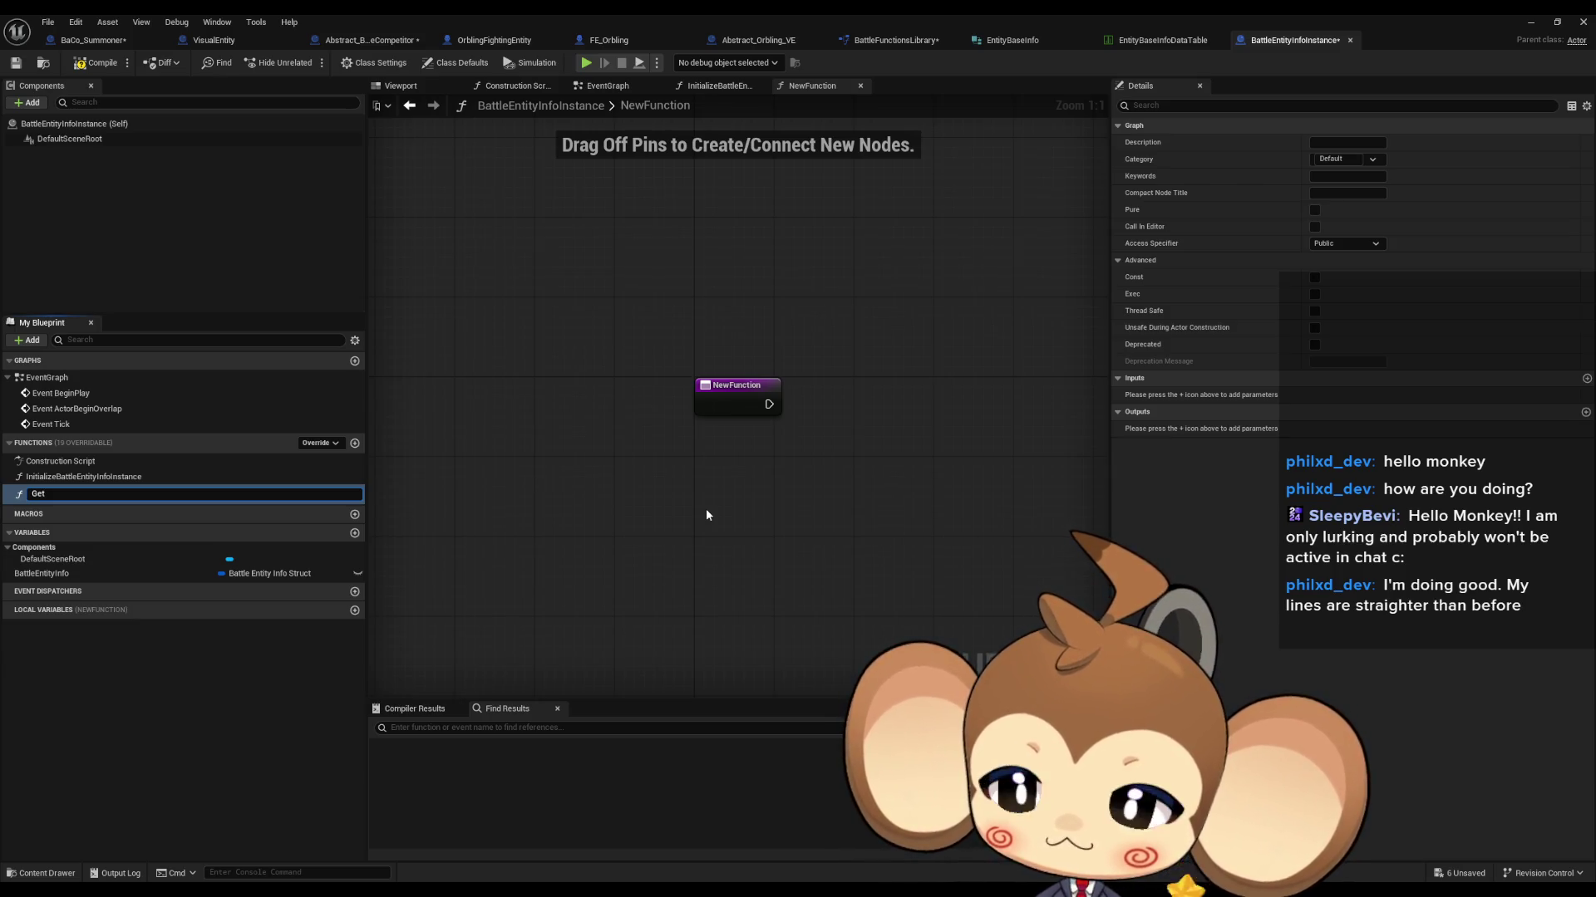
text(E)
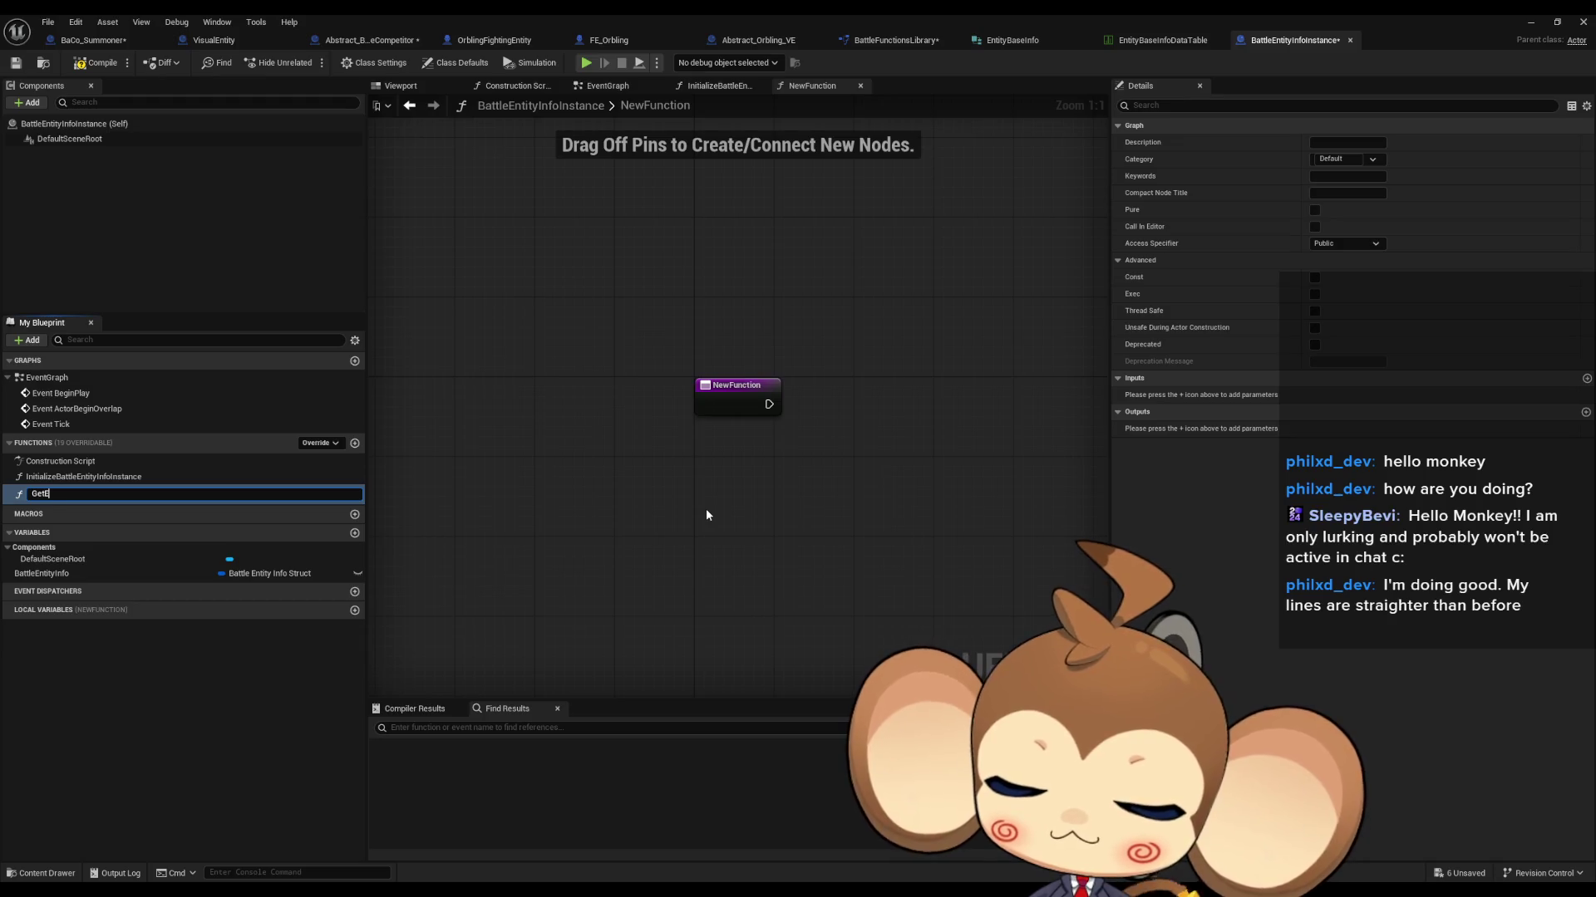
text(ntity)
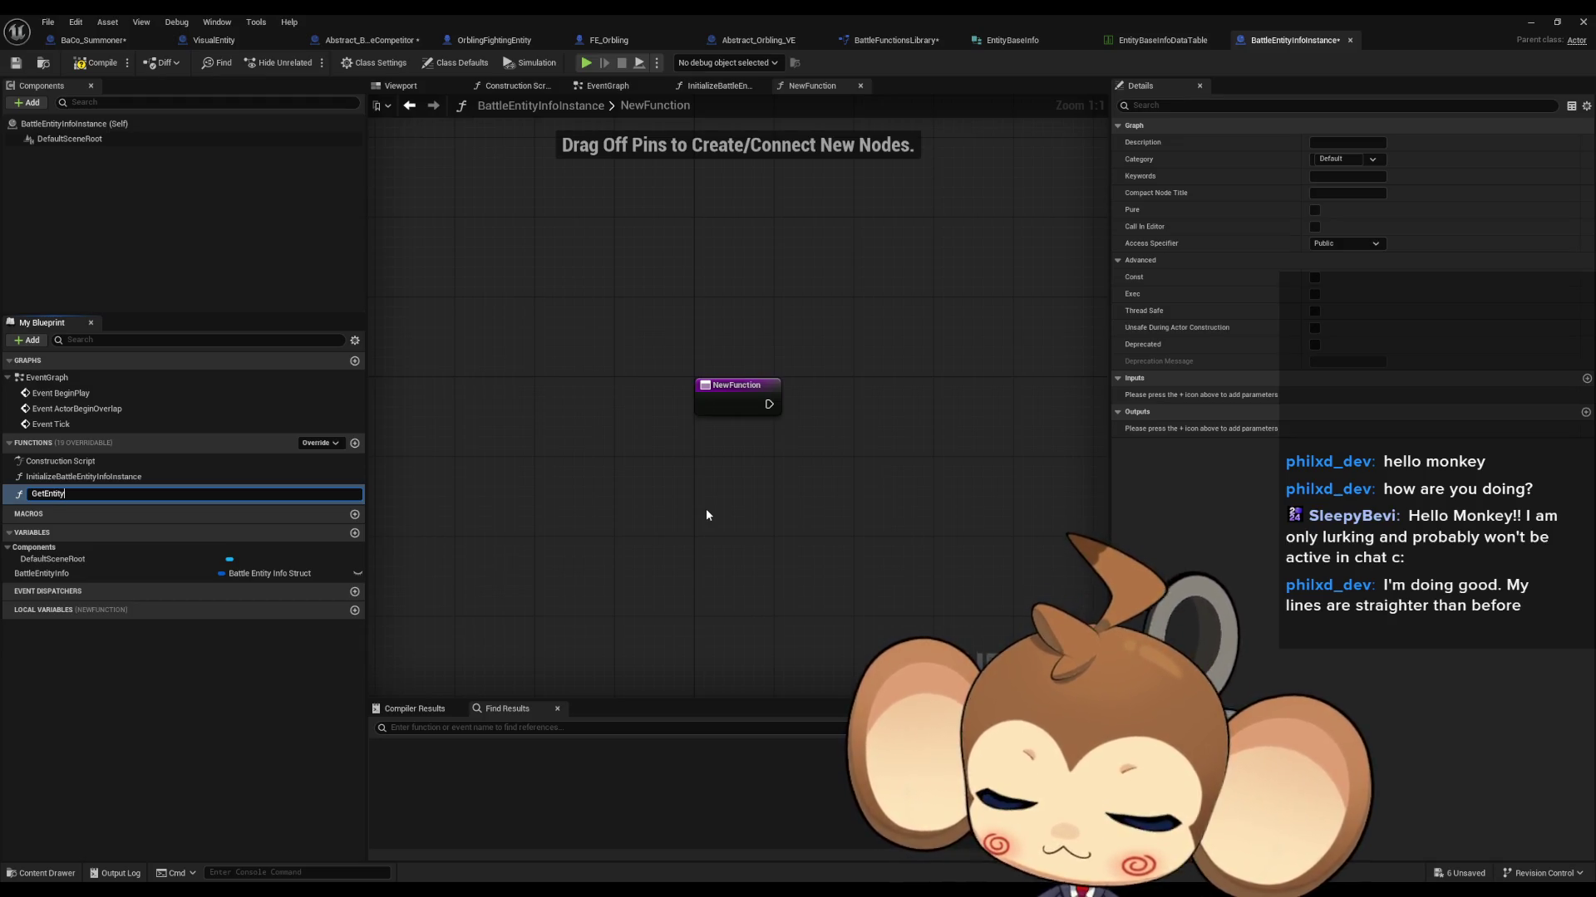
text(ZCenter)
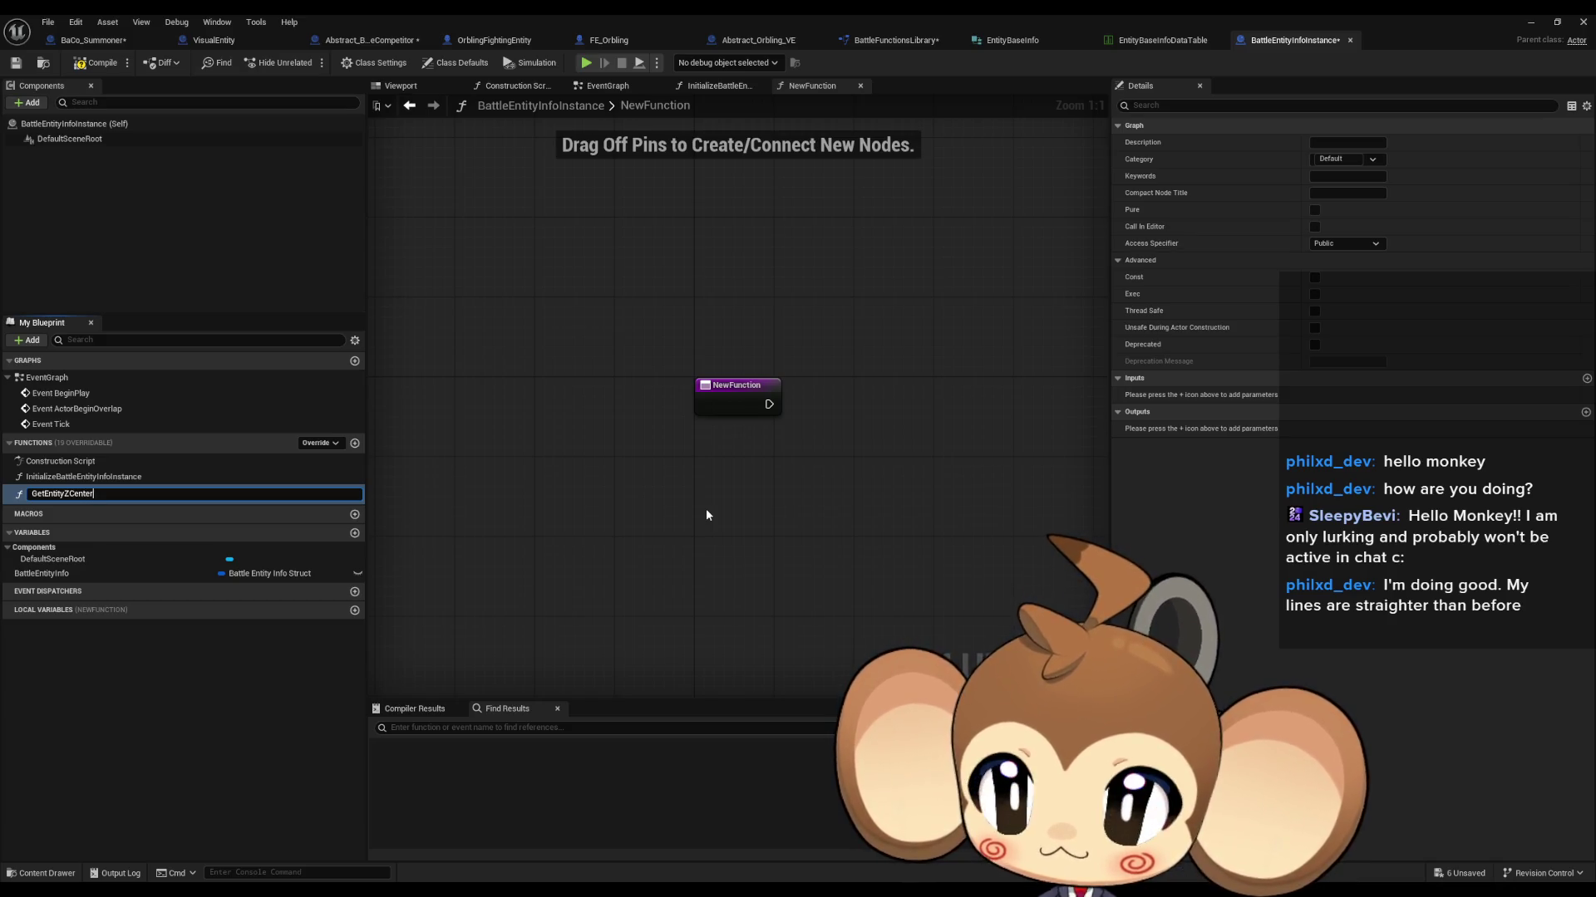
key(Return)
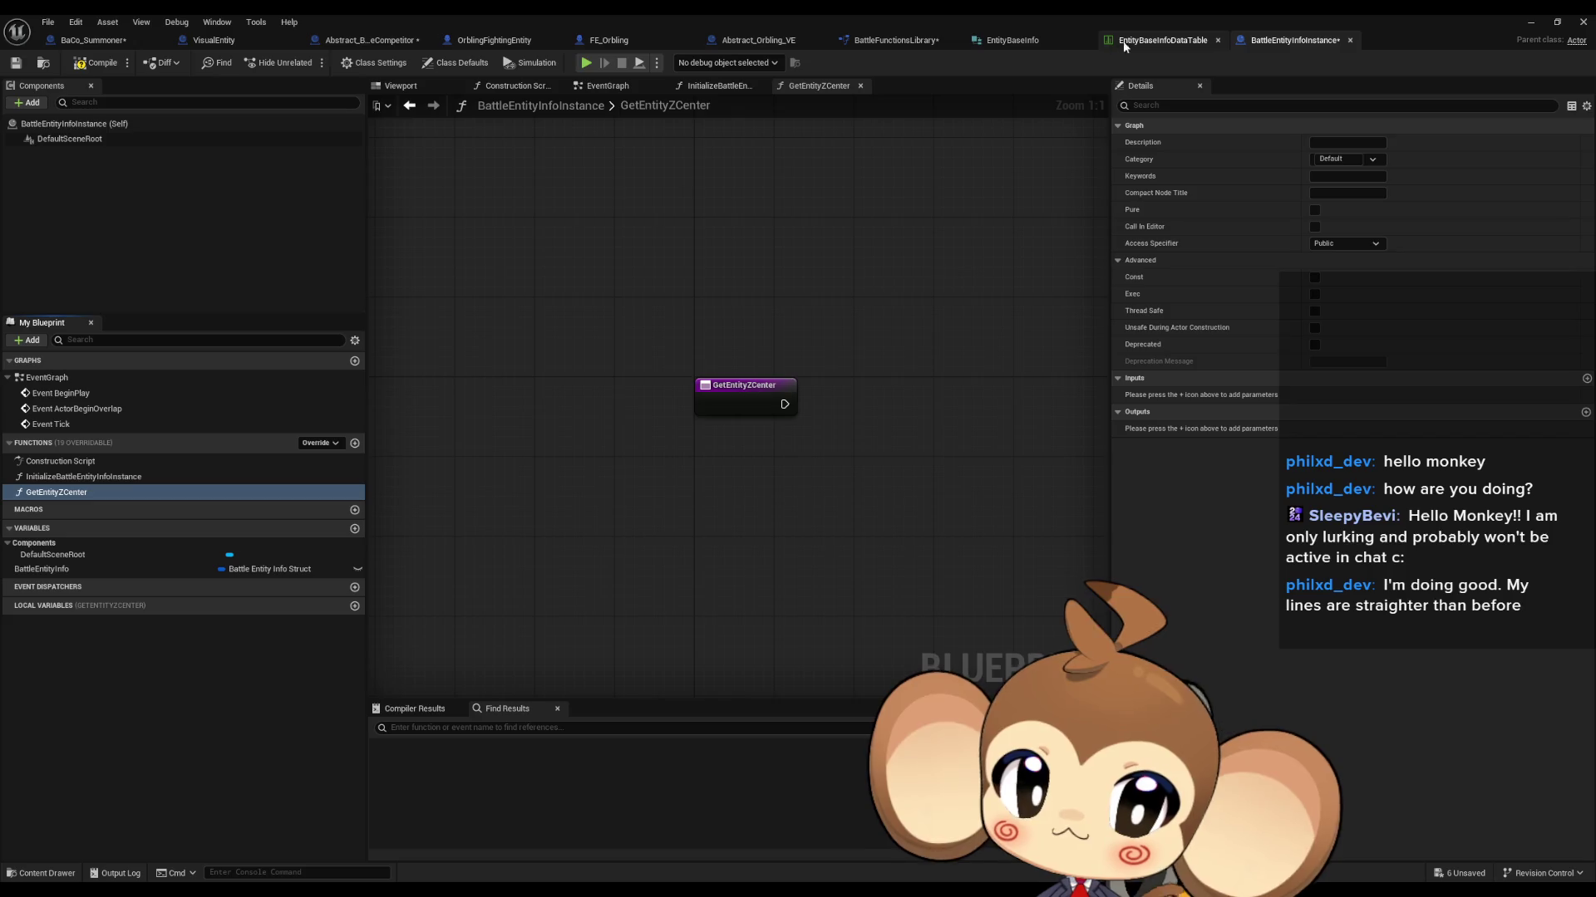
Step: Review the EntityBaseInfo data table and structure, then return to BaCo_Summoner's slot graph
click(1117, 44)
click(994, 42)
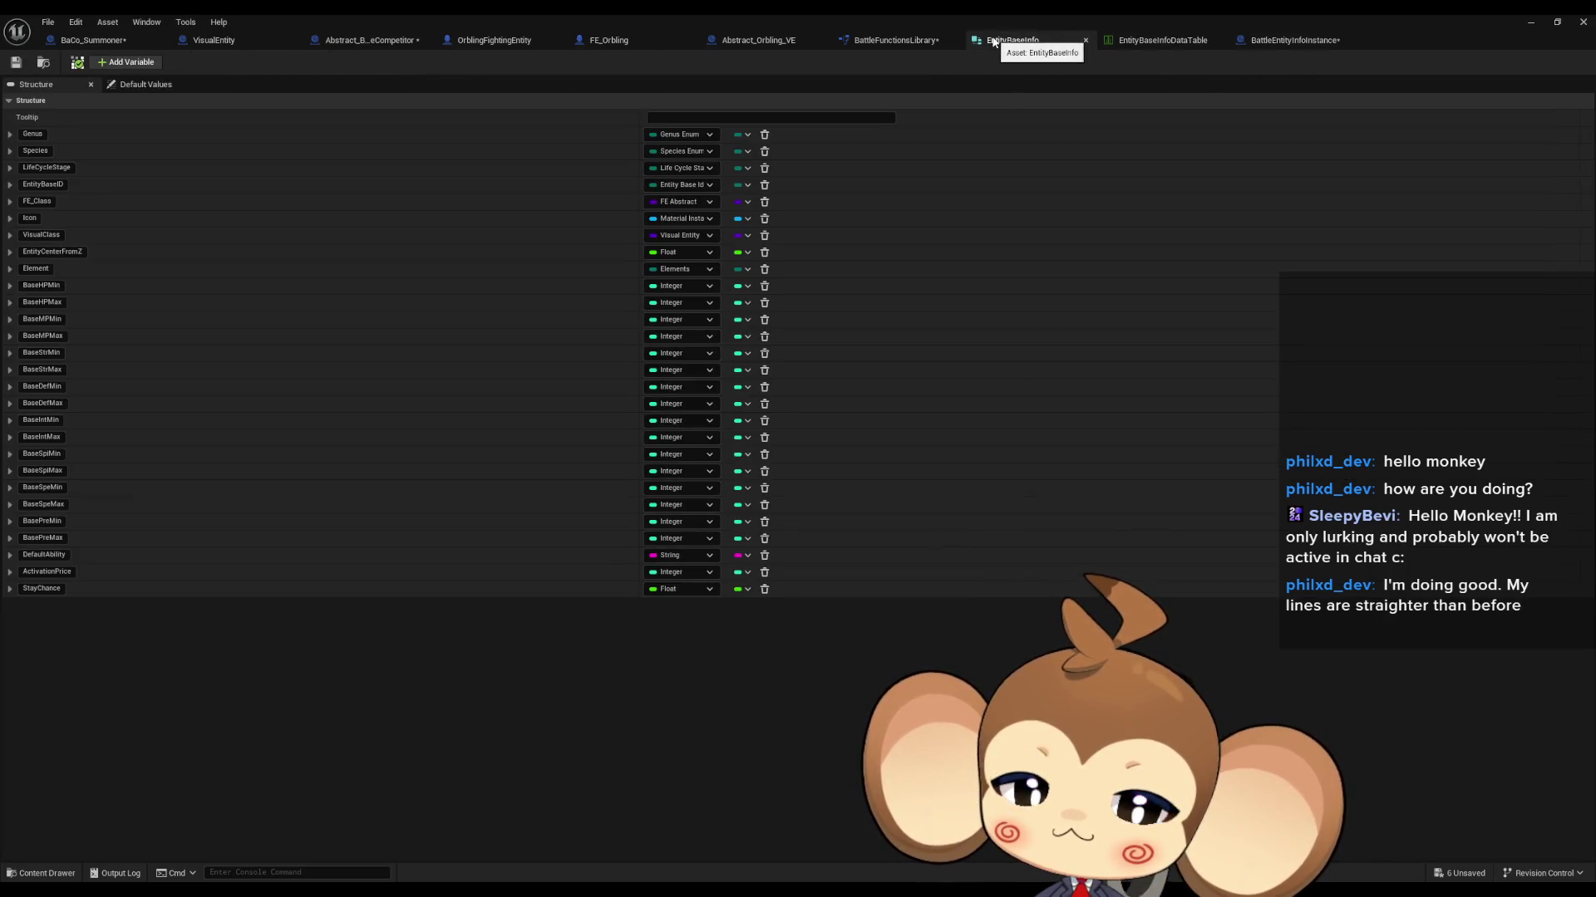
click(87, 40)
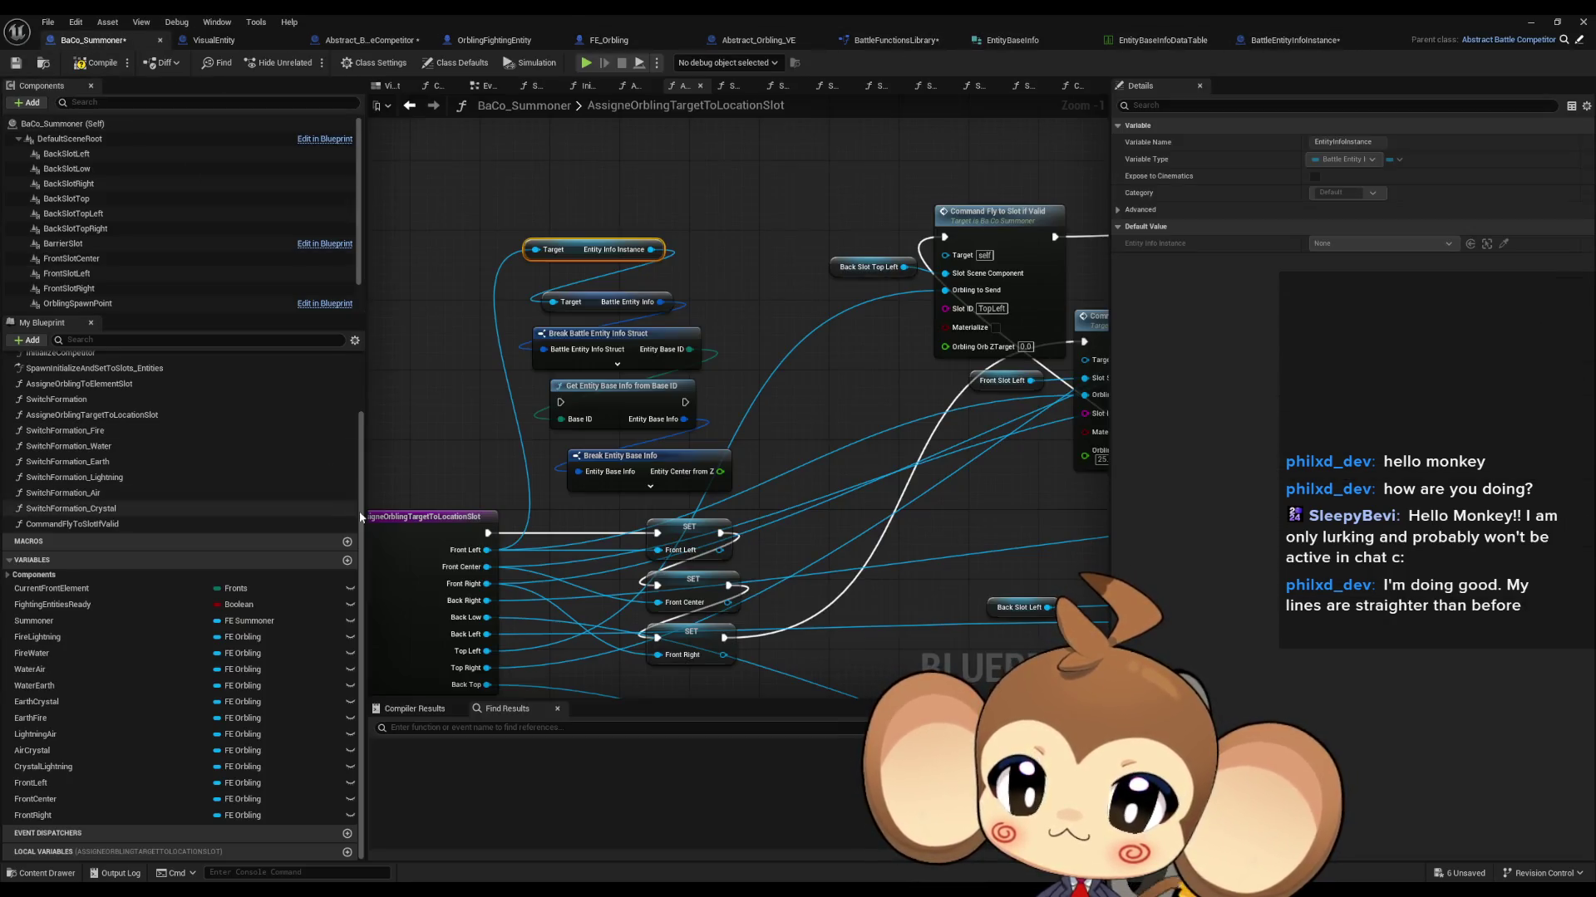
Step: Paste the entity info lookup nodes into GetEntityZCenter, fed by a BattleEntityInfo getter and the function entry
drag(518, 192, 736, 497)
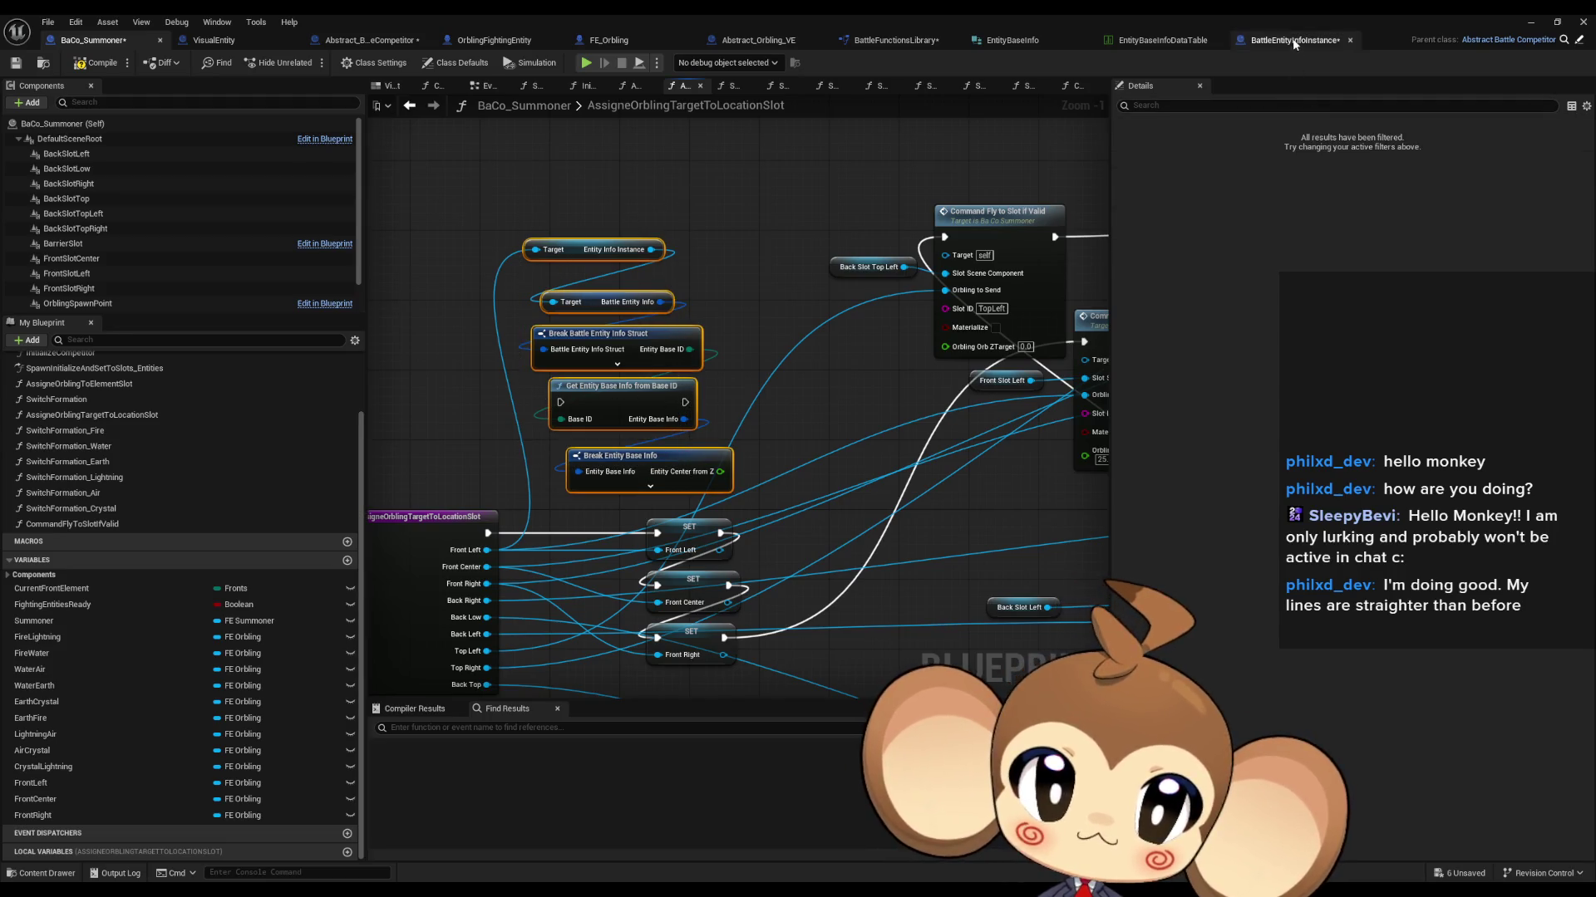
click(1294, 44)
key(ctrl+v)
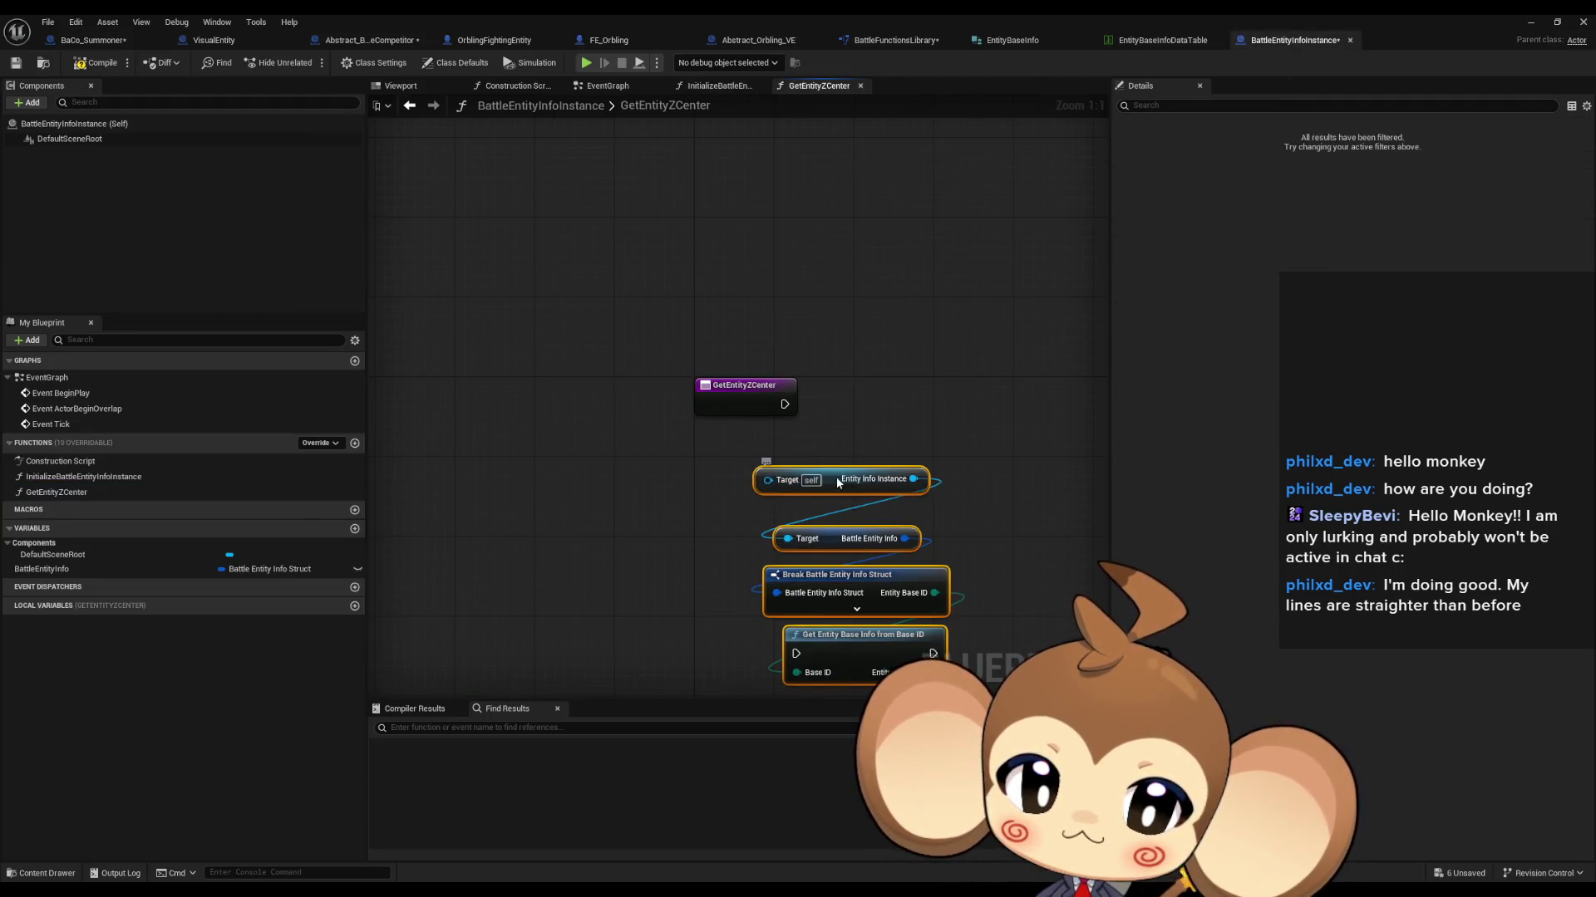
drag(838, 482, 917, 432)
mouse_move(125, 570)
mouse_down()
mouse_move(715, 468)
mouse_move(856, 542)
mouse_up()
click(756, 486)
drag(903, 405, 964, 499)
key(Delete)
drag(687, 510, 593, 310)
mouse_move(735, 499)
mouse_down()
mouse_move(724, 299)
mouse_move(704, 299)
mouse_up()
mouse_move(731, 435)
mouse_down()
mouse_move(680, 428)
mouse_move(729, 370)
mouse_move(699, 362)
mouse_up()
drag(584, 378, 550, 387)
drag(749, 583, 876, 312)
Step: Add a ZCenter output parameter to GetEntityZCenter
click(532, 301)
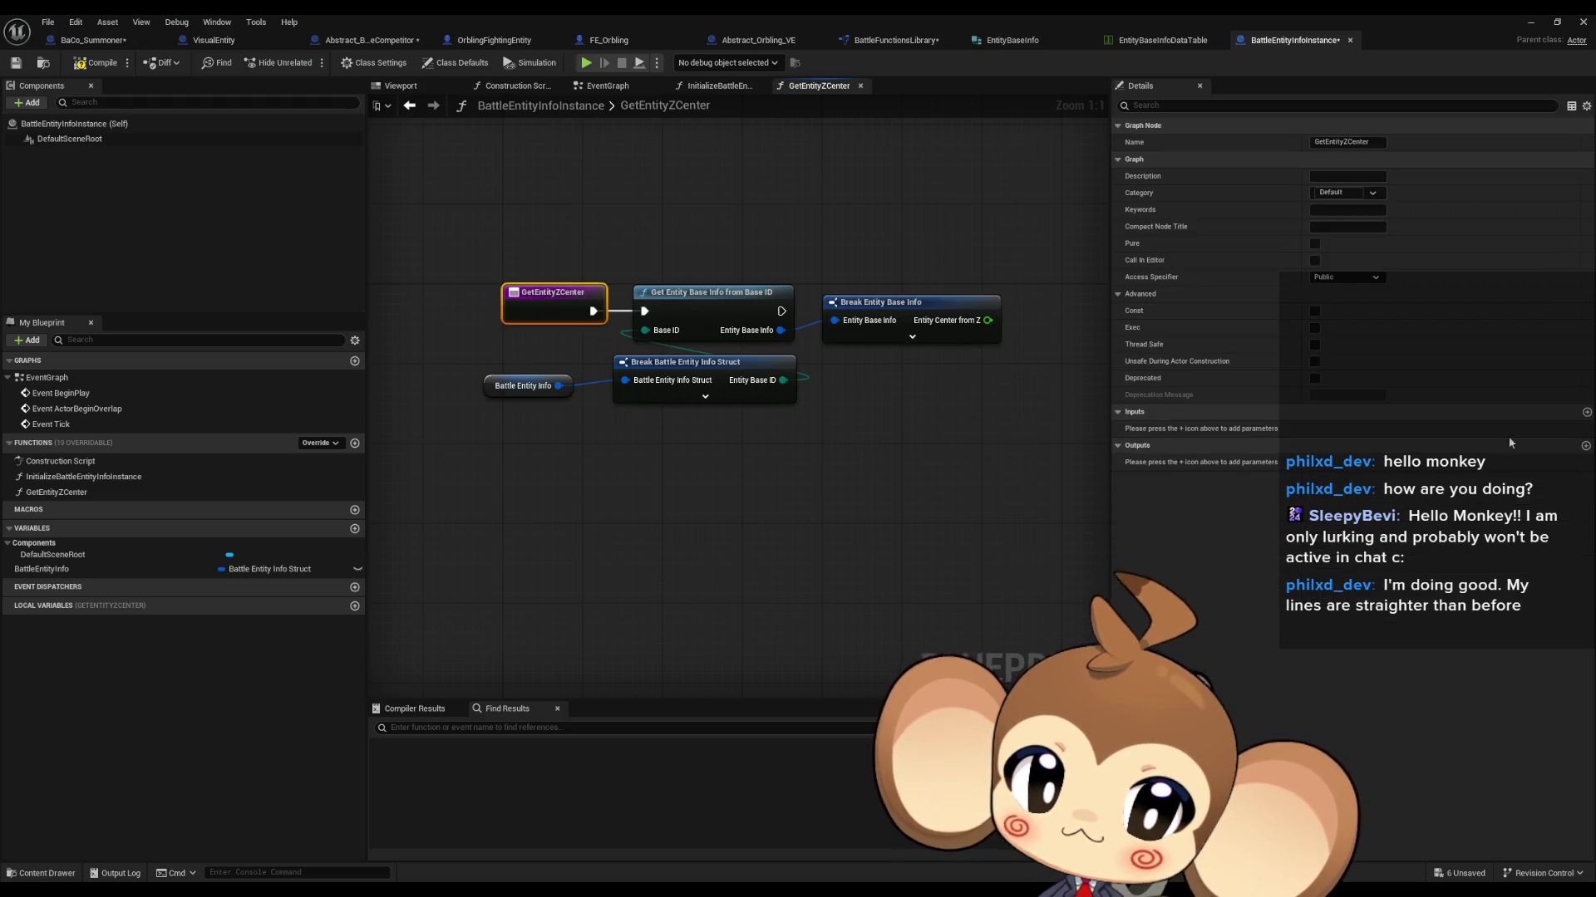
click(1586, 446)
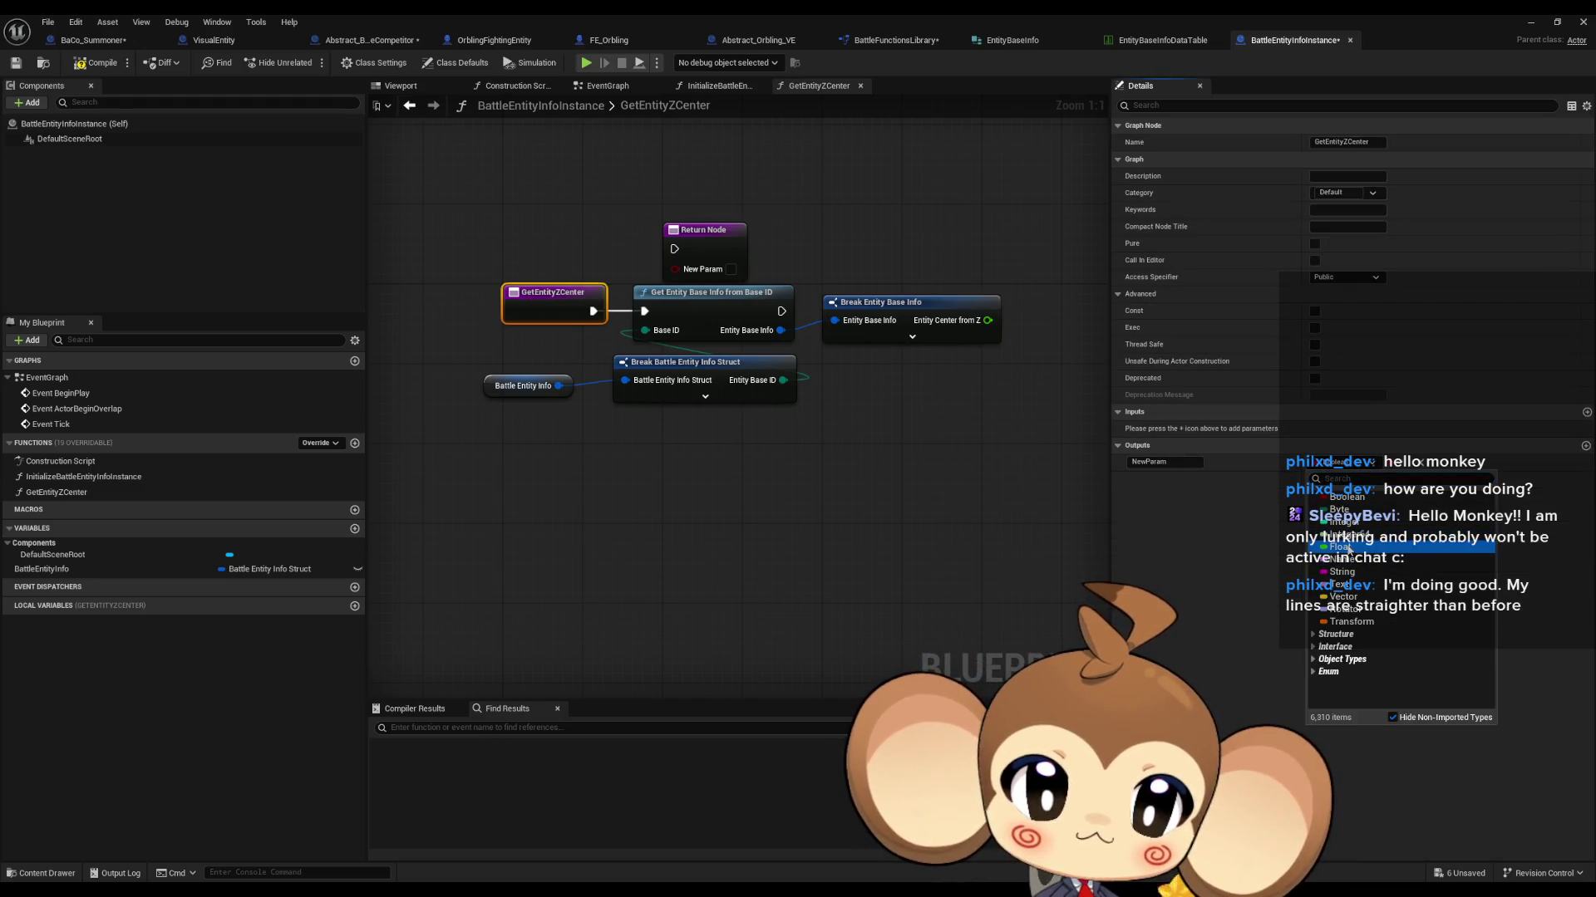
text(ZC)
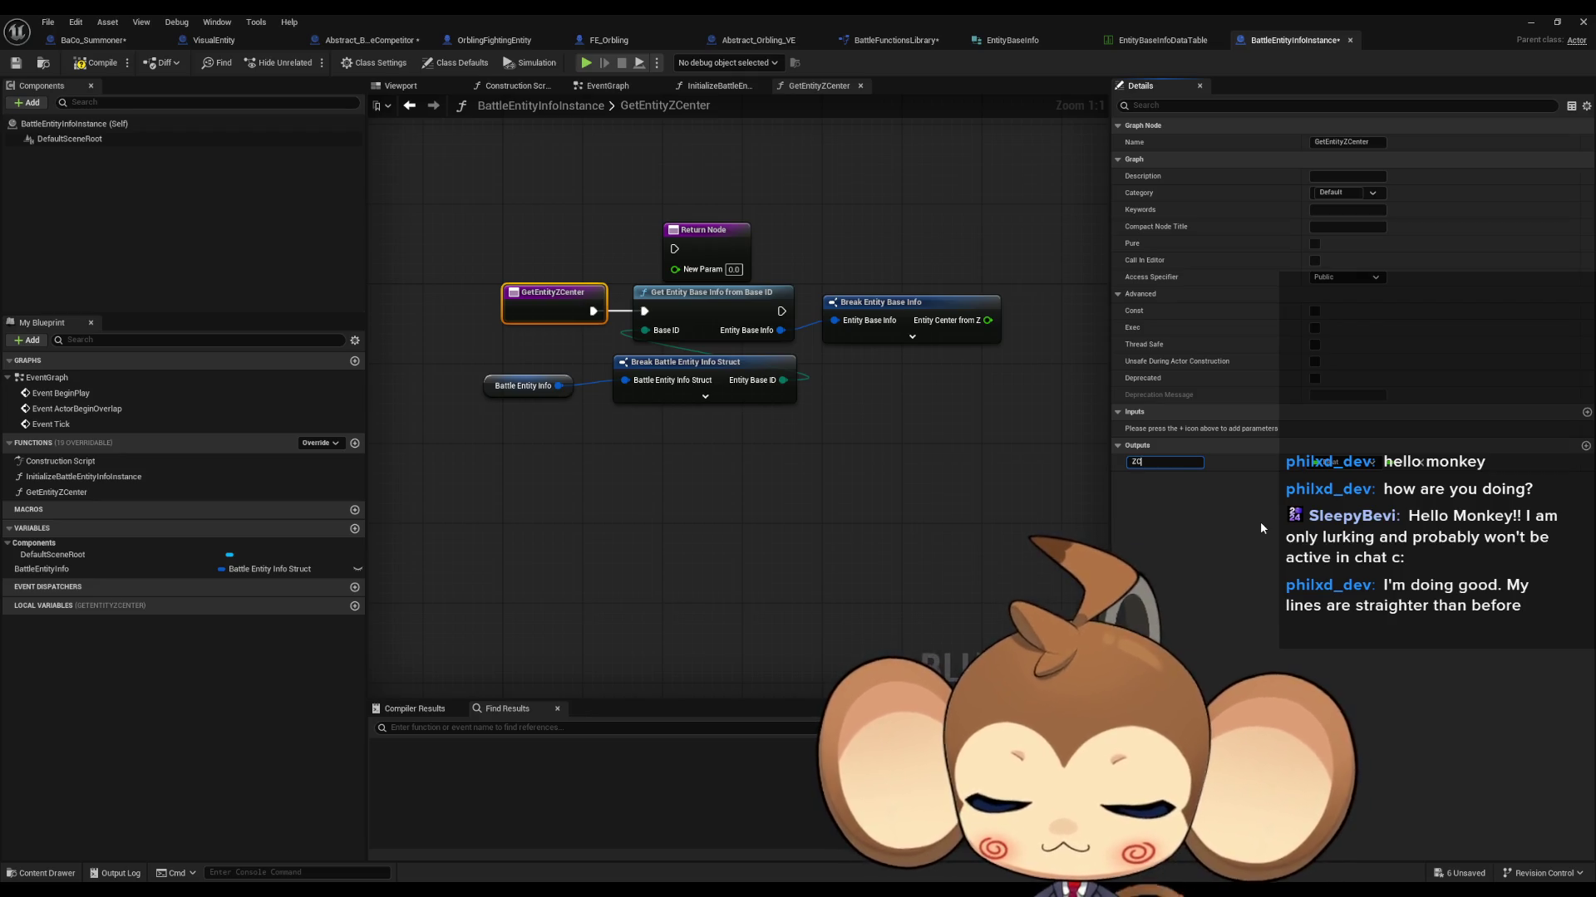
text(enter)
key(Return)
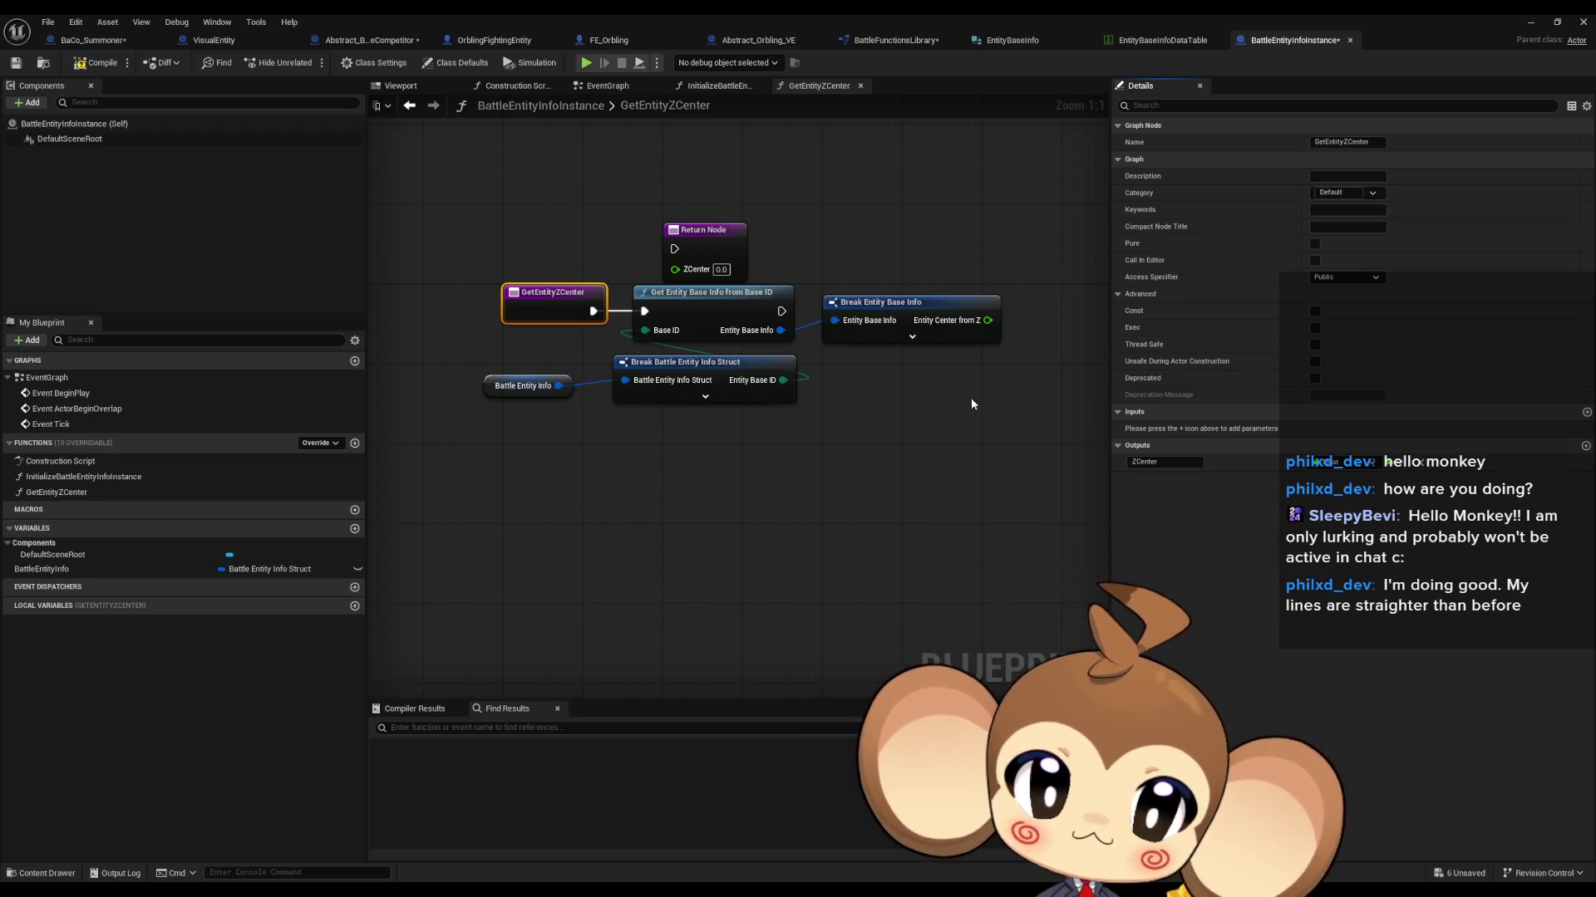
Step: Make the function pure, return Entity Center from Z as ZCenter, then compile and save
drag(974, 397, 834, 467)
drag(770, 357, 770, 387)
click(997, 411)
click(1314, 244)
drag(607, 290, 746, 293)
drag(970, 363, 874, 392)
drag(1010, 335, 683, 356)
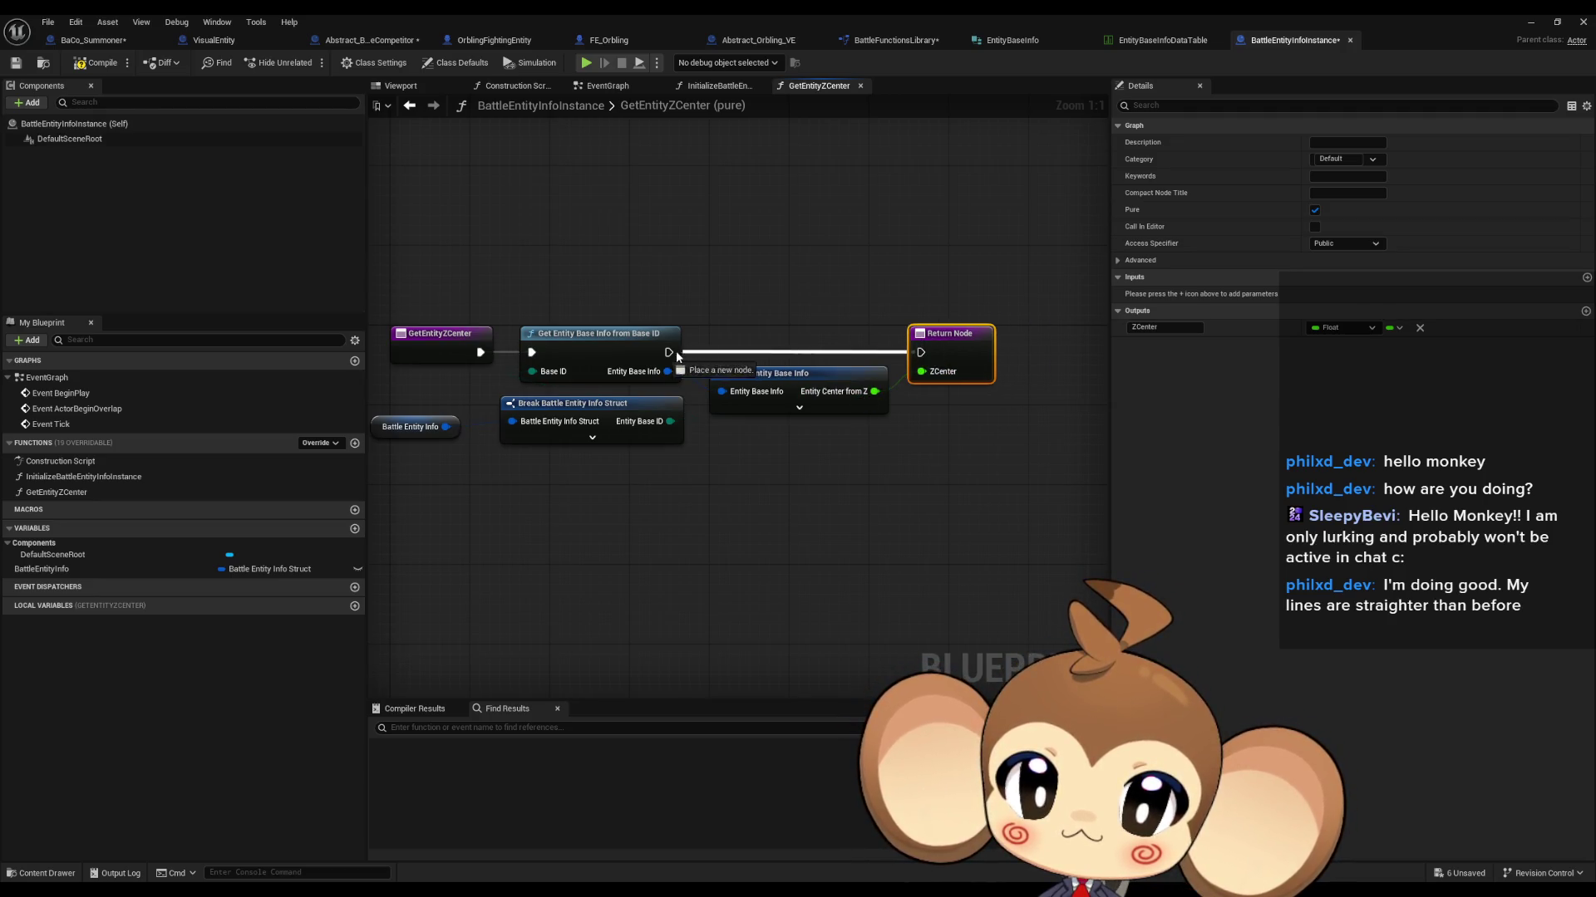
click(855, 285)
key(ctrl+shift+s)
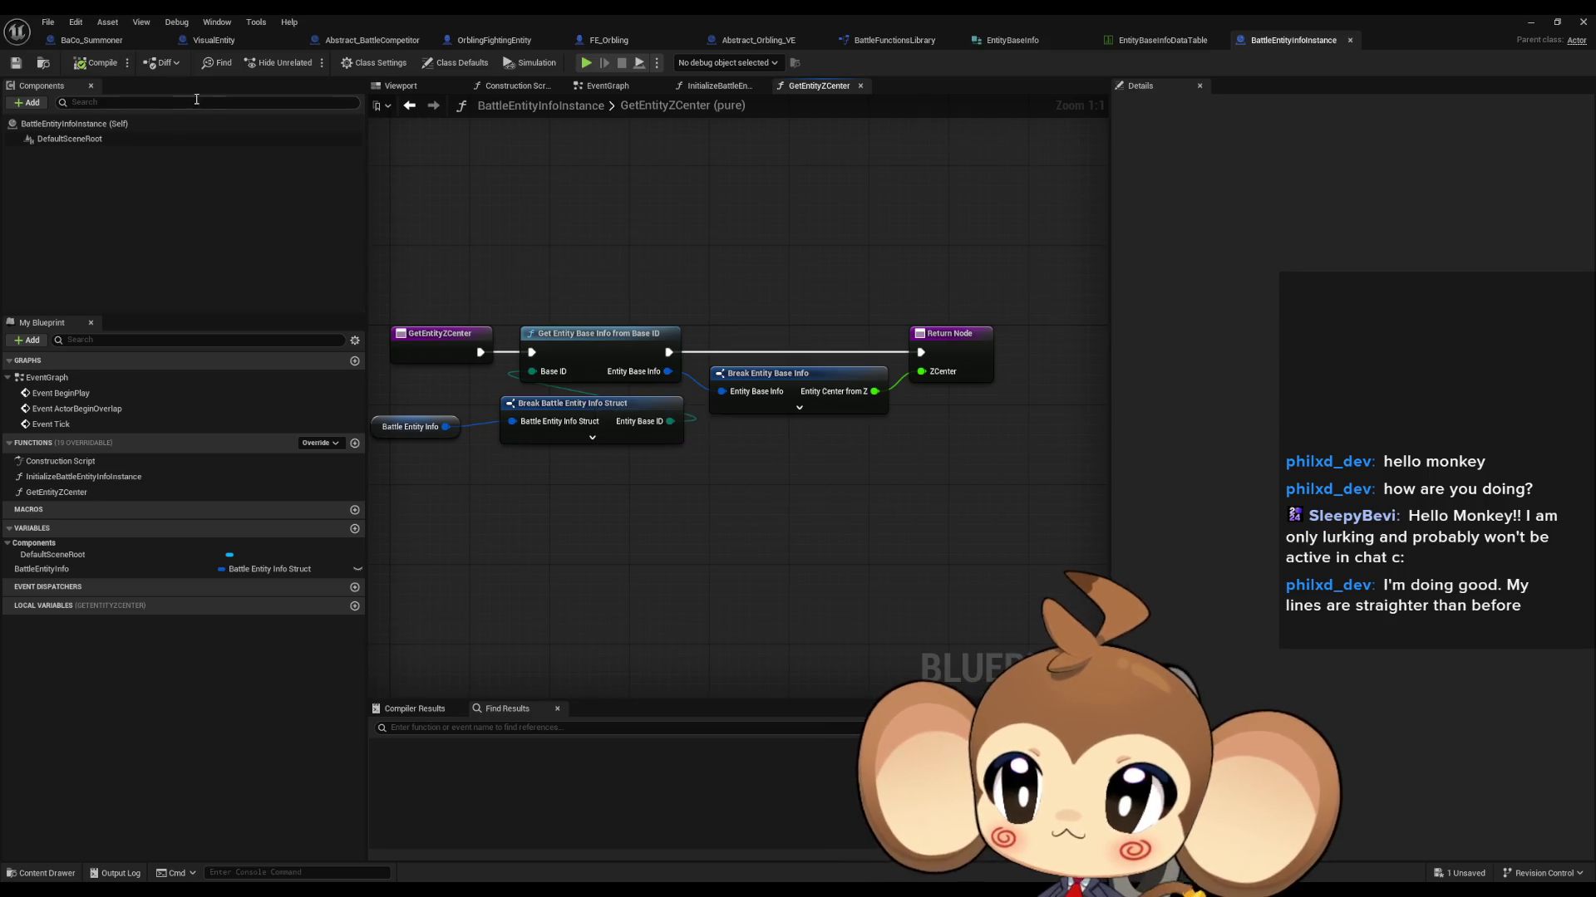
Step: Add Get Entity ZCenter from Entity Info Instance and delete the old Break lookup nodes
click(88, 40)
drag(660, 250, 695, 271)
text(zcente)
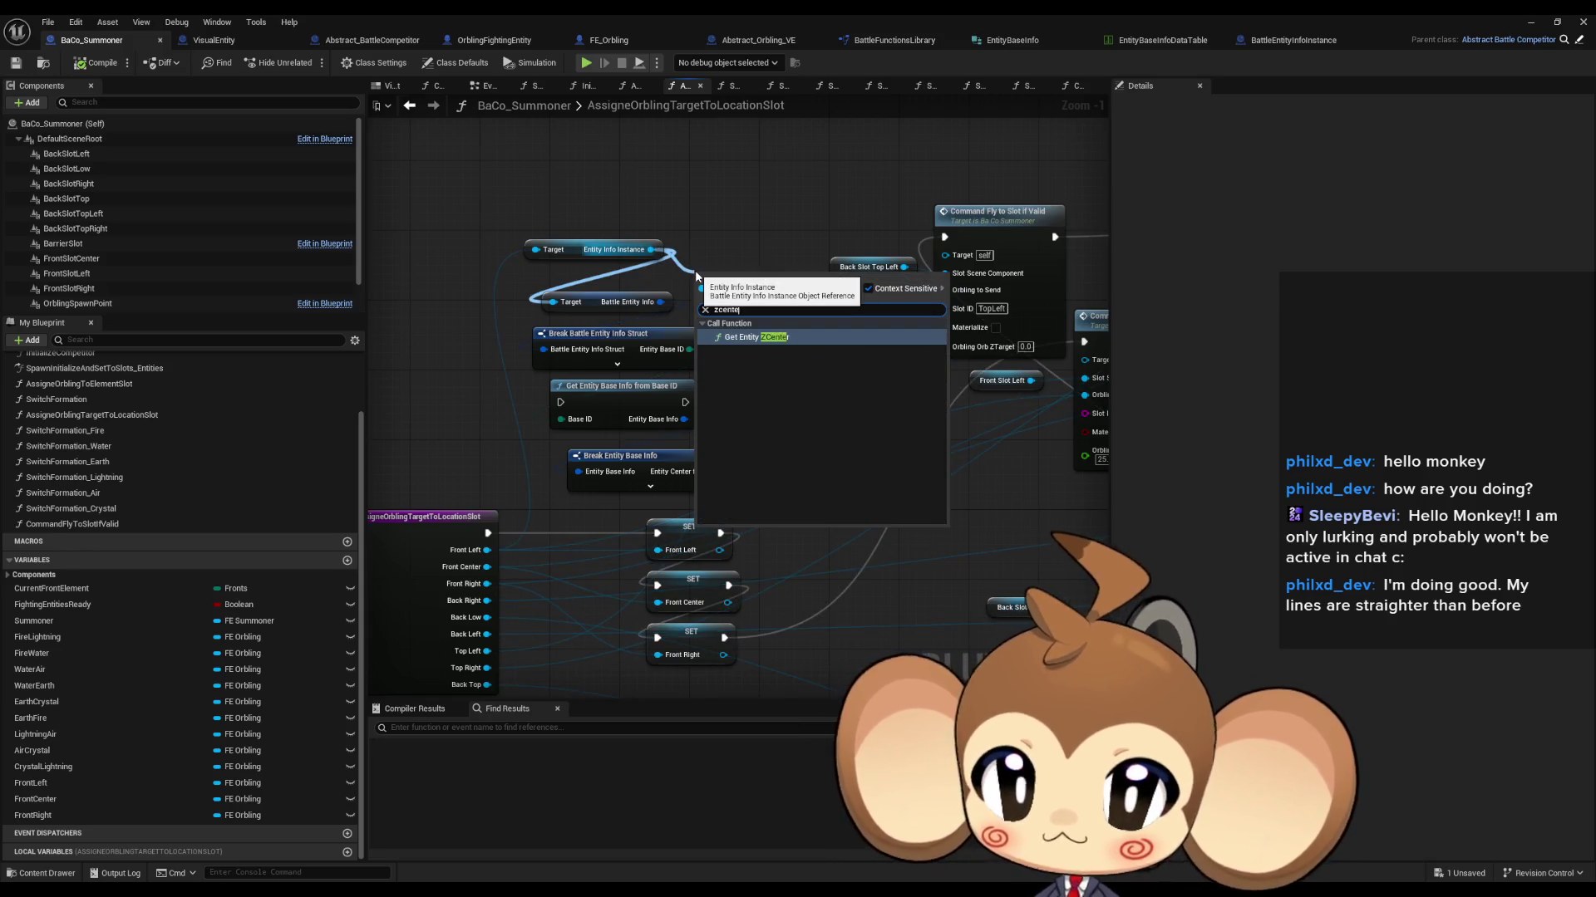
key(Return)
drag(682, 284, 656, 474)
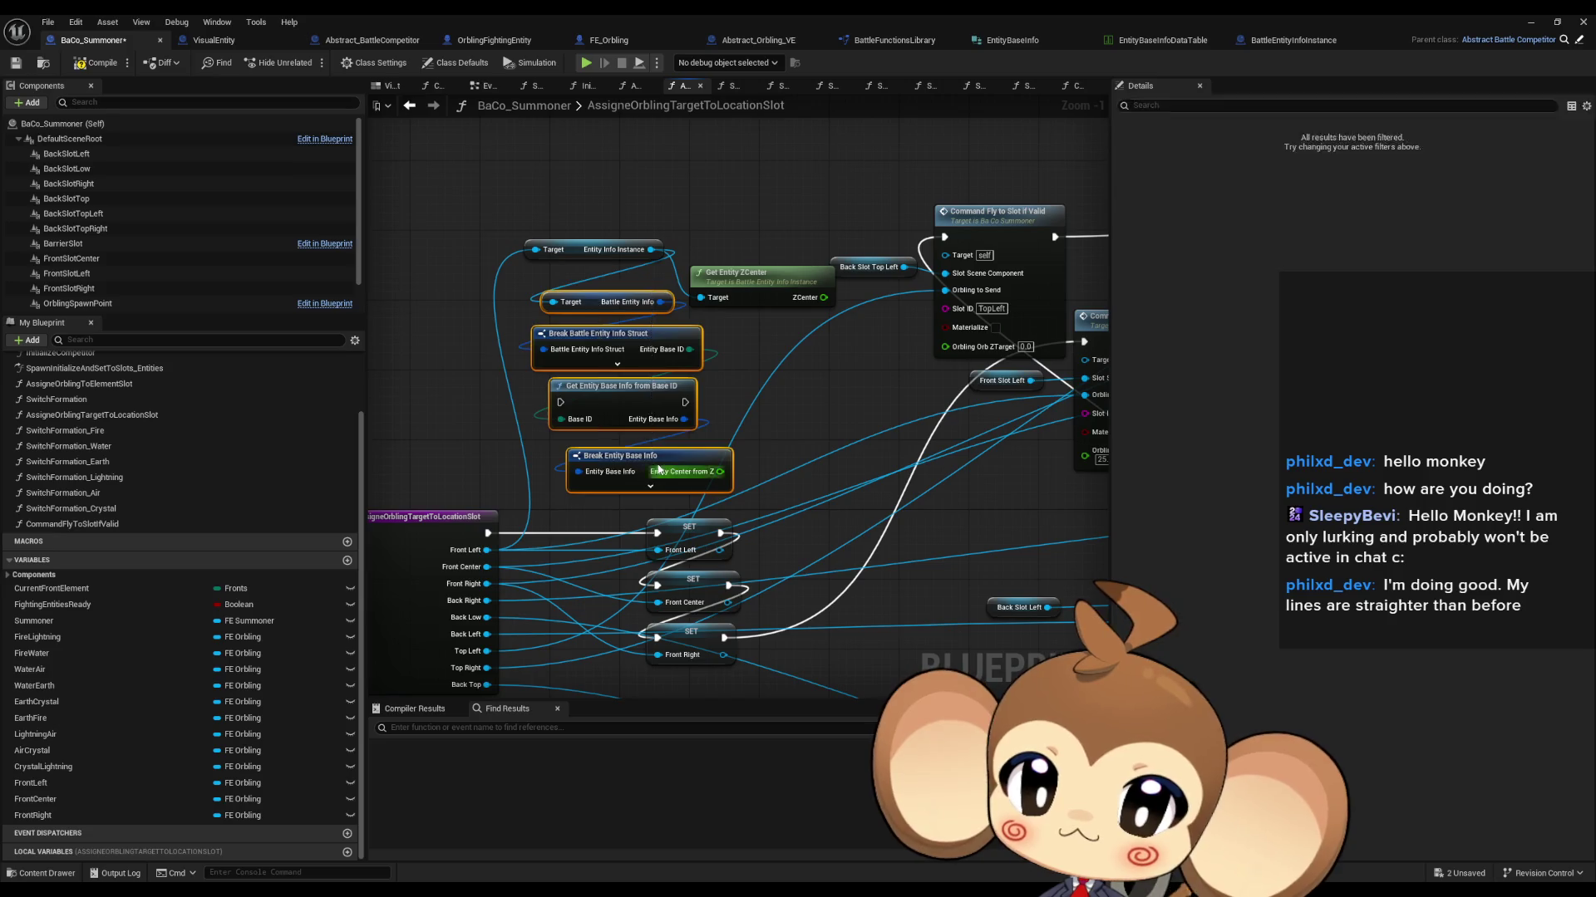
key(Delete)
mouse_move(593, 252)
mouse_down()
mouse_move(582, 290)
mouse_move(604, 369)
mouse_up()
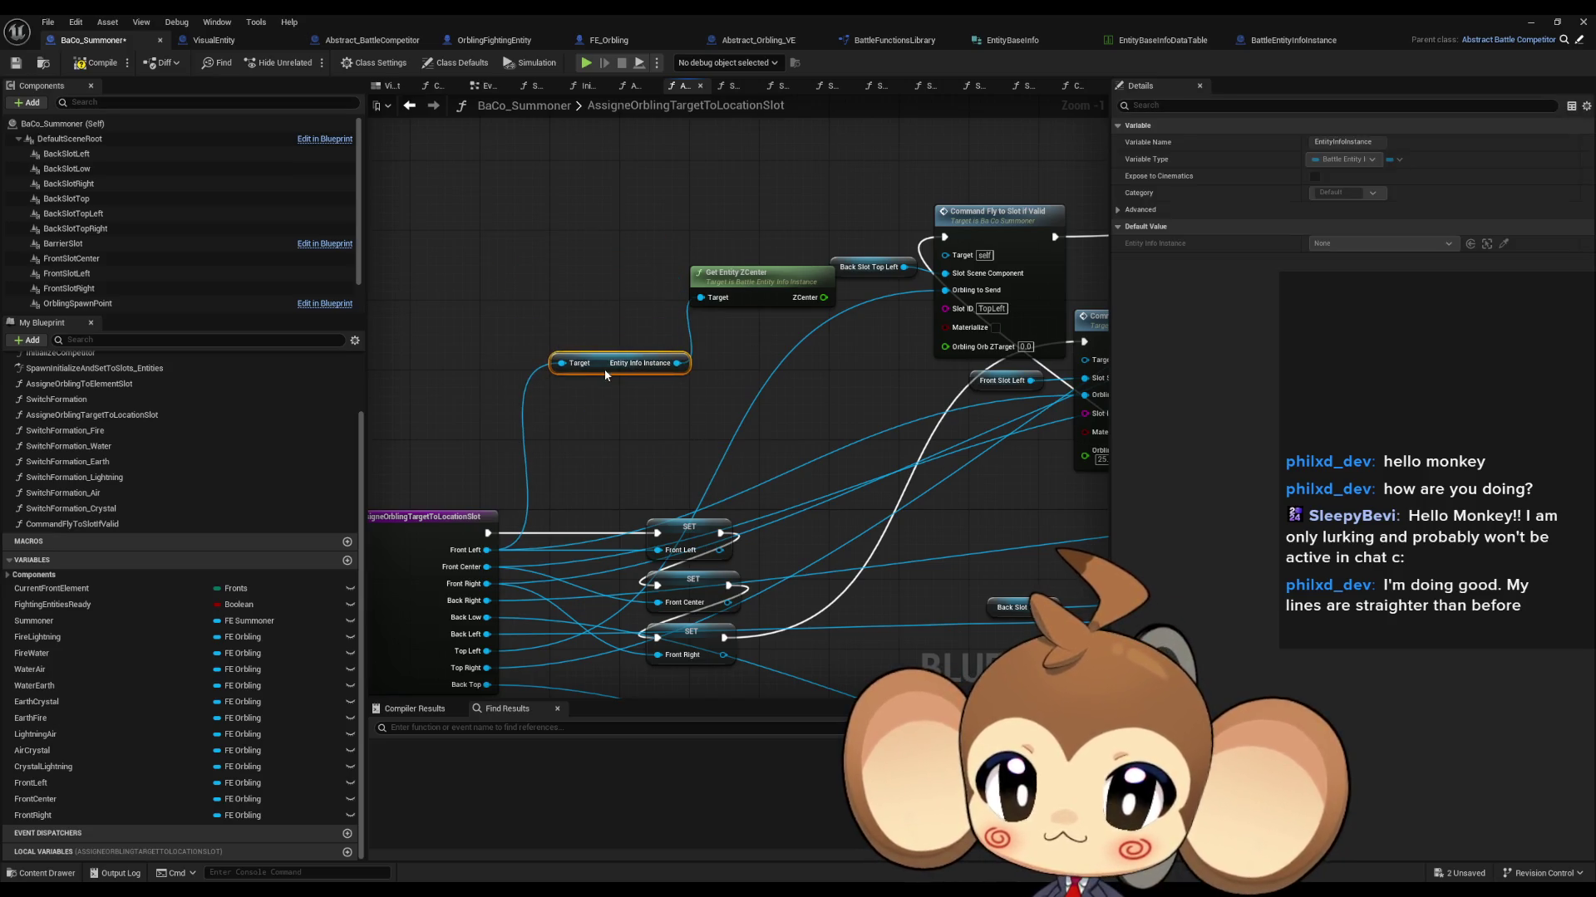
mouse_move(748, 276)
mouse_down()
mouse_move(761, 371)
mouse_move(763, 356)
mouse_move(787, 395)
mouse_up()
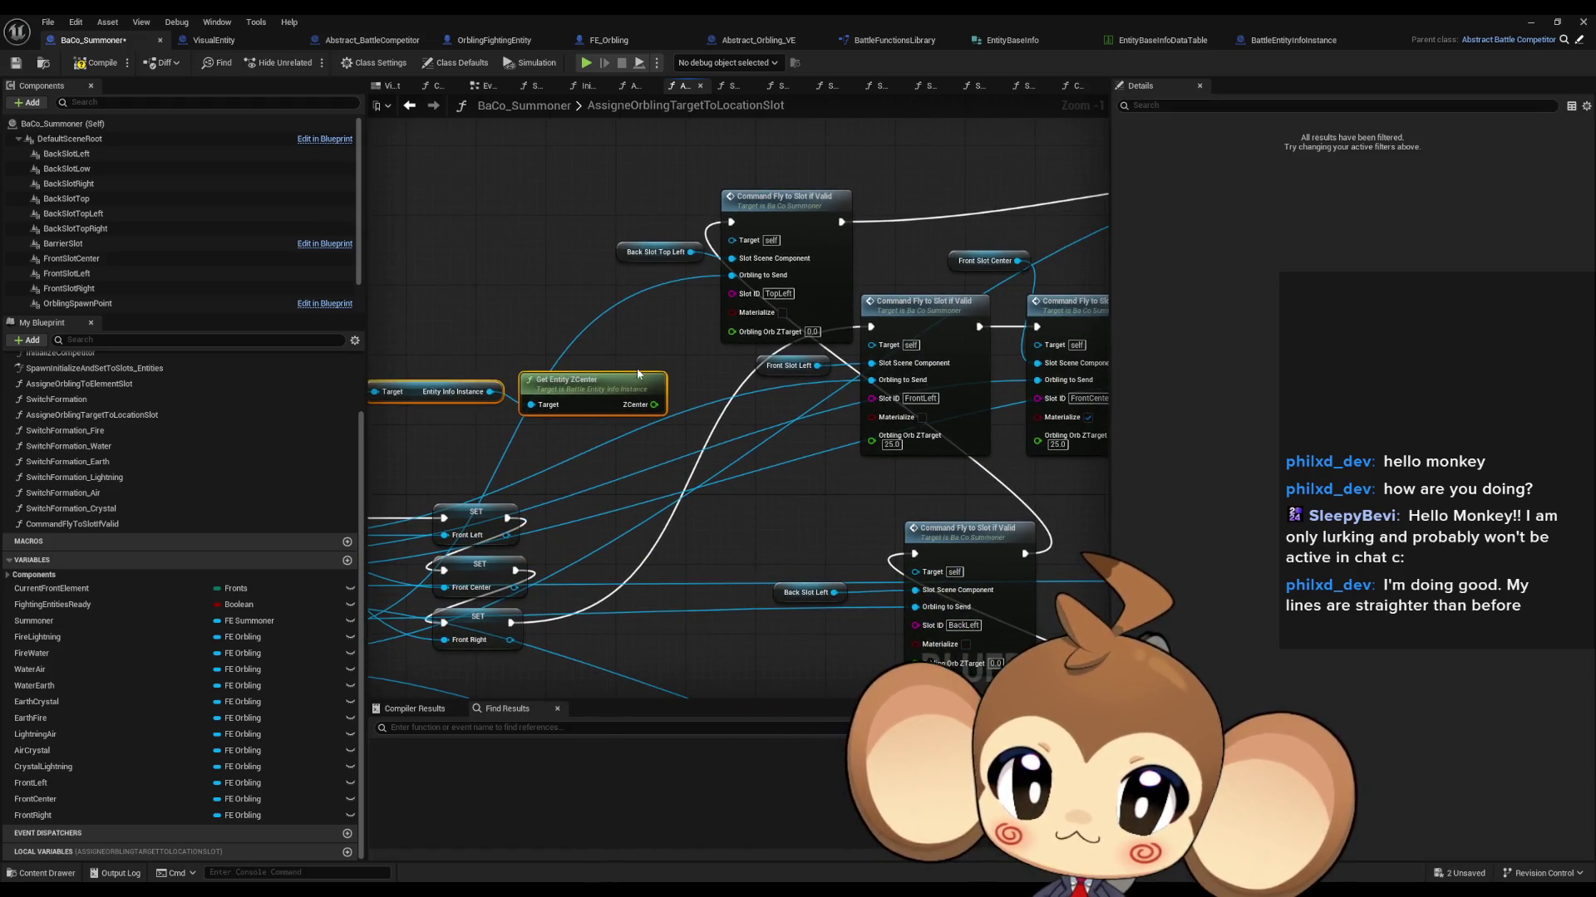
drag(579, 335, 734, 329)
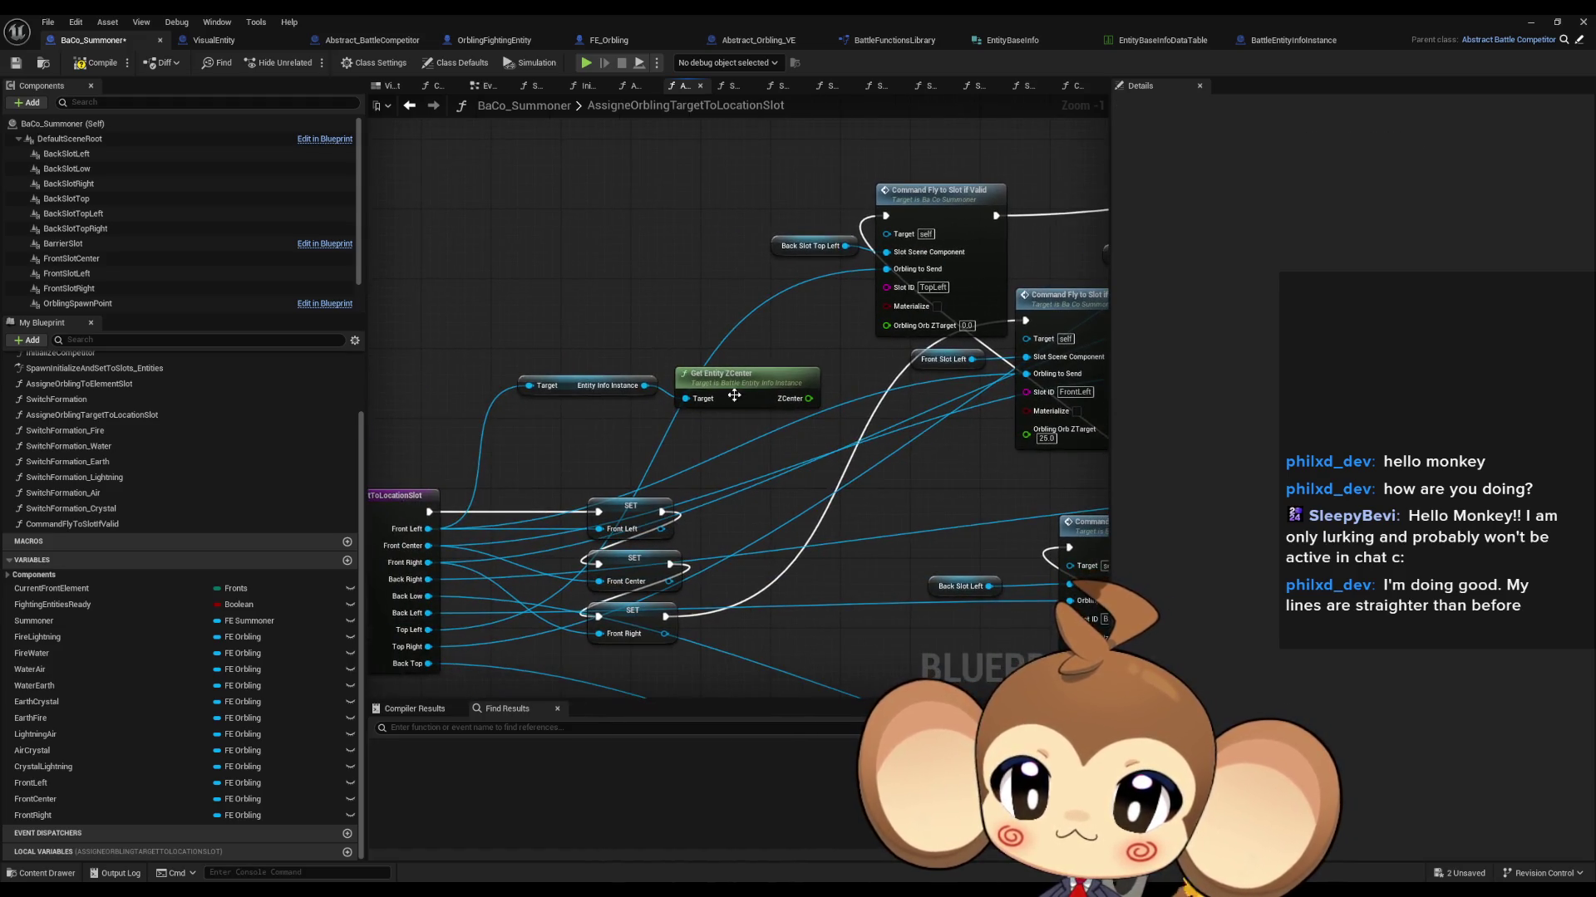
Step: Add a Get Front Left node and wire its ZCenter into the FrontLeft Orbling Orb ZTarget
right_click(572, 449)
text(get front left)
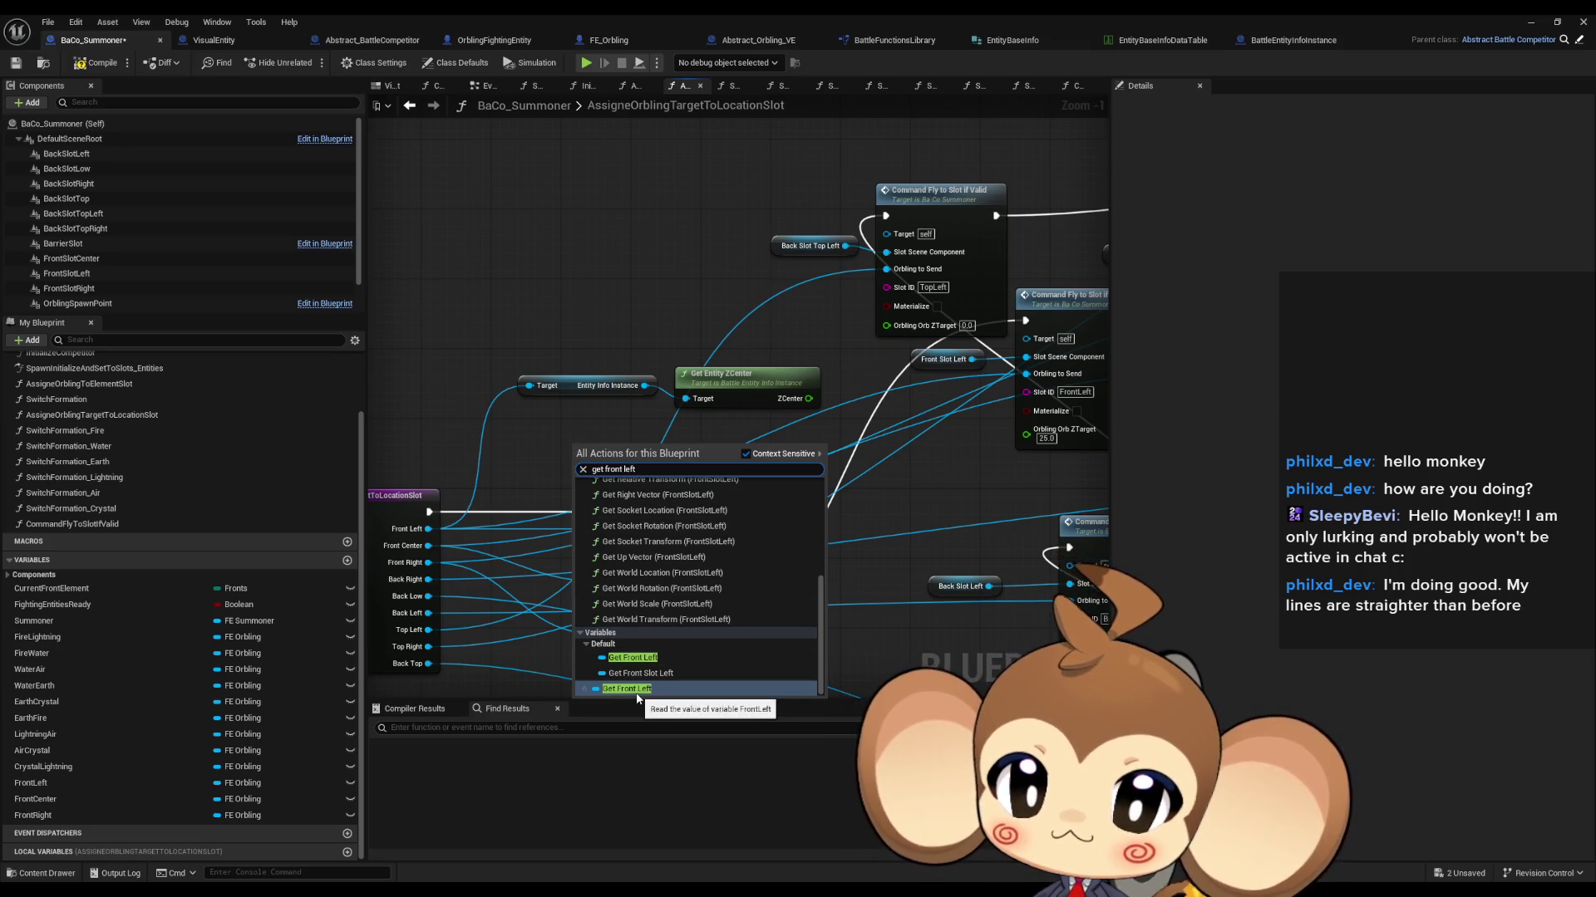
key(Return)
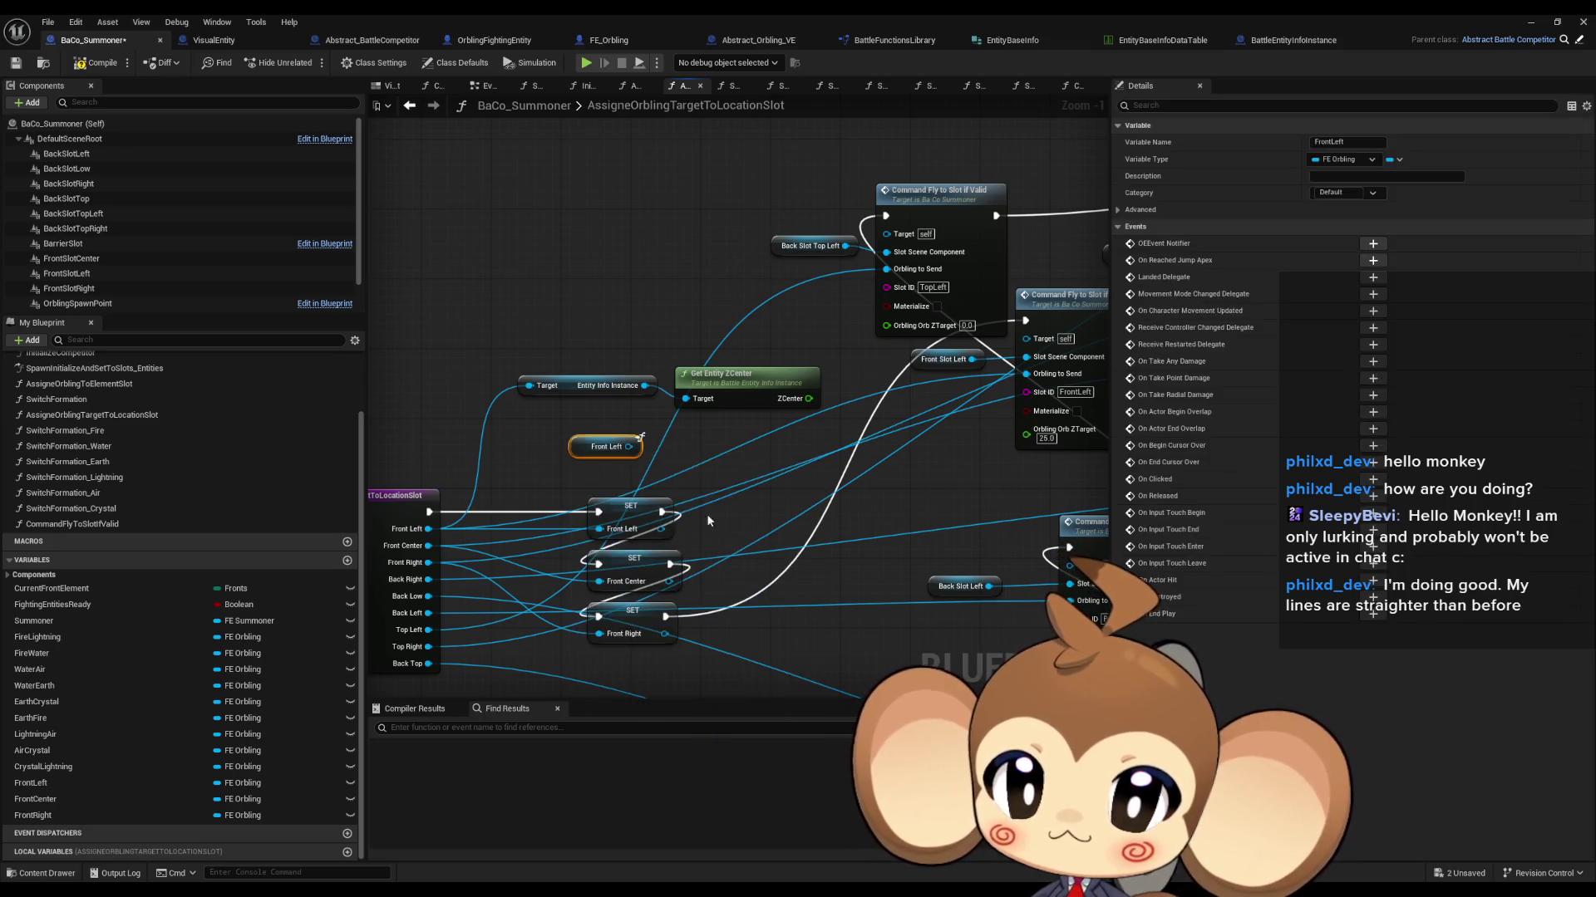
drag(629, 446, 627, 407)
click(748, 422)
mouse_move(601, 350)
mouse_down()
mouse_move(631, 385)
mouse_move(731, 426)
mouse_move(669, 447)
mouse_move(730, 435)
mouse_up()
drag(629, 454, 761, 474)
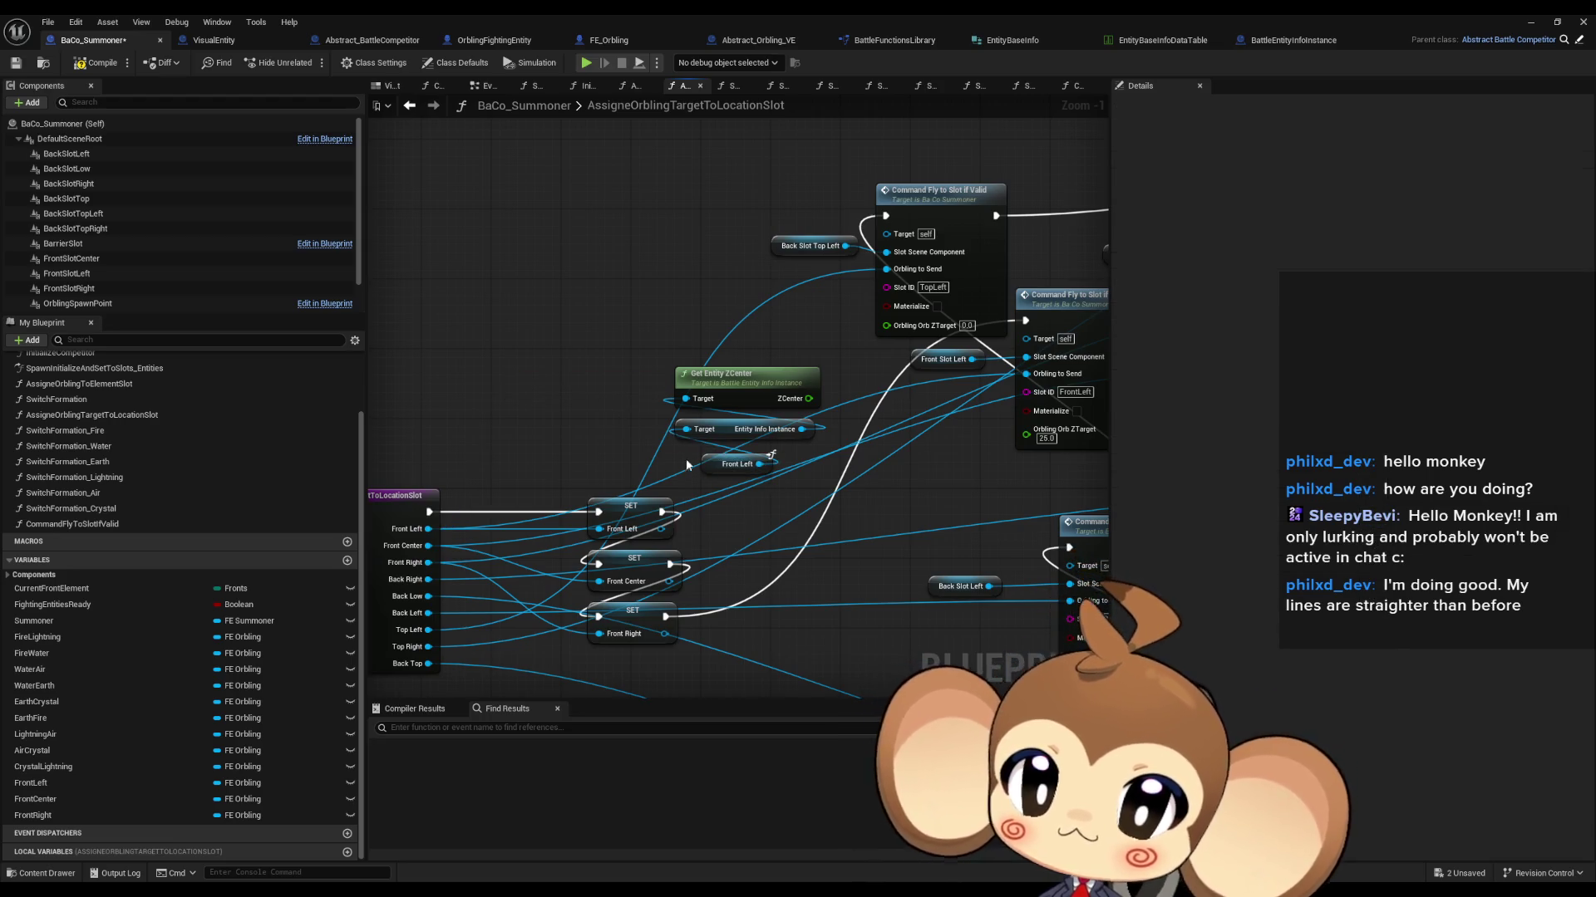
click(731, 464)
mouse_move(943, 429)
mouse_down()
mouse_move(1025, 374)
mouse_move(934, 408)
mouse_move(942, 395)
mouse_up()
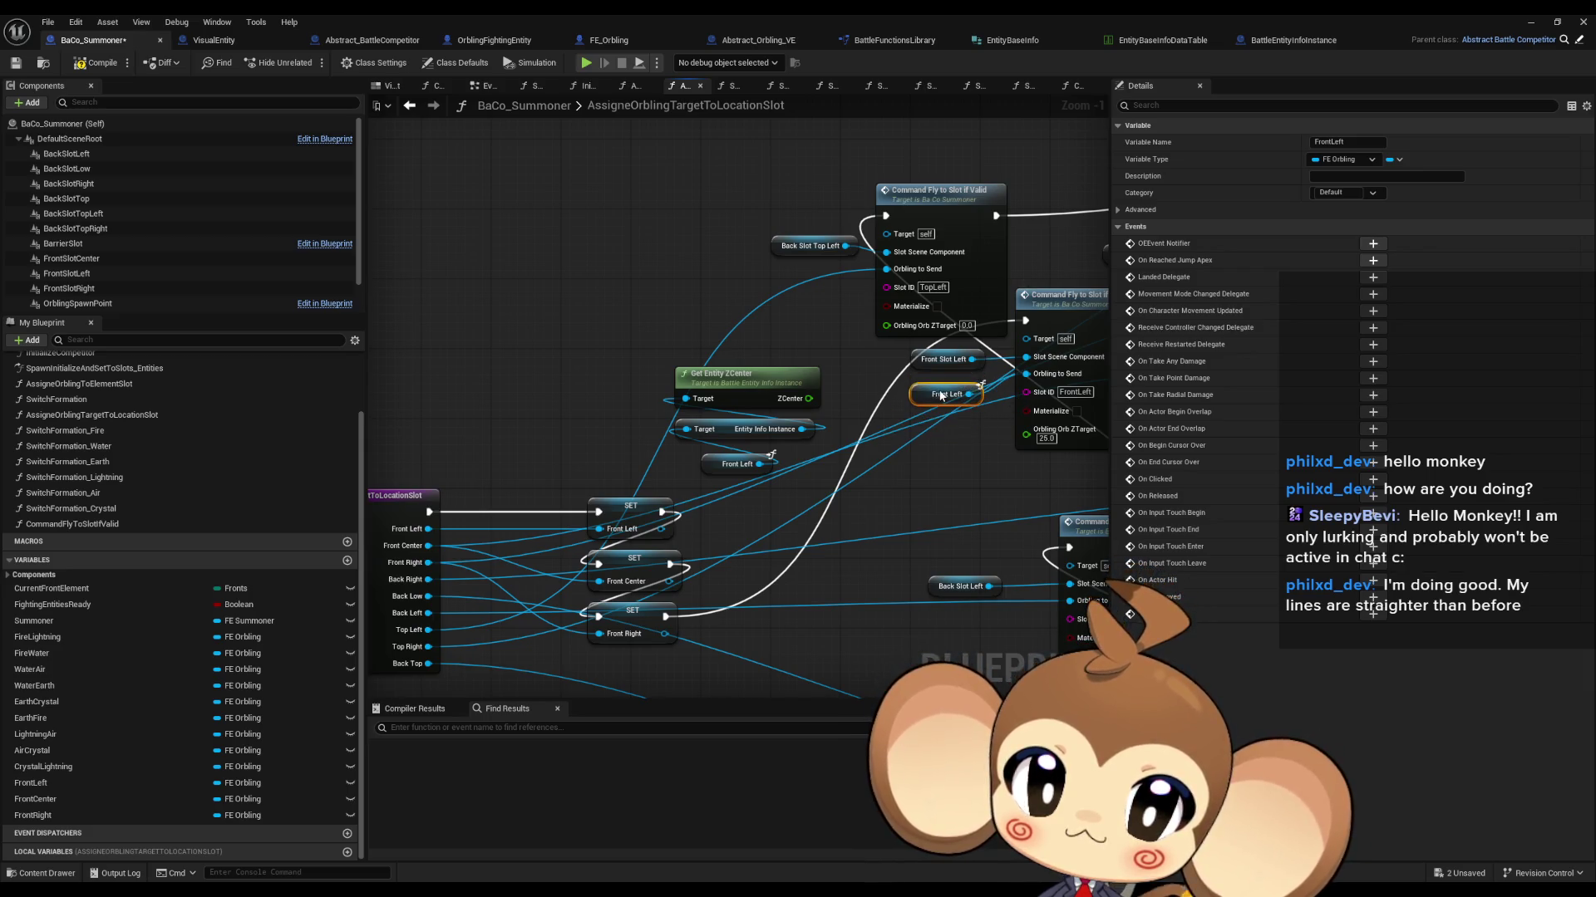
drag(808, 398, 1027, 429)
Step: Arrange the Front Left lookup nodes beside their fly command
mouse_move(669, 359)
mouse_down()
mouse_move(777, 475)
mouse_move(804, 465)
mouse_move(681, 446)
mouse_up()
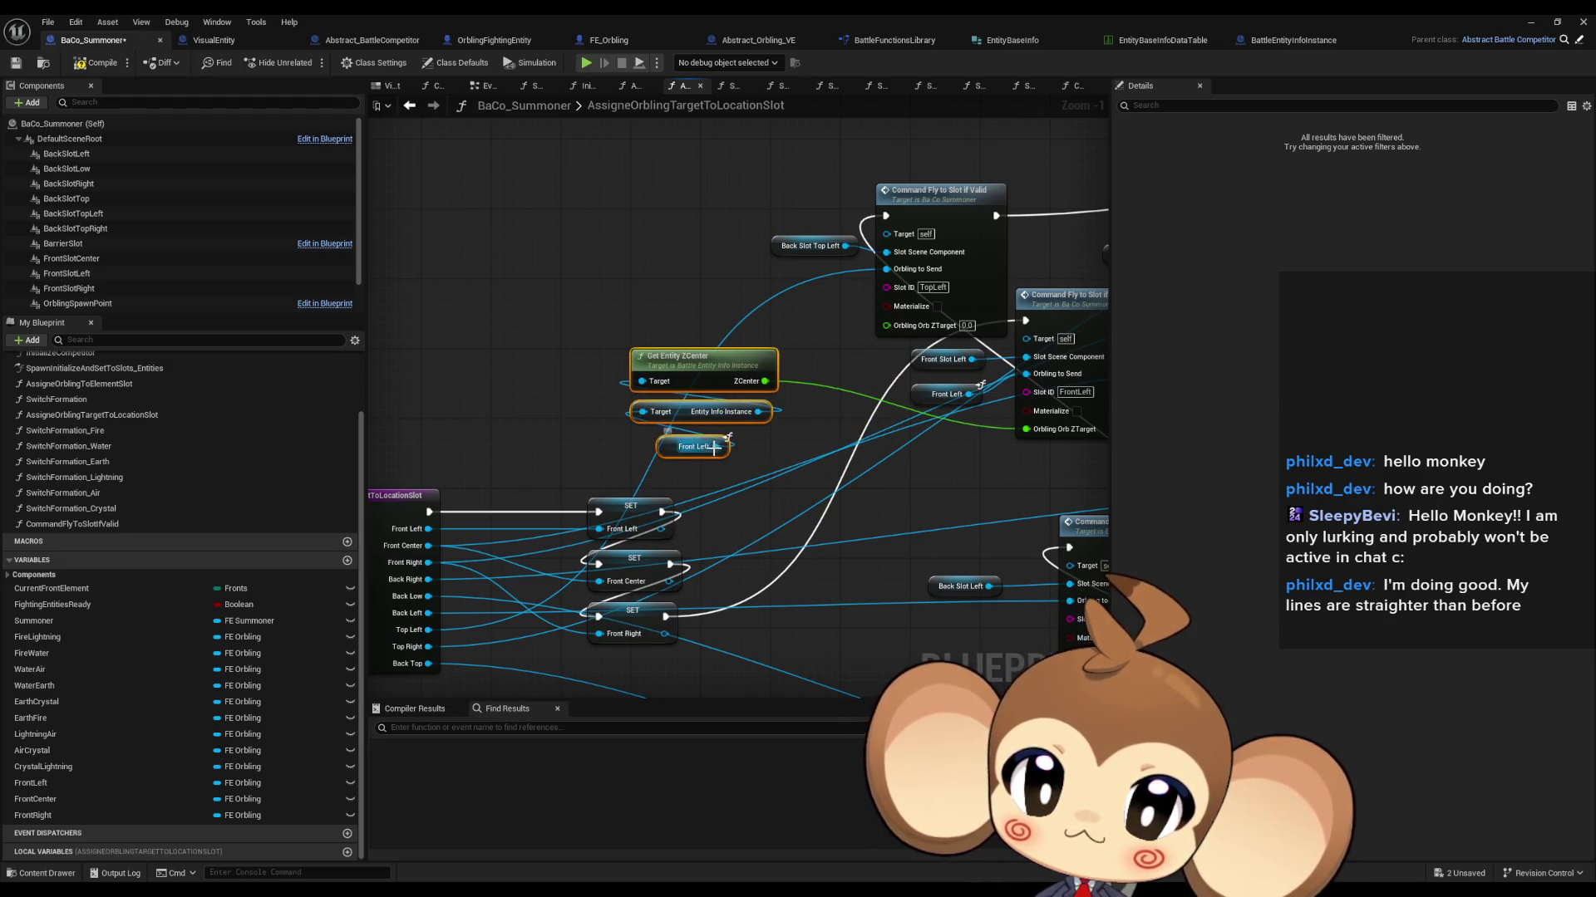
click(728, 395)
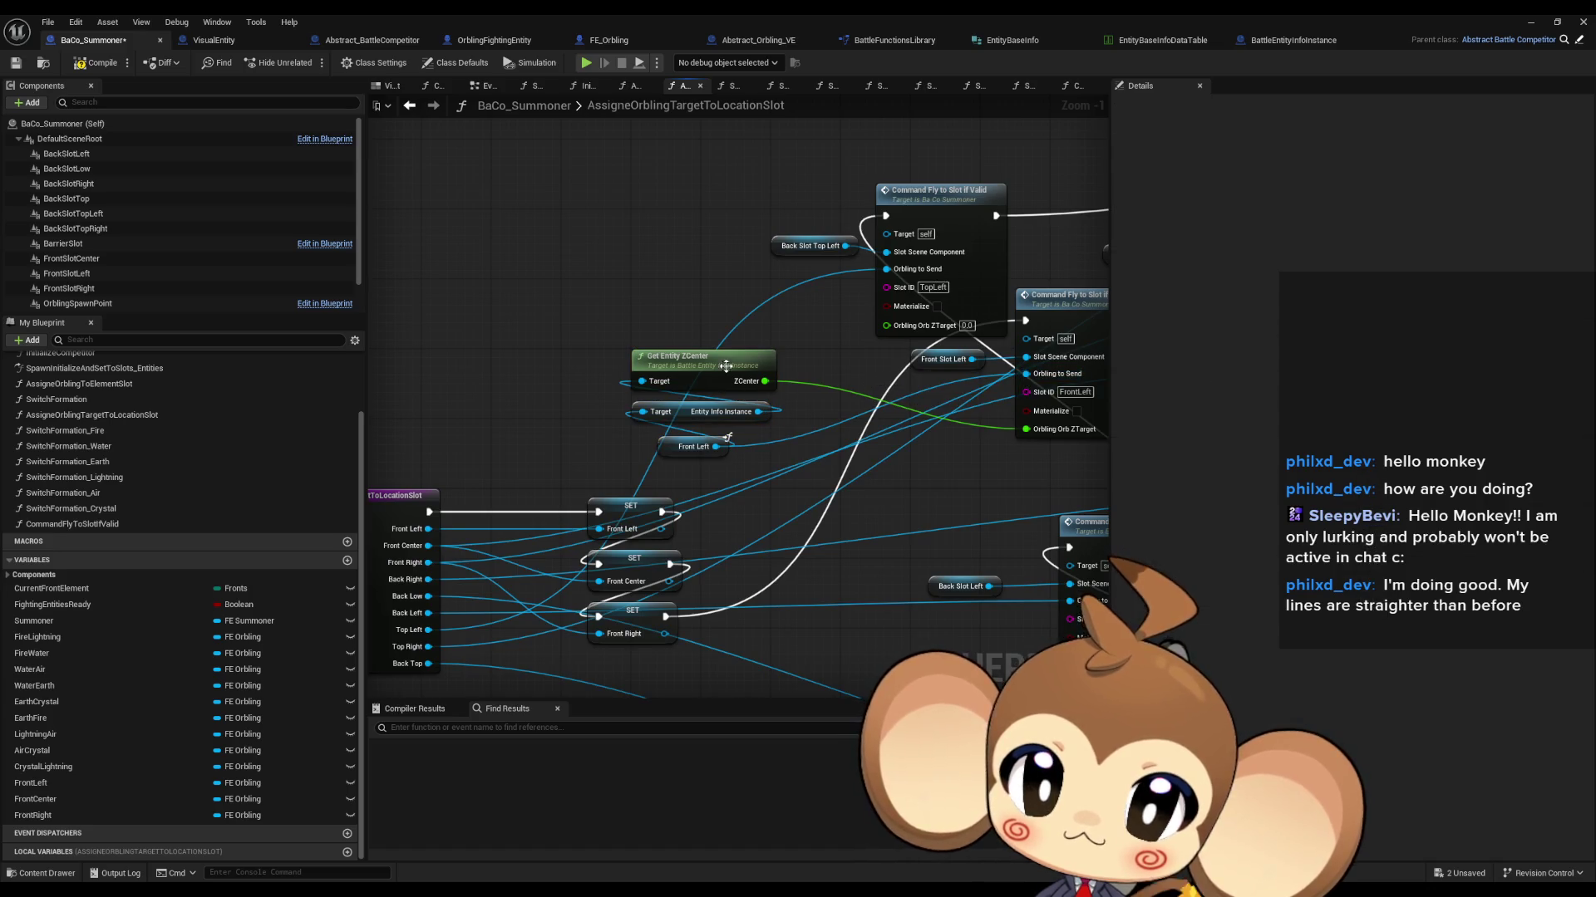
drag(680, 371, 909, 423)
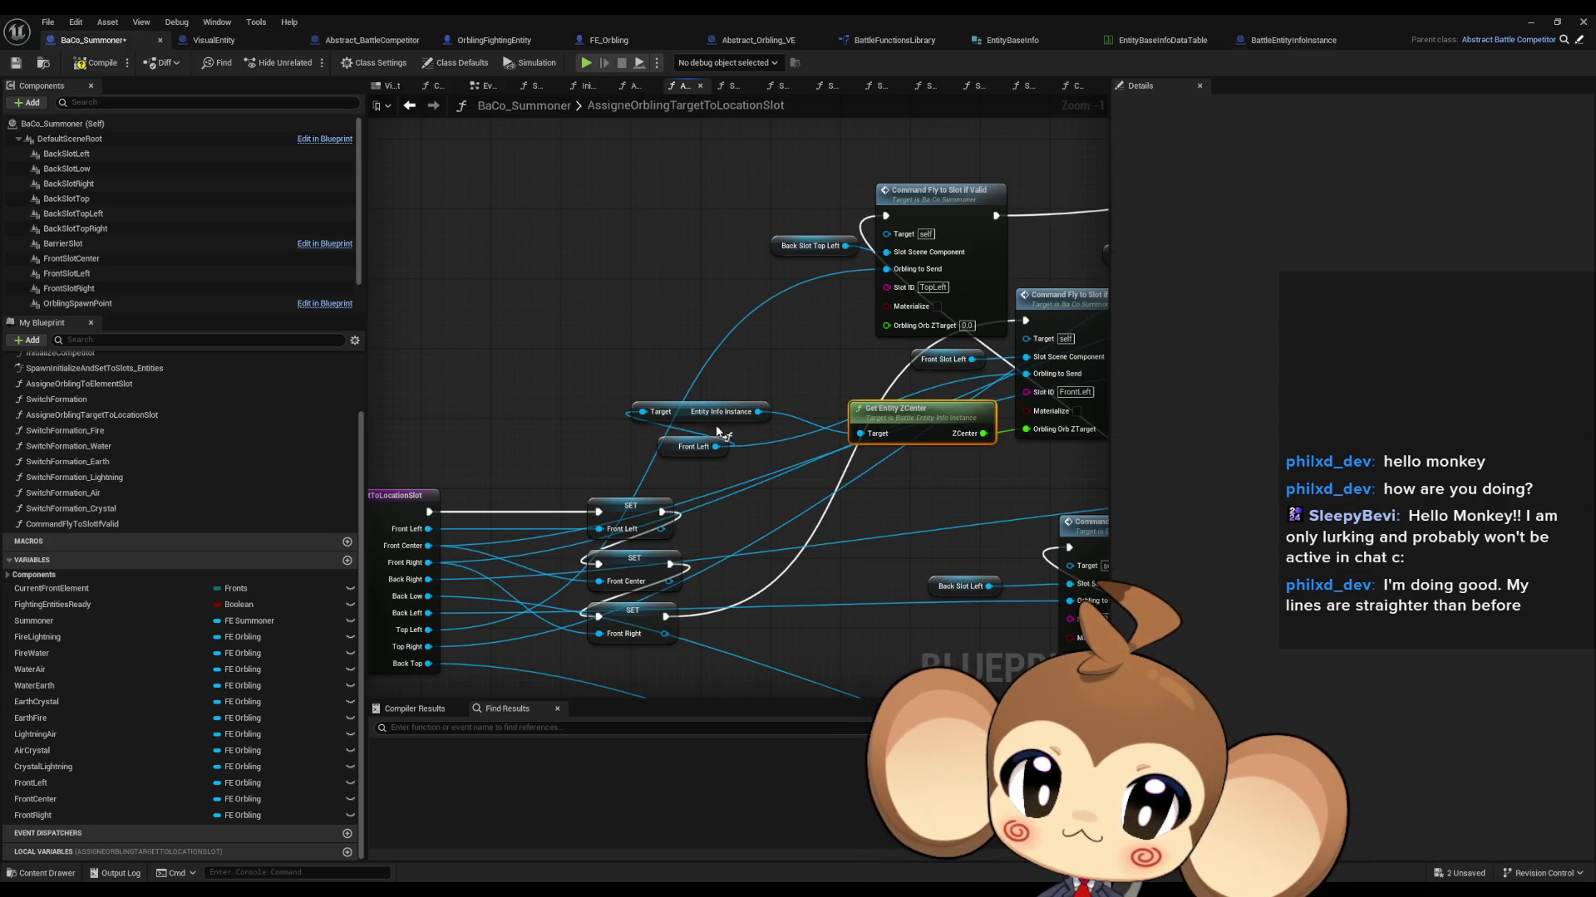
mouse_move(702, 418)
mouse_down()
mouse_move(905, 396)
mouse_move(756, 434)
mouse_move(772, 395)
mouse_up()
mouse_move(1025, 488)
mouse_down()
mouse_move(791, 567)
mouse_move(647, 513)
mouse_move(683, 509)
mouse_up()
Step: Add a Get Front Center node, paste the ZCenter lookup pair, and wire it to FrontCenter's Orbling Orb ZTarget
click(683, 509)
right_click(725, 512)
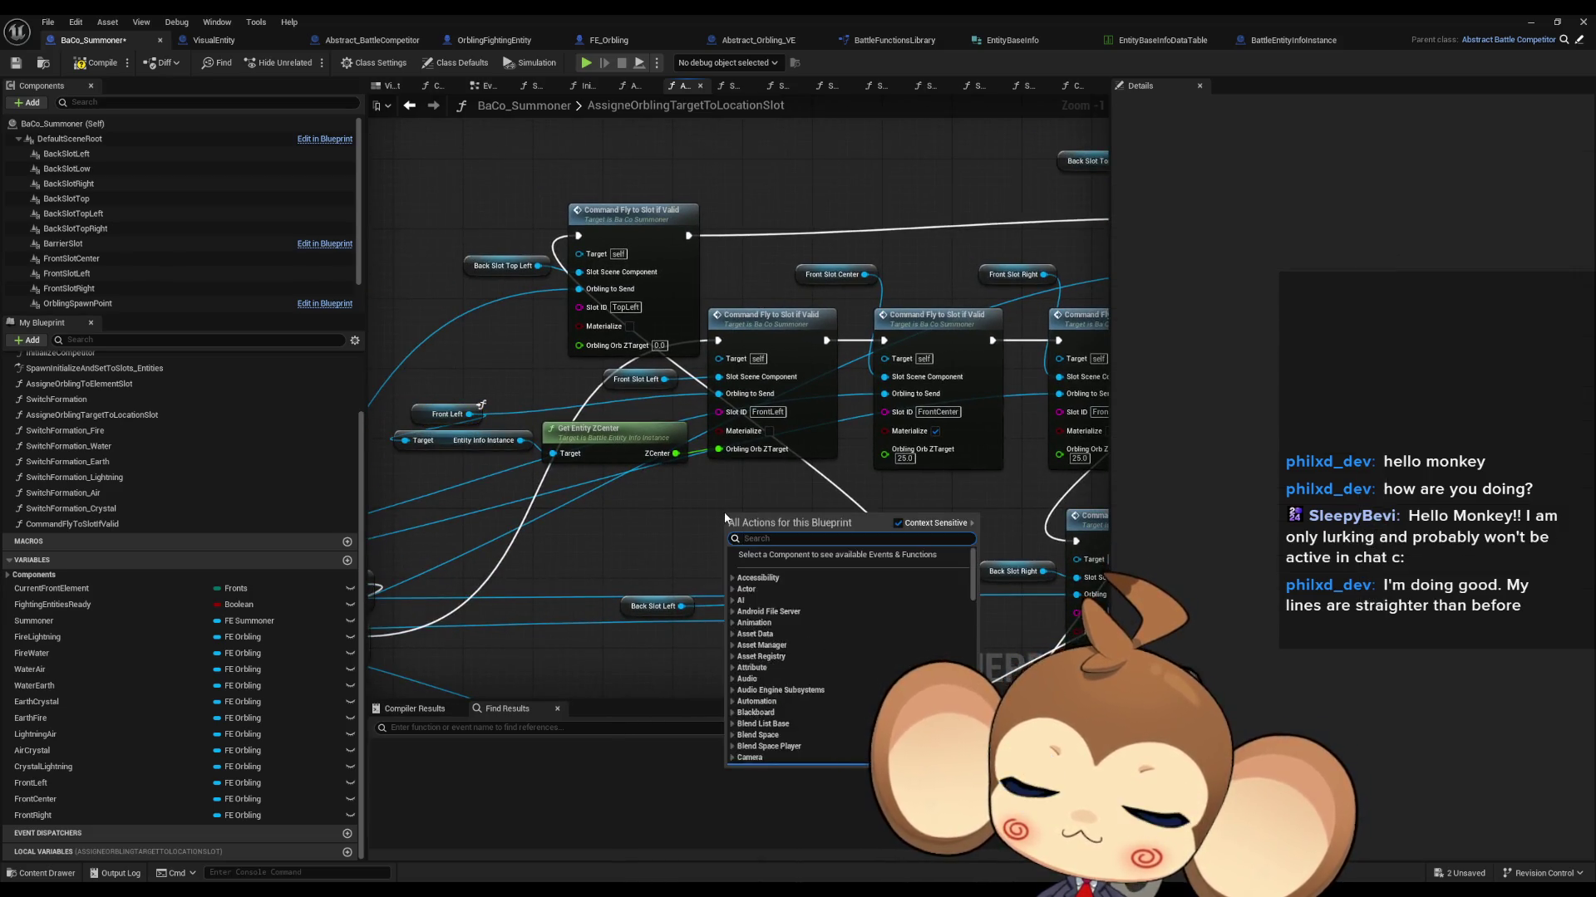
text(front center get)
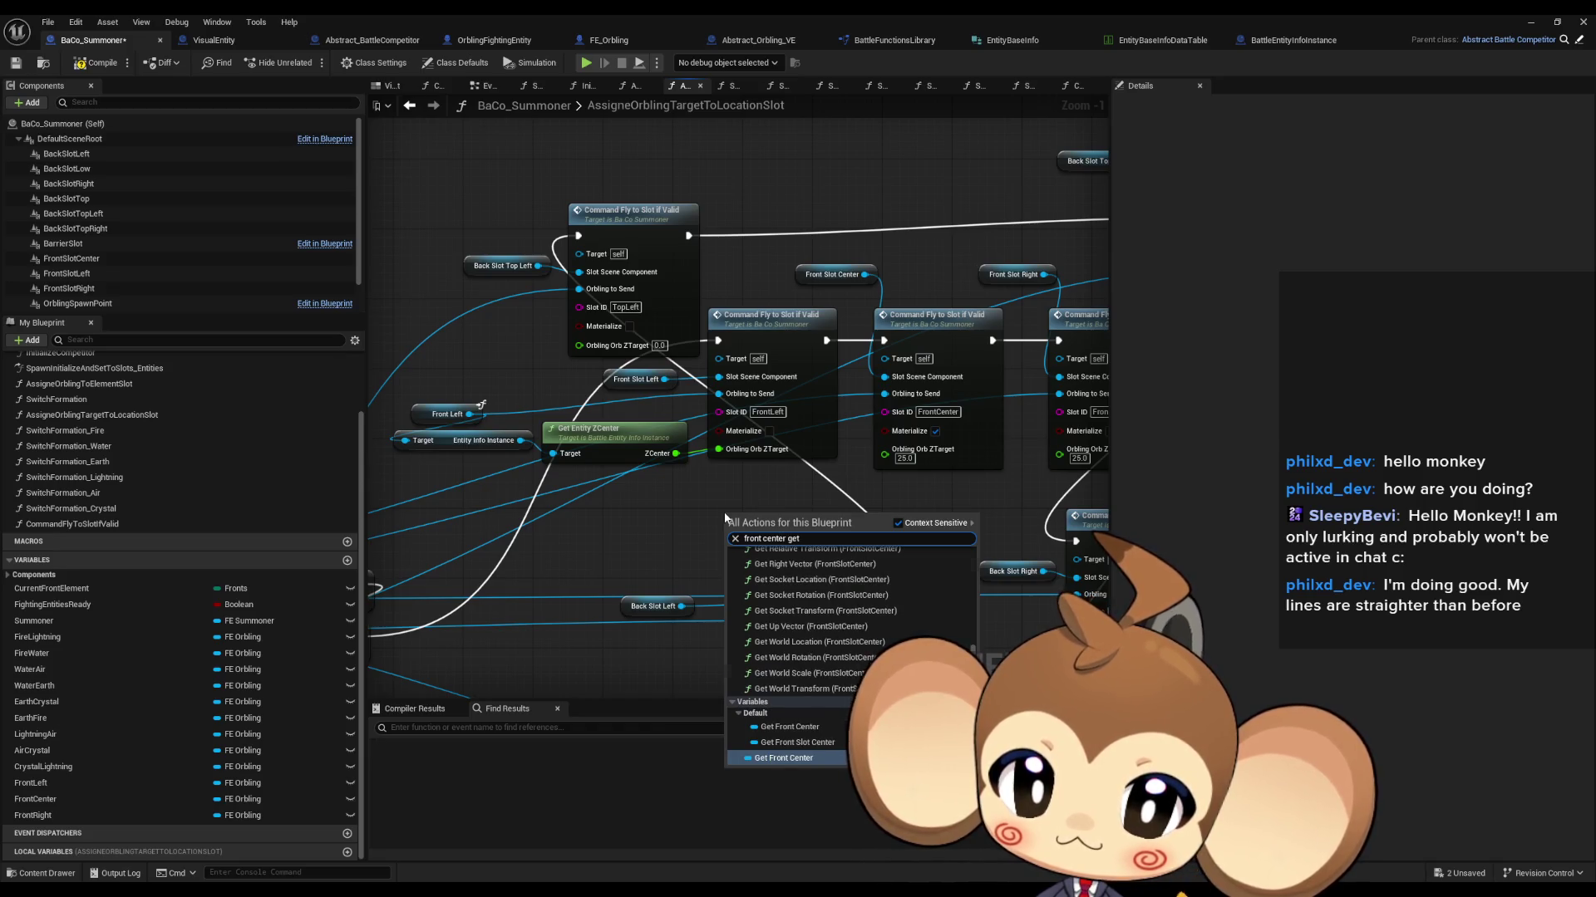
key(Return)
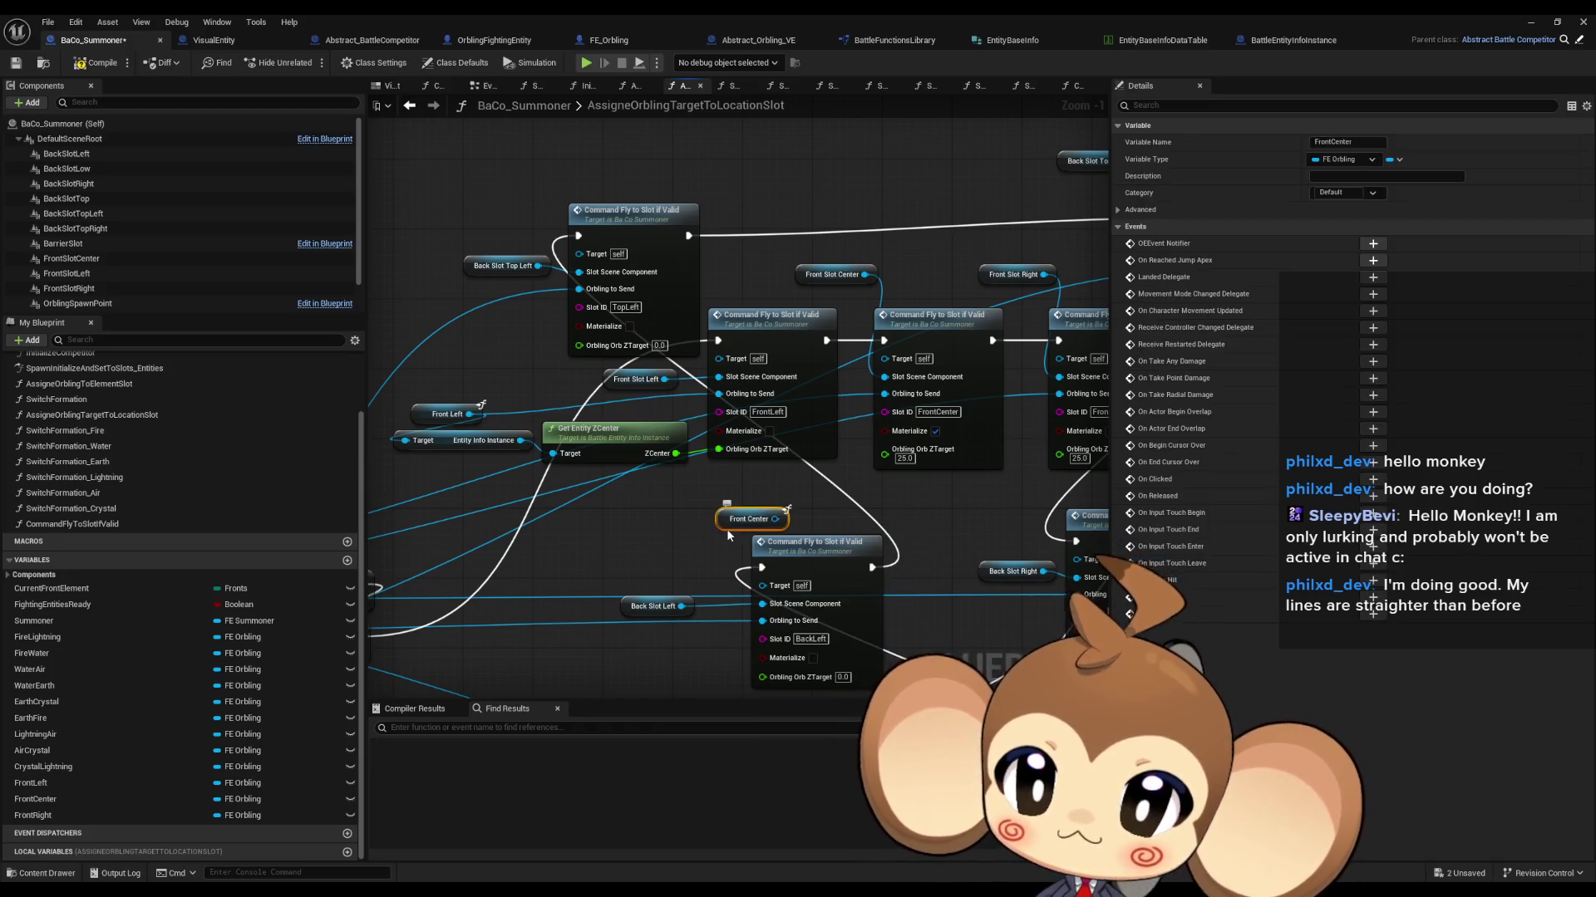
mouse_move(760, 519)
mouse_down()
mouse_move(644, 510)
mouse_move(719, 511)
mouse_up()
click(783, 502)
key(ctrl+v)
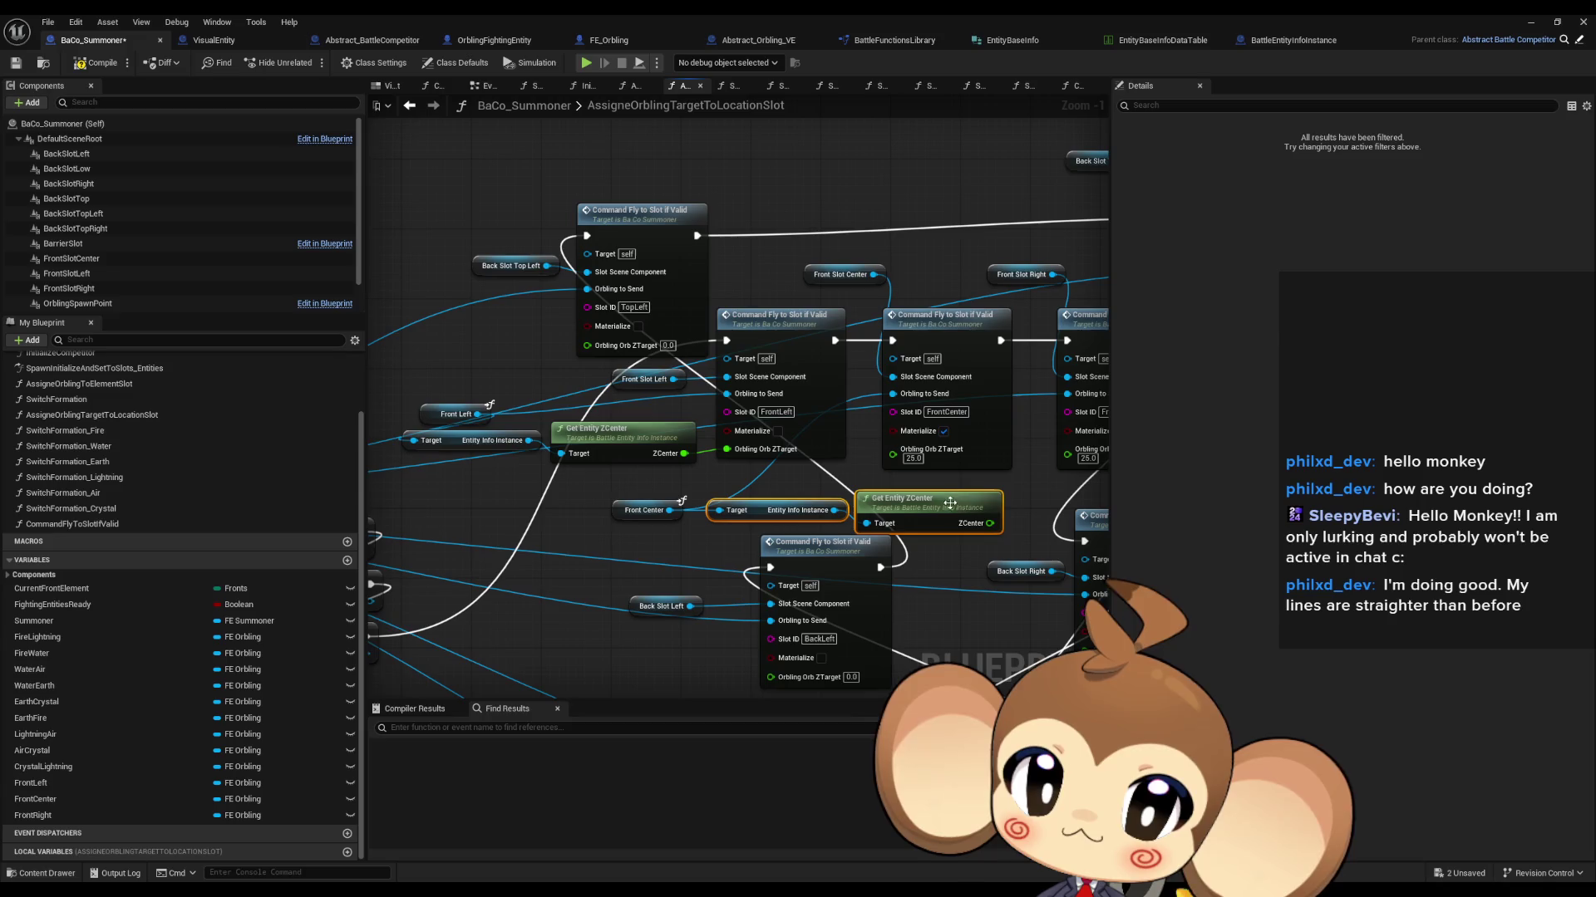
drag(990, 523, 893, 450)
drag(928, 521, 918, 516)
drag(777, 500, 707, 500)
click(579, 492)
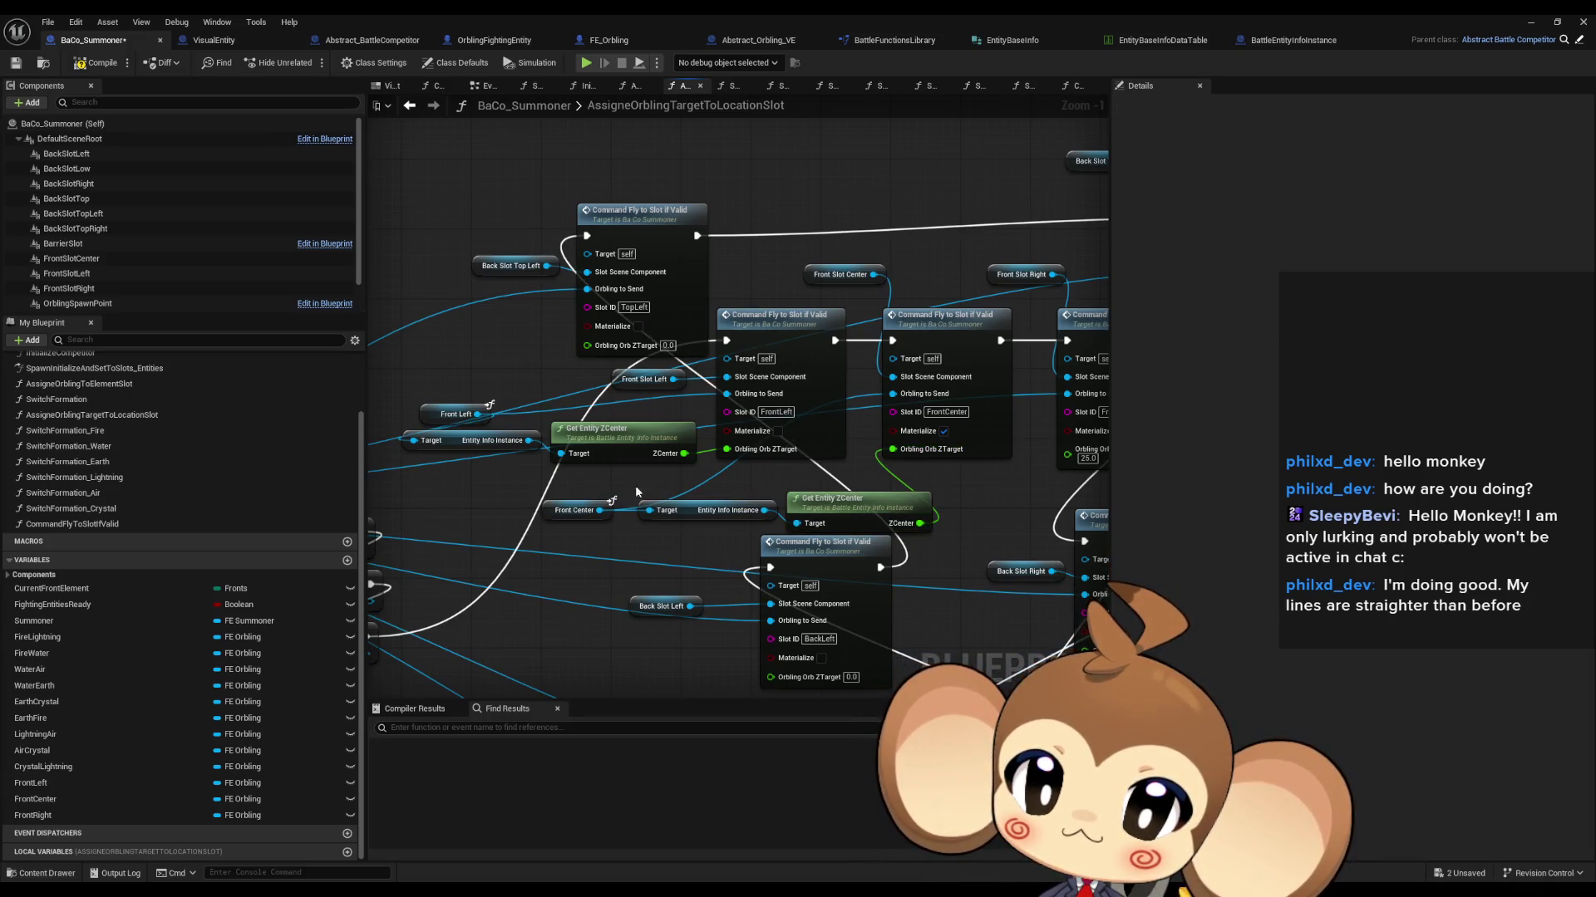
Step: Add a Front Right getter, paste the Z-centre lookup nodes, and wire them to the FrontRight ZTarget
right_click(783, 502)
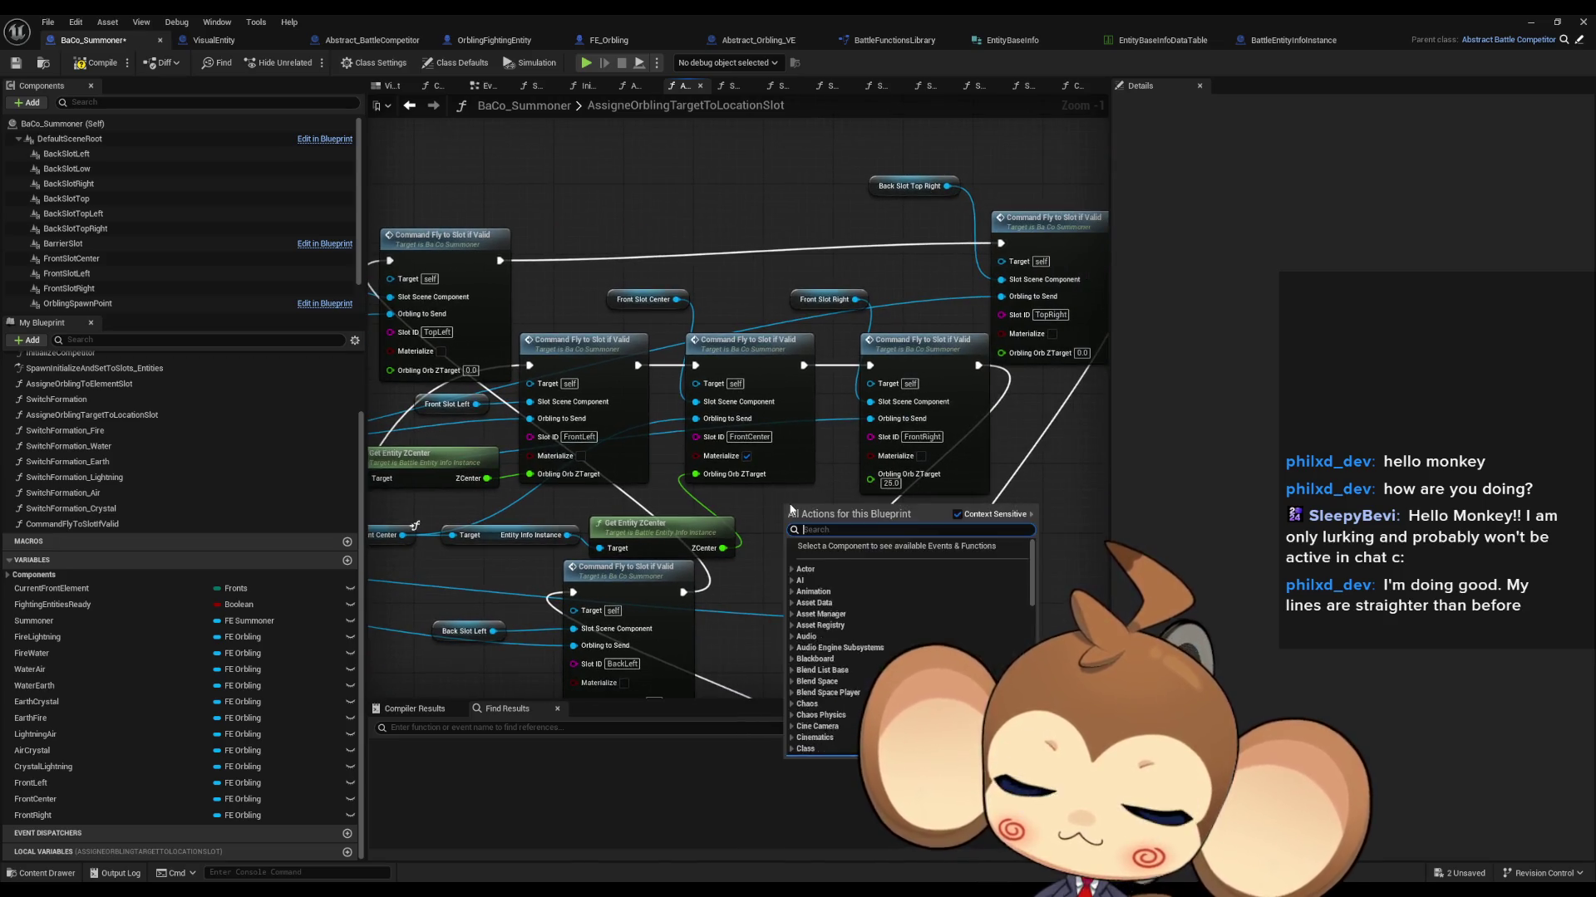
text(front right)
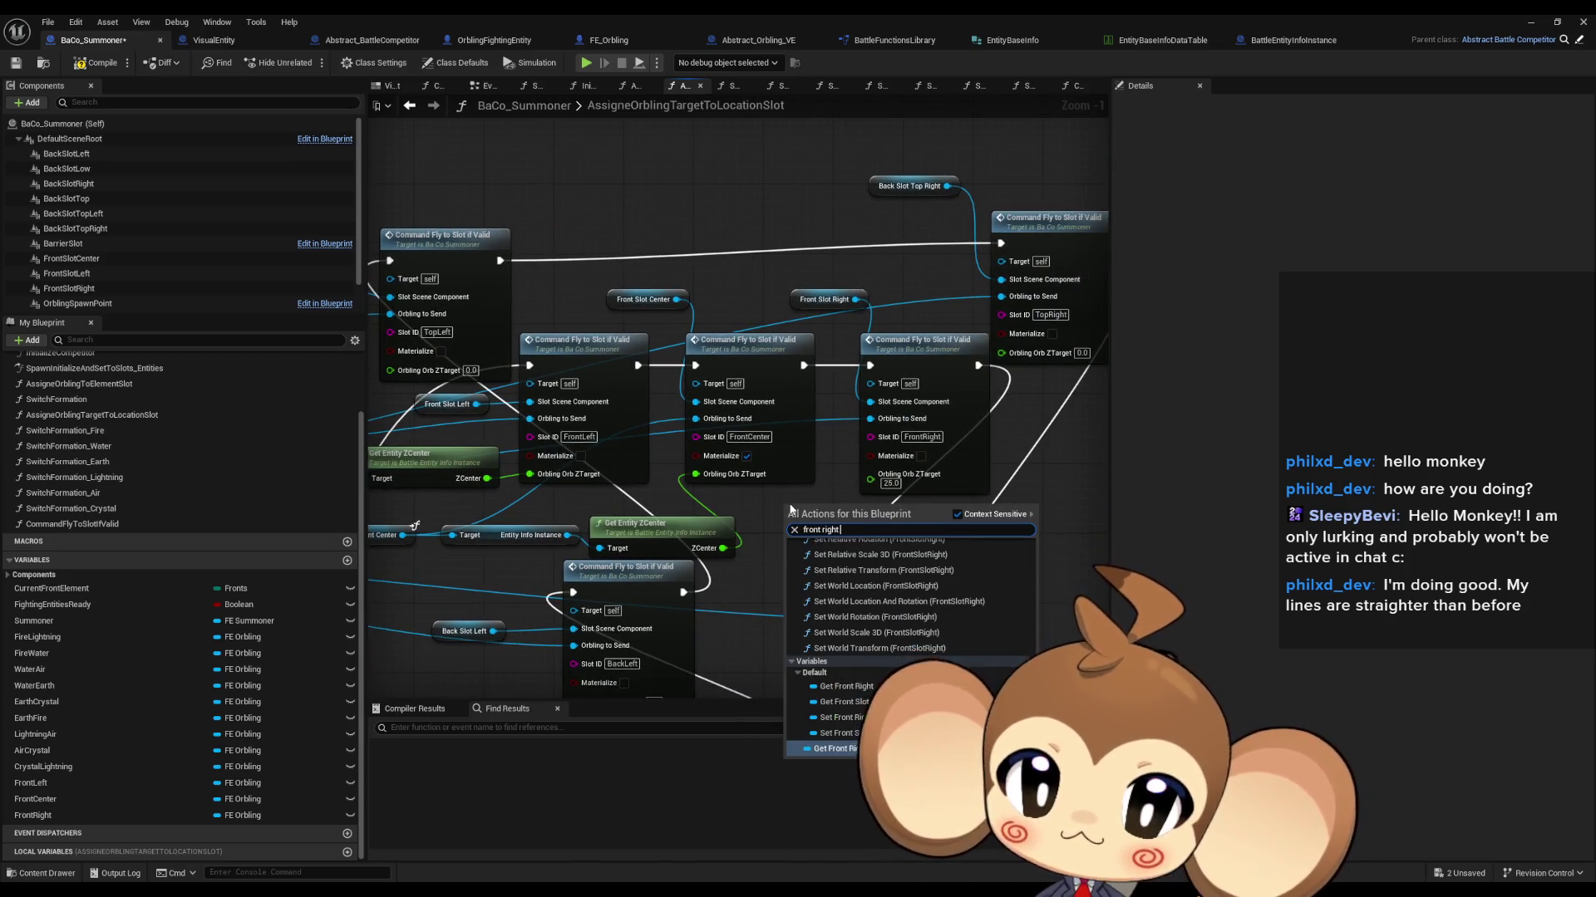
text( get)
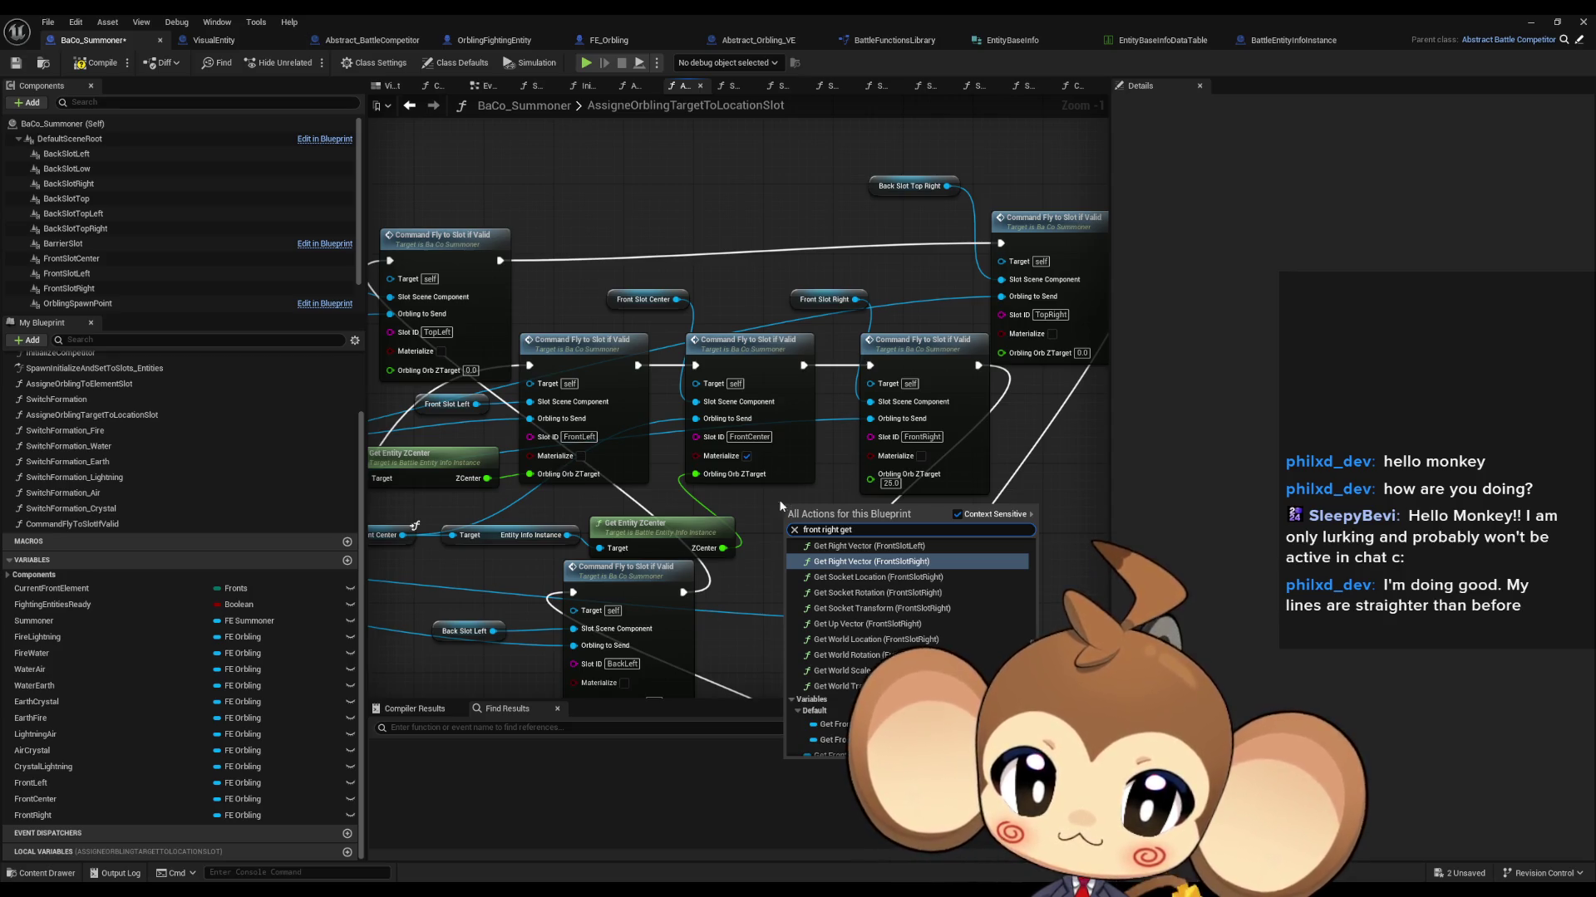
scroll(855, 675, down, 1)
click(831, 749)
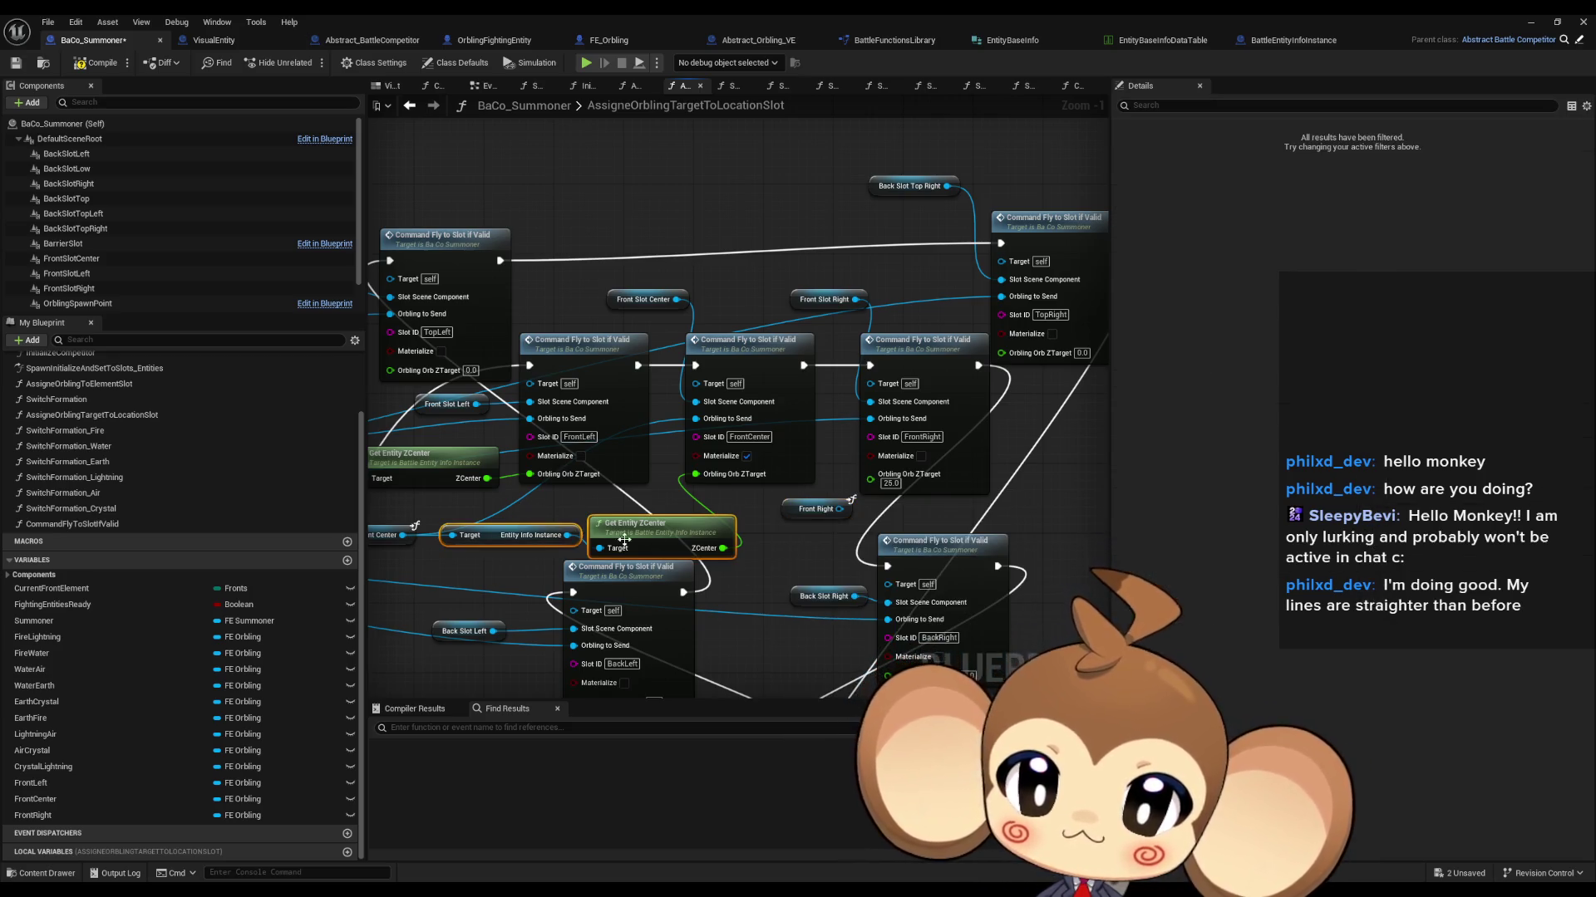
key(ctrl+v)
mouse_move(1074, 508)
mouse_down()
mouse_move(732, 469)
mouse_move(708, 408)
mouse_up()
Step: Line up the getters, Z-centre nodes, and Front Slot Center beside their fly commands
scroll(757, 400, down, 4)
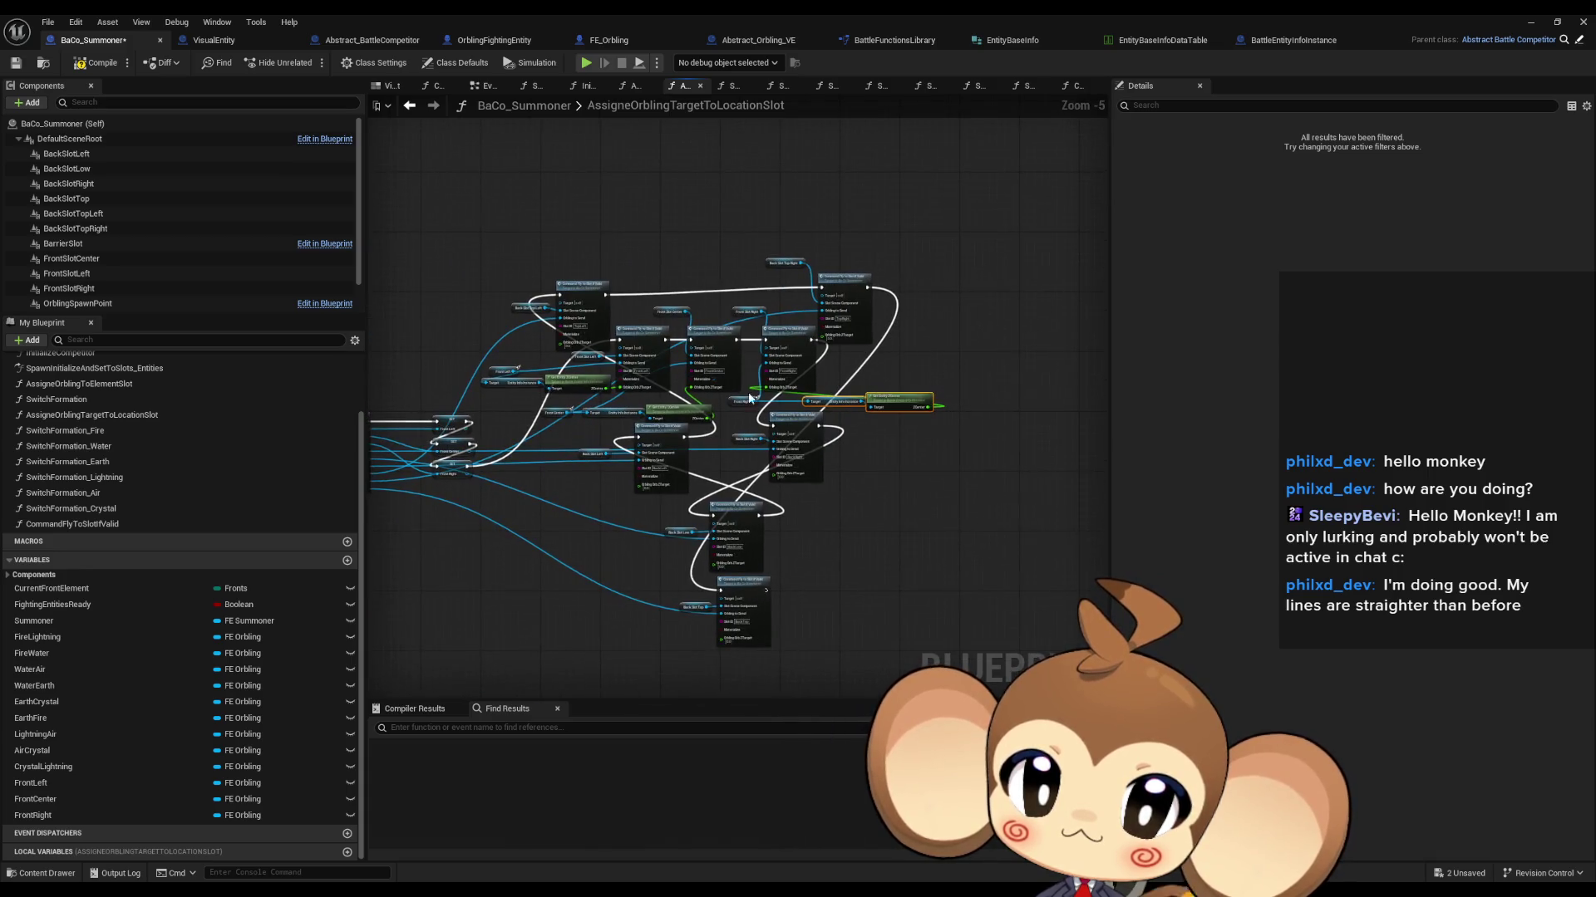
mouse_move(831, 399)
mouse_down()
mouse_move(865, 402)
mouse_move(626, 482)
mouse_up()
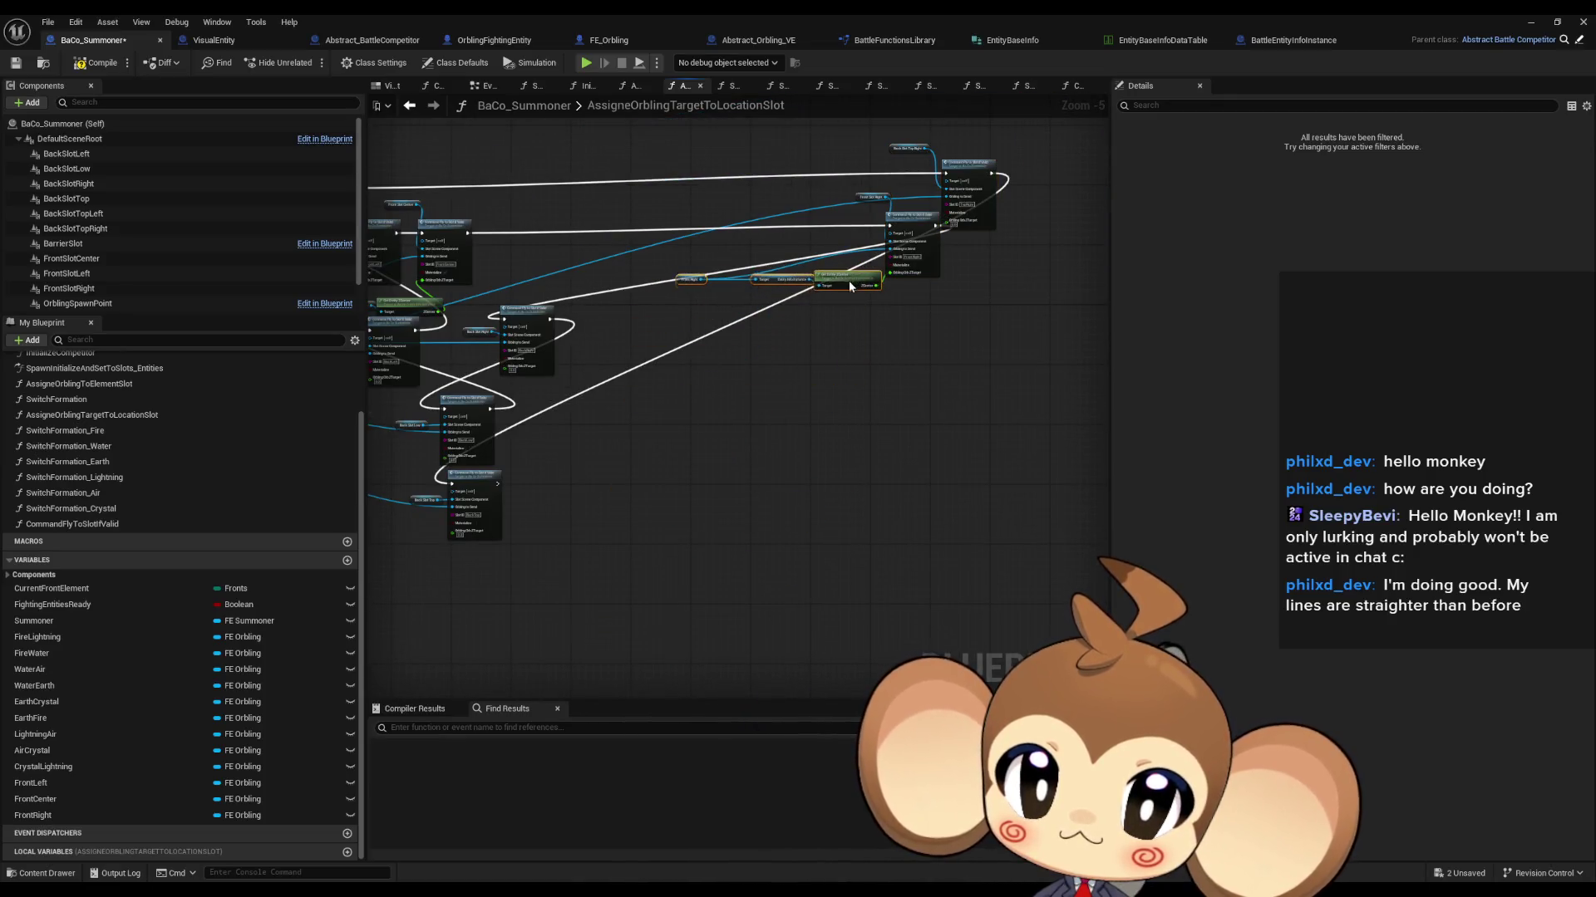
scroll(850, 281, up, 6)
mouse_move(471, 408)
mouse_down()
mouse_move(676, 358)
mouse_move(693, 386)
mouse_move(704, 375)
mouse_up()
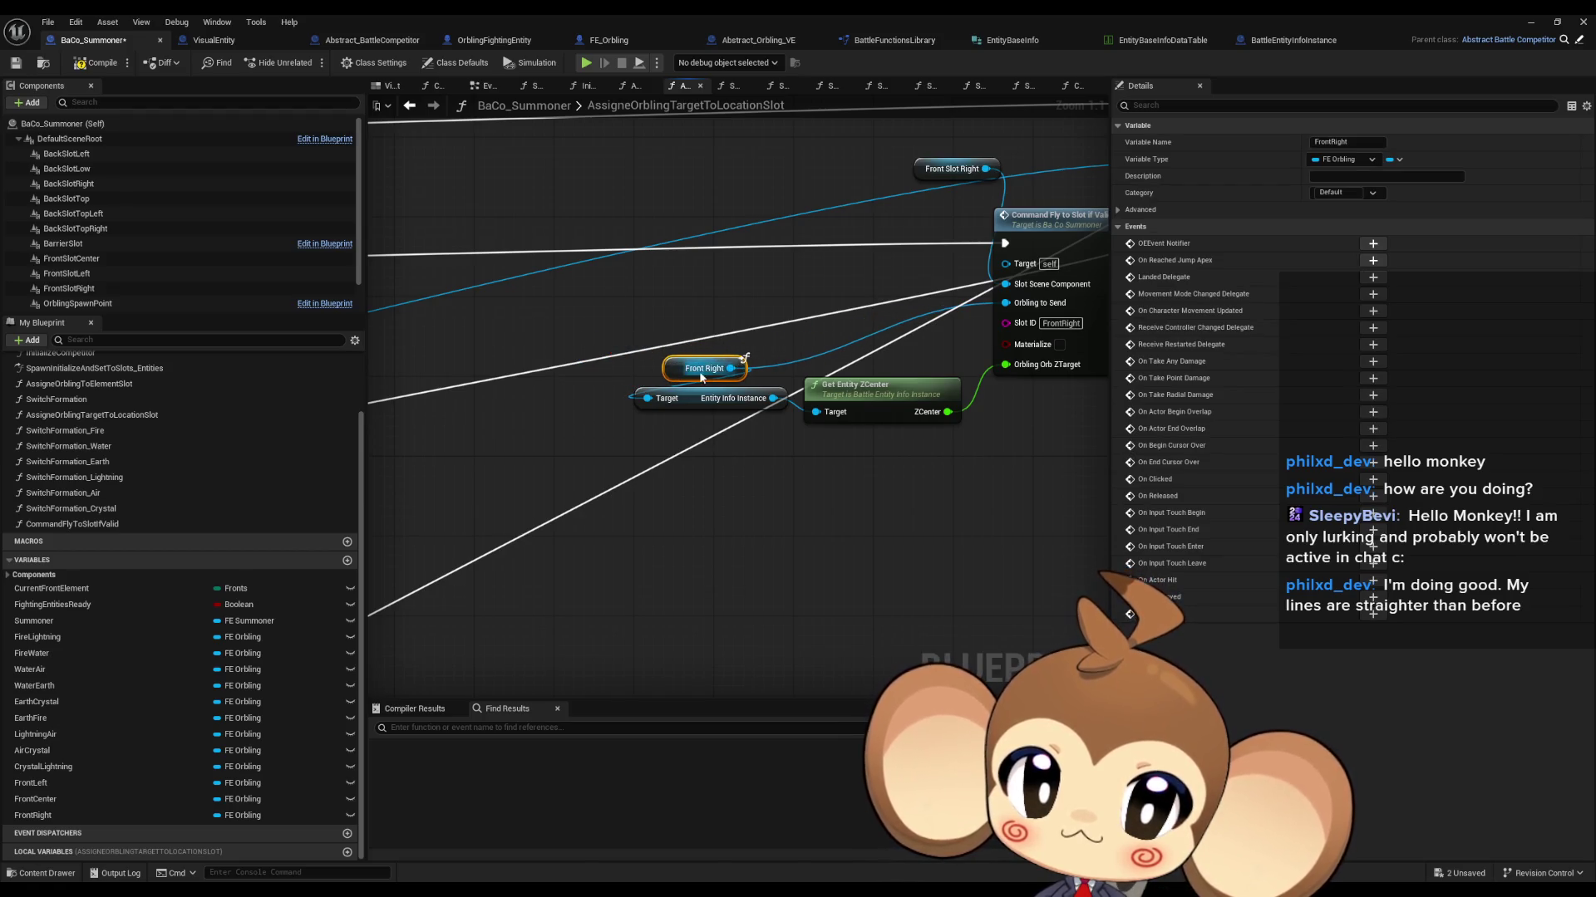
scroll(705, 376, down, 4)
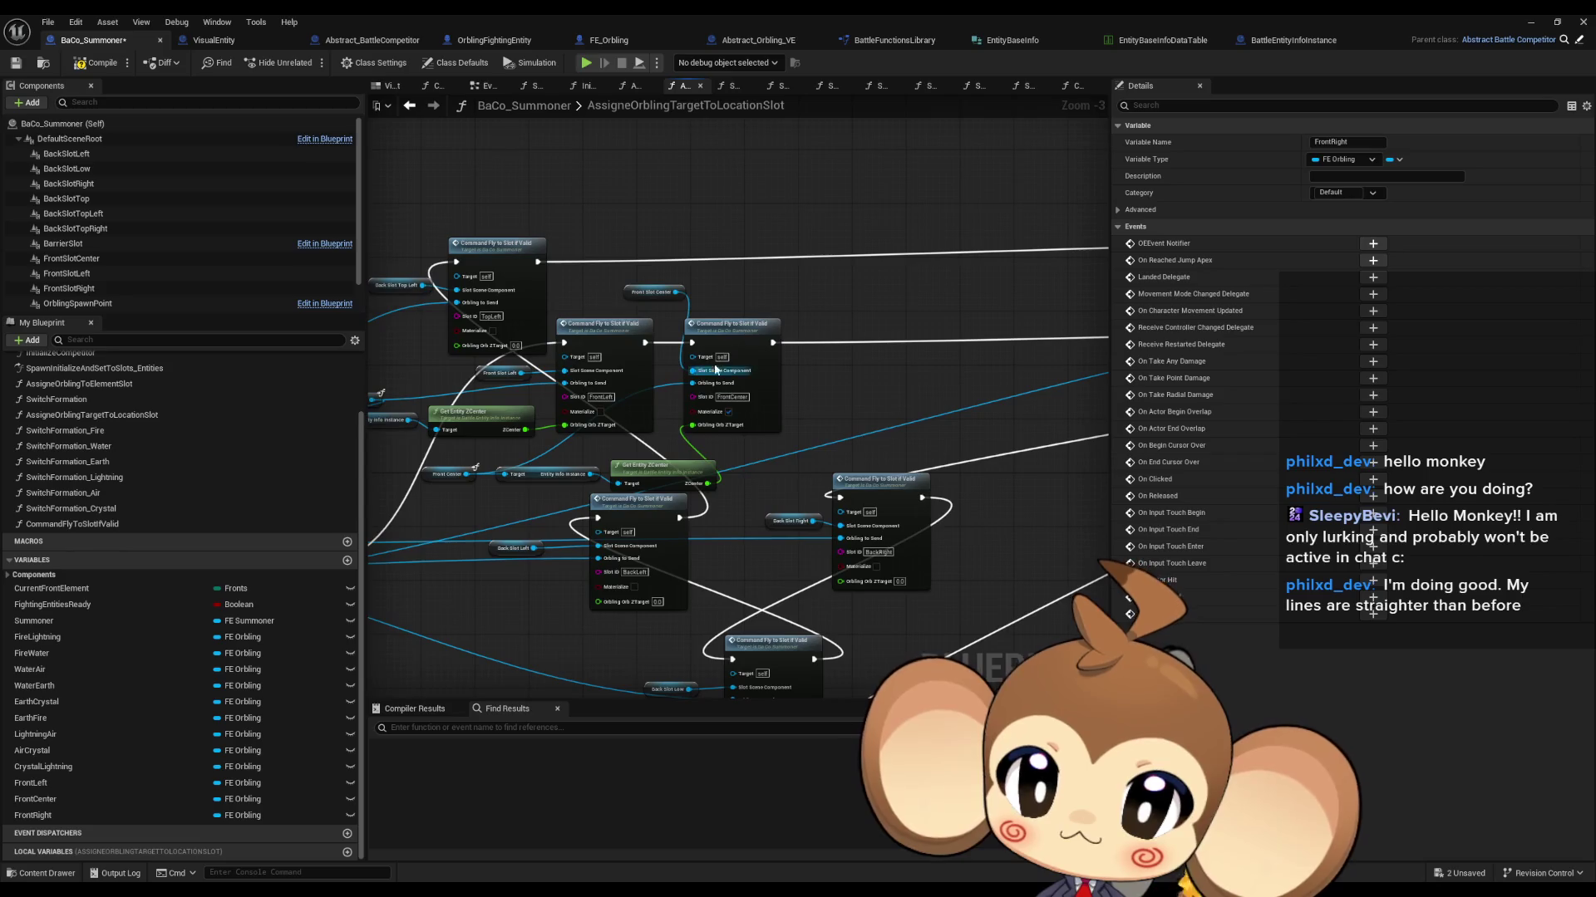
drag(768, 368, 640, 283)
drag(742, 349, 1046, 349)
drag(653, 475, 917, 429)
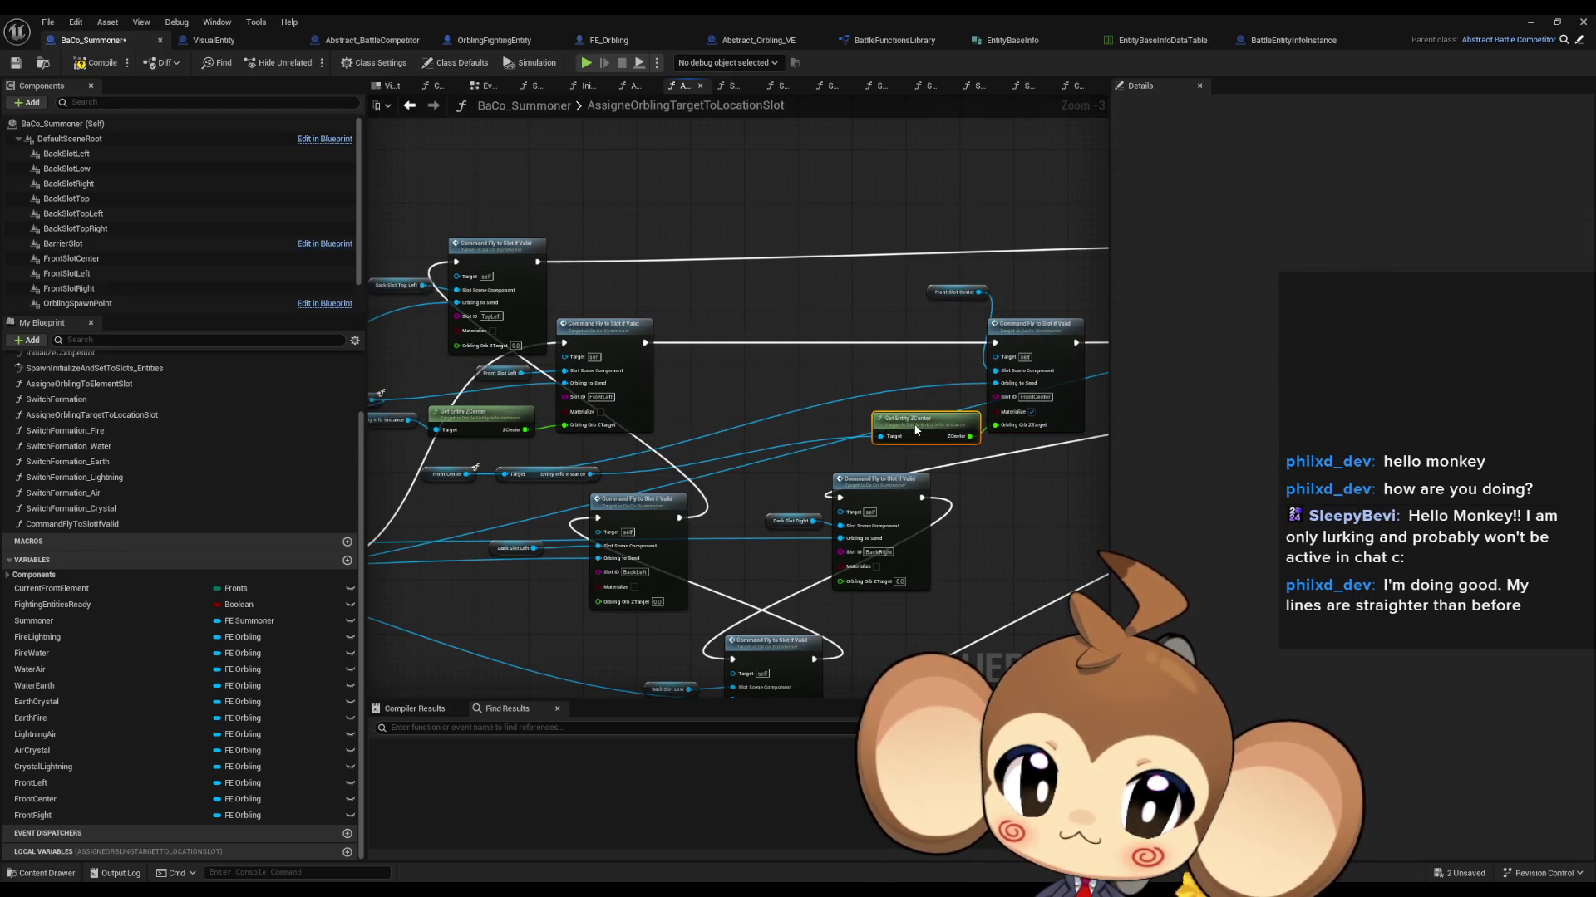
drag(534, 473, 897, 401)
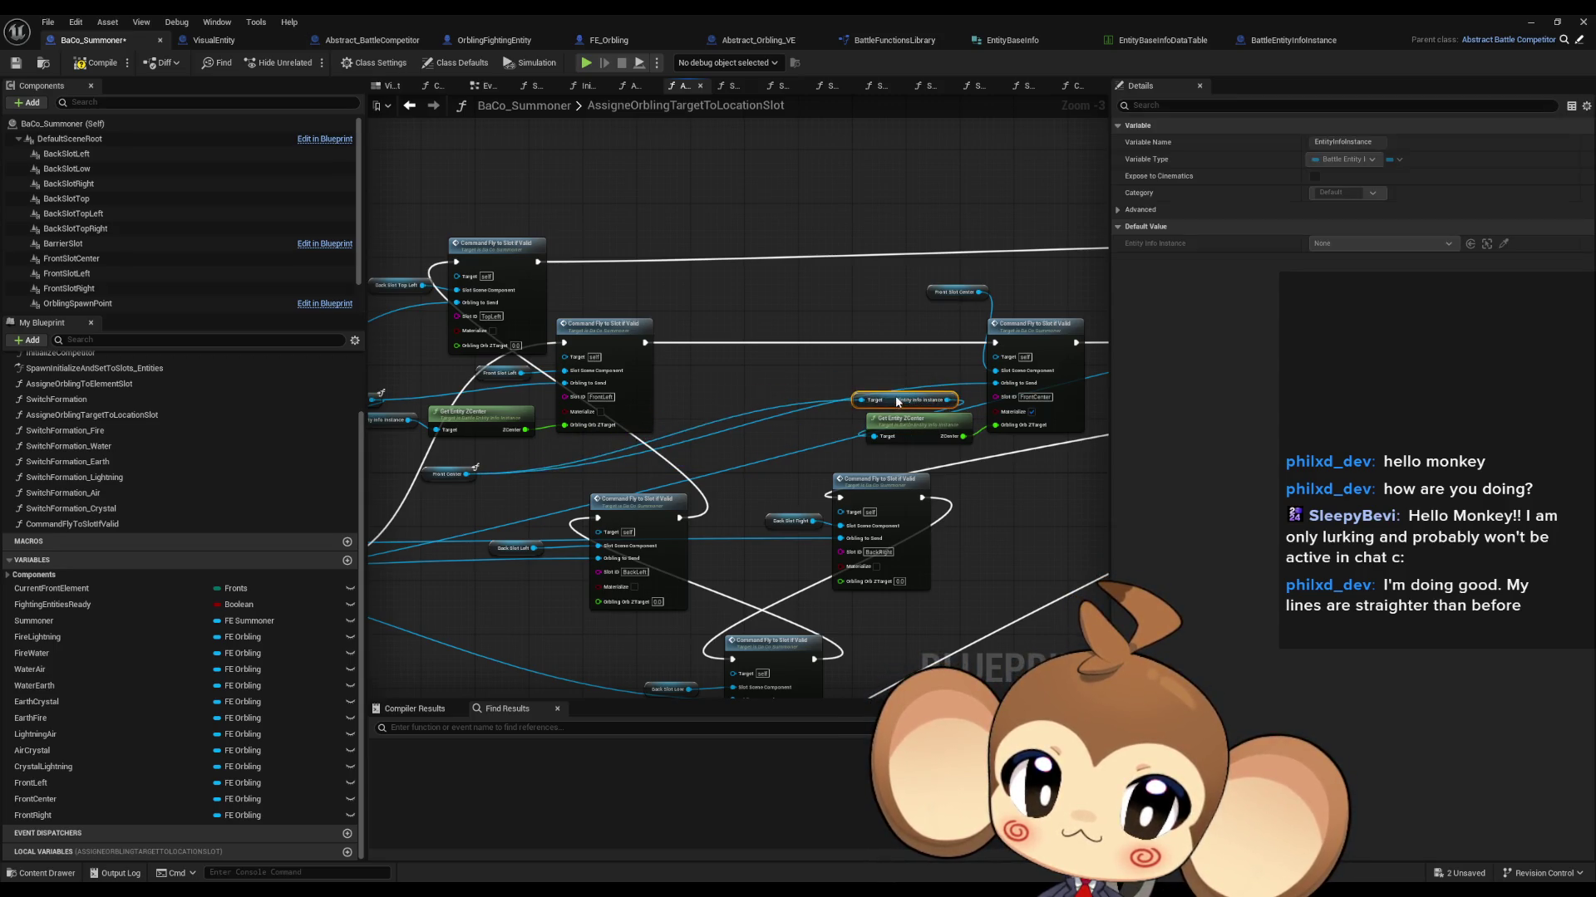
drag(436, 480, 894, 386)
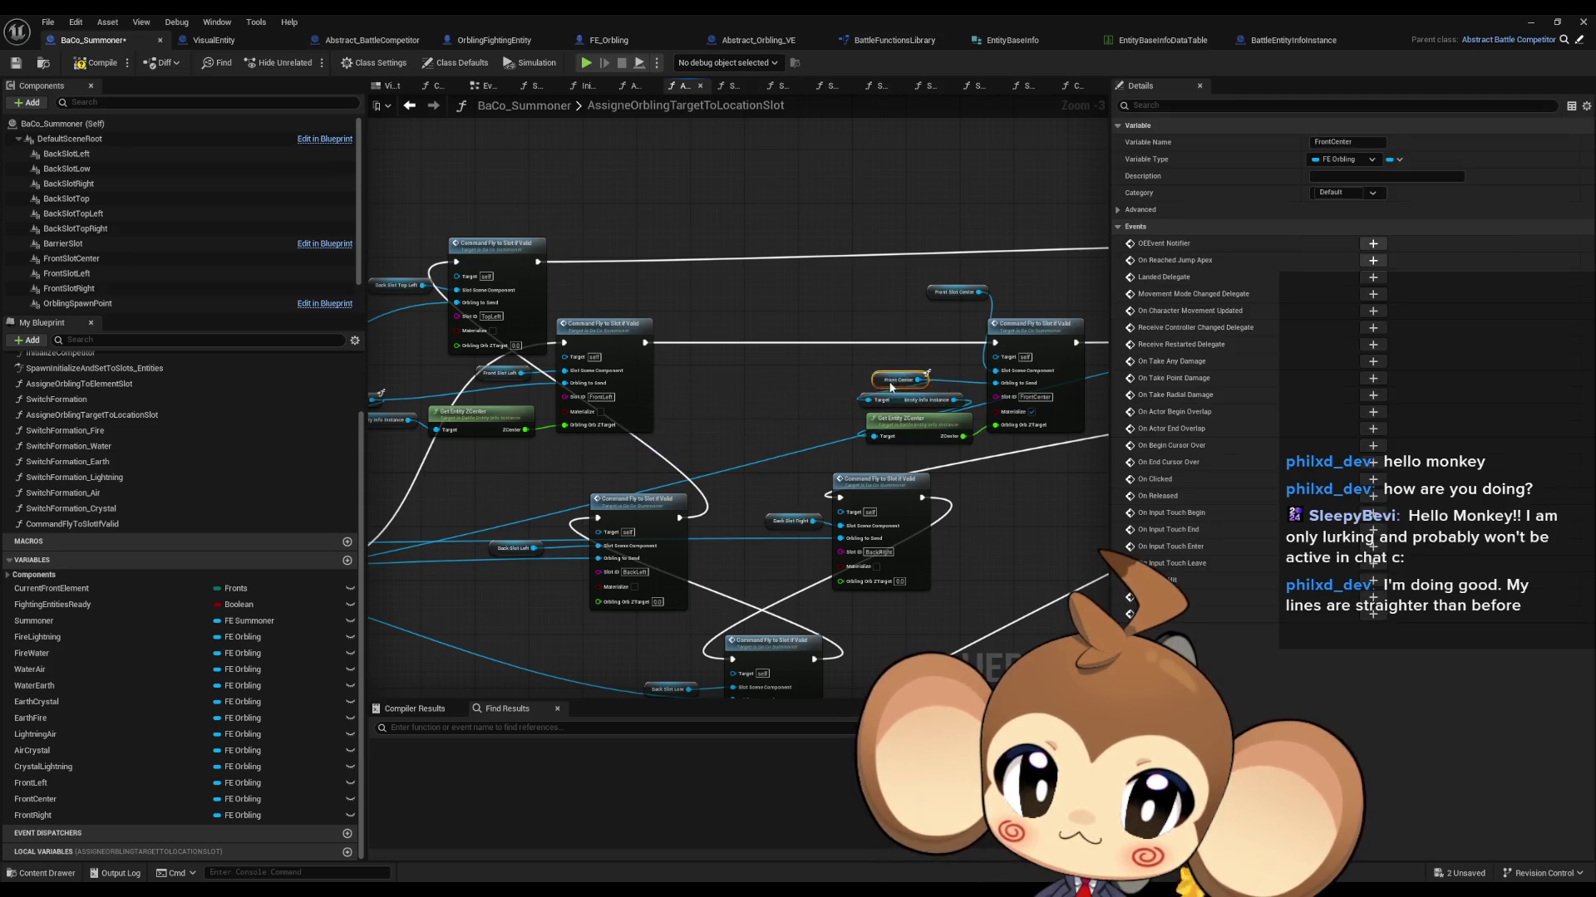
drag(442, 426, 632, 462)
mouse_move(528, 442)
mouse_down()
mouse_move(546, 426)
mouse_move(659, 438)
mouse_up()
Step: Move the two lower fly-to-slot commands down-right and the right command up-left
click(712, 495)
scroll(718, 496, down, 1)
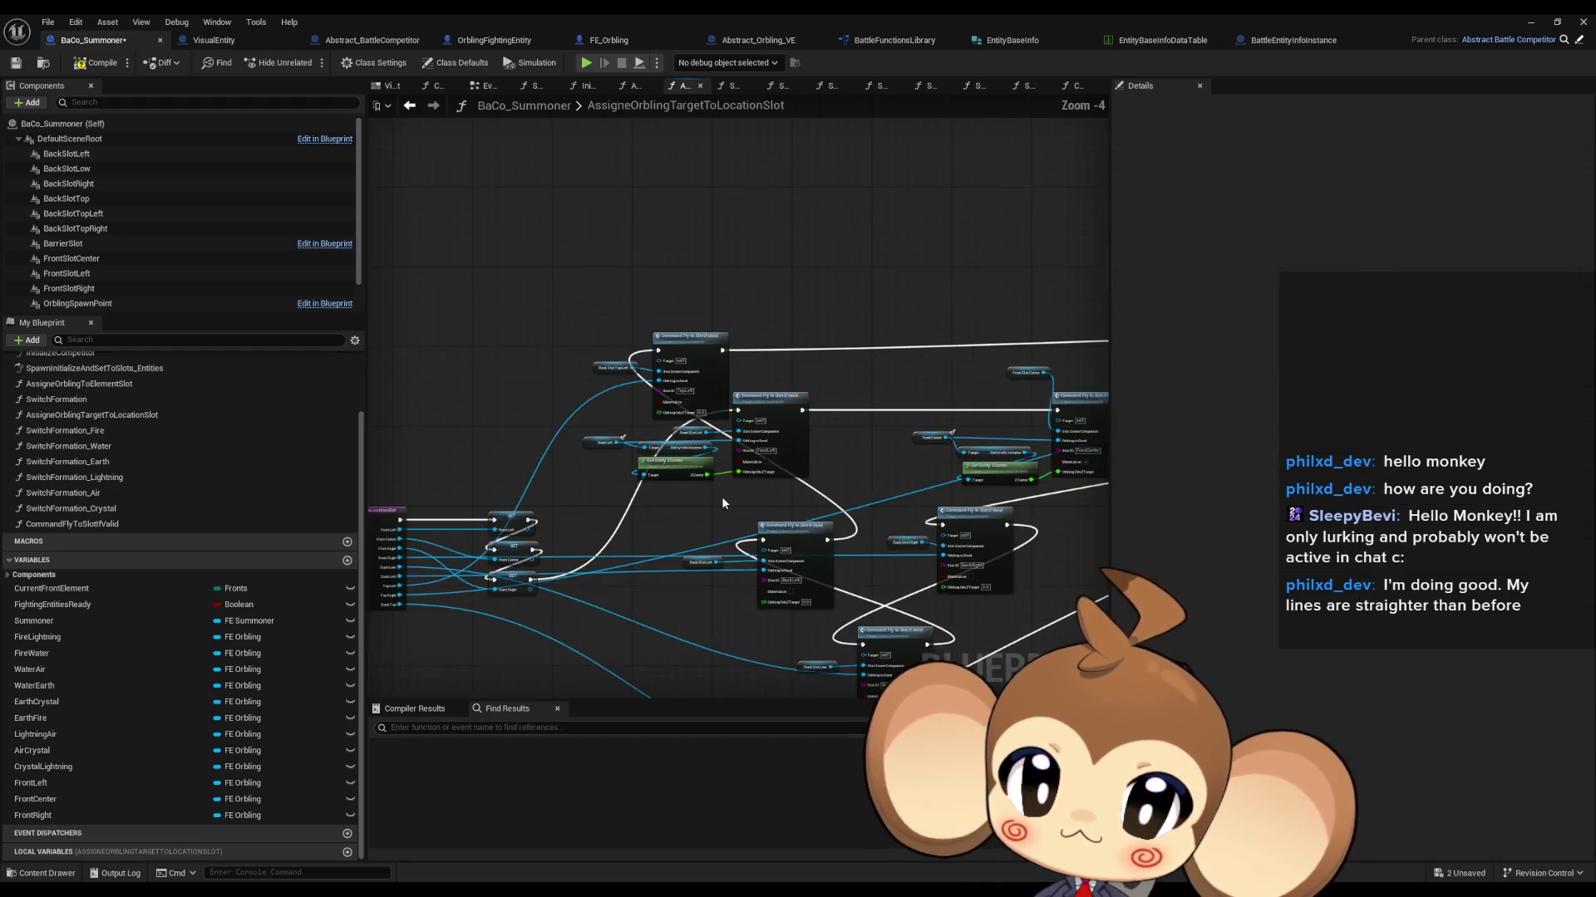
mouse_move(666, 474)
mouse_down()
mouse_move(696, 477)
mouse_move(678, 451)
mouse_move(761, 418)
mouse_move(864, 400)
mouse_move(1072, 408)
mouse_move(723, 409)
mouse_move(699, 428)
mouse_move(850, 444)
mouse_up()
drag(505, 456, 682, 634)
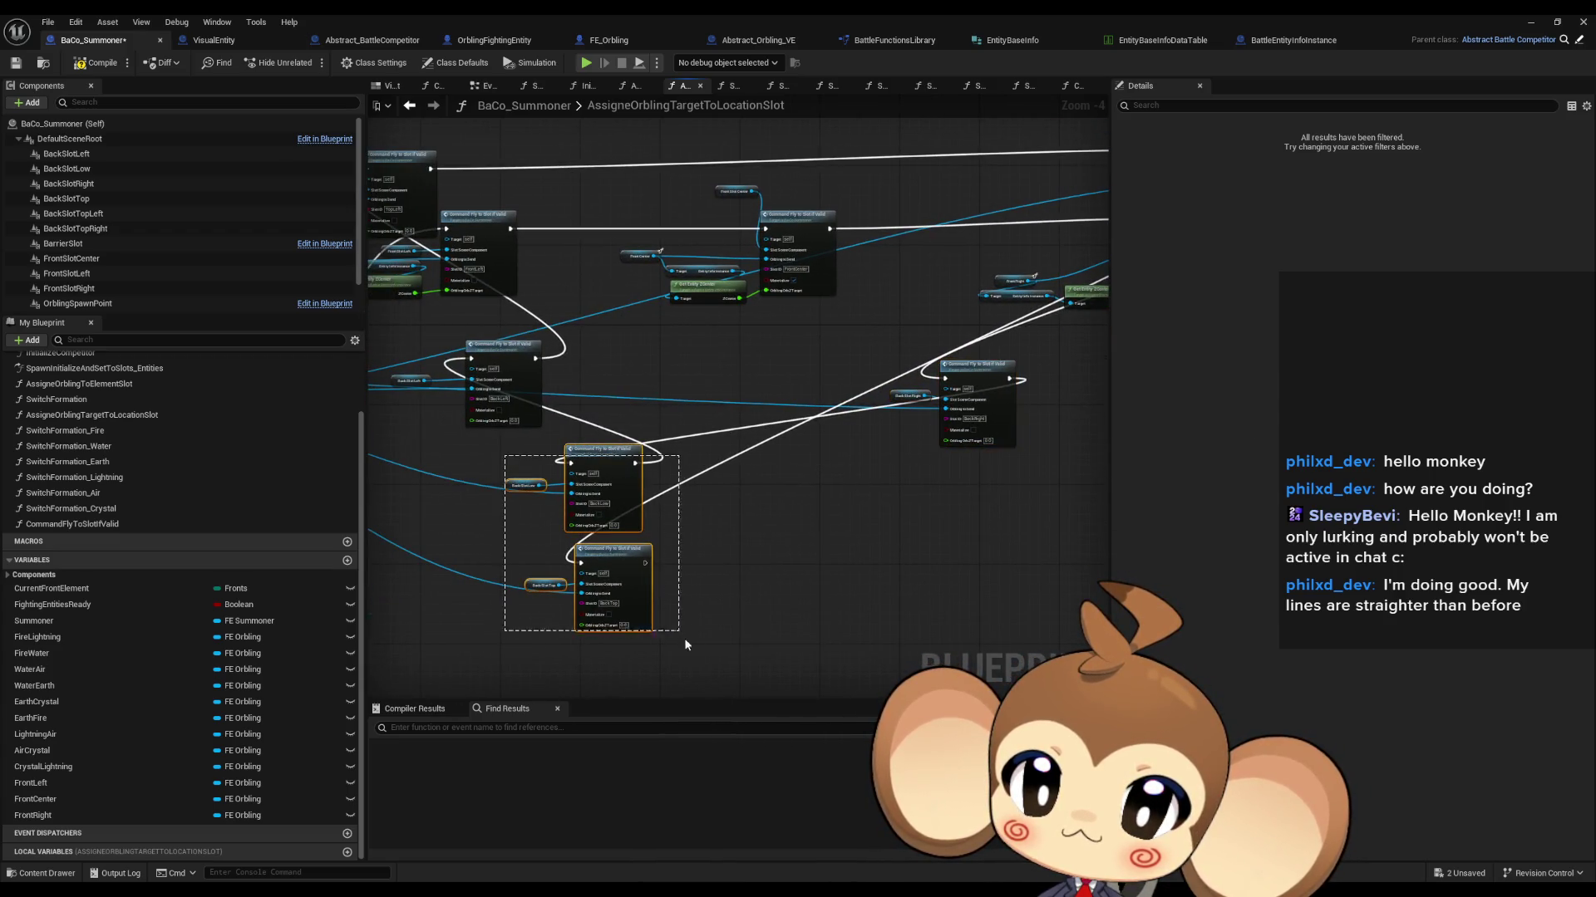
mouse_move(605, 460)
mouse_down()
mouse_move(778, 519)
mouse_move(755, 555)
mouse_up()
click(869, 364)
drag(977, 364, 910, 346)
drag(582, 387, 703, 403)
scroll(717, 399, up, 3)
mouse_move(534, 310)
mouse_down()
mouse_move(753, 379)
mouse_move(828, 382)
mouse_move(810, 357)
mouse_up()
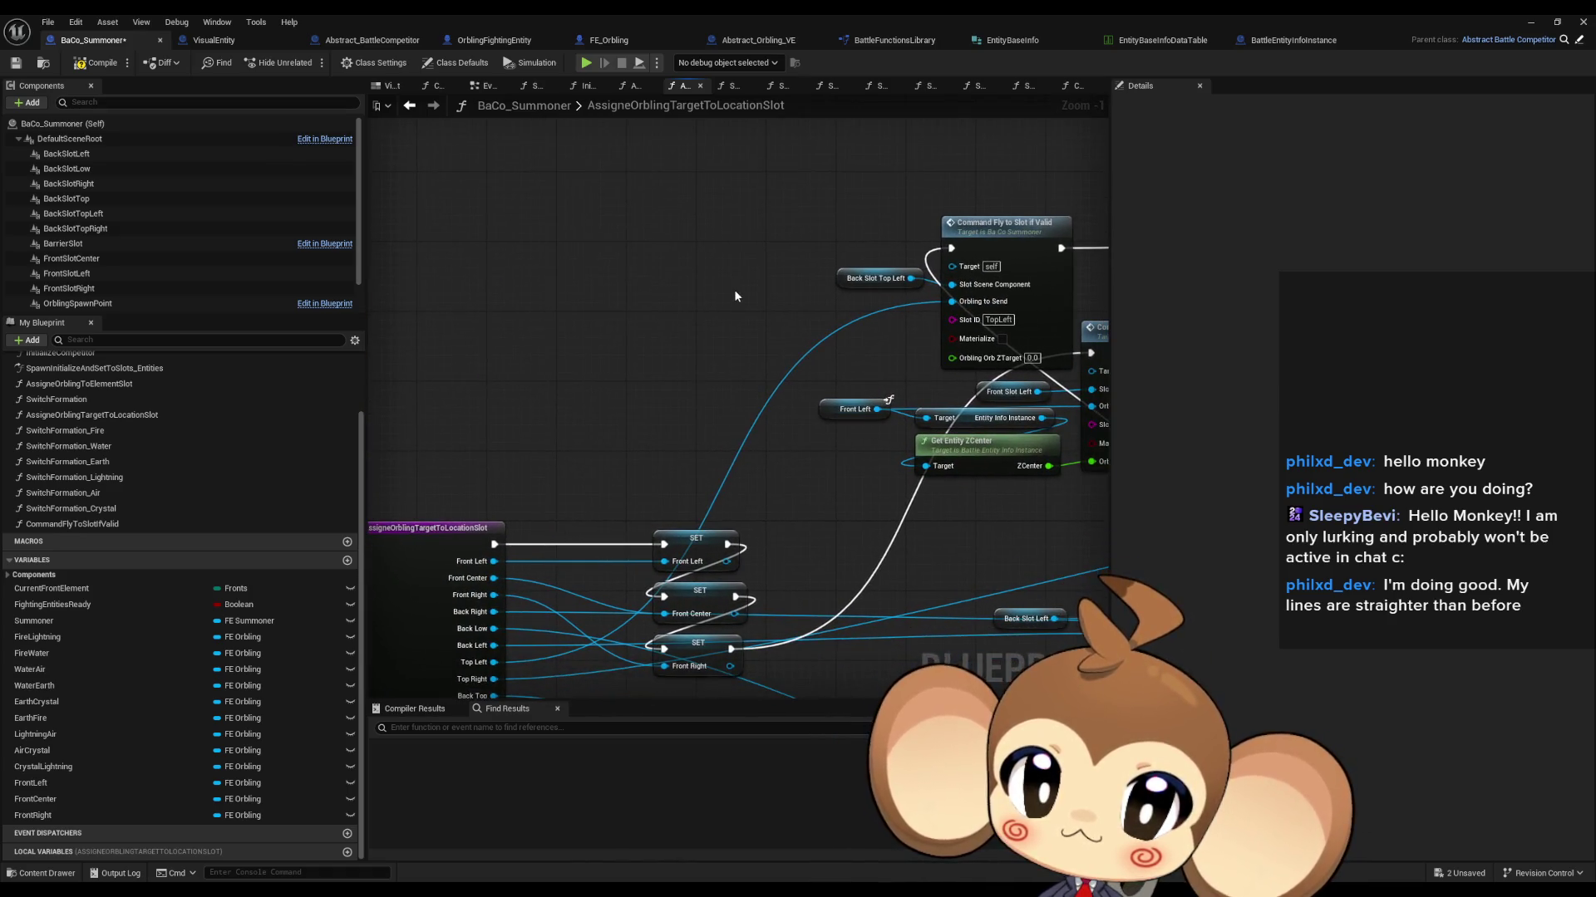
Step: Place Back Top and Back Low getters beside their back-slot fly commands
drag(632, 338, 611, 207)
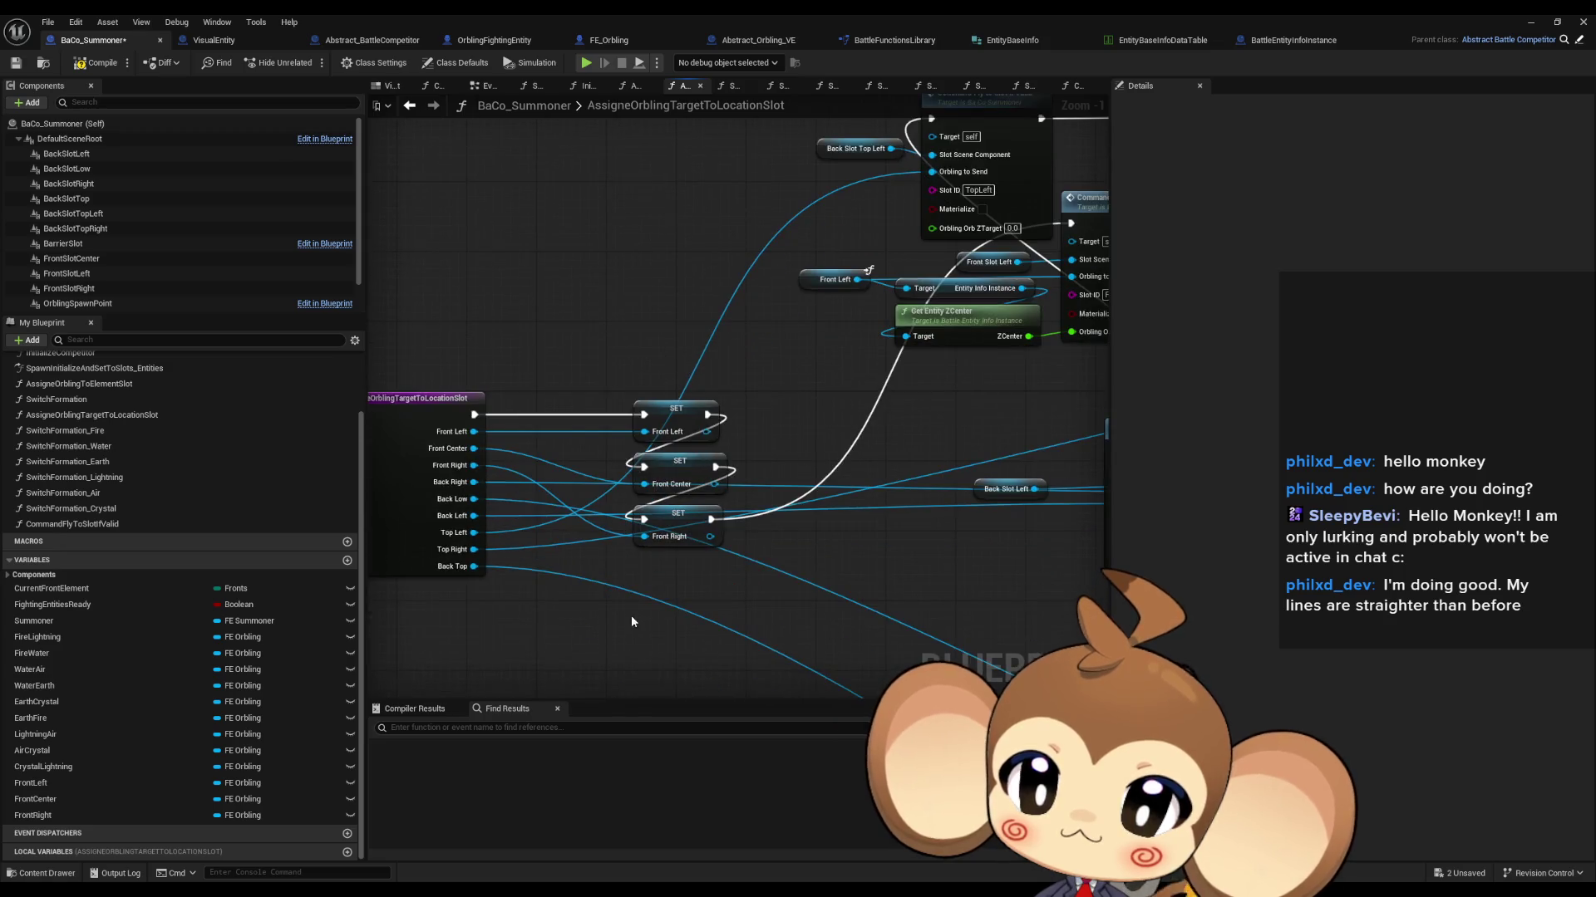
right_click(633, 621)
text(get back top)
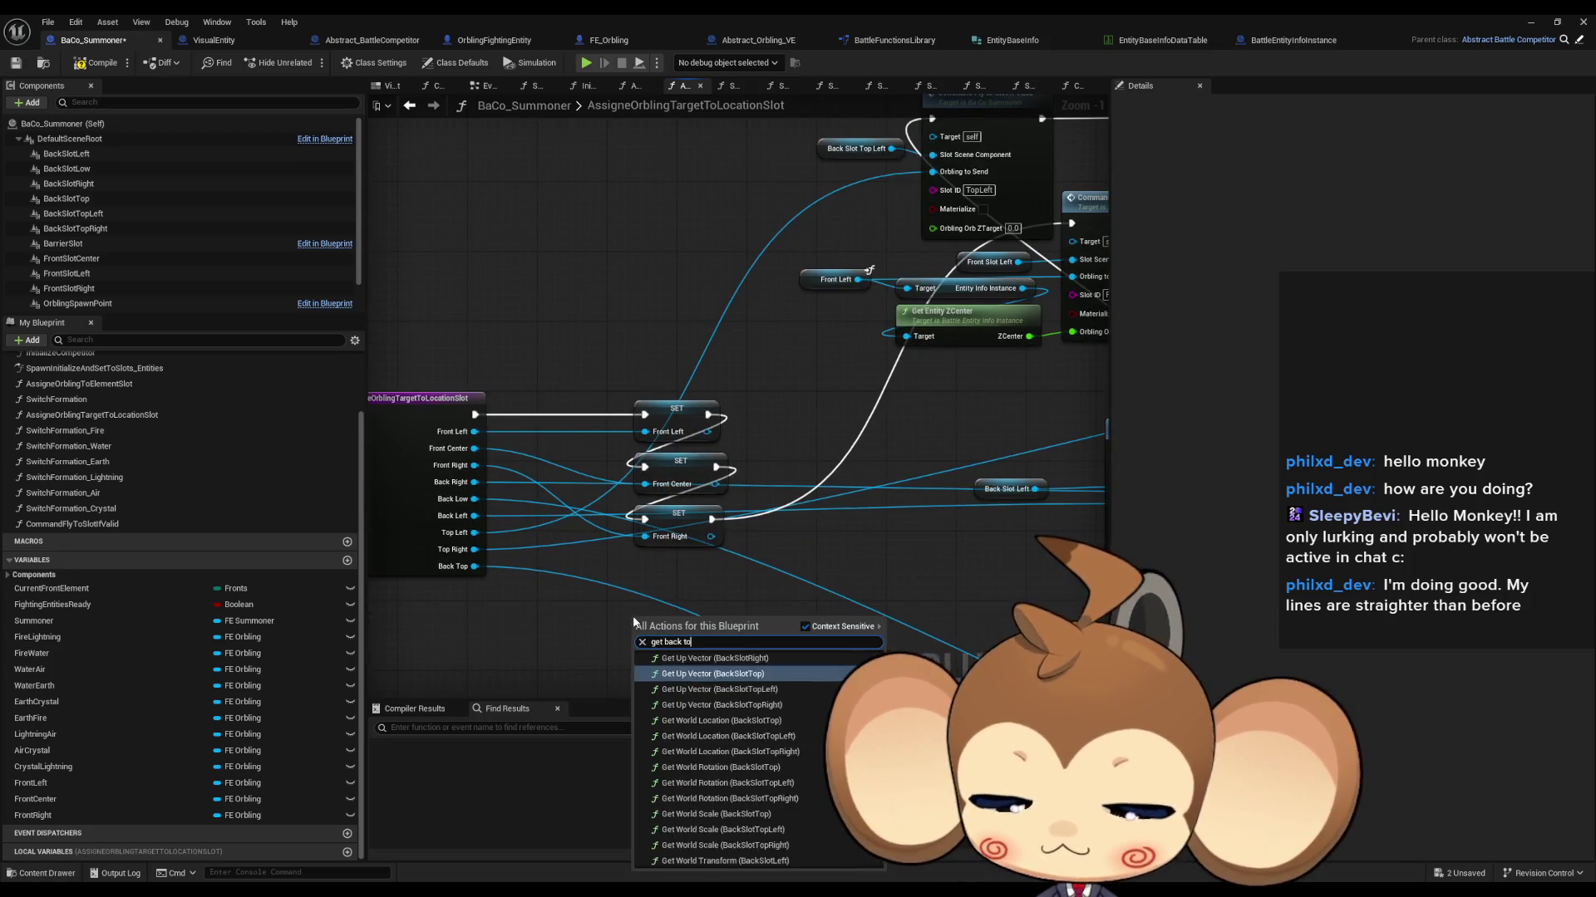
key(Return)
mouse_move(817, 709)
mouse_down()
mouse_move(511, 494)
mouse_move(728, 512)
mouse_move(750, 561)
mouse_move(847, 558)
mouse_up()
mouse_move(581, 290)
mouse_down()
mouse_move(785, 513)
mouse_move(674, 512)
mouse_up()
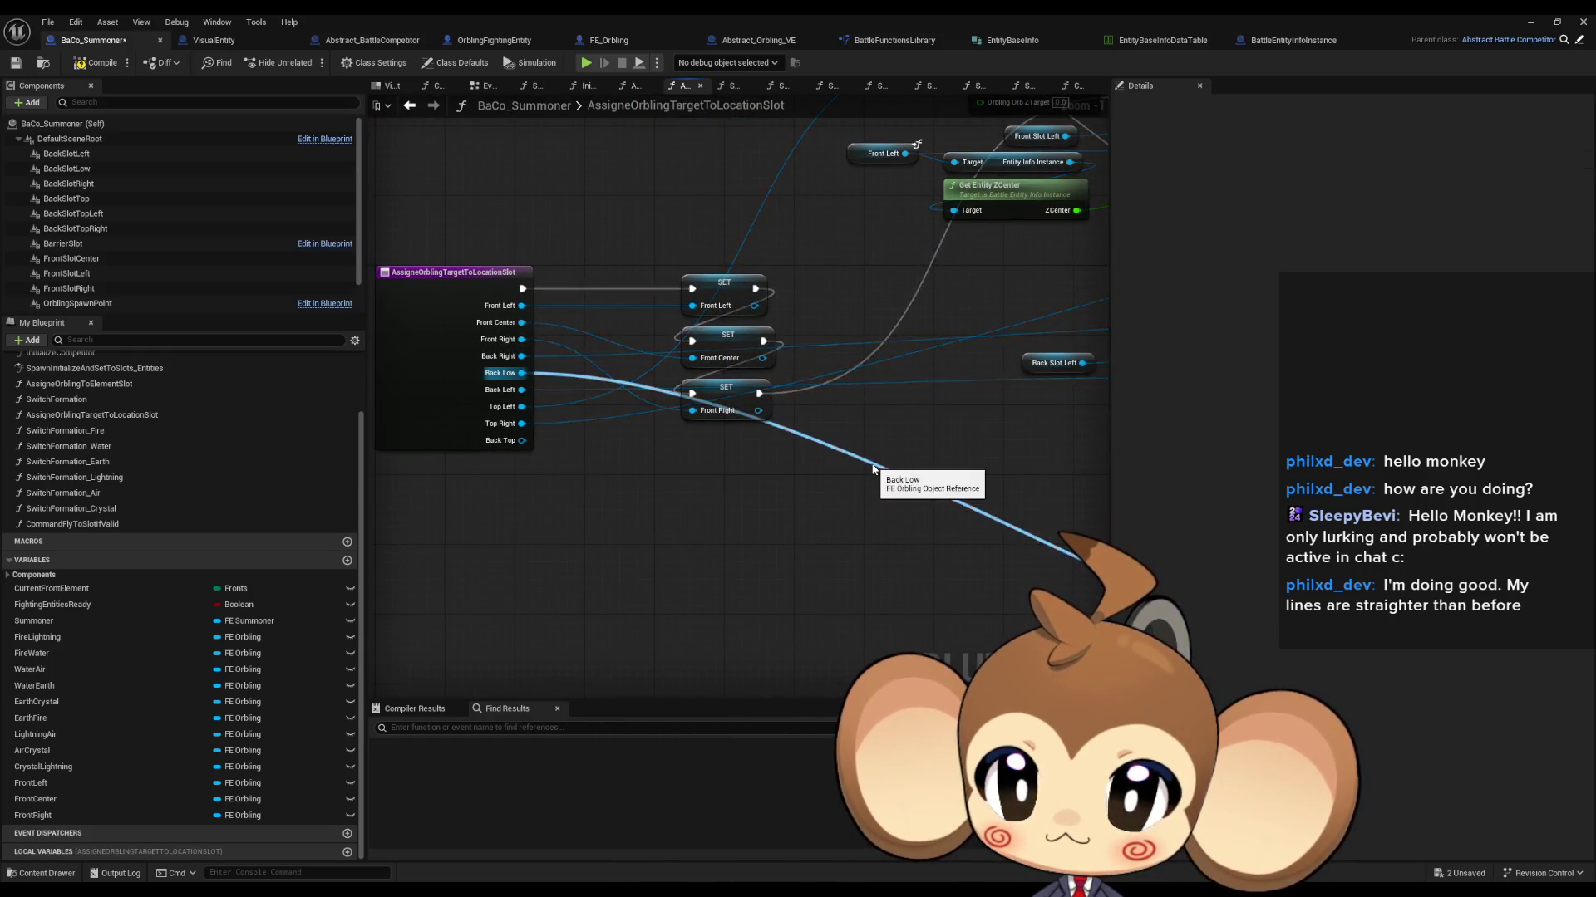
right_click(724, 552)
text(back low)
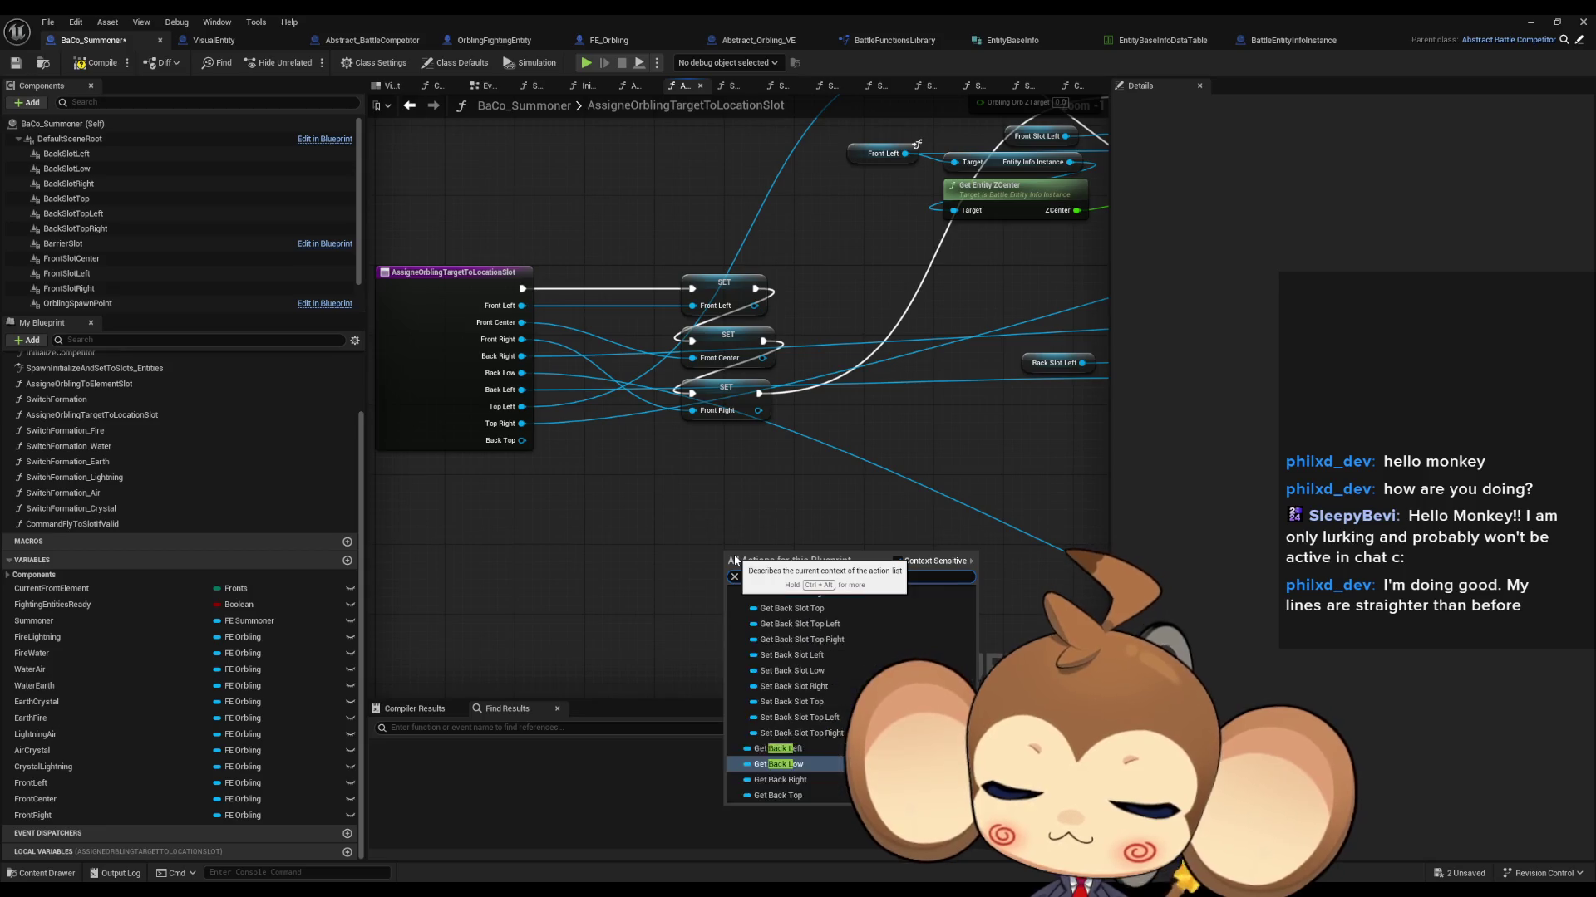
key(Return)
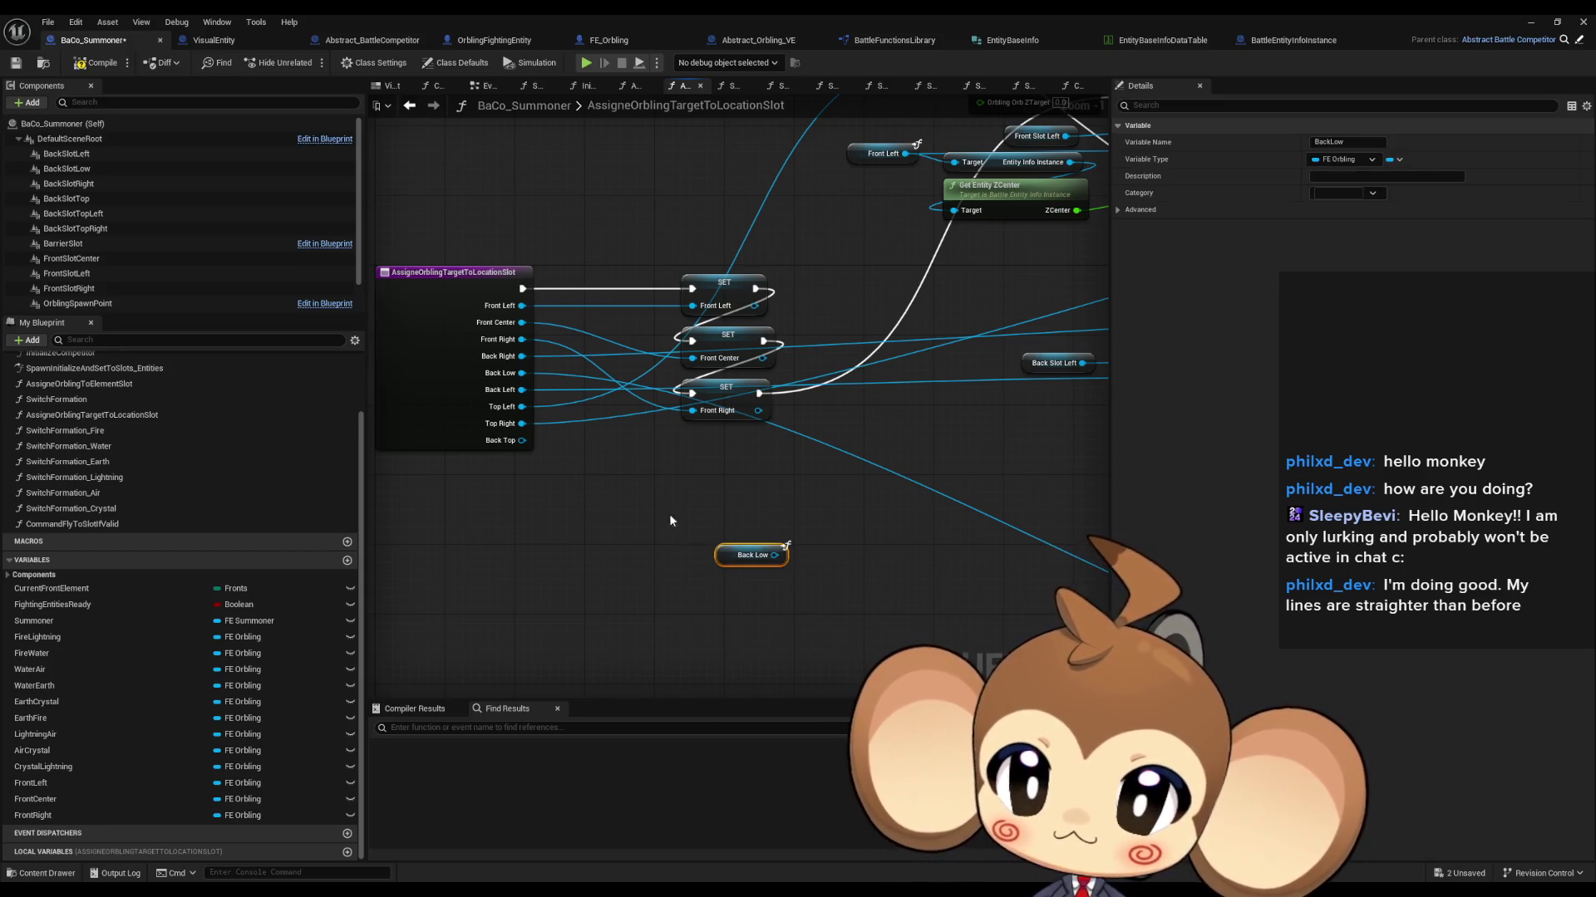
mouse_move(716, 562)
mouse_down()
mouse_move(634, 452)
mouse_move(437, 347)
mouse_move(644, 476)
mouse_move(975, 541)
mouse_up()
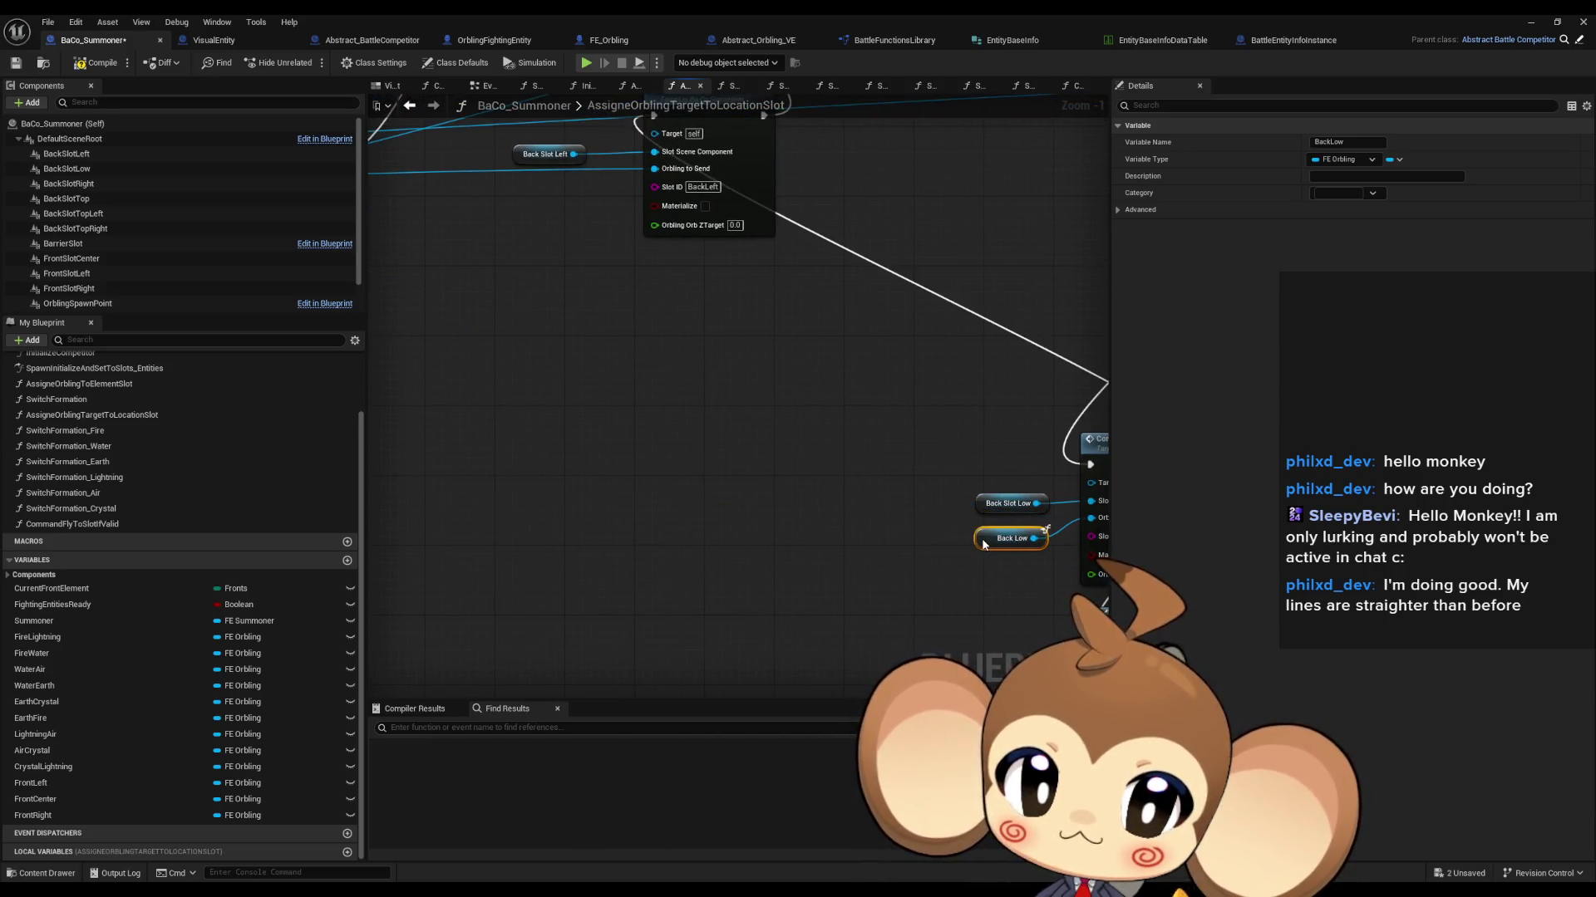
Step: Wire Back Left and Back Right getters into their fly commands' Orbling to Send inputs
mouse_move(609, 326)
mouse_down()
mouse_move(705, 547)
mouse_move(1020, 606)
mouse_up()
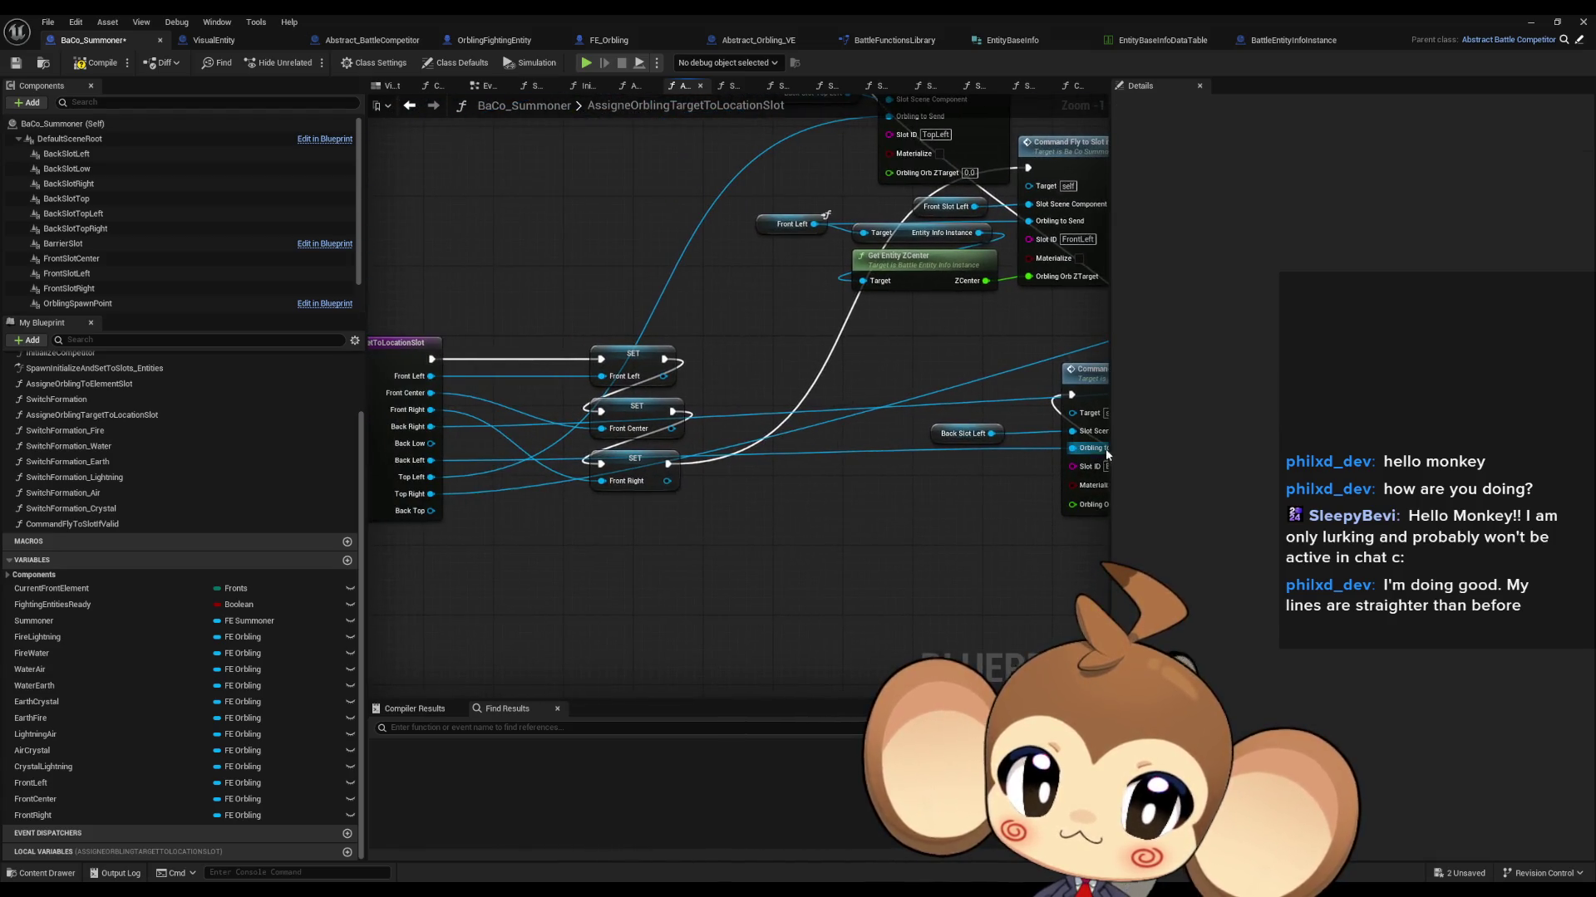
right_click(800, 541)
text(back left)
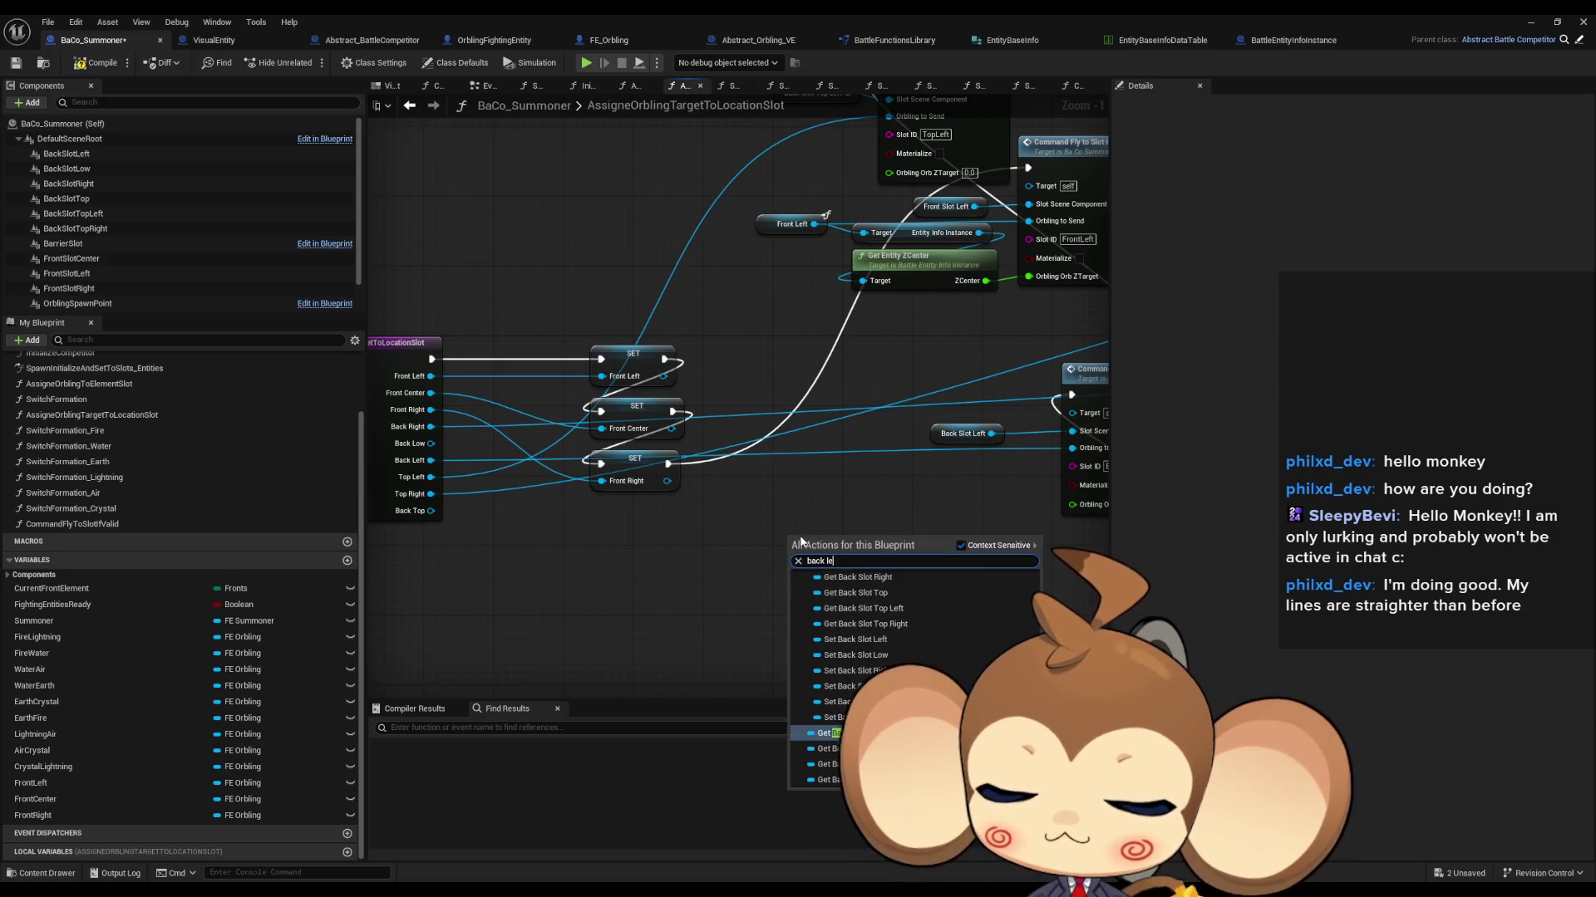
text( get)
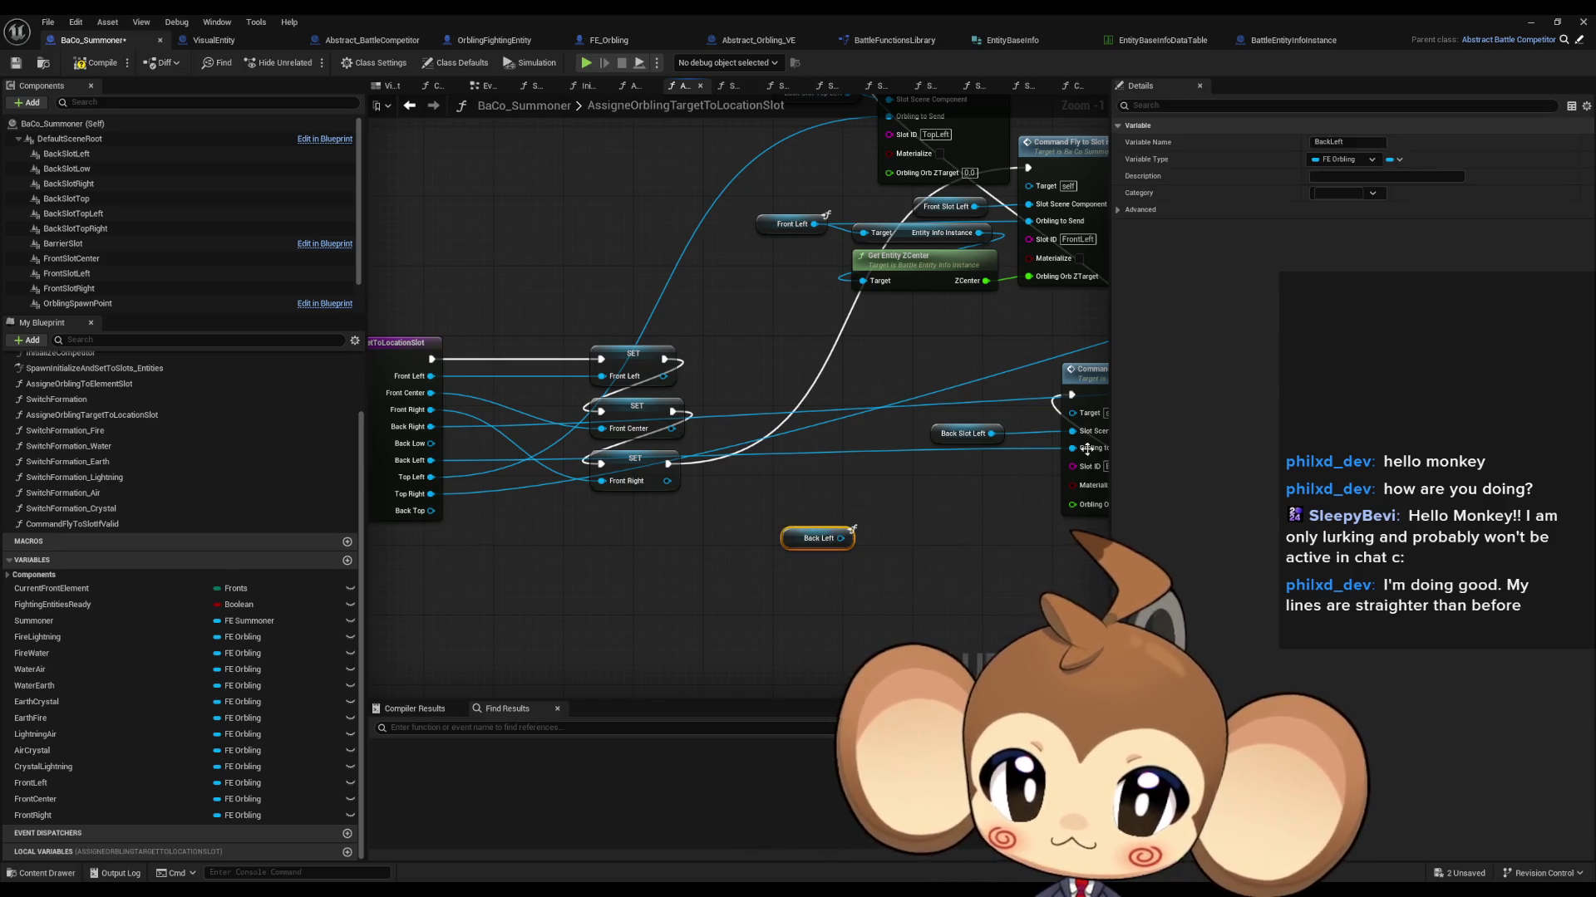
mouse_move(841, 538)
mouse_down()
mouse_move(1077, 448)
mouse_move(875, 517)
mouse_move(979, 457)
mouse_up()
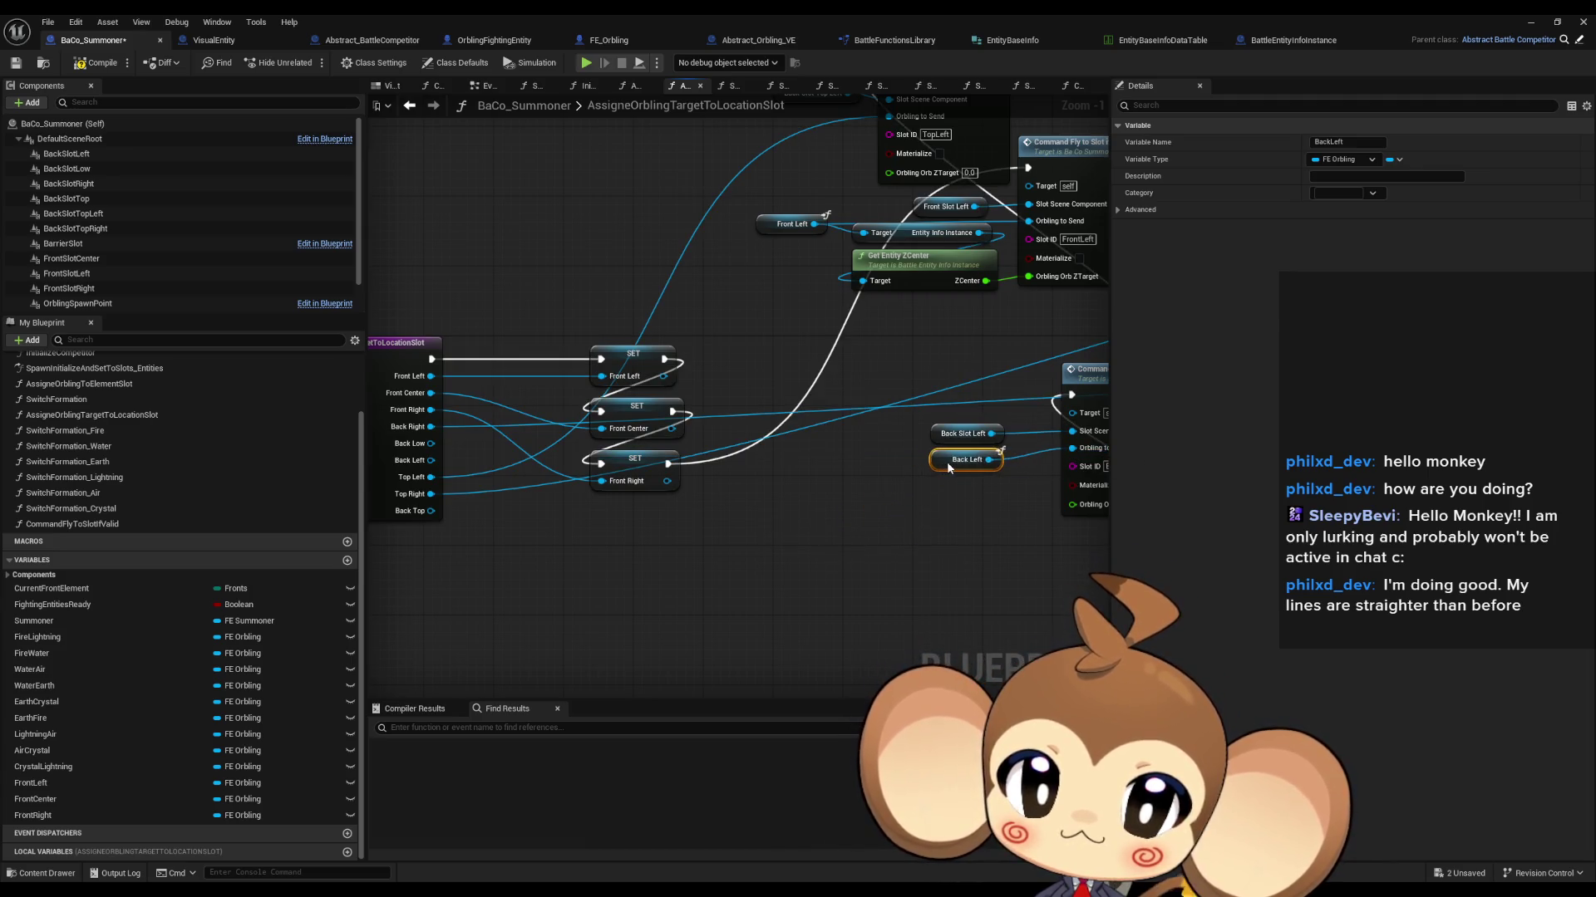
right_click(902, 600)
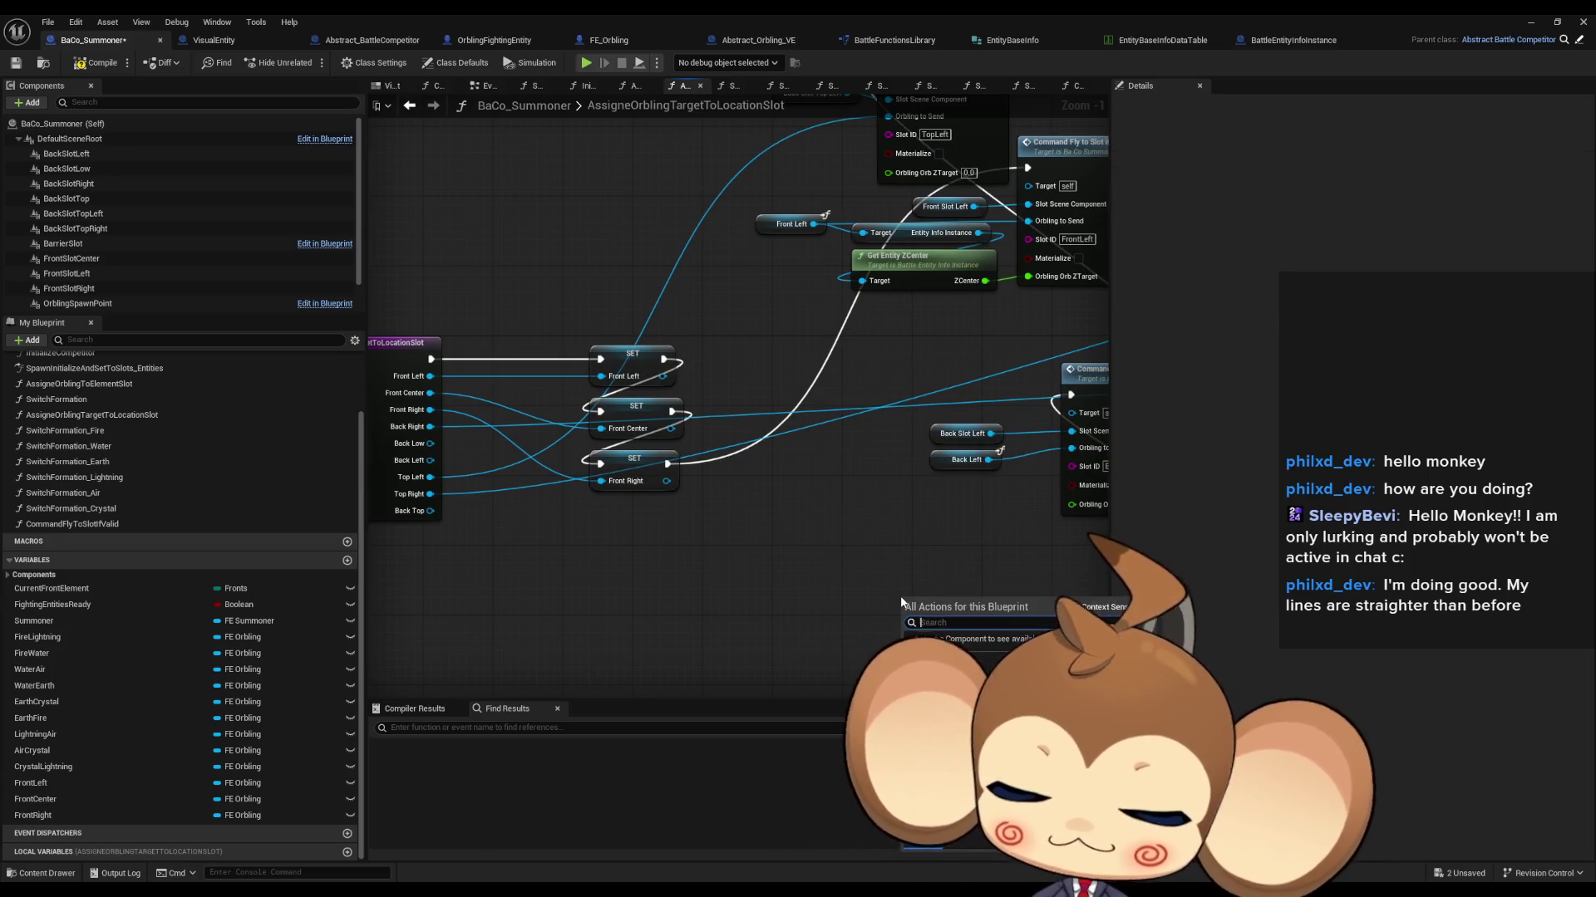
text(back right)
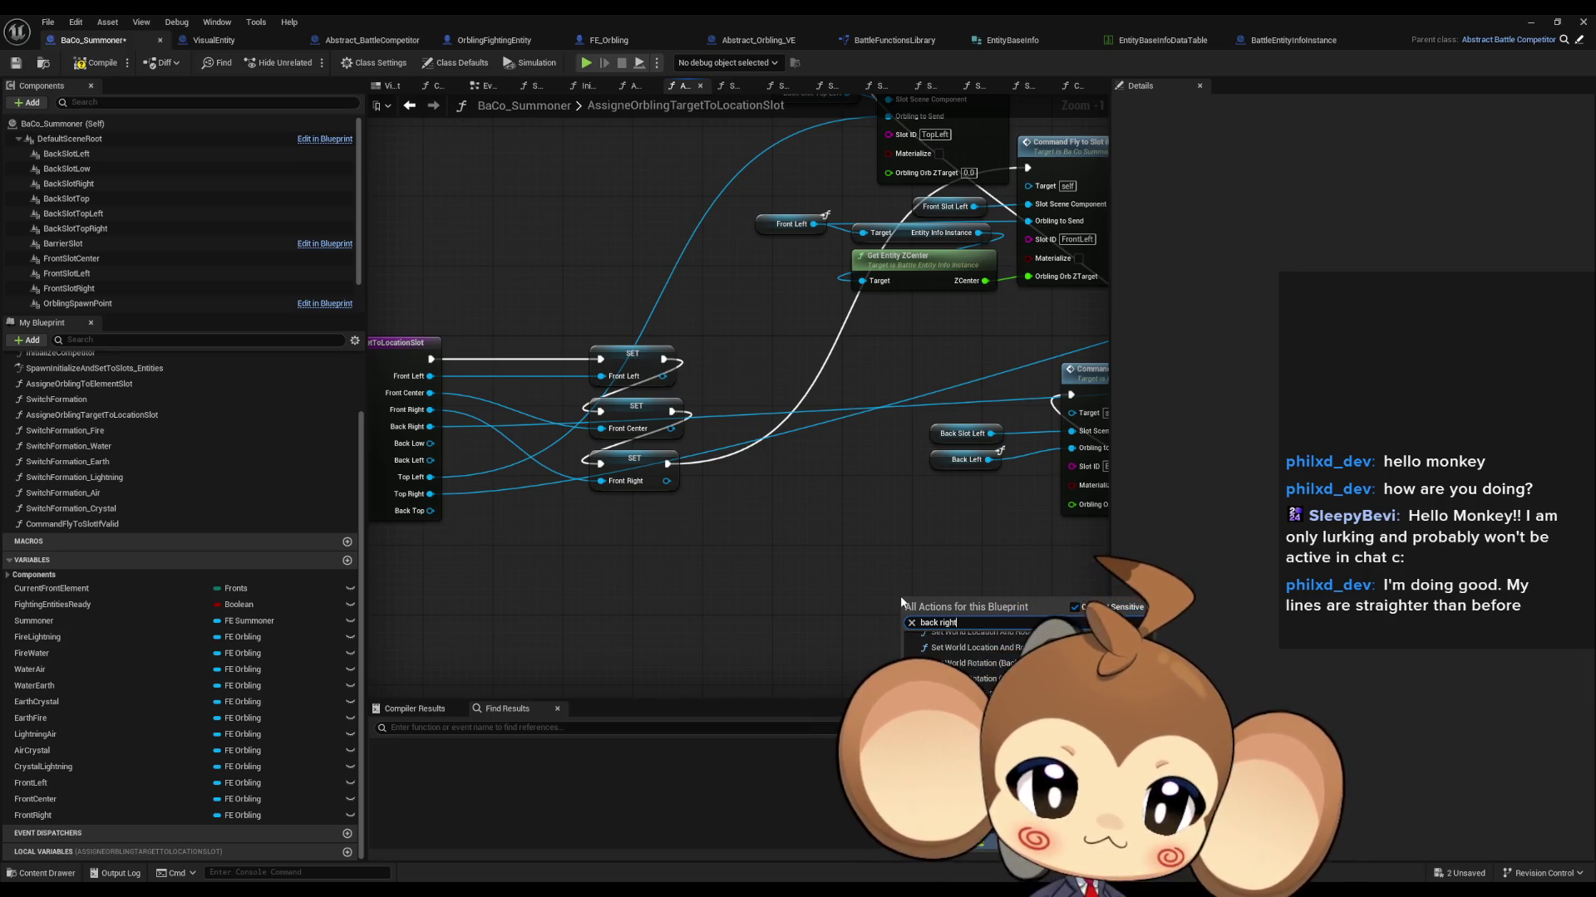
key(Return)
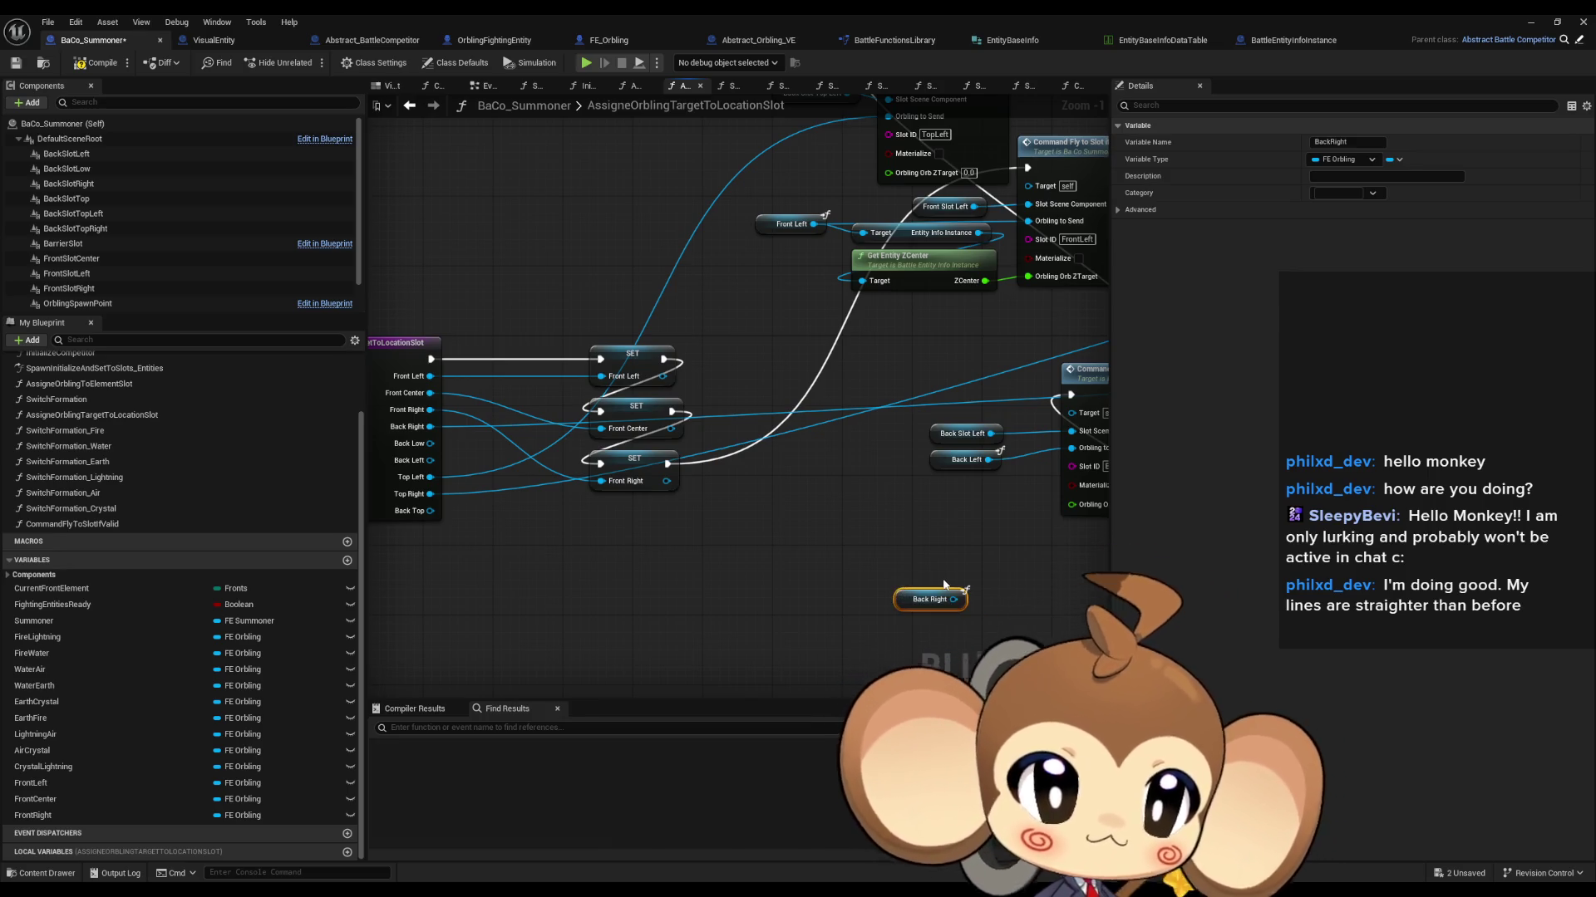
scroll(744, 497, down, 2)
mouse_move(507, 582)
mouse_down()
mouse_move(801, 536)
mouse_move(835, 491)
mouse_up()
scroll(835, 490, up, 3)
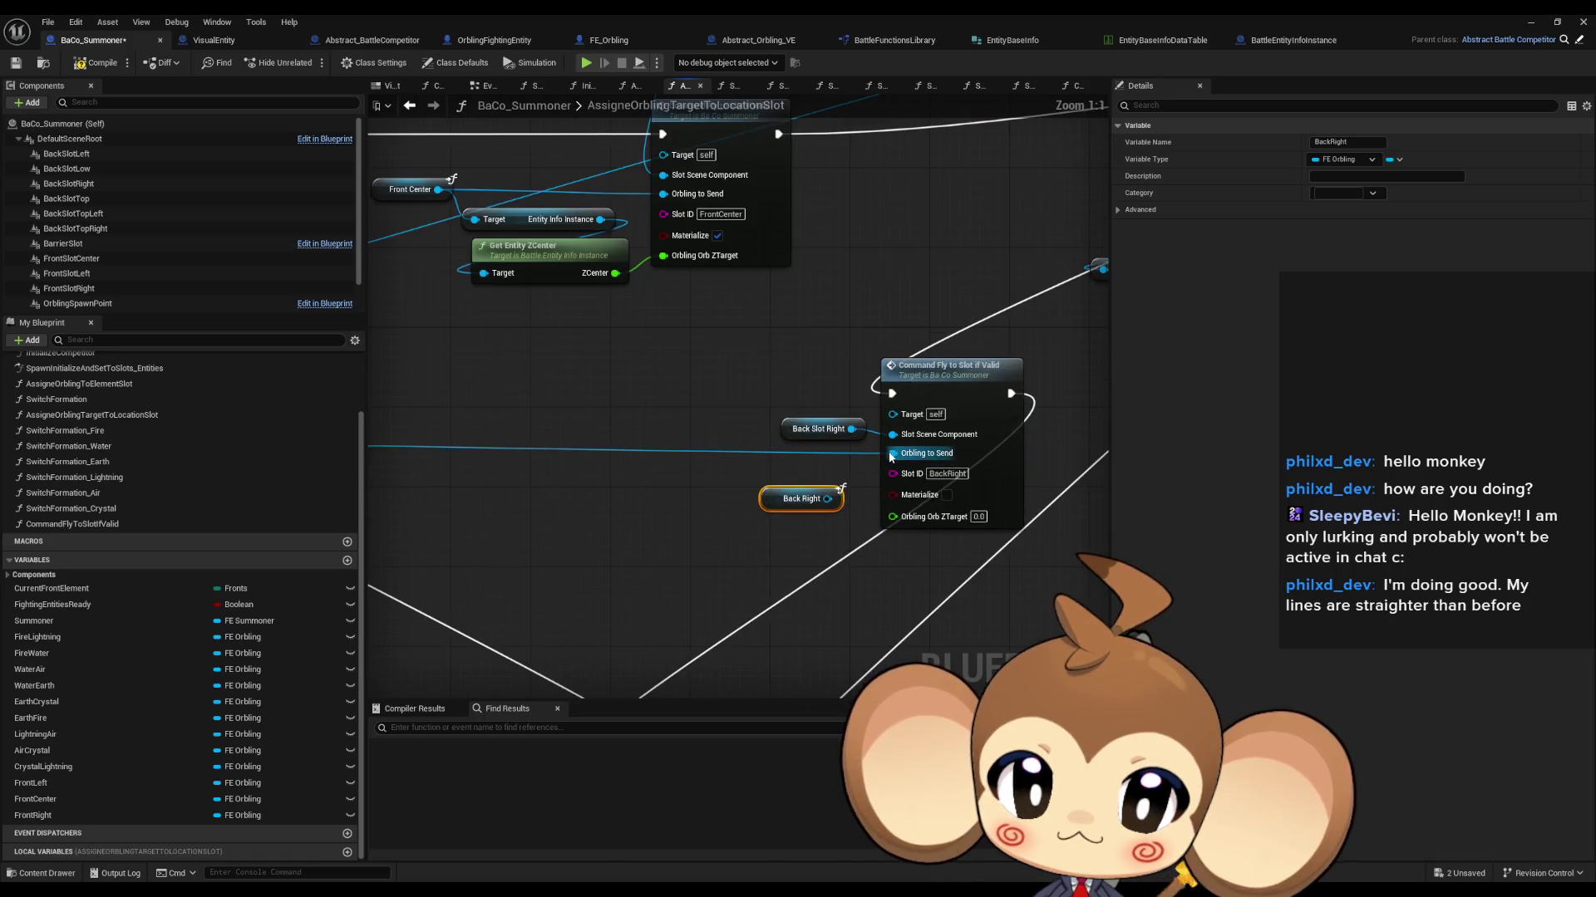
scroll(796, 483, down, 3)
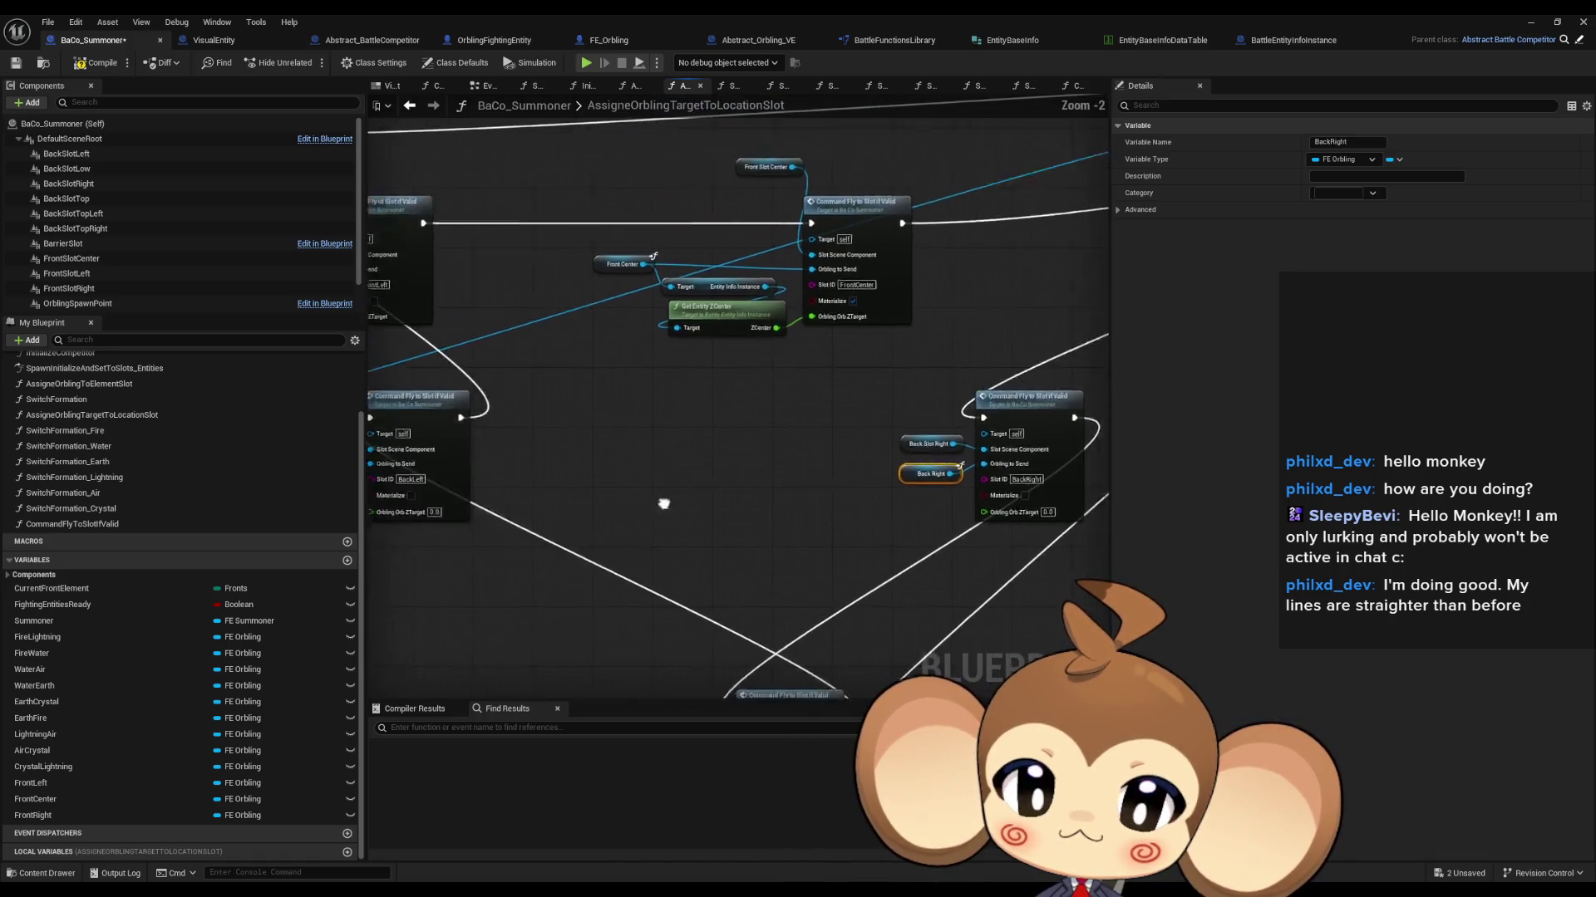
scroll(863, 506, up, 1)
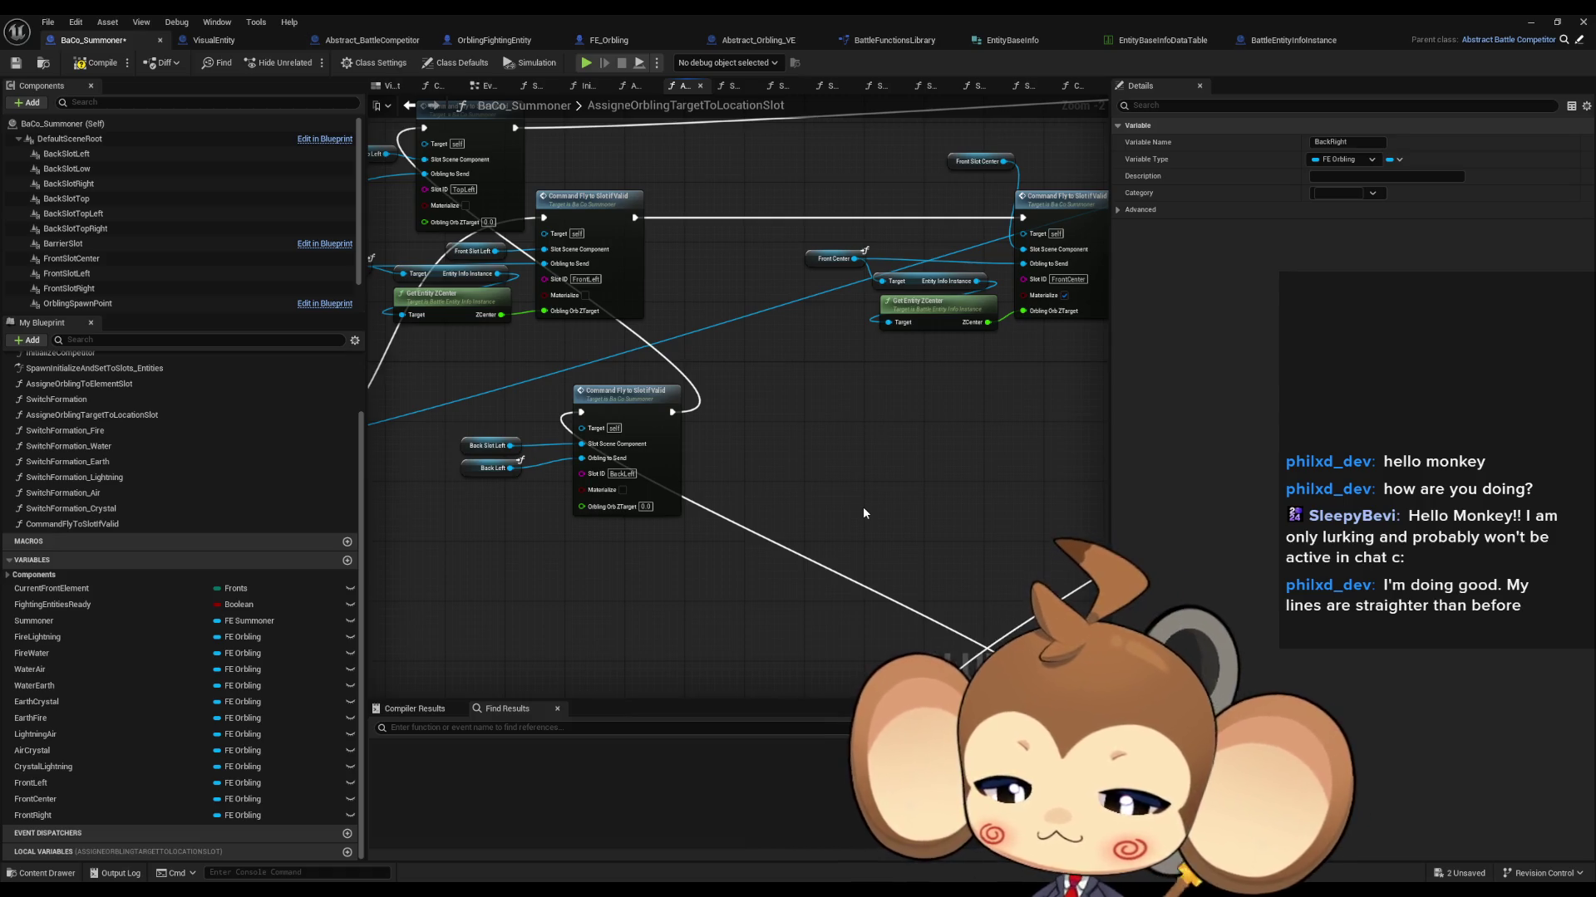
mouse_move(829, 477)
mouse_down()
mouse_move(961, 485)
mouse_move(794, 610)
mouse_move(1065, 610)
mouse_up()
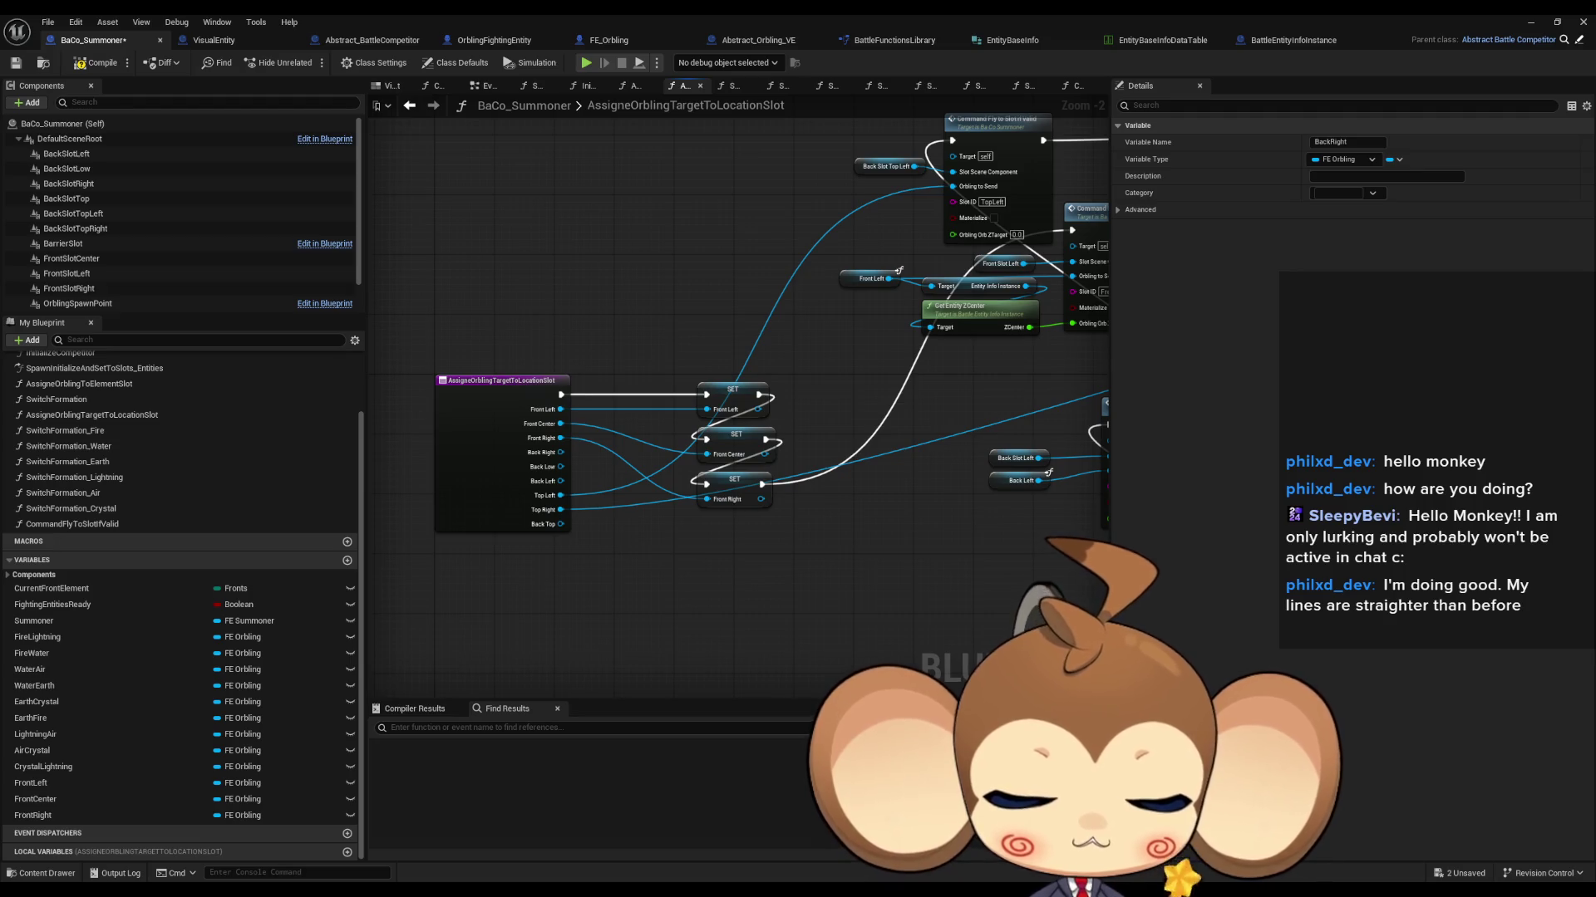
click(665, 585)
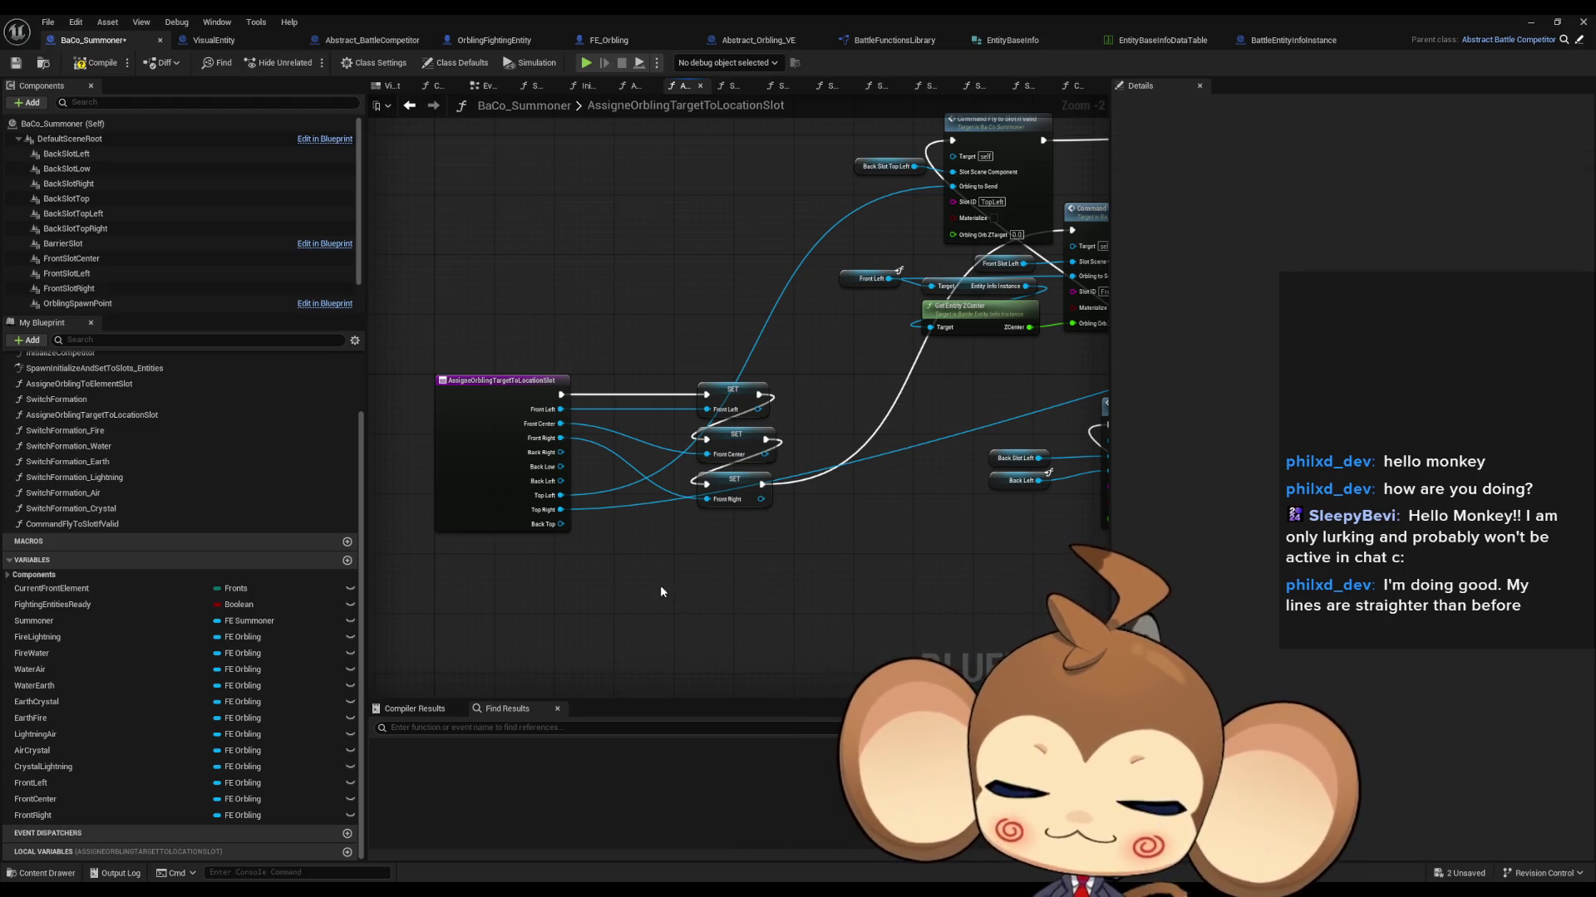
Step: Add a Top Right getter beside the TopRight fly command and rearrange the nearby slot getters
right_click(688, 580)
text(get top right)
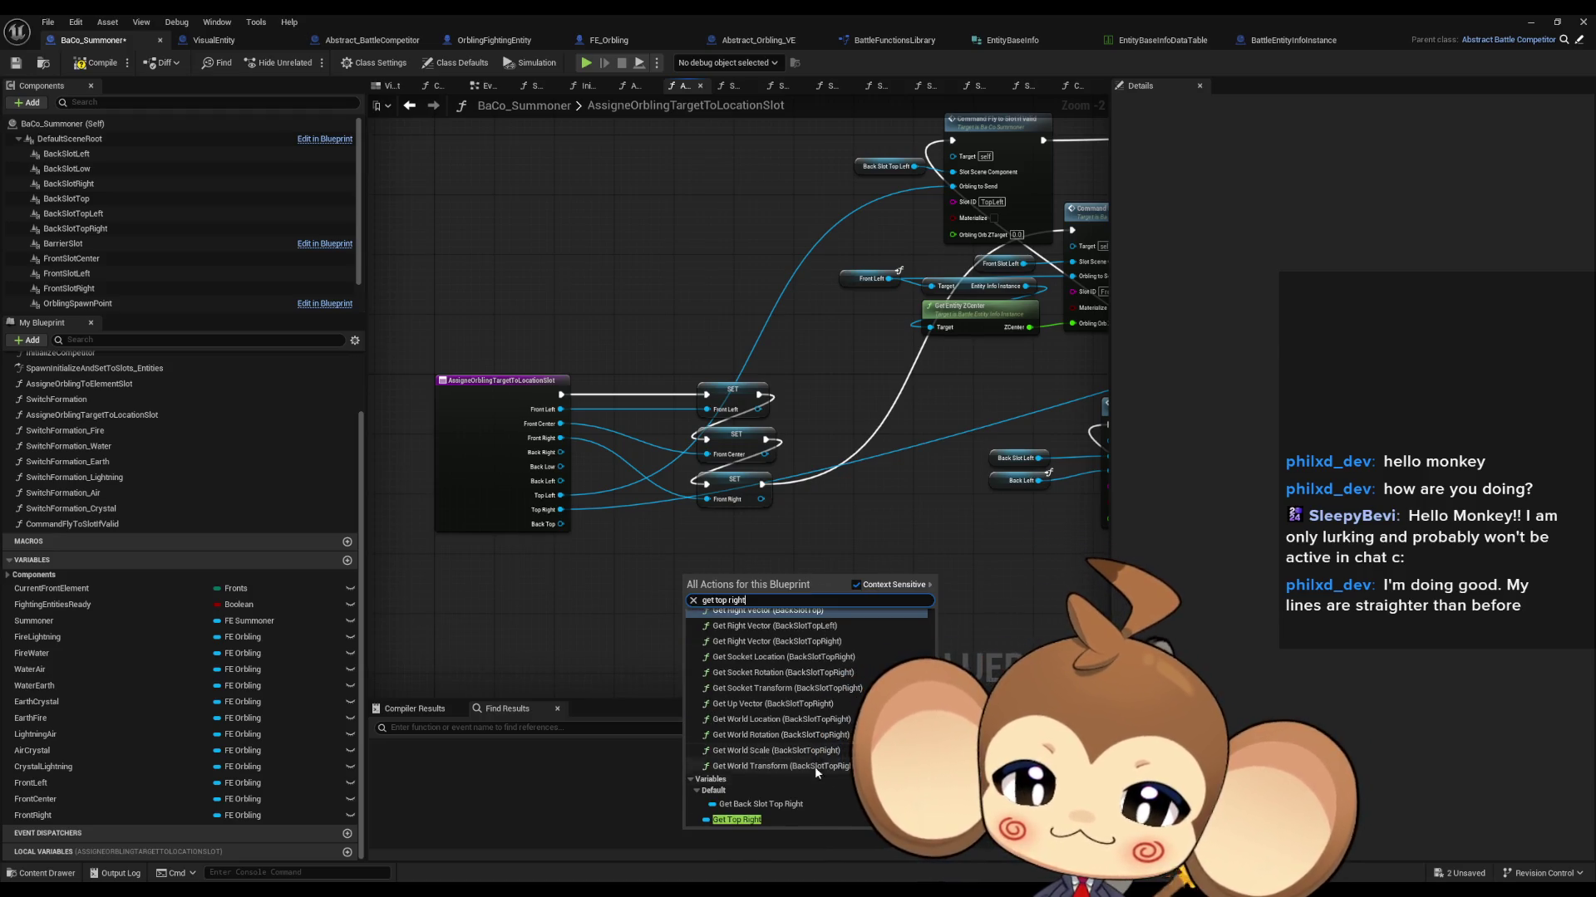
key(Escape)
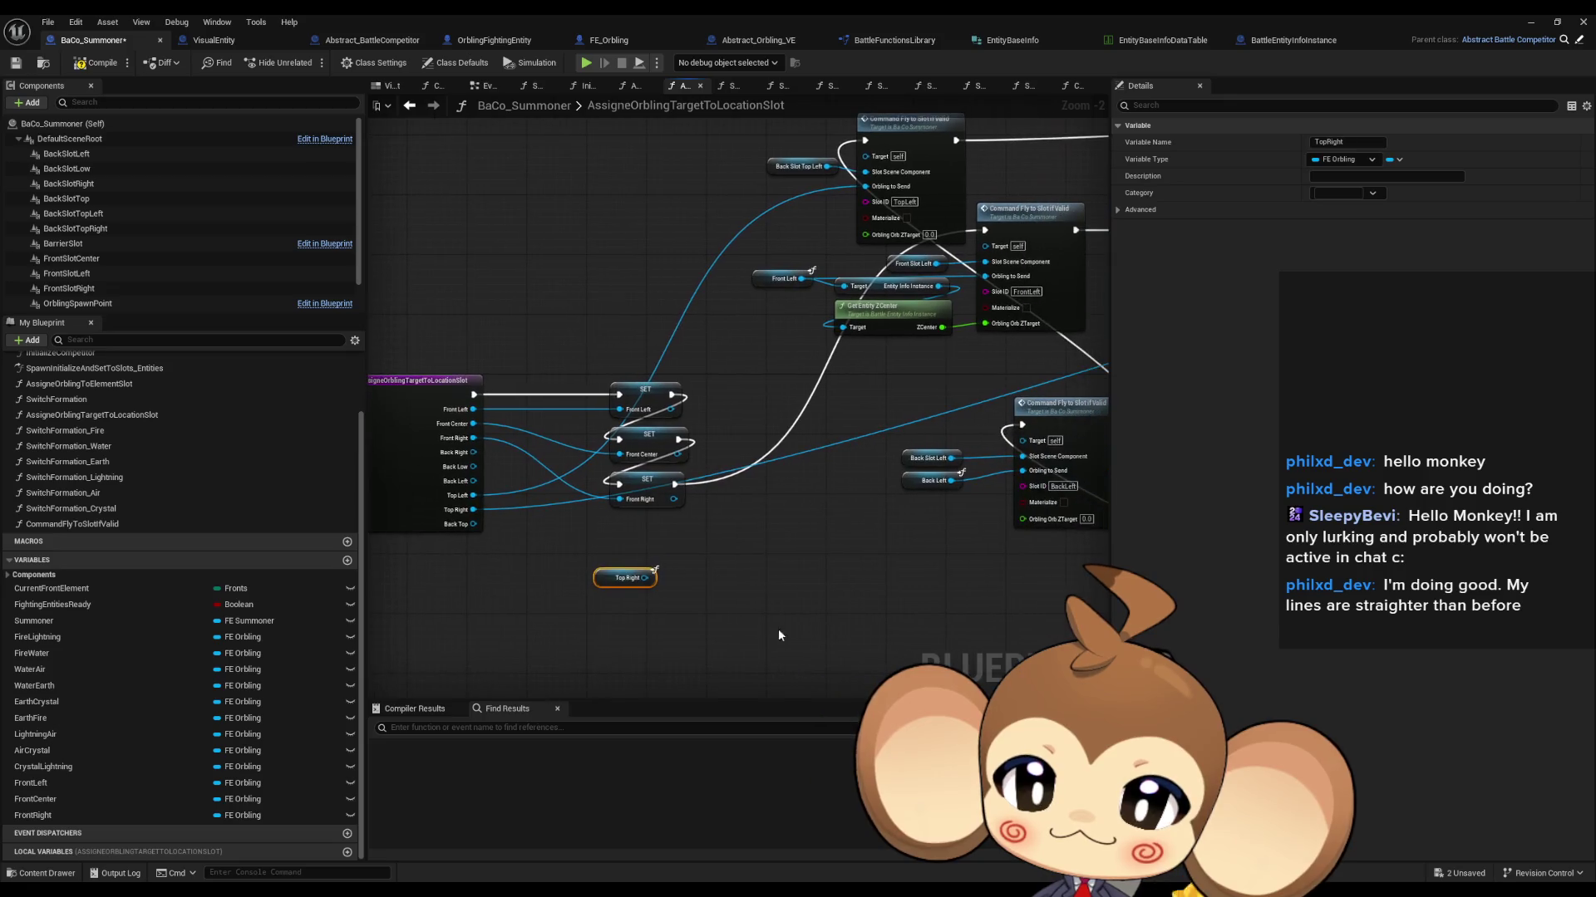
drag(781, 570, 967, 458)
mouse_move(1072, 473)
mouse_down()
mouse_move(631, 349)
mouse_move(636, 309)
mouse_up()
drag(619, 212, 631, 285)
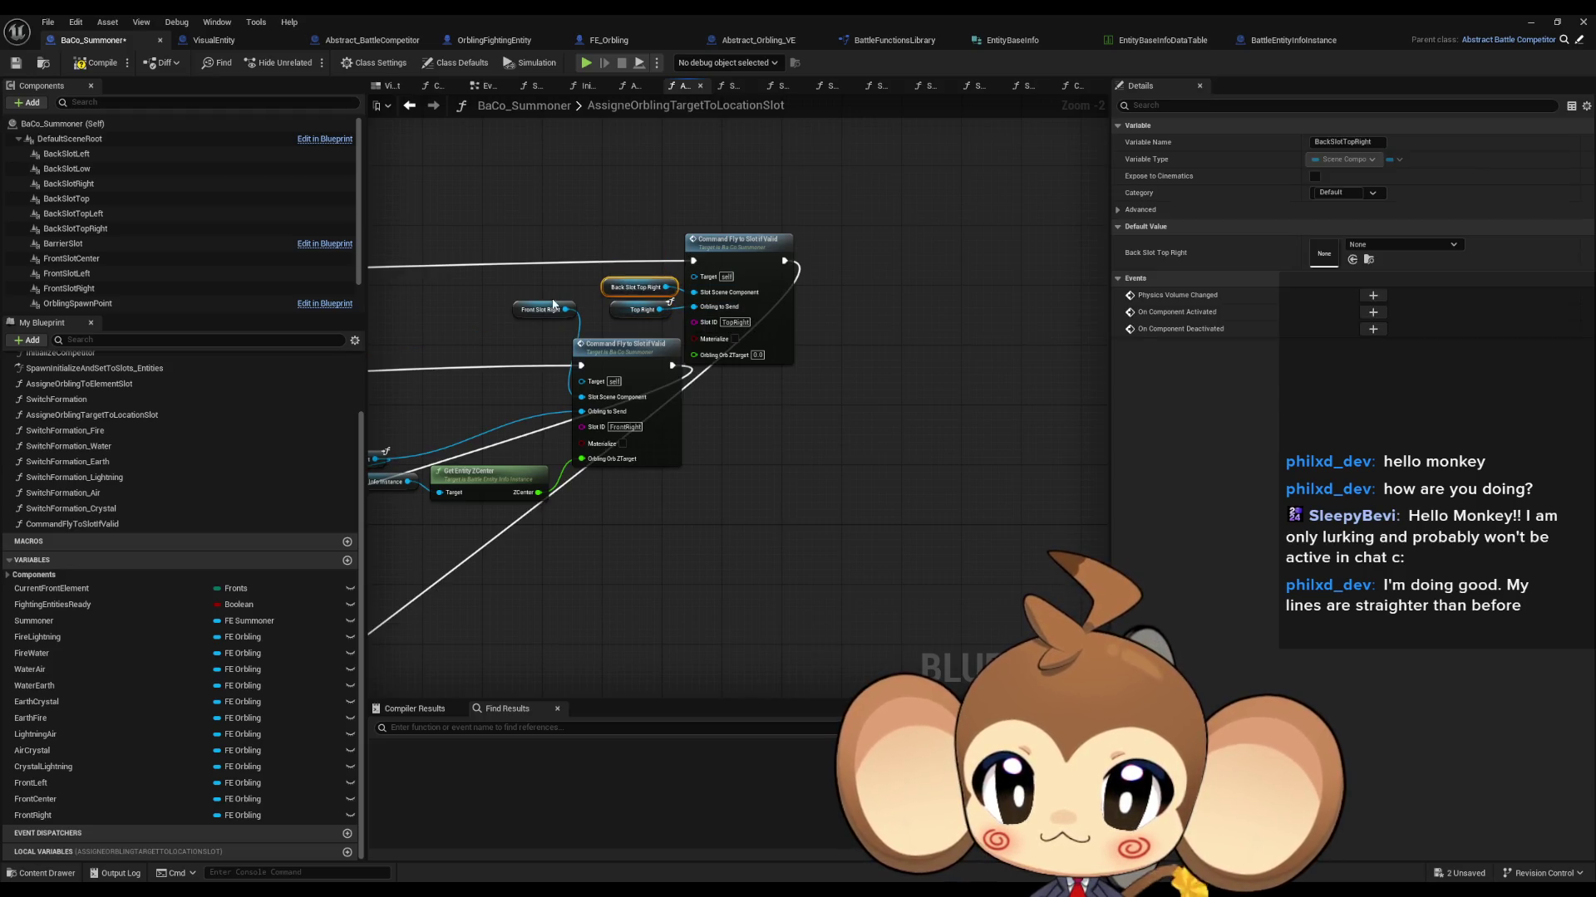
mouse_move(523, 313)
mouse_down()
mouse_move(510, 400)
mouse_move(712, 425)
mouse_up()
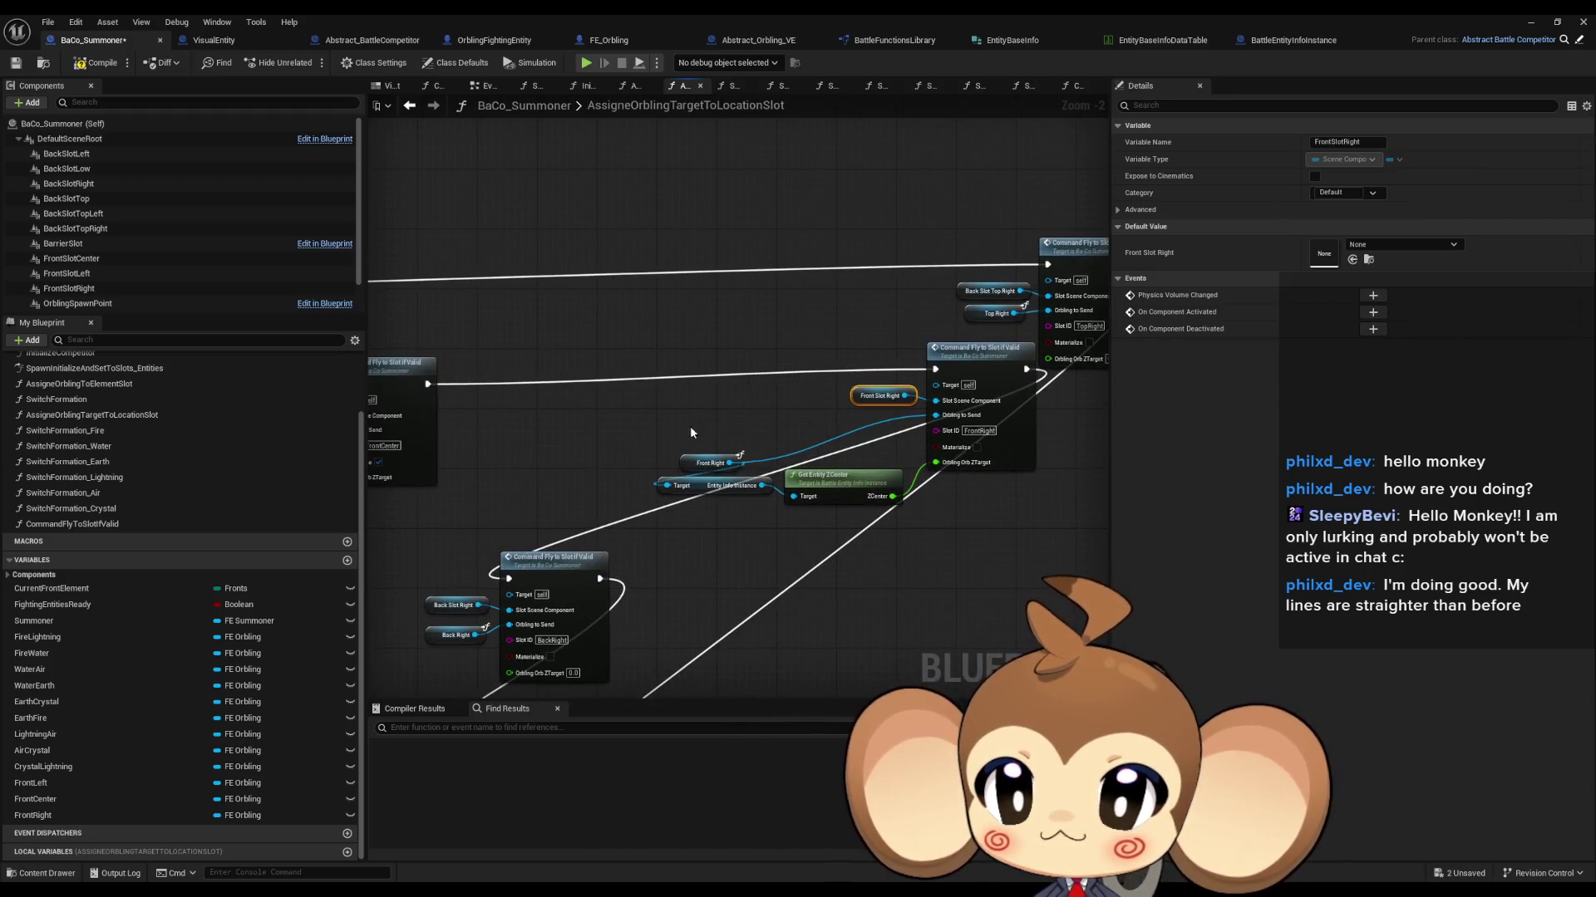
Step: Add a Top Left getter and wire it into the TopLeft command's Orbling to Send pin
mouse_move(595, 446)
mouse_down()
mouse_move(316, 449)
mouse_move(581, 426)
mouse_move(688, 366)
mouse_up()
right_click(641, 376)
text(top left get)
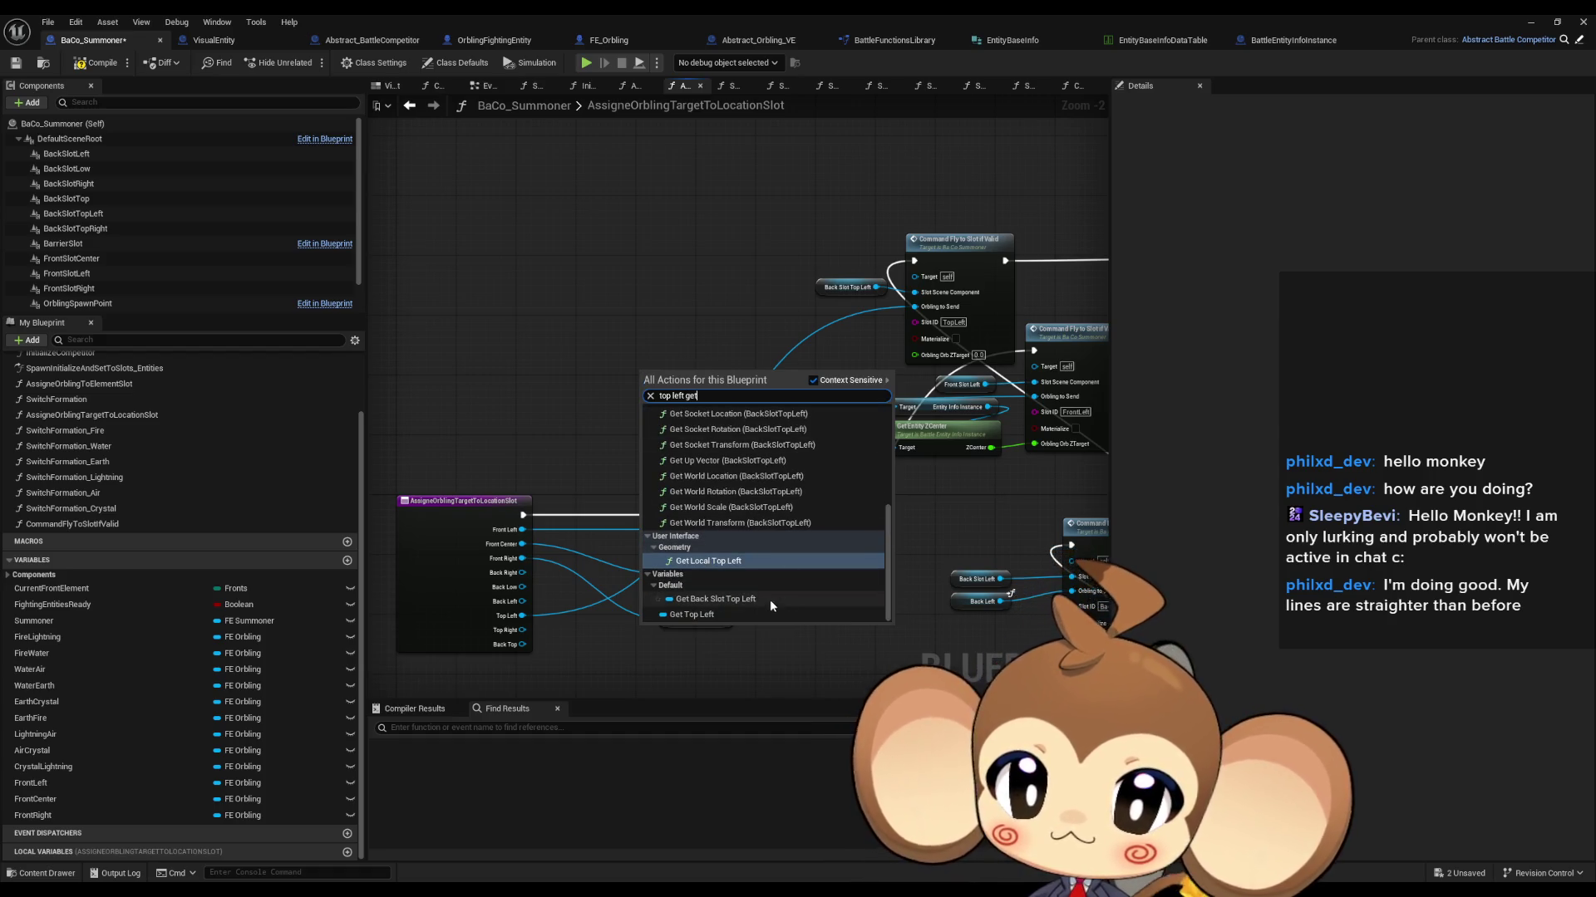
click(724, 616)
mouse_move(914, 307)
mouse_down()
mouse_move(686, 376)
mouse_move(835, 326)
mouse_up()
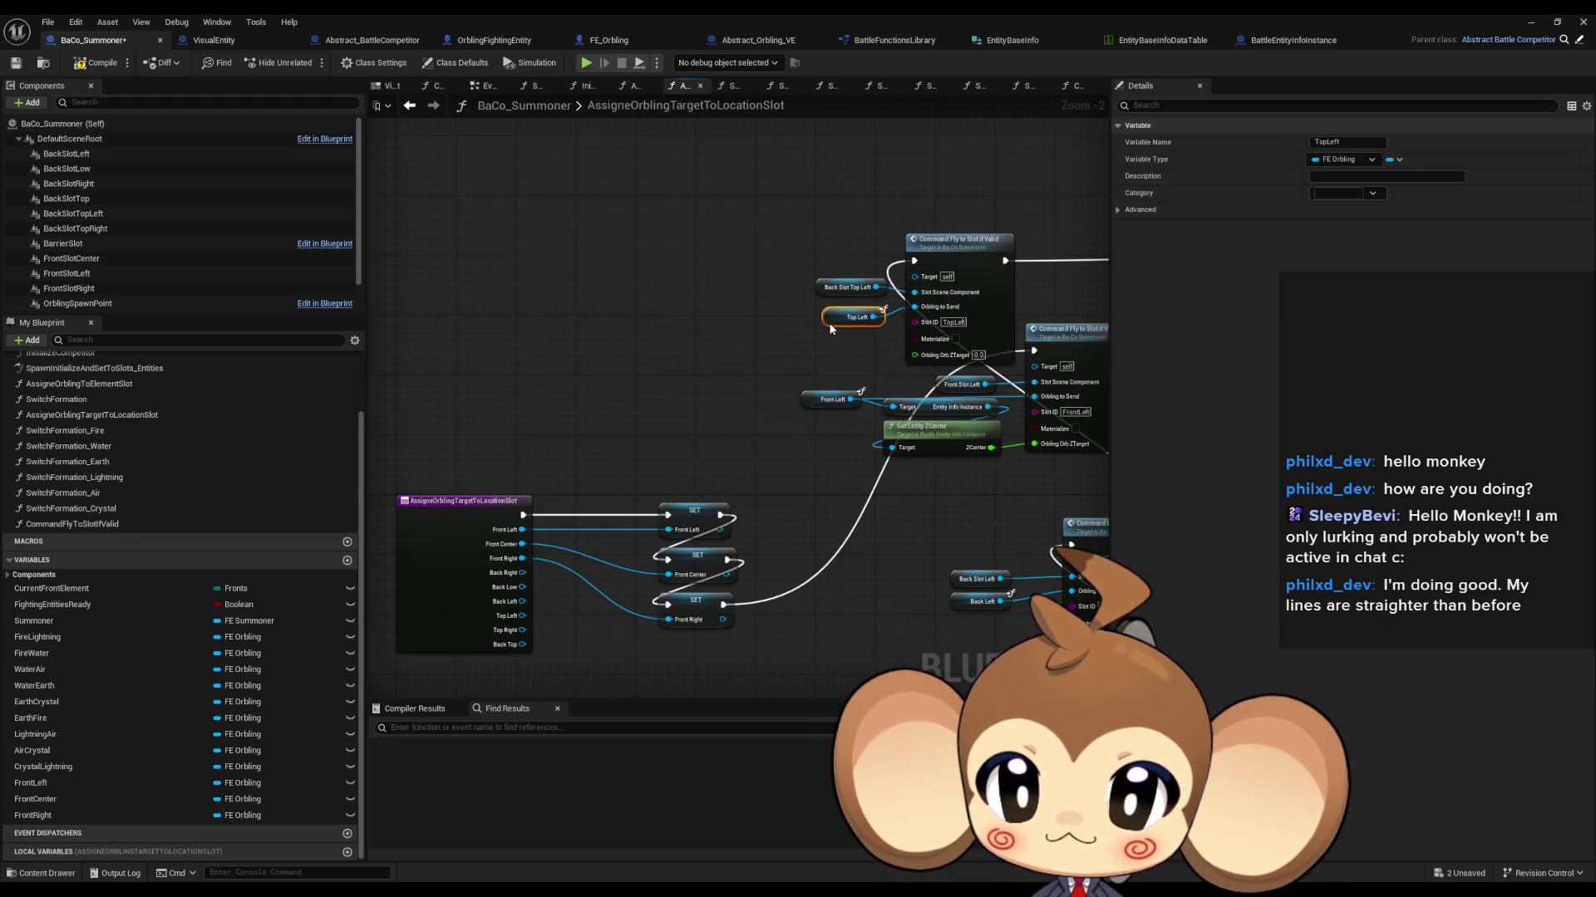
click(666, 357)
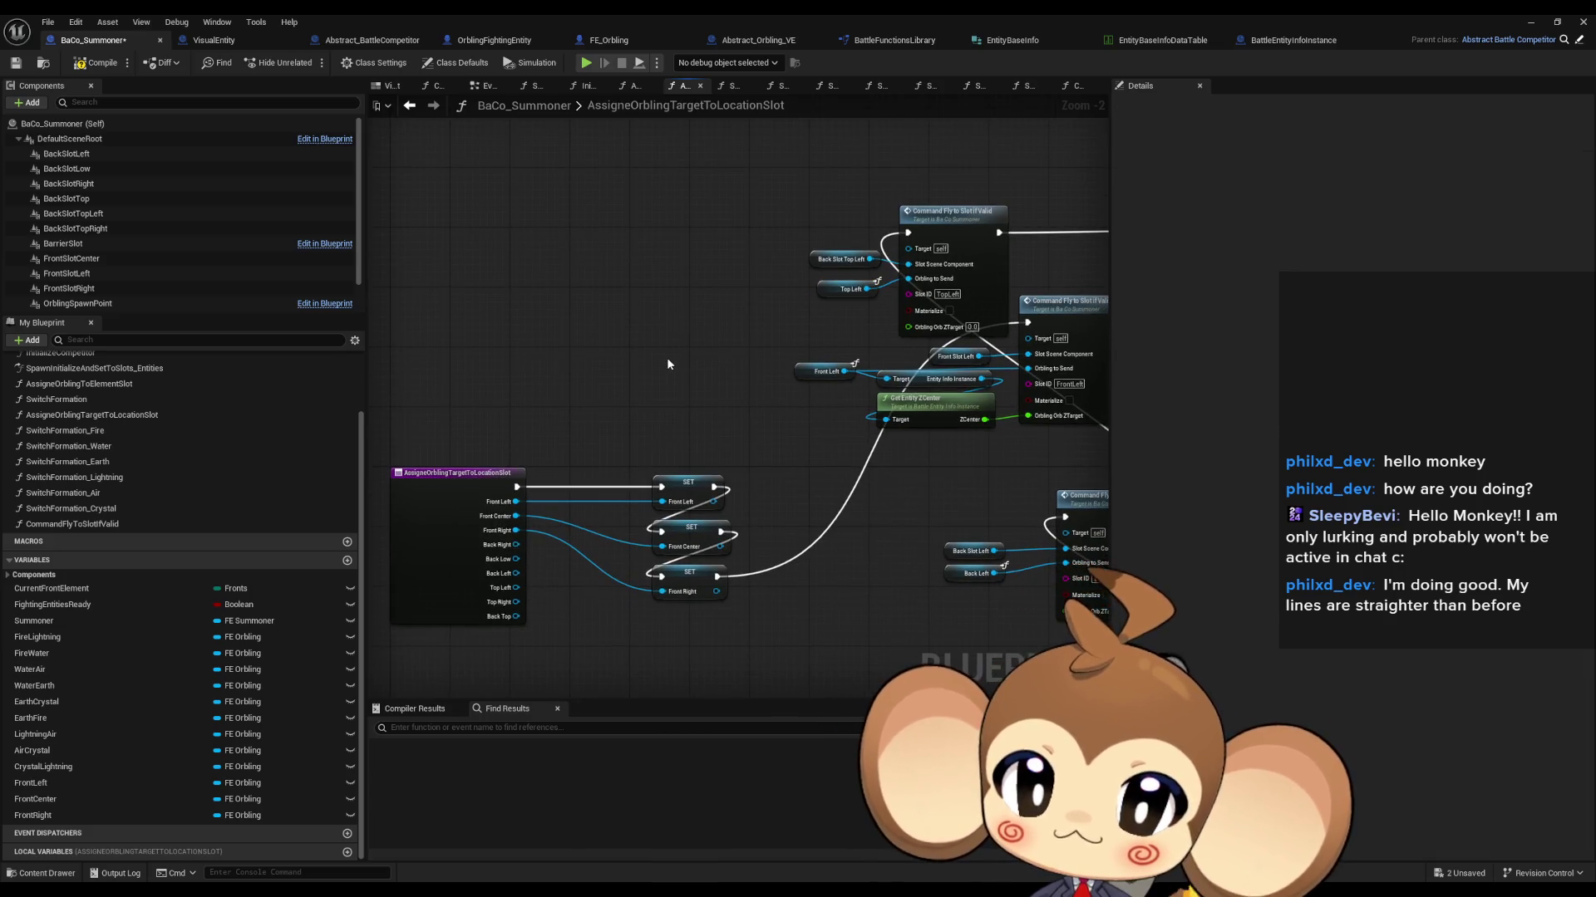
drag(765, 361, 620, 389)
Step: Reposition the Front Slot Center and Back Slot Left fly-command groups into a neater layout
scroll(720, 480, down, 3)
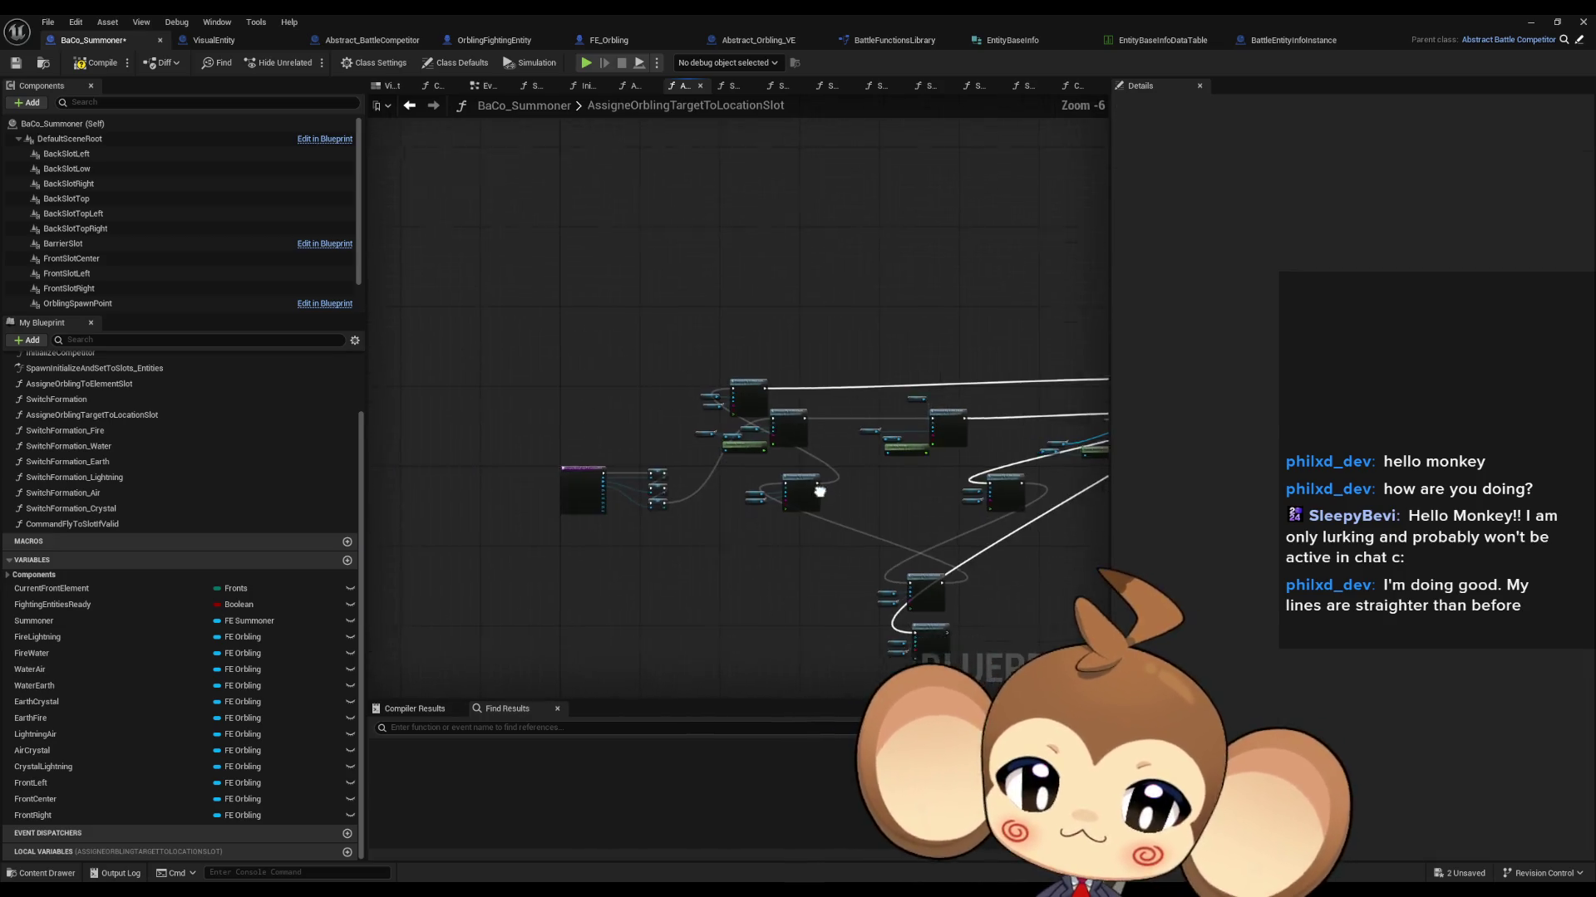
scroll(598, 399, up, 2)
mouse_move(807, 309)
mouse_down()
mouse_move(789, 376)
mouse_move(755, 356)
mouse_move(773, 353)
mouse_up()
ctrl+click(872, 354)
scroll(648, 367, down, 2)
mouse_move(647, 366)
mouse_down()
mouse_move(812, 345)
mouse_move(777, 379)
mouse_move(712, 367)
mouse_move(785, 373)
mouse_move(881, 416)
mouse_move(774, 426)
mouse_move(753, 412)
mouse_up()
scroll(881, 416, up, 2)
mouse_move(535, 424)
mouse_down()
mouse_move(820, 424)
mouse_move(665, 398)
mouse_move(739, 376)
mouse_move(690, 380)
mouse_up()
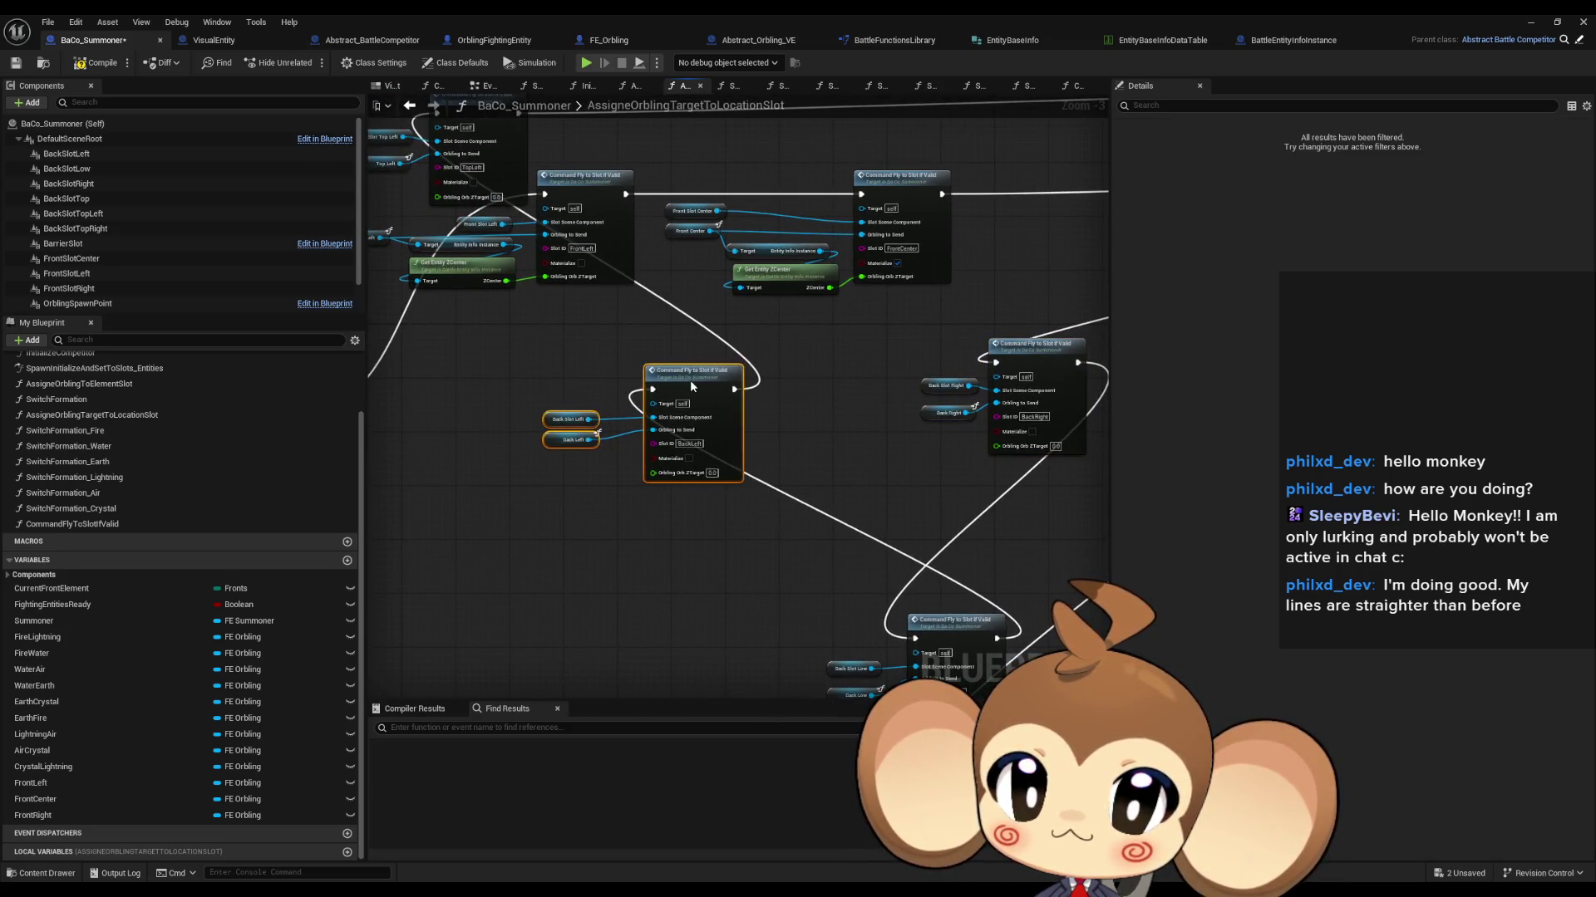
mouse_move(921, 427)
mouse_down()
mouse_move(640, 450)
mouse_move(779, 517)
mouse_move(773, 449)
mouse_move(714, 349)
mouse_up()
Step: Align the Front Slot Right and Back Slot Top Right node groups
scroll(765, 611, down, 2)
mouse_move(799, 421)
mouse_down()
mouse_move(959, 517)
mouse_move(804, 430)
mouse_up()
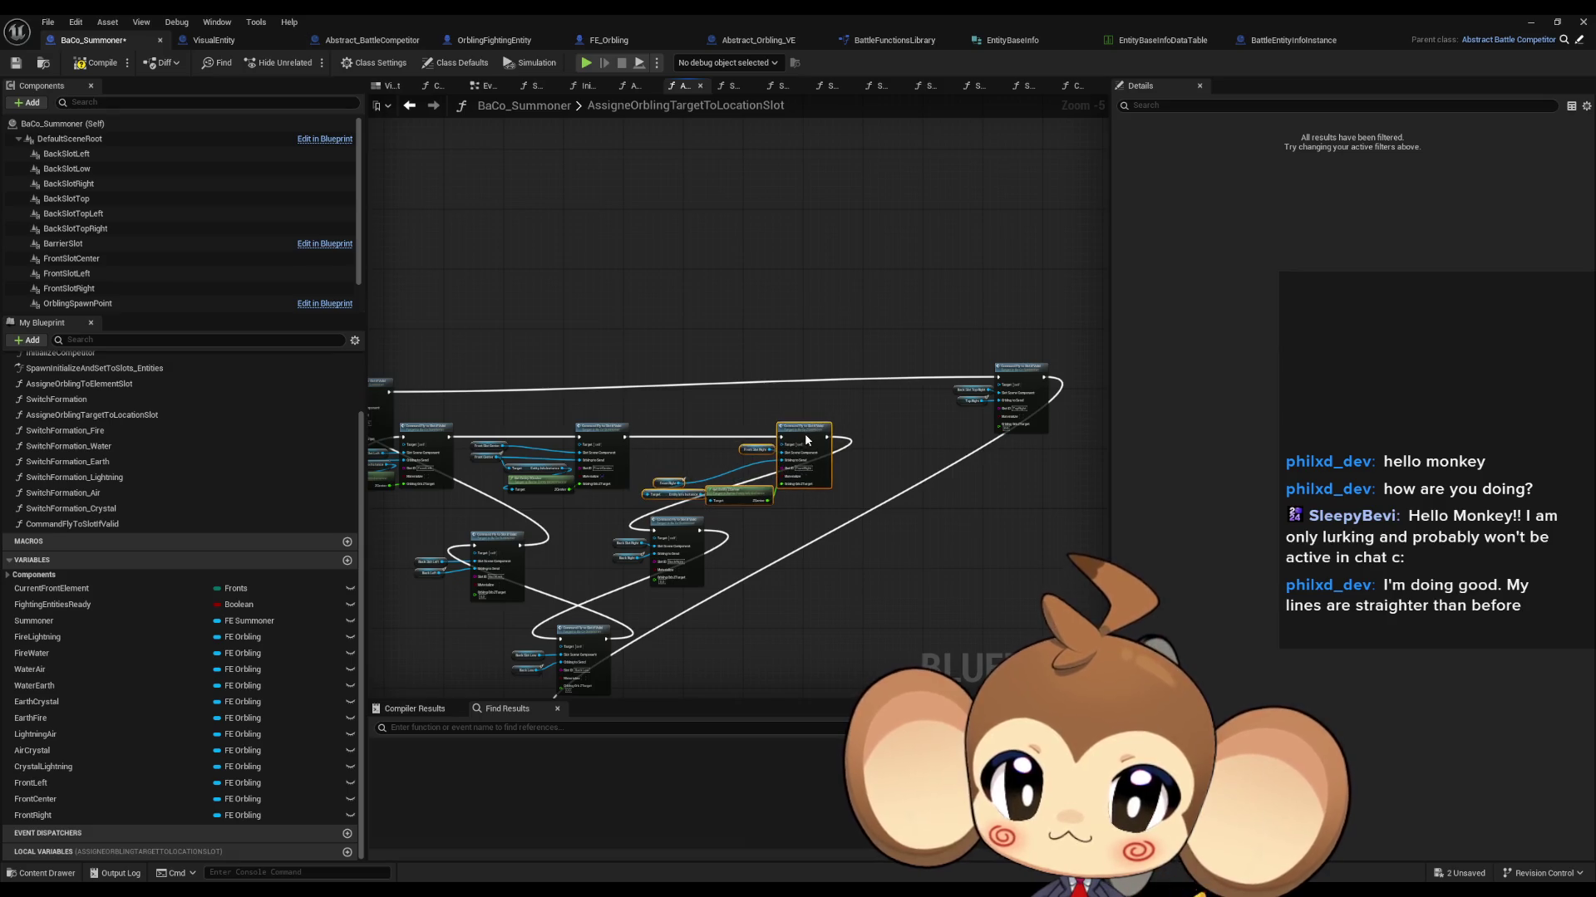
drag(943, 357, 1057, 439)
mouse_move(1029, 379)
mouse_down()
mouse_move(807, 345)
mouse_move(860, 351)
mouse_up()
Step: Compile the BaCo_Summoner blueprint
click(901, 507)
drag(901, 507, 1105, 378)
click(83, 67)
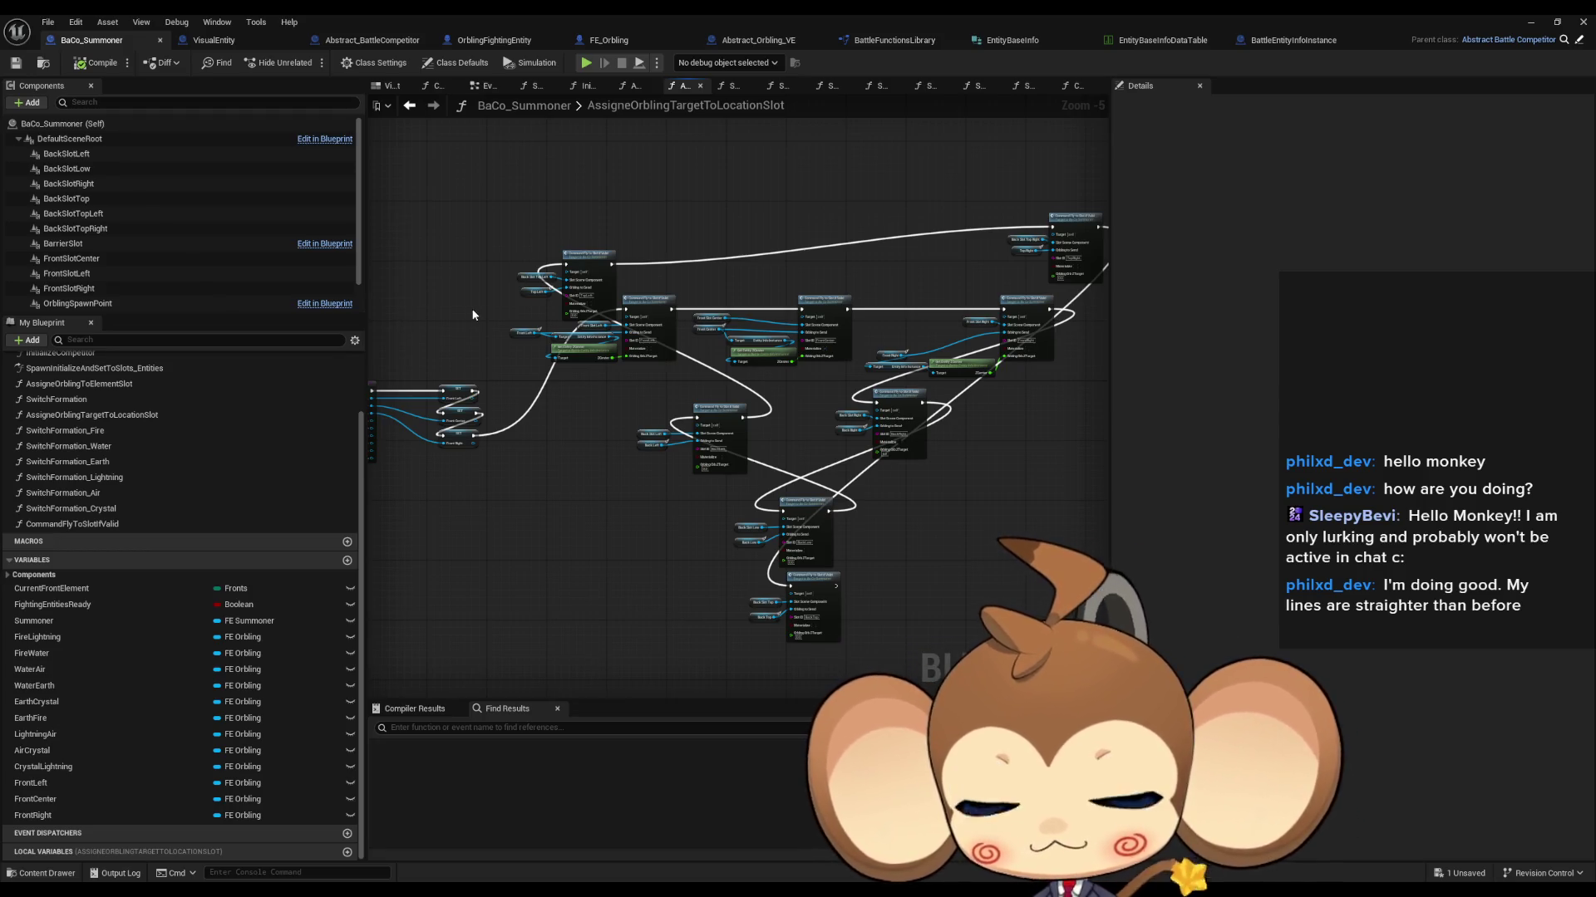
drag(615, 454, 649, 455)
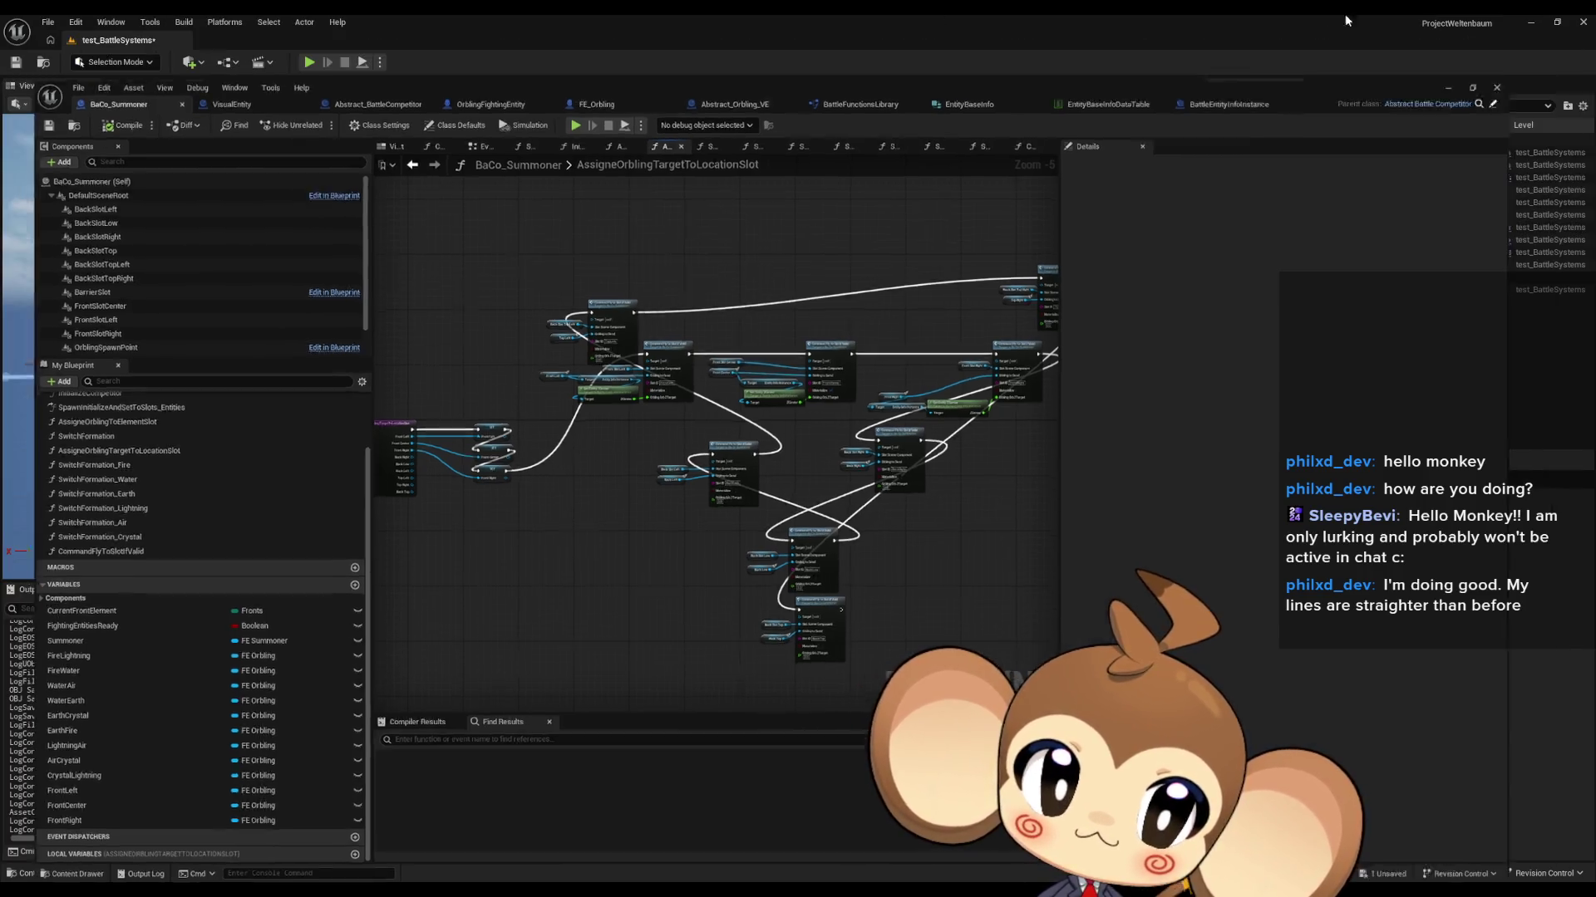
click(1530, 21)
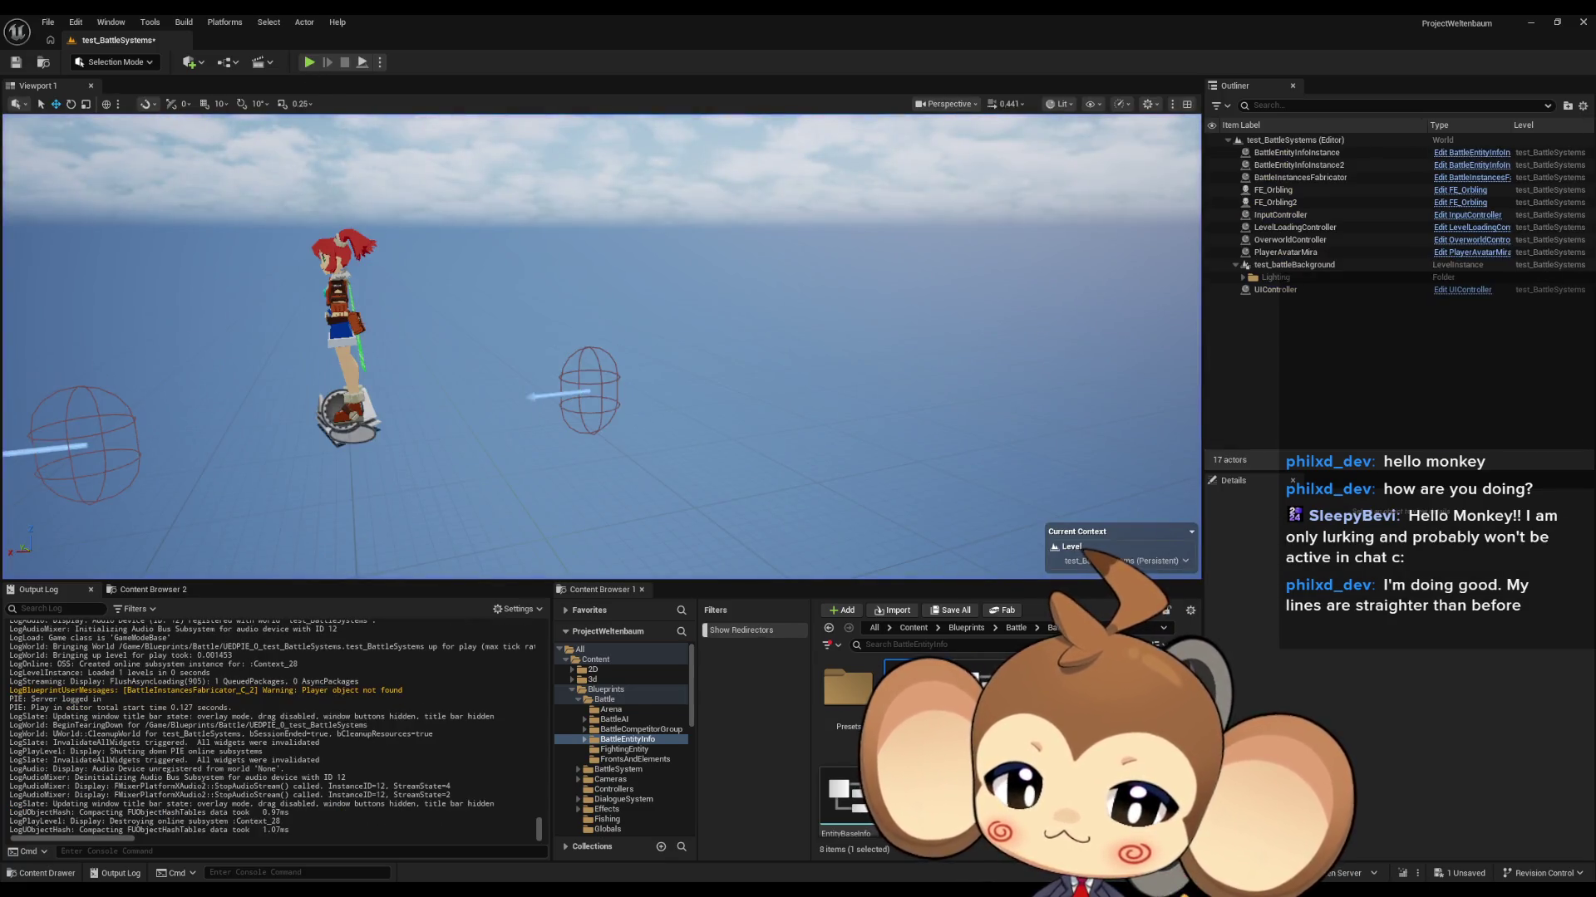
mouse_move(653, 881)
click(742, 860)
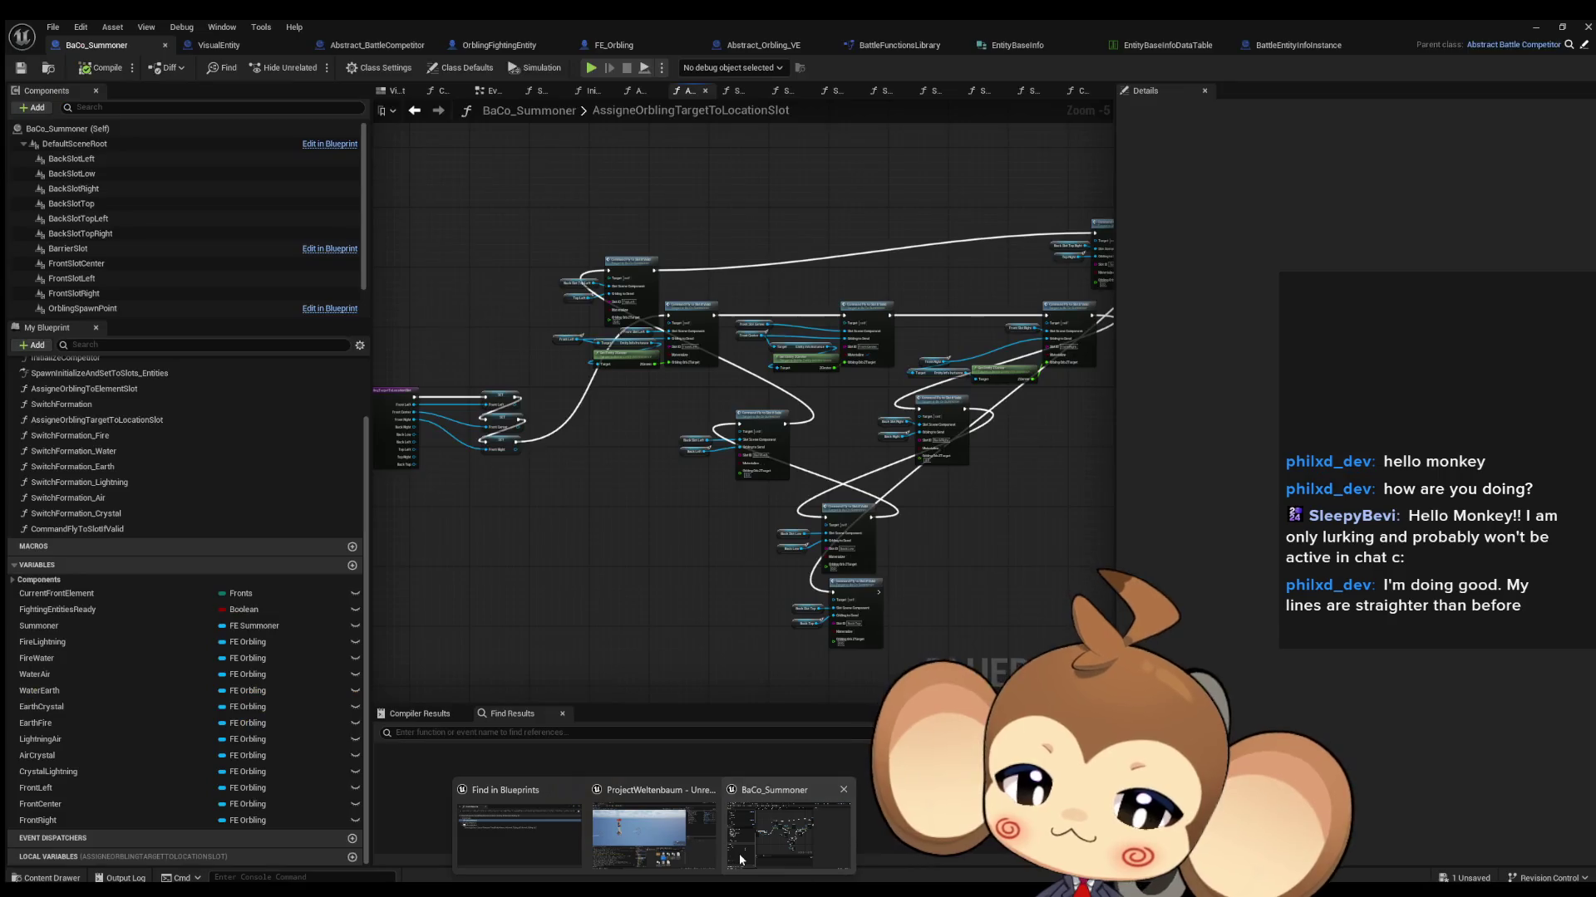
click(740, 859)
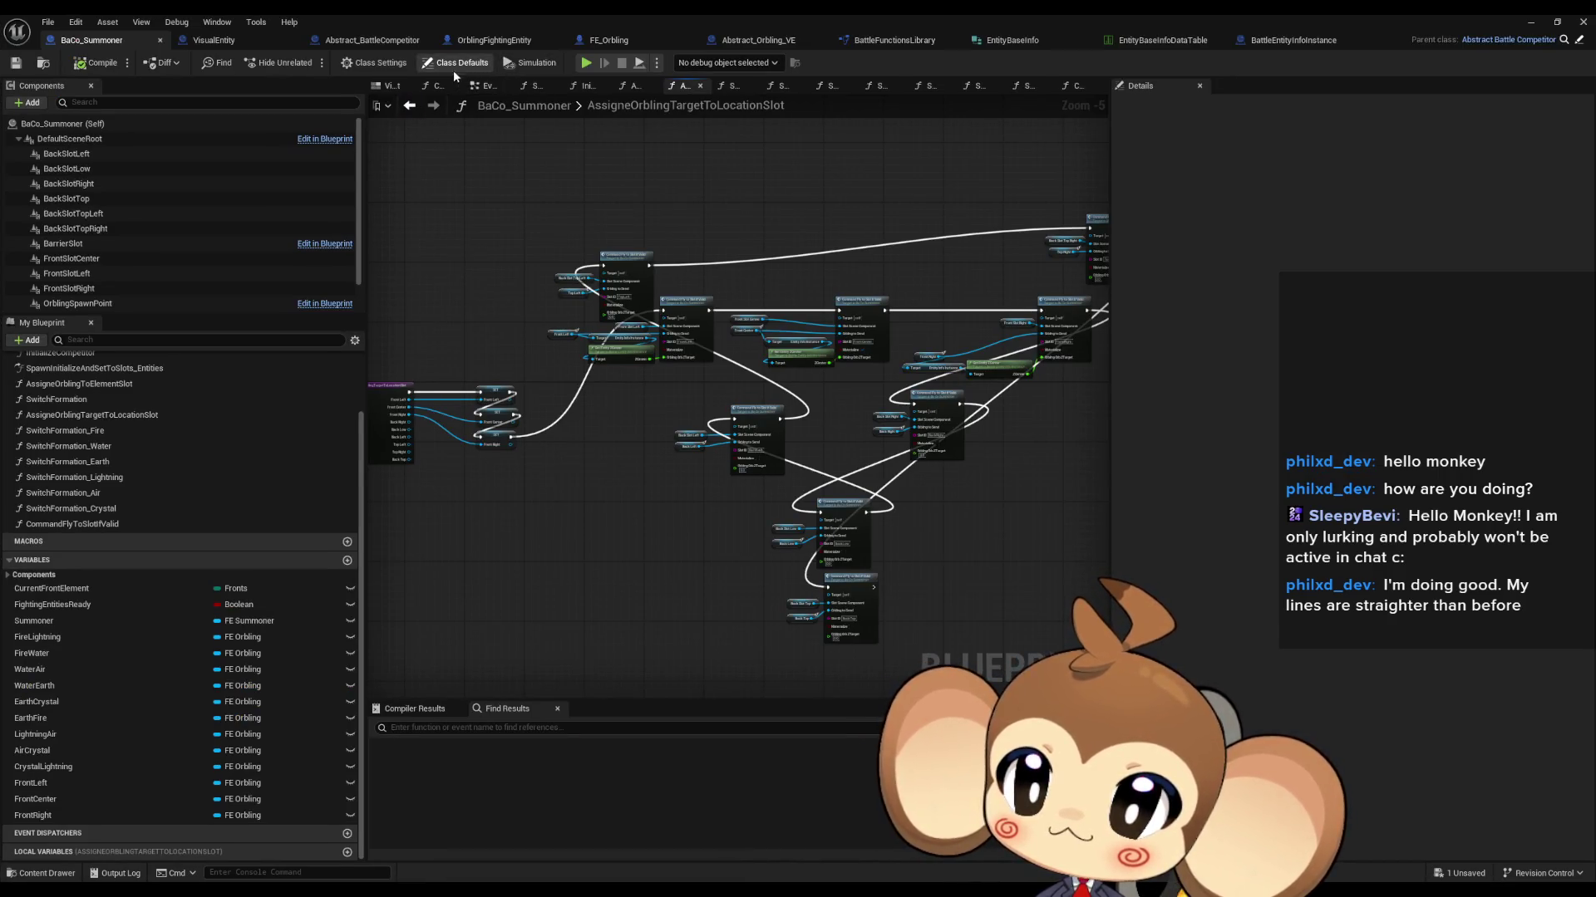
double_click(93, 432)
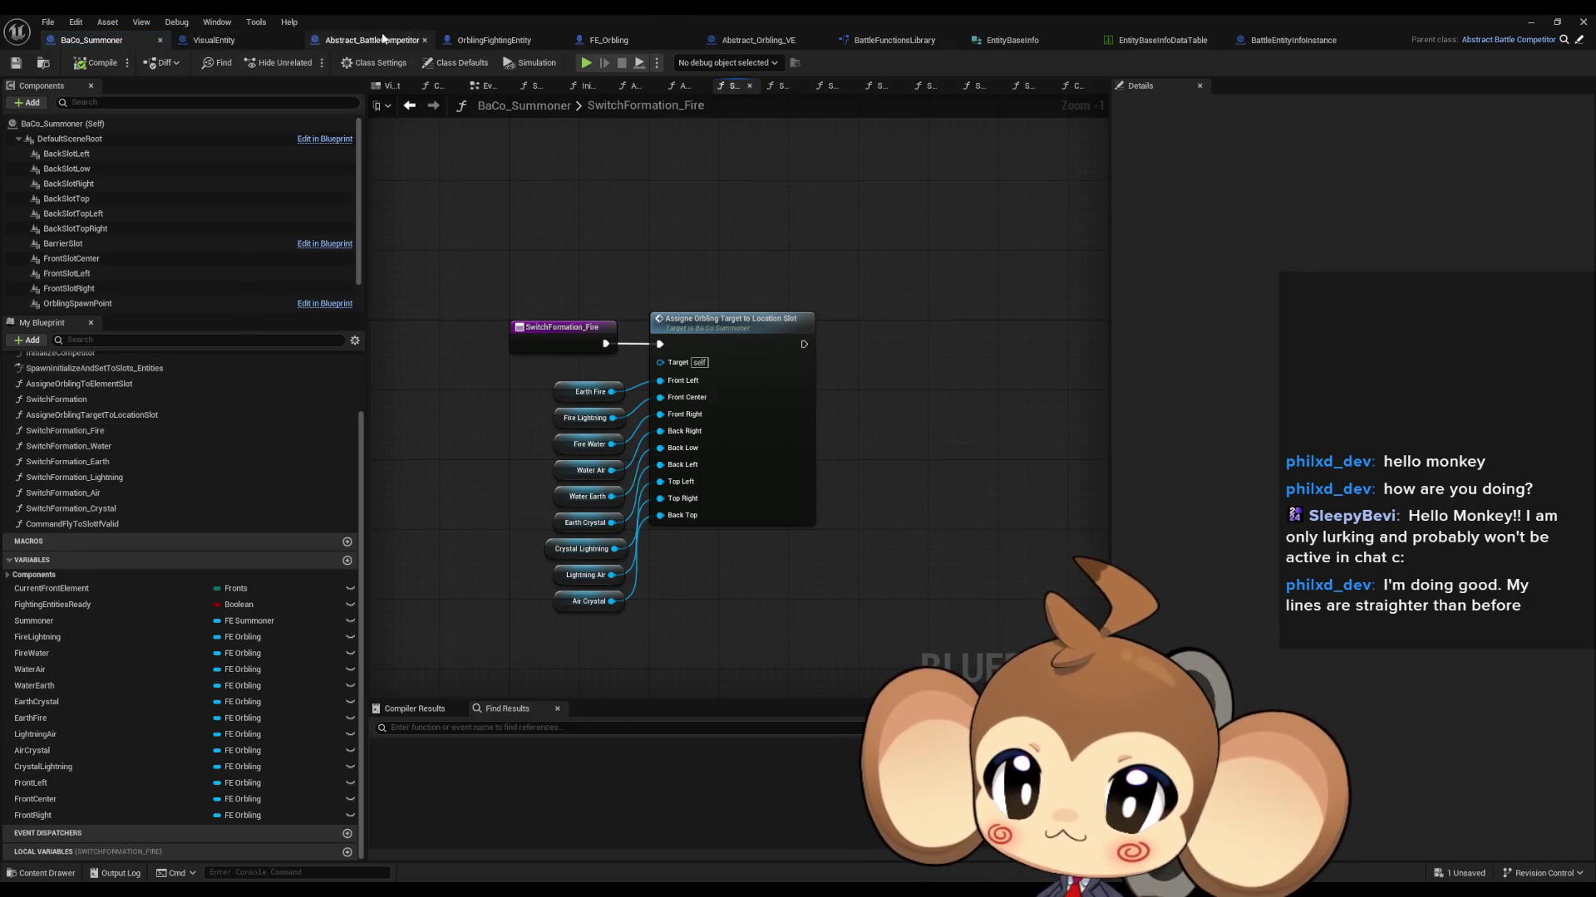
click(522, 40)
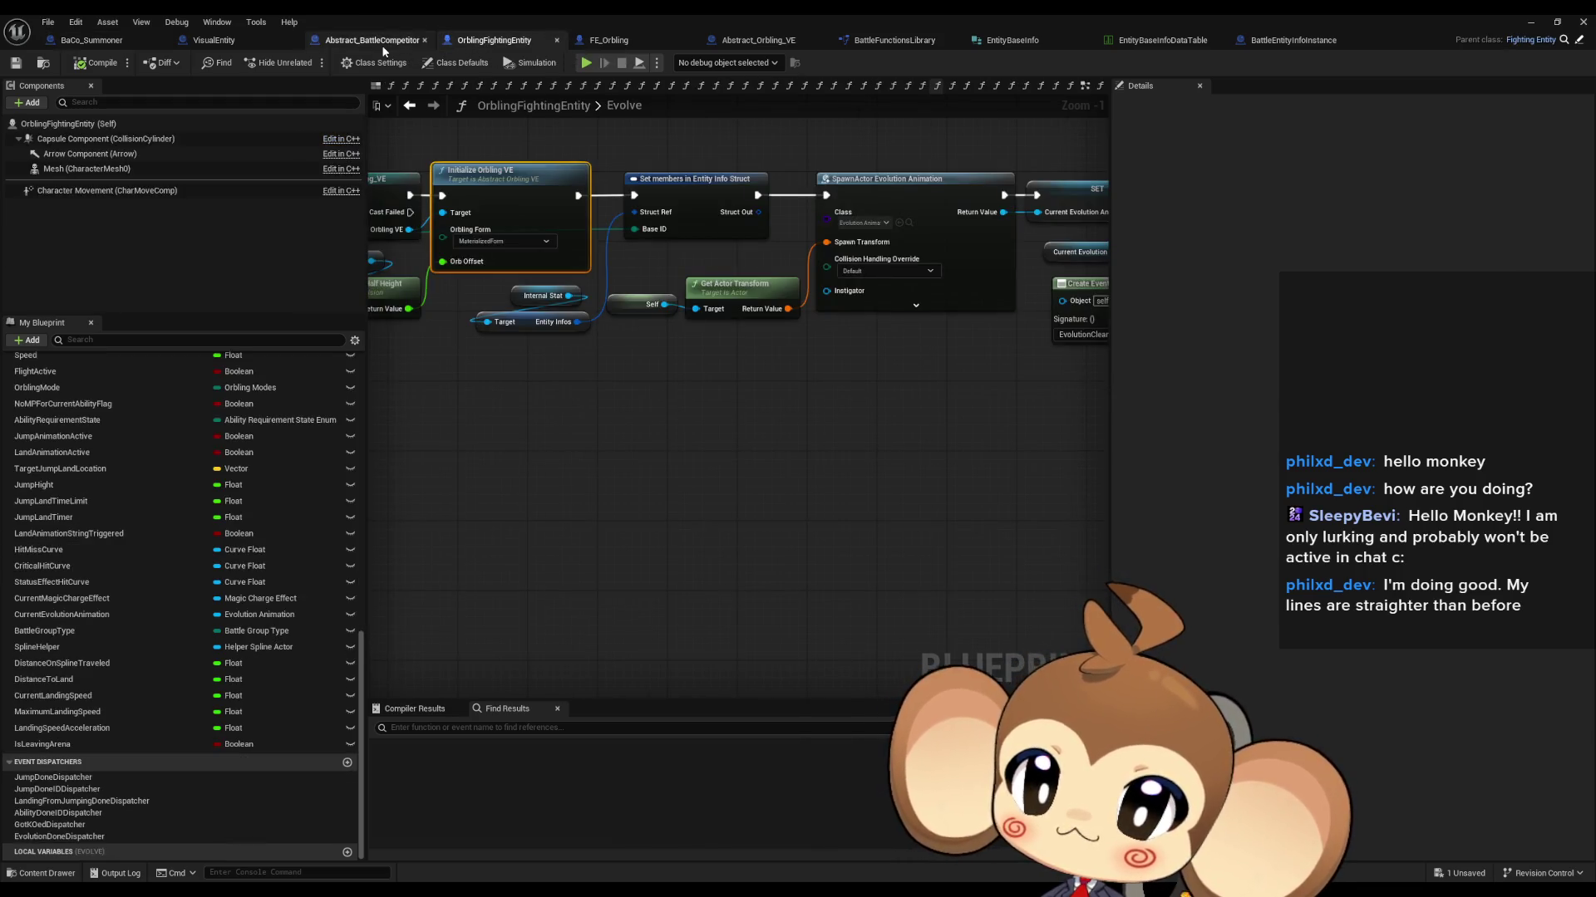
click(736, 43)
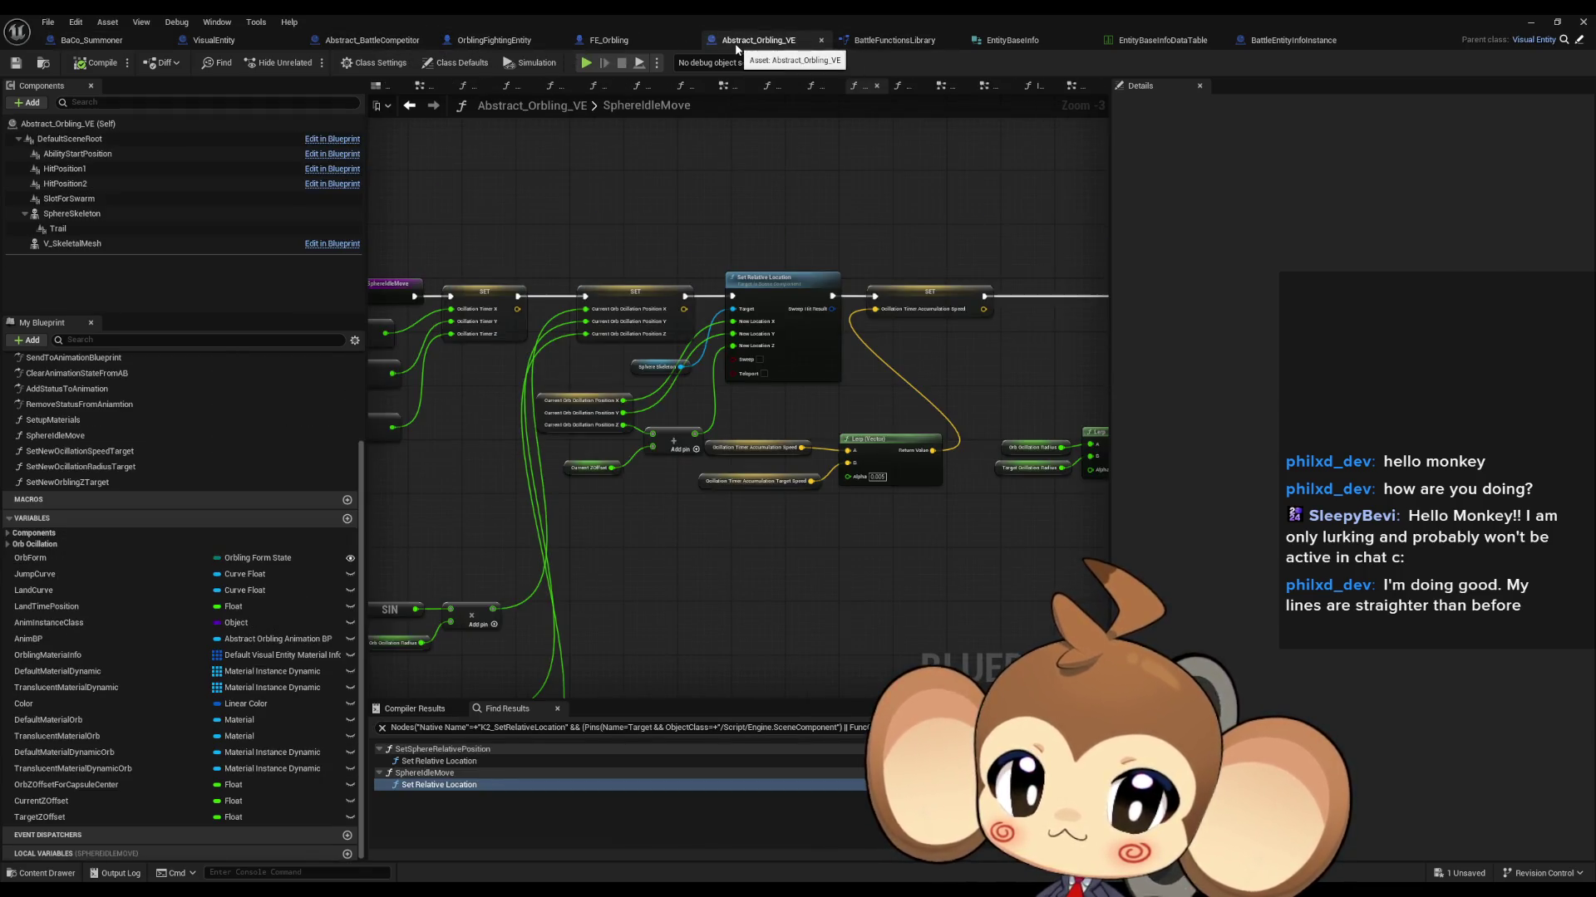
click(92, 40)
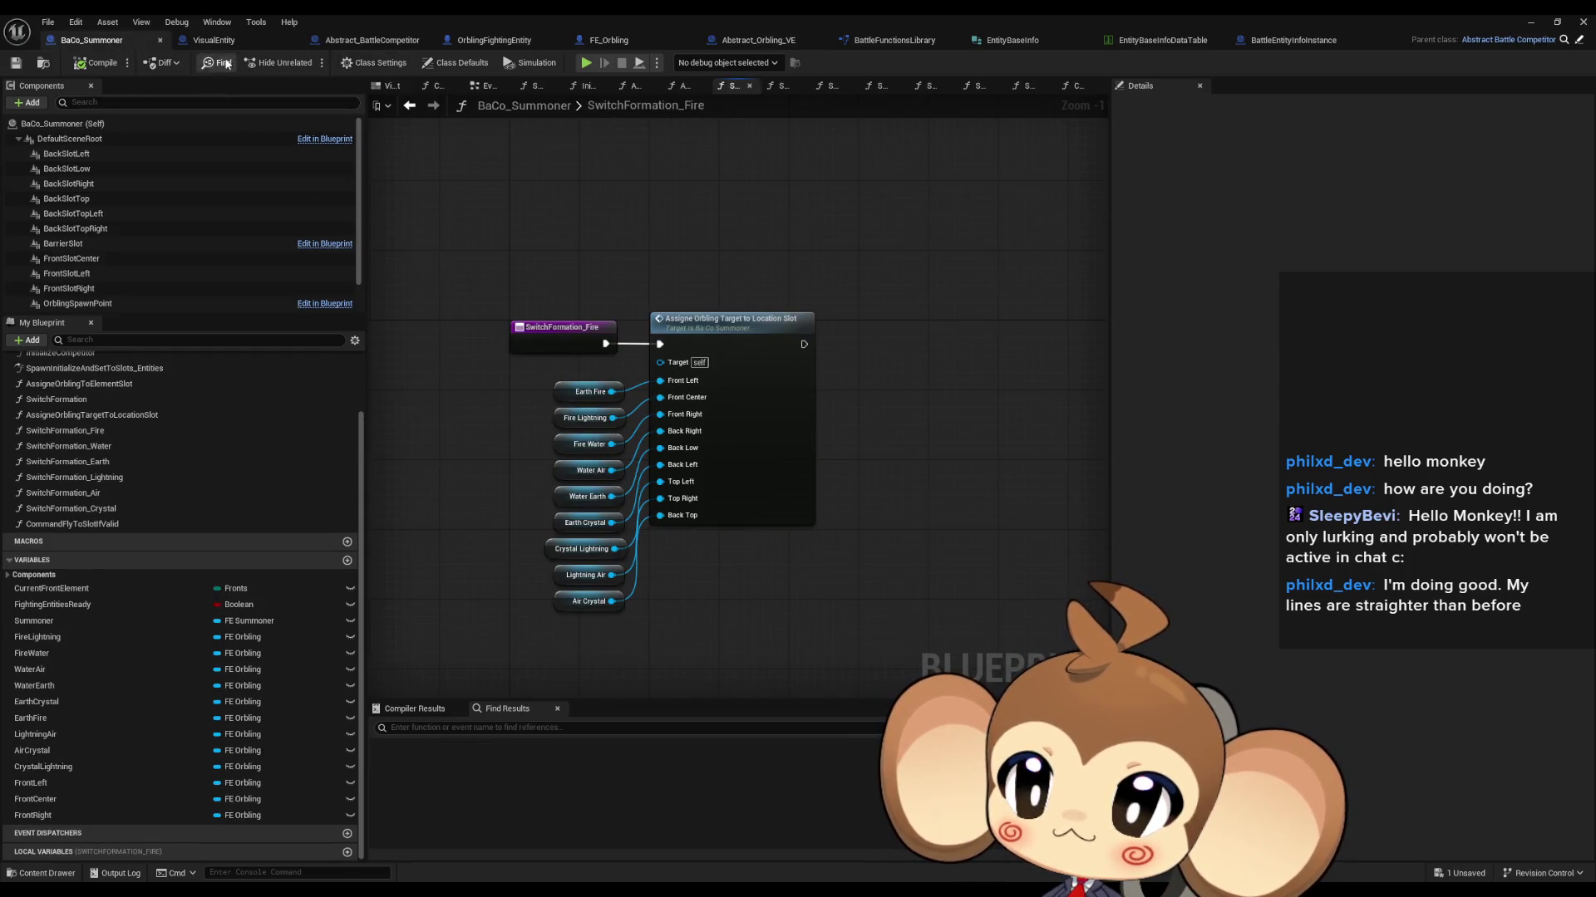
click(605, 41)
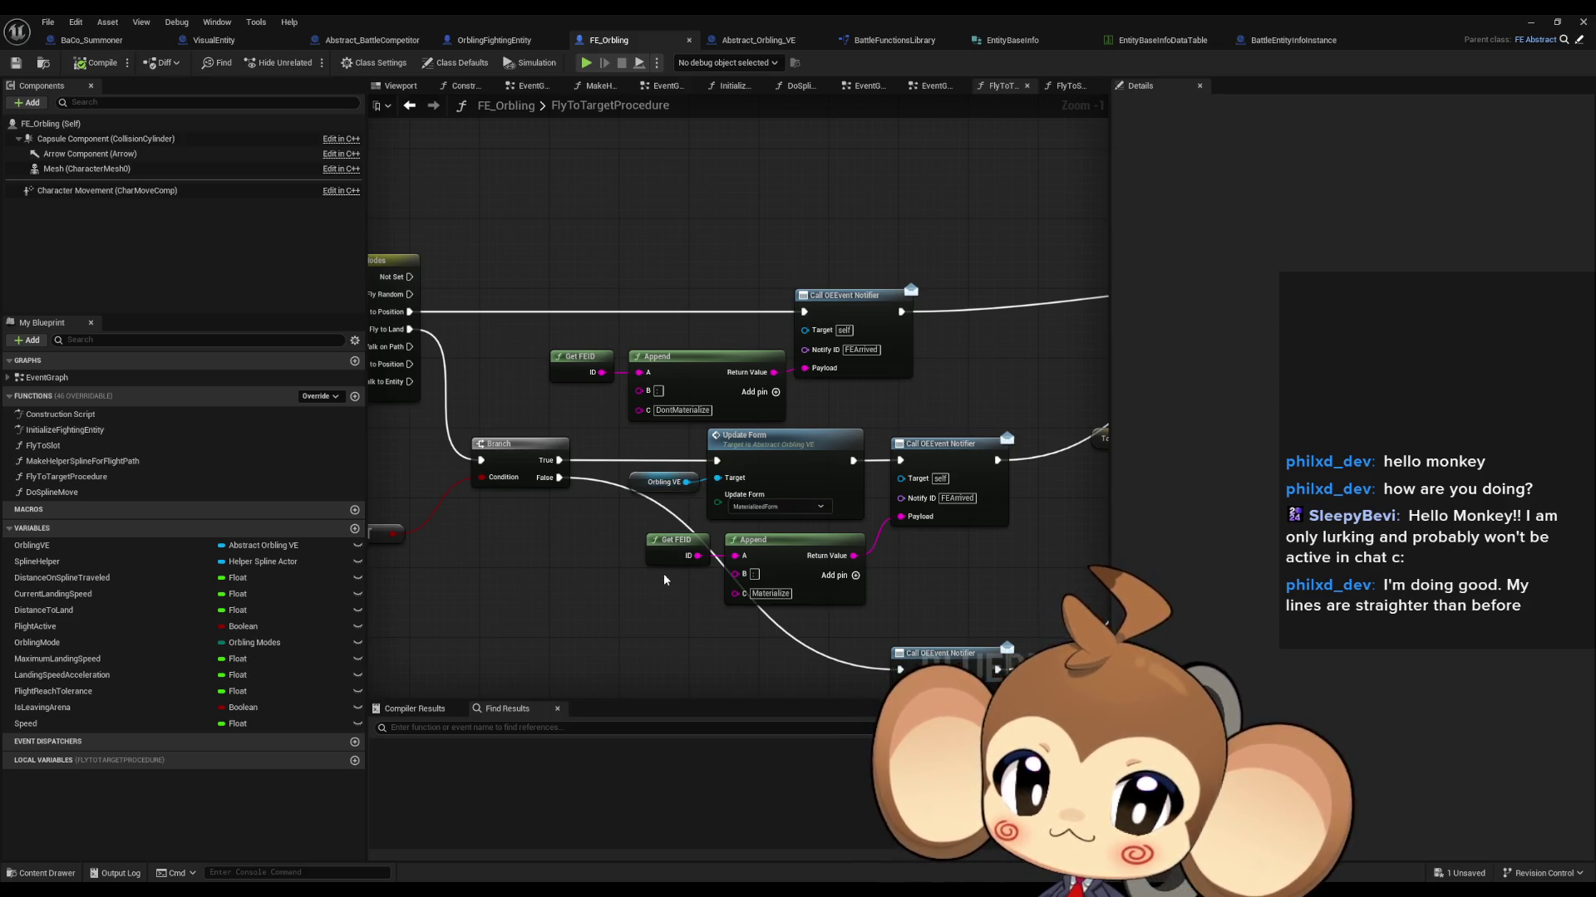
click(92, 40)
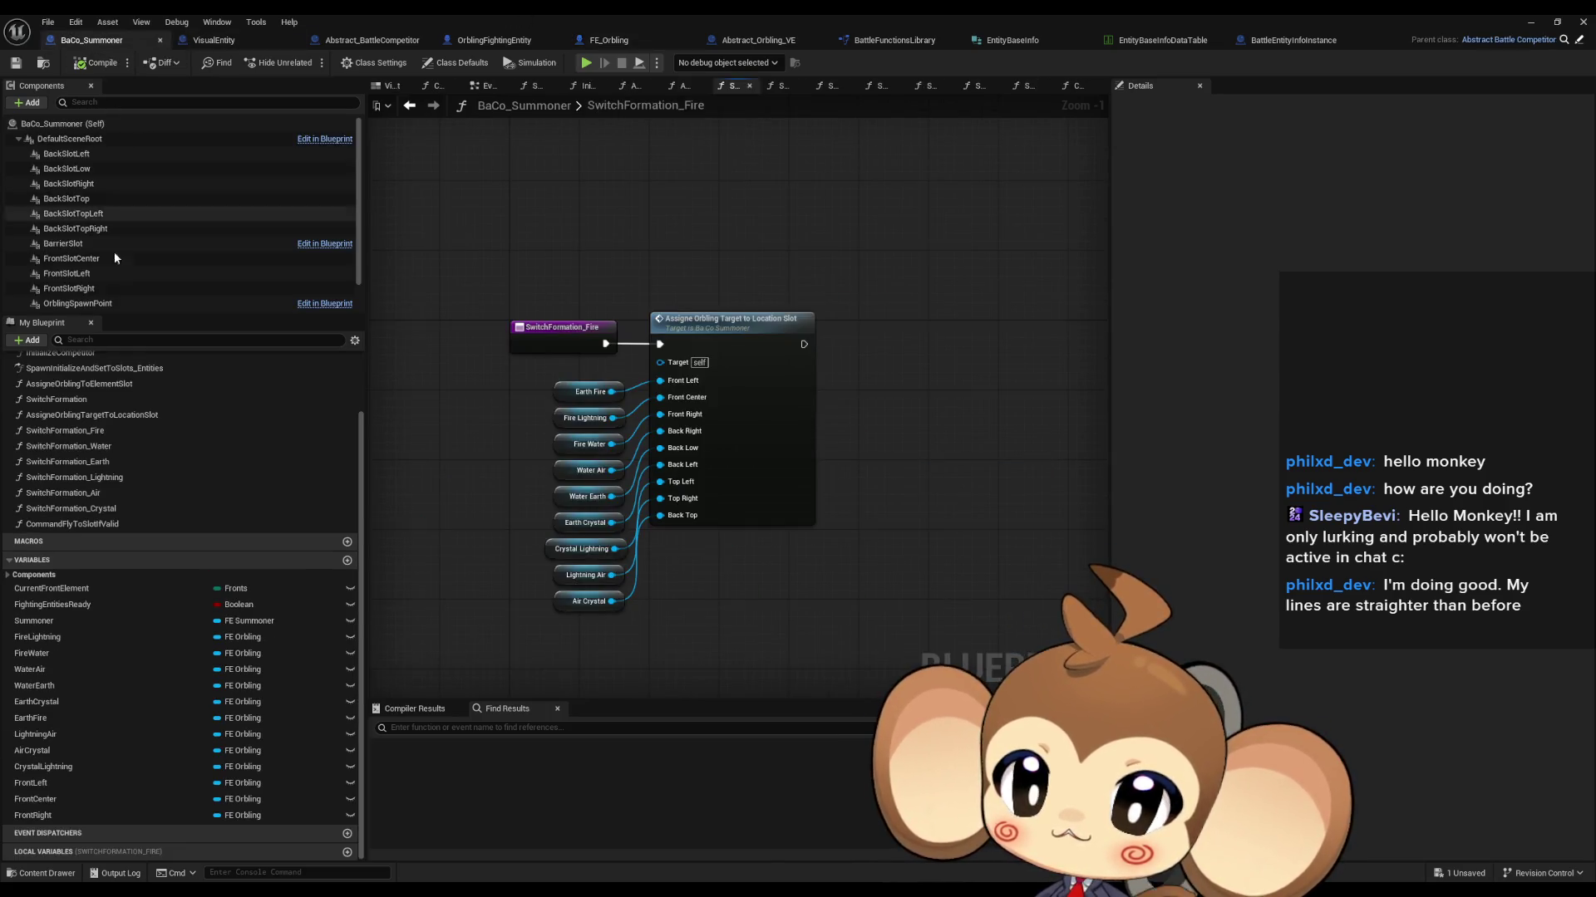
double_click(741, 343)
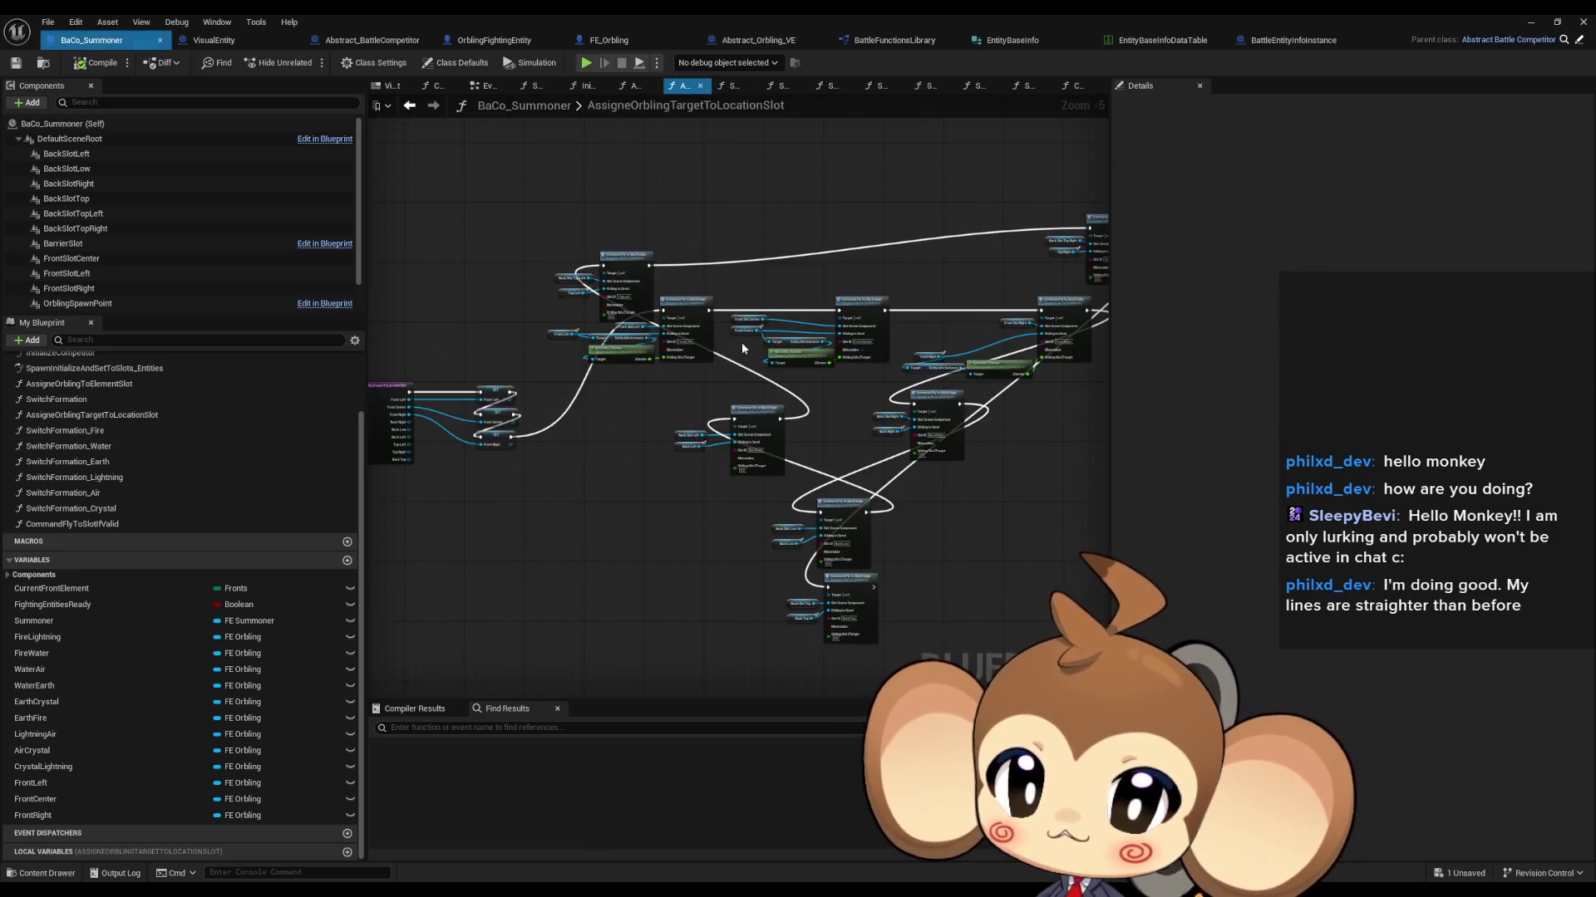
Step: Tick Materialize on the front-slot Command Fly to Slot if Valid nodes, then minimize the editor
scroll(823, 365, up, 3)
click(504, 334)
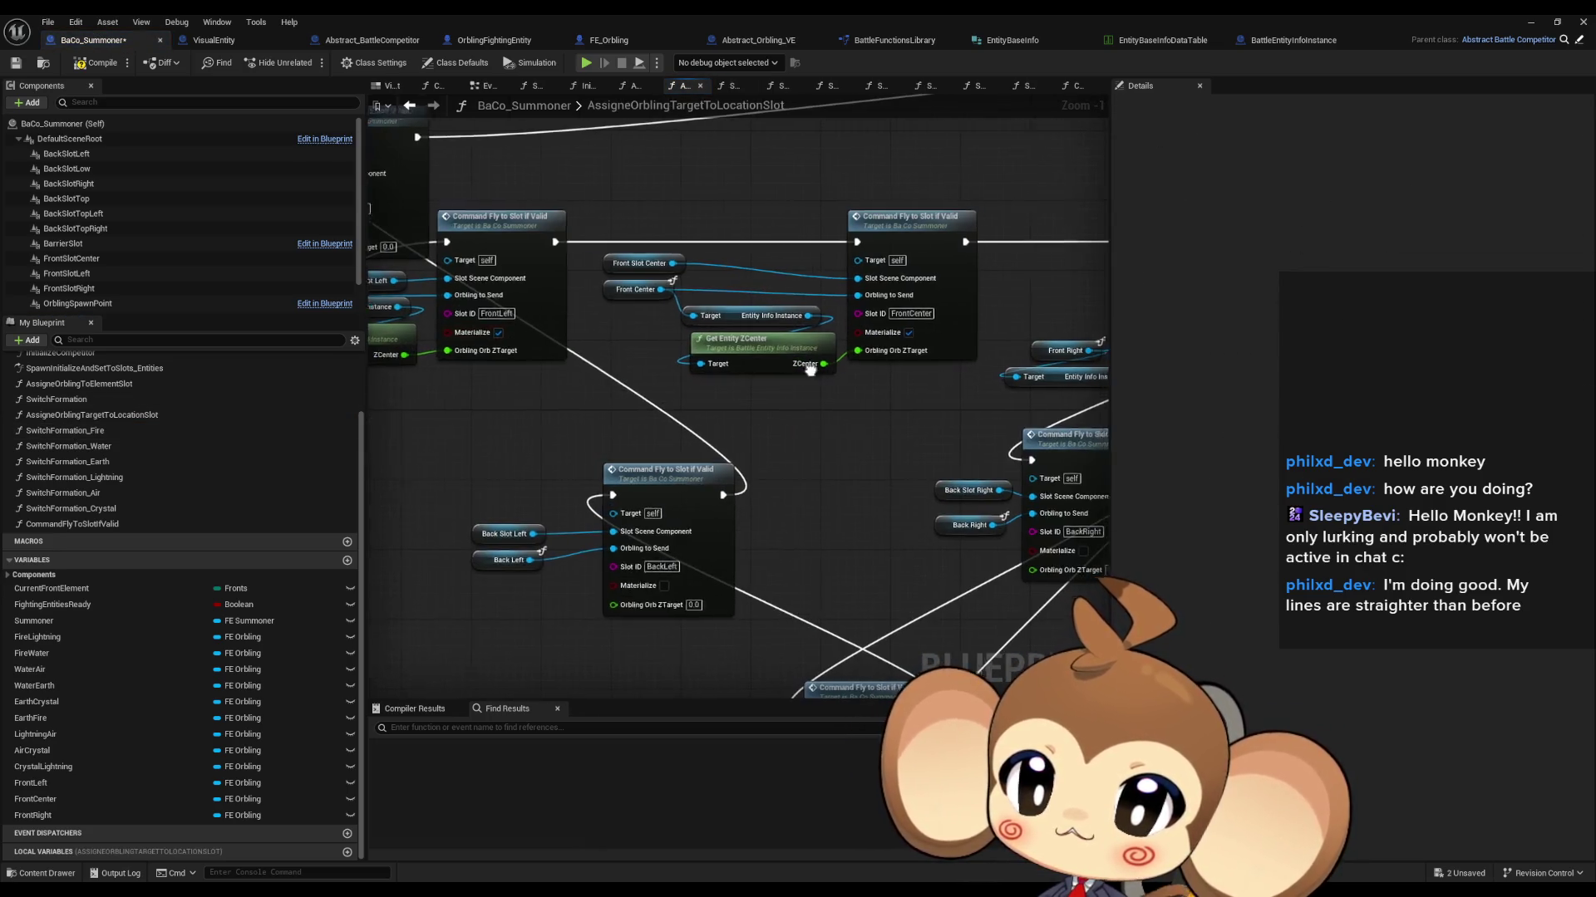
drag(932, 335, 515, 354)
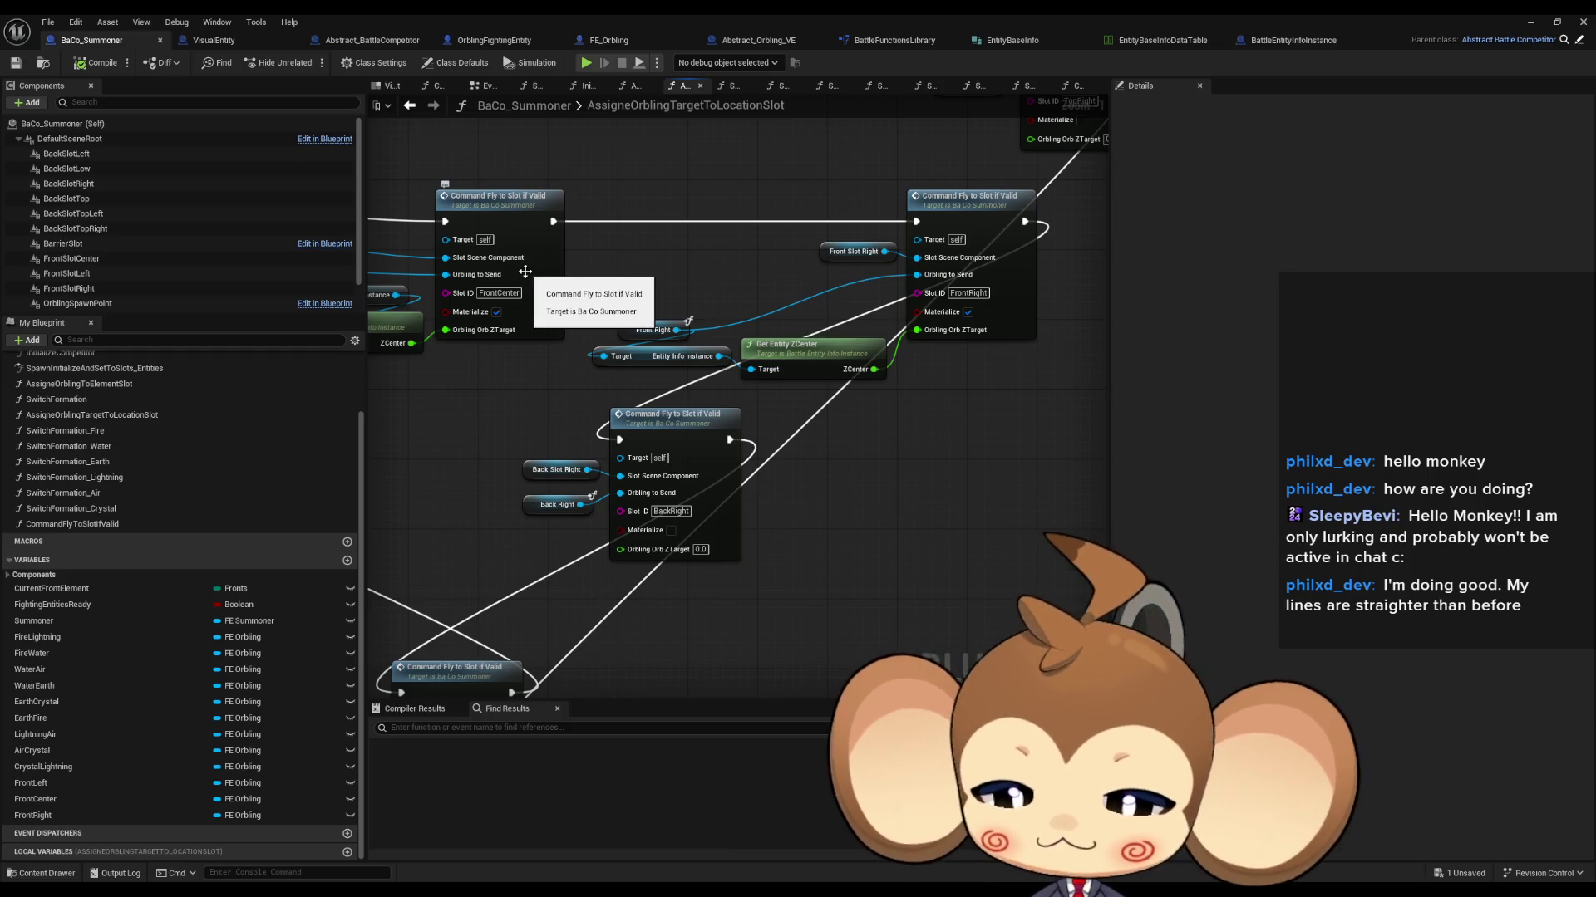
click(1532, 23)
Step: Start and restart Play-in-Editor to watch the orblings reach their slots, then stop it
click(316, 61)
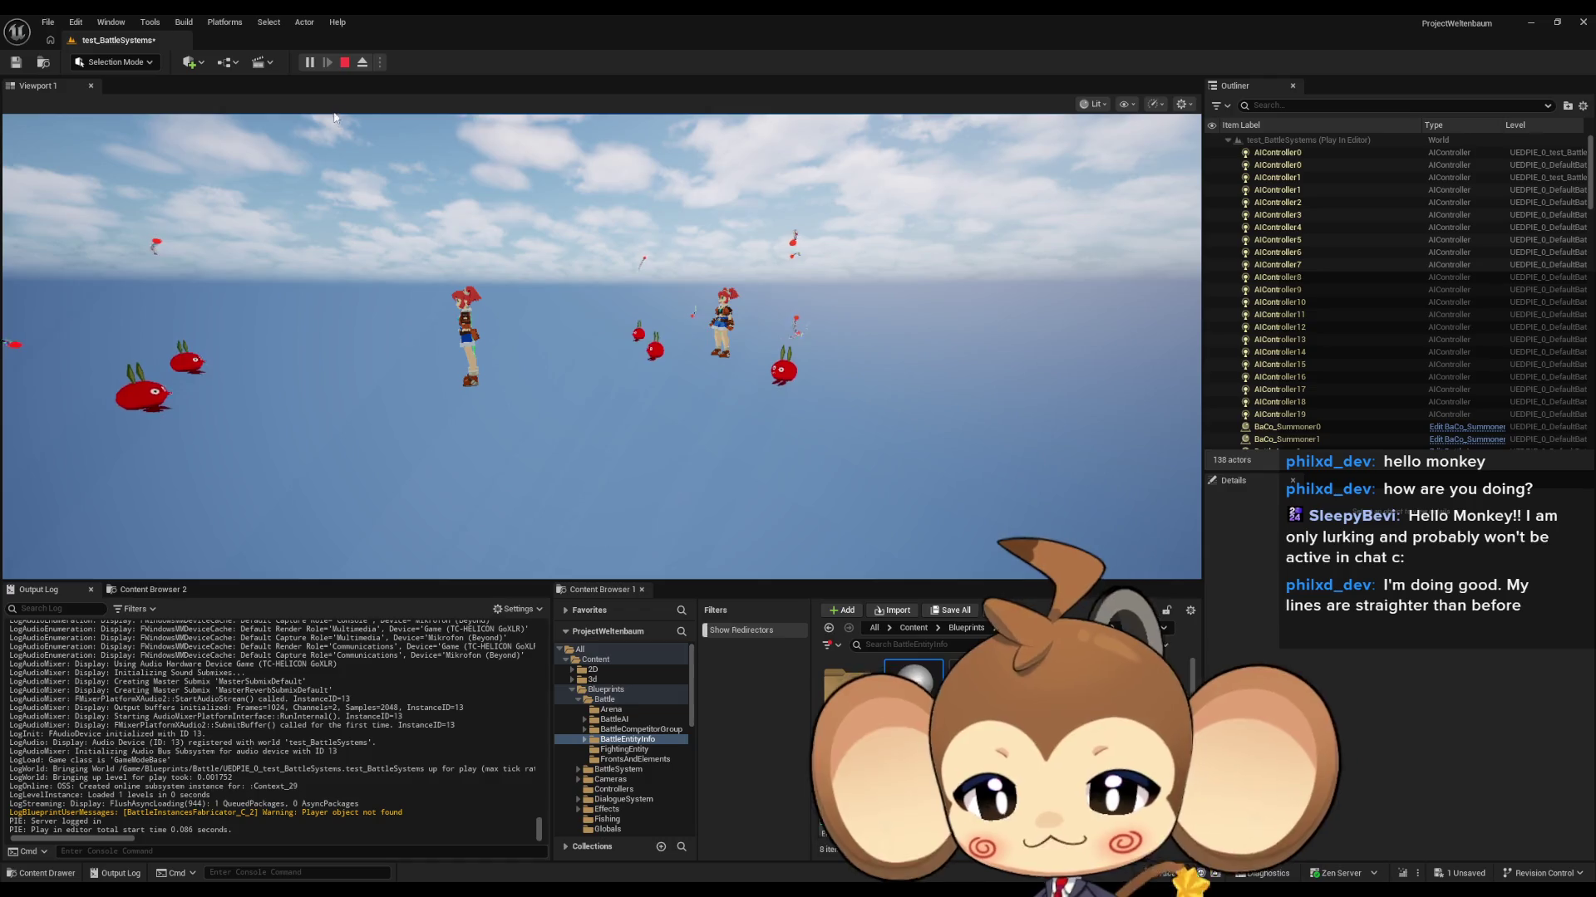
click(349, 63)
click(324, 57)
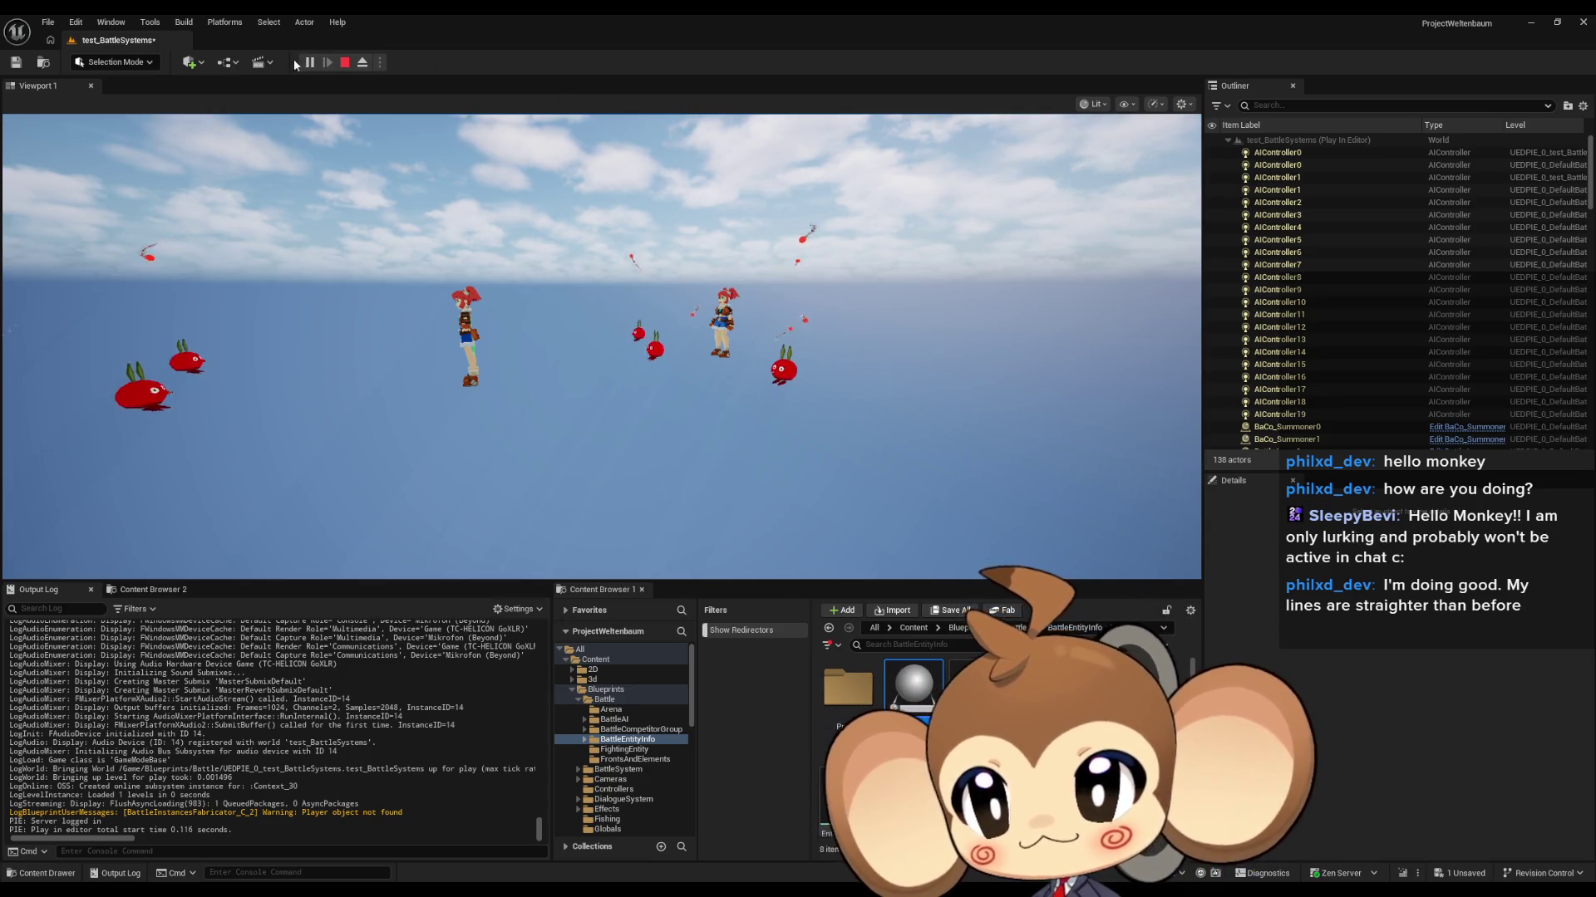
click(345, 63)
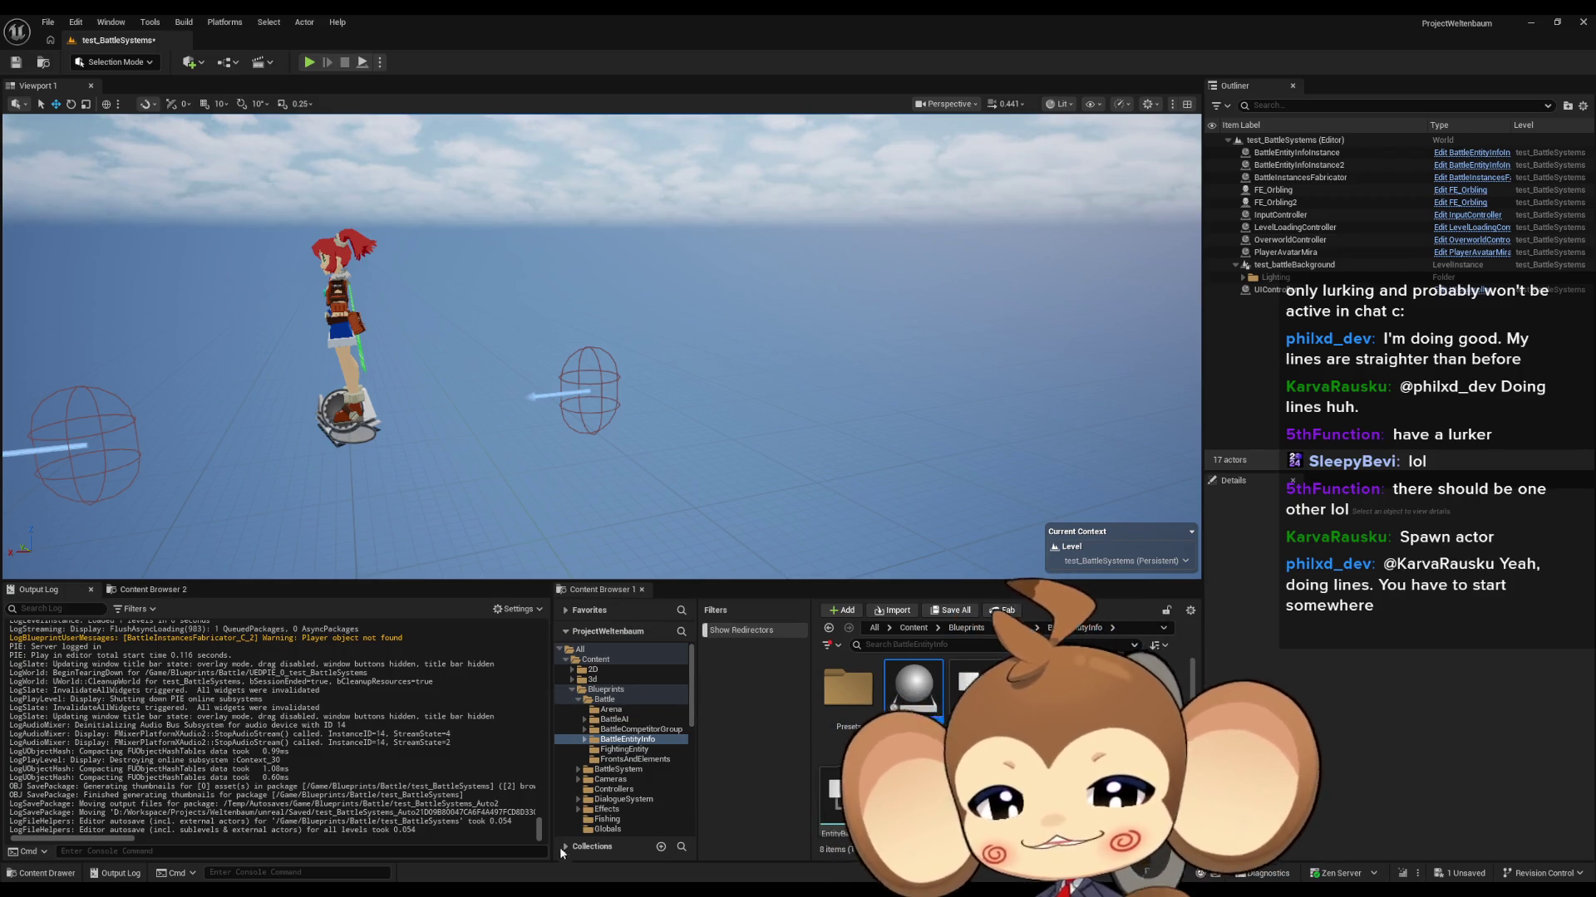
Step: Alt+Tab back to the BaCo_Summoner Blueprint editor window
key(alt+Tab)
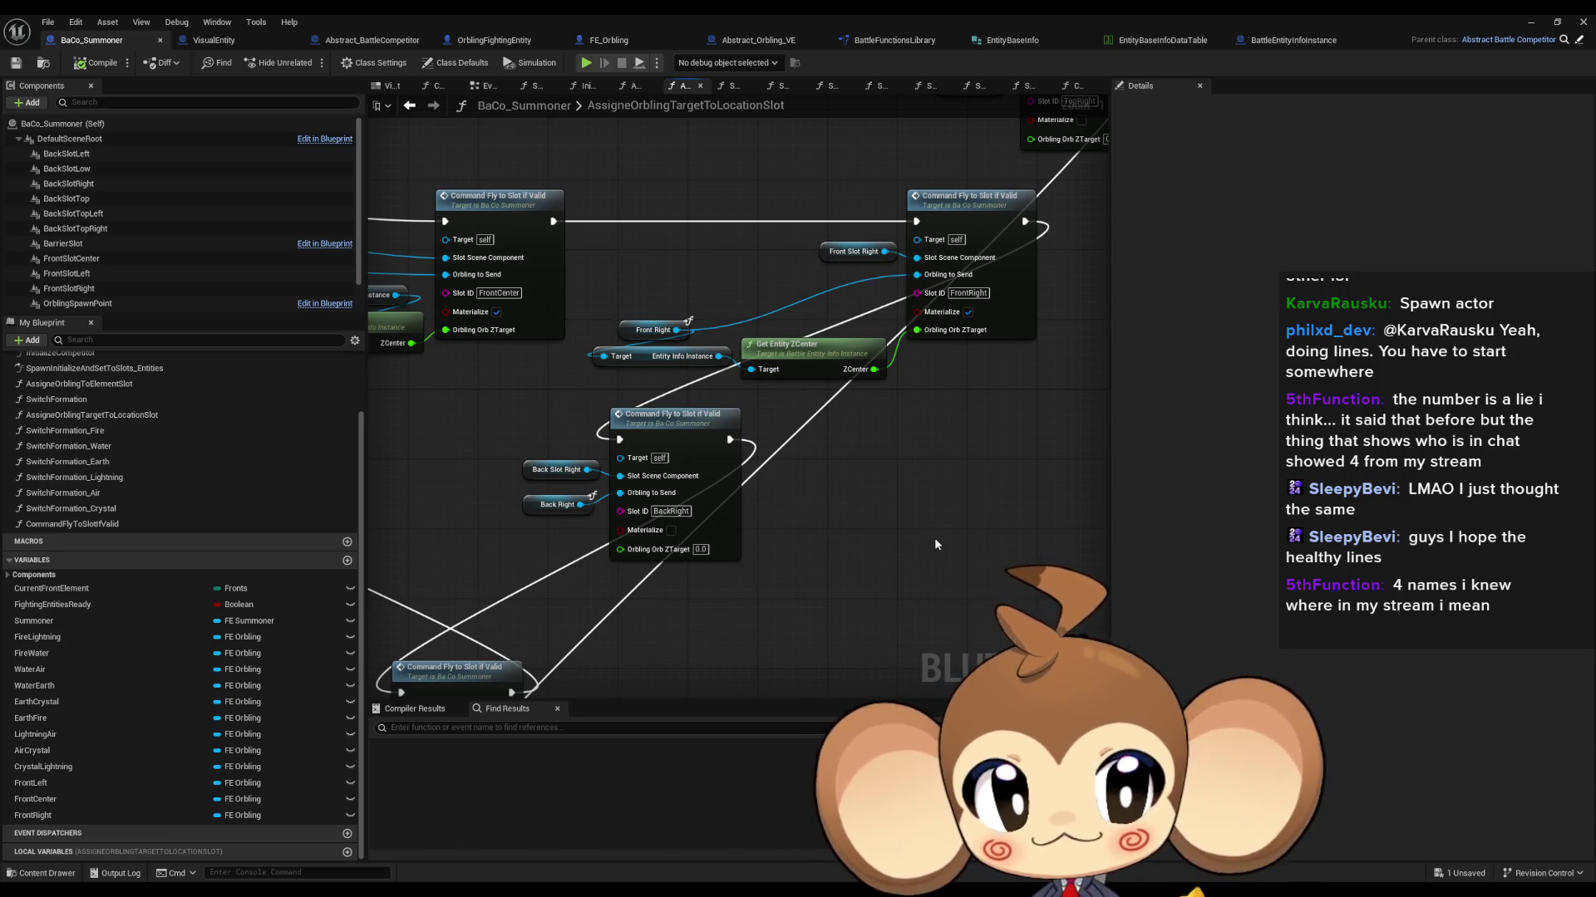
scroll(934, 539, down, 1)
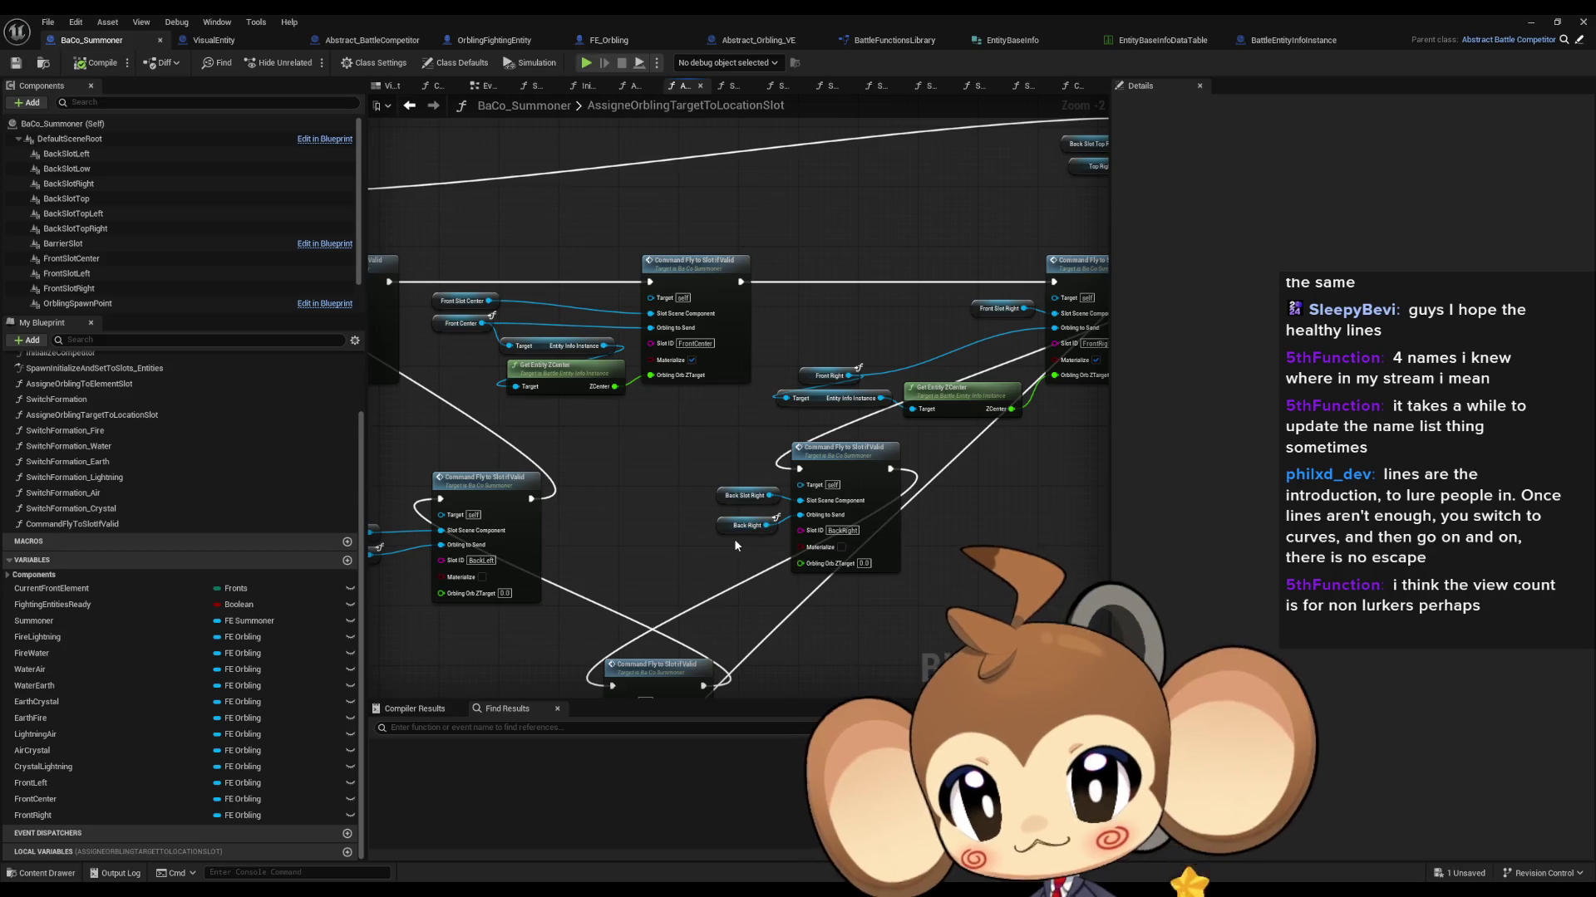
scroll(735, 538, down, 1)
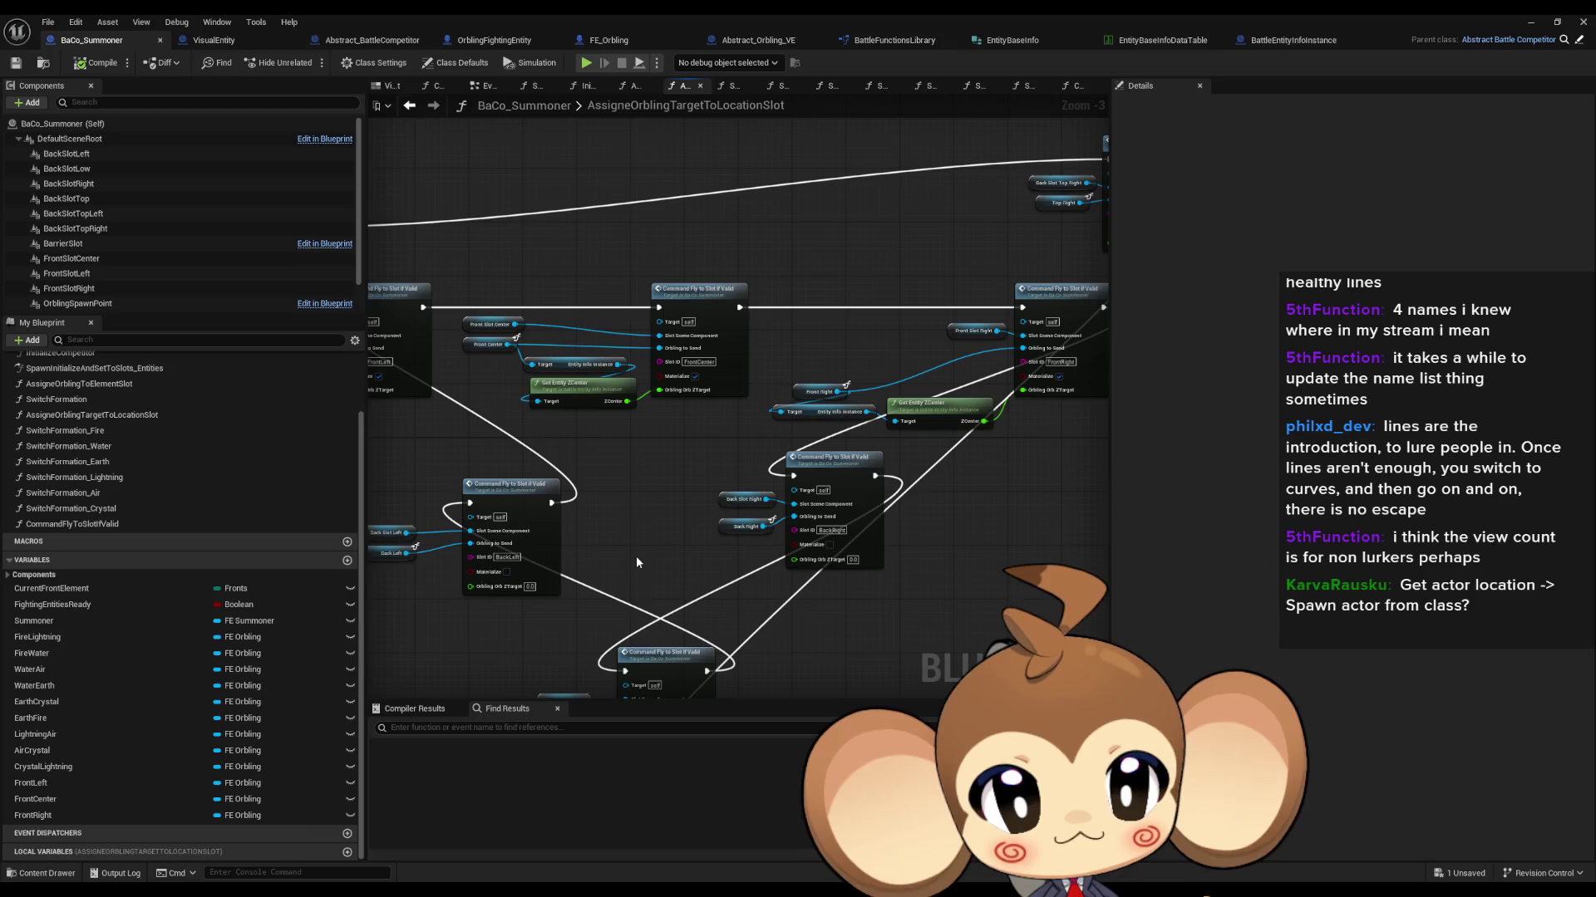
drag(664, 579, 650, 580)
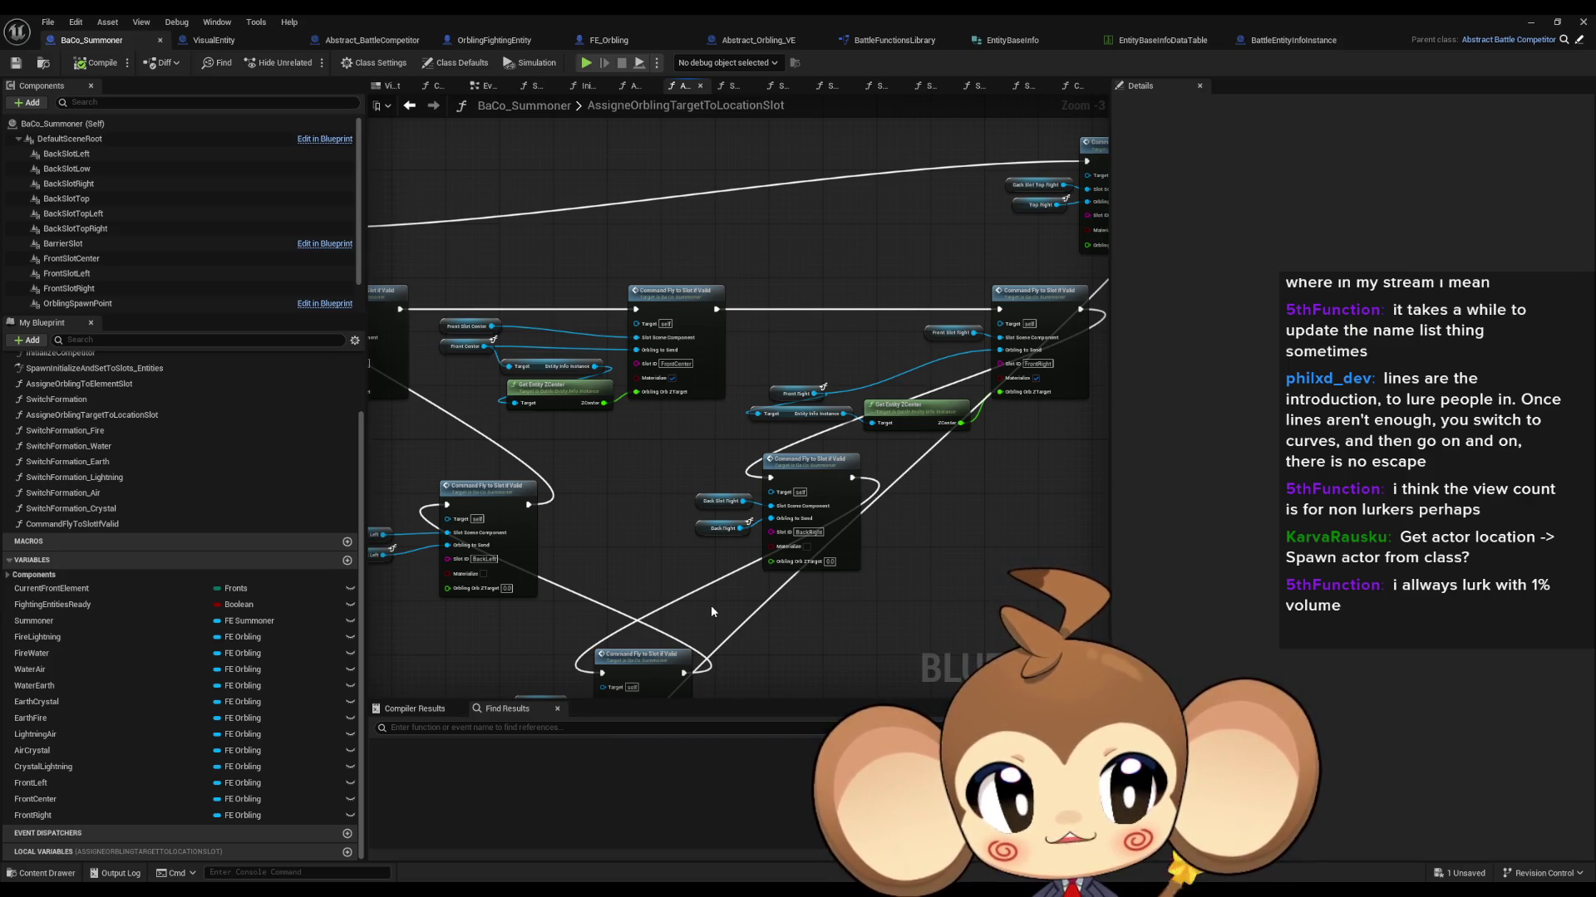
drag(711, 605, 777, 618)
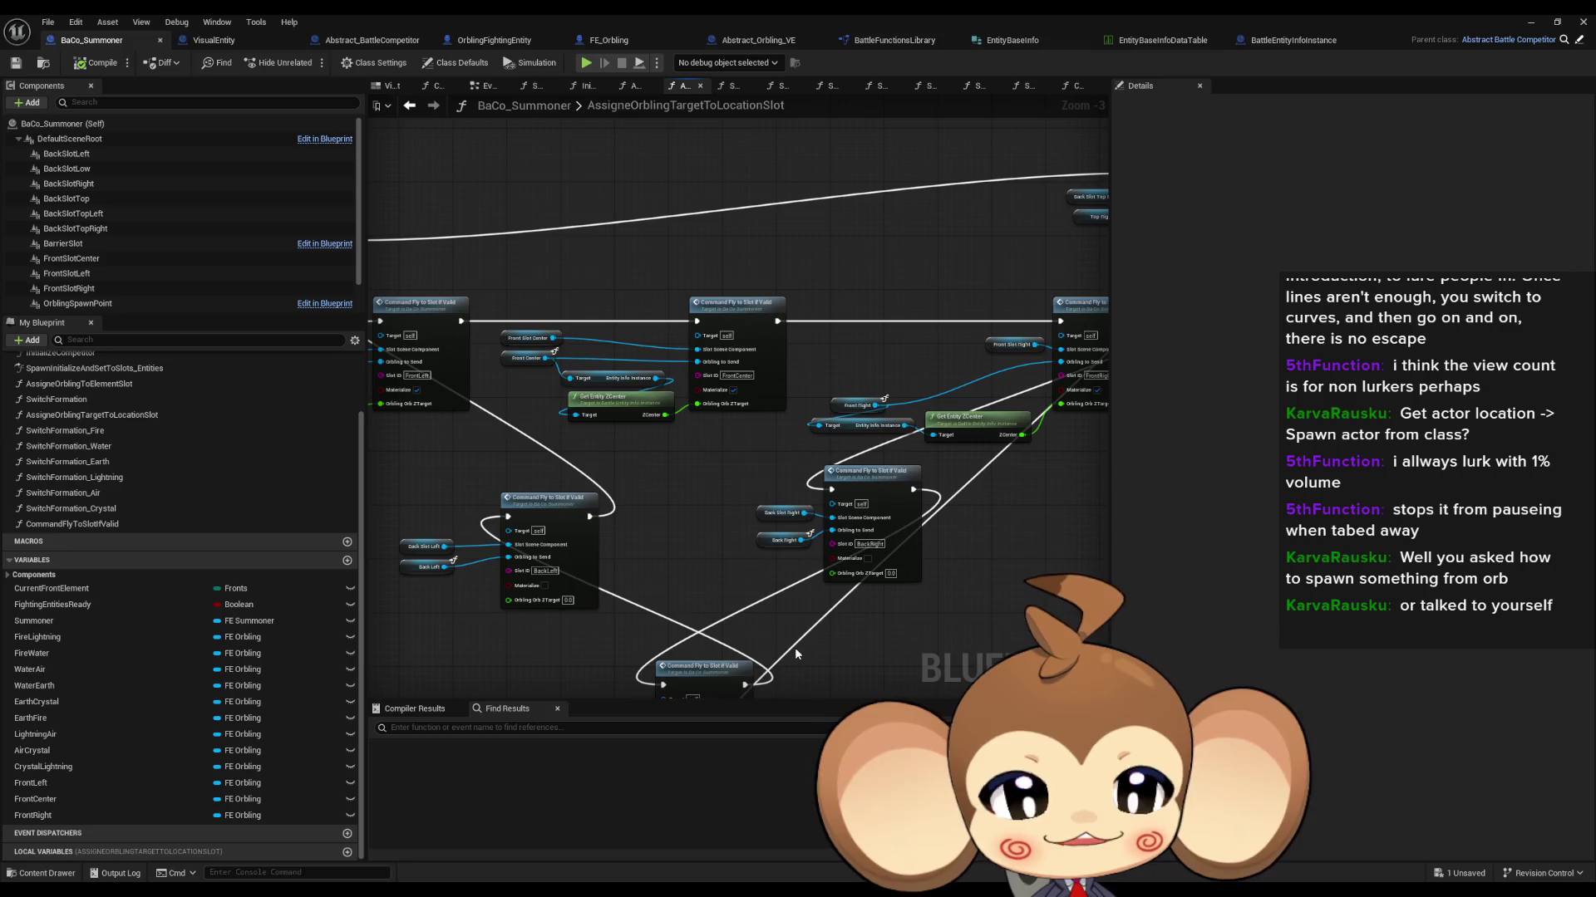
click(1521, 20)
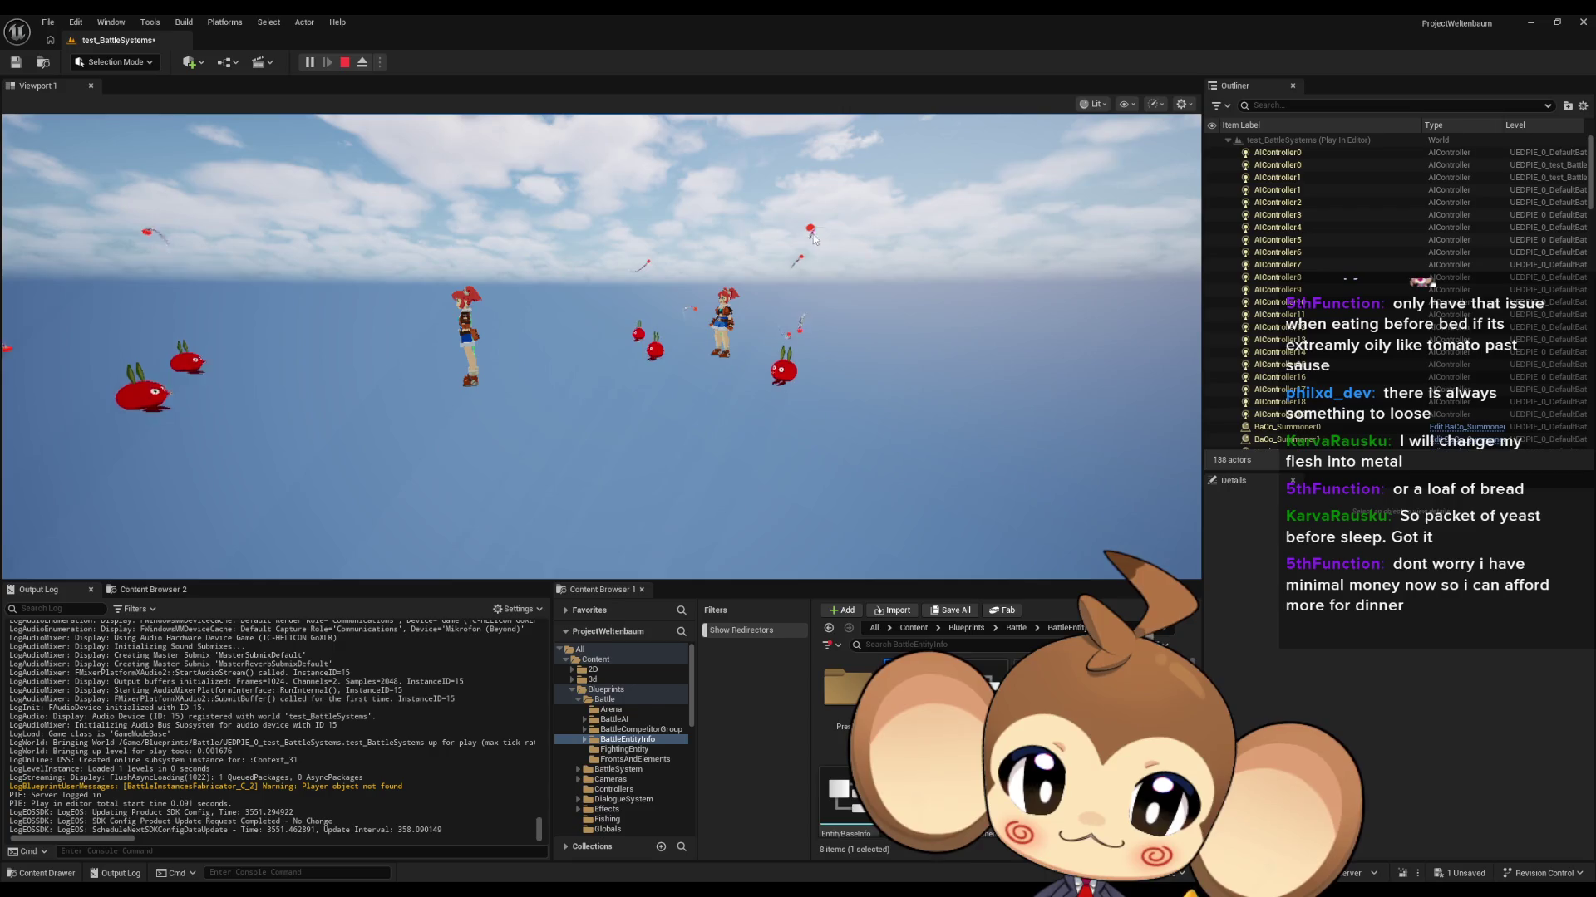
Step: Stop the running test_BattleSystems play test
click(351, 64)
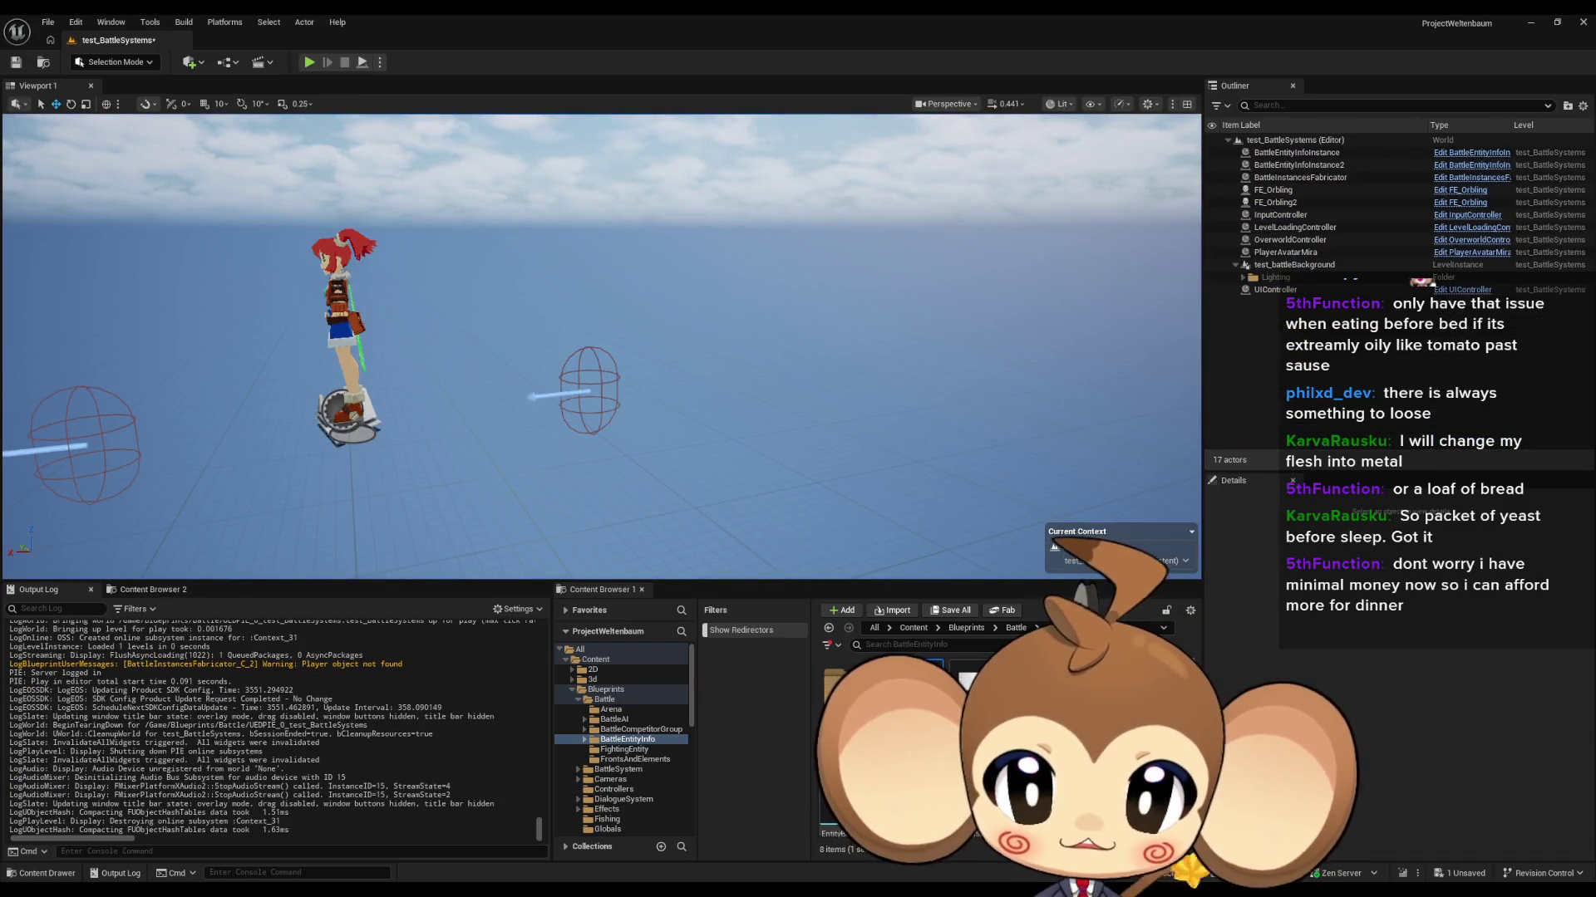
Step: Bring up the BaCo_Summoner graph, pan around its nodes, and restore the window to a smaller size
mouse_move(657, 890)
click(769, 831)
scroll(707, 584, down, 4)
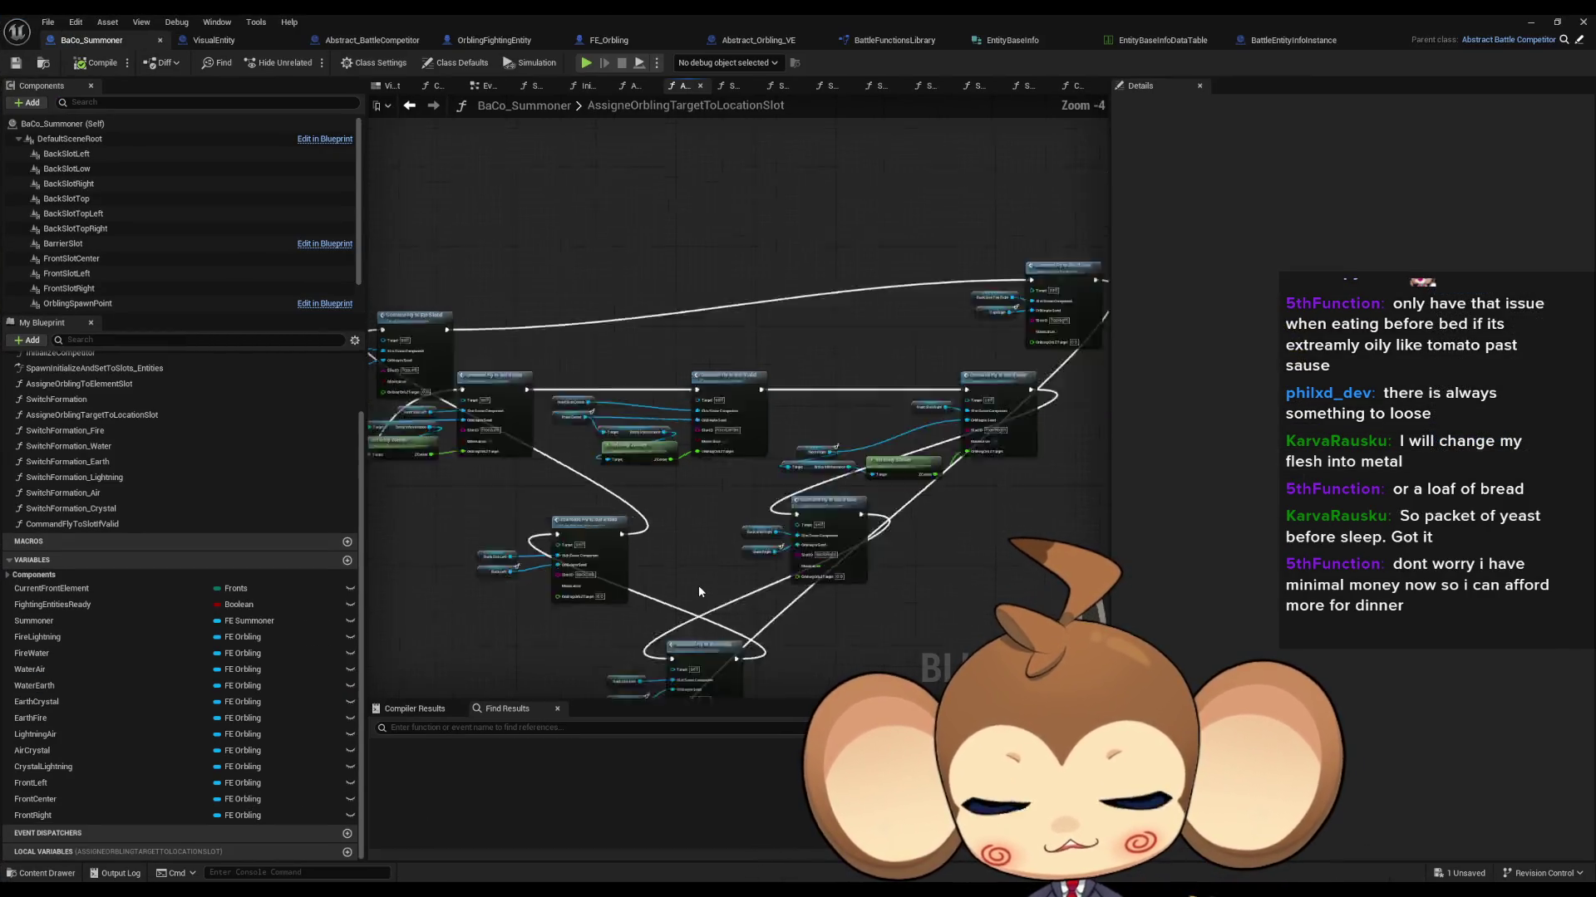
drag(722, 582, 765, 479)
drag(577, 537, 628, 541)
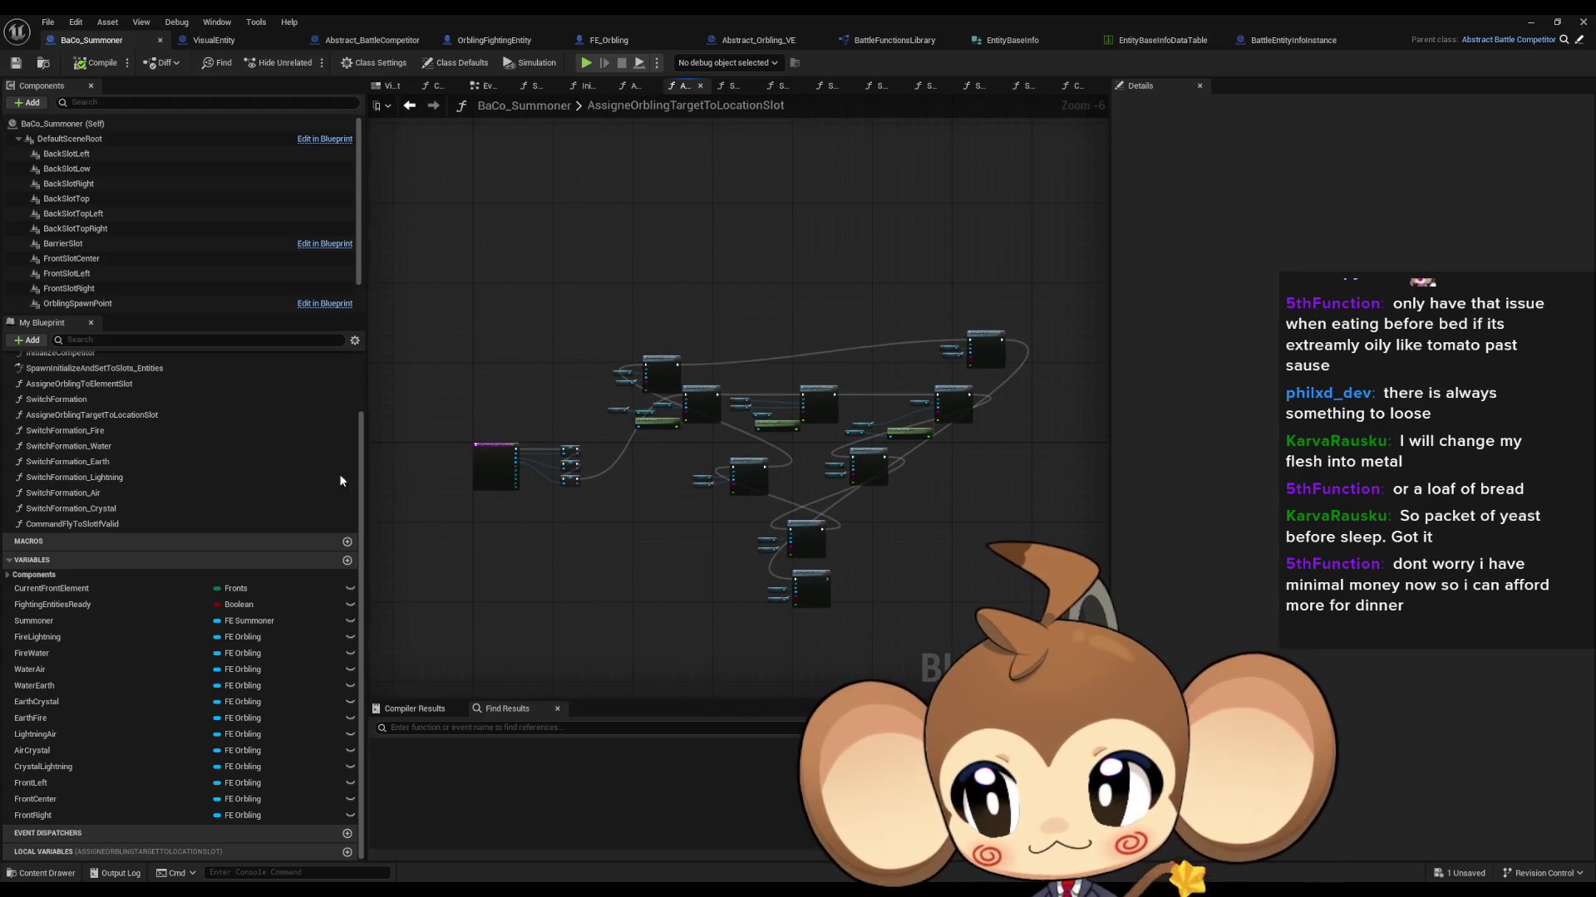
scroll(96, 429, up, 3)
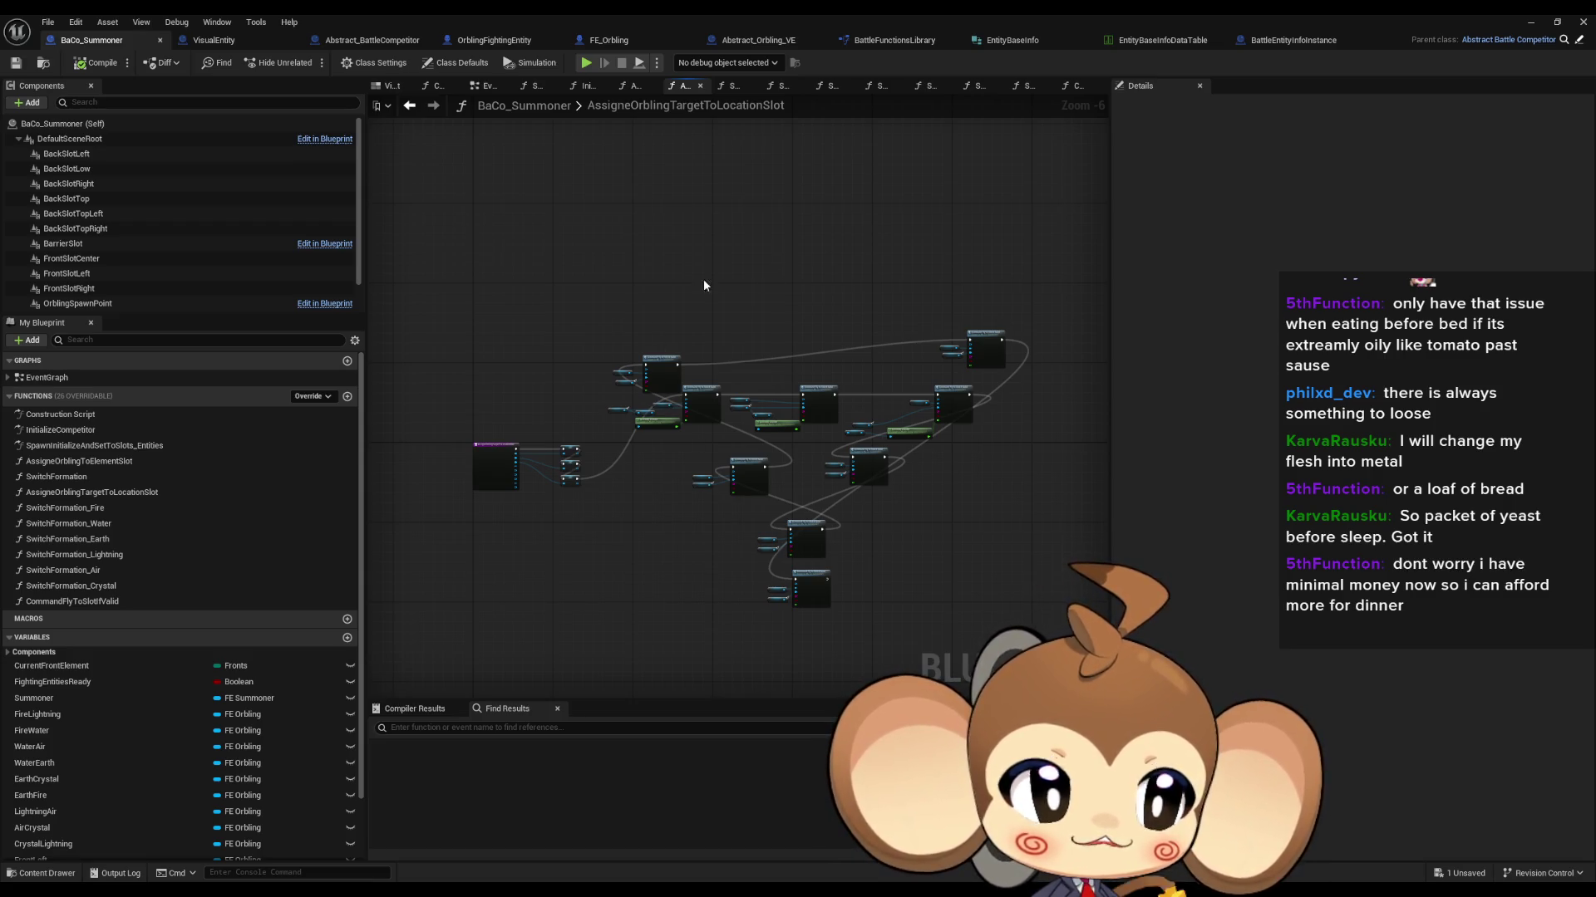
drag(690, 363, 691, 414)
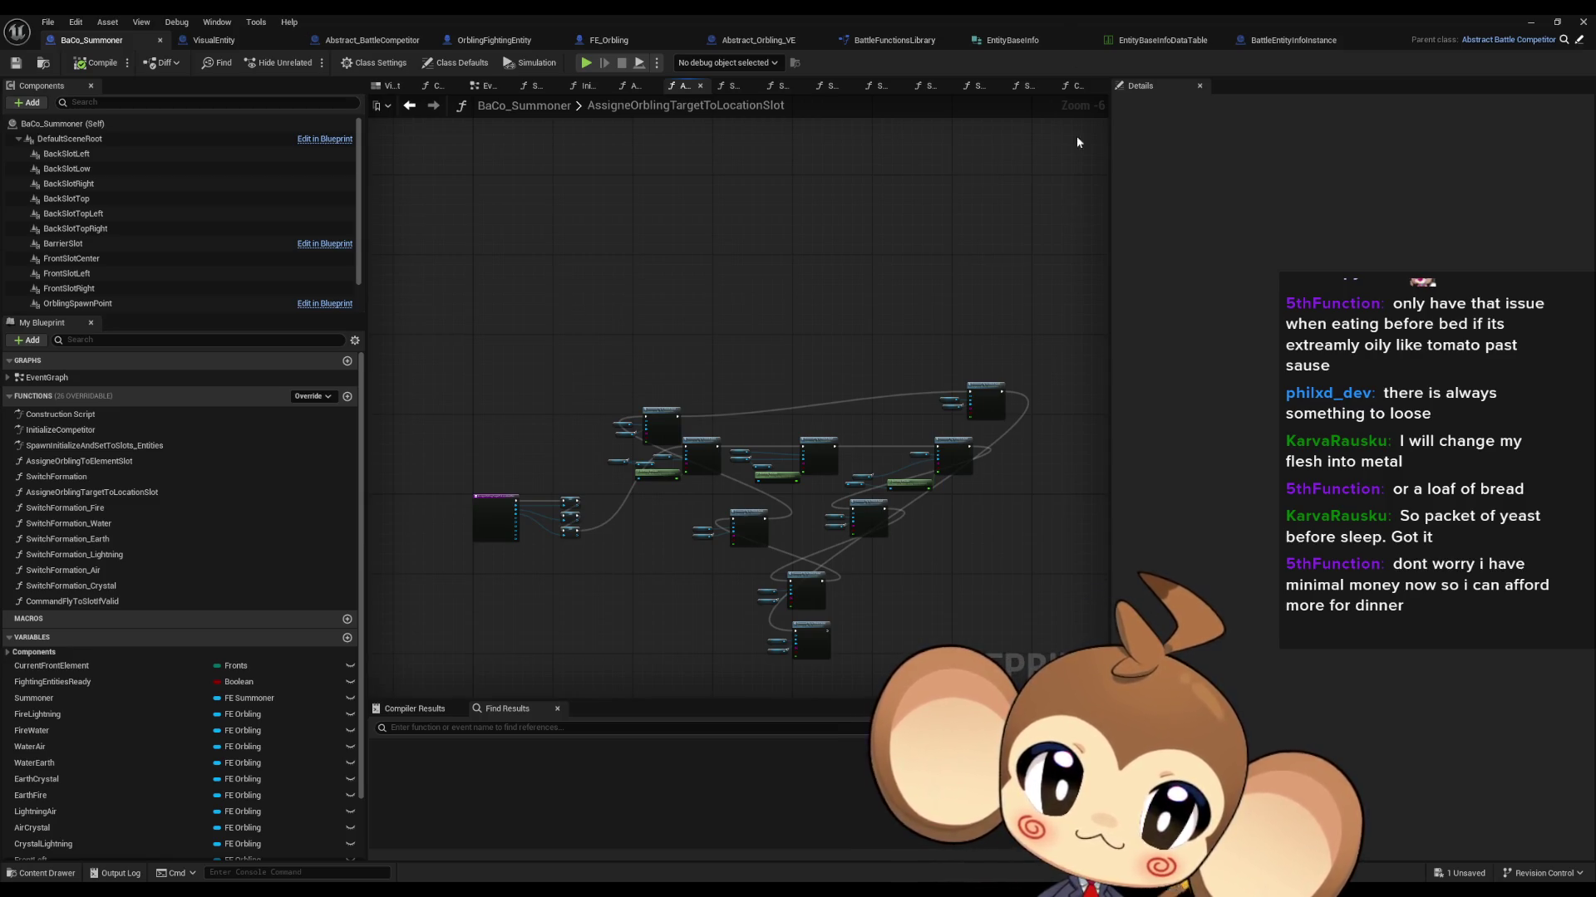
key(super+Down)
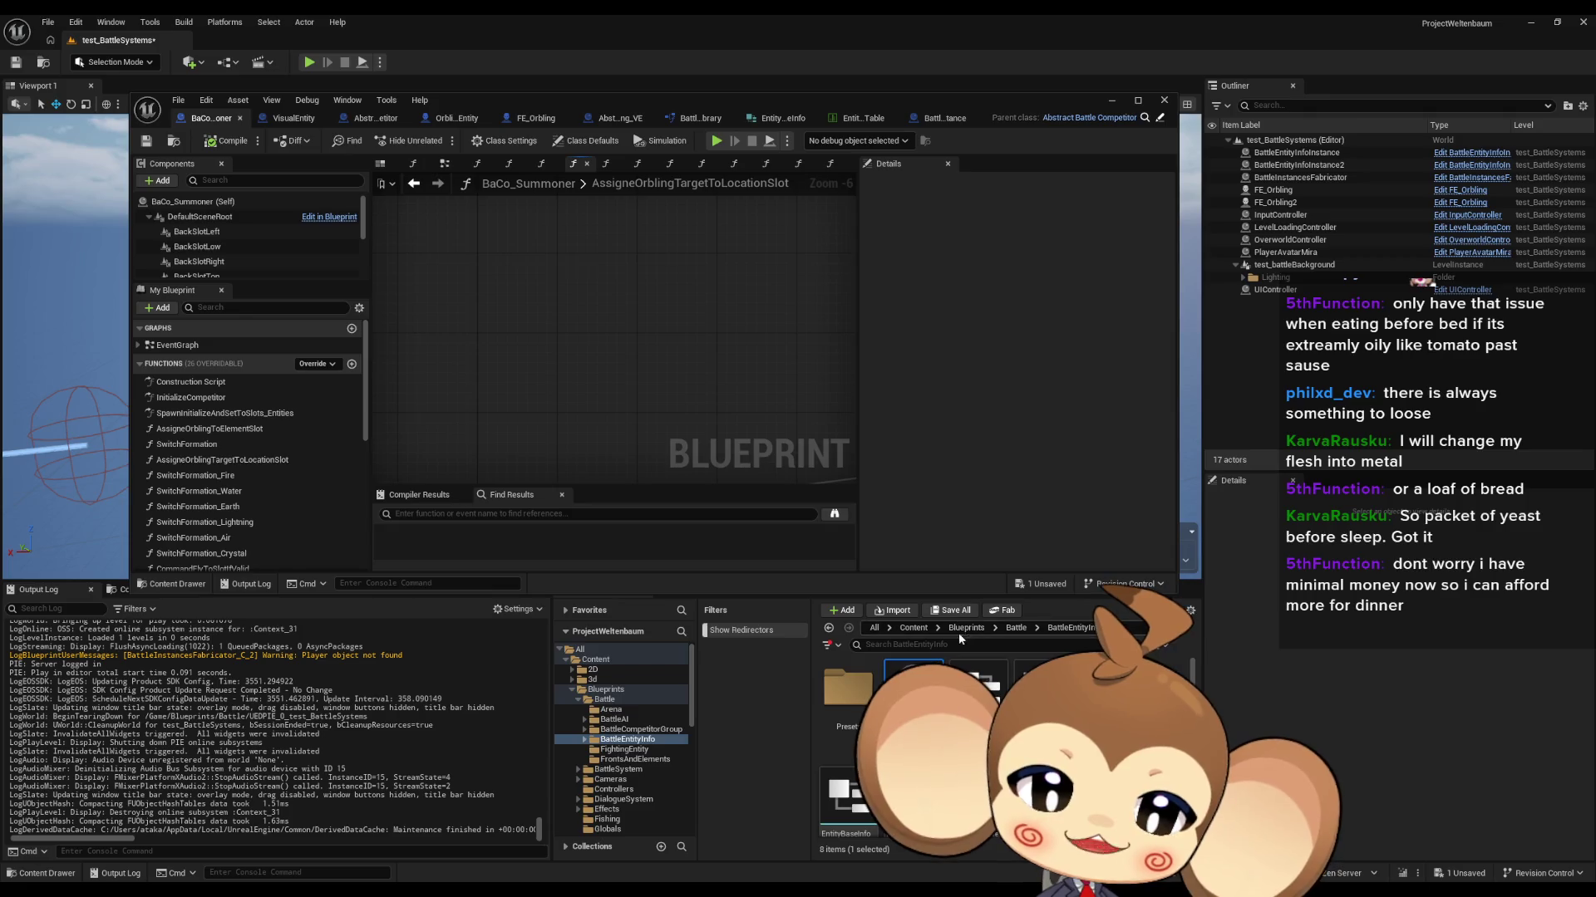
Step: Hide the Blueprint editor, restart the play test, and select a tomato orbling in the viewport
click(914, 628)
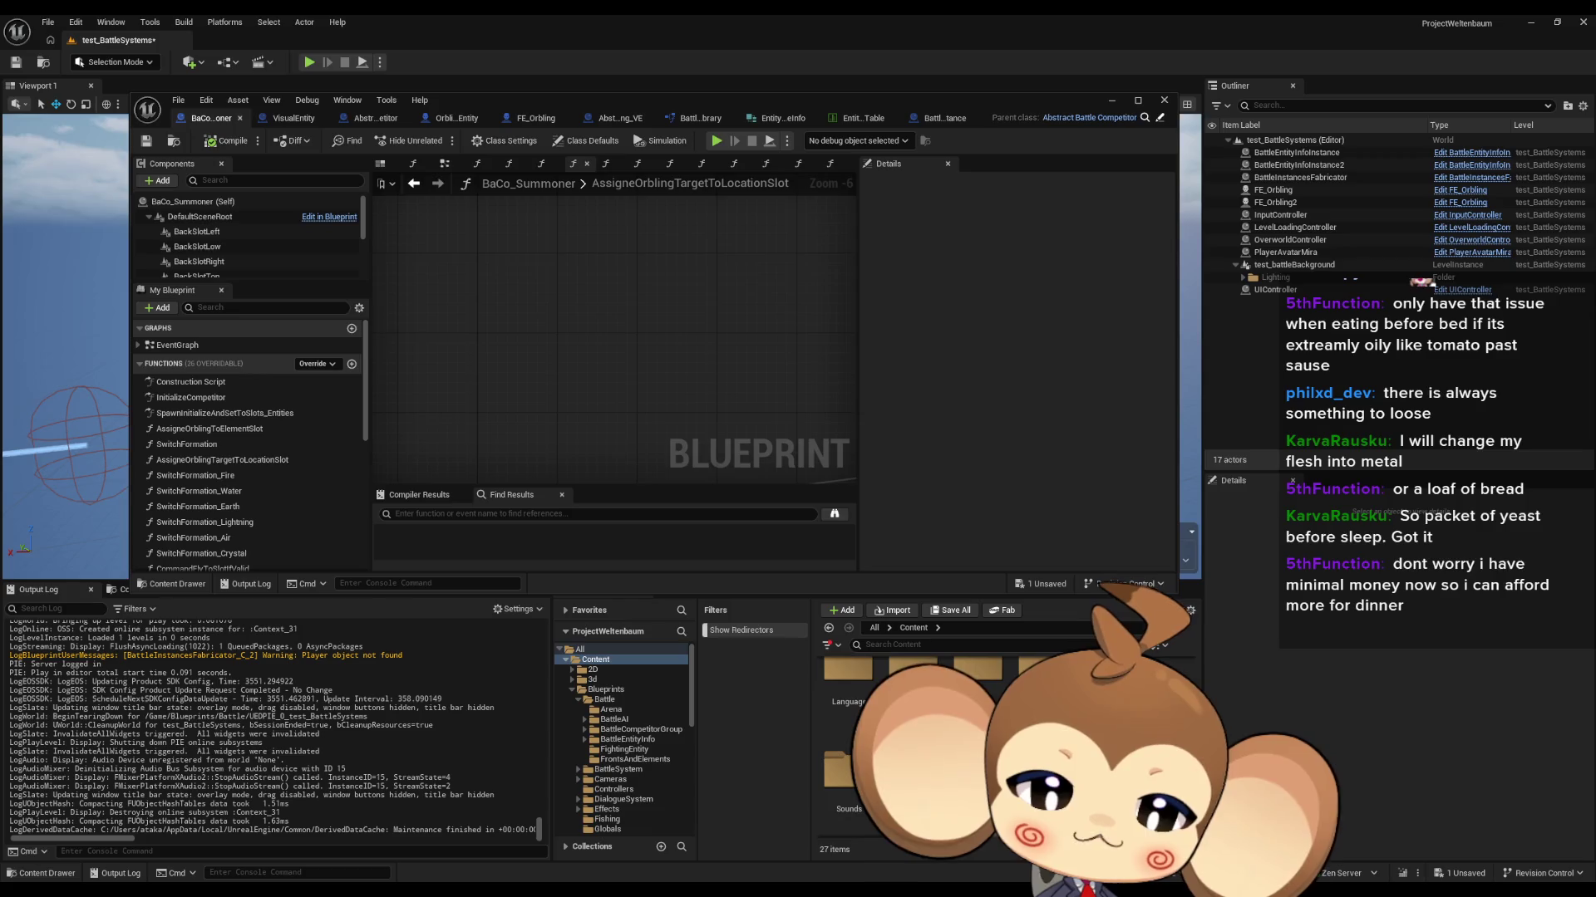
click(1111, 100)
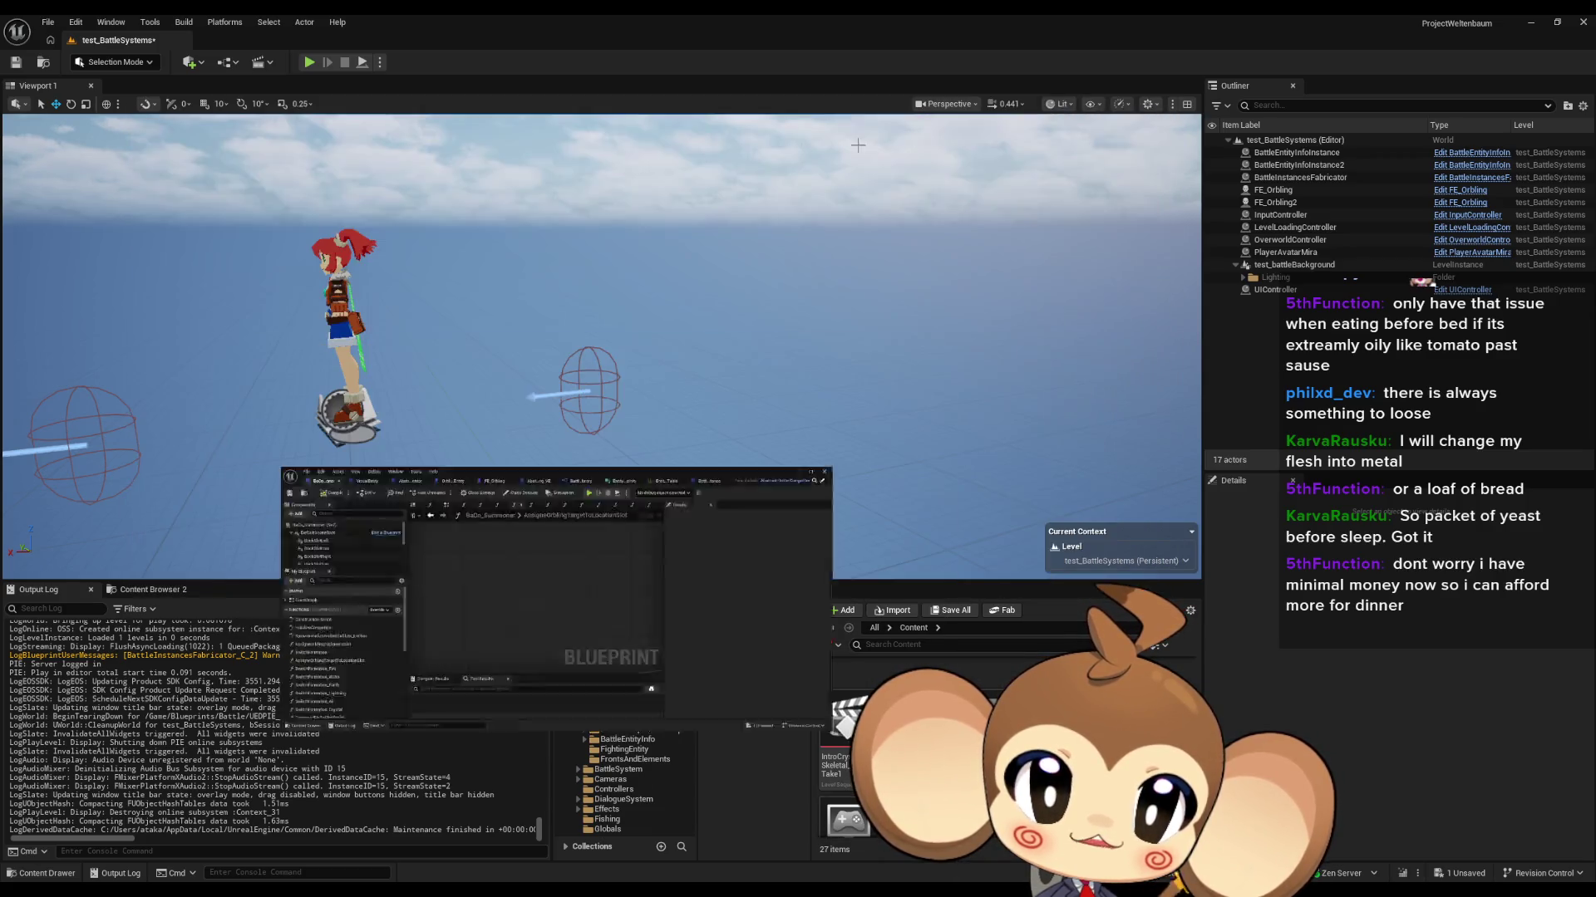
click(306, 65)
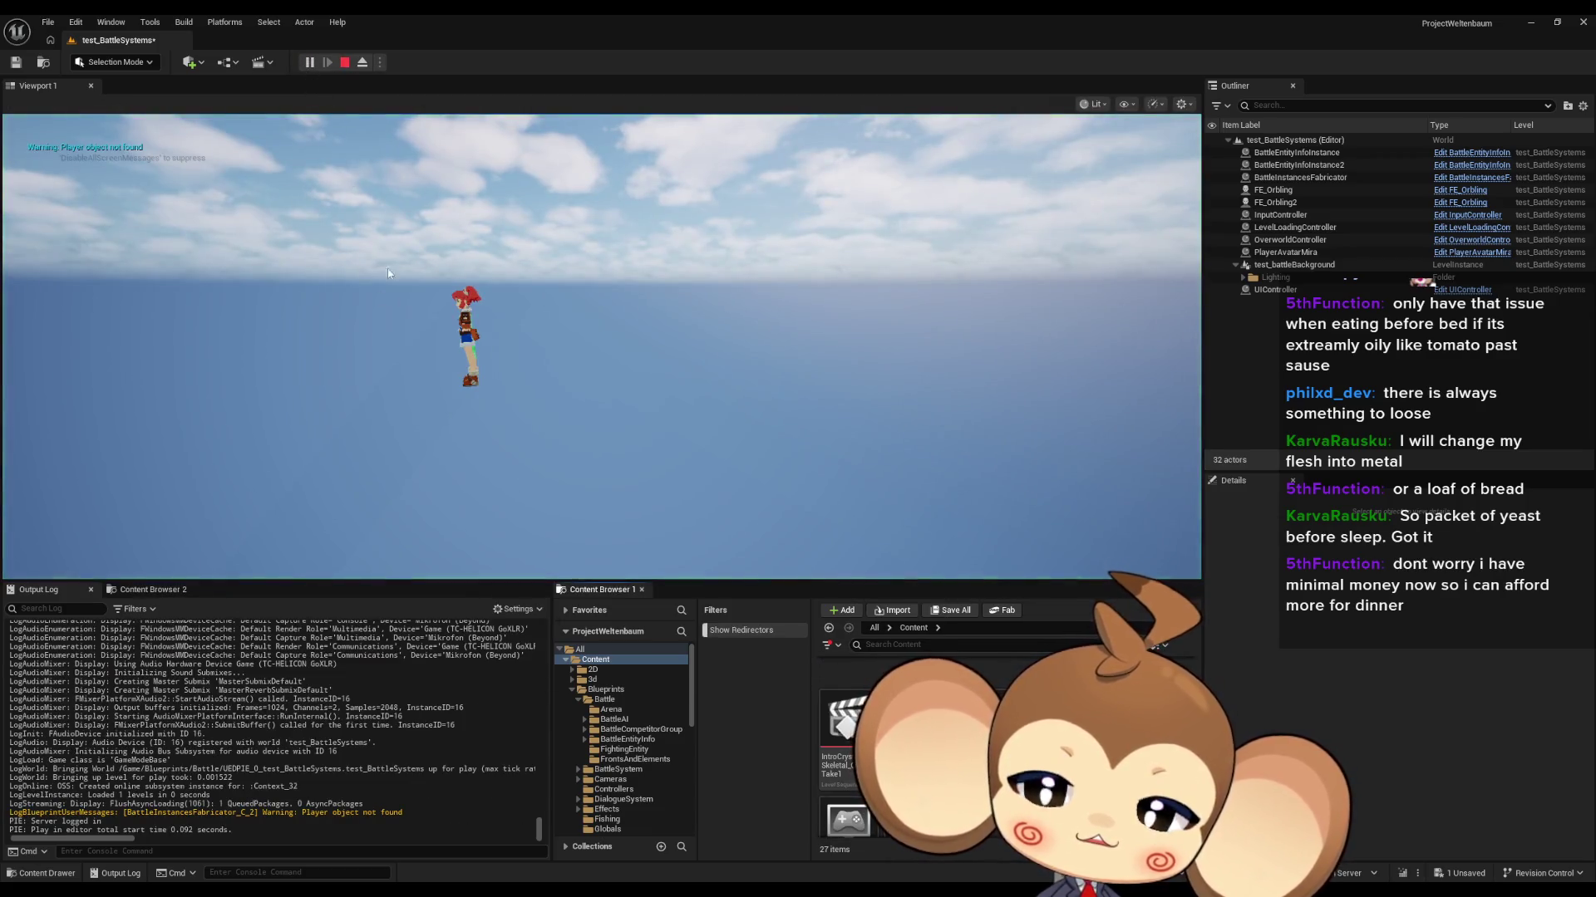
click(350, 66)
click(309, 63)
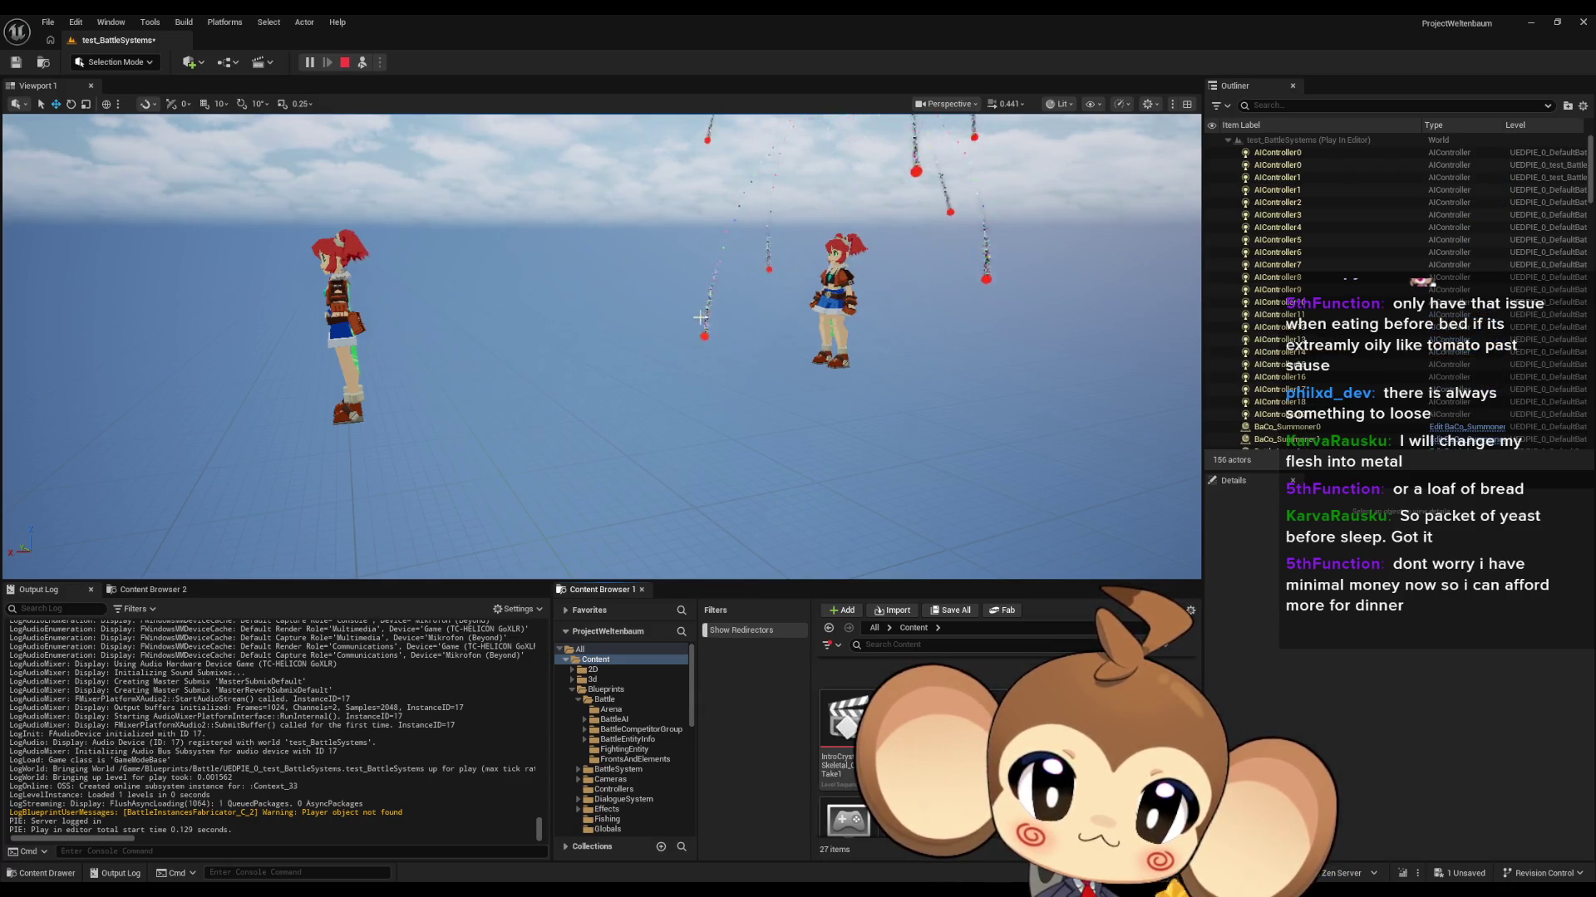
click(705, 360)
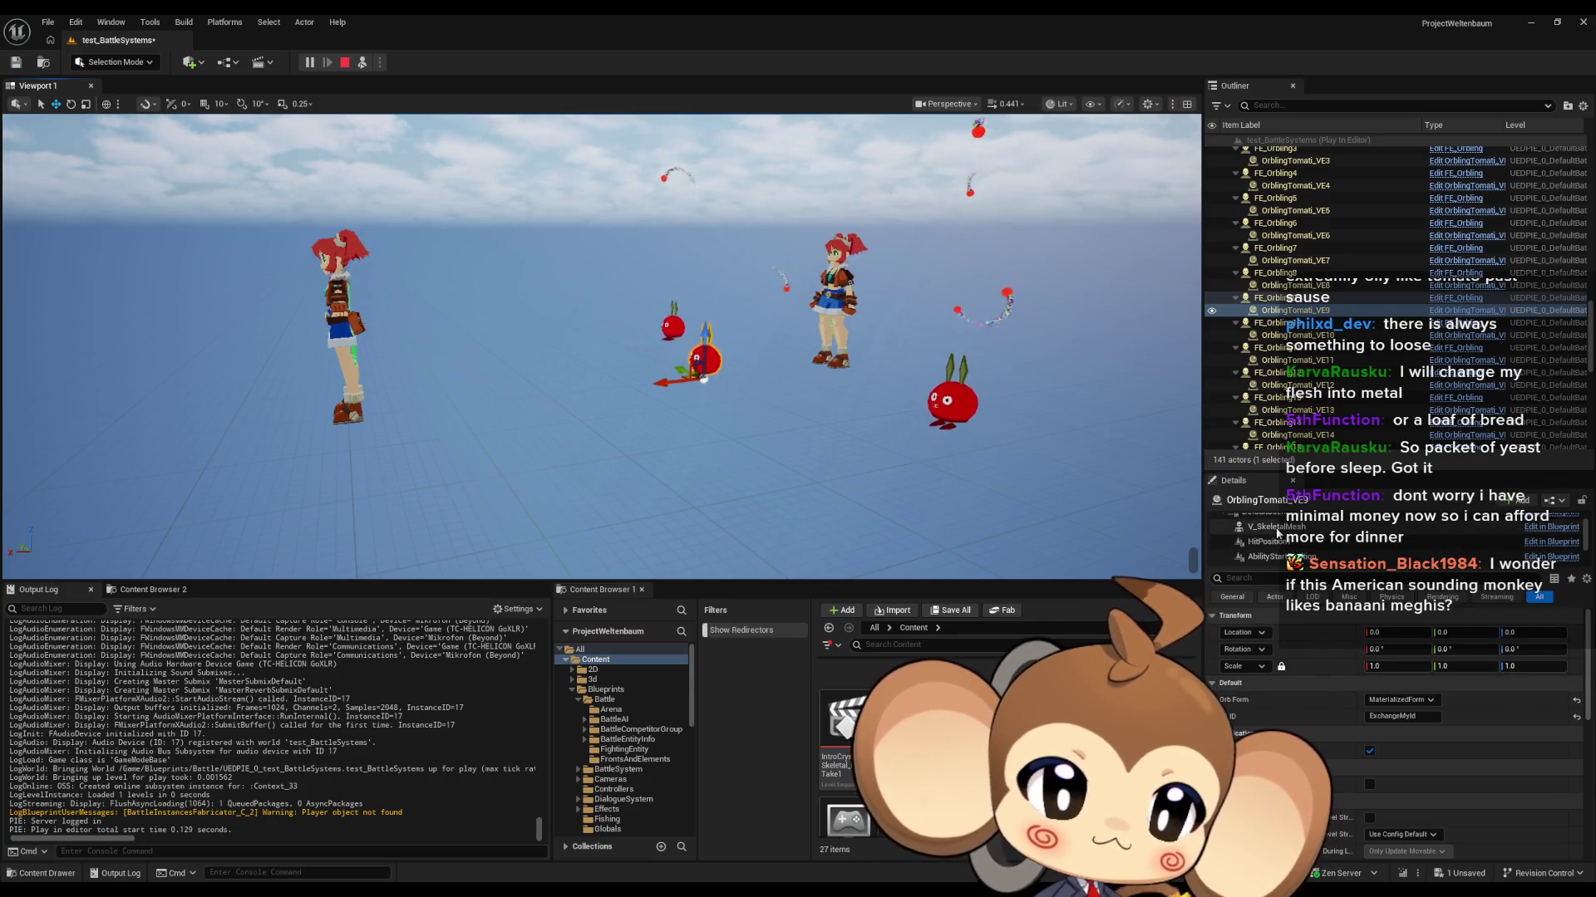
Step: Open MID_OrblingMaterial_0 from the orbling's V_SkeletalMesh component
click(1275, 527)
scroll(1367, 768, down, 2)
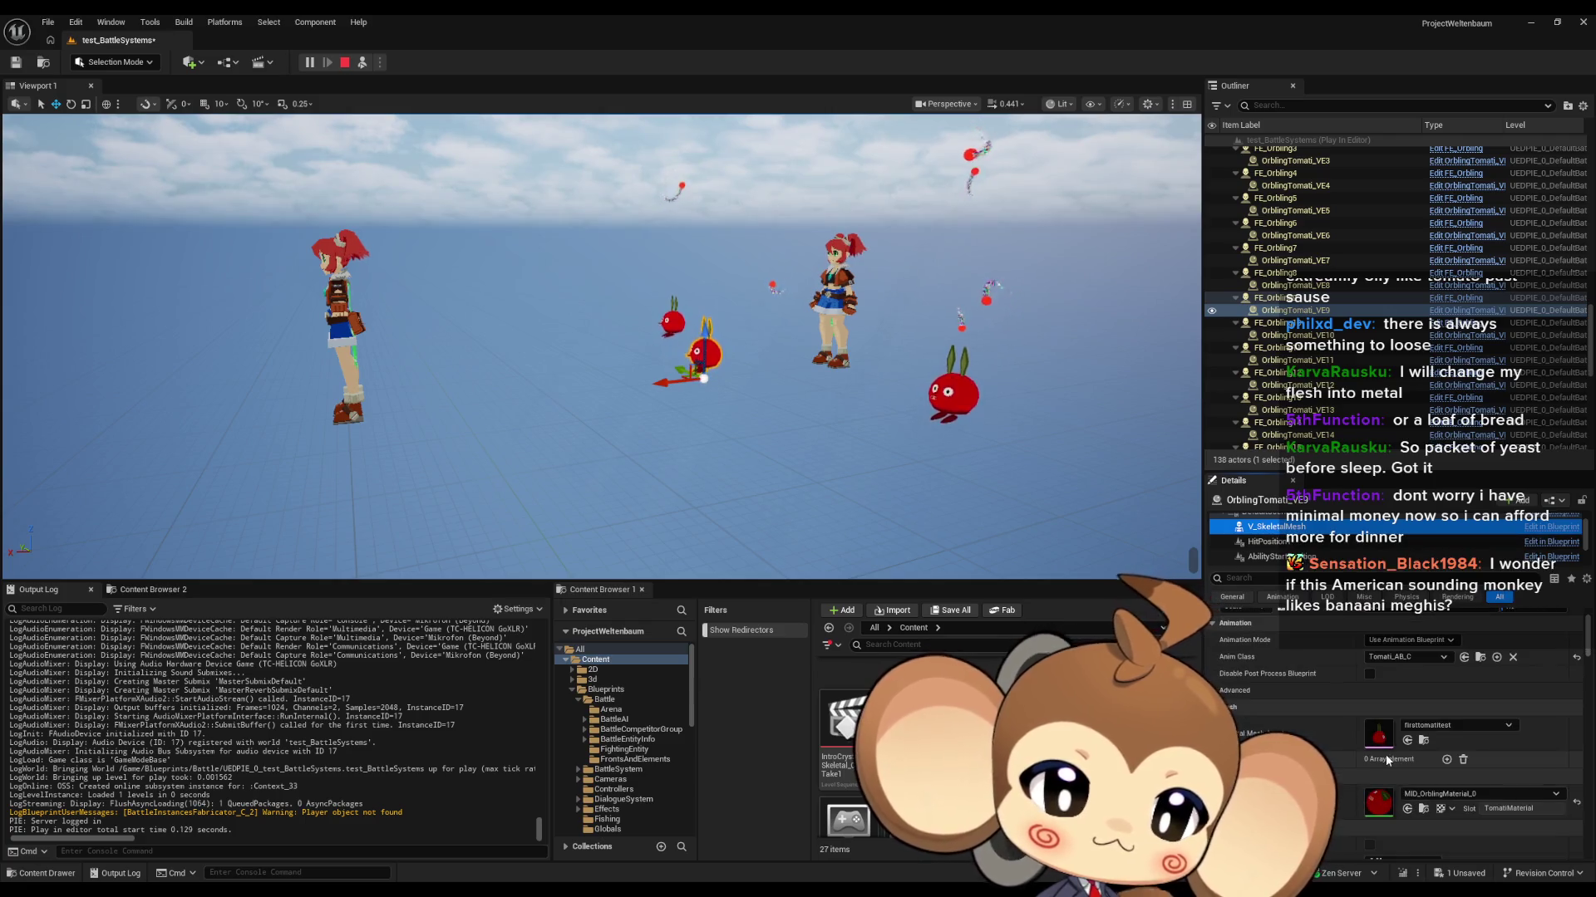
double_click(1378, 803)
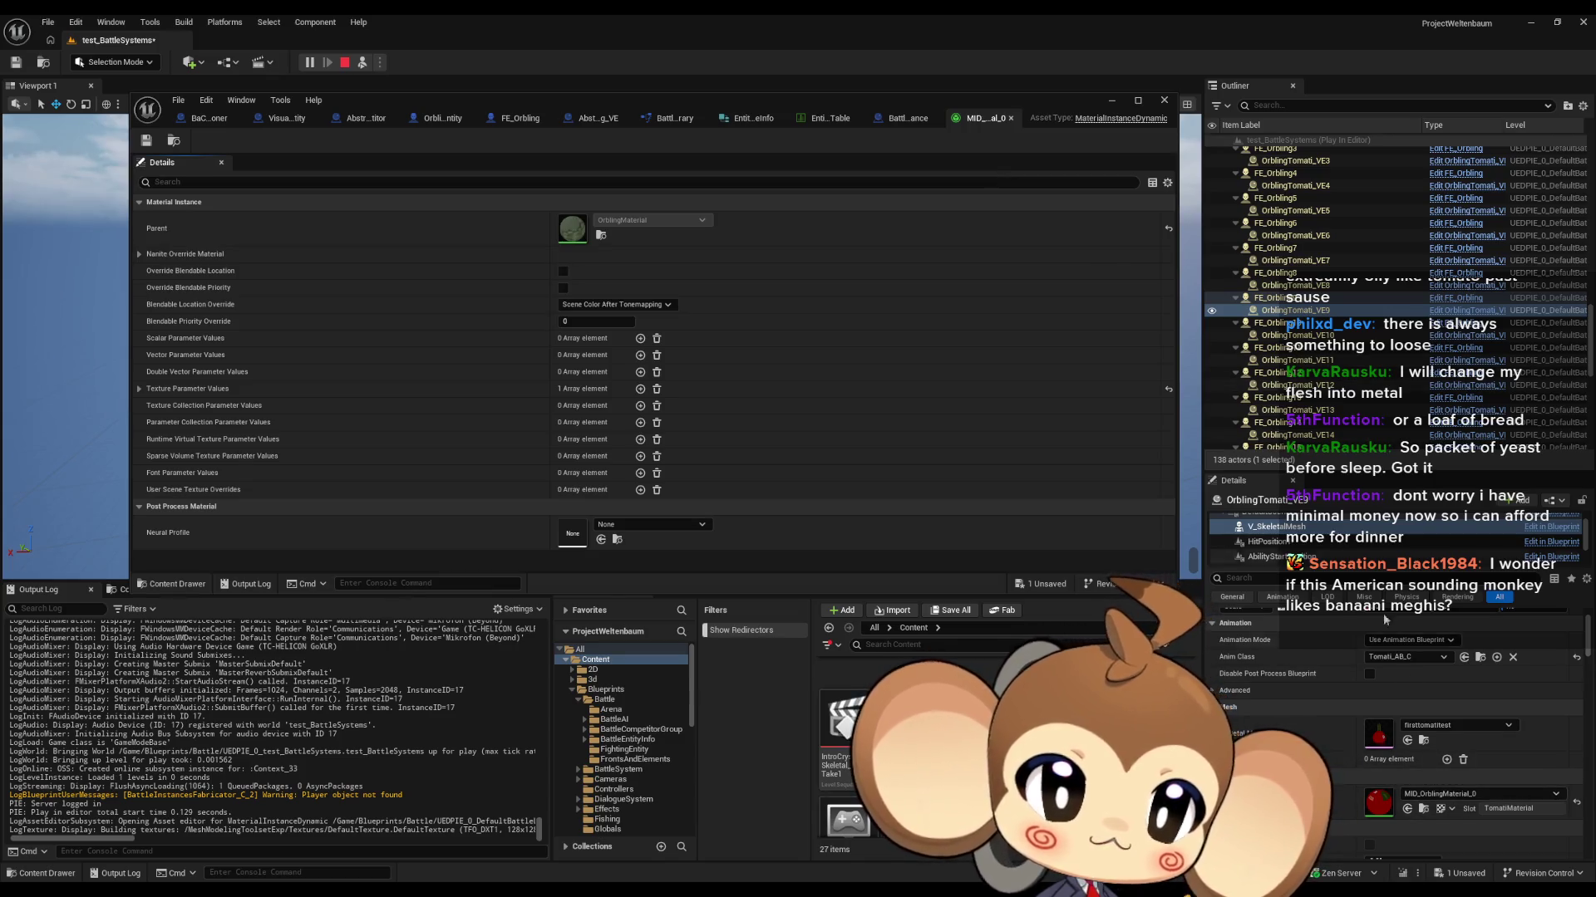
Step: Open MID_OrblingDebugColor_0 from the orbling's SphereSkeleton component
scroll(1380, 673, up, 2)
scroll(1278, 540, down, 2)
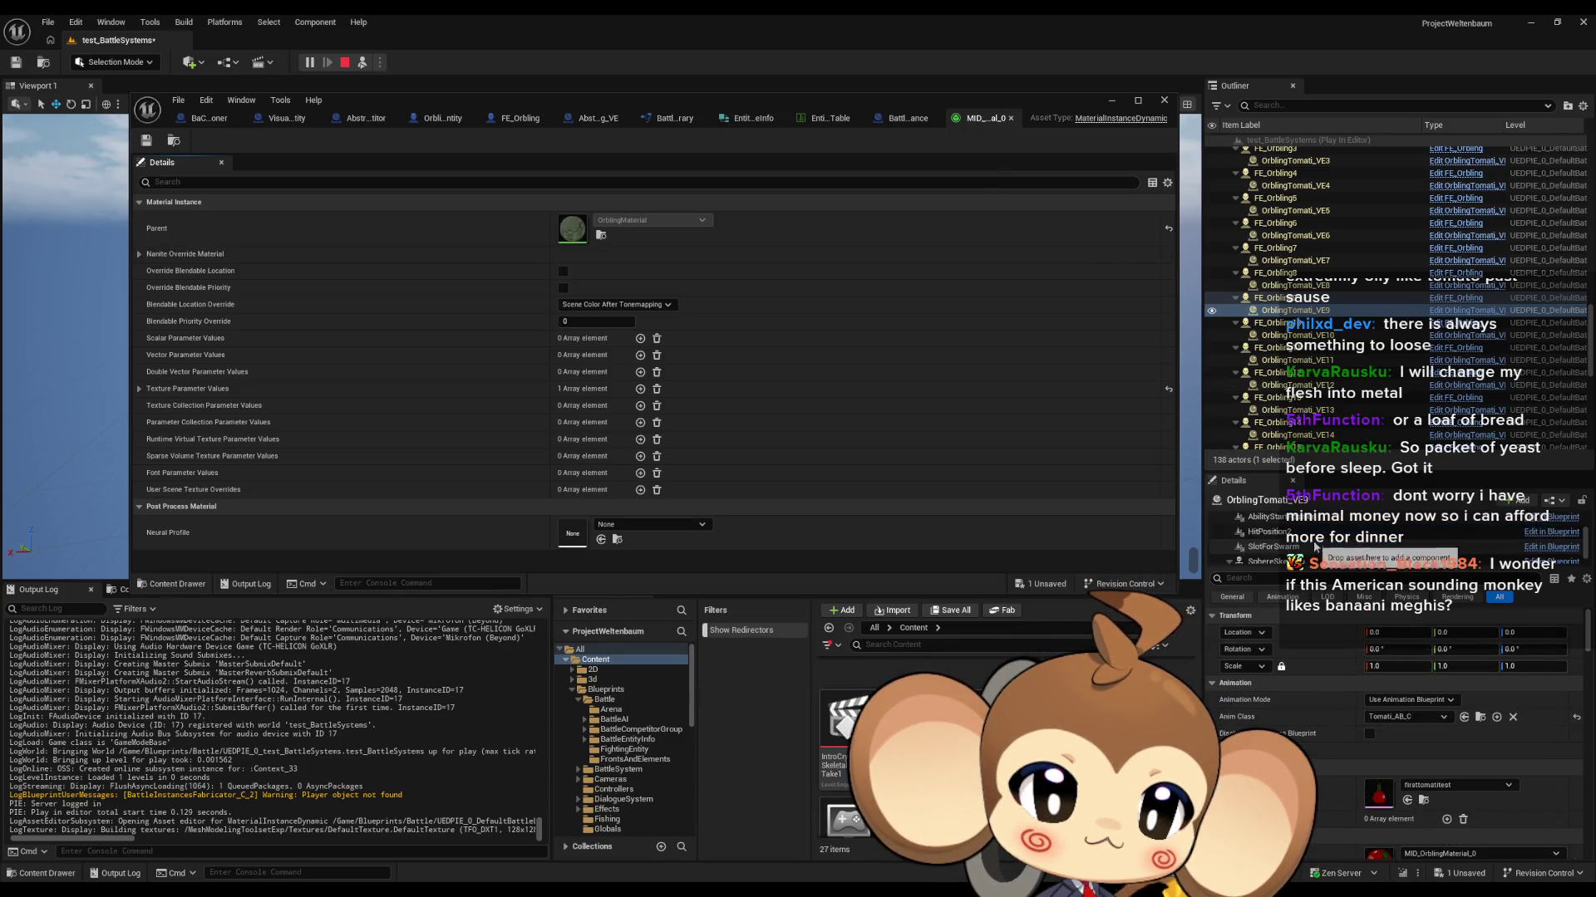
click(1278, 541)
scroll(1379, 796, down, 3)
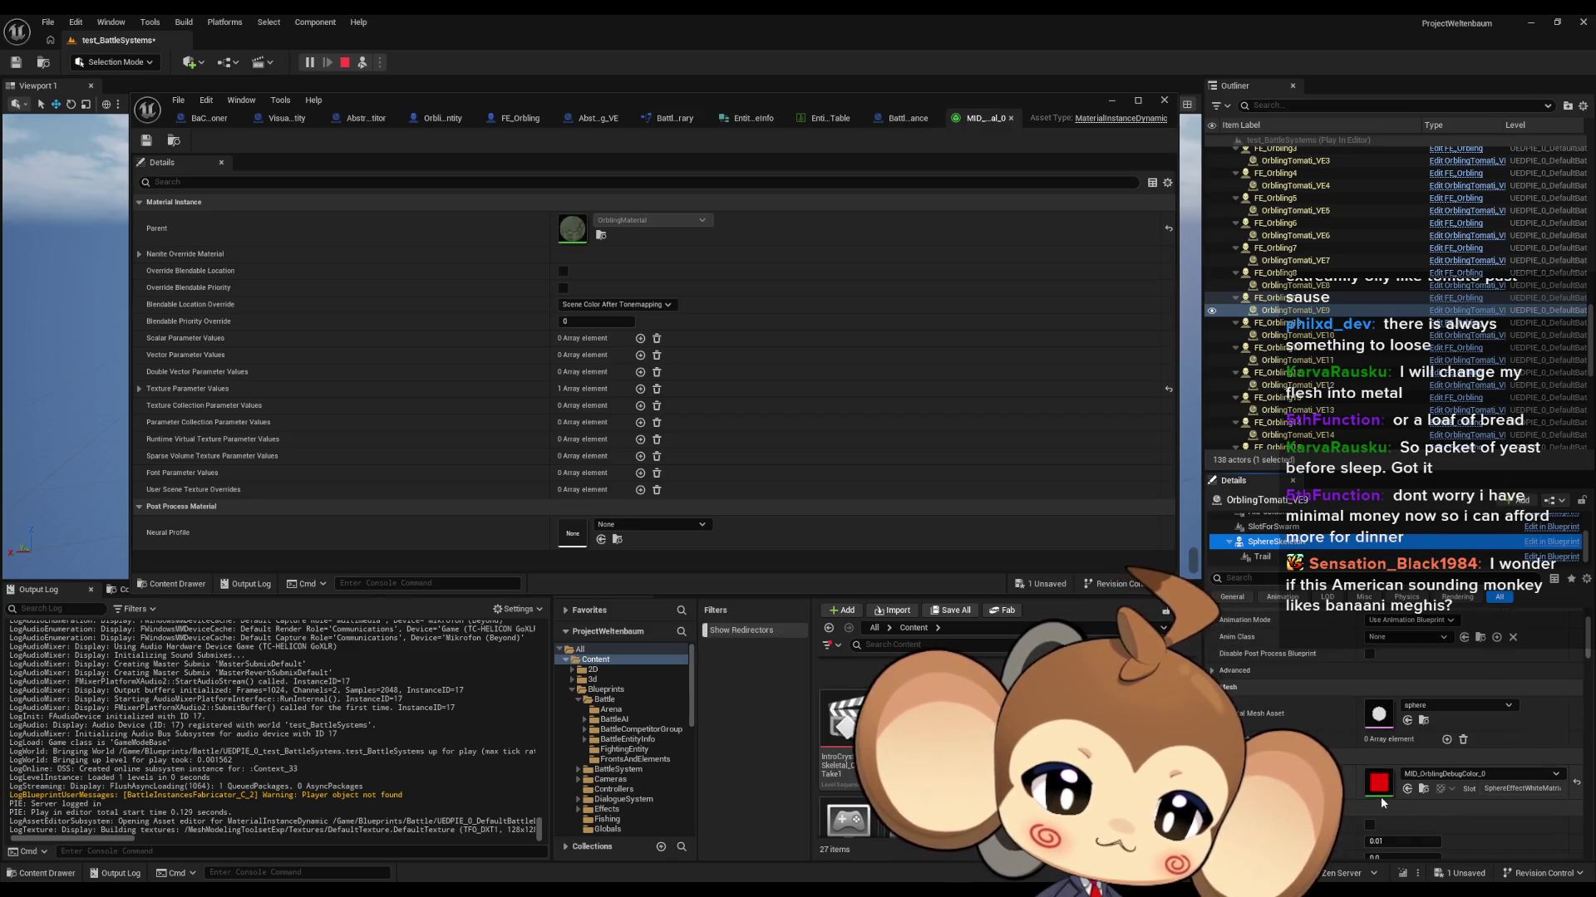
click(1380, 787)
double_click(1380, 787)
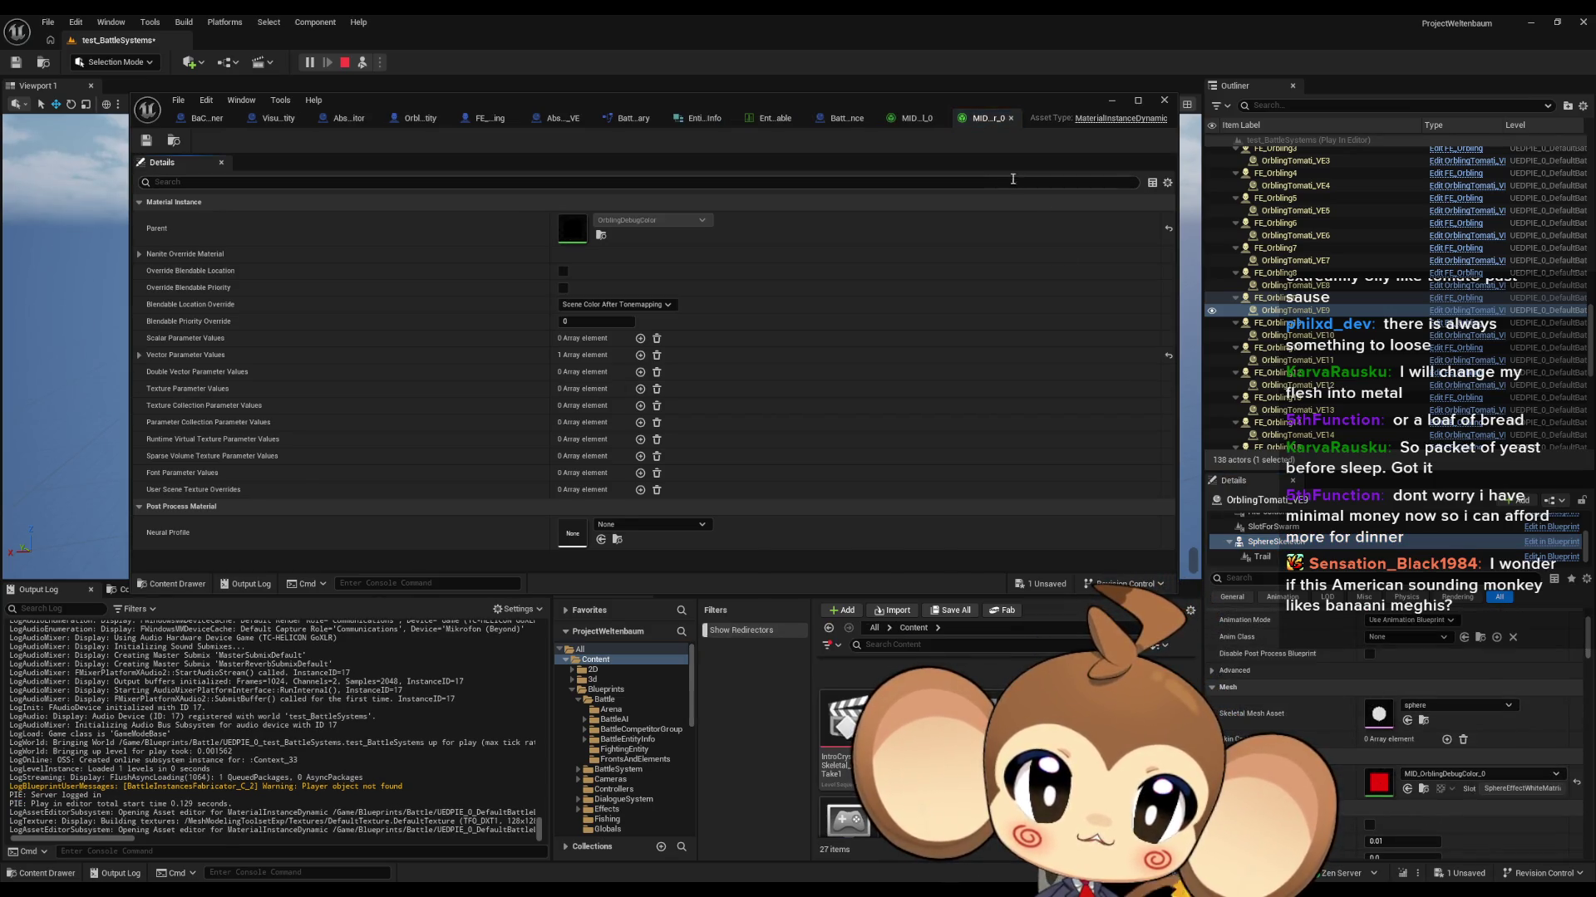
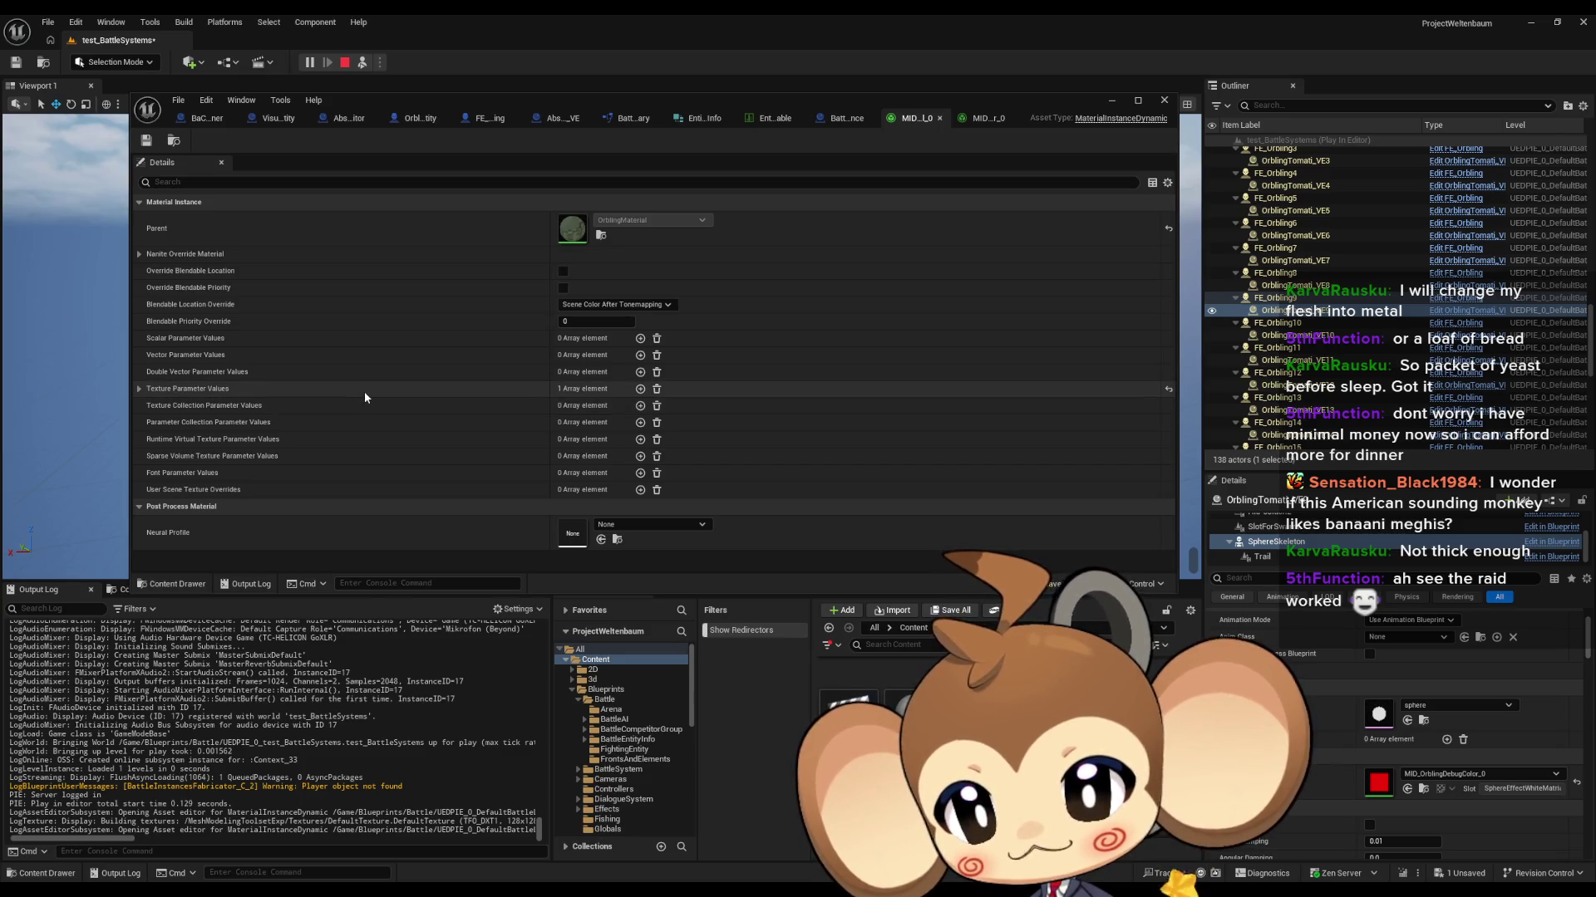
Step: Inspect TomatiTexture under Texture Parameter Values Index [0], then maximize the material instance editor
click(138, 389)
click(151, 406)
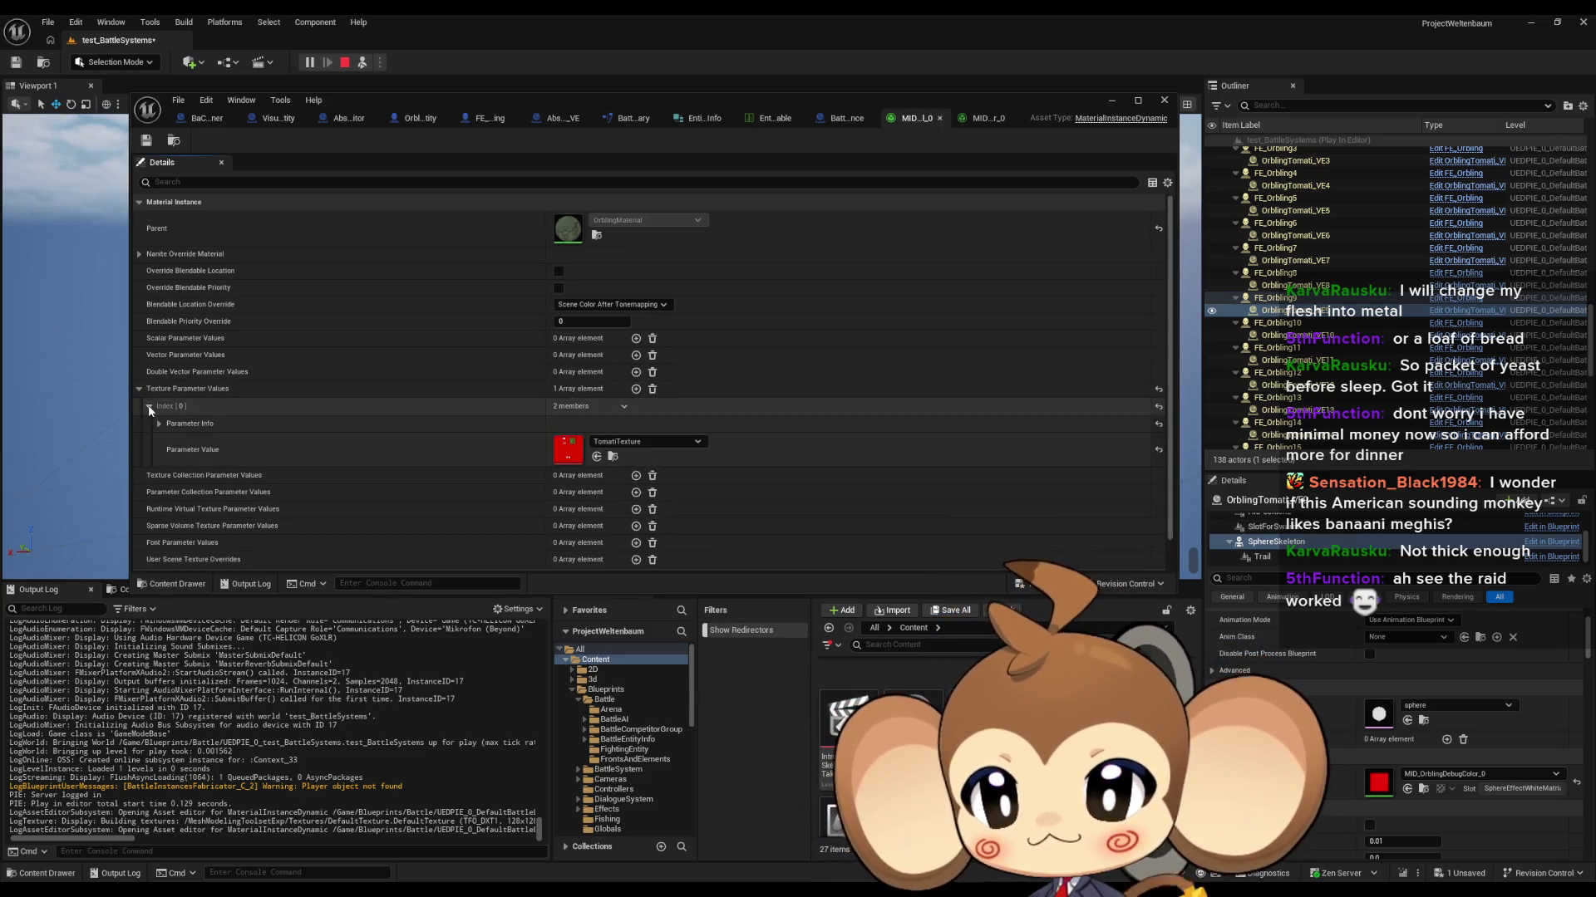
click(150, 408)
click(139, 388)
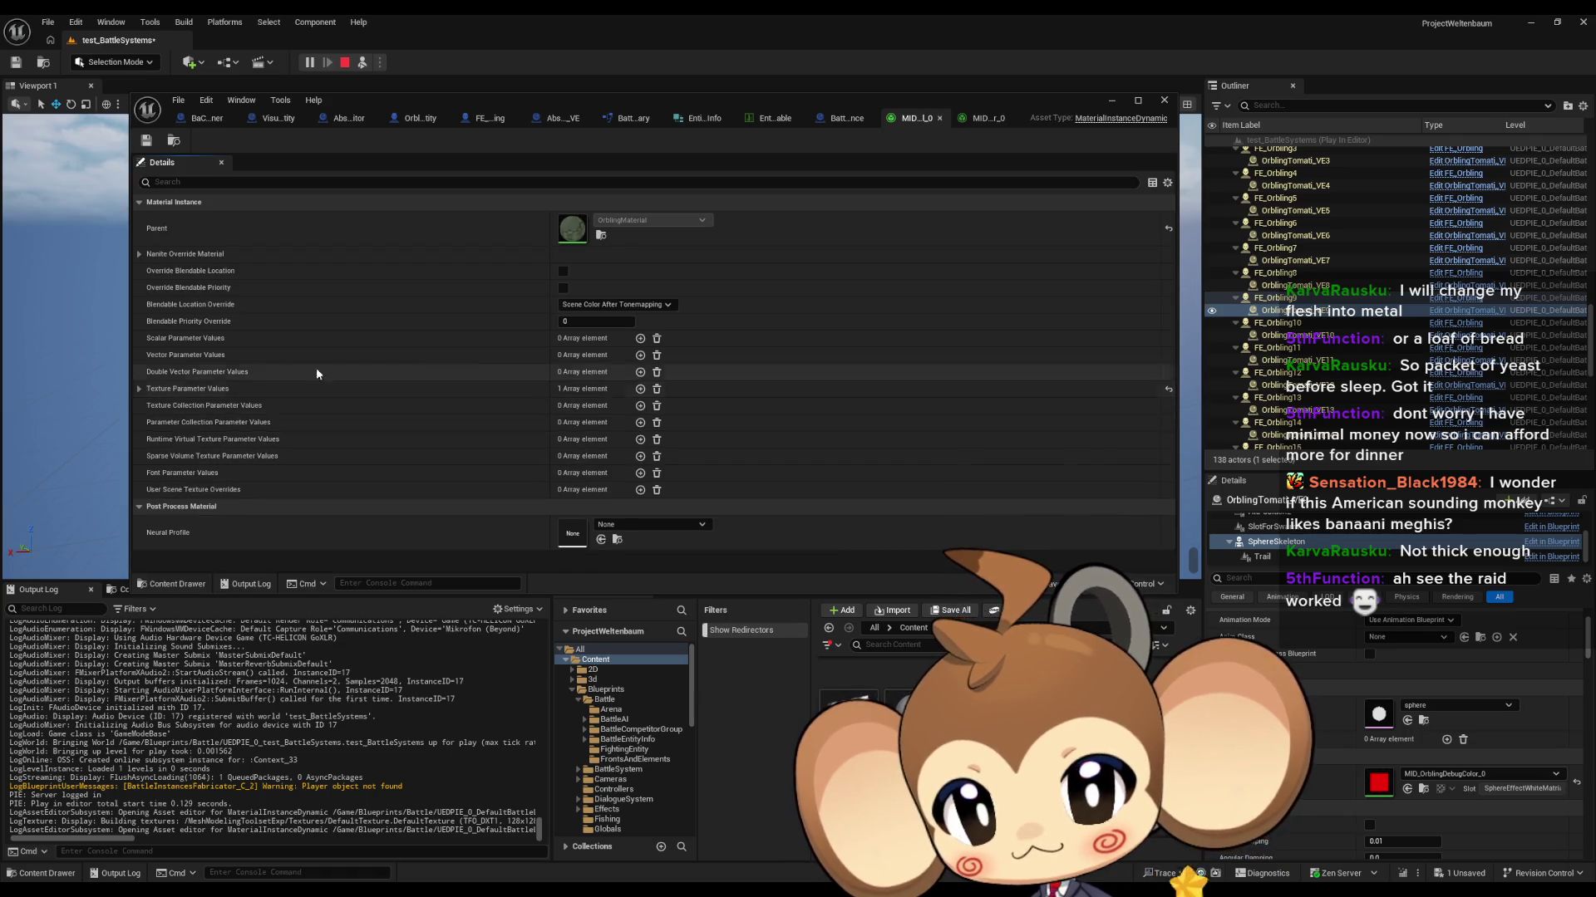
drag(535, 97, 686, 223)
double_click(686, 223)
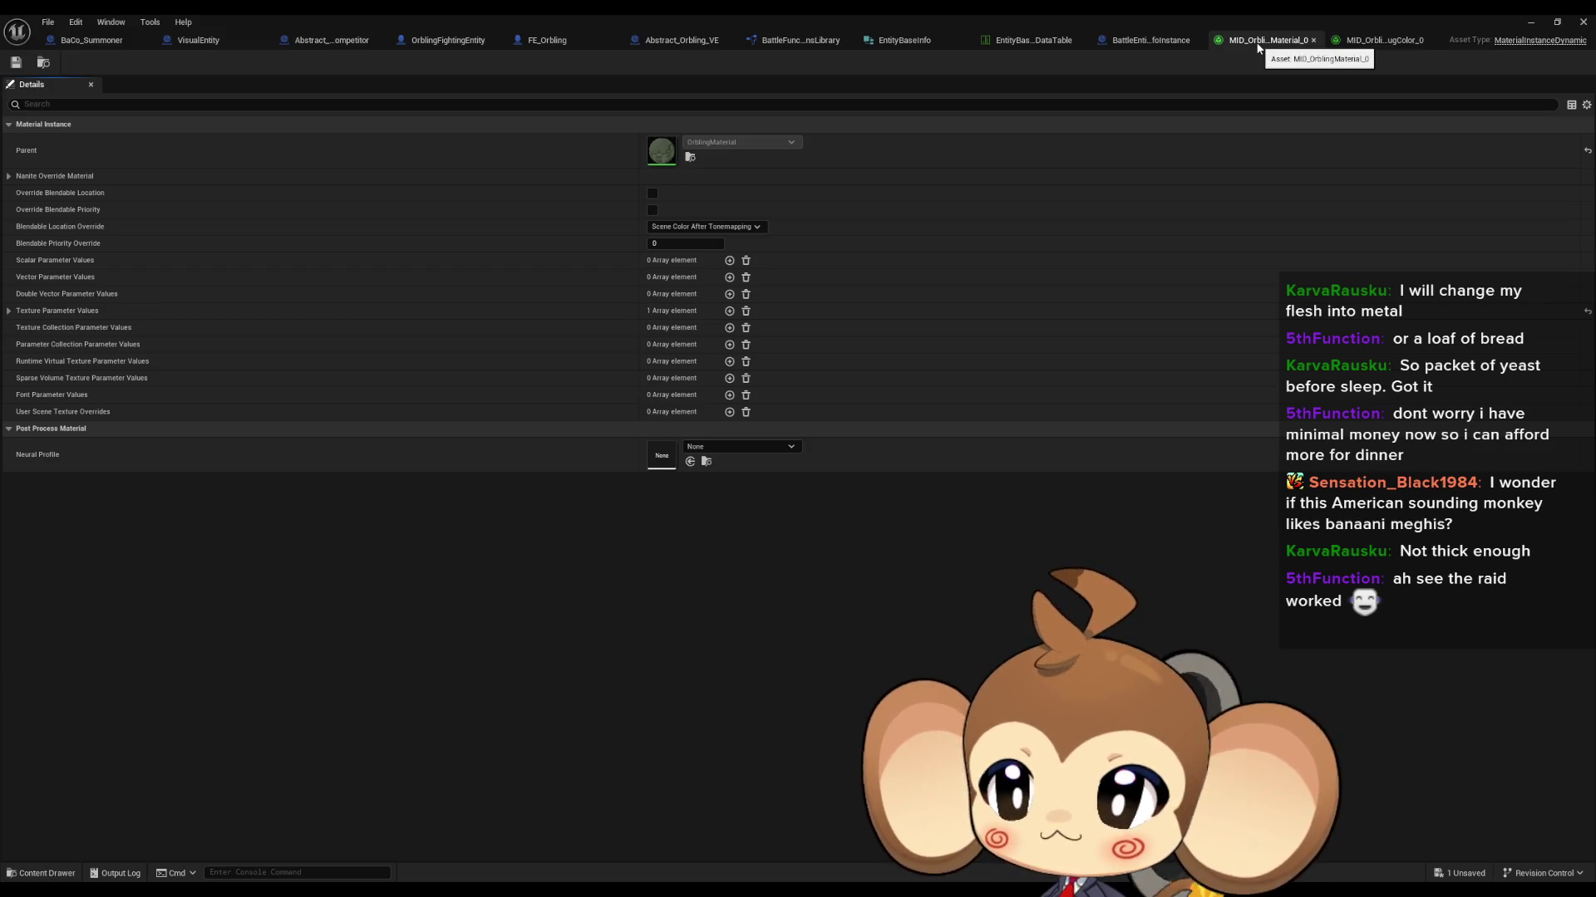
Step: Check the Window menu and BattleEntityInfoInstance tab, then restore MID_OrblingMaterial_0 to a floating window
click(103, 25)
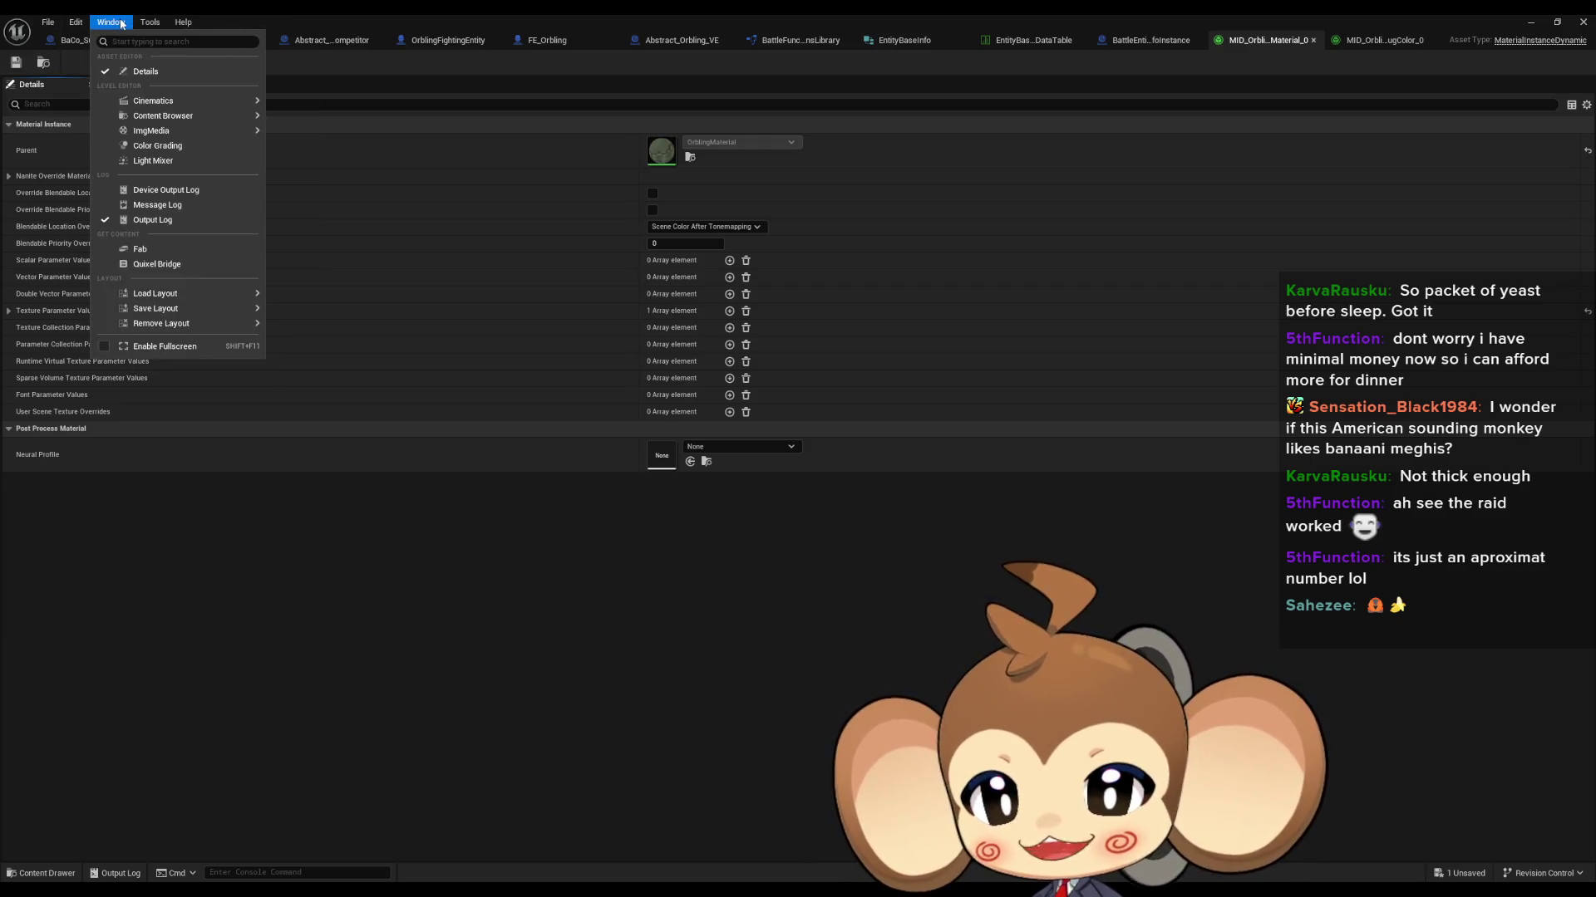
click(122, 24)
click(1168, 43)
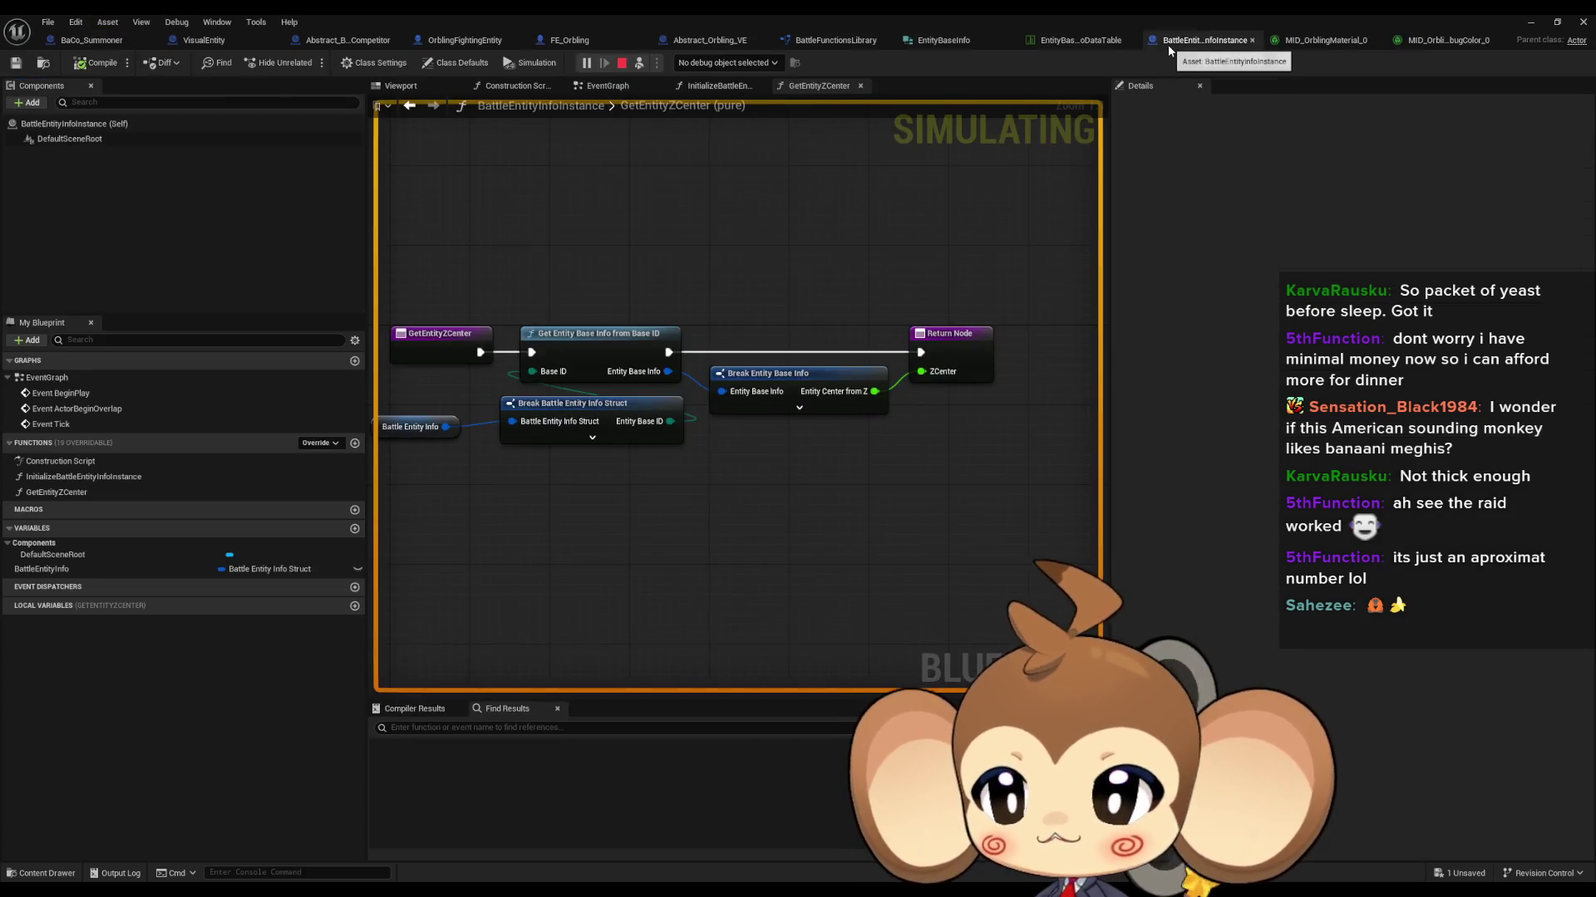
click(1289, 40)
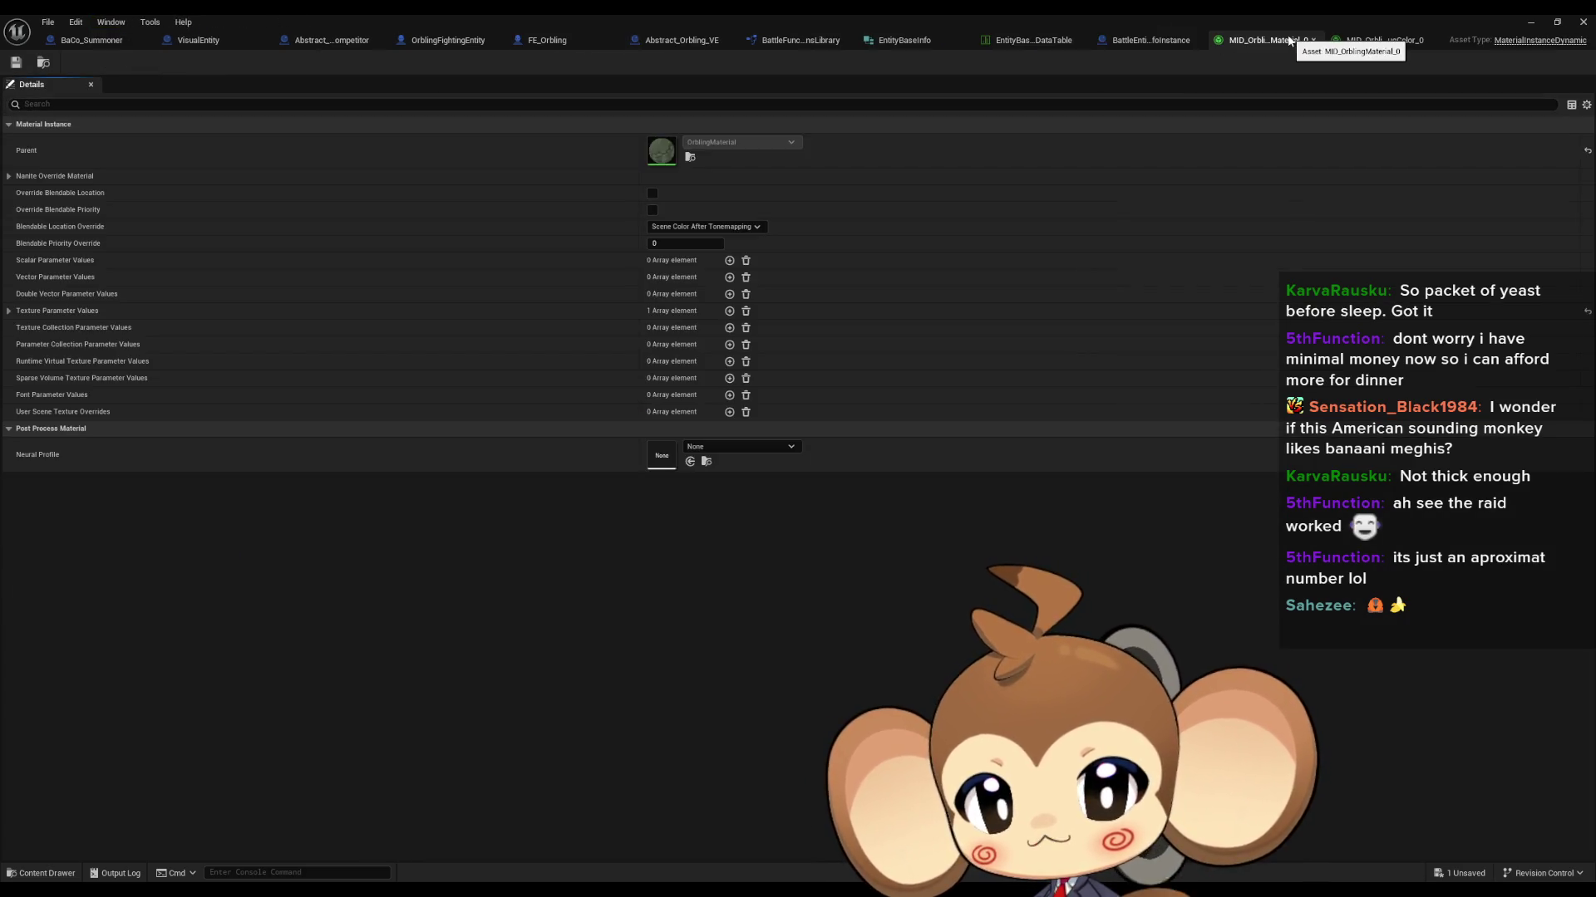
double_click(750, 13)
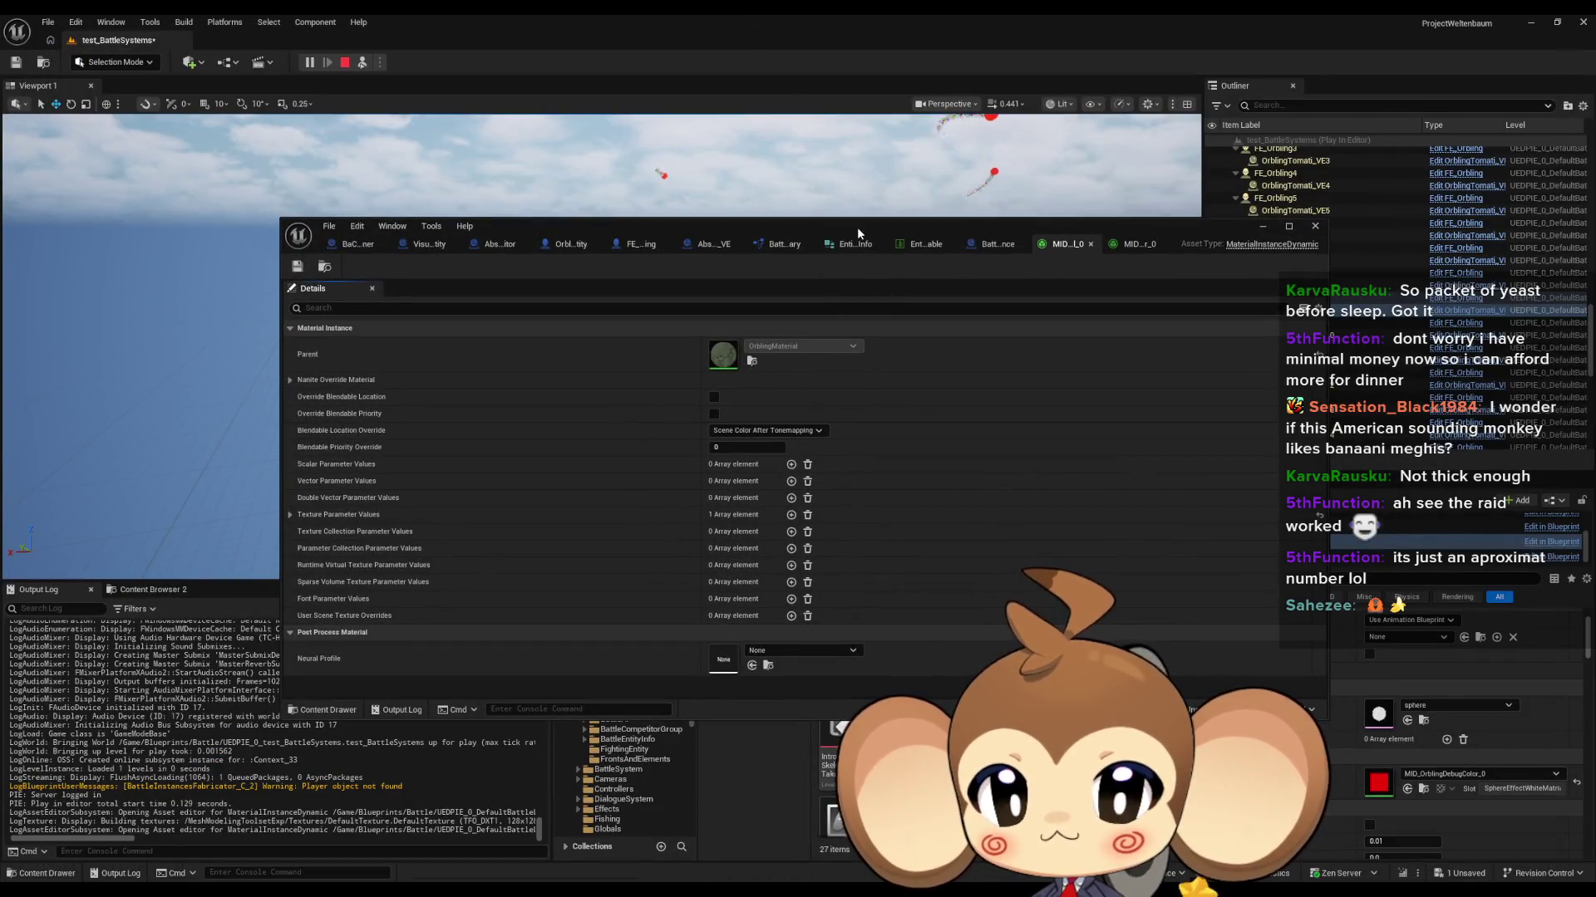
Step: Close the MID_OrblingMaterial_0 and MID_OrblingDebugColor_0 tabs and minimize the Blueprint editor
drag(859, 233, 676, 140)
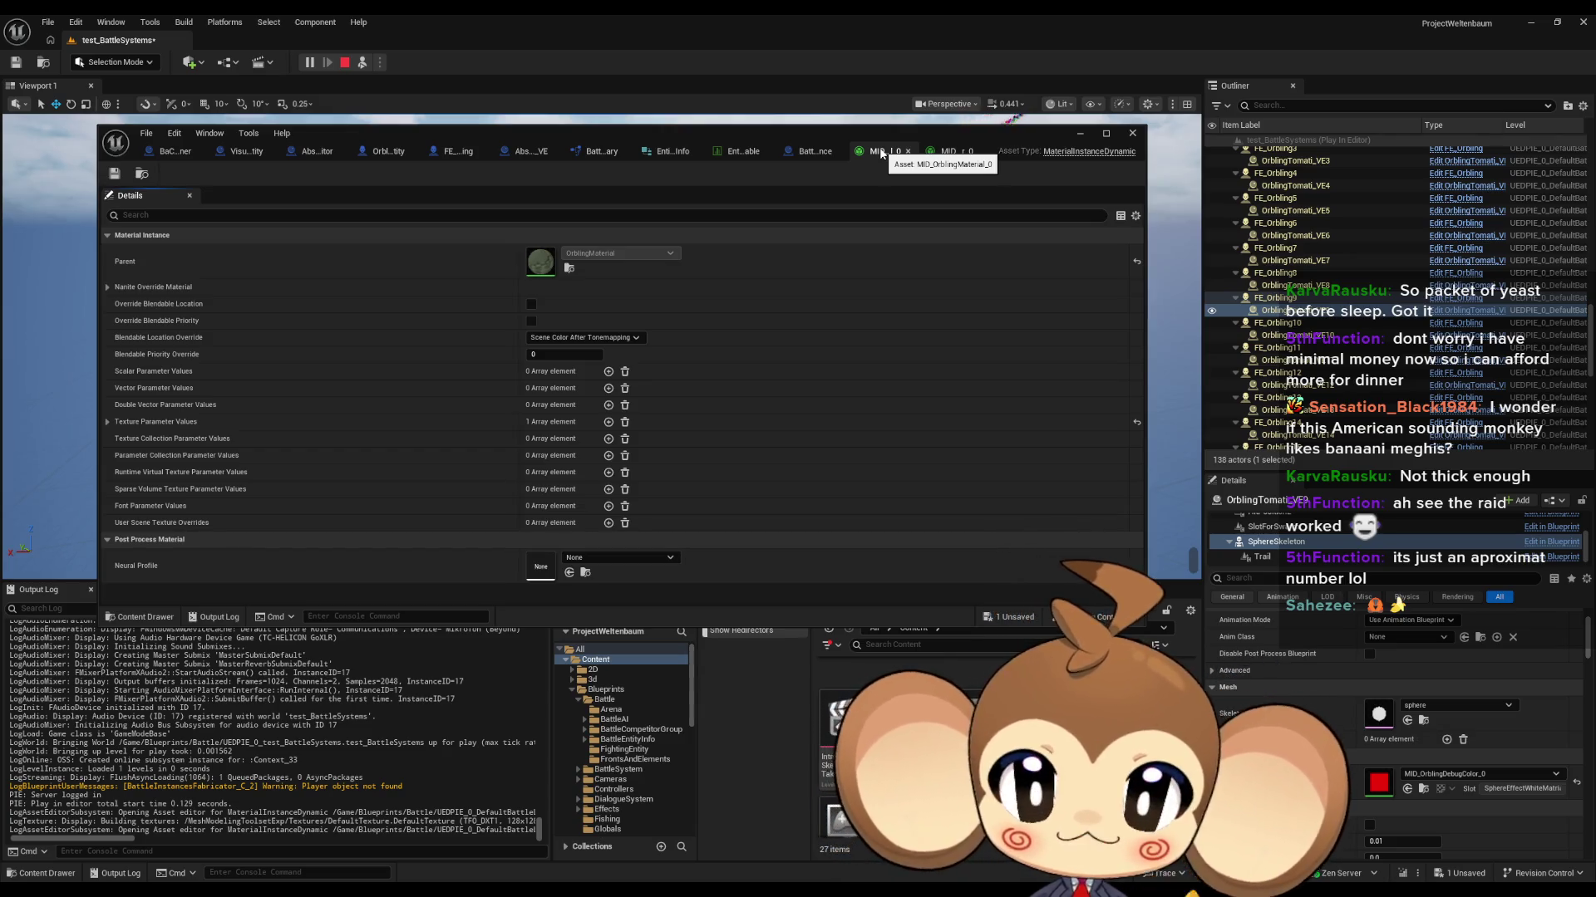
click(907, 151)
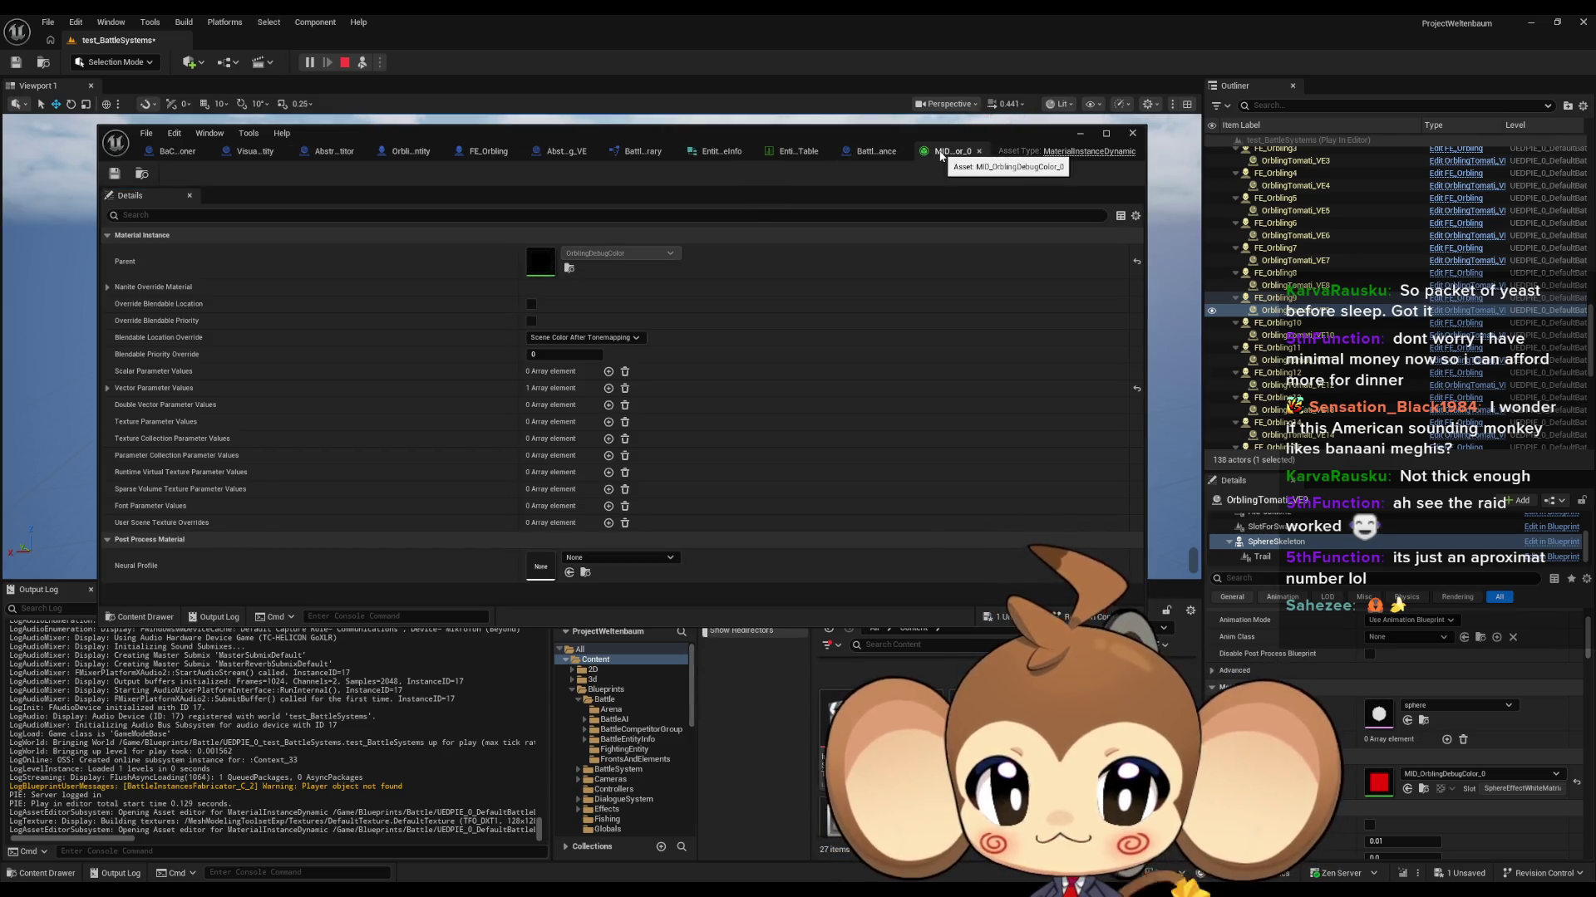
middle_click(940, 153)
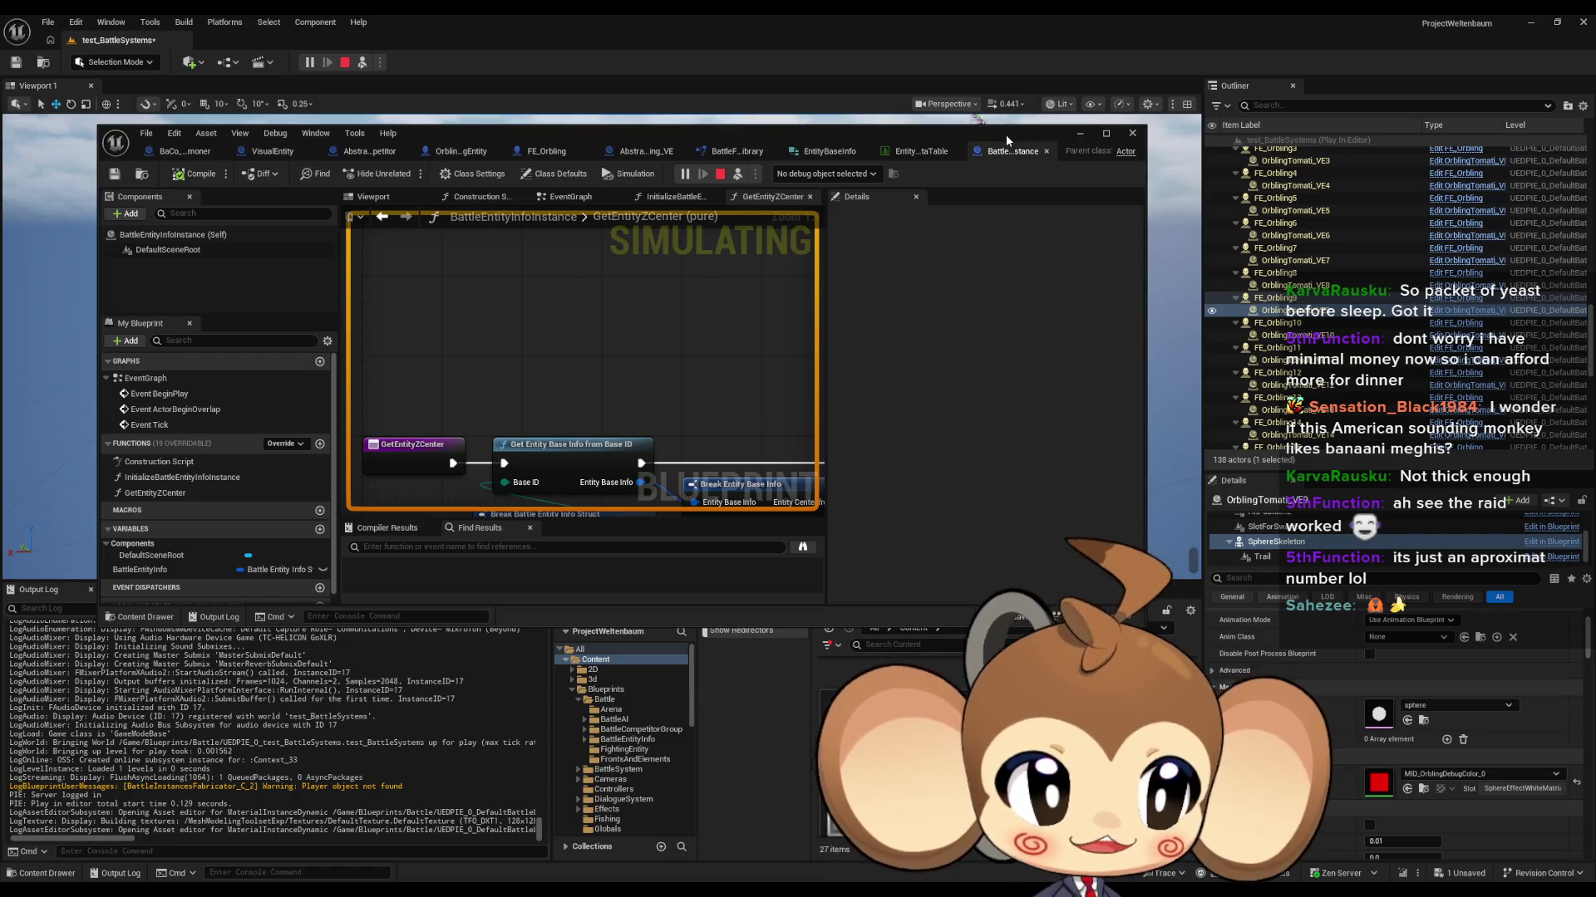
click(1080, 135)
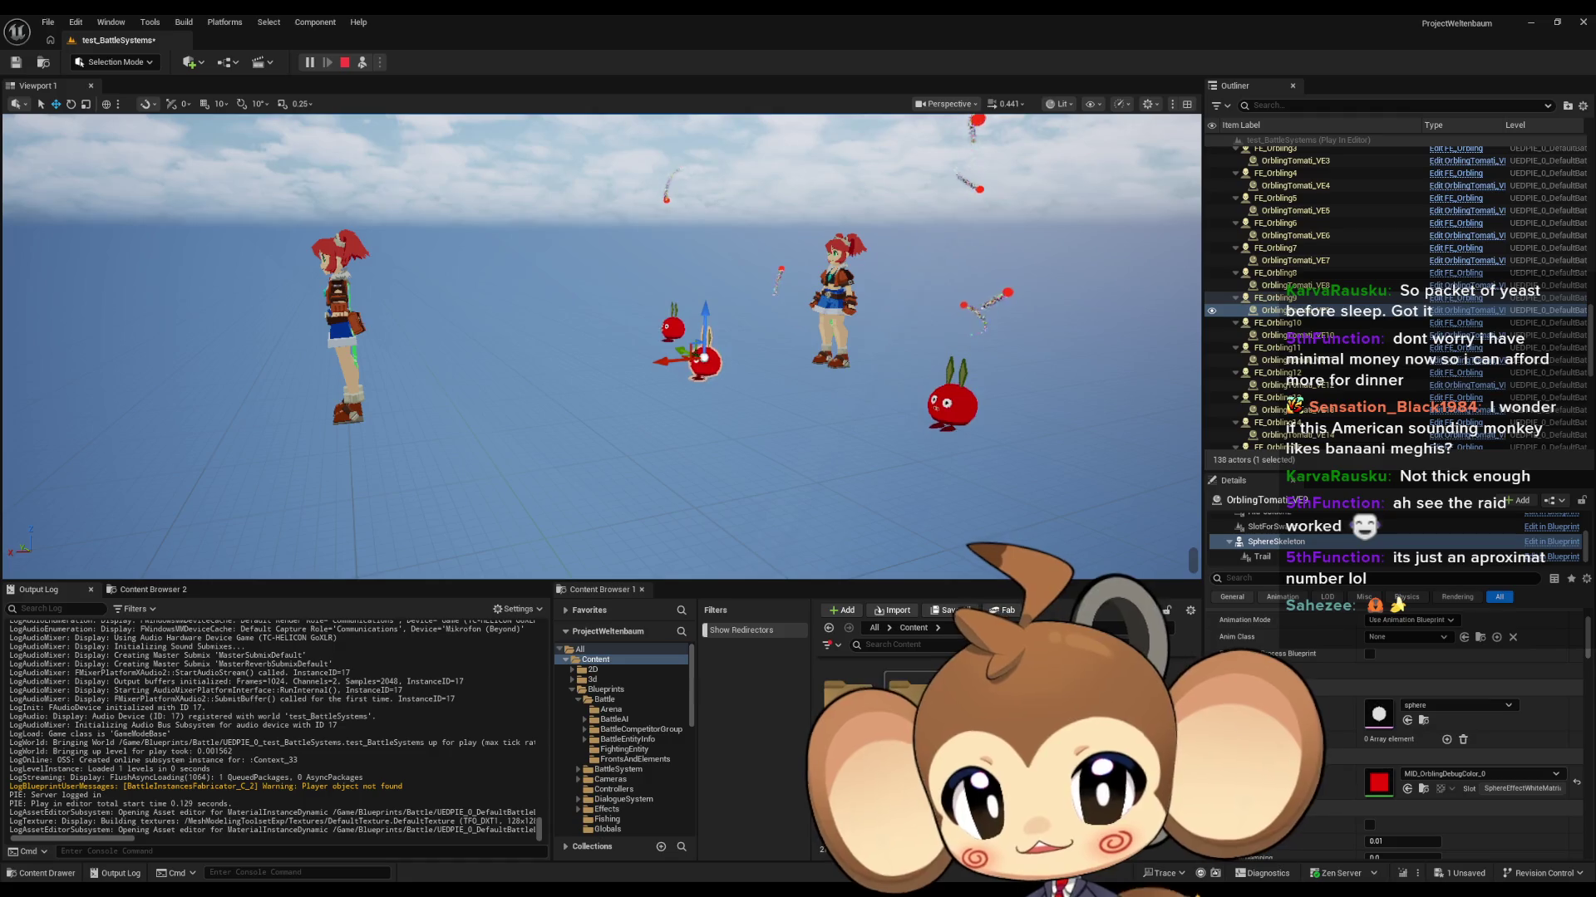
Step: Browse the Content Browser to Materials > Orblings and choose Edit on OrblingMaterial
drag(812, 446, 812, 398)
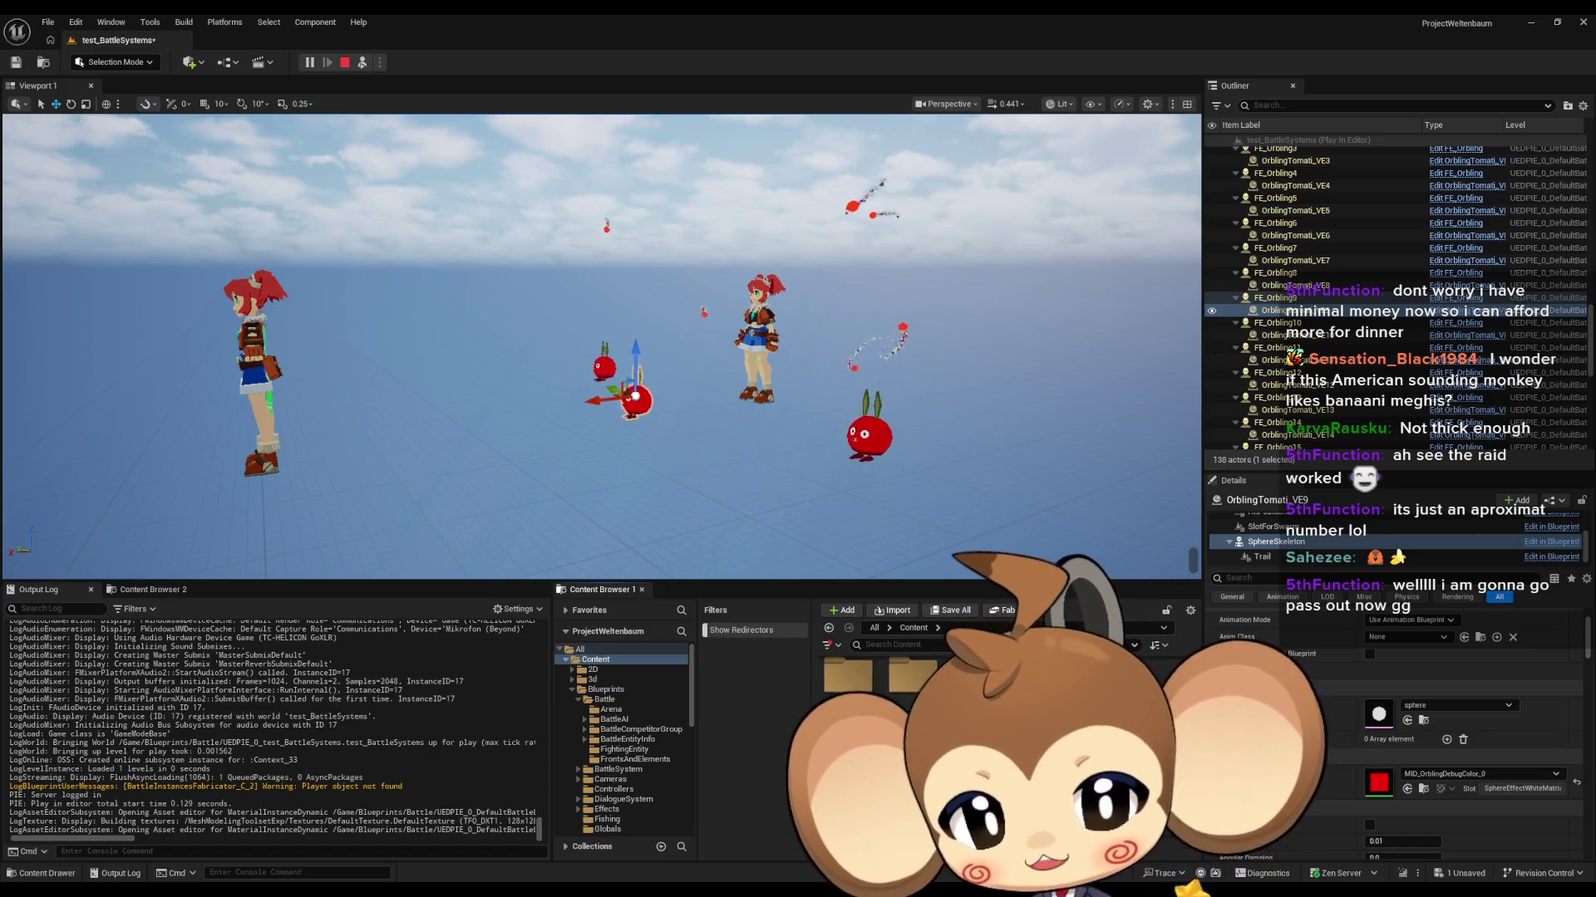
click(604, 750)
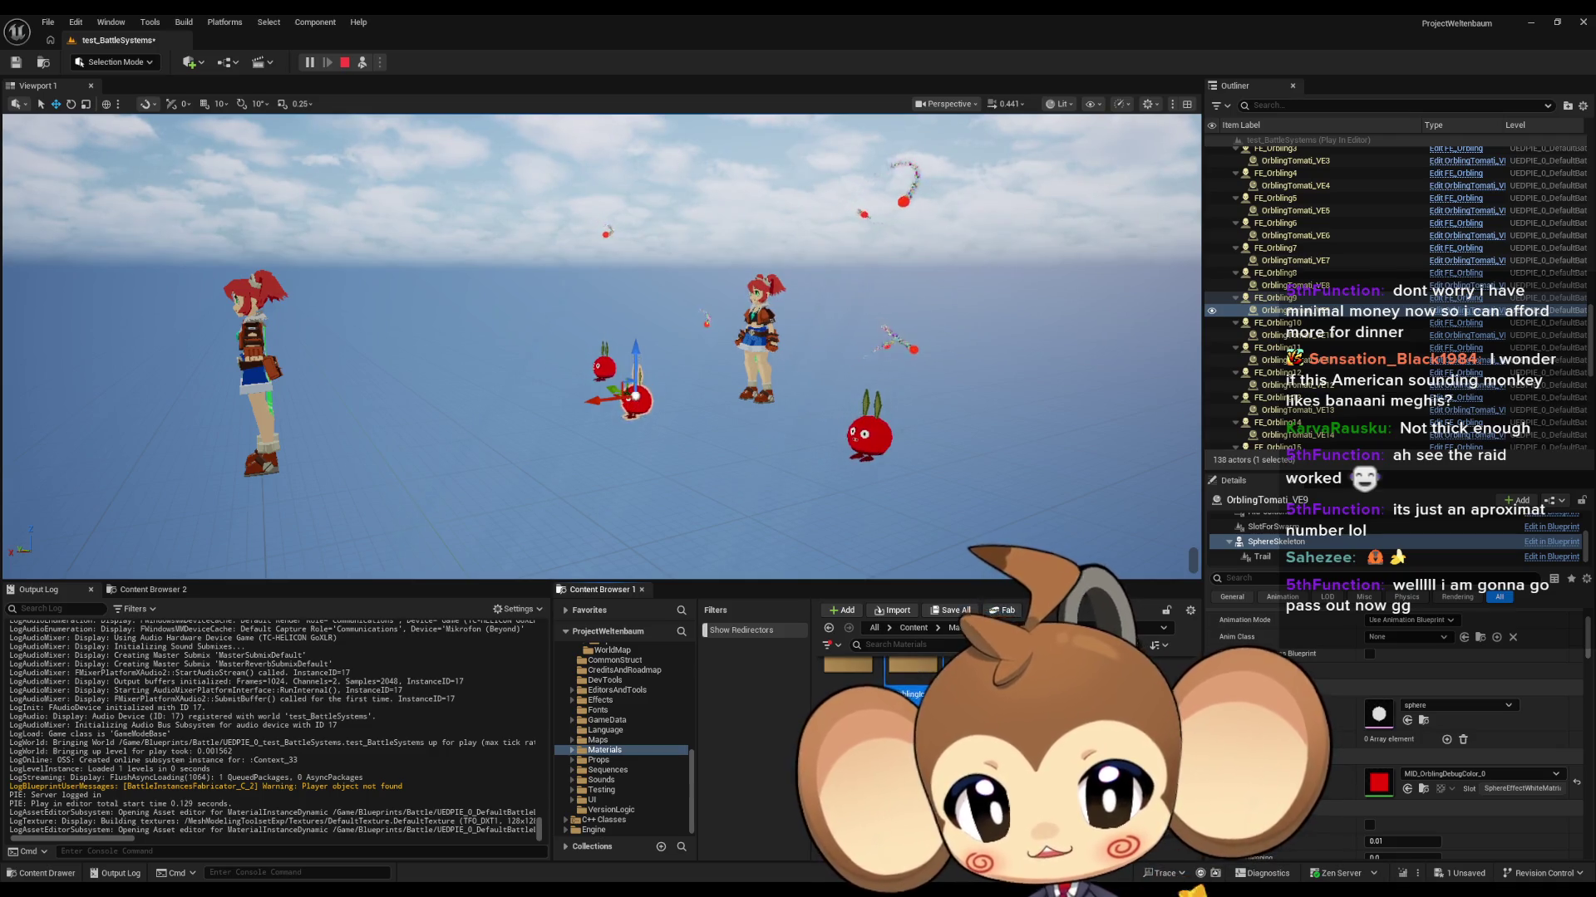
double_click(912, 677)
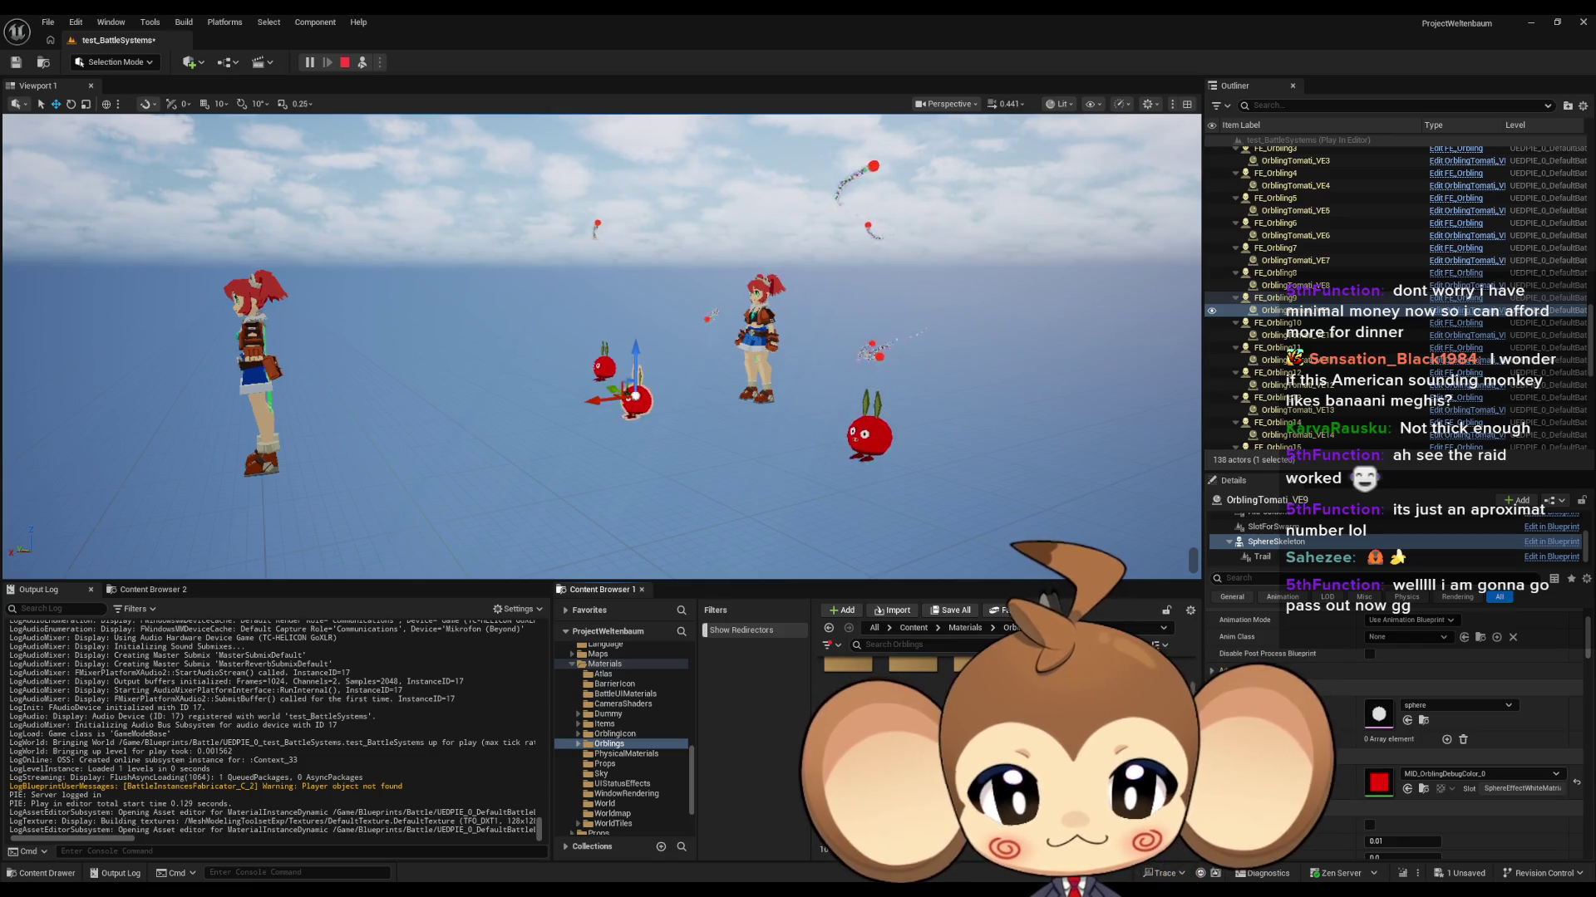
right_click(981, 664)
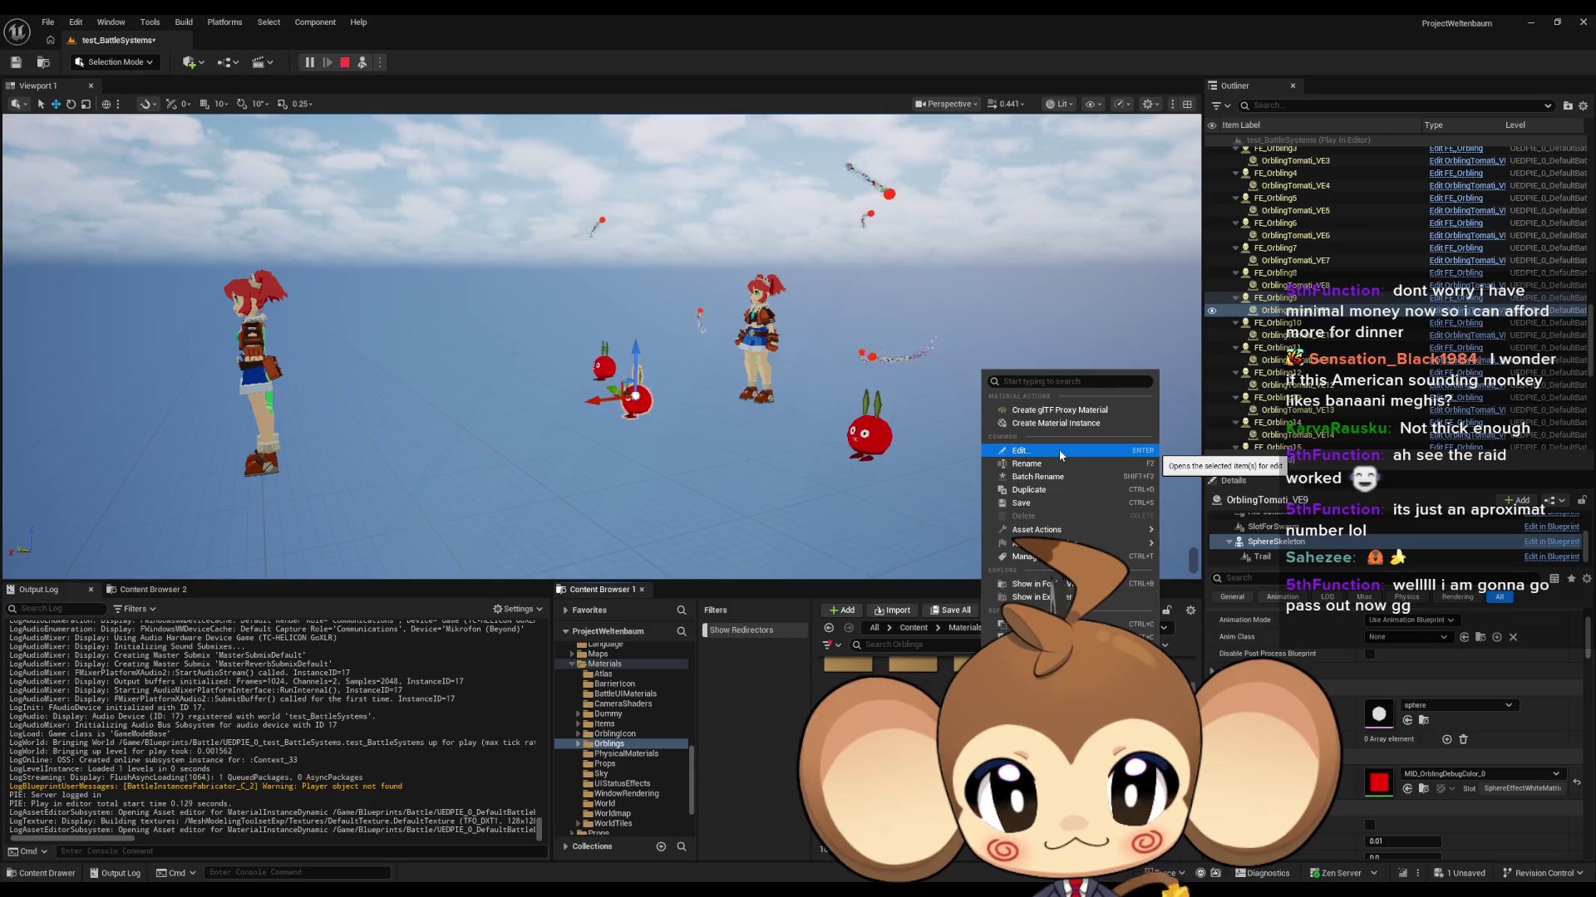
click(1059, 451)
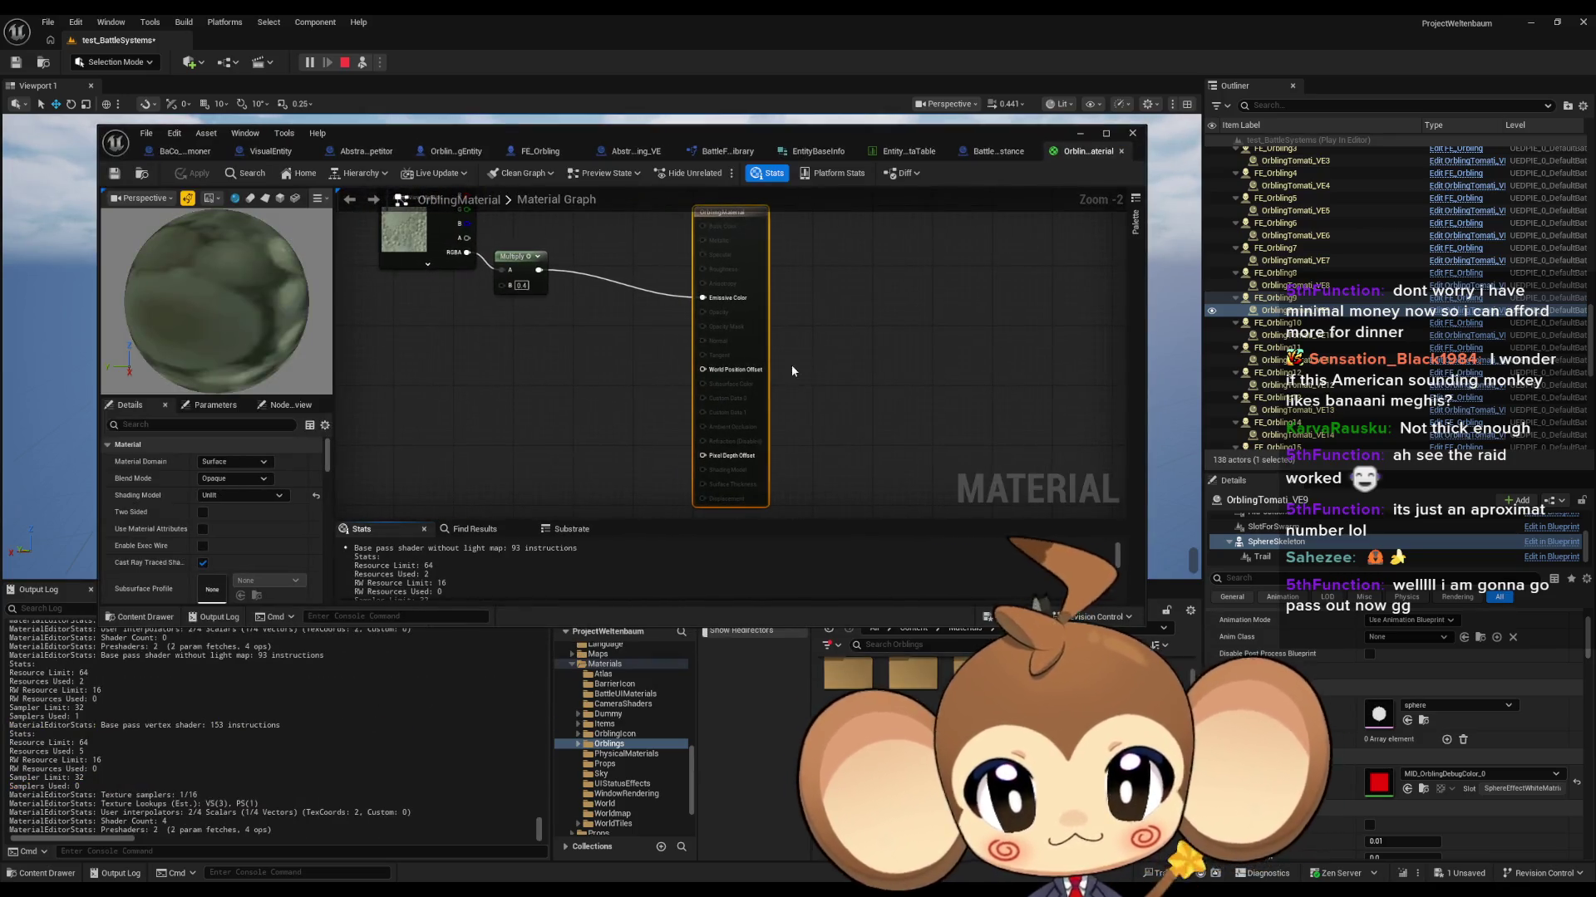
Step: Pan across OrblingMaterial's Texture and Multiply nodes, then open the Tomati material instance
drag(791, 366, 896, 519)
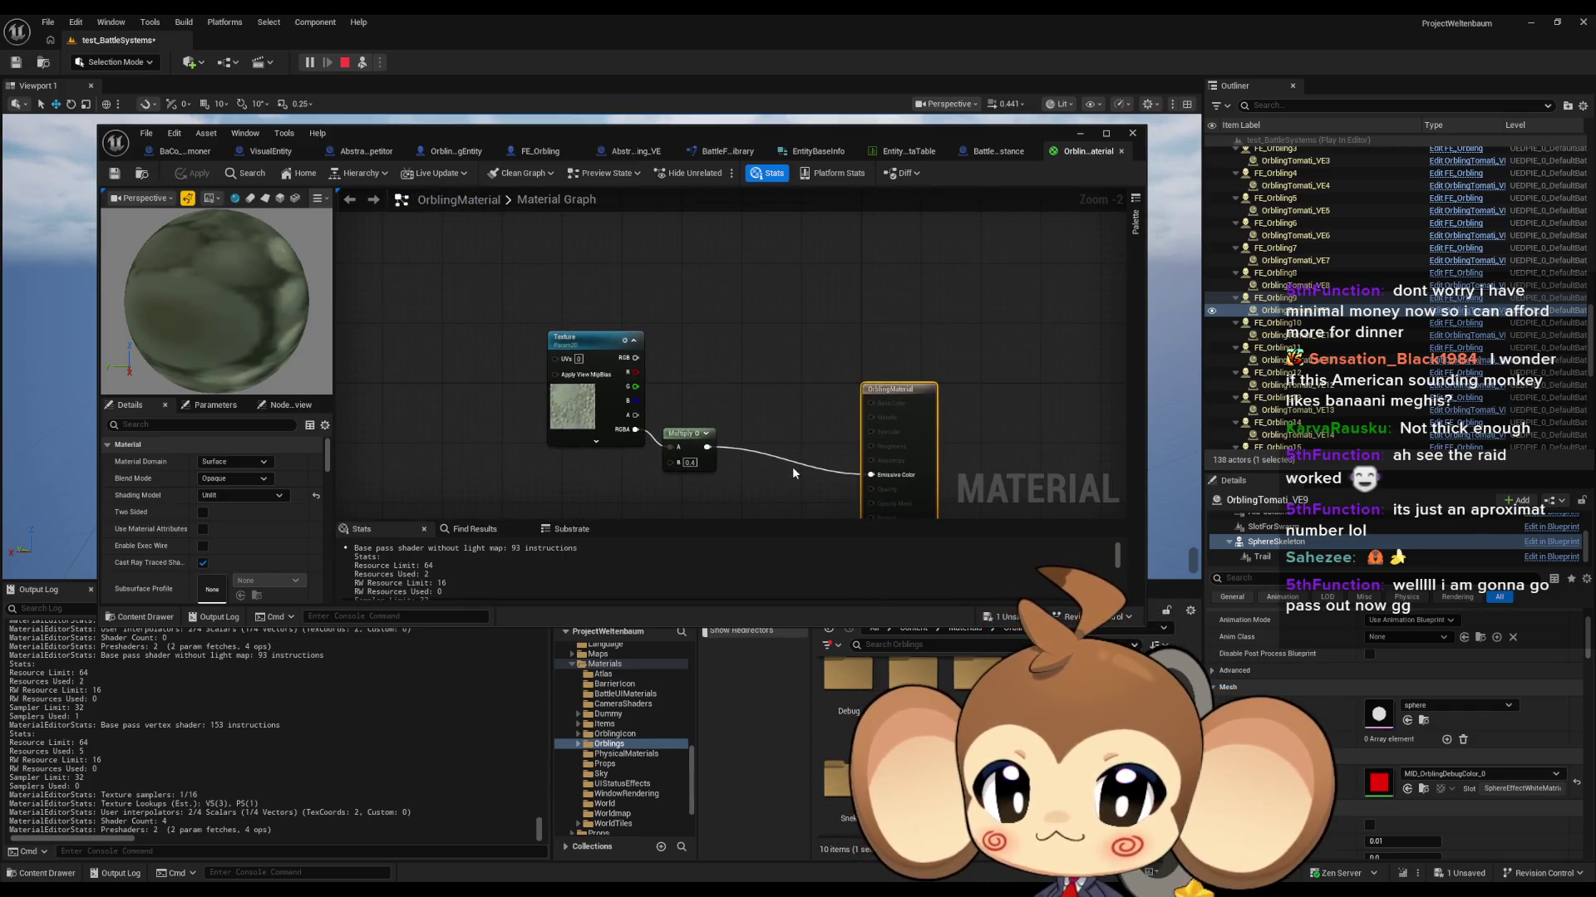
drag(791, 466, 791, 424)
drag(632, 415, 613, 393)
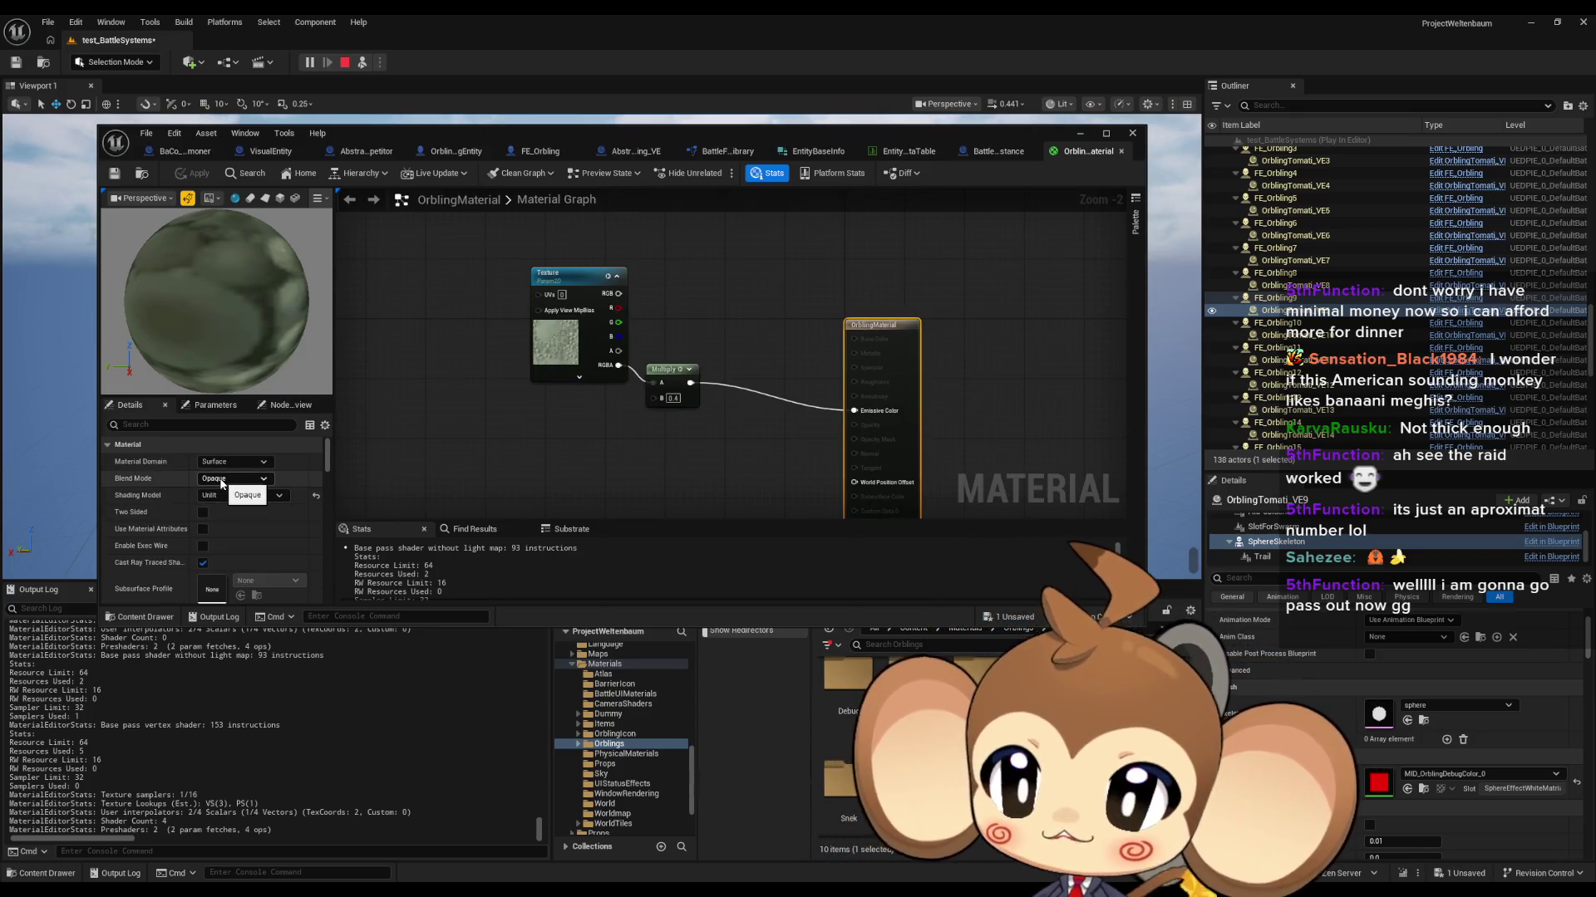
right_click(990, 669)
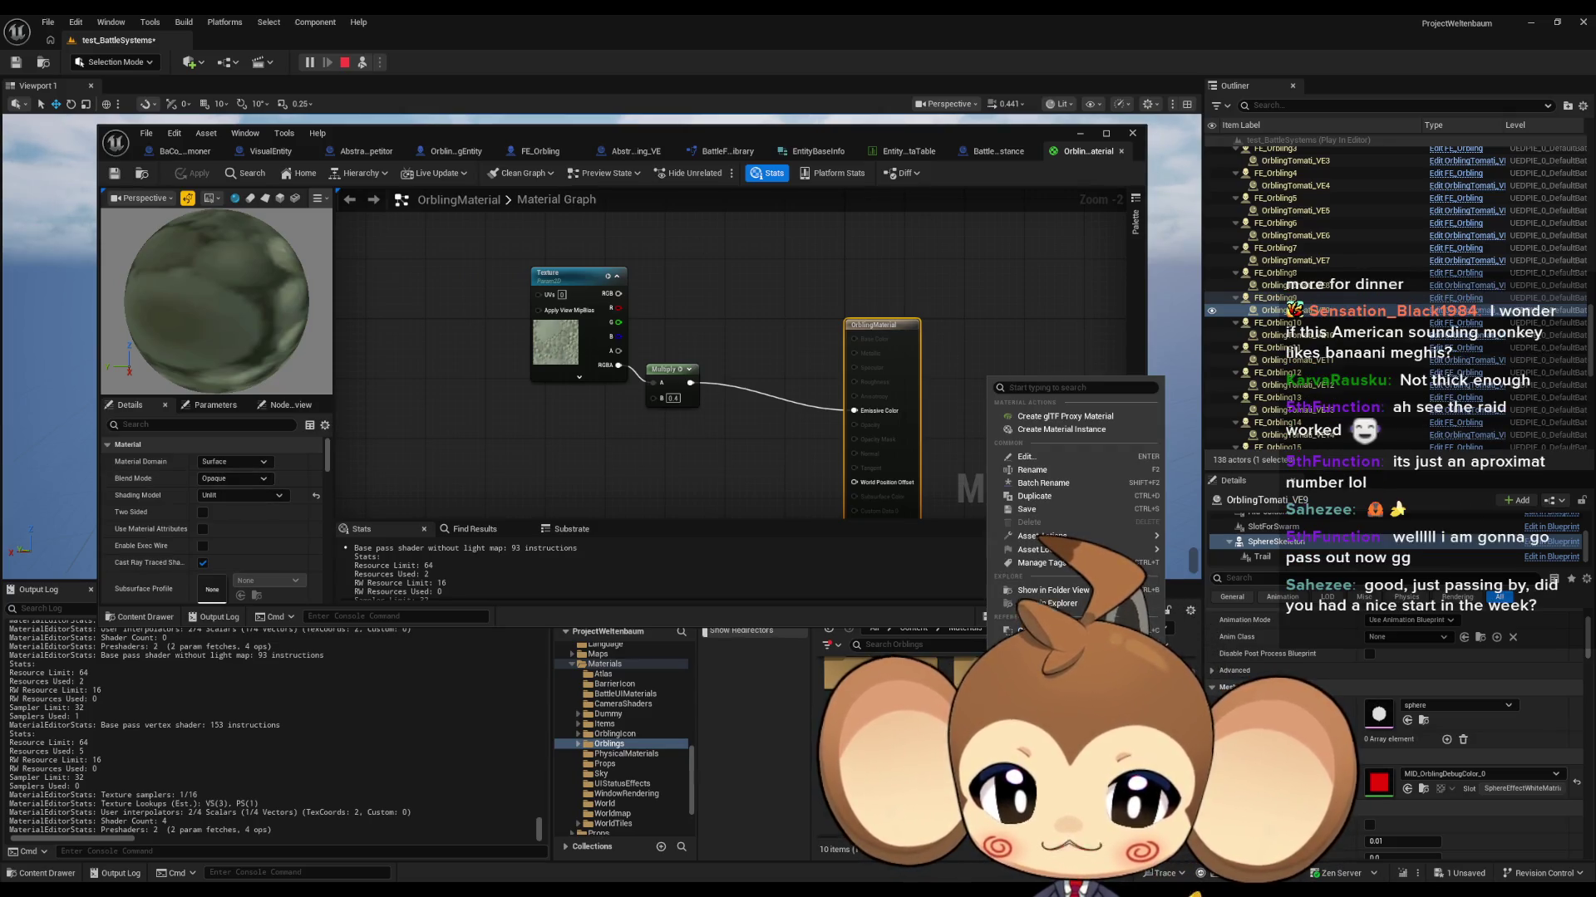
key(ctrl+b)
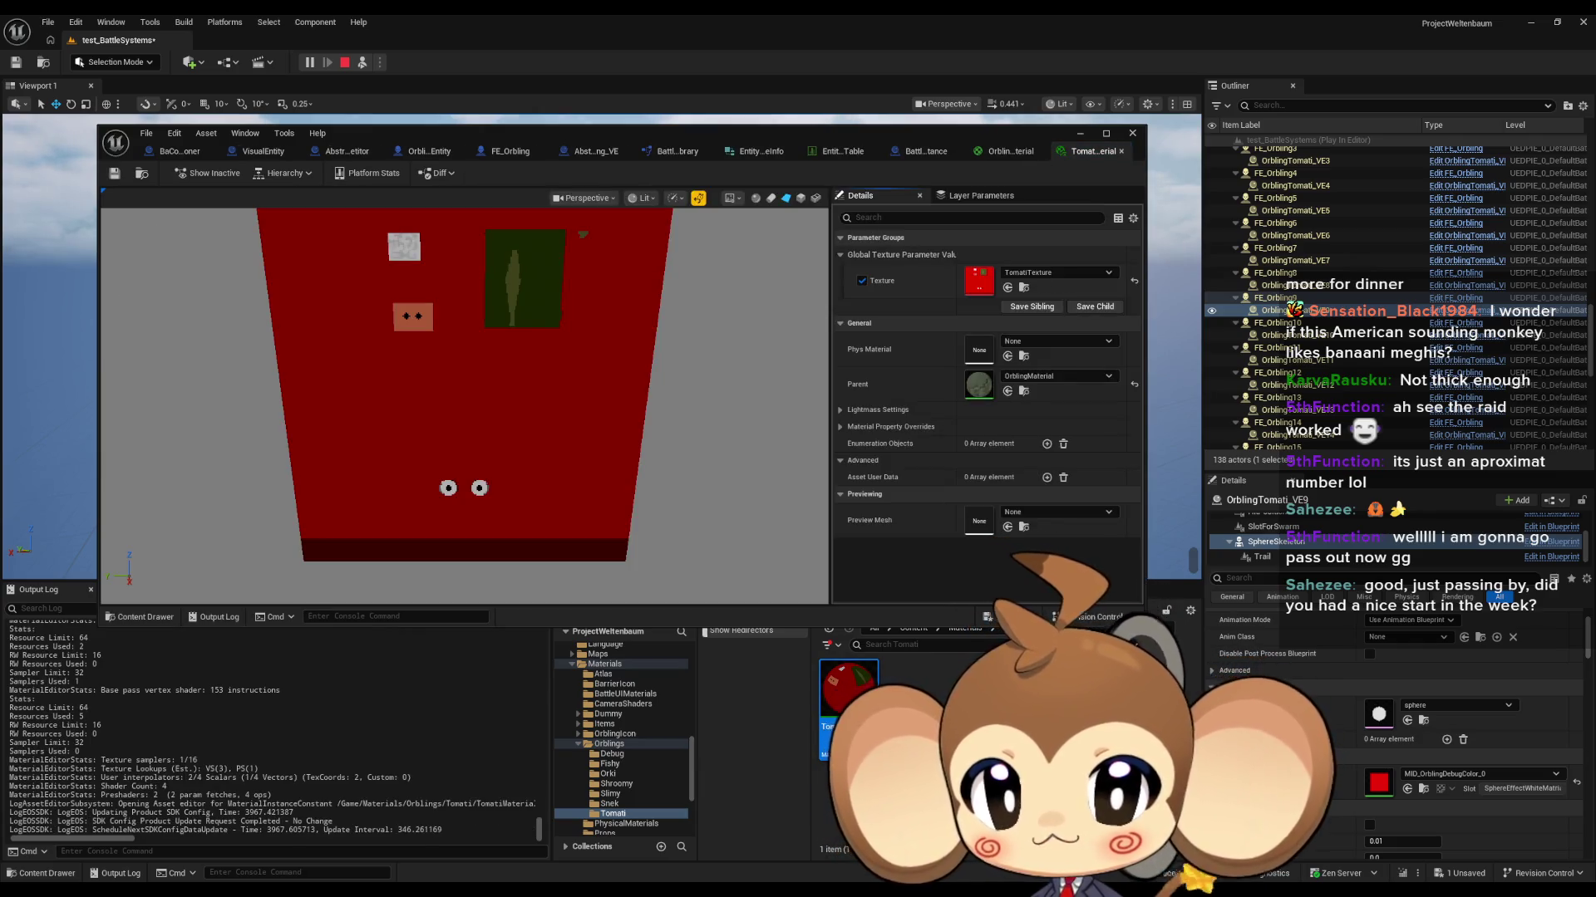
Step: Uncheck the Tomati instance's TomatiTexture override, then restart, stop and replay the battle level
click(862, 282)
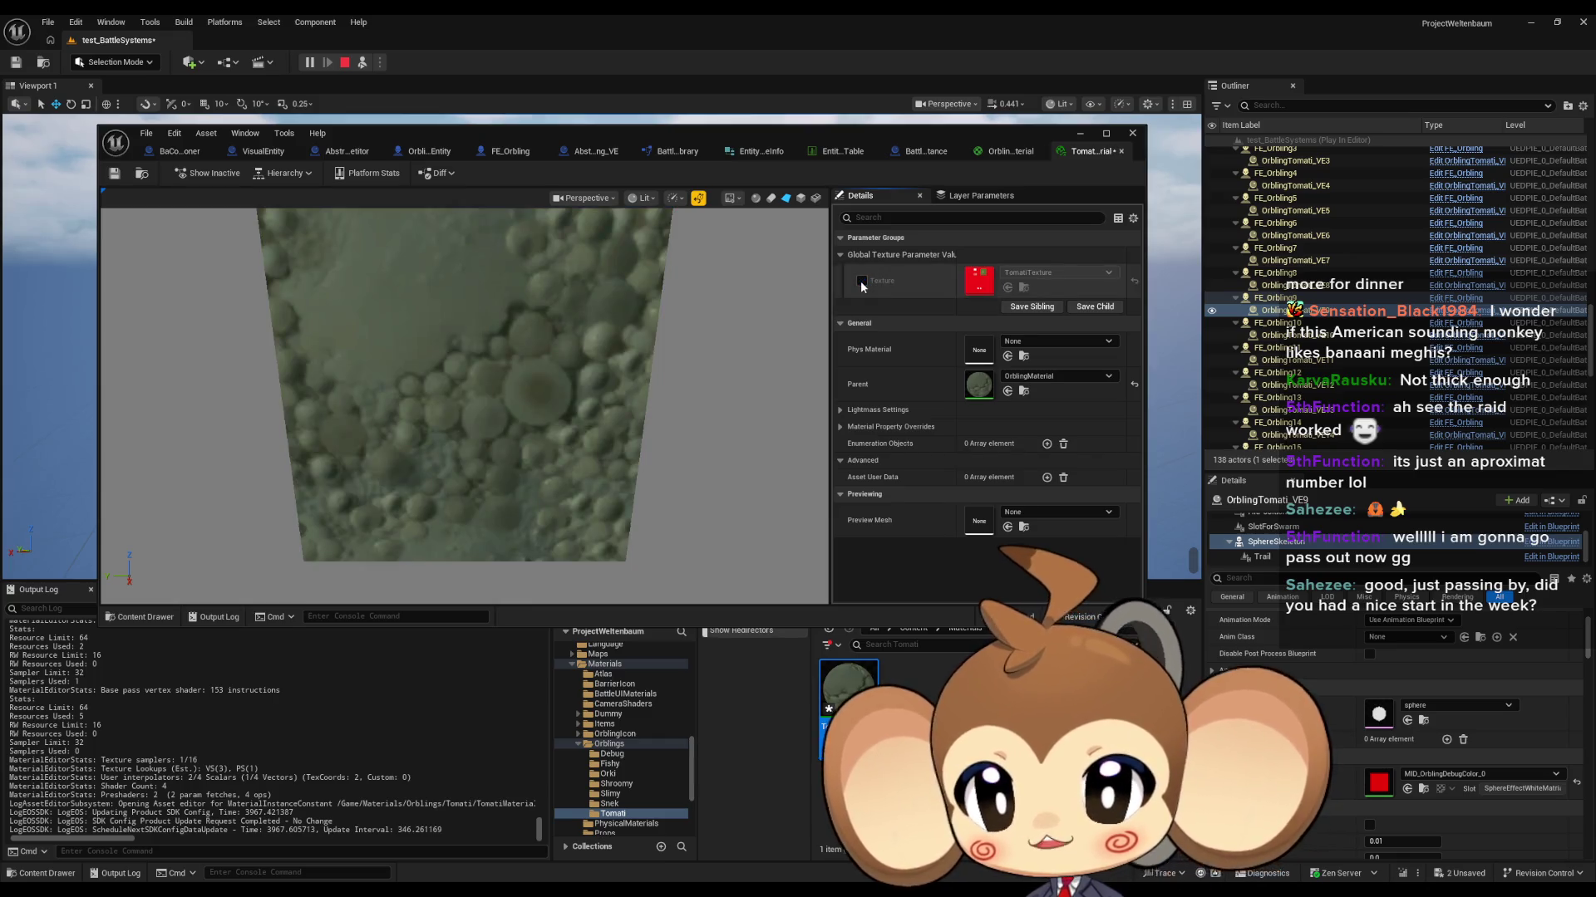
drag(1043, 133, 1095, 524)
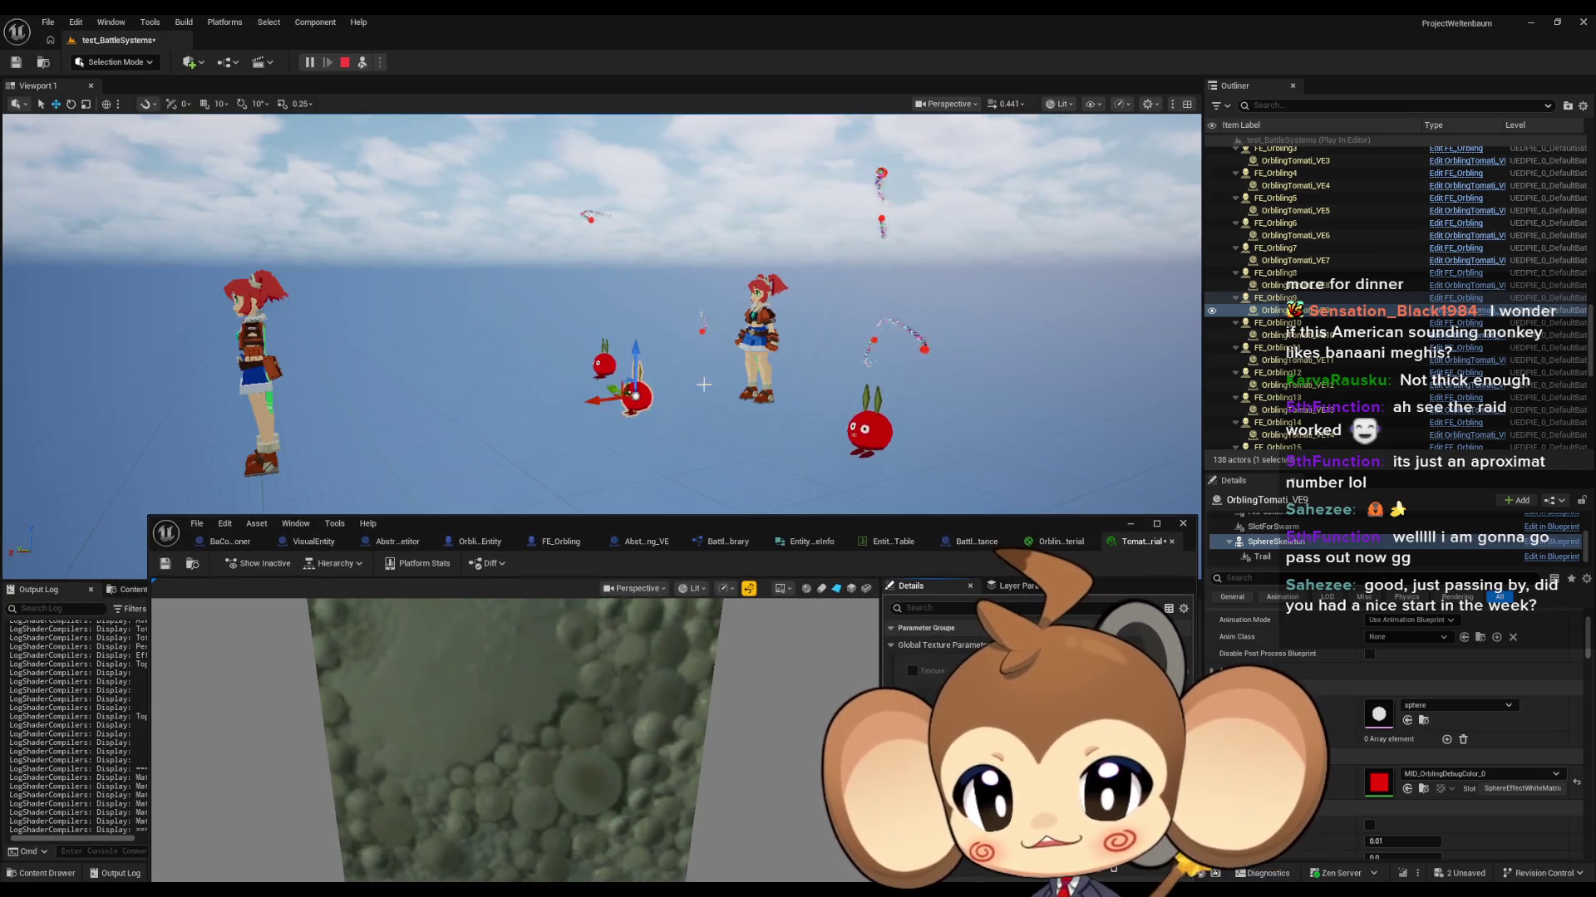
key(Escape)
click(326, 55)
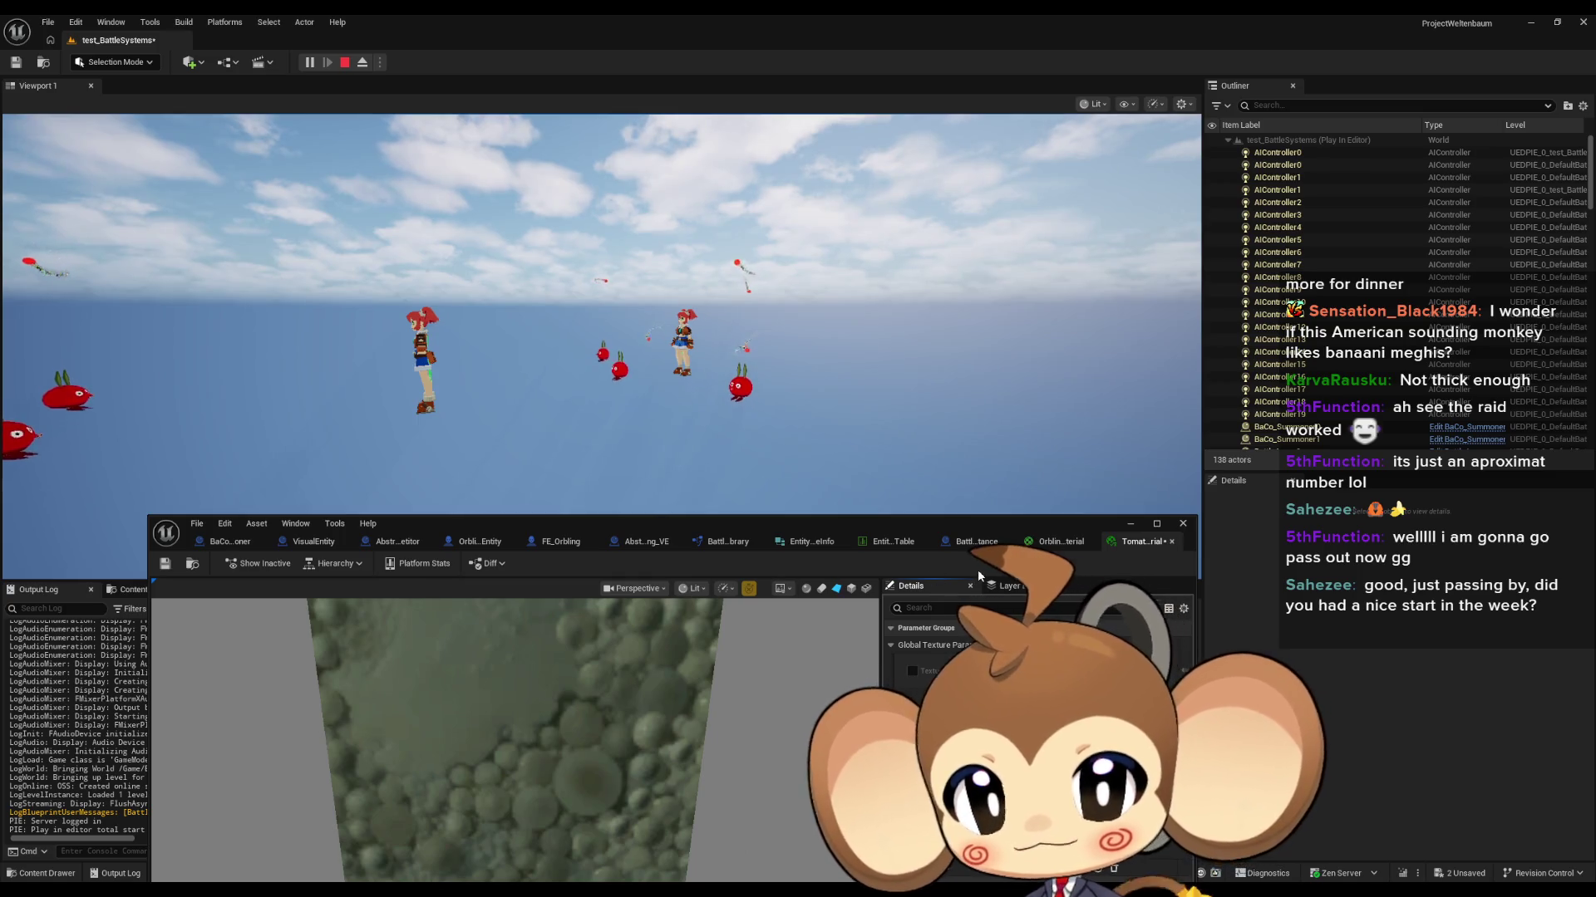
click(344, 62)
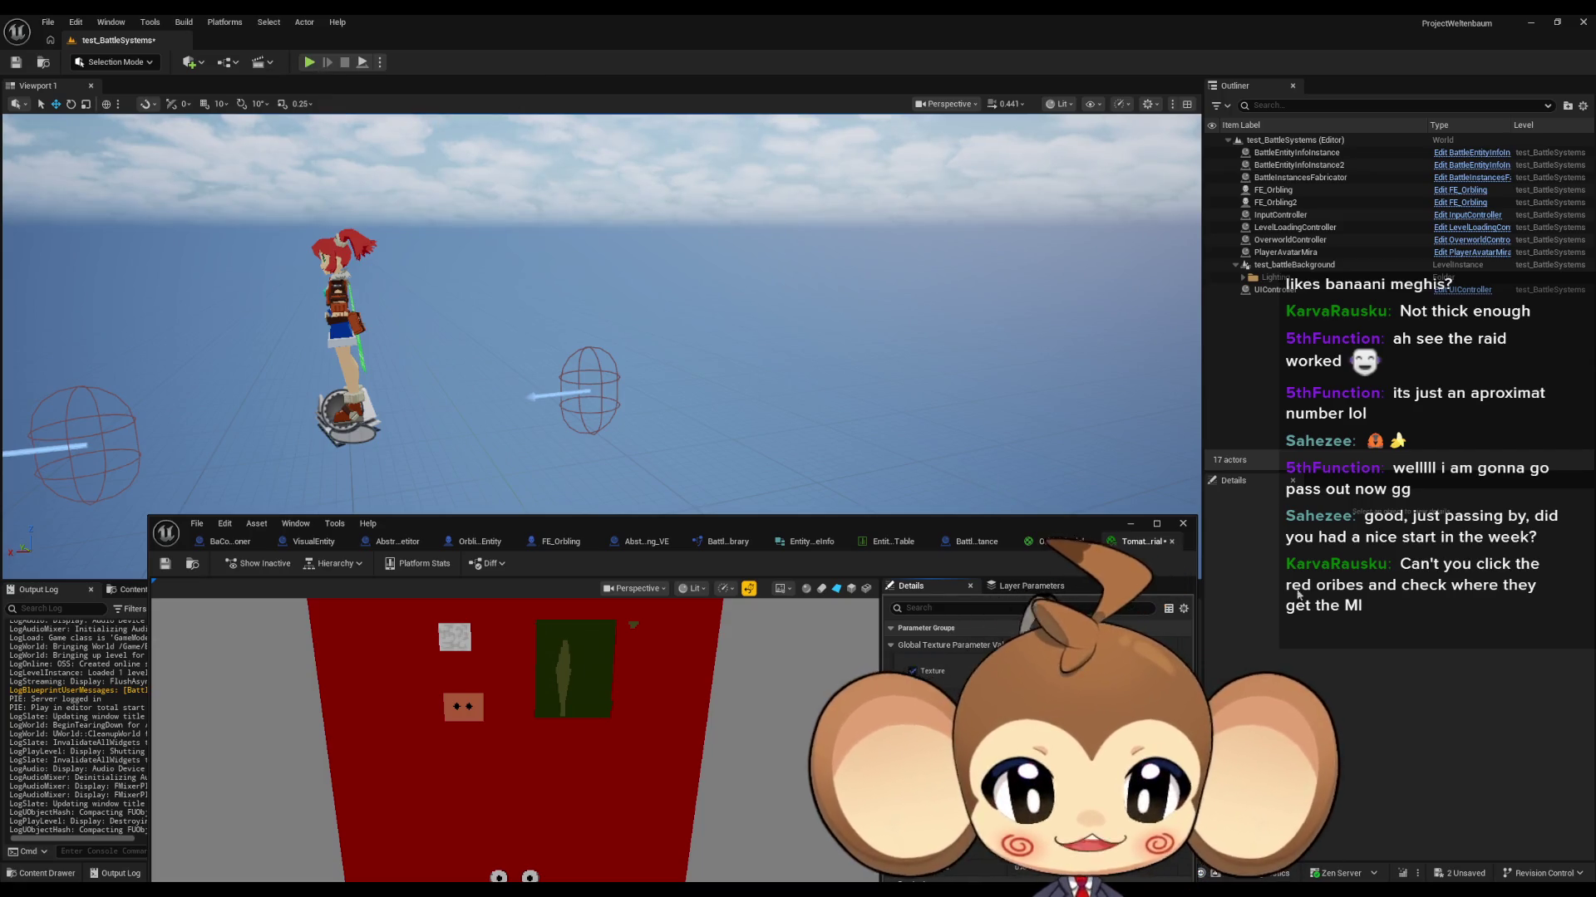
click(309, 61)
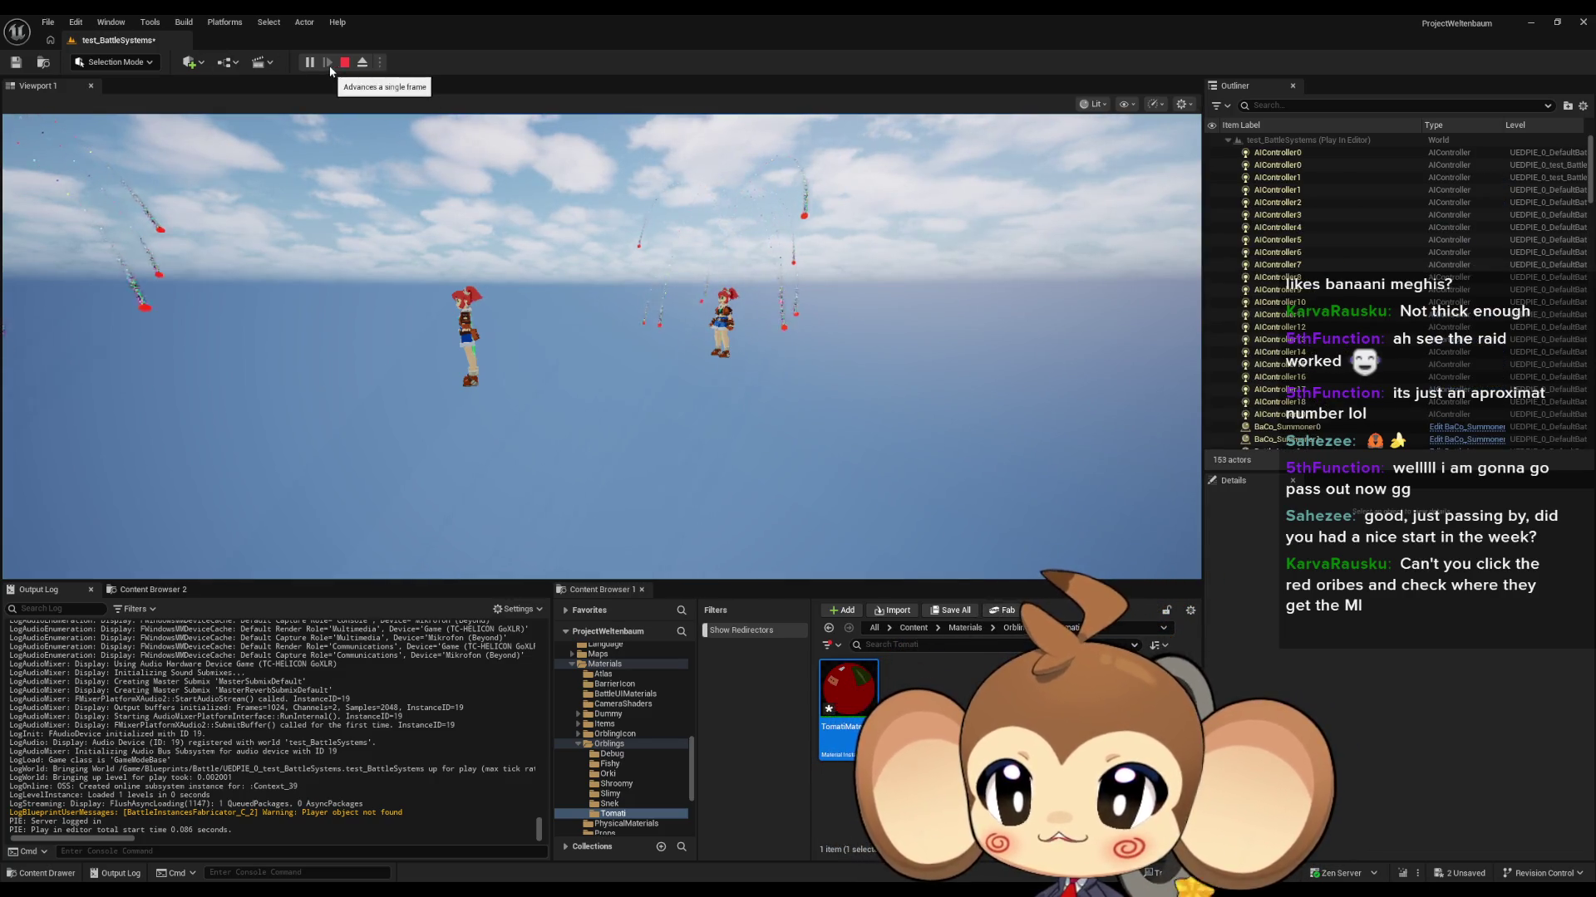
Step: Eject, select tomato OrblingTomati_VE9, and view its V_SkeletalMesh material MID_OrblingMaterial_0
click(362, 63)
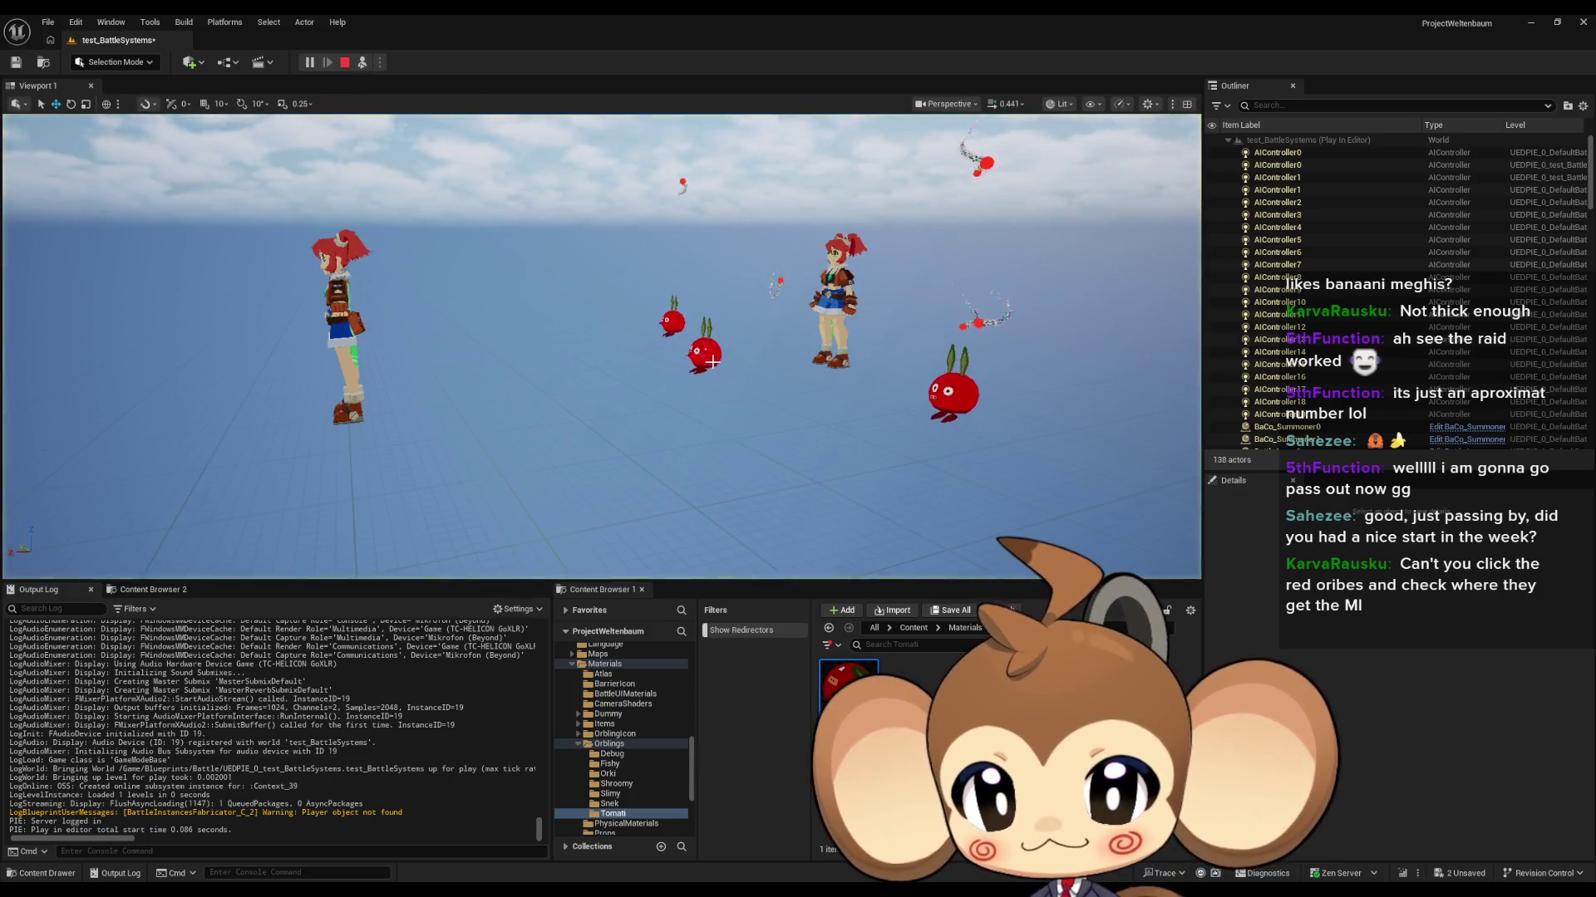
click(710, 362)
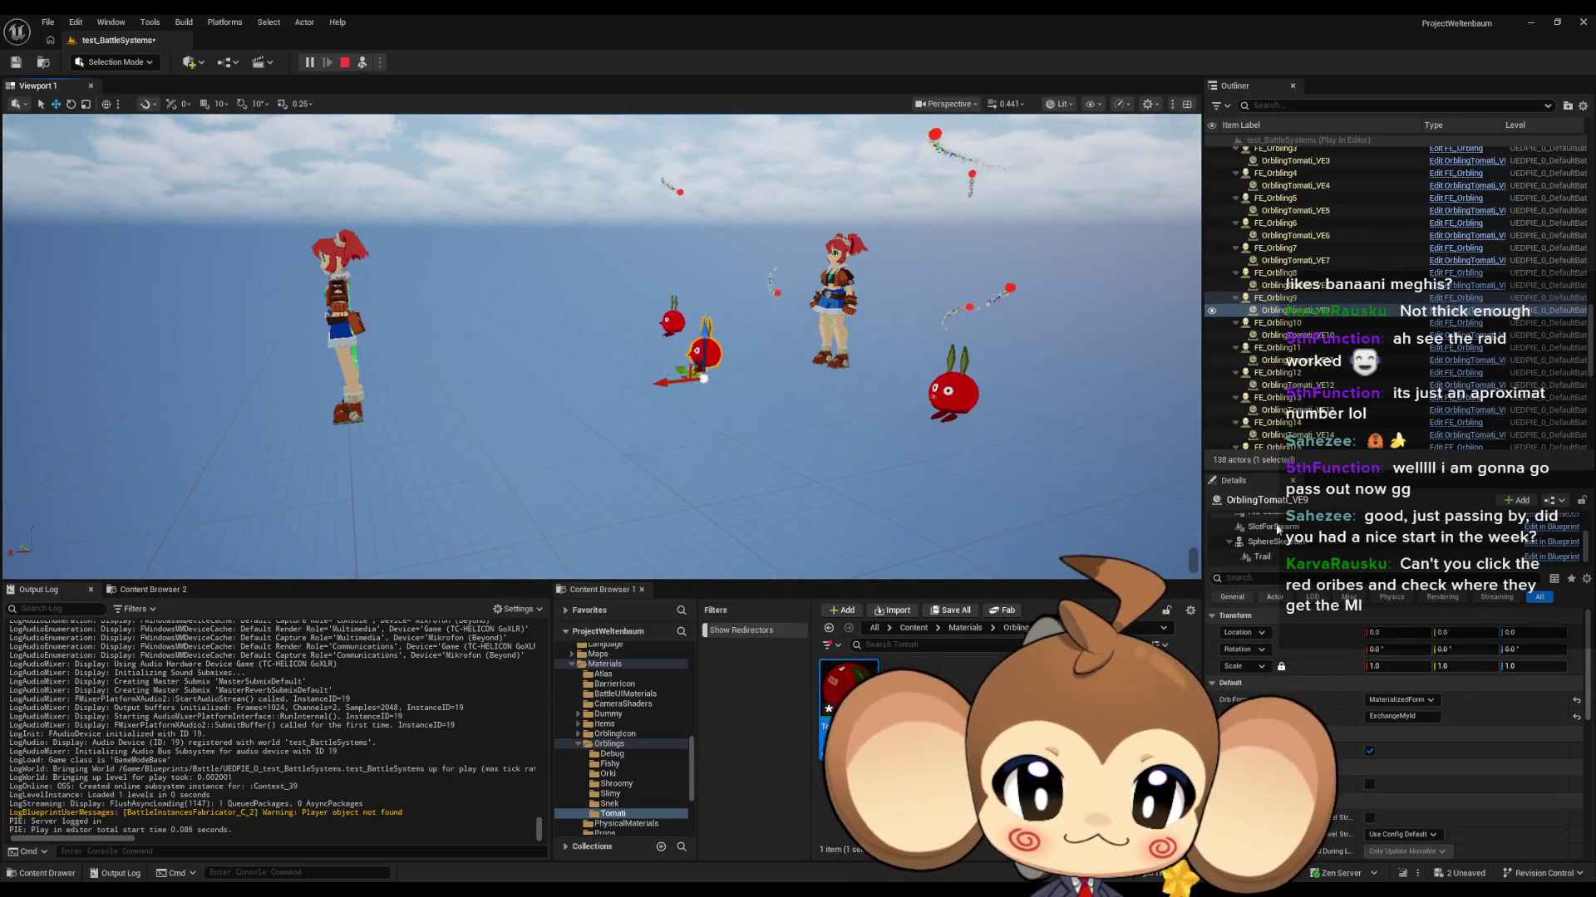
click(1272, 541)
scroll(1279, 632, down, 2)
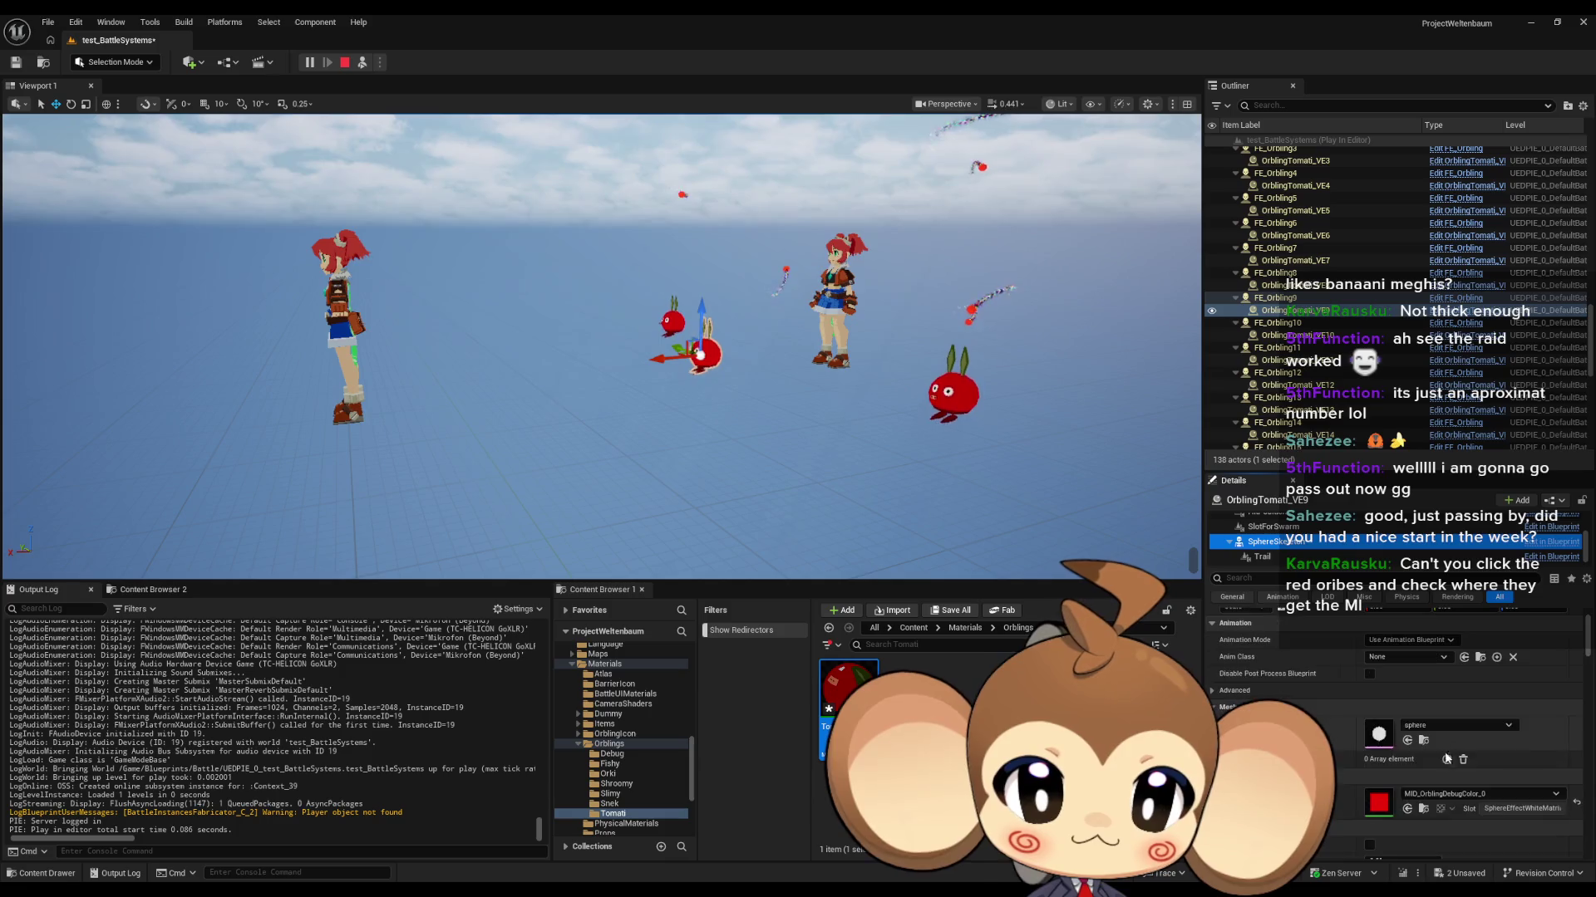
scroll(1283, 552, up, 2)
click(1285, 550)
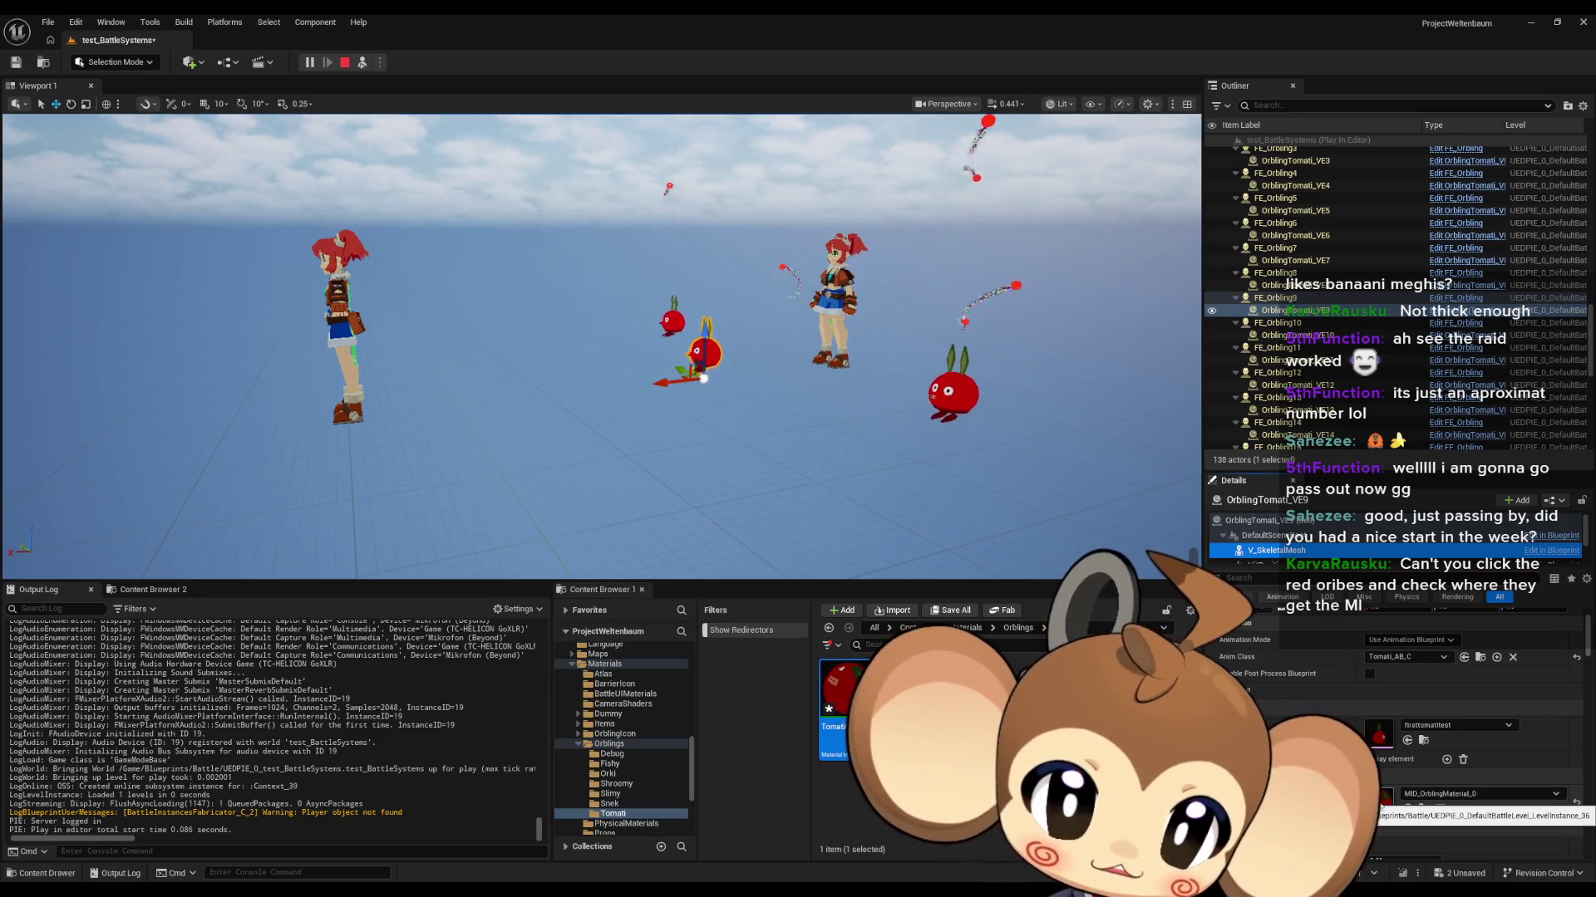
scroll(1395, 786, down, 2)
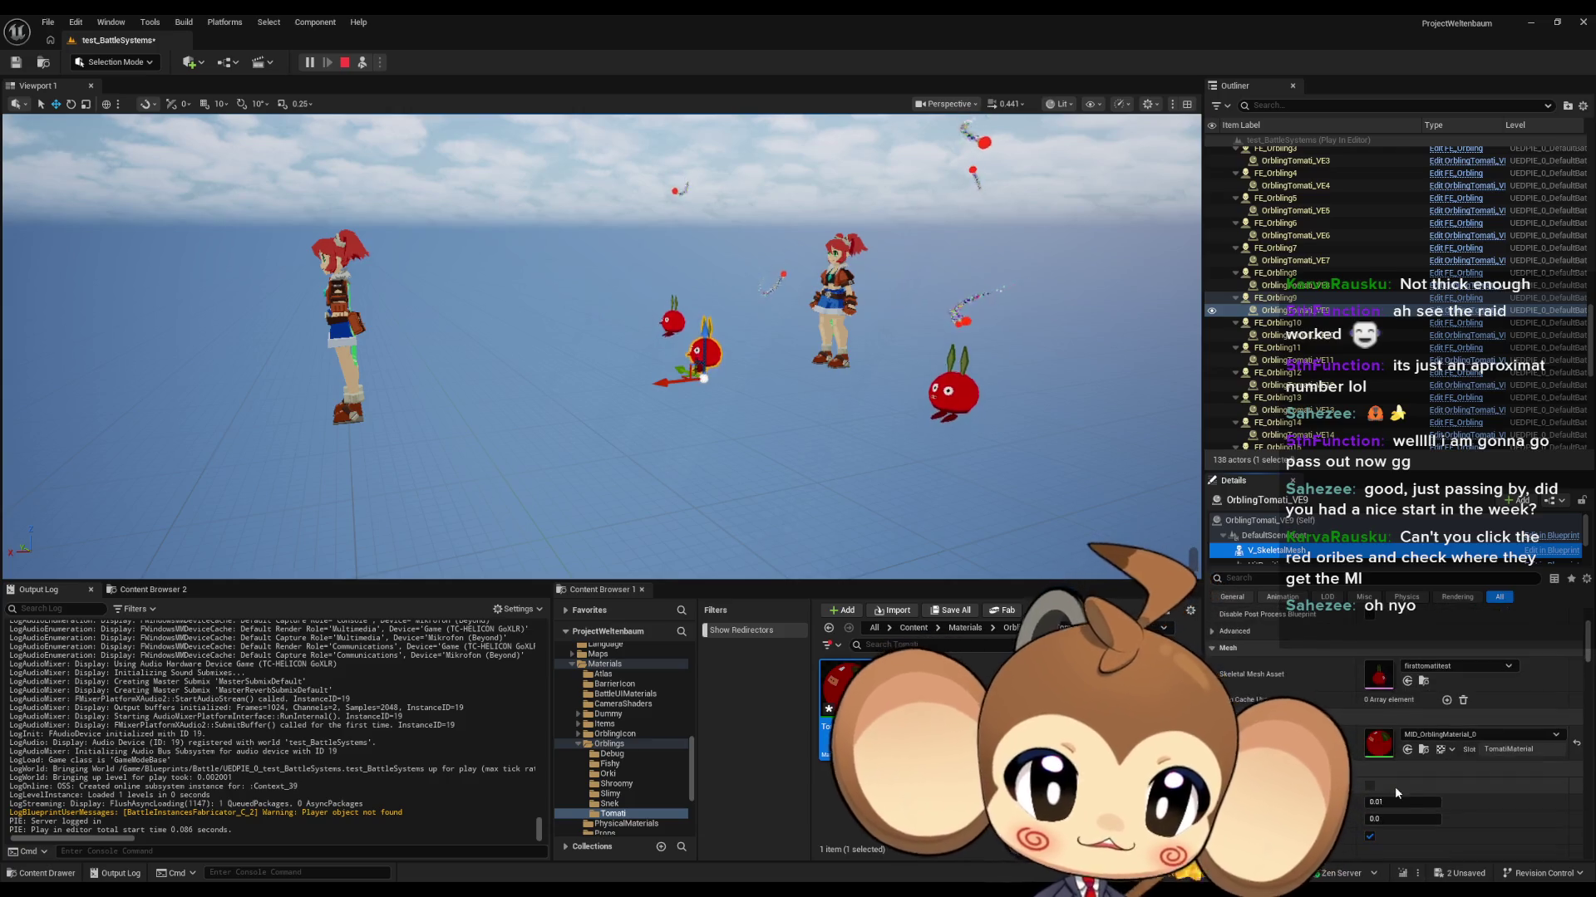
mouse_move(1448, 742)
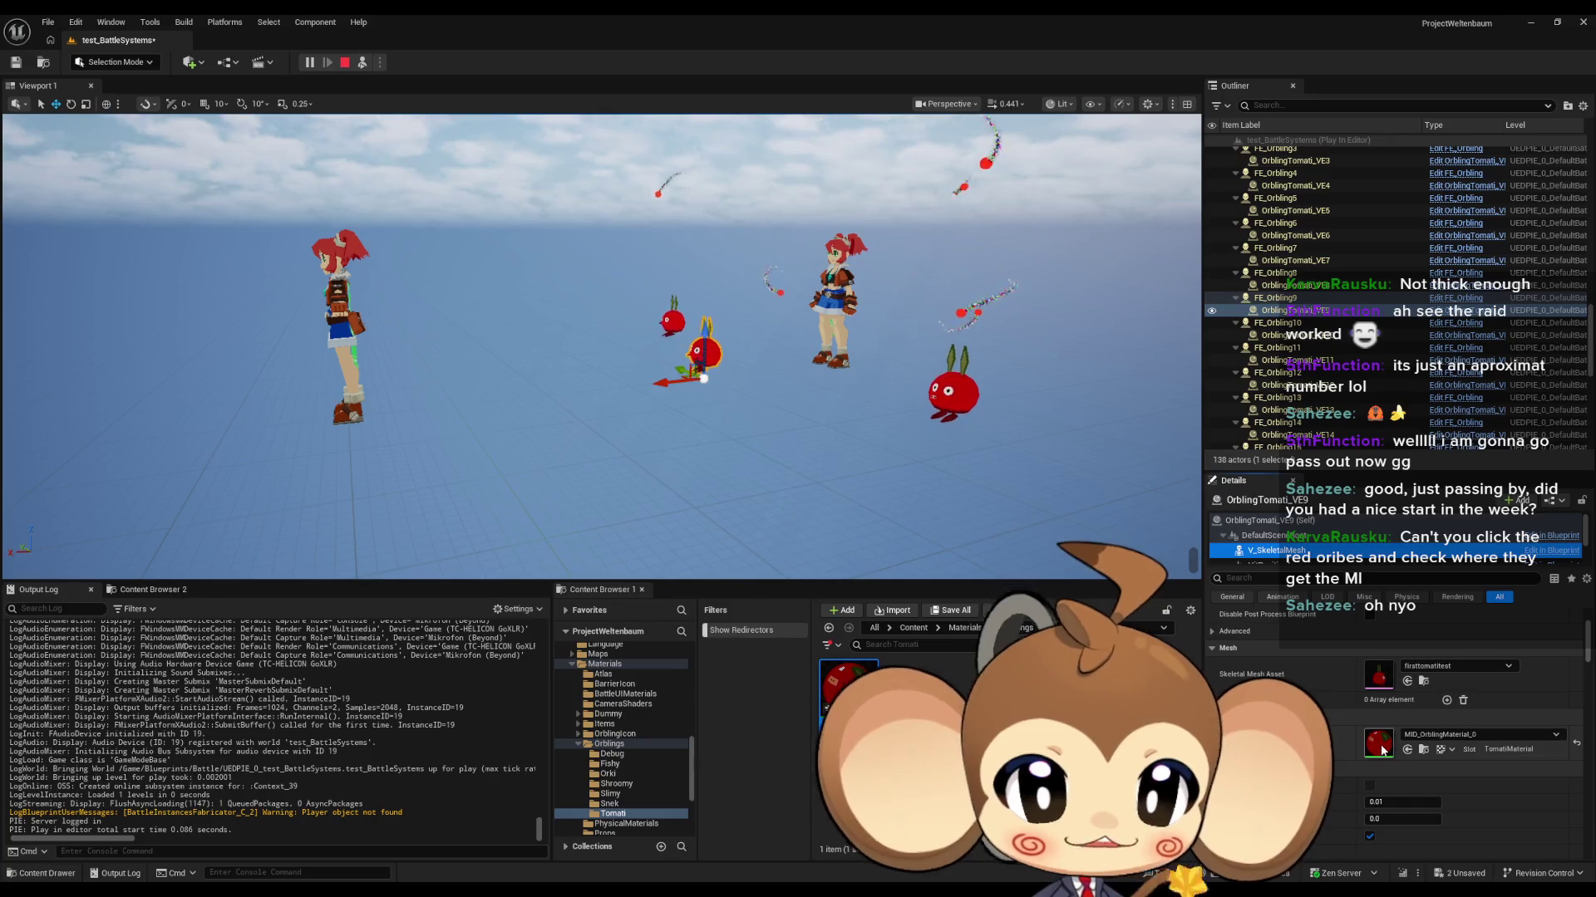
Step: Open MID_OrblingMaterial_0 from the Details thumbnail, then its parent OrblingMaterial
double_click(1379, 747)
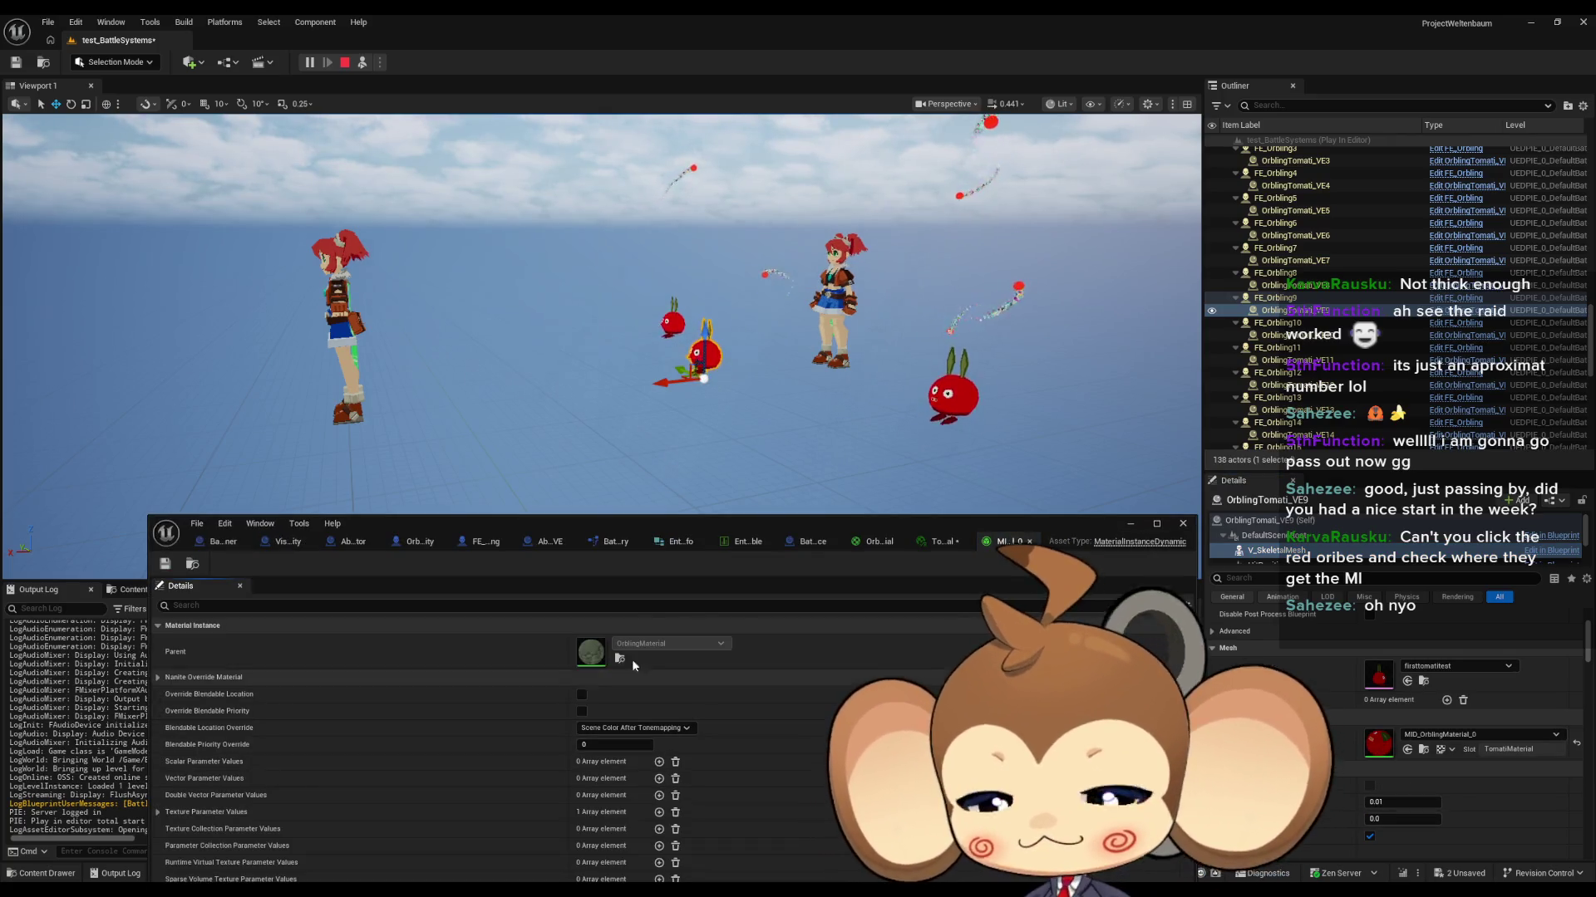
mouse_move(590, 657)
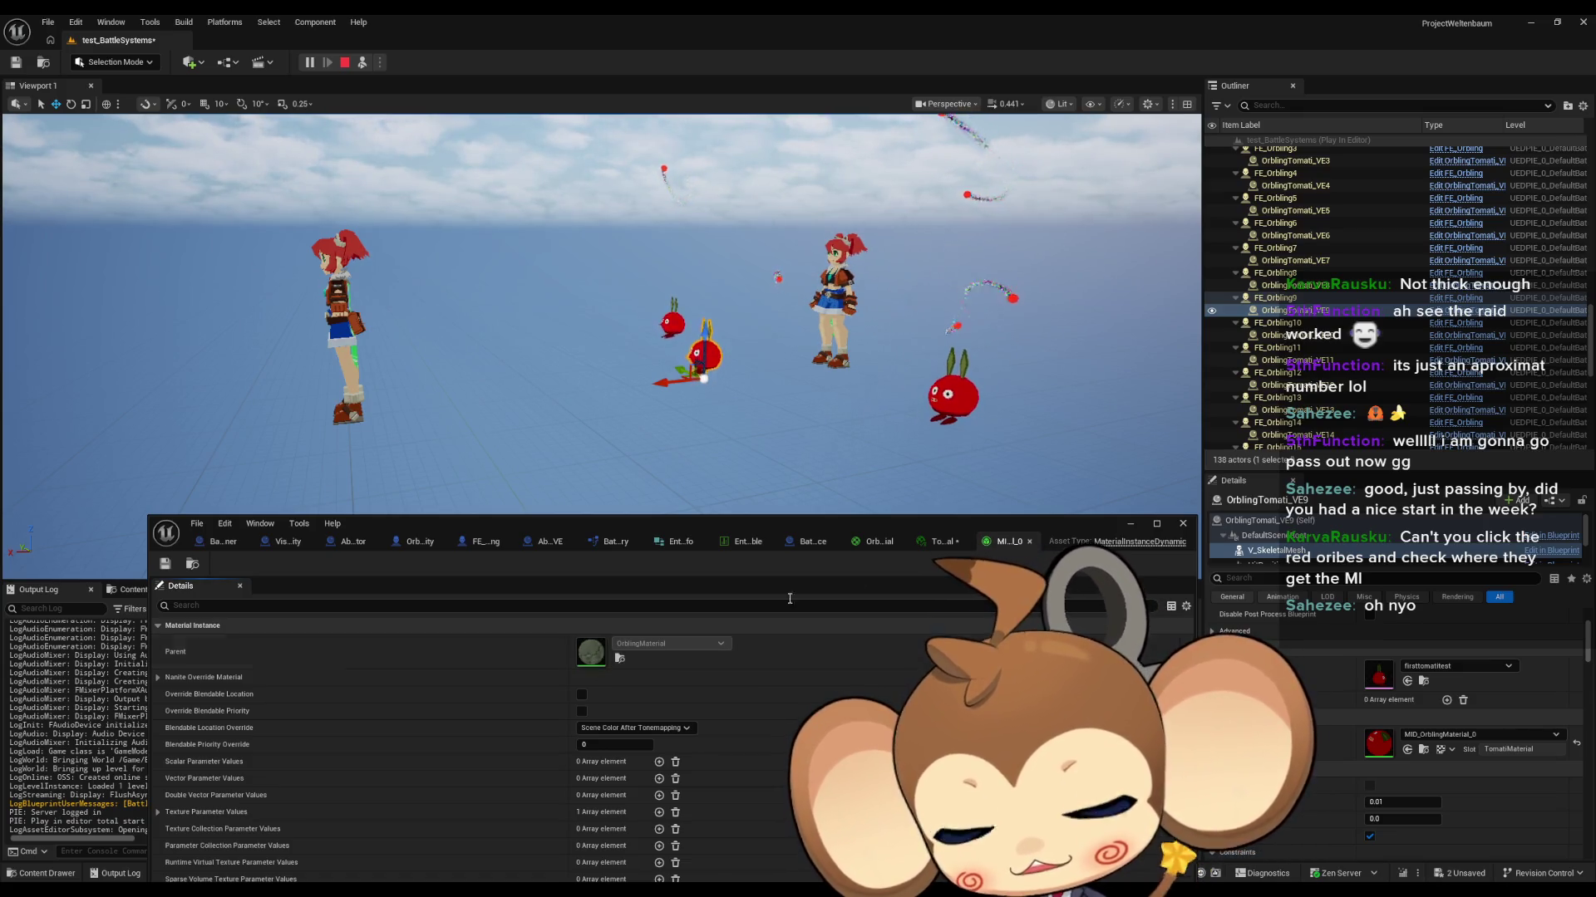
click(877, 541)
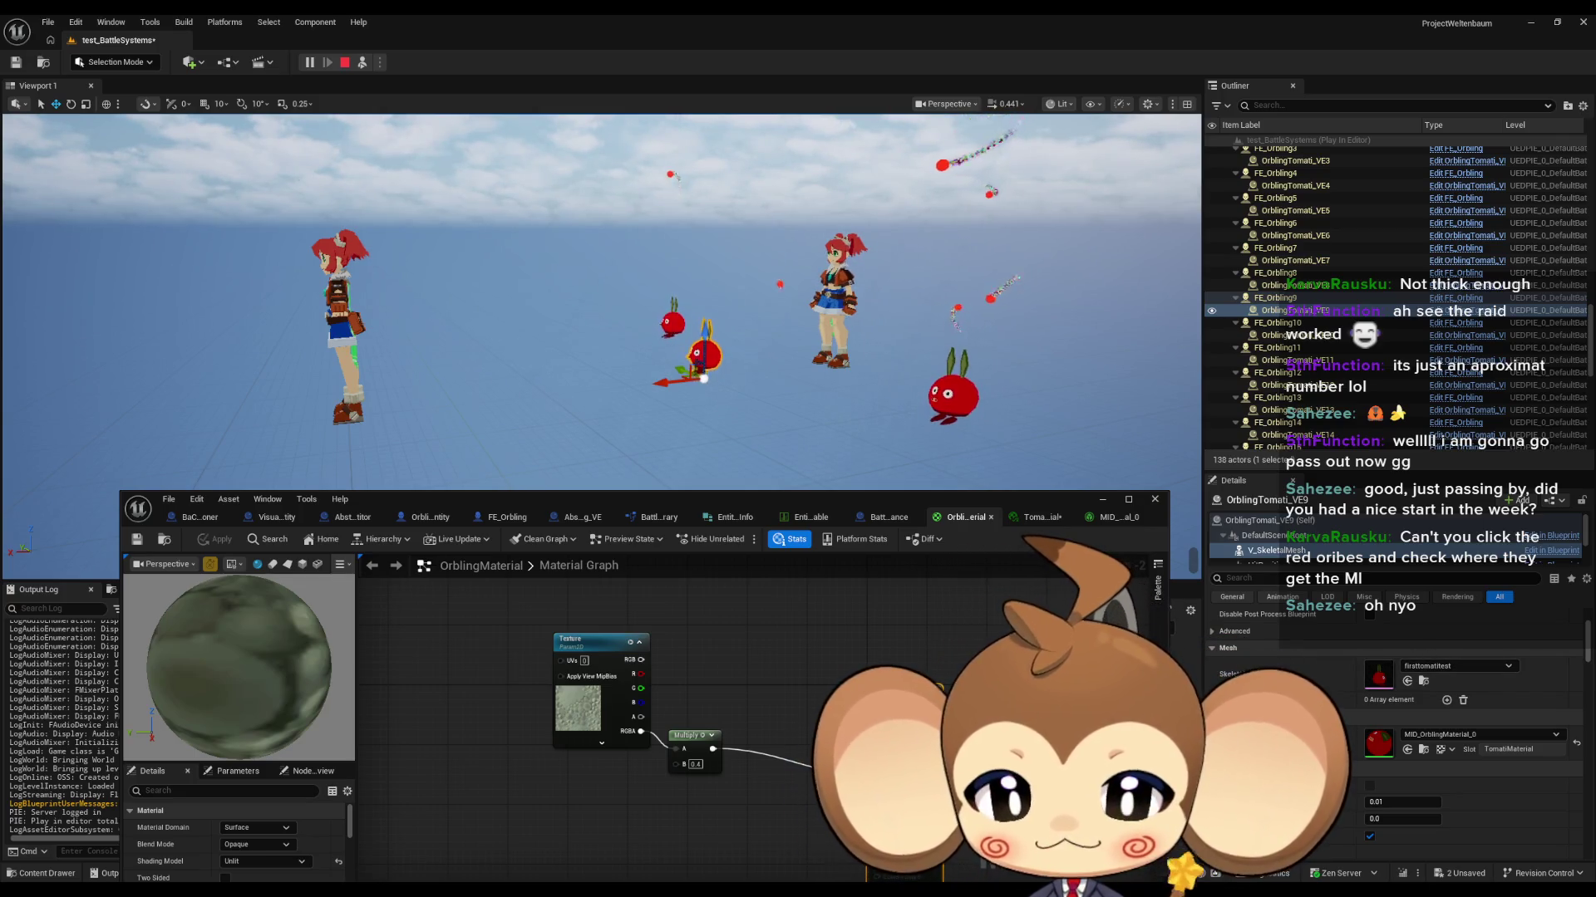
Step: Locate OrblingMaterial in the Orblings folder and move the editor to uncover the level
drag(806, 701, 846, 665)
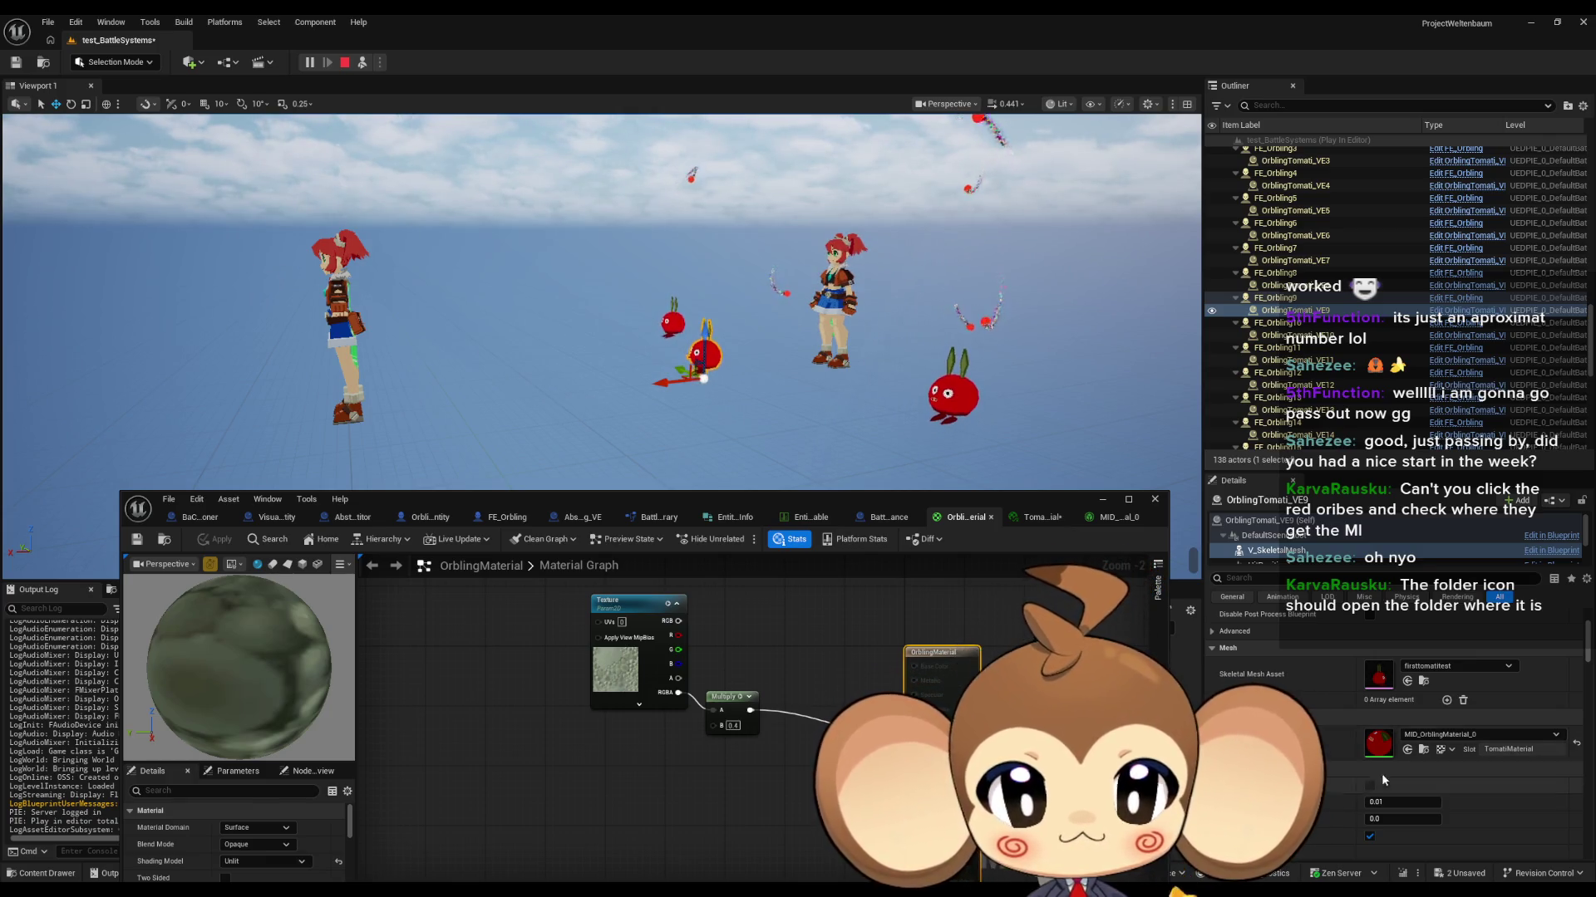
click(1425, 754)
click(1440, 750)
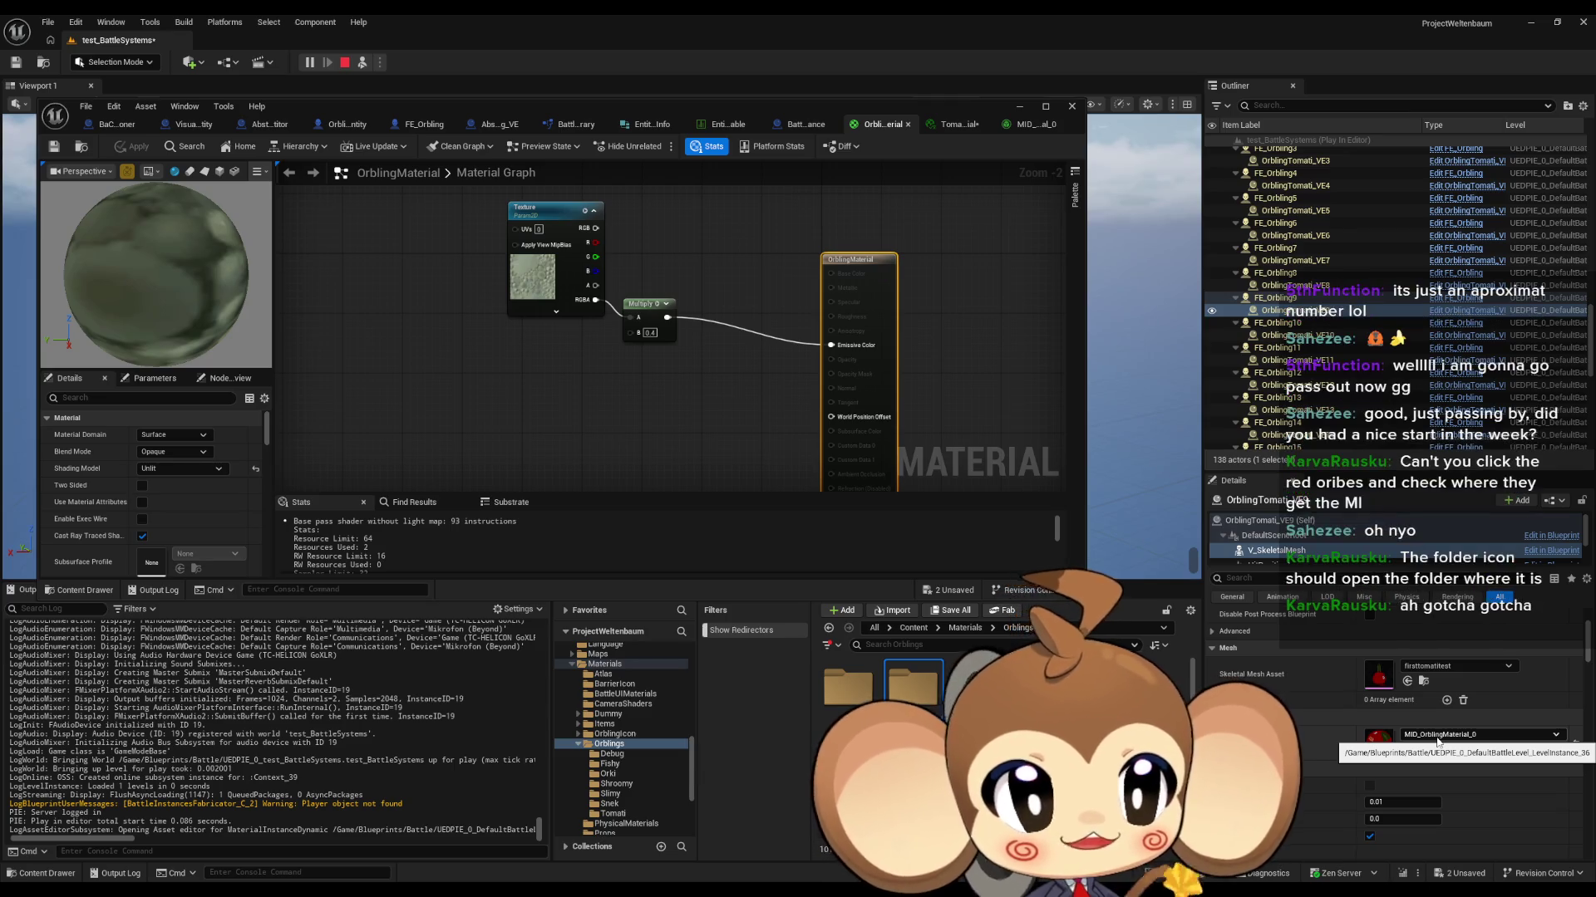
mouse_move(612, 117)
mouse_down()
mouse_move(615, 268)
mouse_move(693, 497)
mouse_move(664, 460)
mouse_up()
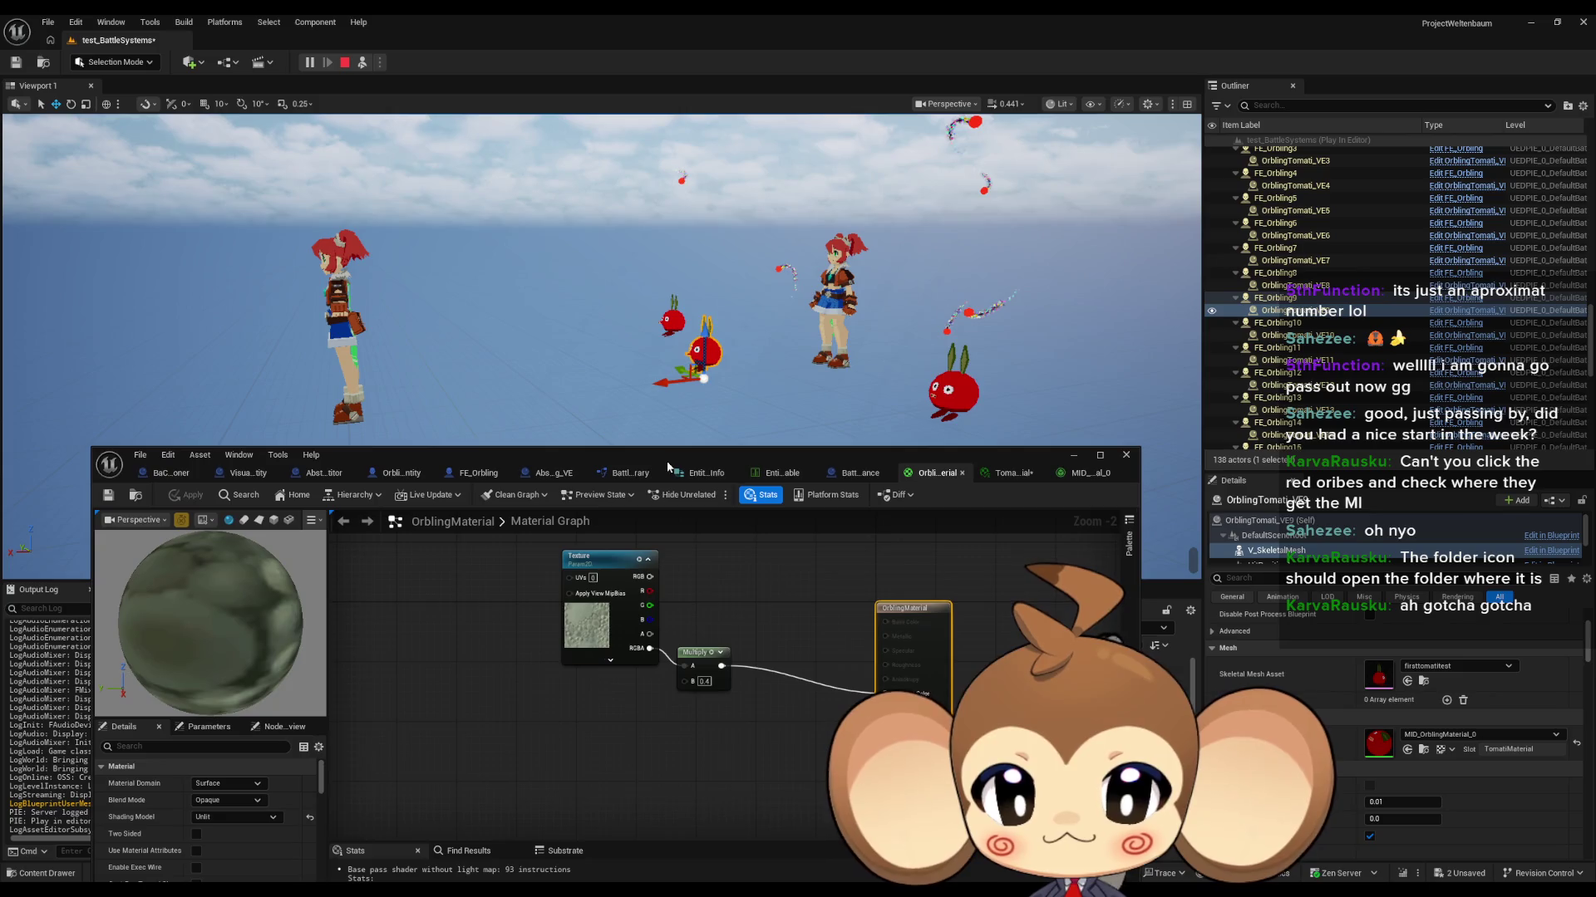
Step: Break the Texture-to-Multiply link and apply, then undo and reapply to restore it
alt+click(686, 668)
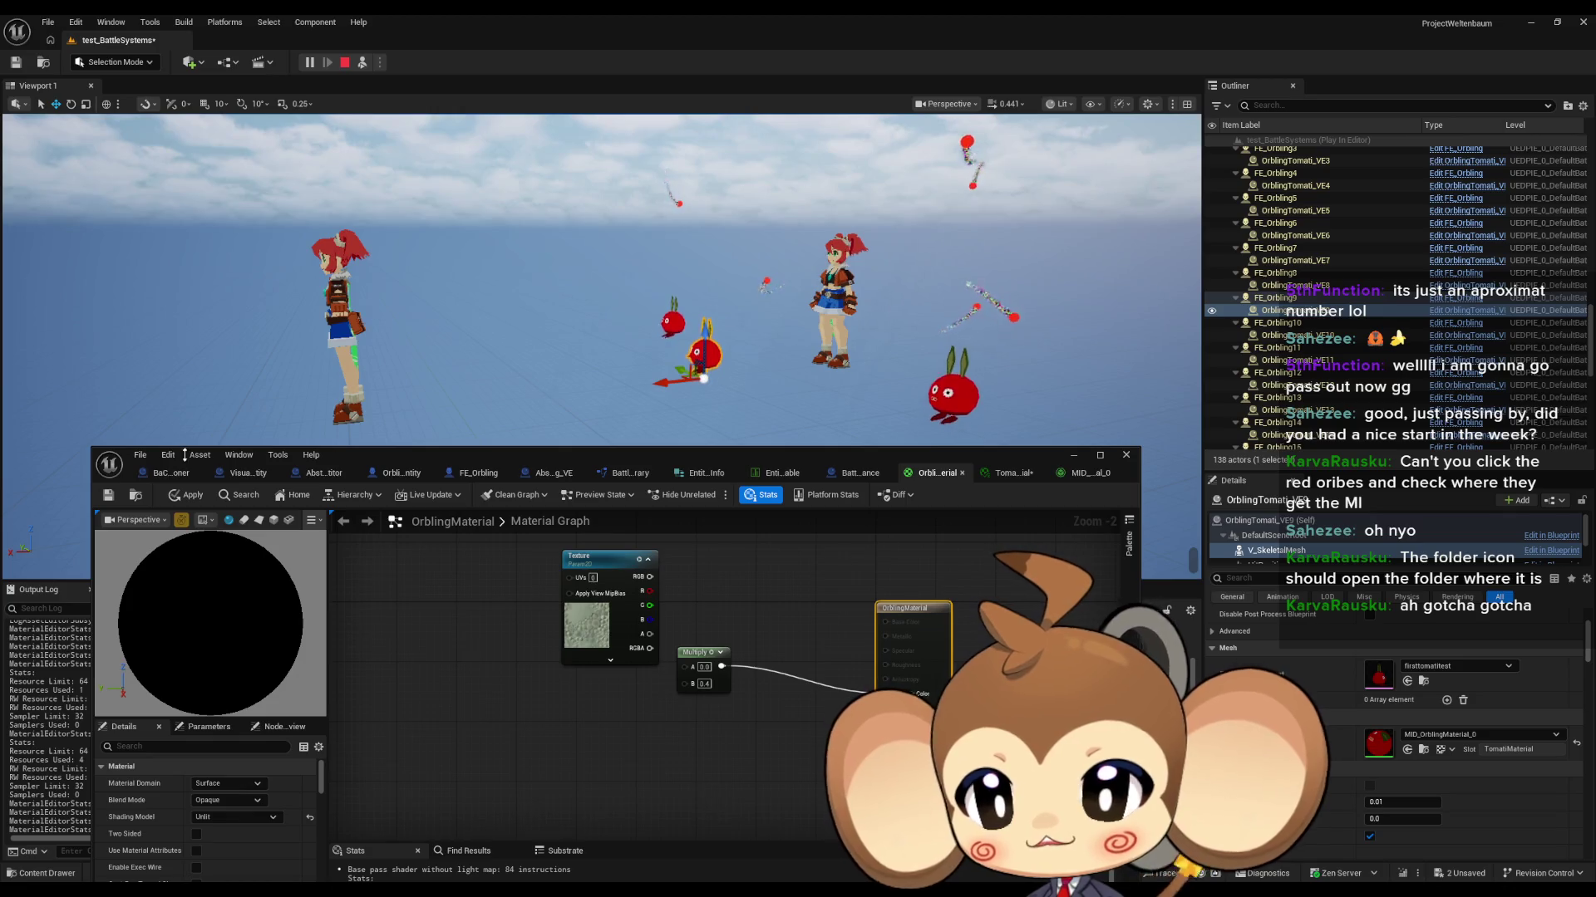
click(188, 495)
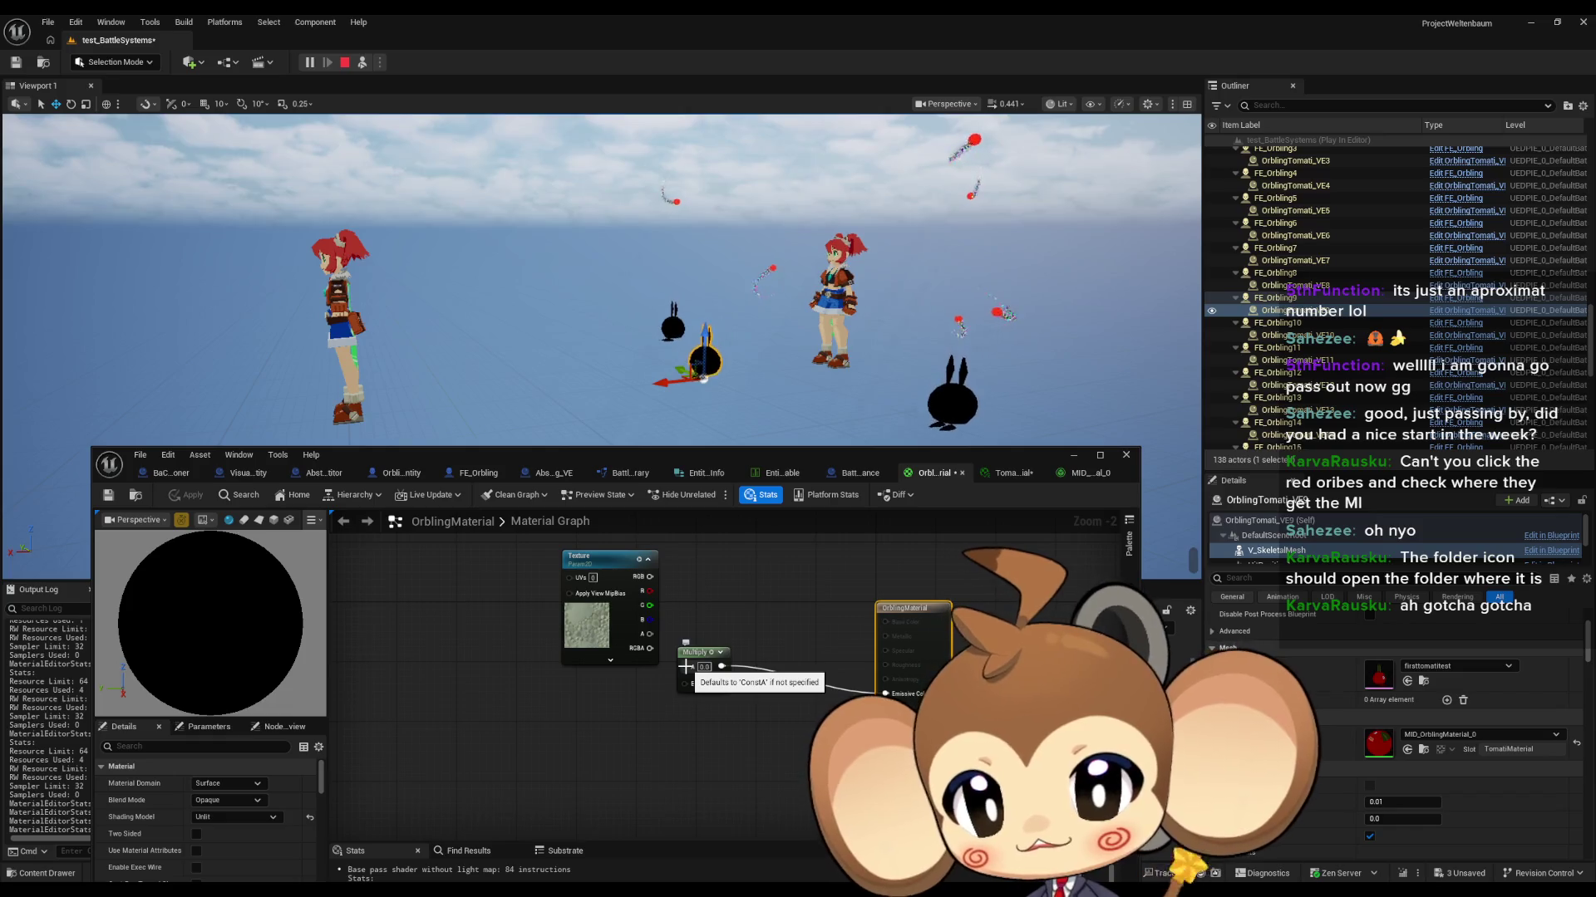
click(790, 596)
key(ctrl+z)
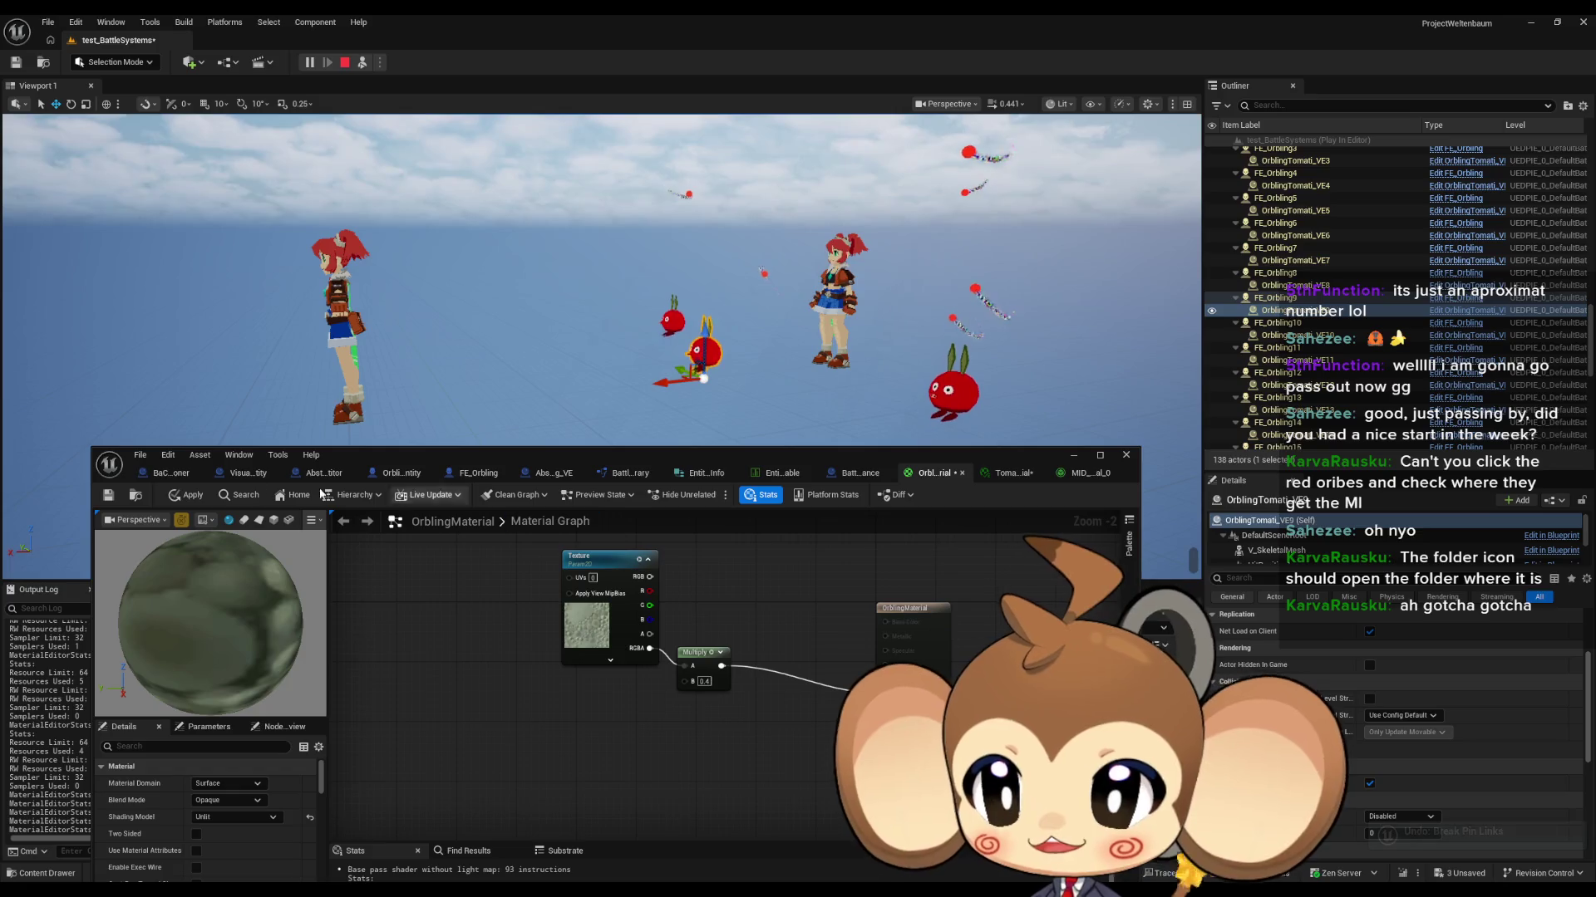
click(187, 496)
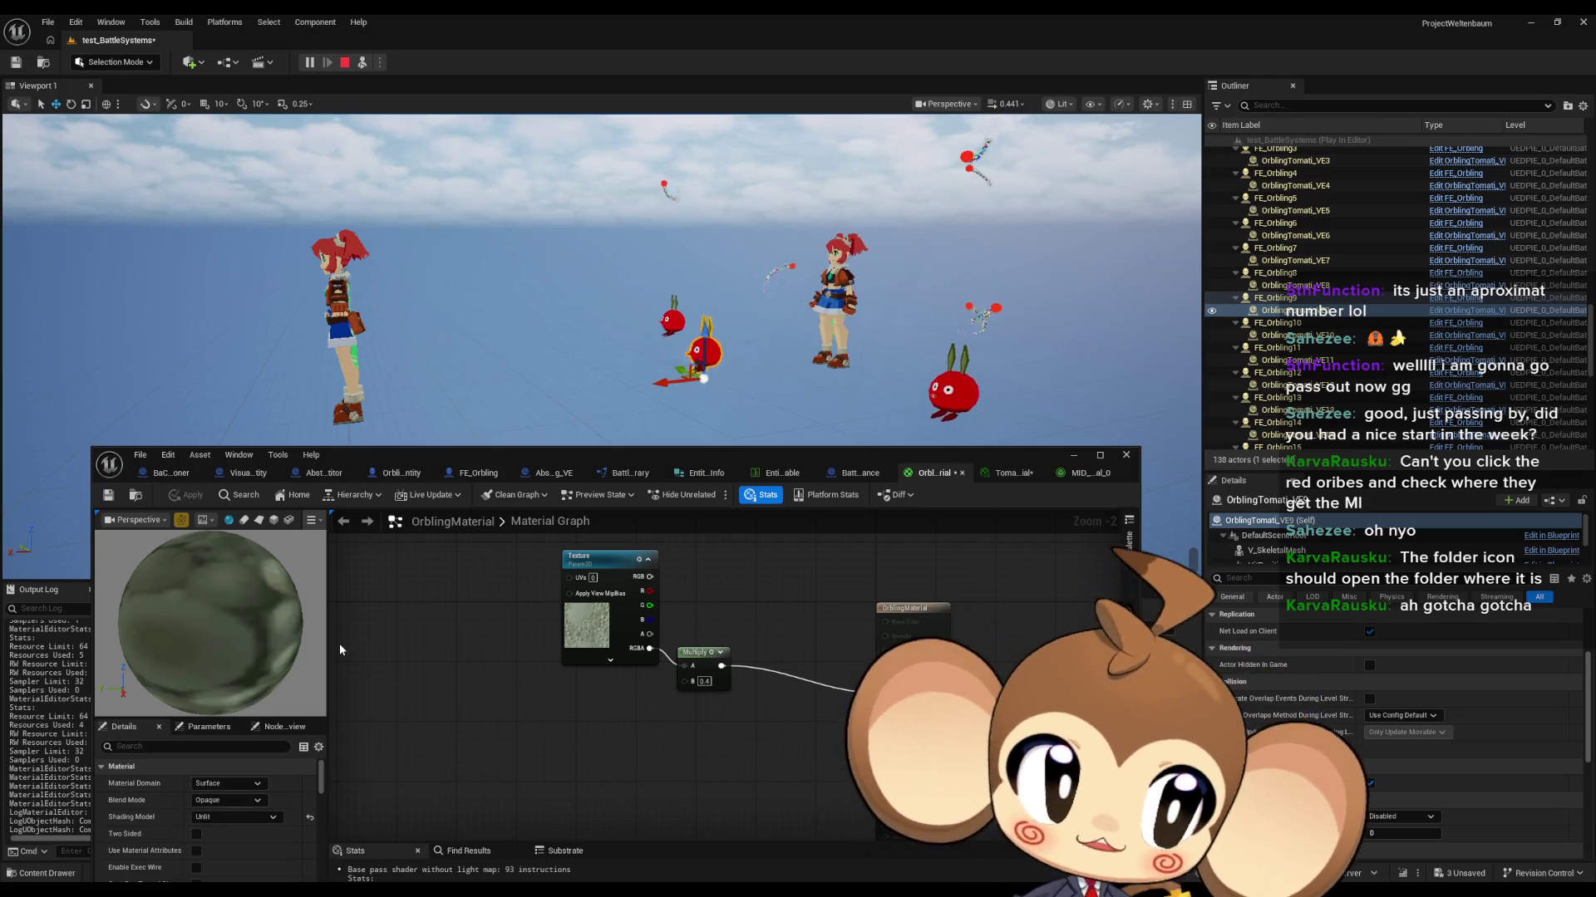
Step: Leave Blend Mode unchanged, close the material editor, and stop the play session
click(245, 803)
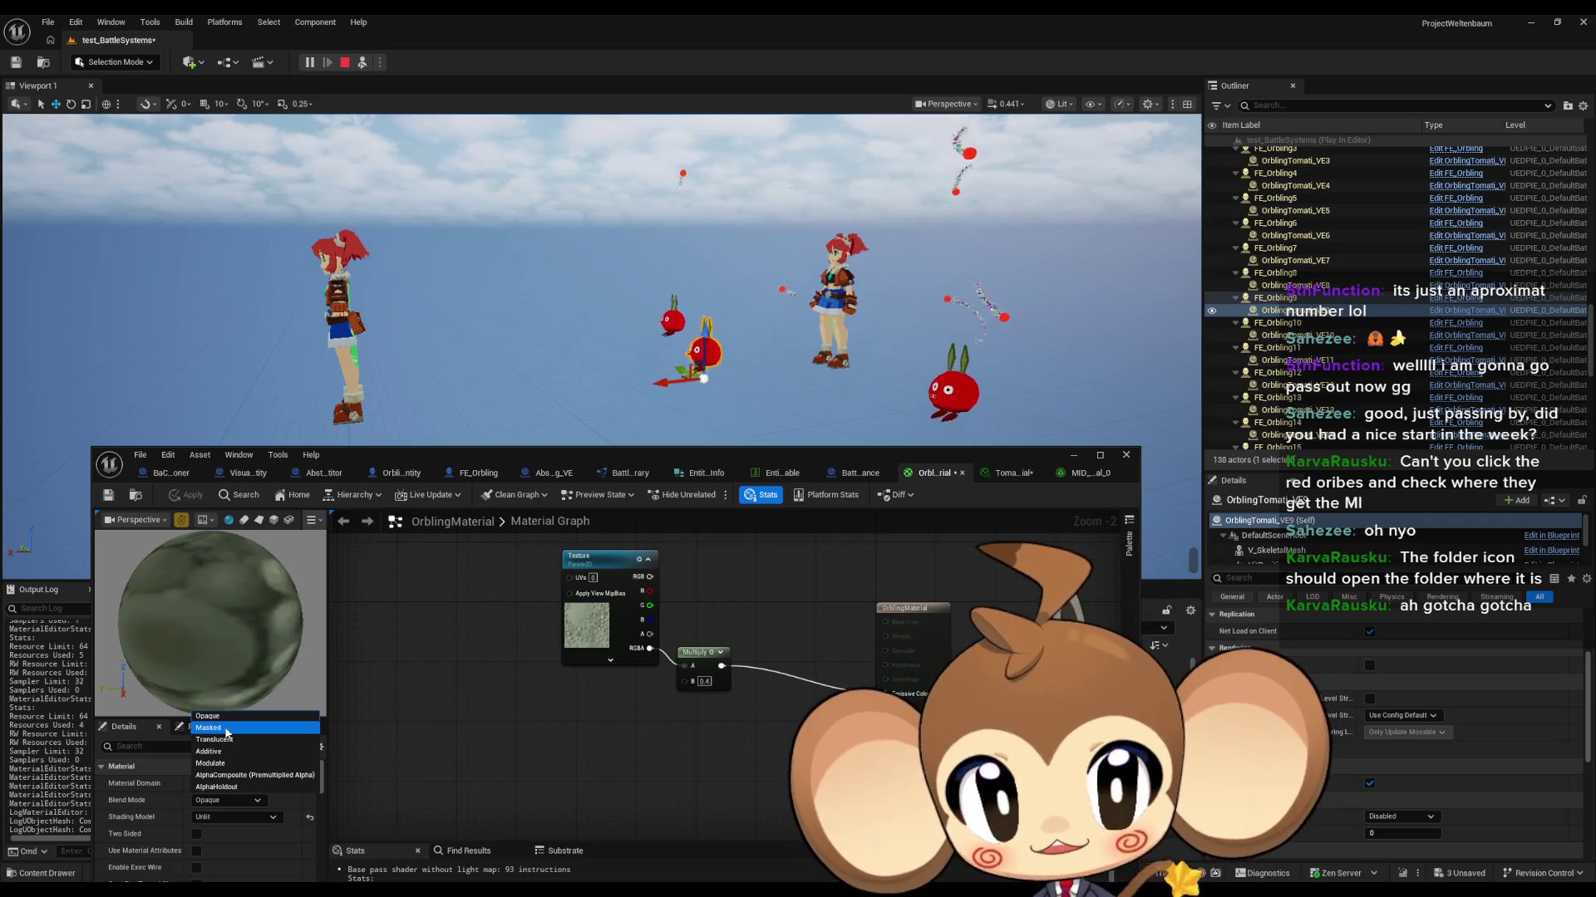
click(300, 719)
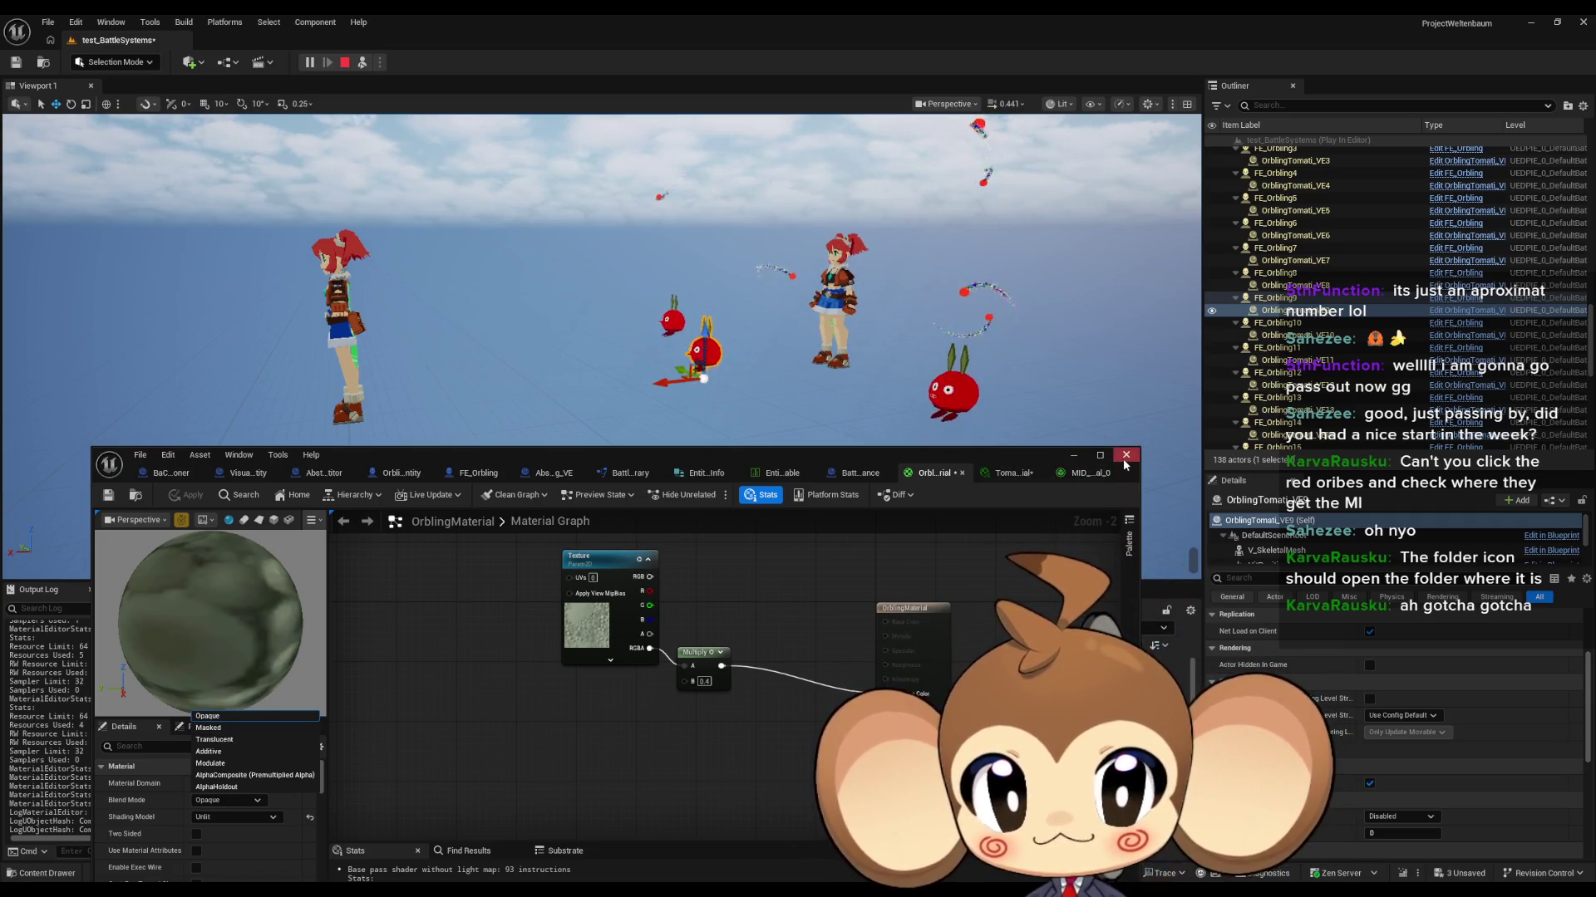
click(1125, 456)
click(346, 63)
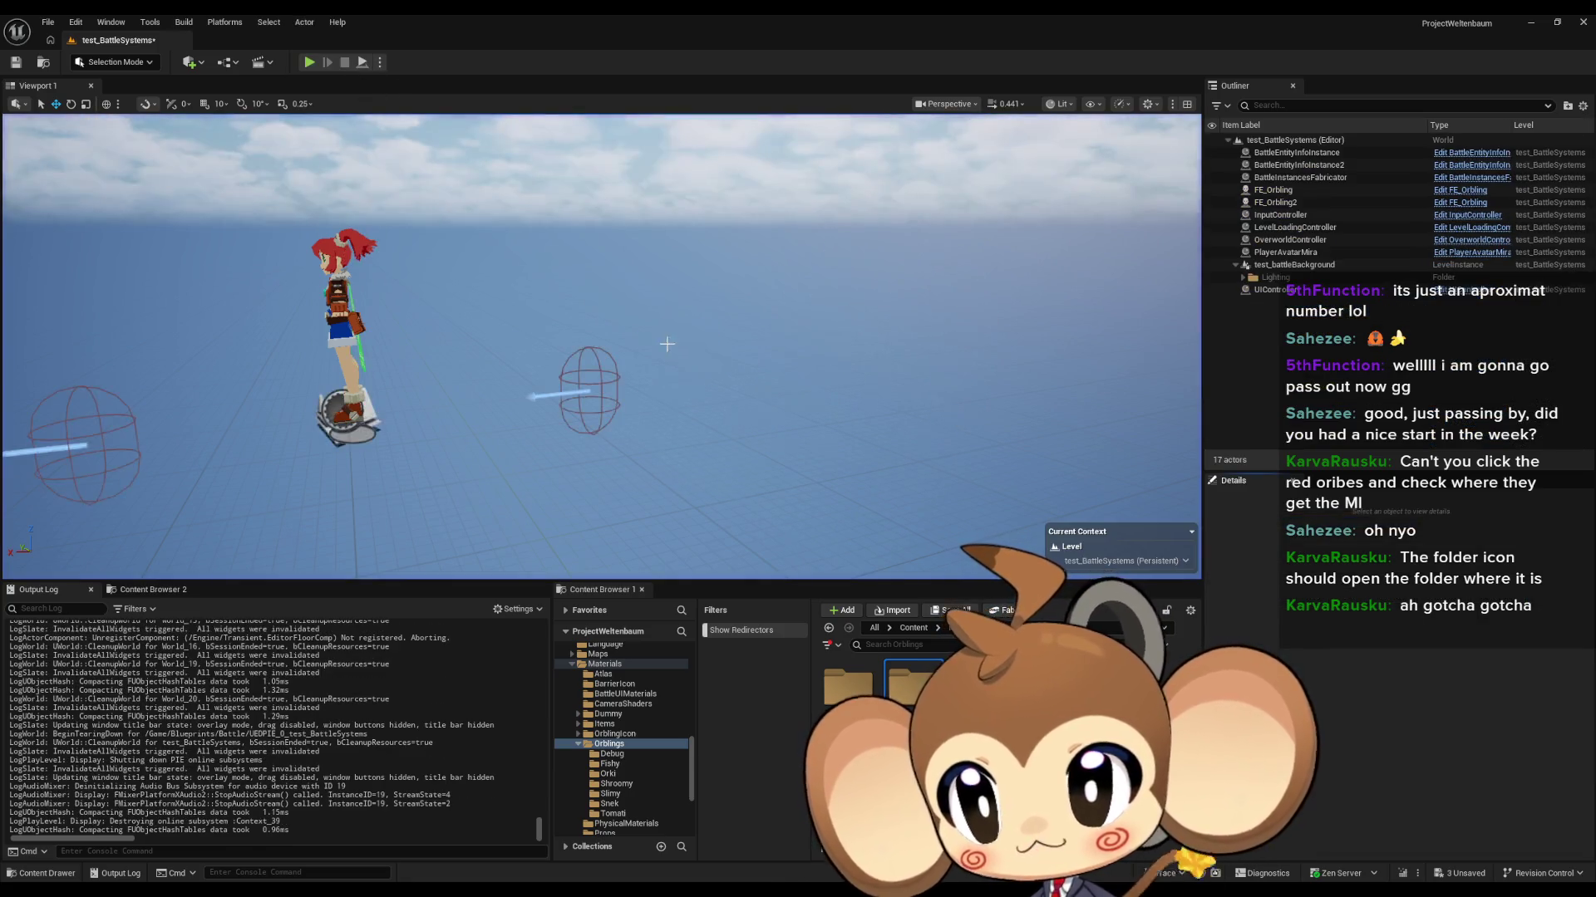
Step: Start Play-in-Editor on the battle level to watch the red orblings fly
click(309, 63)
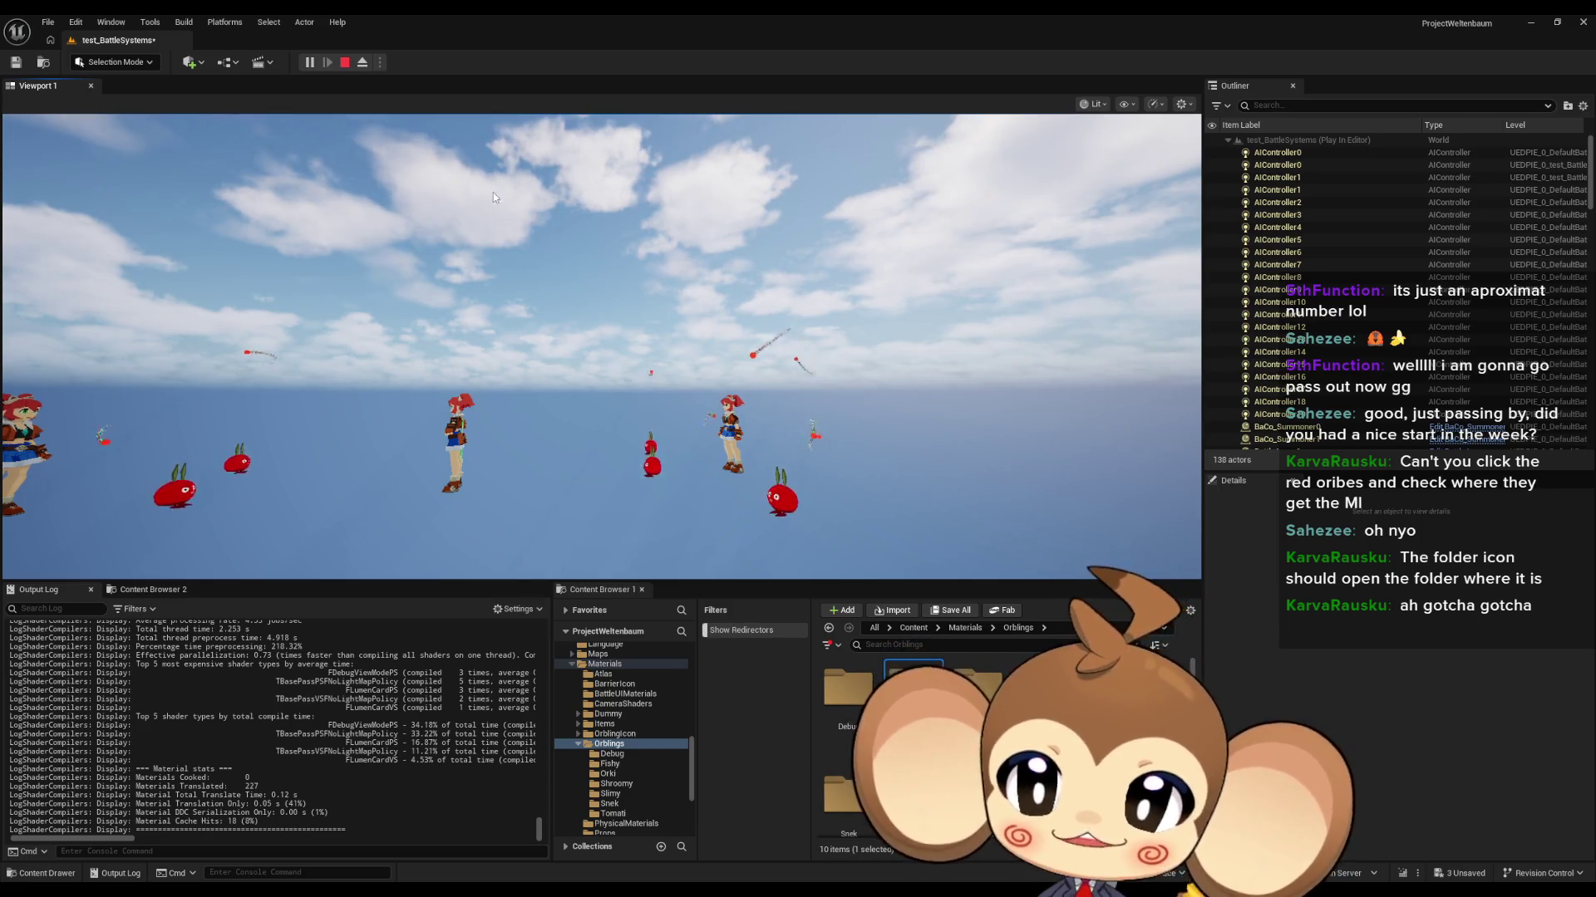
Step: Eject from the player and tilt the free camera down toward the girl and orbling tomatoes
click(794, 337)
key(Left)
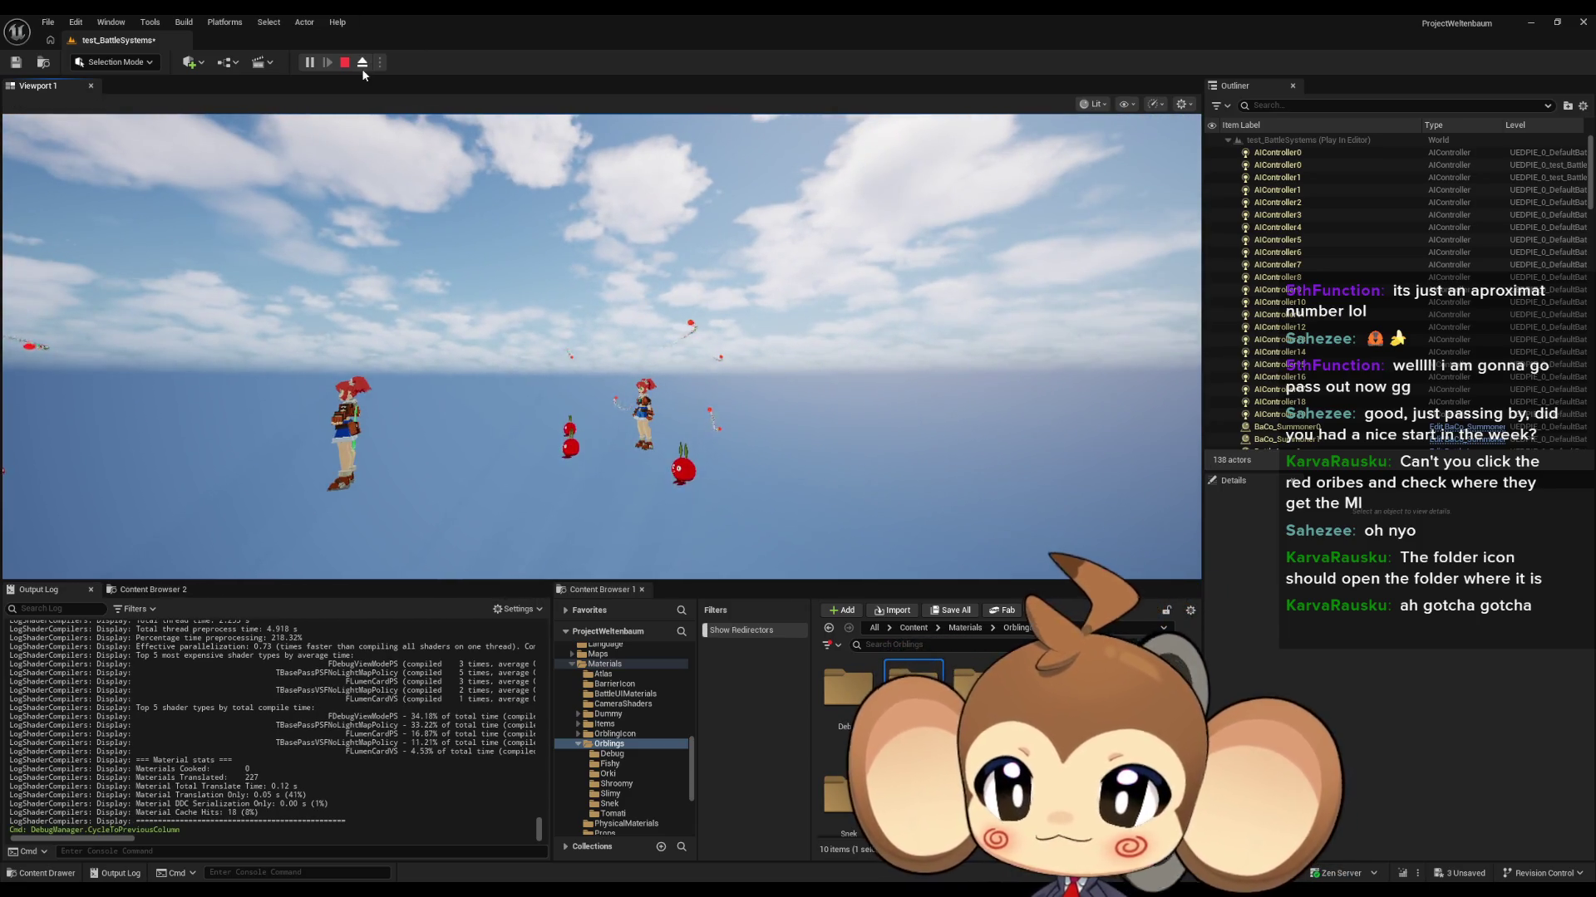
click(362, 63)
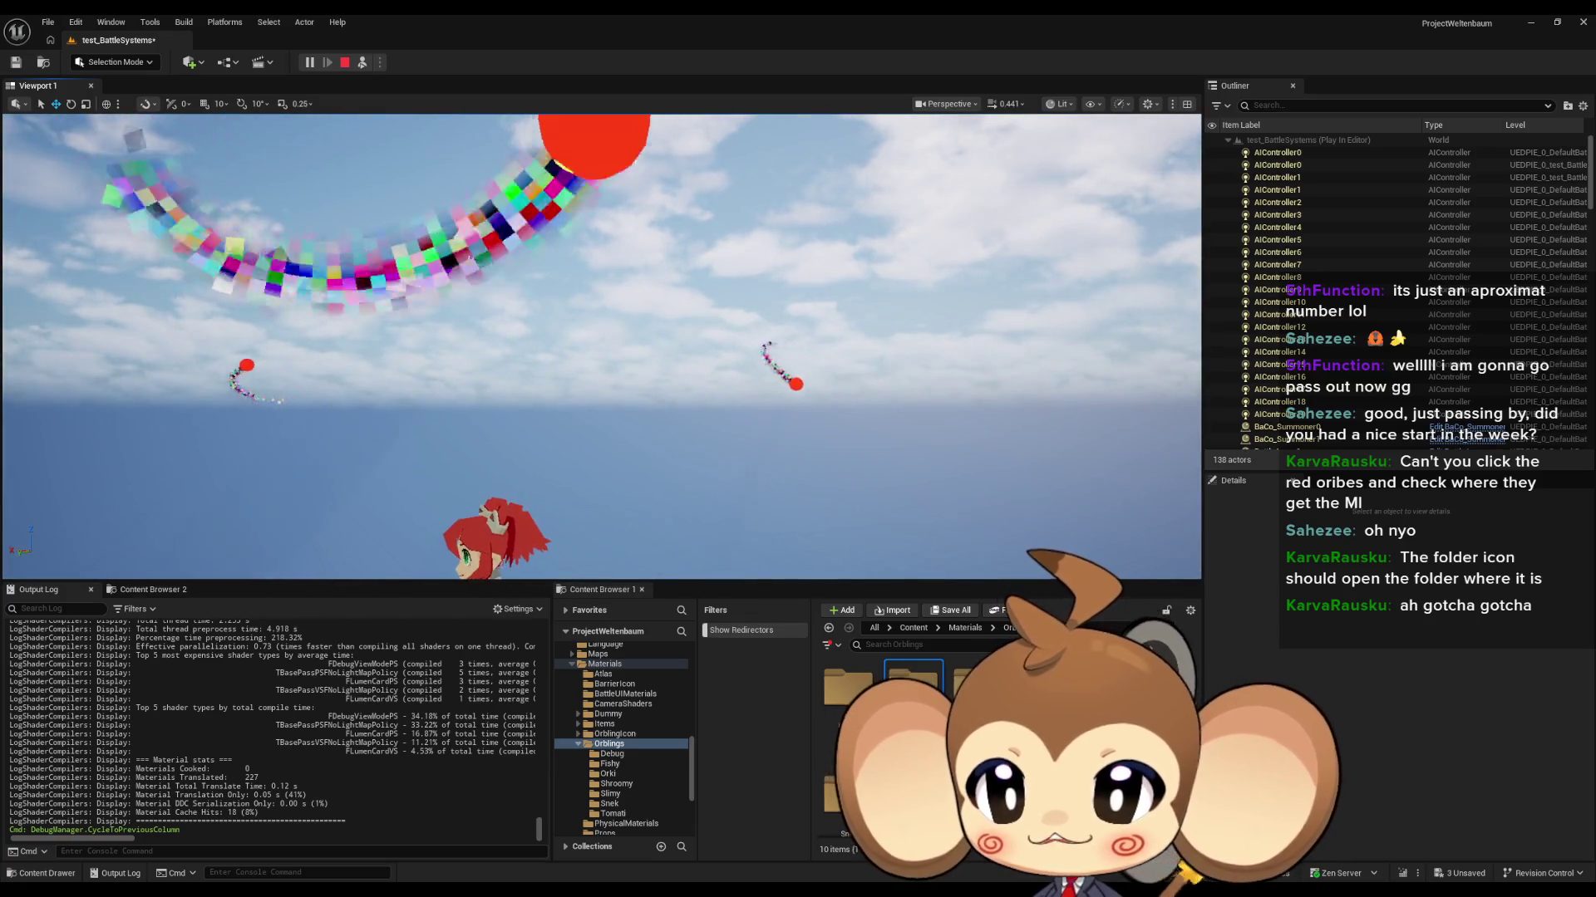
drag(435, 289, 430, 497)
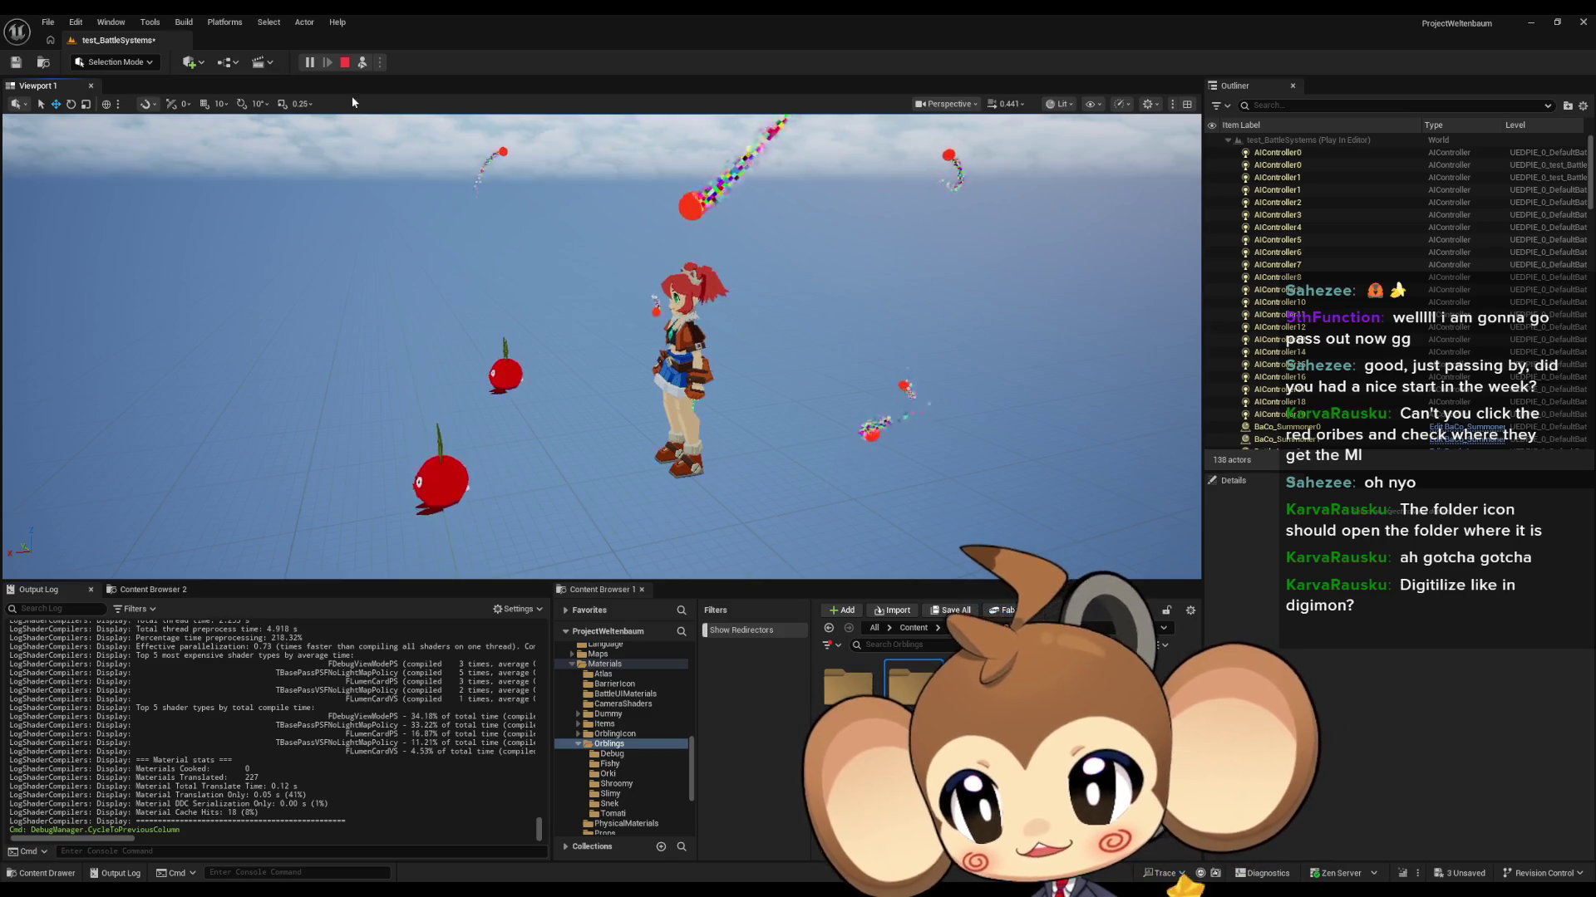
Step: Pause the game and orbit the camera around the orblings' paused particle trails
click(308, 67)
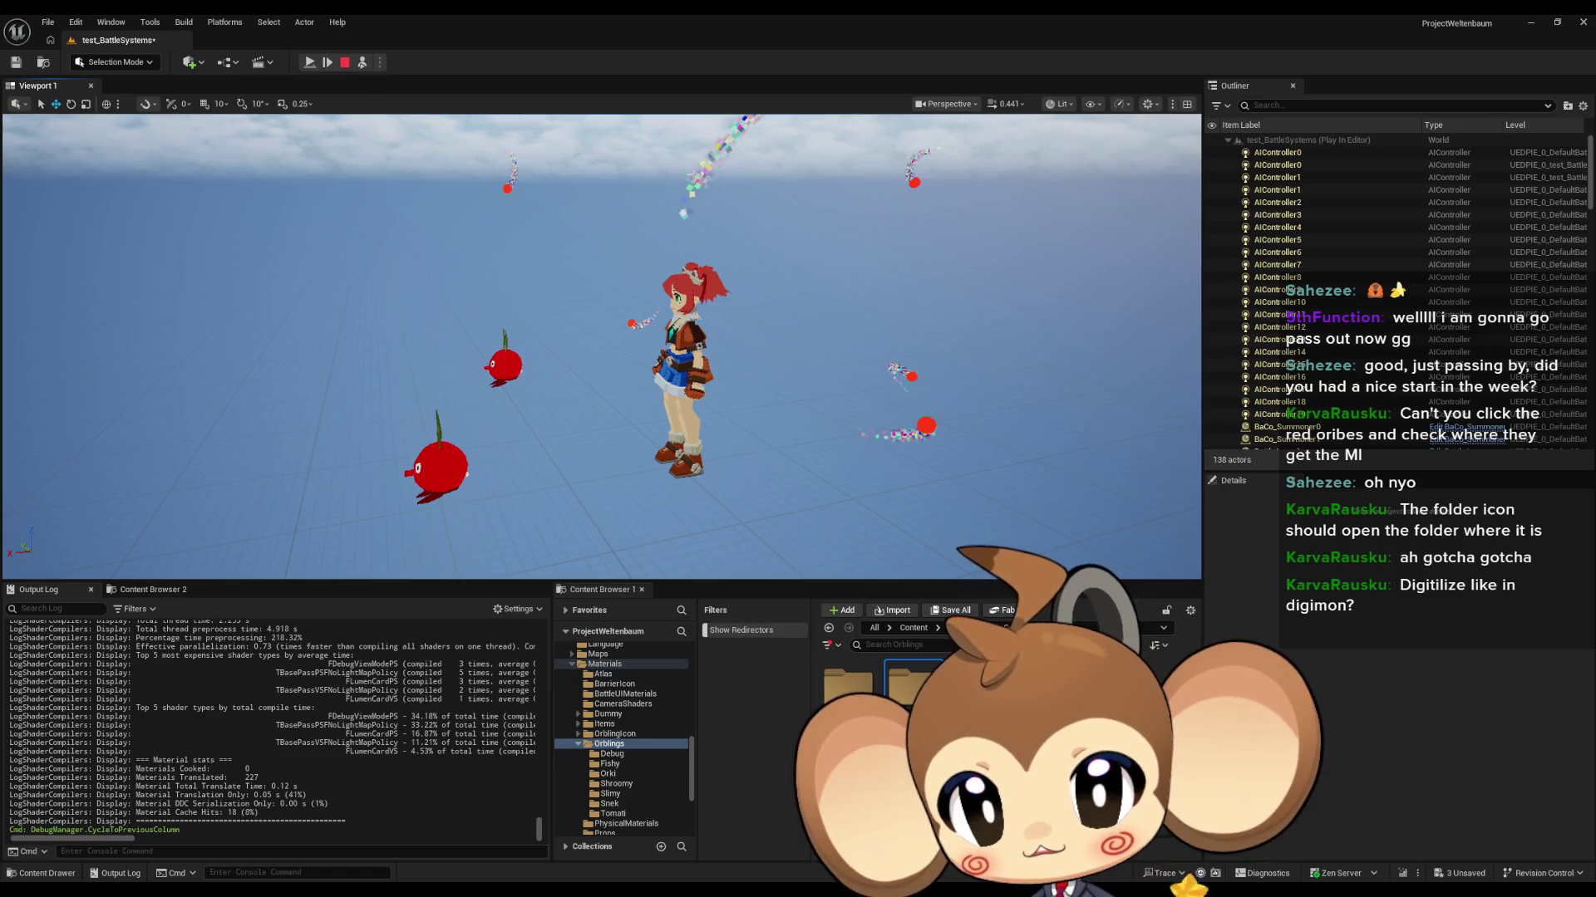
click(310, 65)
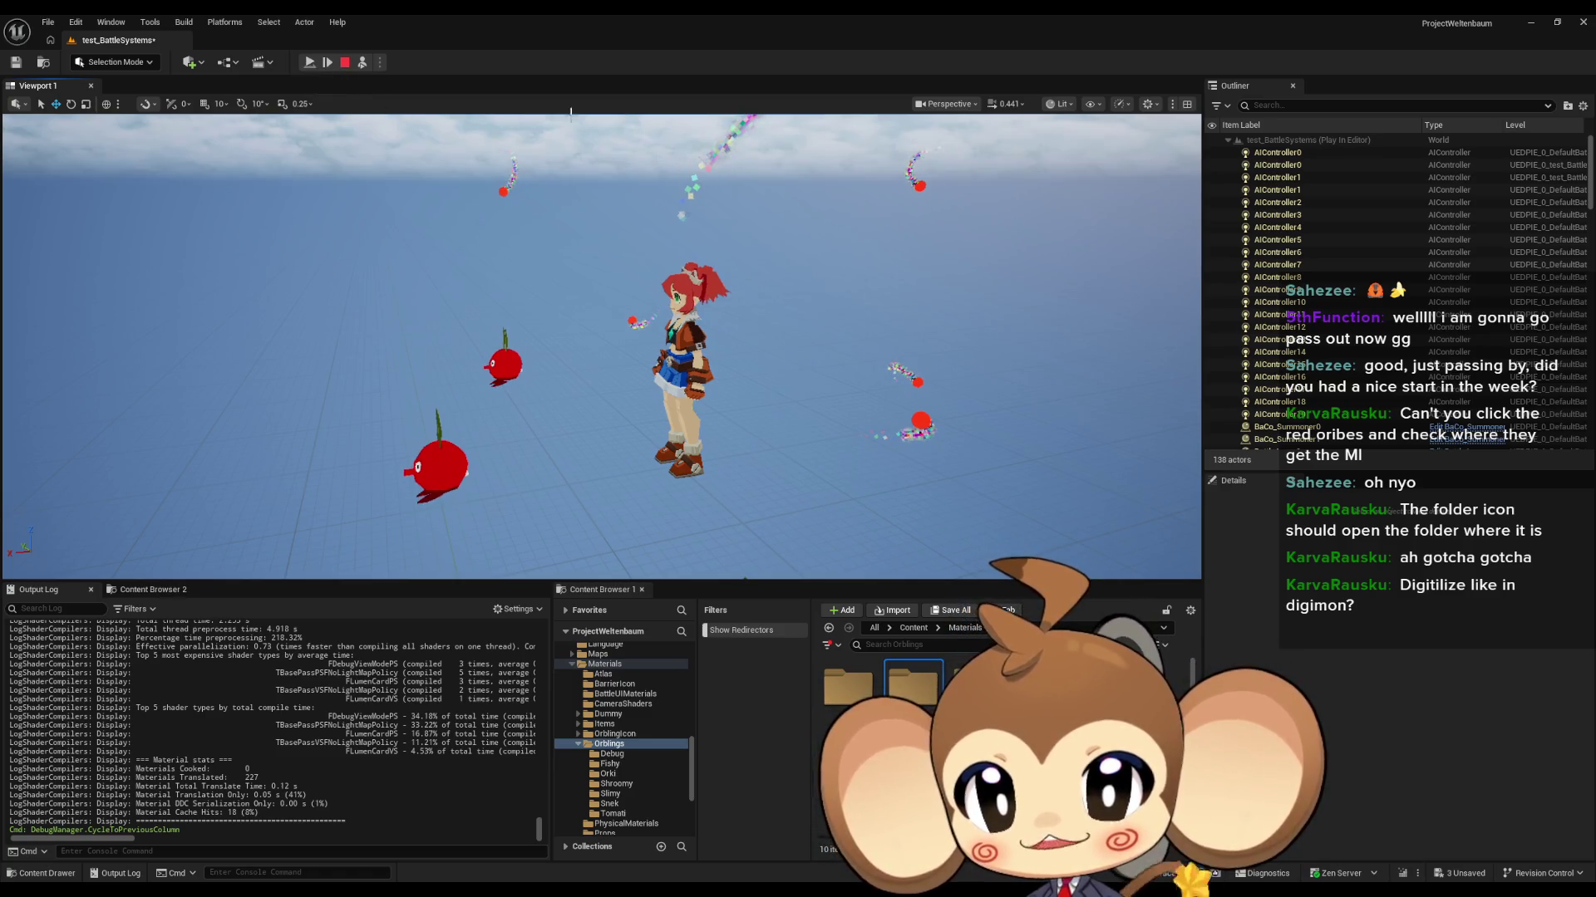
drag(632, 215, 627, 178)
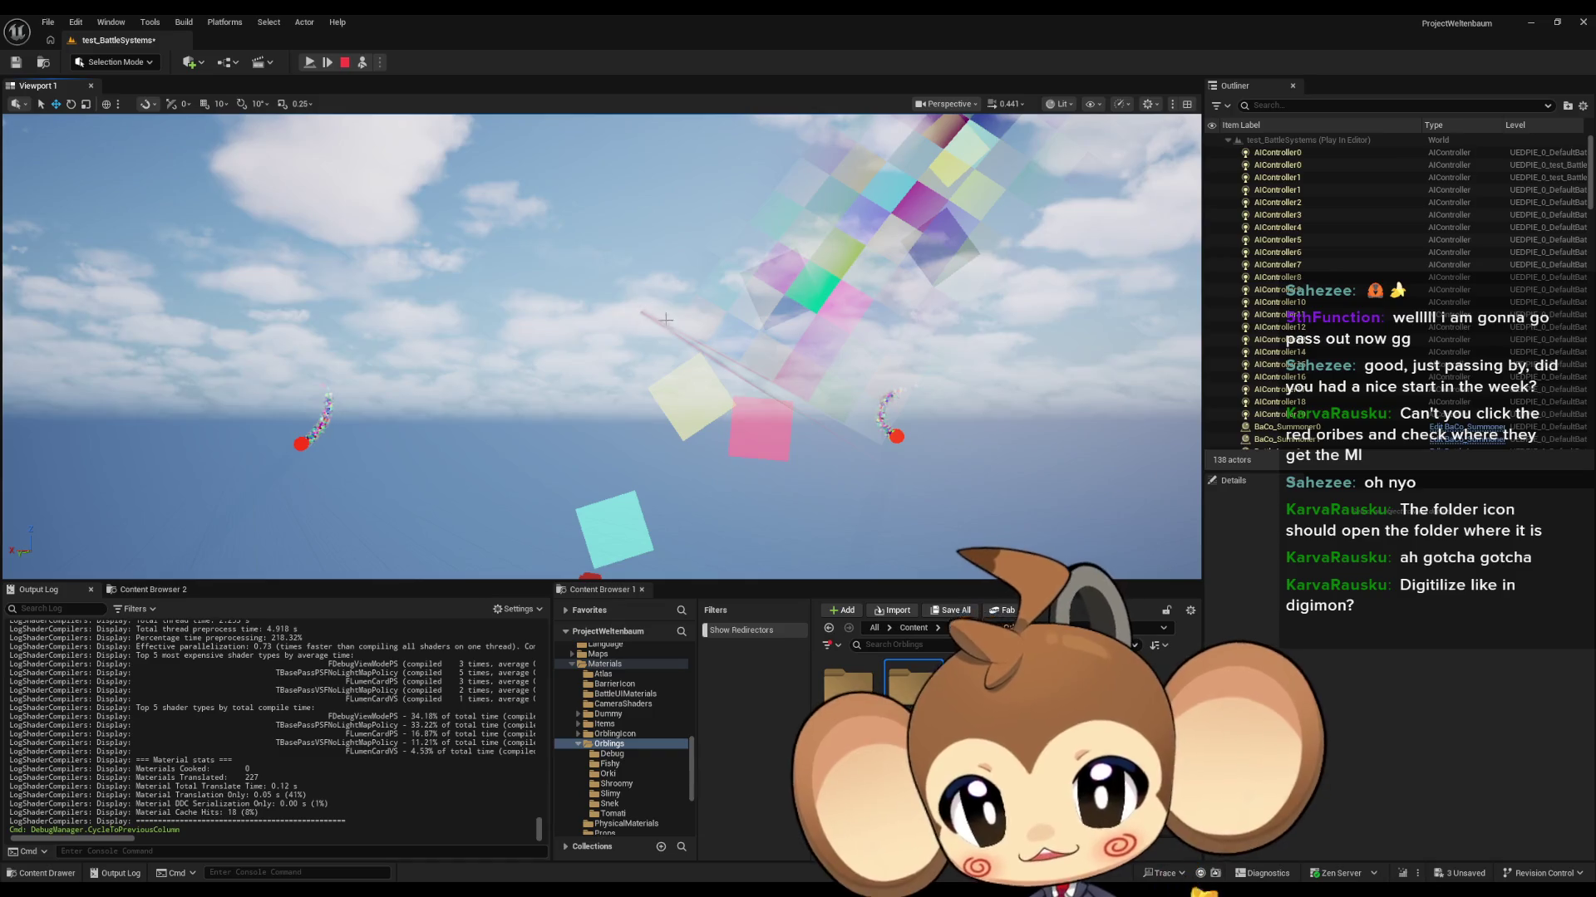
mouse_move(851, 426)
mouse_down()
mouse_move(831, 424)
mouse_move(897, 420)
mouse_move(781, 399)
mouse_up()
scroll(781, 399, down, 2)
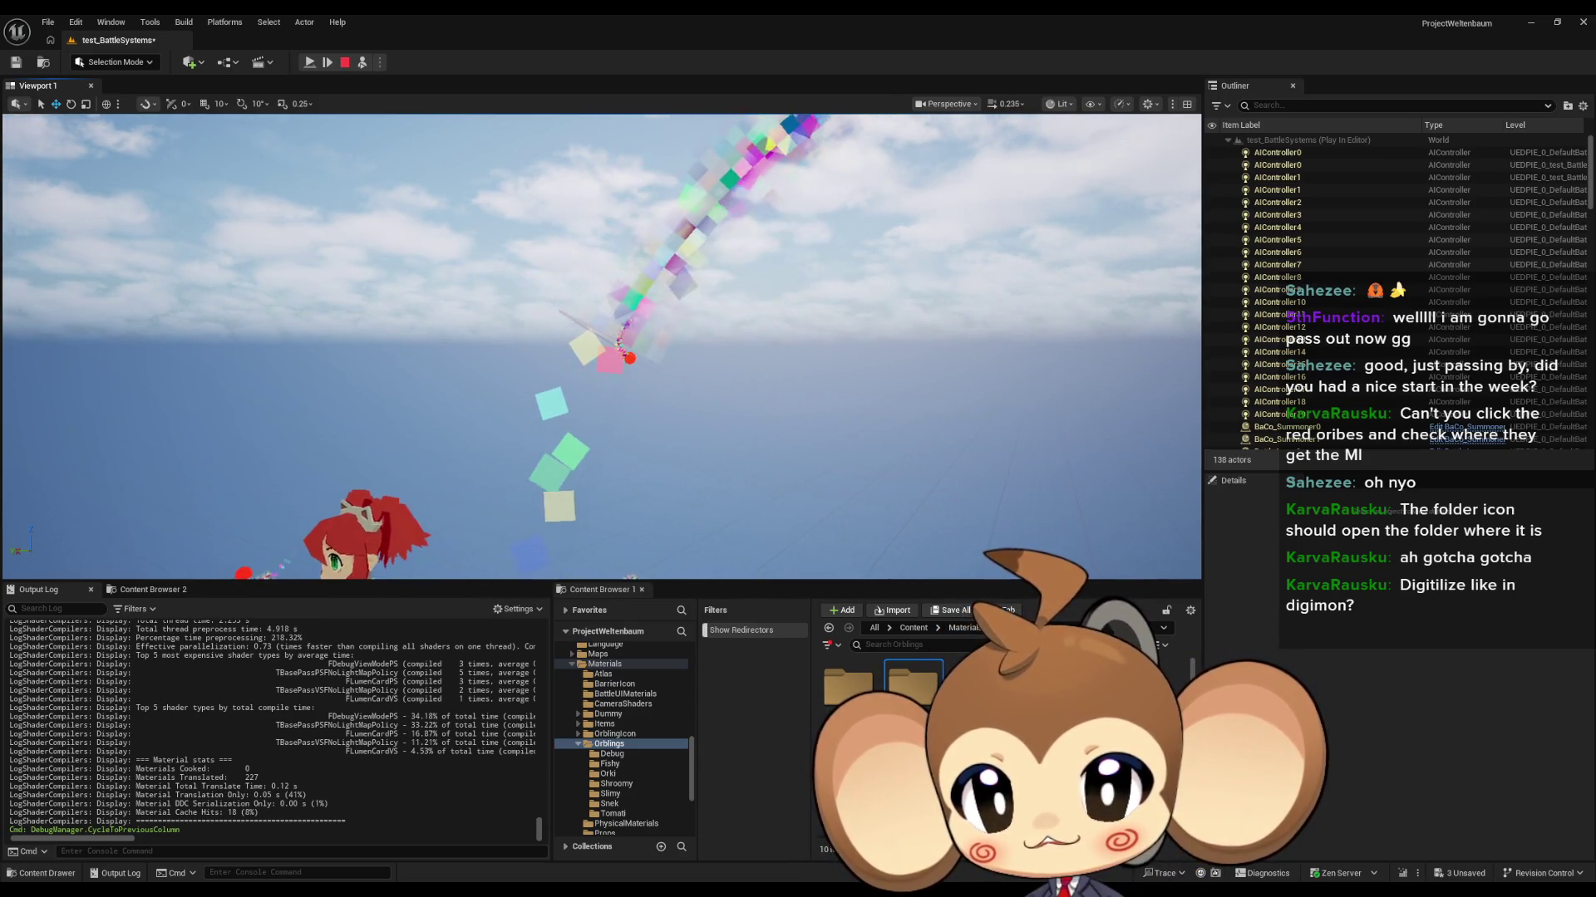
Step: Step the paused game forward one frame, then resume play
click(309, 64)
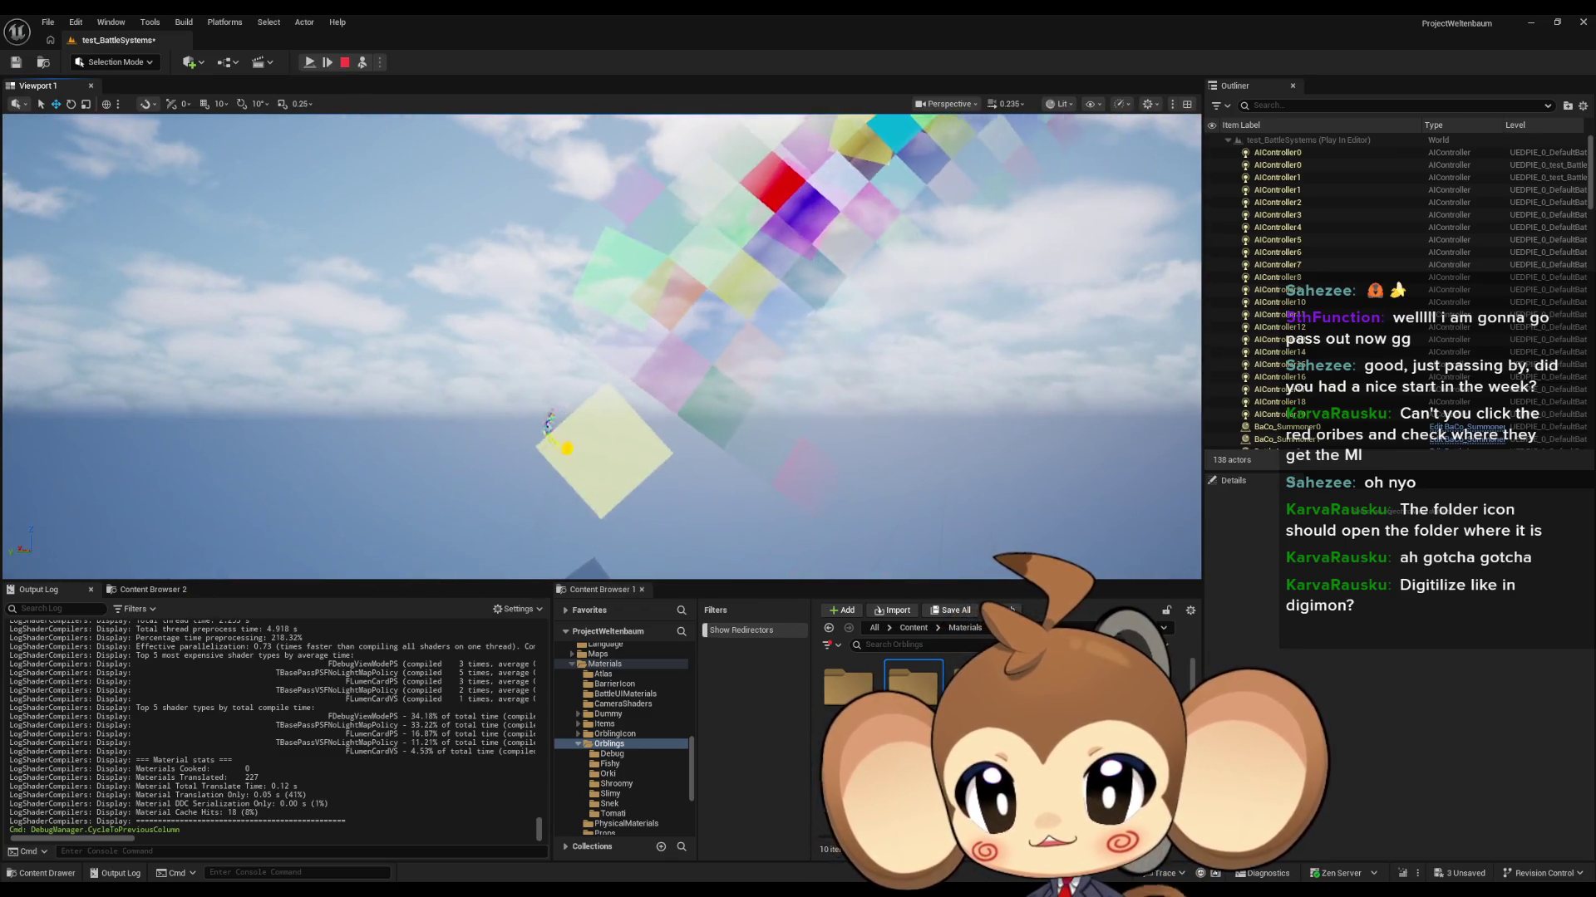
click(312, 64)
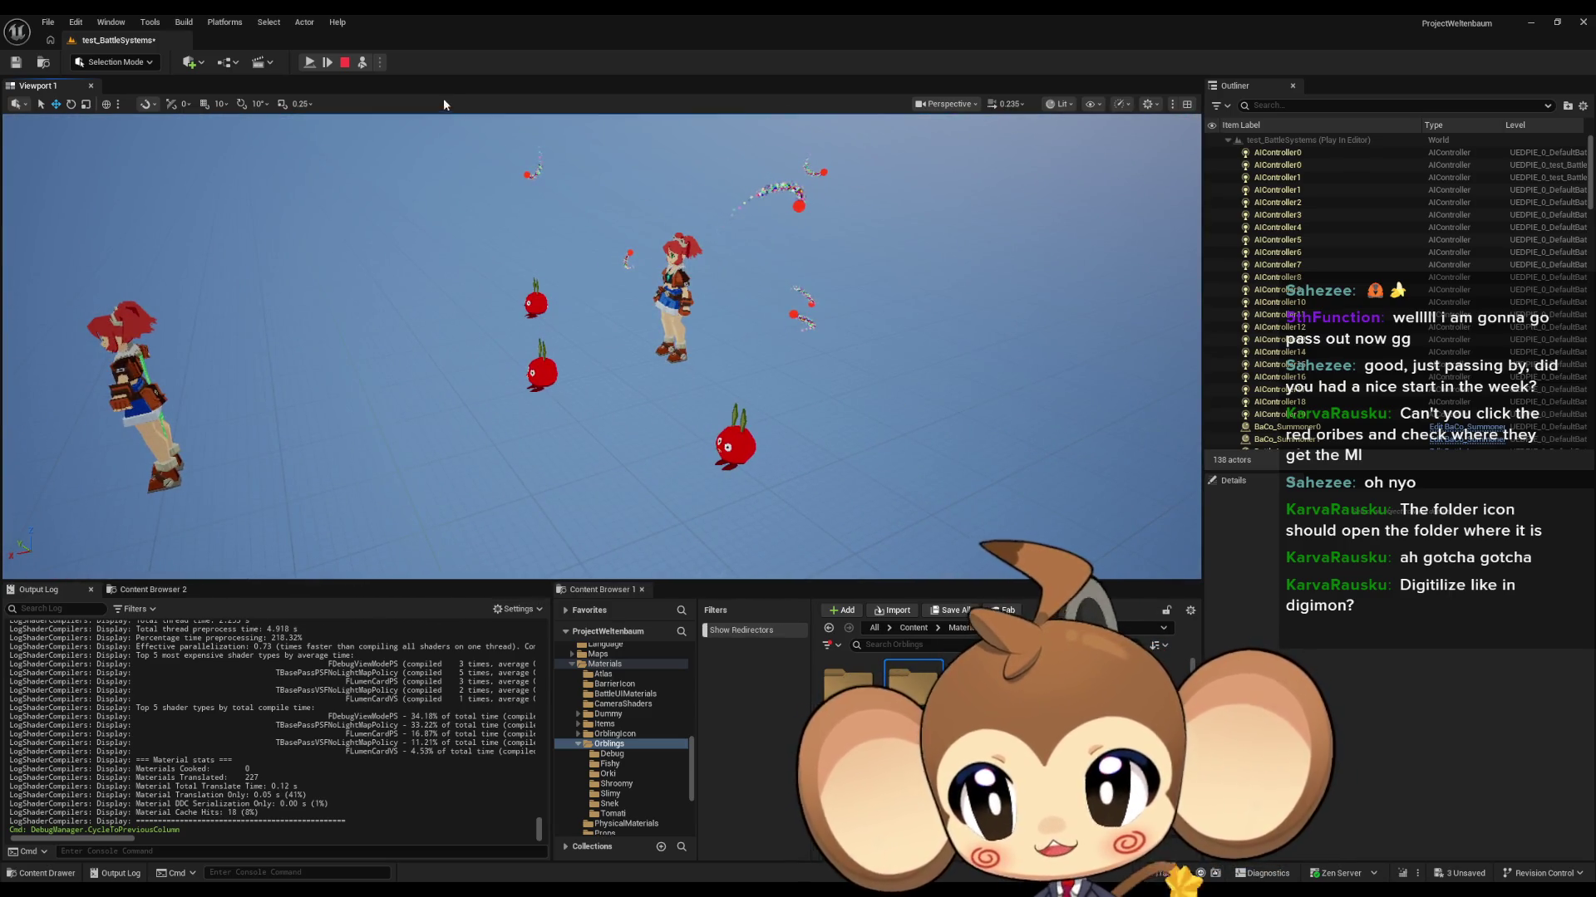
click(309, 61)
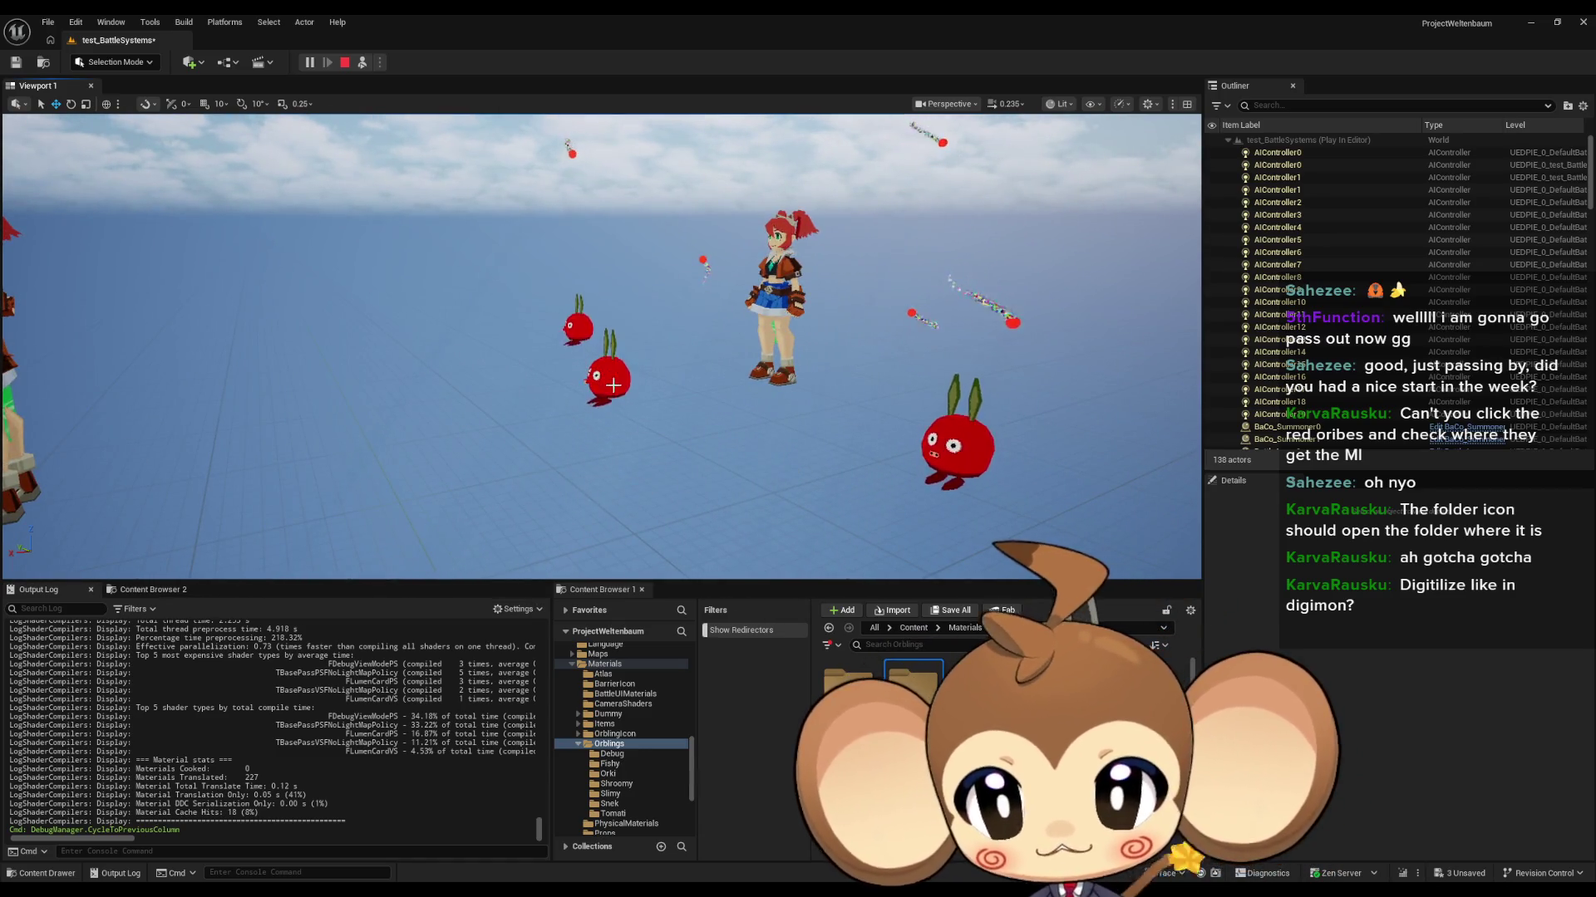
Step: Select an orbling tomato in the level and open its OrblingMaterial from the Details panel
click(612, 385)
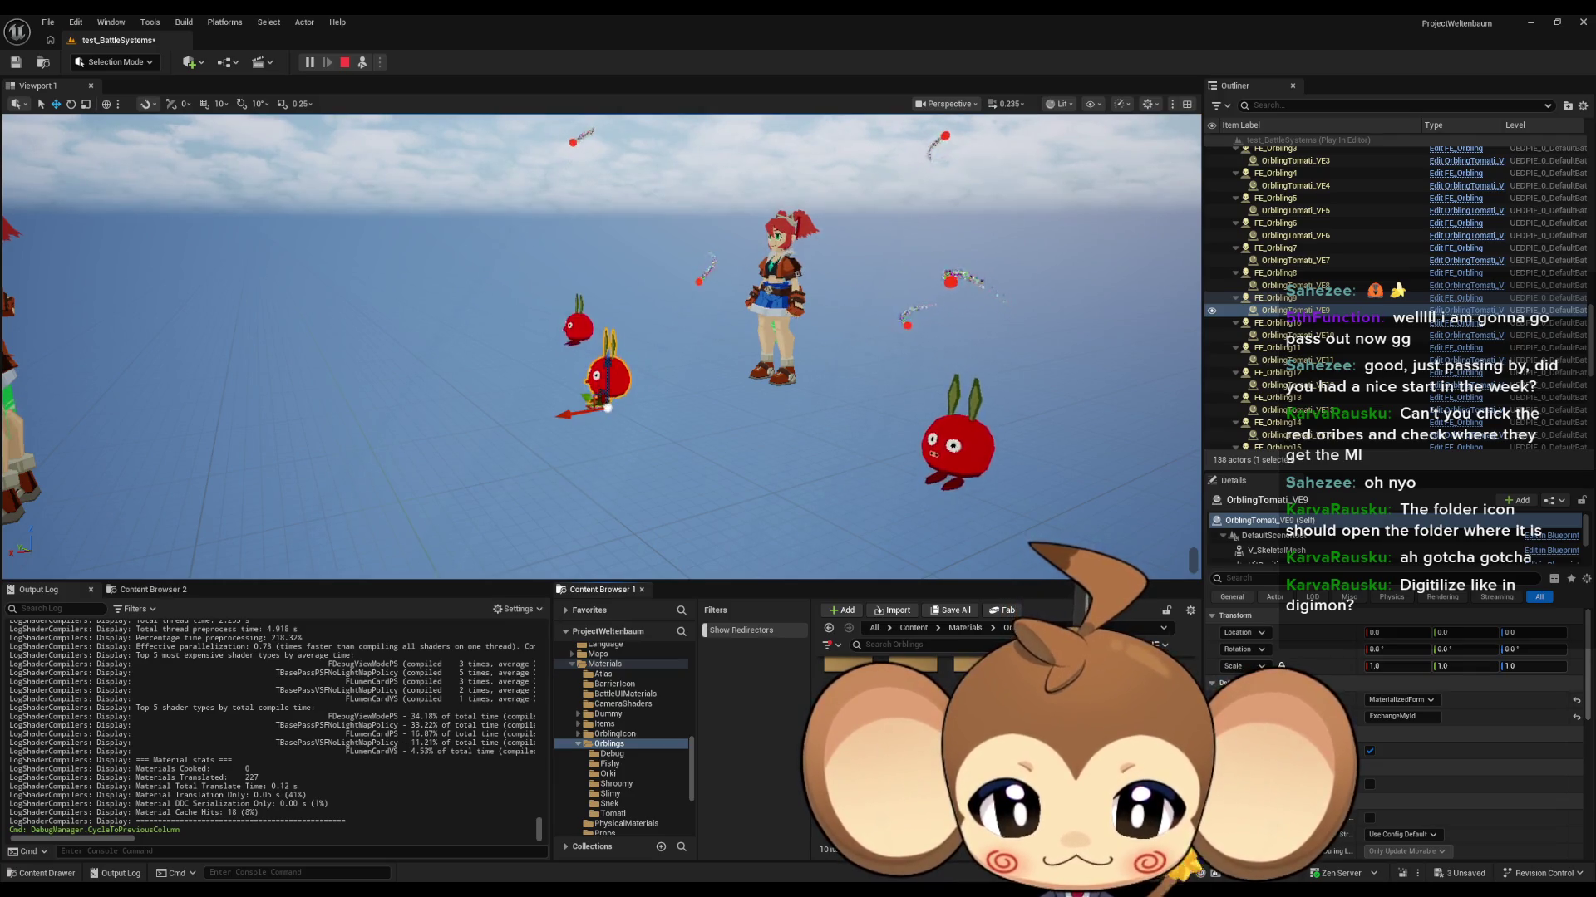
double_click(847, 665)
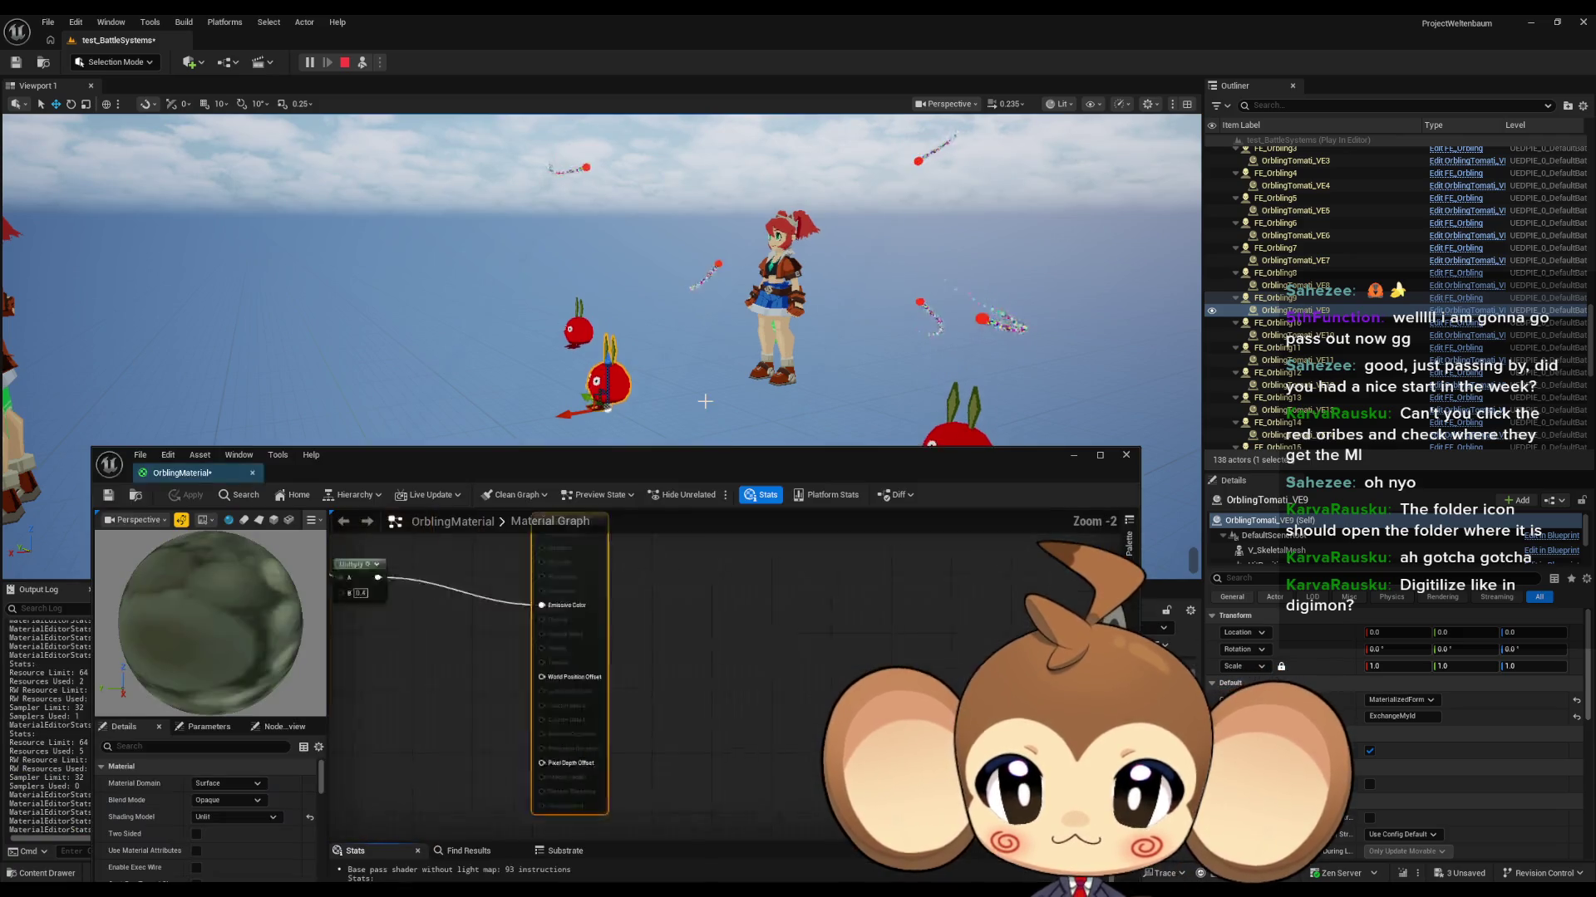
Step: Set OrblingMaterial's Blend Mode to Masked
drag(590, 671, 647, 703)
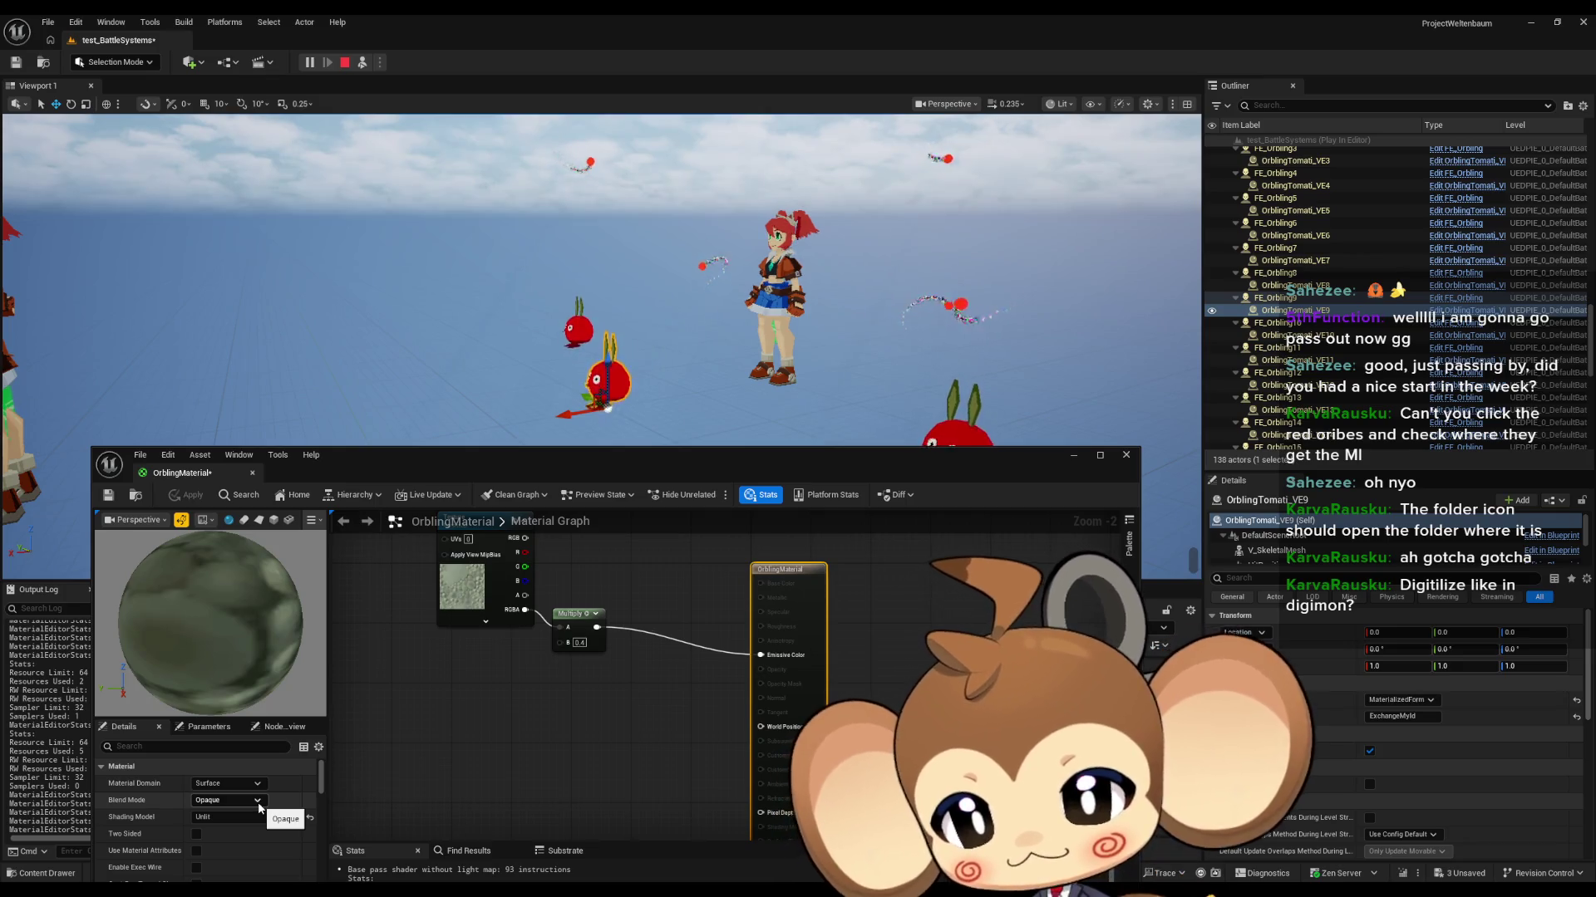
click(259, 805)
click(207, 728)
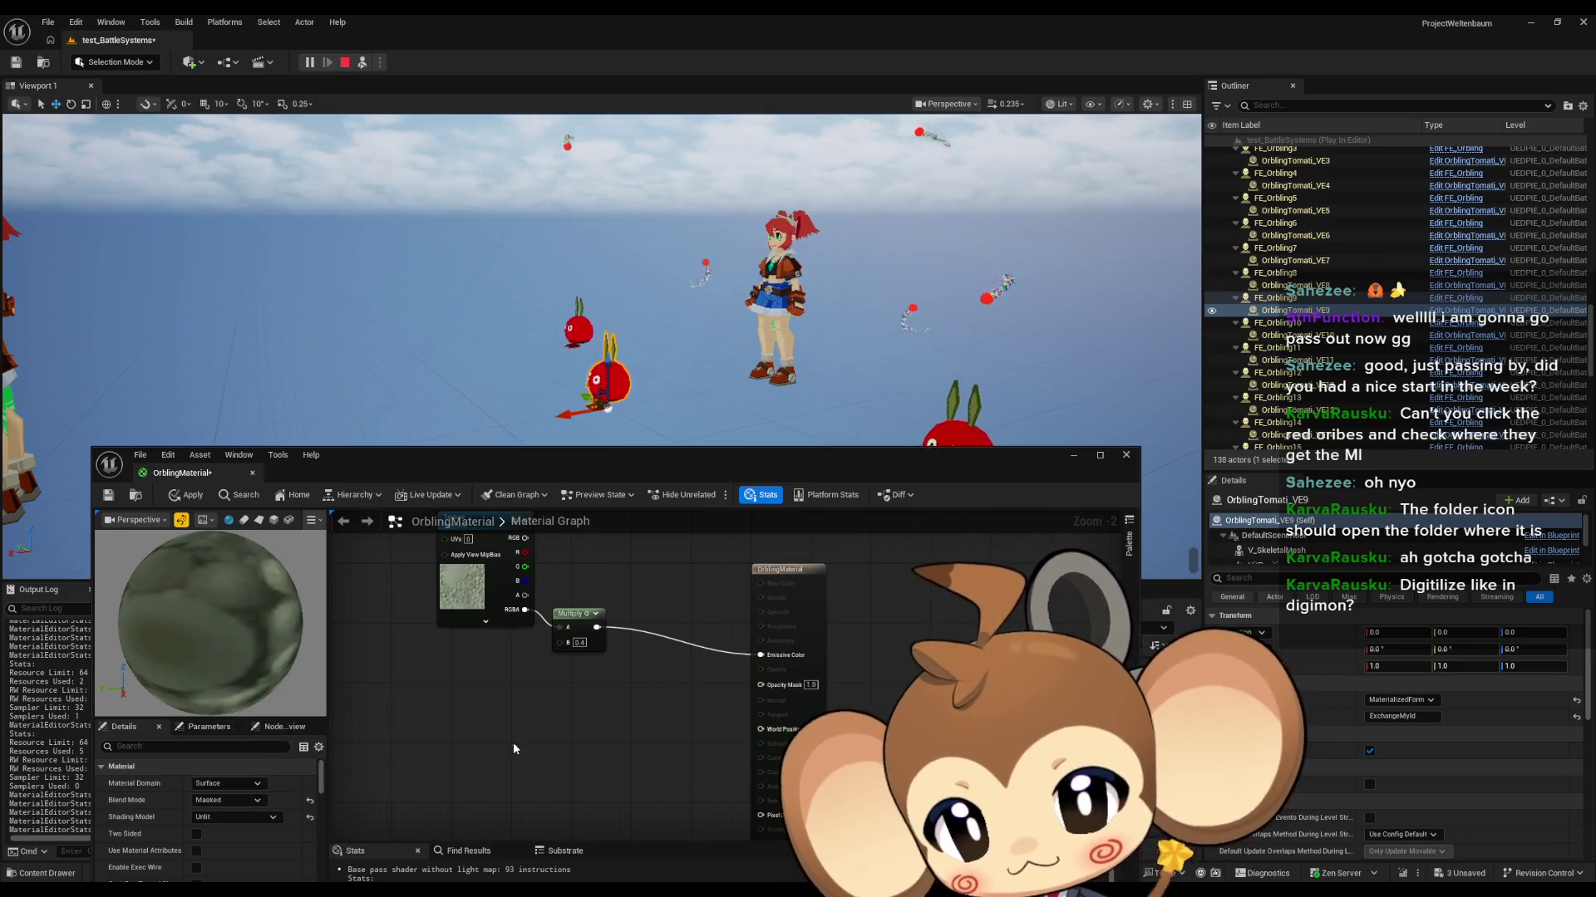
drag(623, 721, 700, 701)
drag(562, 469, 551, 488)
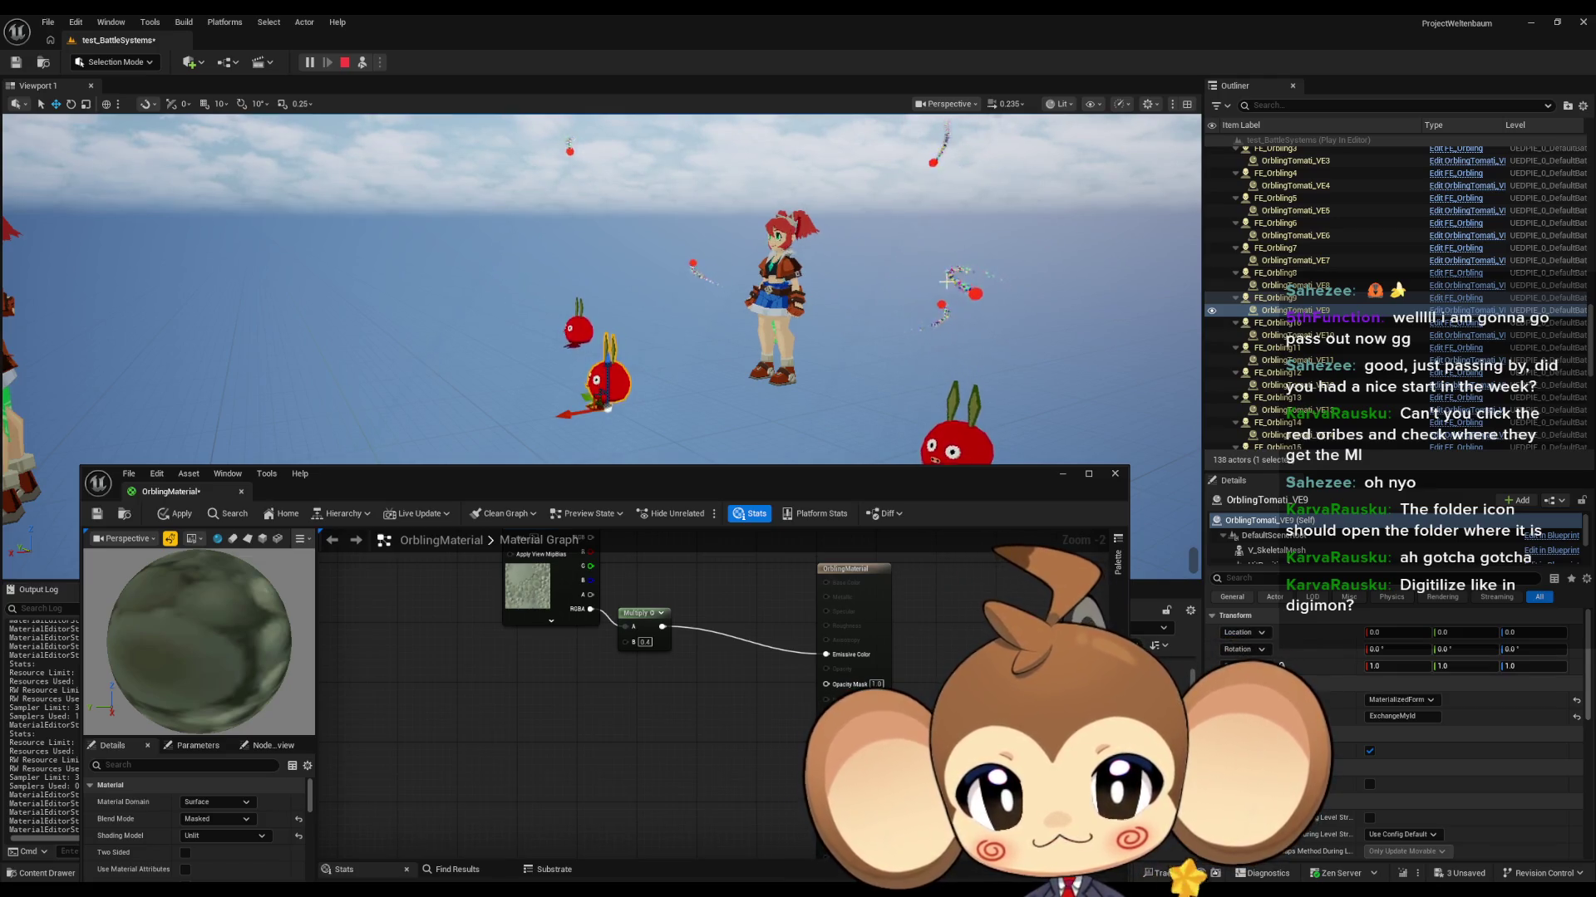
Step: Select the flying orbling OrblingTomati_VE13 and its Trail component to open OrblingTrail
click(964, 301)
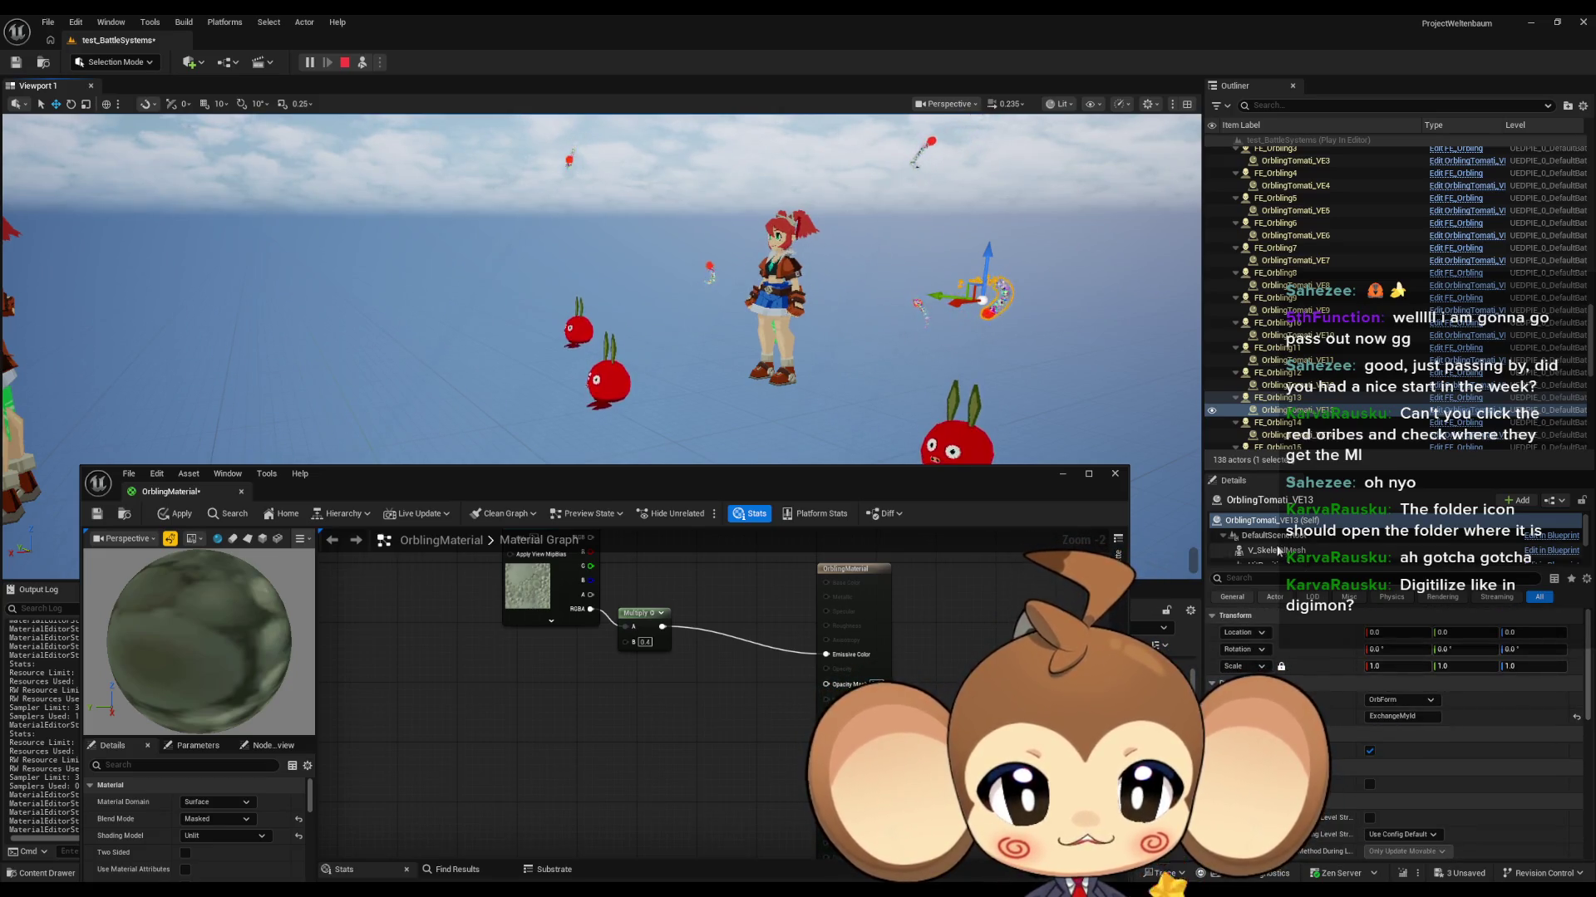
scroll(1280, 548, down, 3)
click(1301, 557)
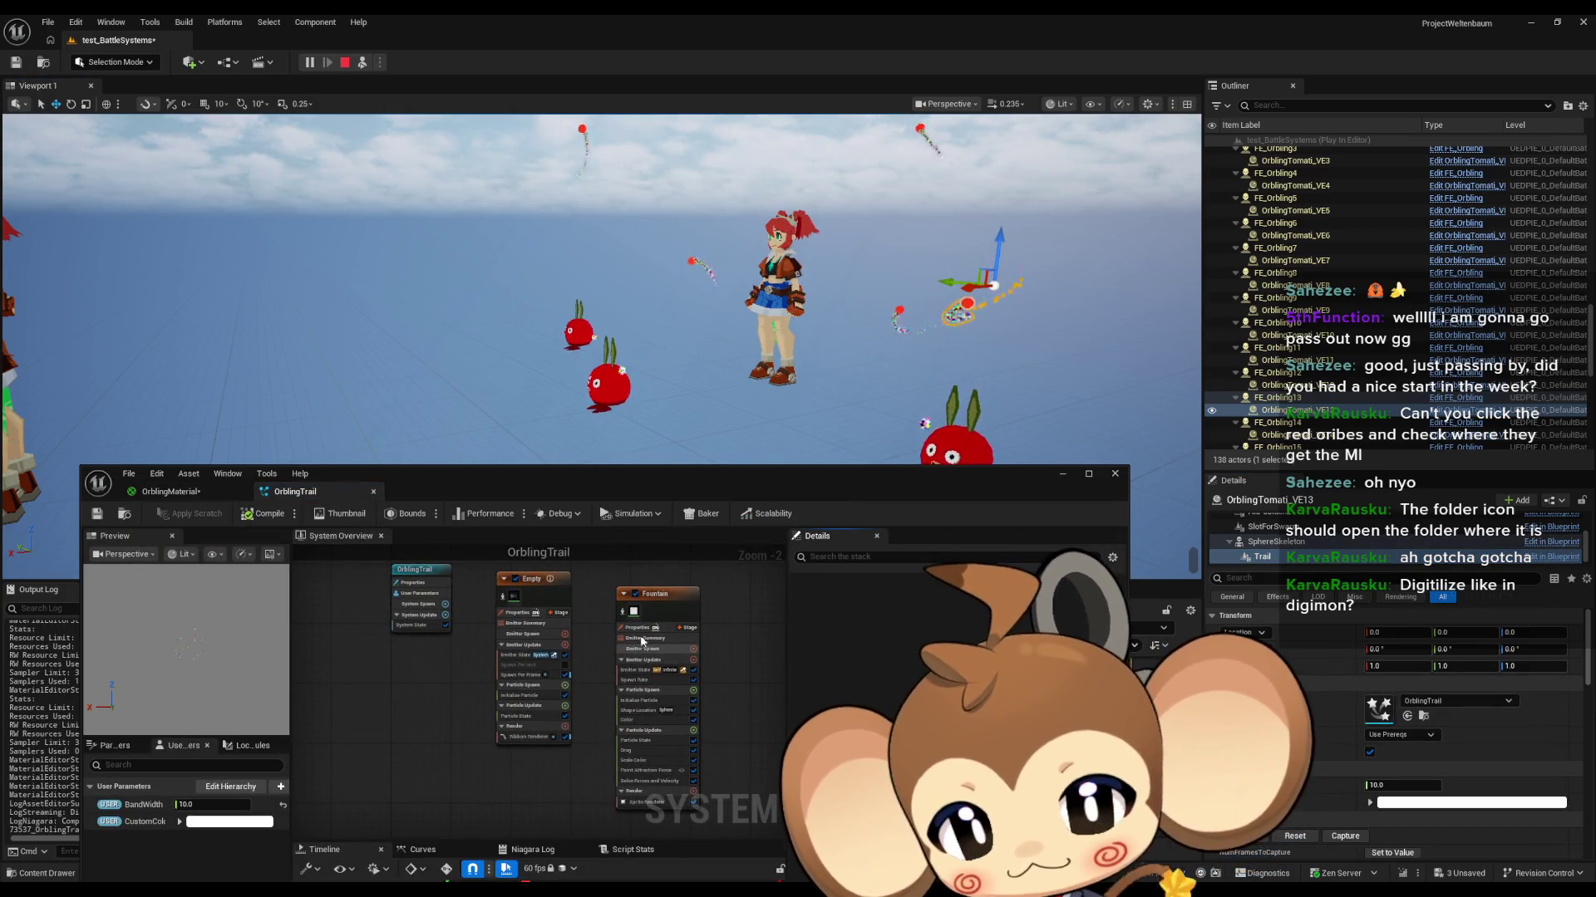
Step: Check the Fountain emitter's ArtefactTrailMaterial, then close it and return to OrblingTrail
click(646, 802)
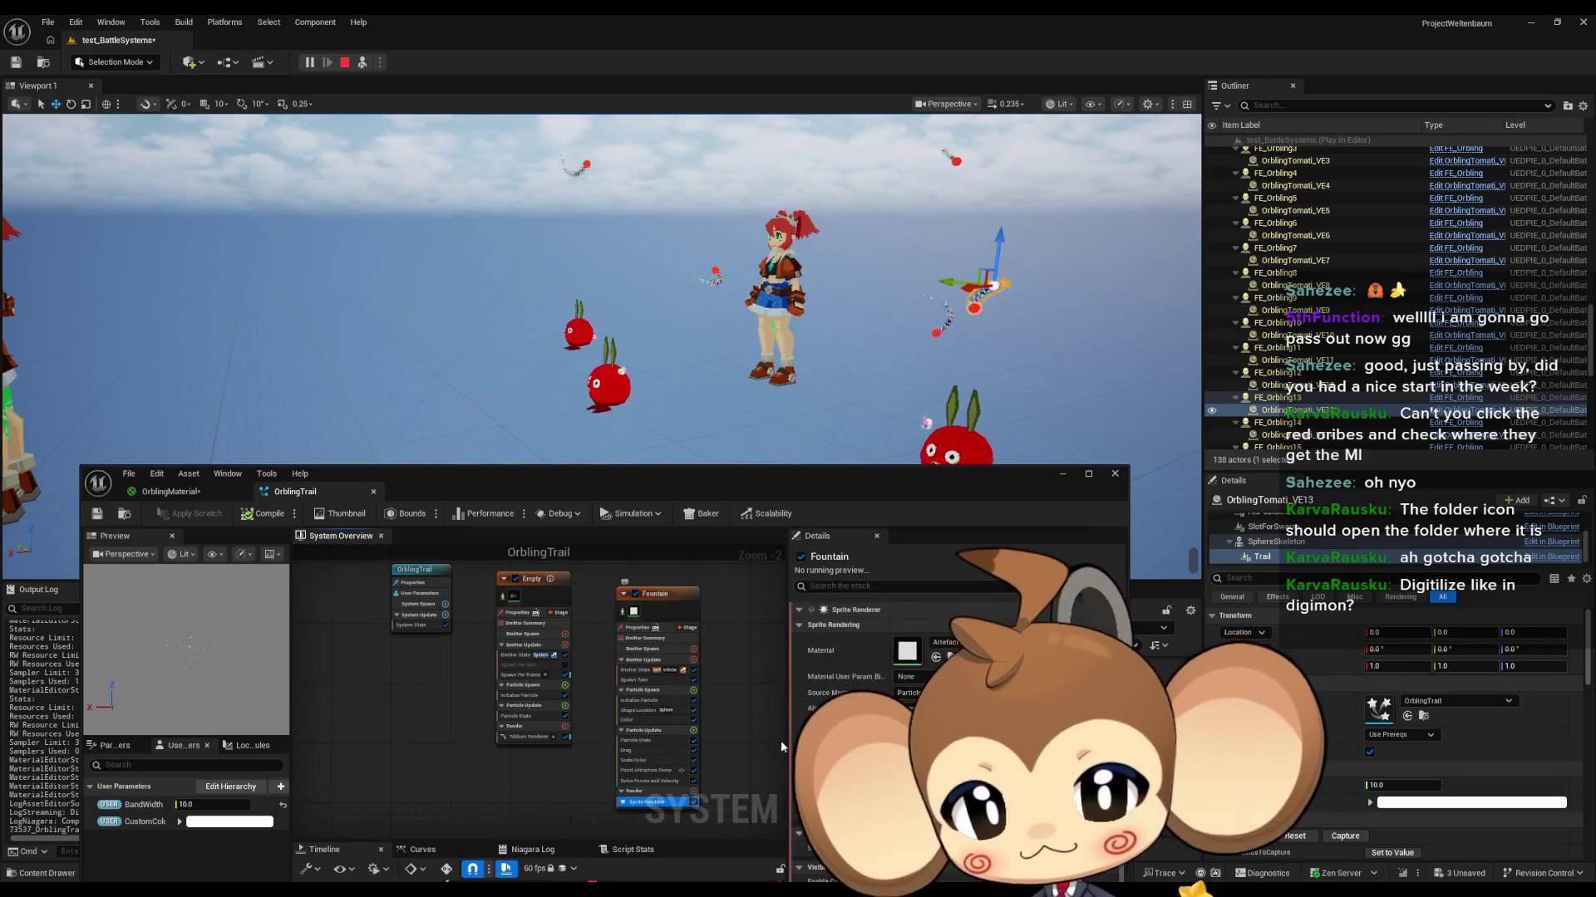
double_click(908, 650)
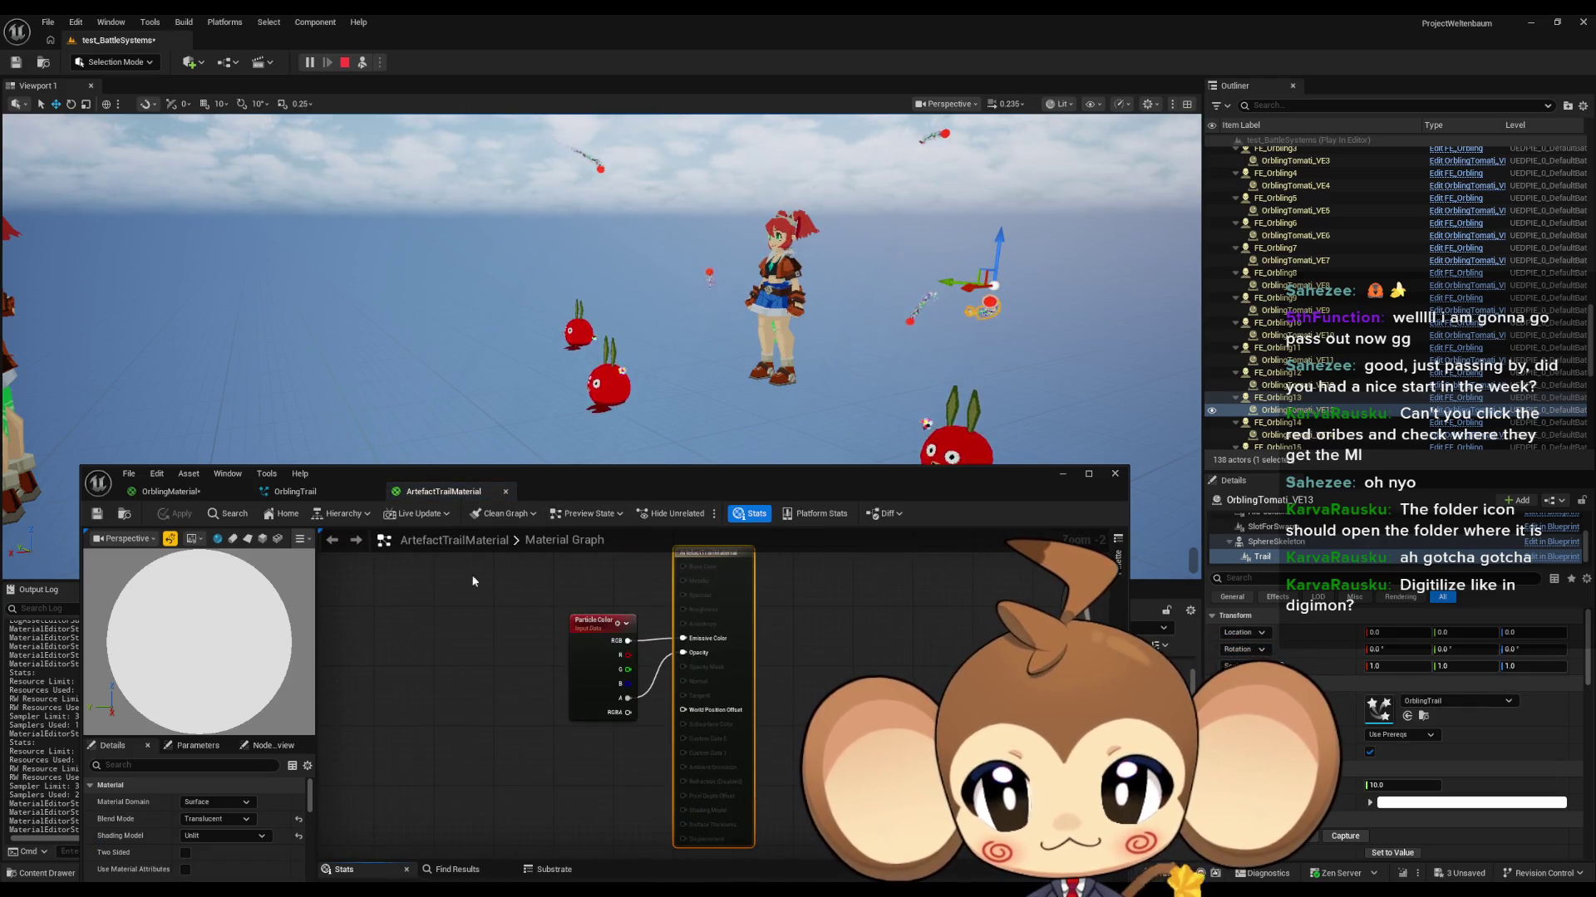
click(366, 492)
middle_click(430, 491)
Step: Open TrailMaterial from the Empty emitter's Ribbon Renderer and select its top 64/Multiply/Floor/Divide row
click(531, 737)
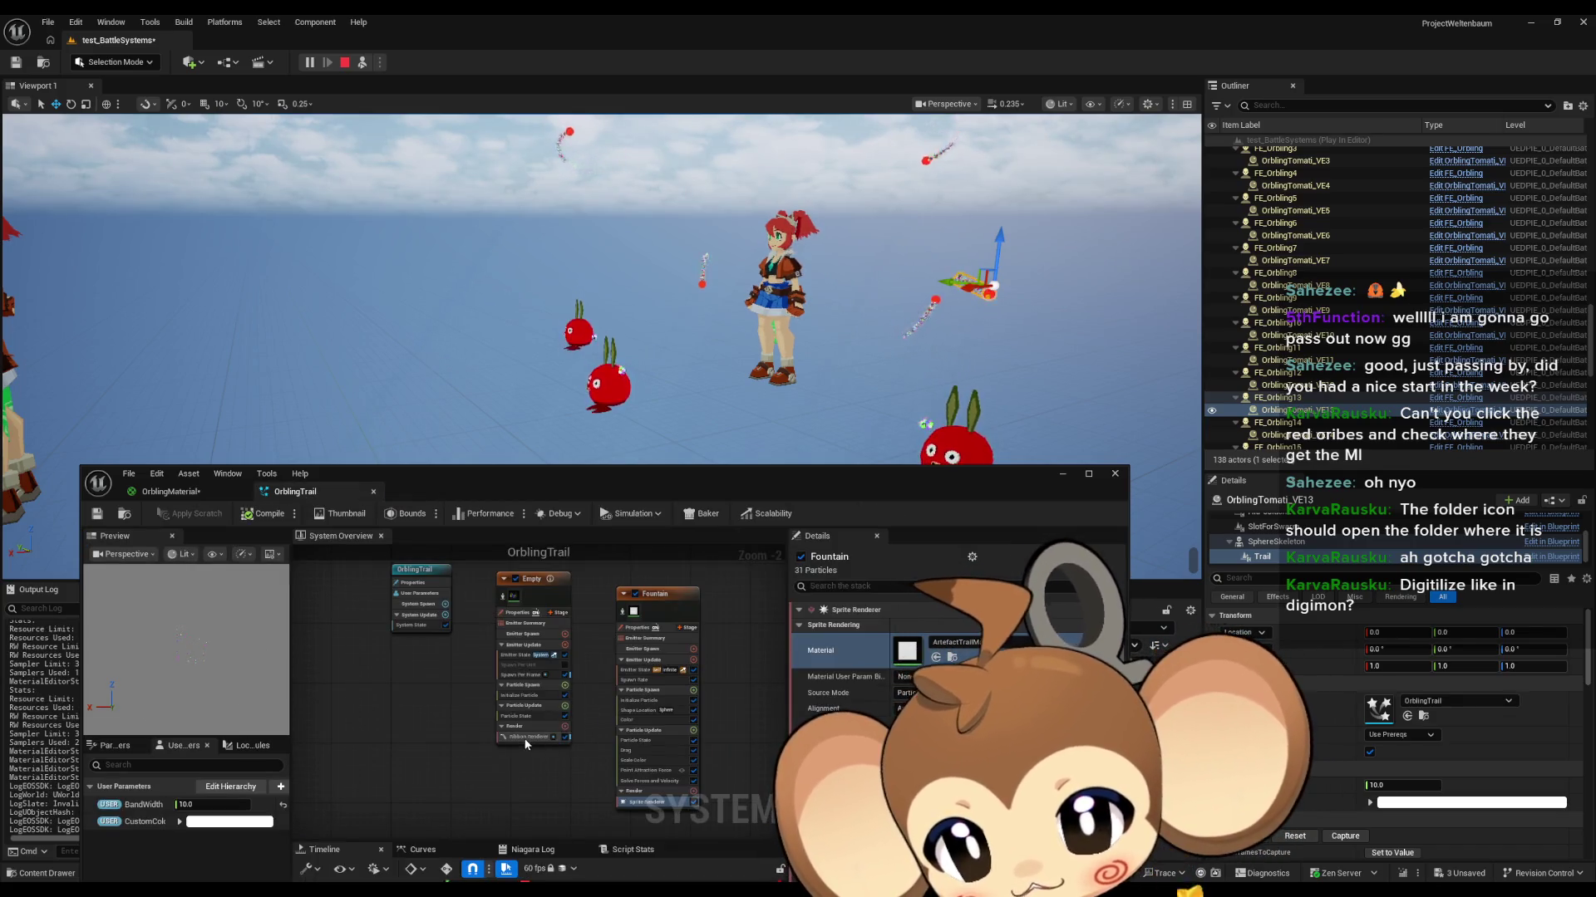
double_click(846, 631)
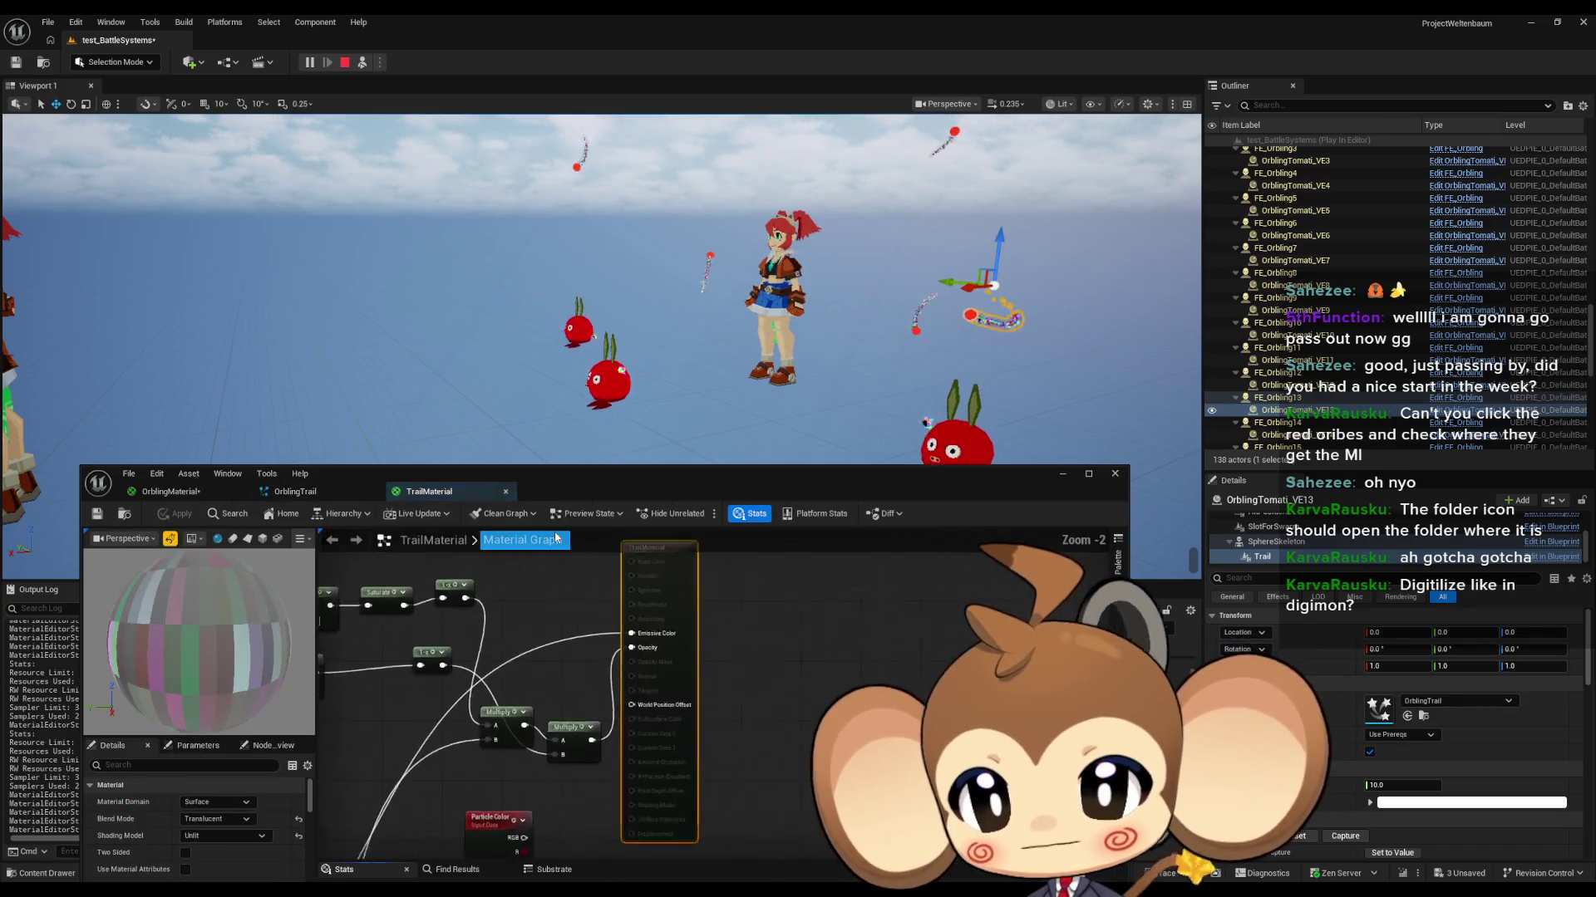
scroll(721, 681, up, 6)
scroll(721, 681, down, 2)
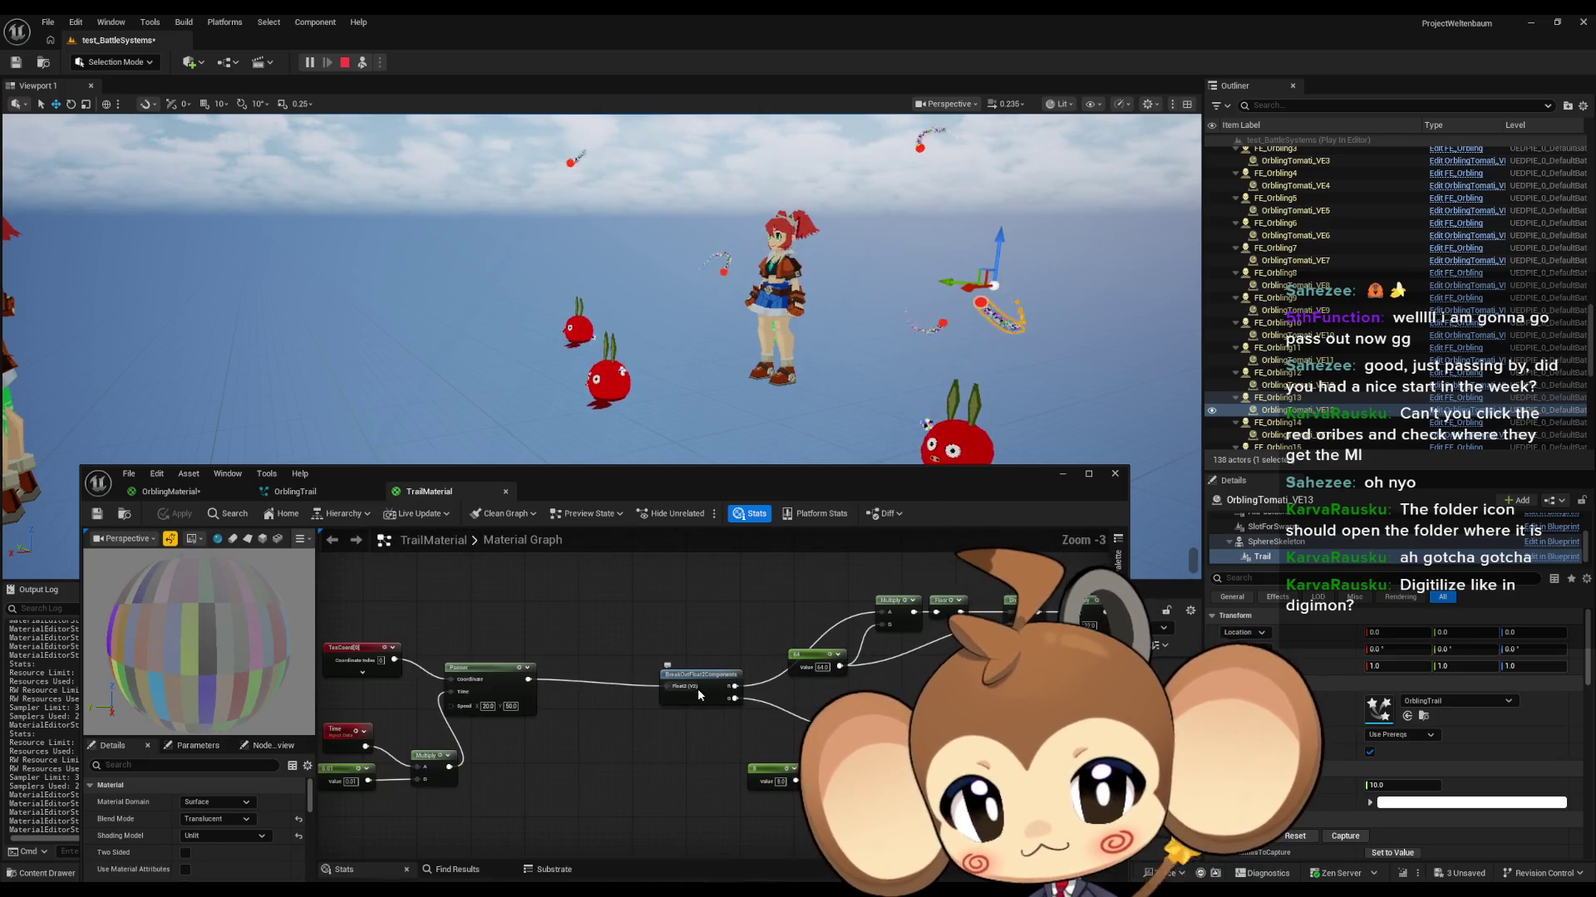
drag(571, 596, 854, 690)
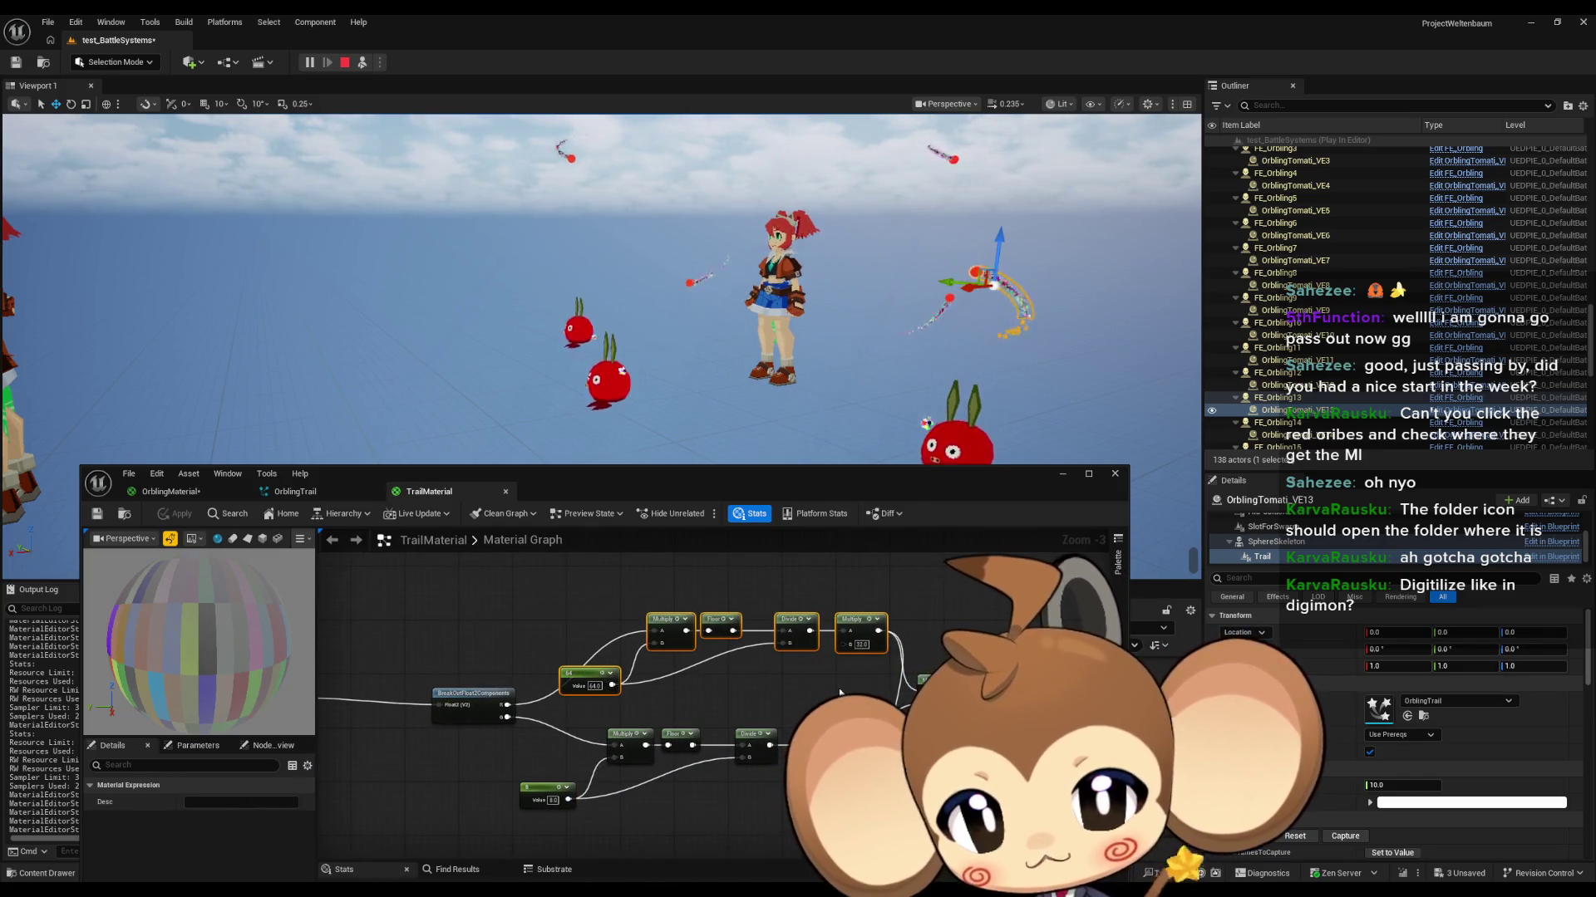
mouse_move(640, 690)
mouse_down()
mouse_move(1051, 619)
mouse_move(654, 671)
mouse_up()
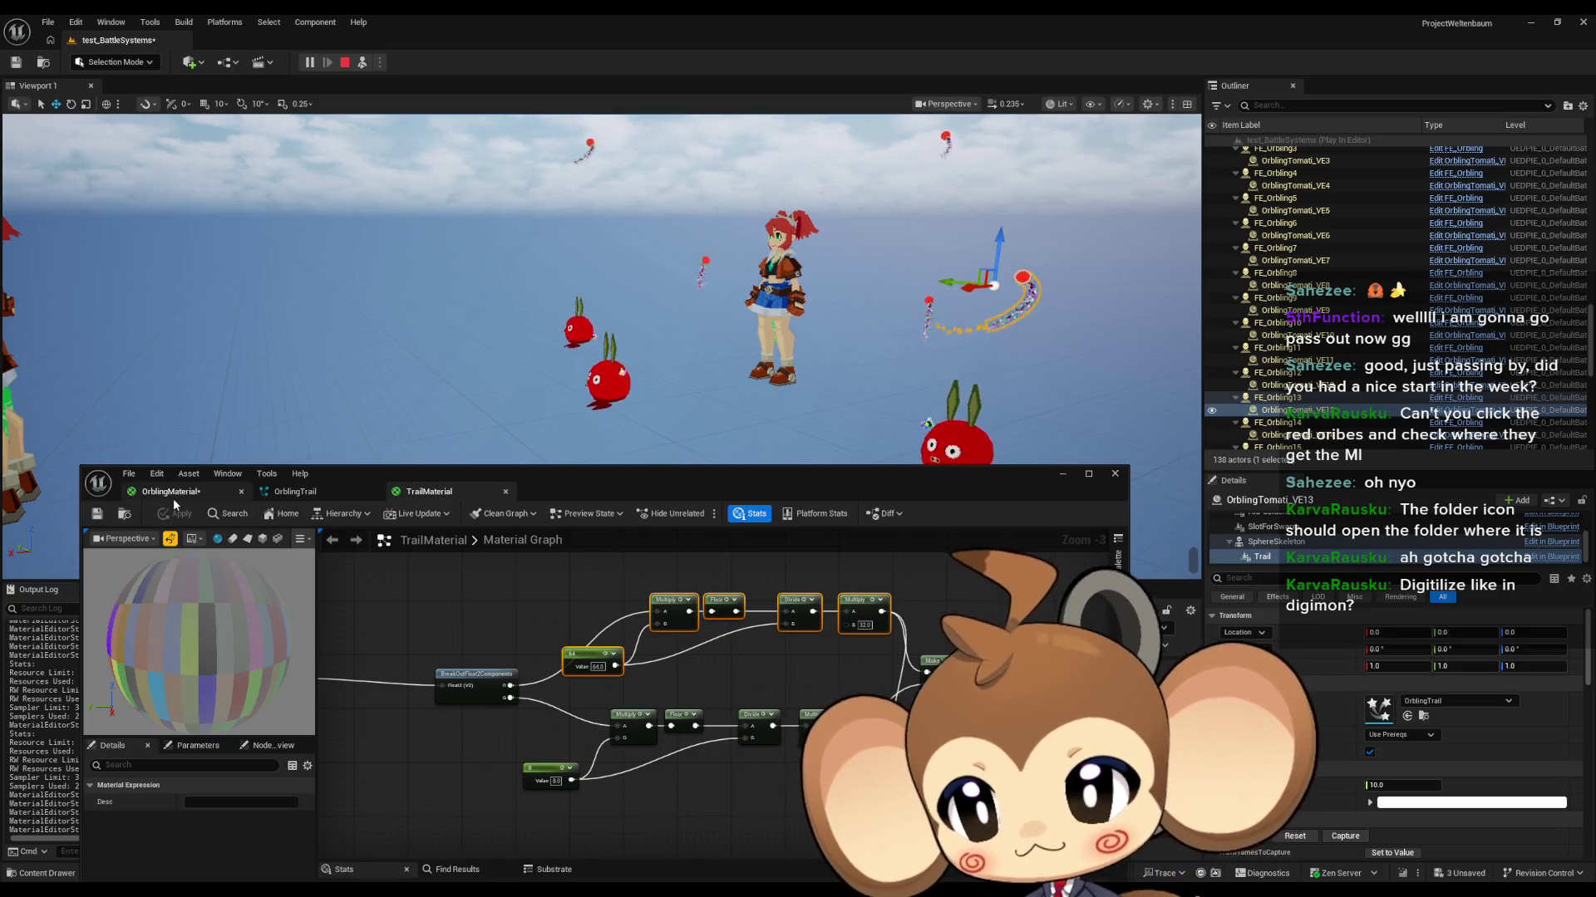
Step: Paste the quantizing nodes into OrblingMaterial and wire the last Multiply to Emissive Color
click(173, 493)
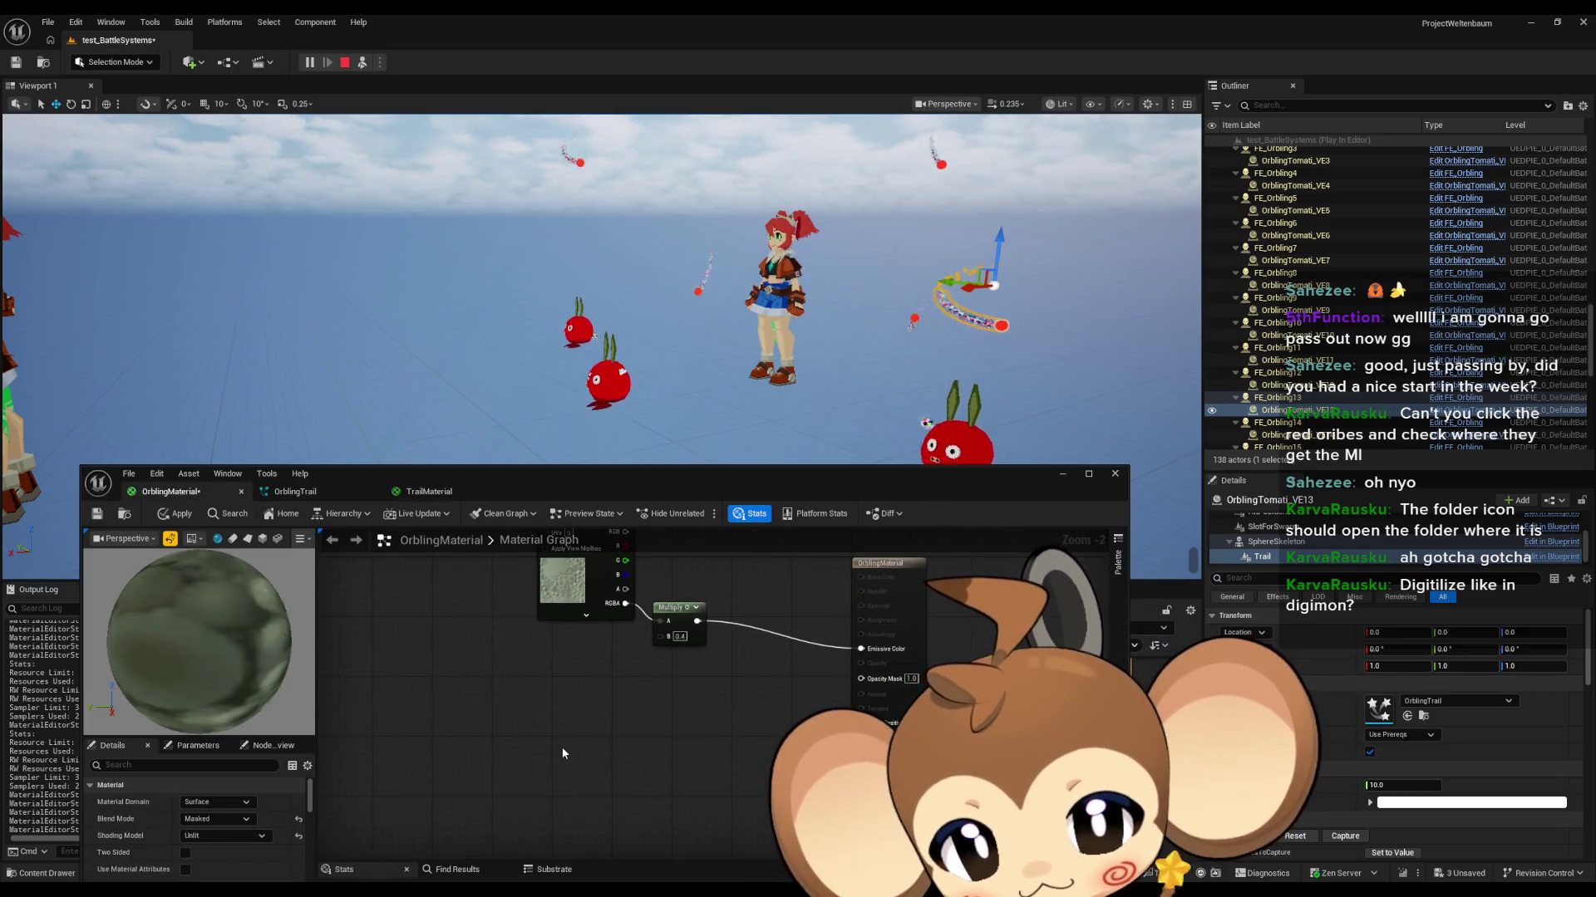
key(ctrl+v)
click(715, 676)
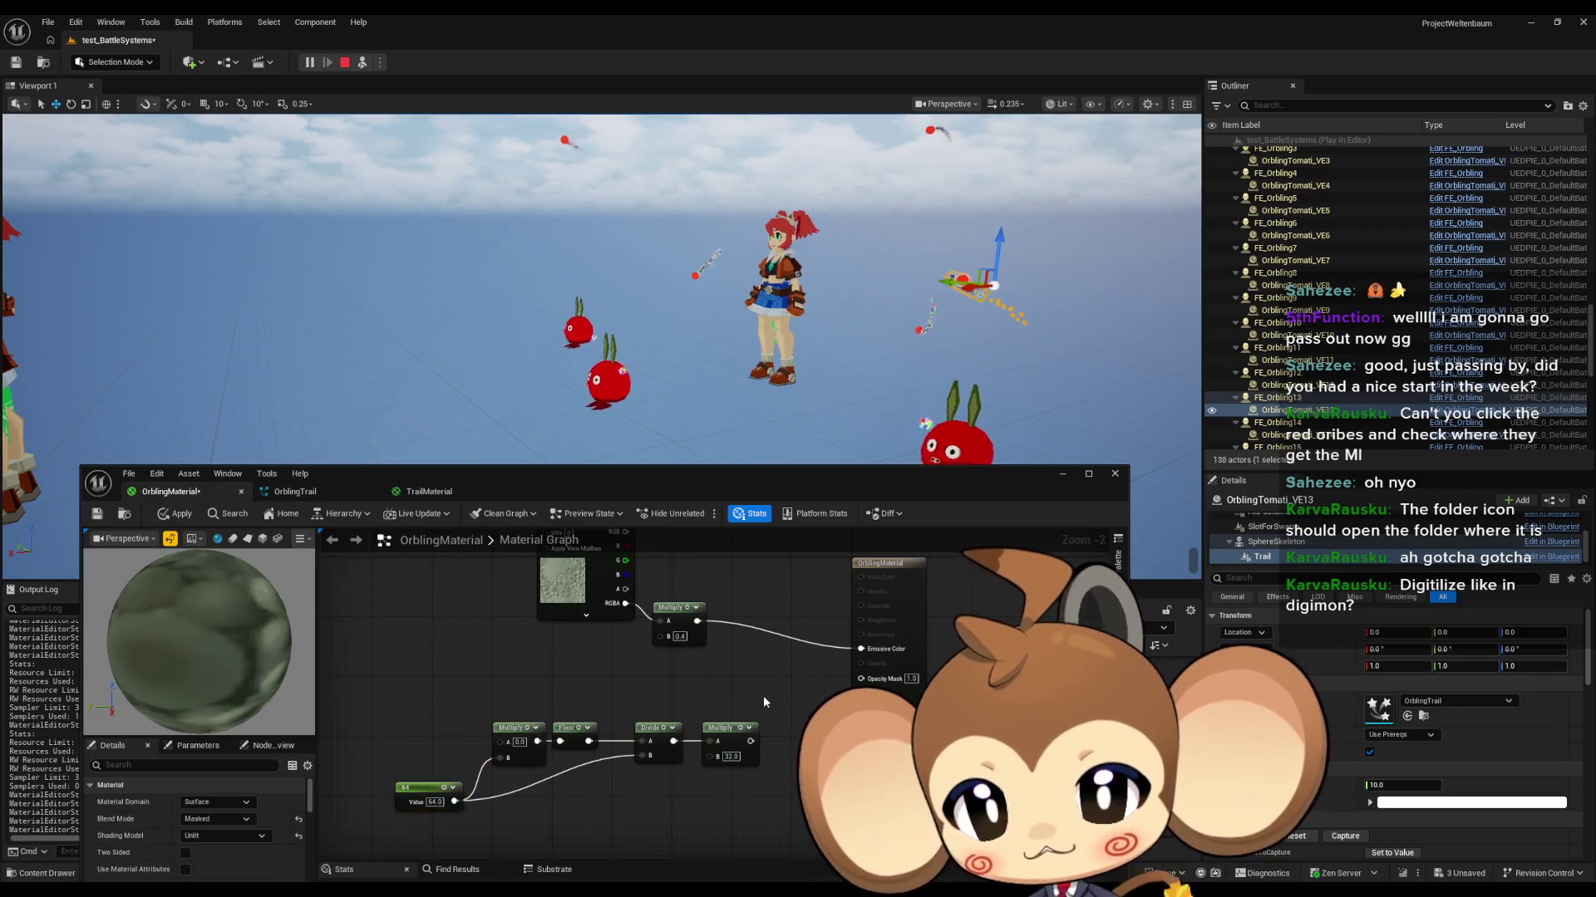
drag(637, 686, 666, 664)
drag(462, 665, 798, 790)
drag(690, 703, 615, 711)
click(662, 648)
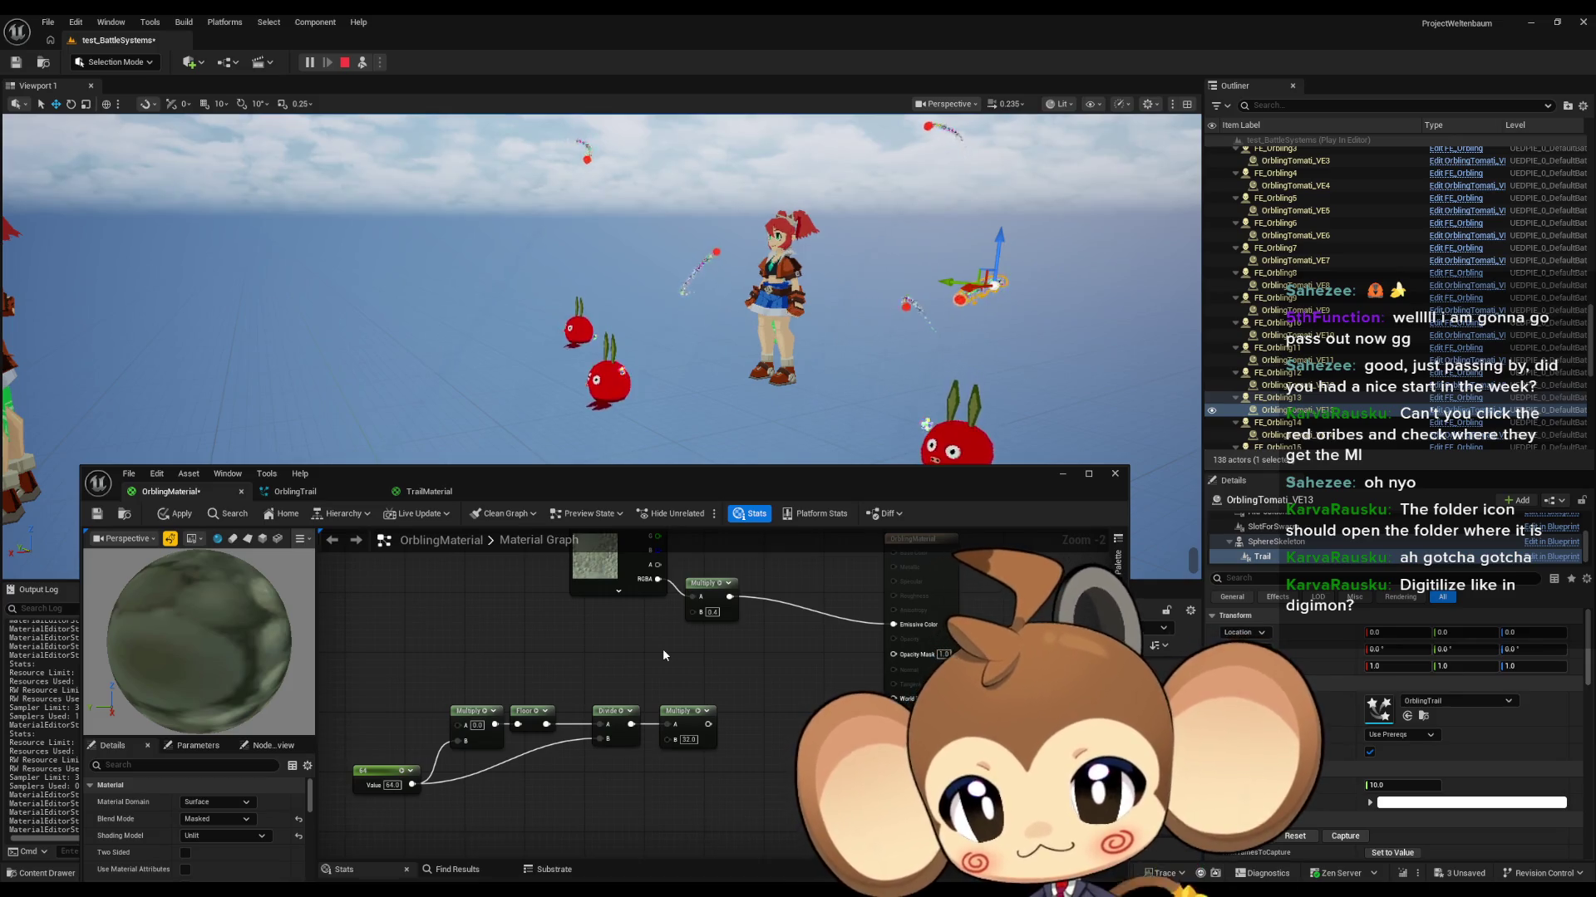
drag(708, 724, 893, 624)
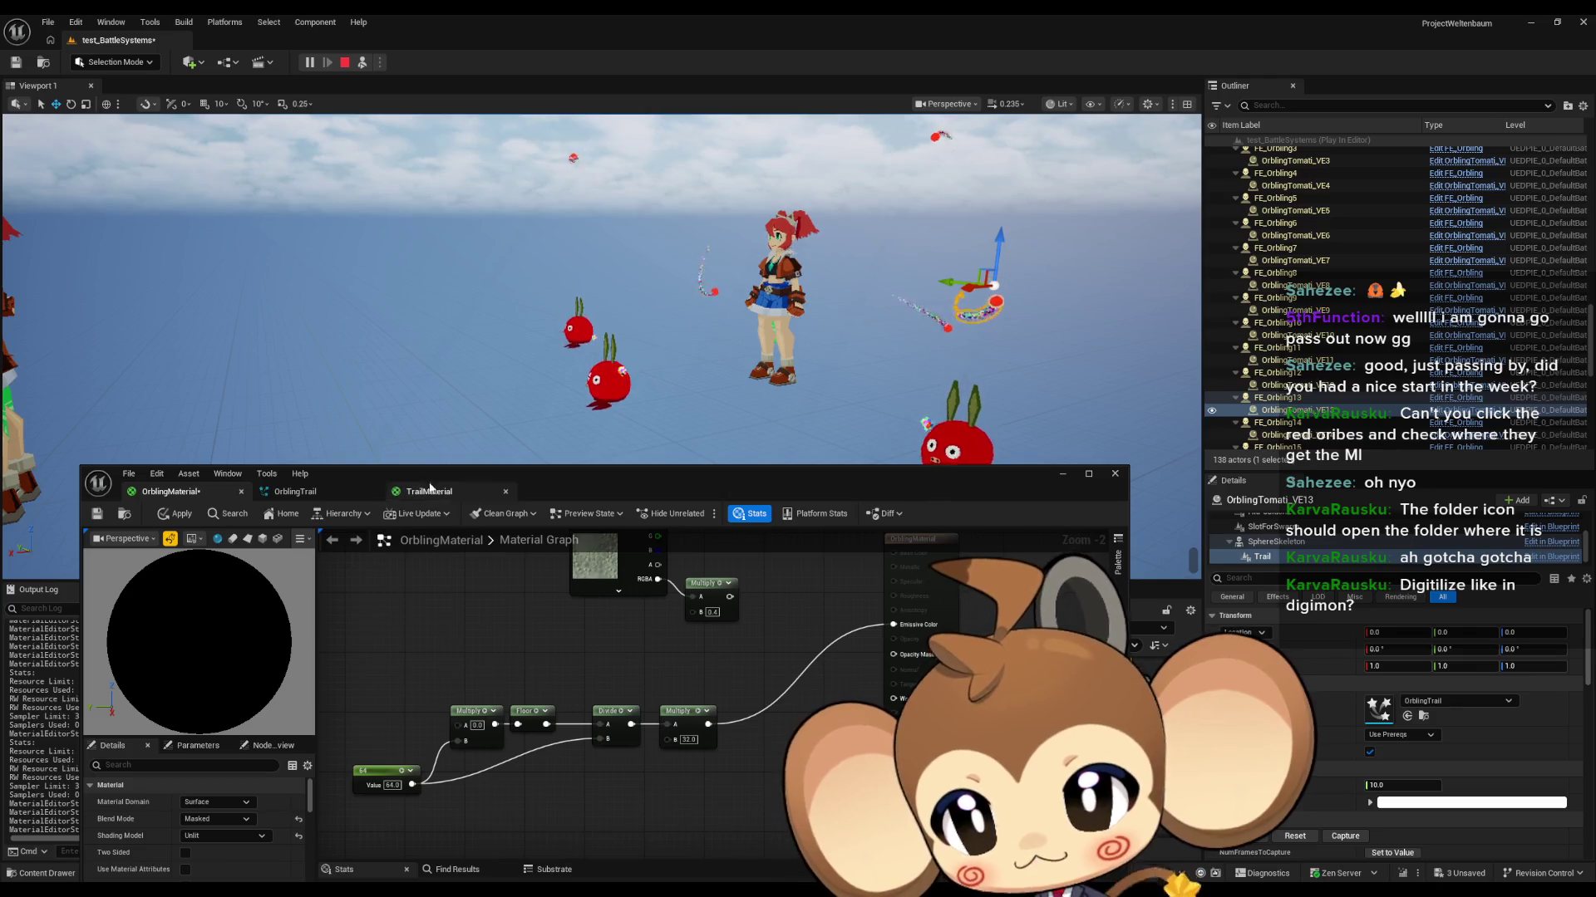
Step: Check TrailMaterial's TexCoord and 64 constant, then feed TexCoord into OrblingMaterial's first Multiply A input
click(315, 494)
click(432, 492)
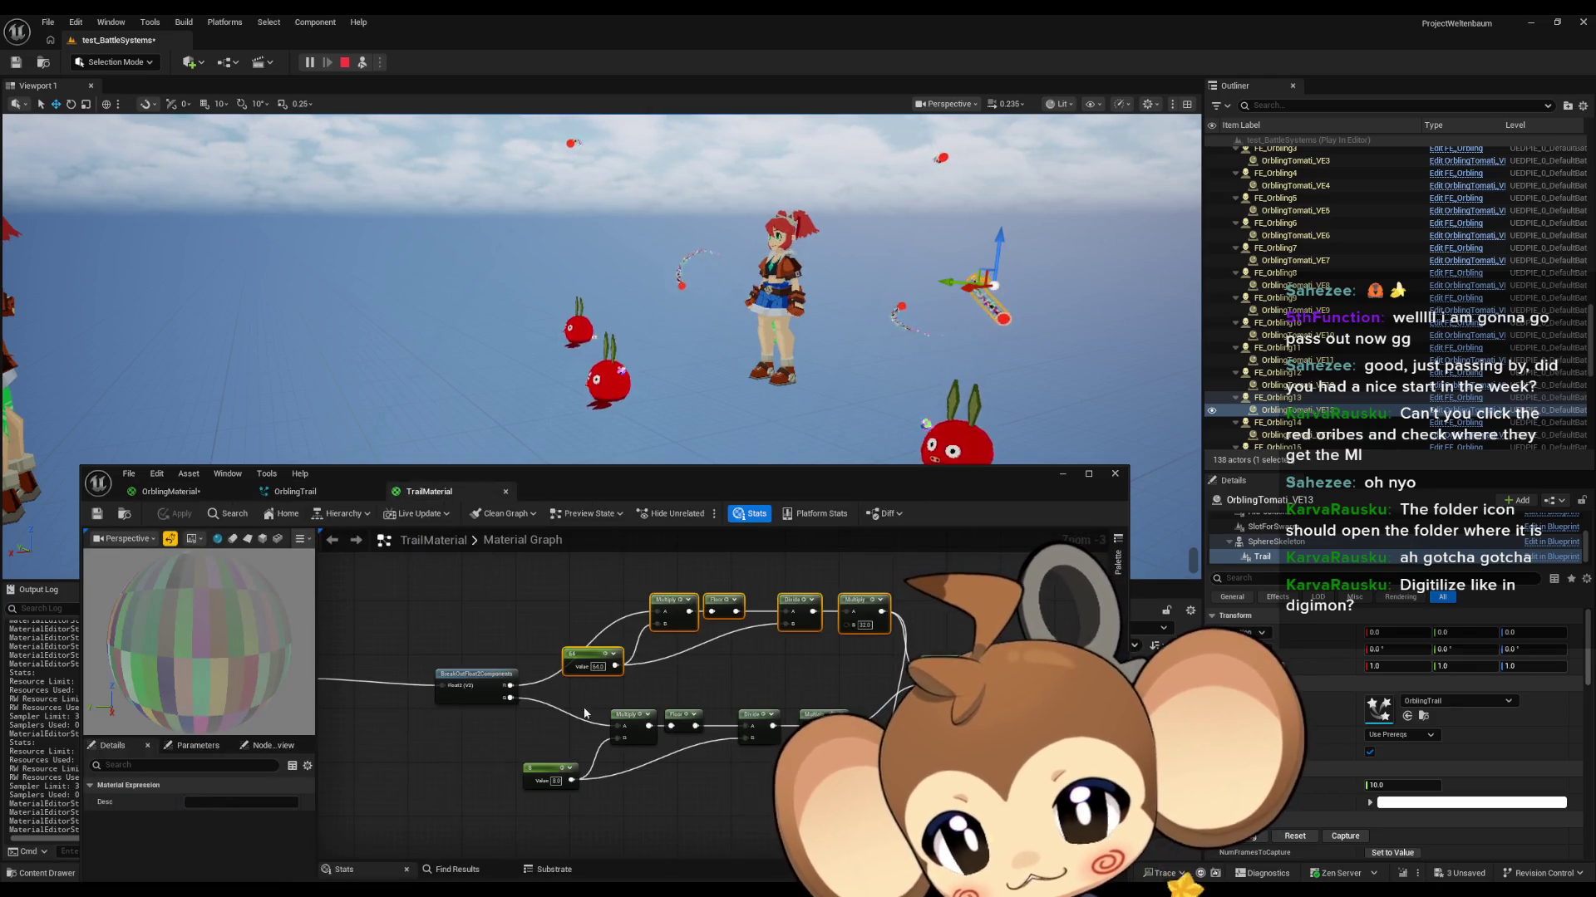
click(520, 633)
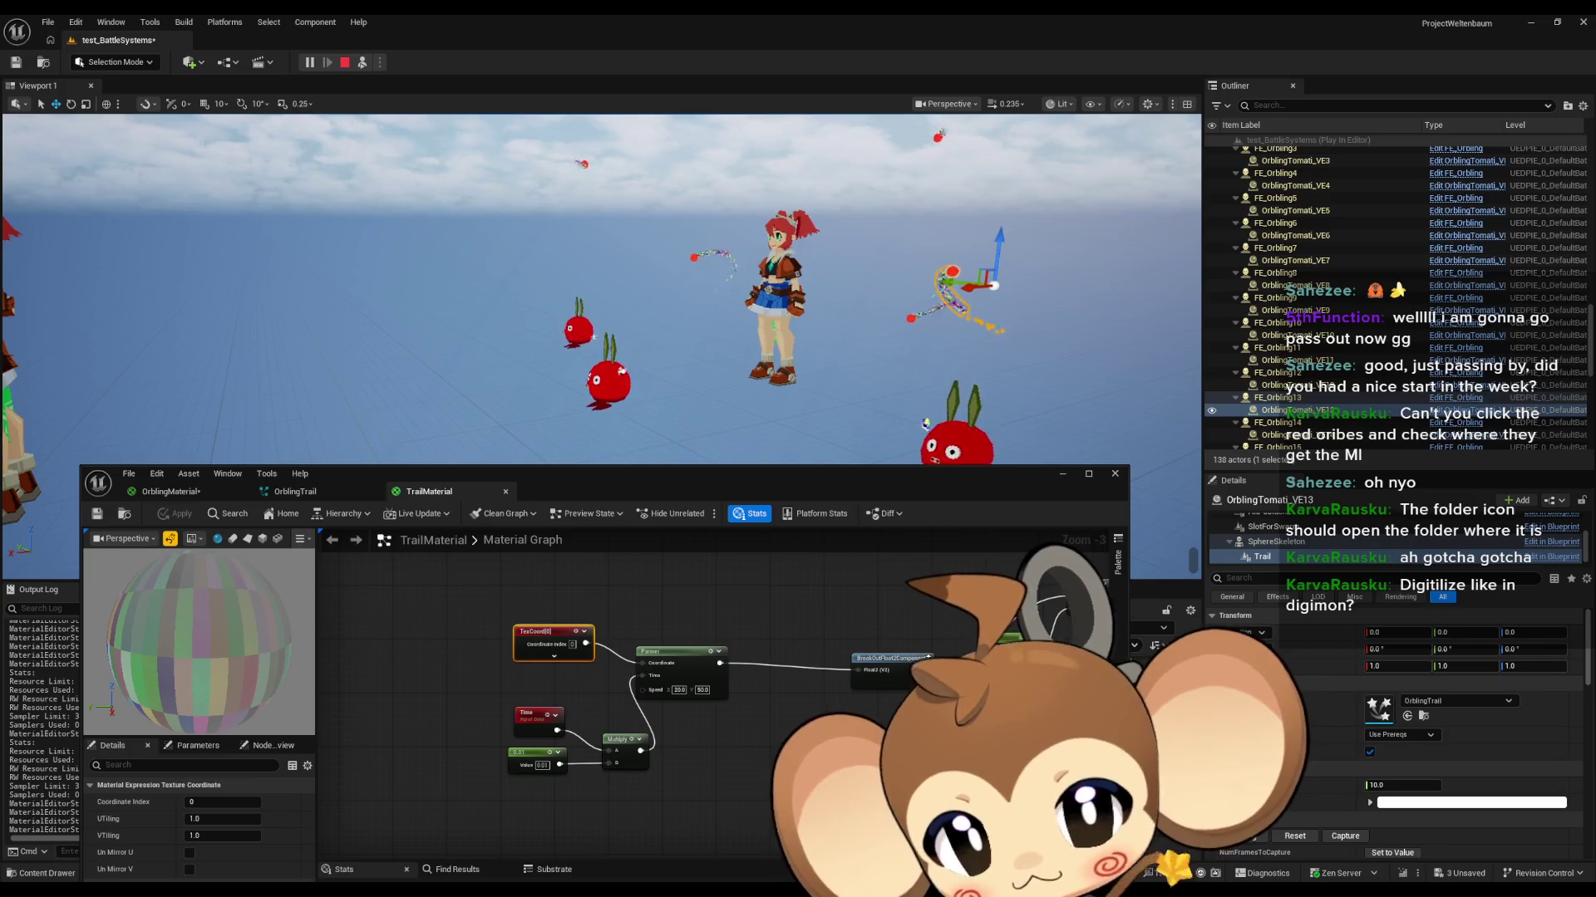
mouse_move(910, 616)
mouse_down()
mouse_move(456, 570)
mouse_move(803, 635)
mouse_up()
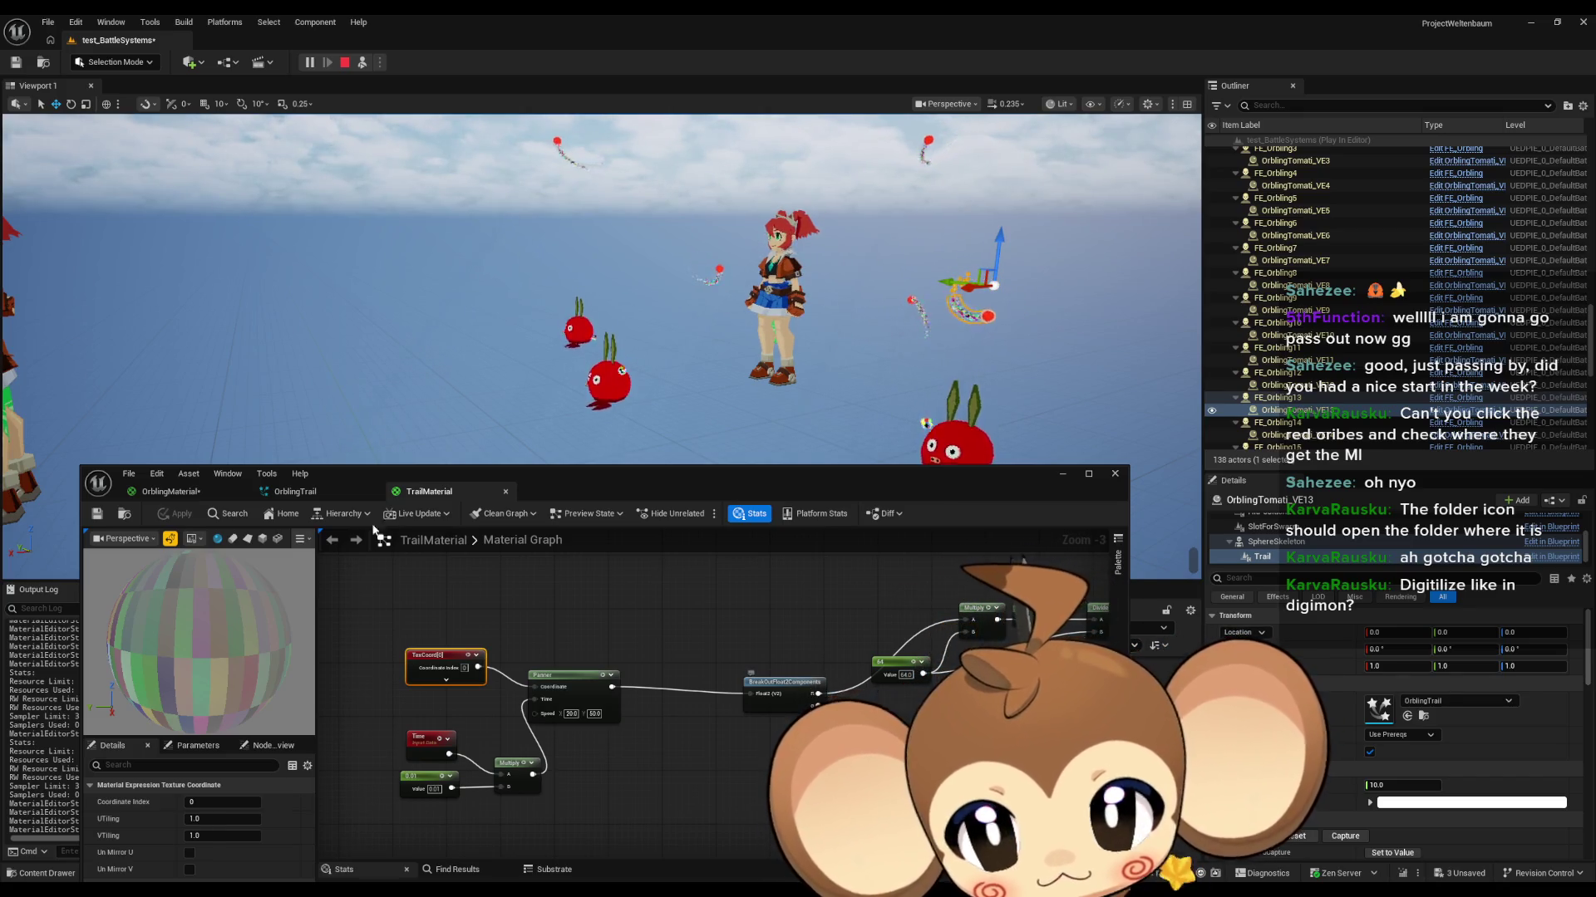
click(170, 491)
drag(589, 712, 510, 698)
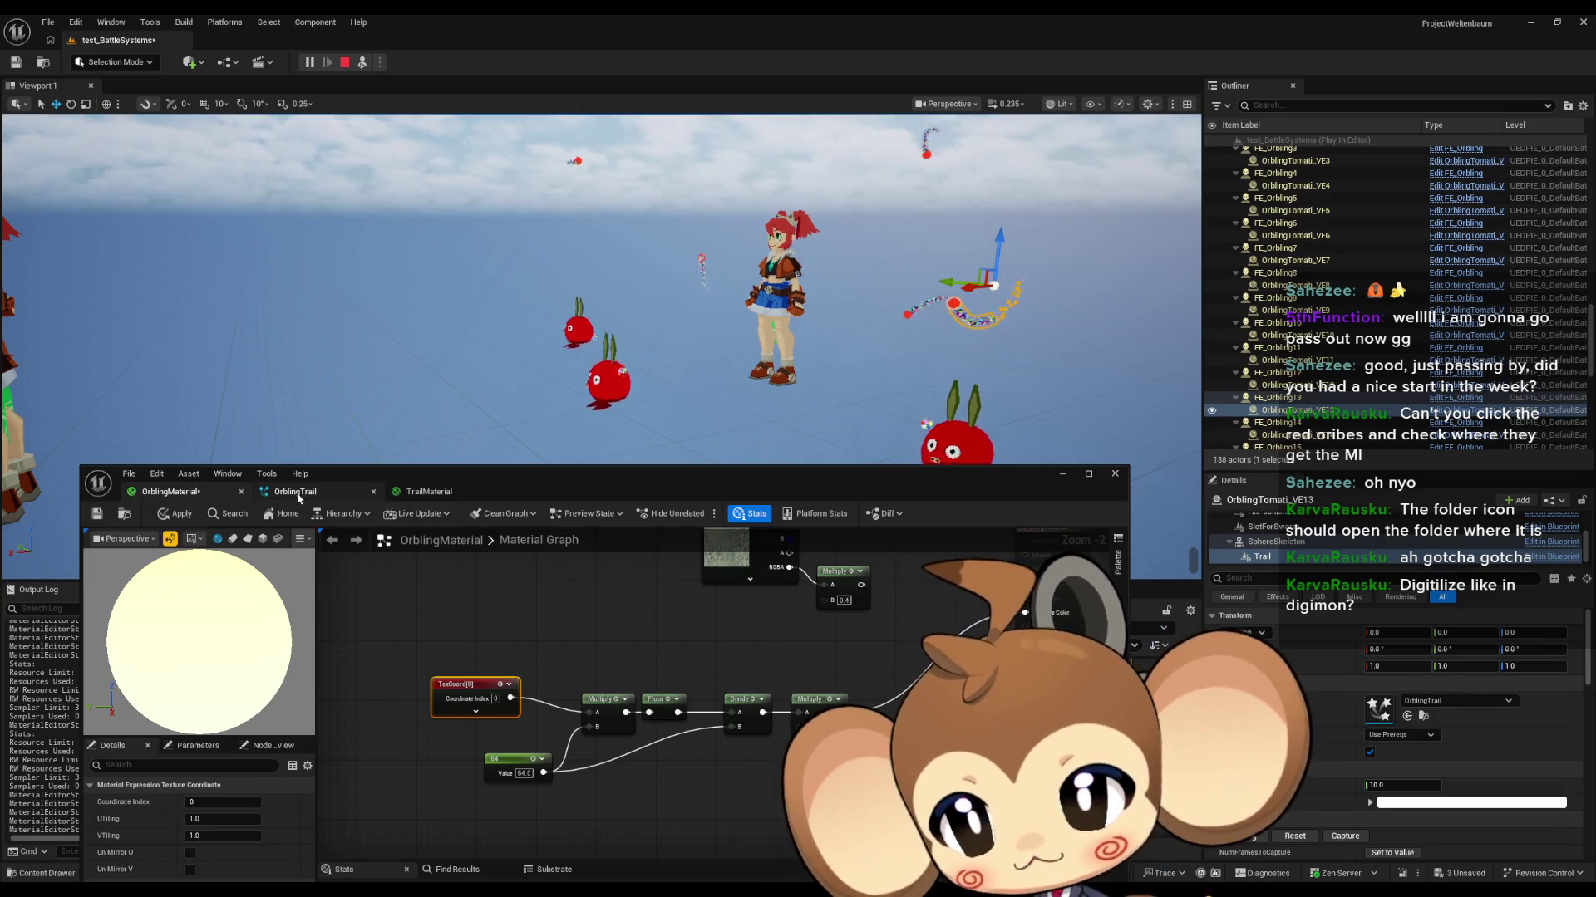
Step: Inspect TrailMaterial's Multiply values and marquee-select its second node row
click(428, 491)
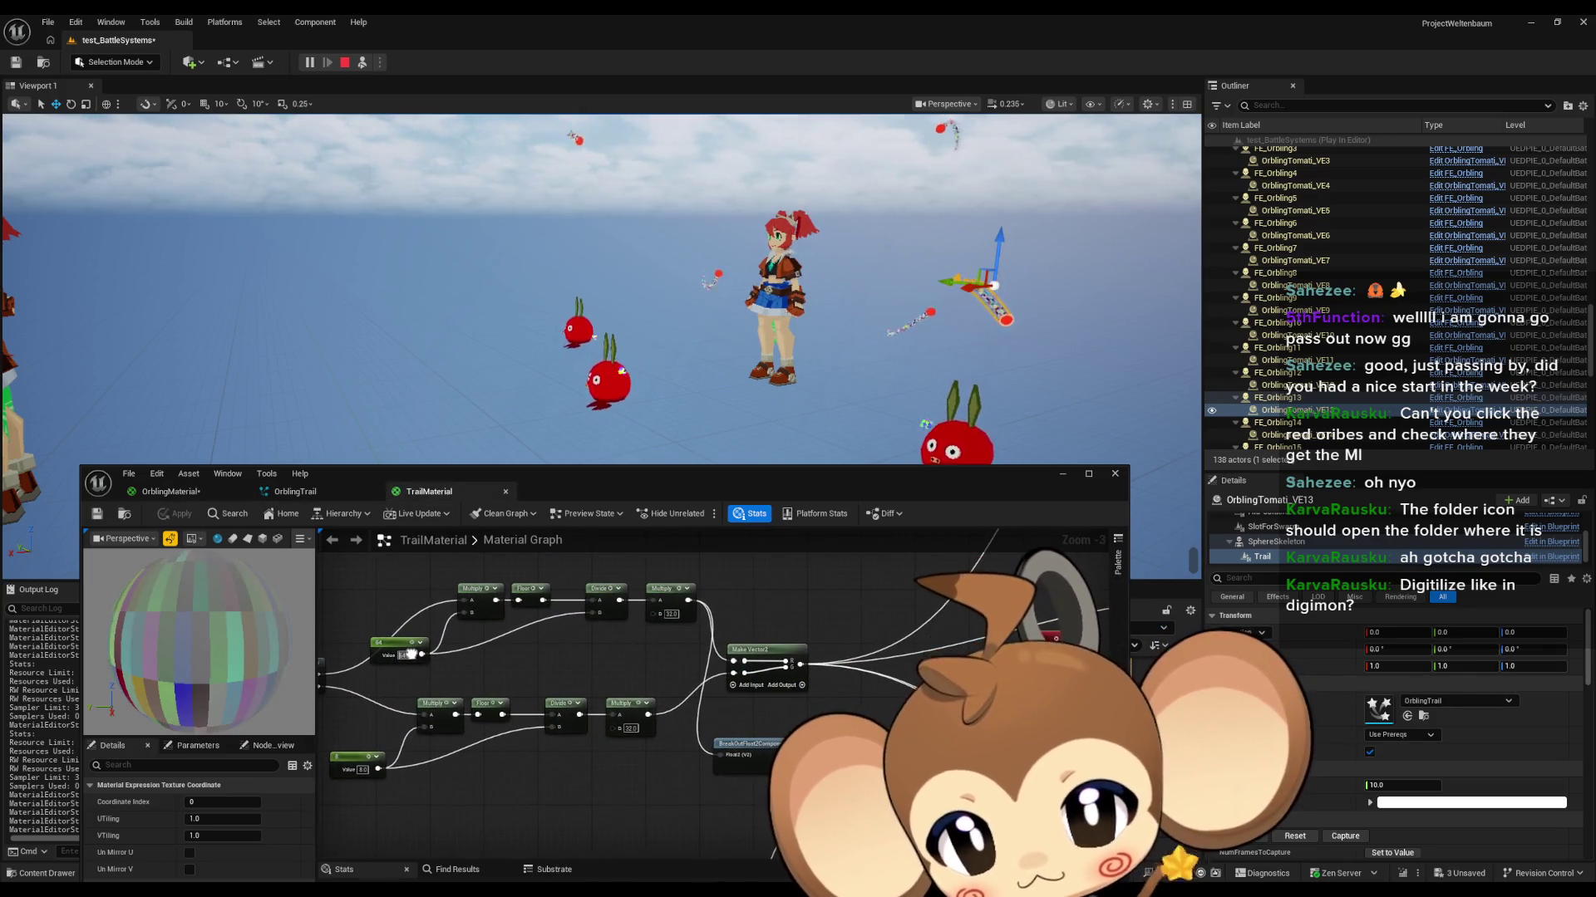
scroll(635, 675, down, 1)
scroll(700, 684, down, 1)
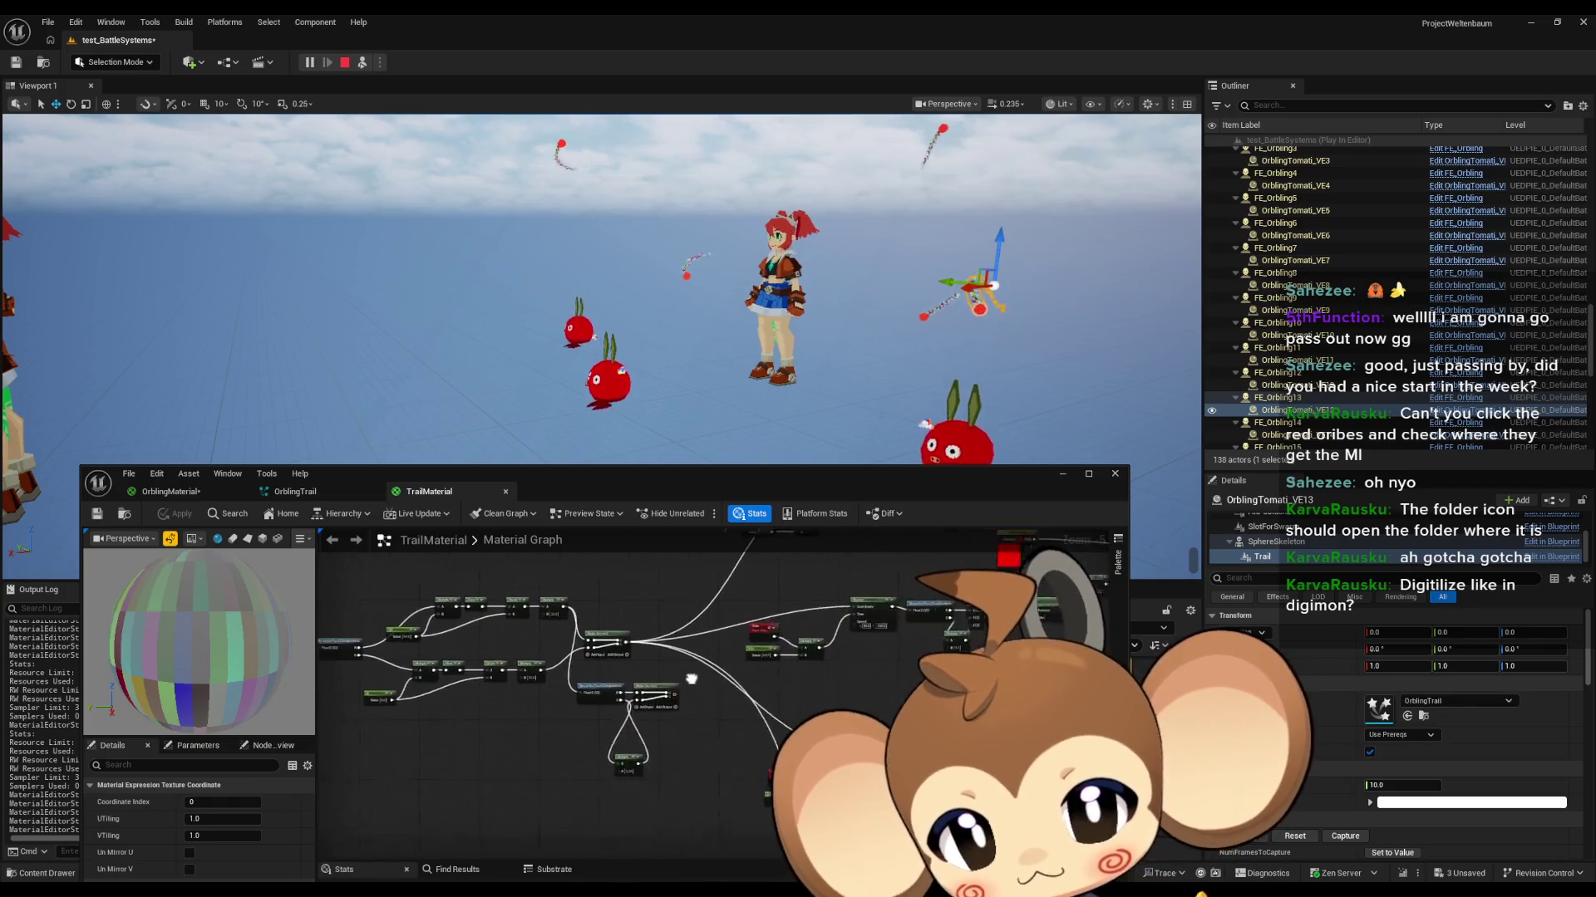
scroll(701, 684, up, 1)
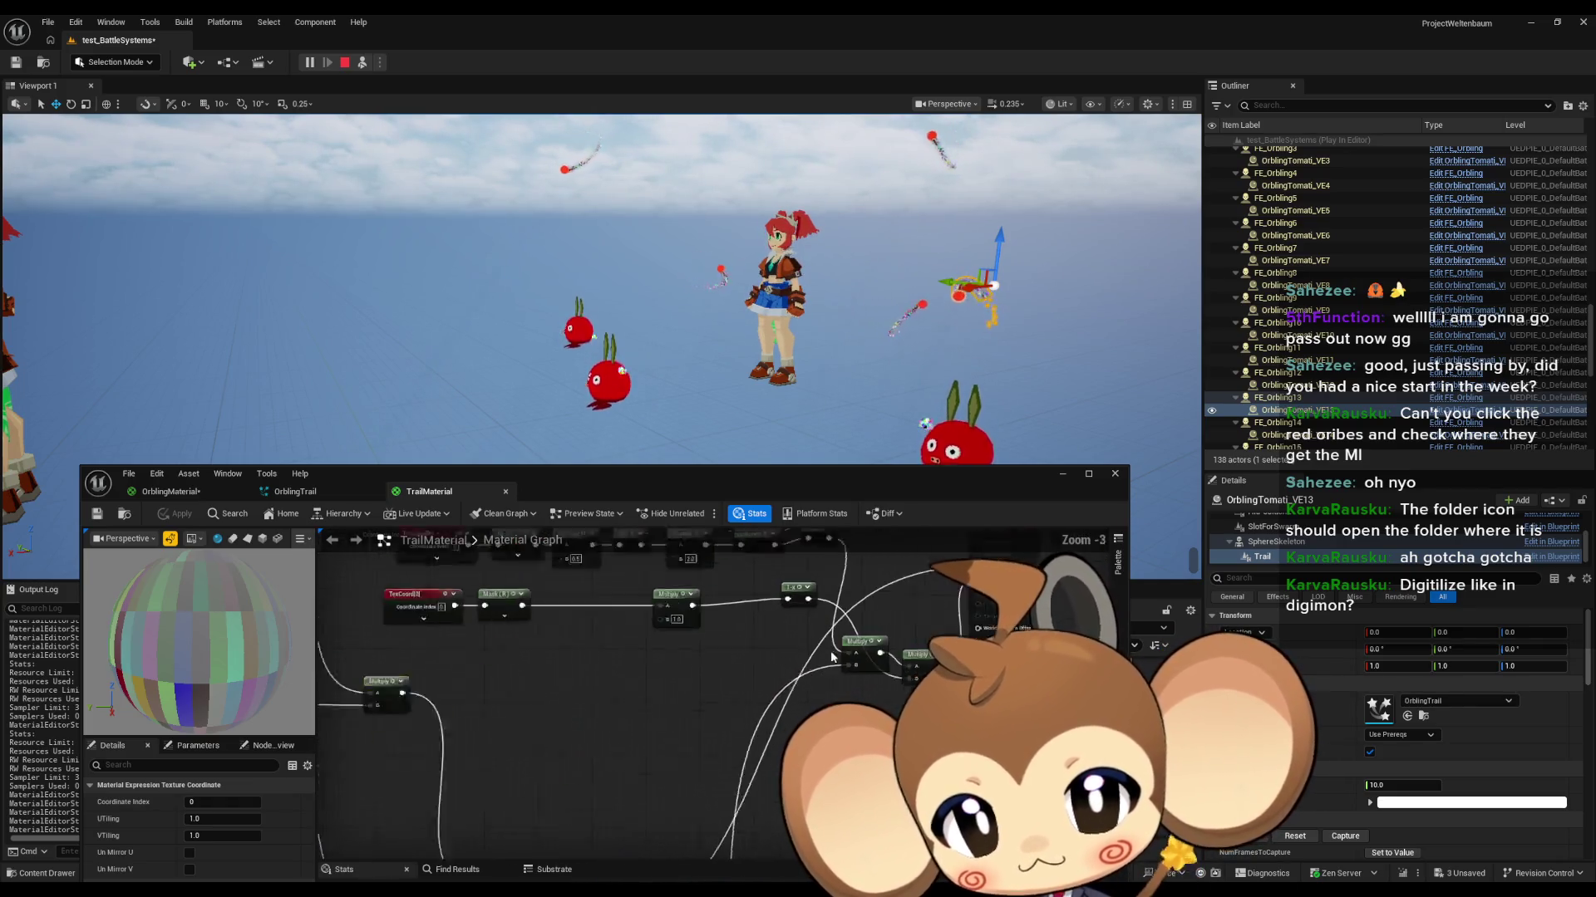
scroll(831, 656, up, 2)
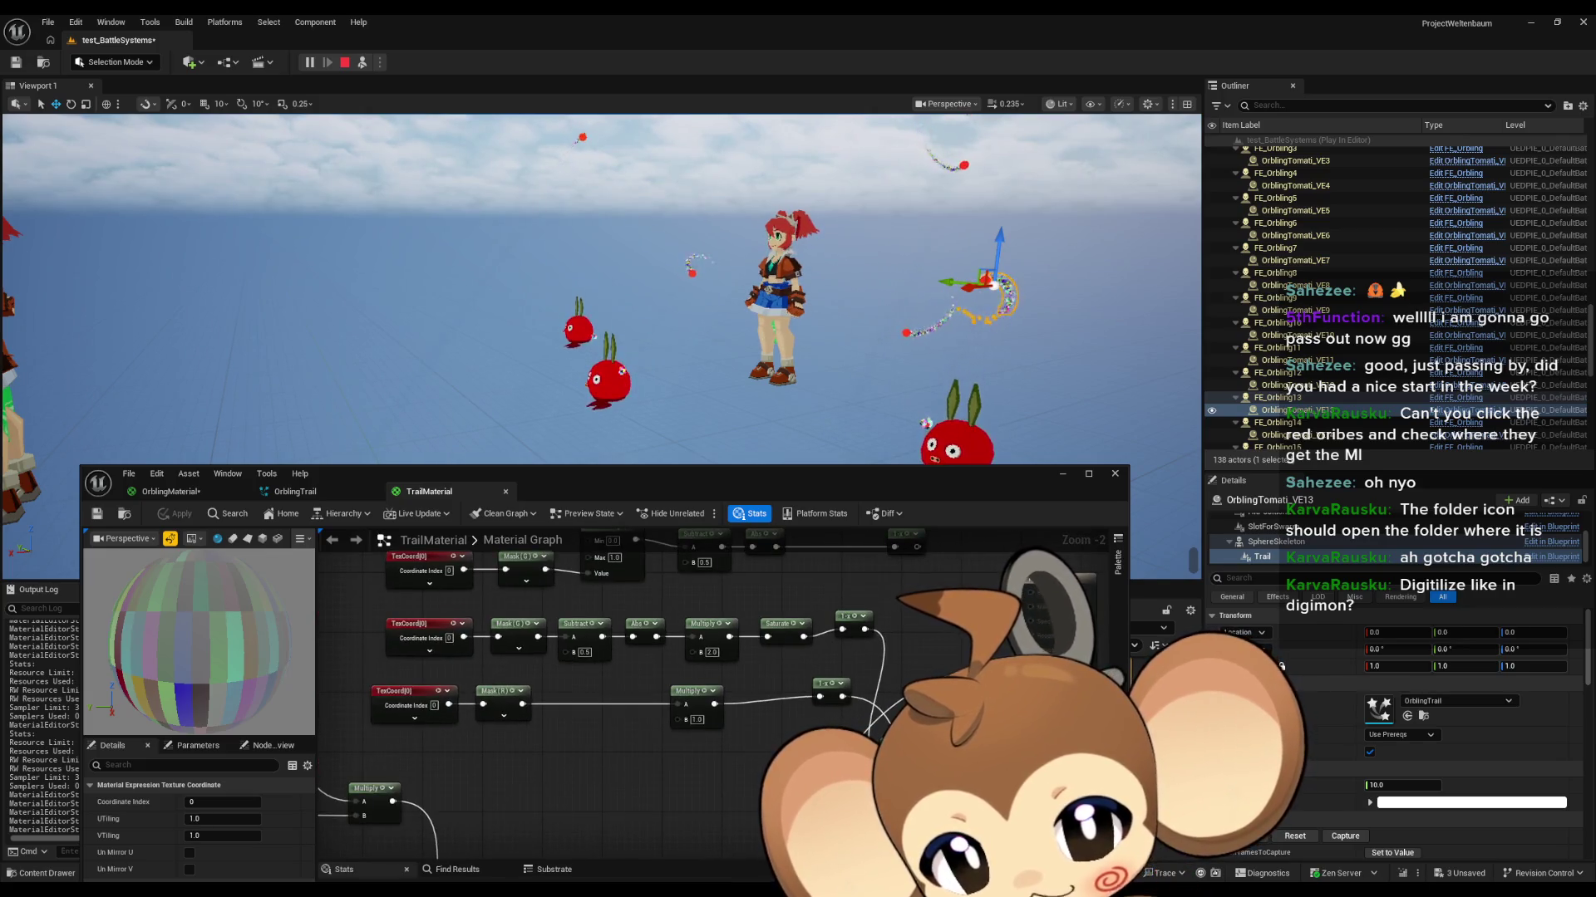
click(696, 690)
mouse_move(657, 627)
mouse_down()
mouse_move(611, 626)
mouse_move(620, 647)
mouse_up()
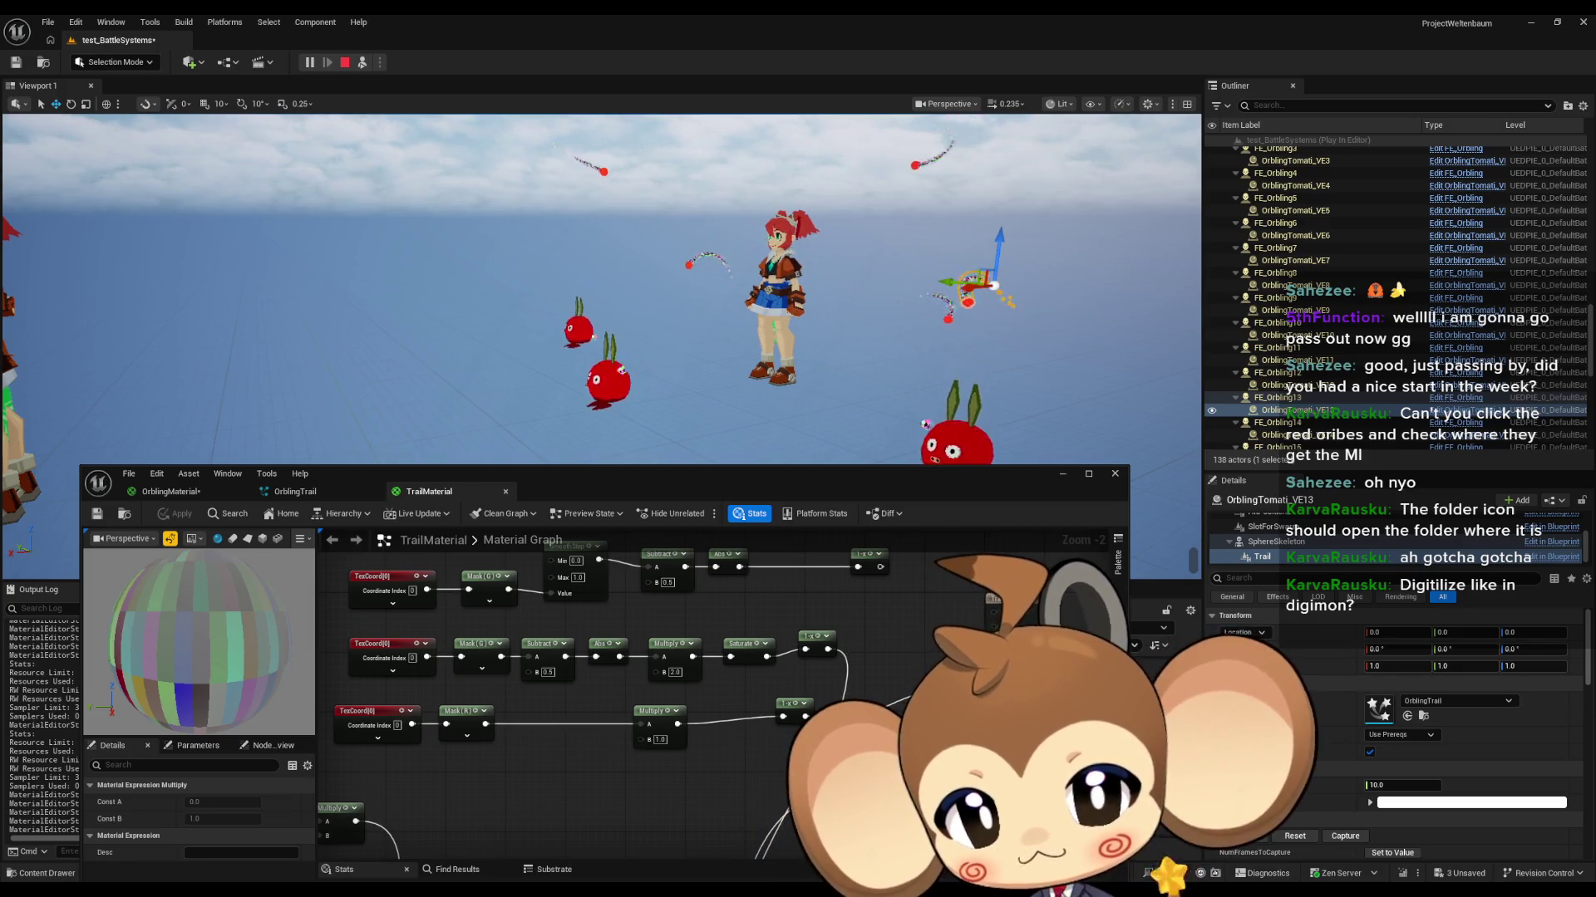
drag(336, 619, 875, 685)
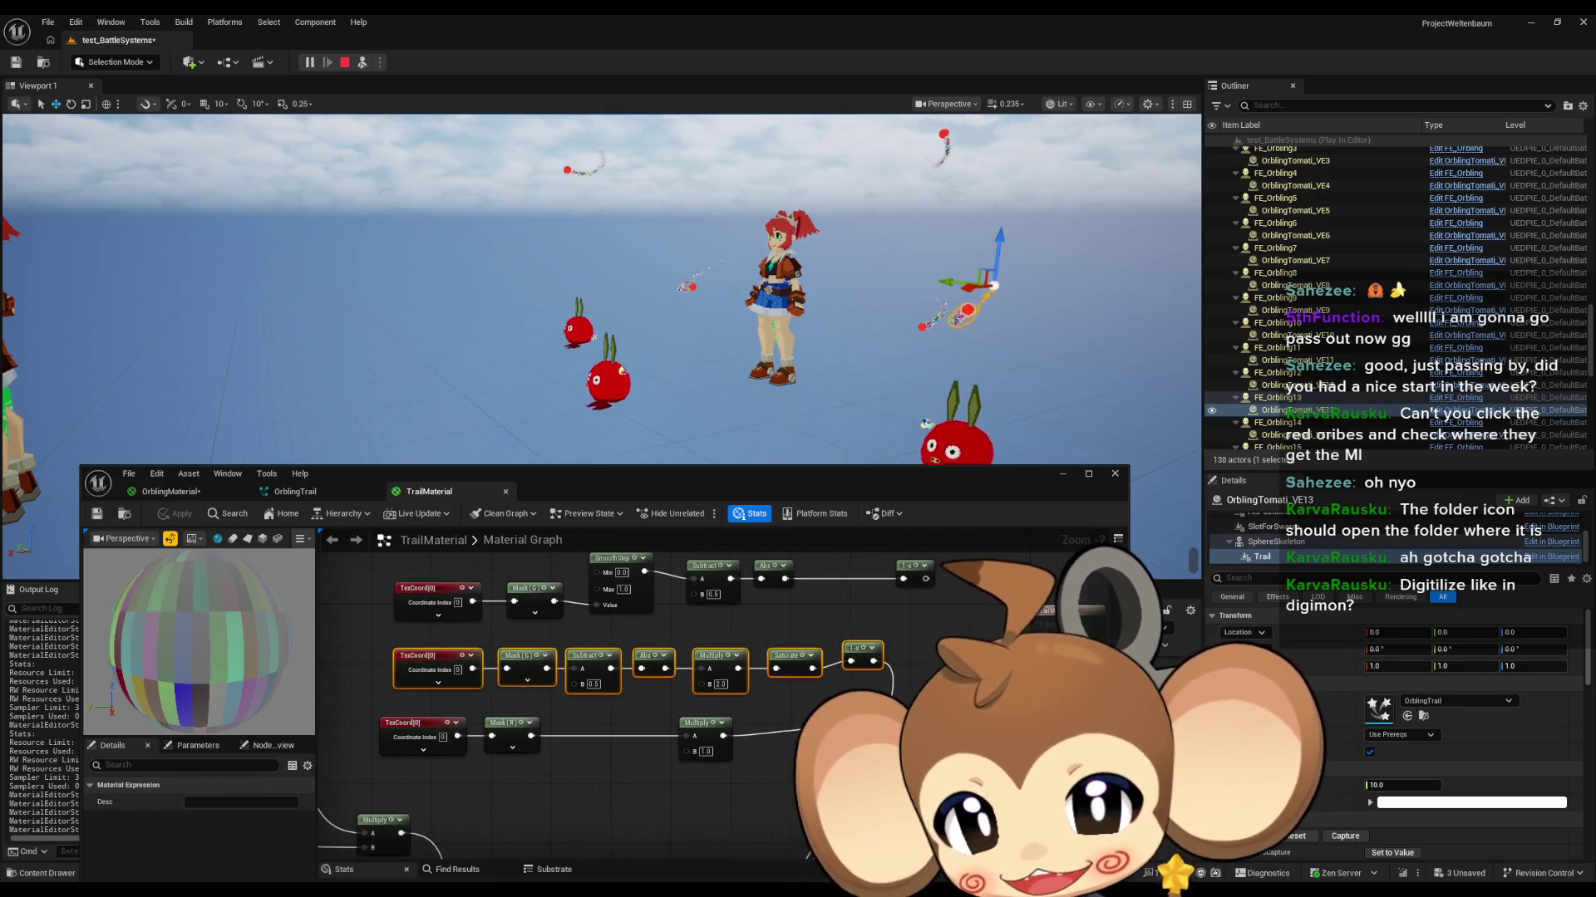
drag(618, 617, 615, 645)
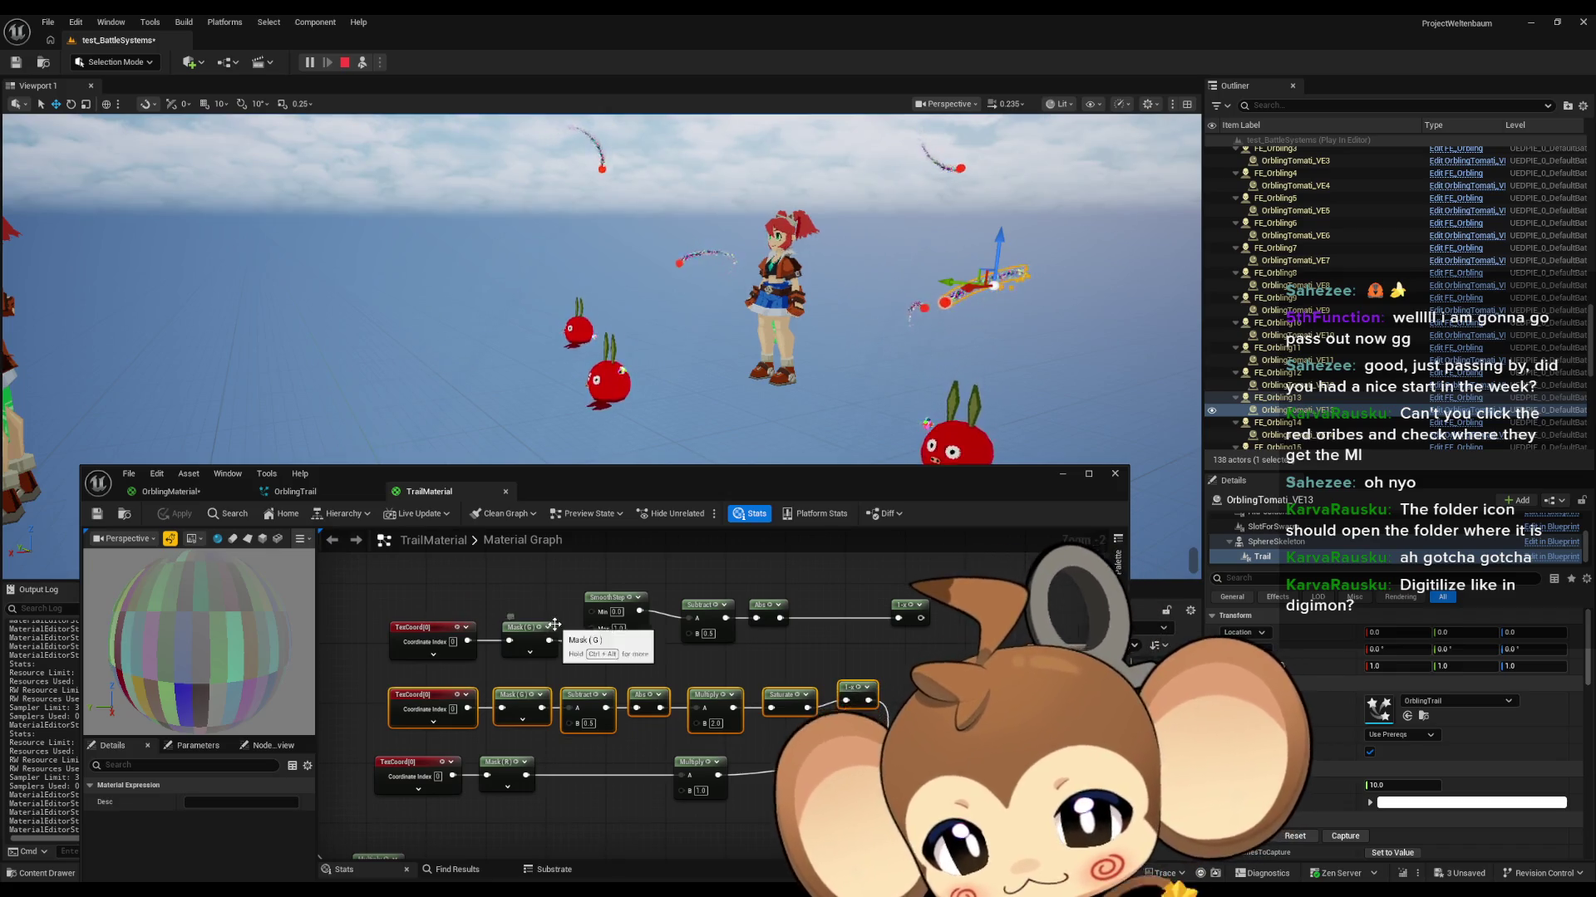
Step: Select TrailMaterial's TexCoord through 1-x node row for copying and view the Panner and Time nodes
scroll(616, 645, up, 1)
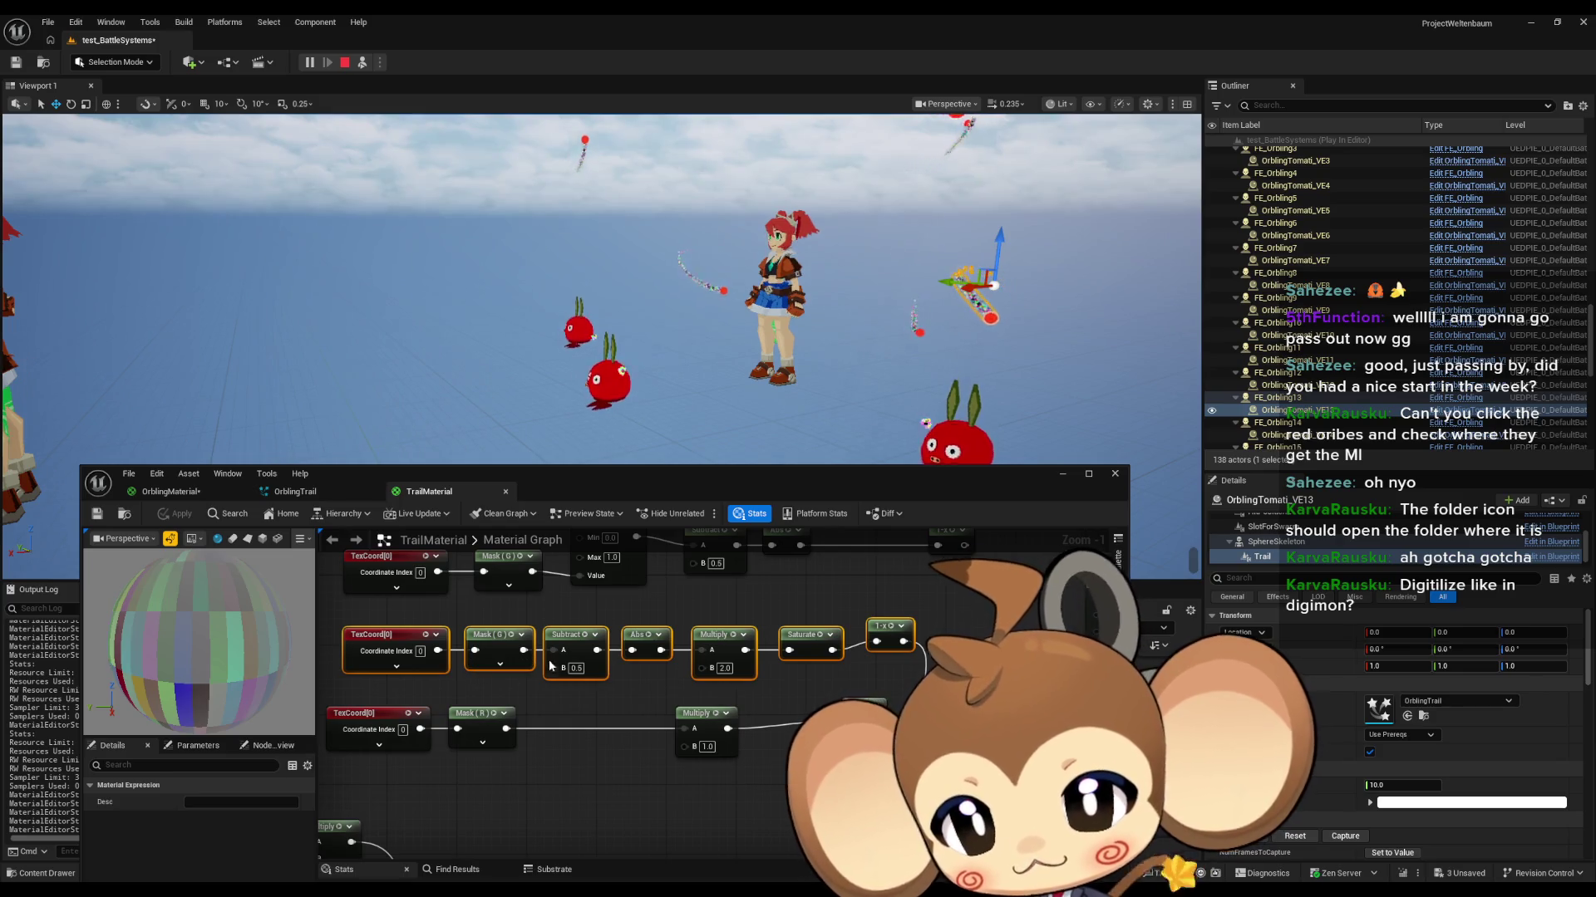
scroll(692, 664, down, 3)
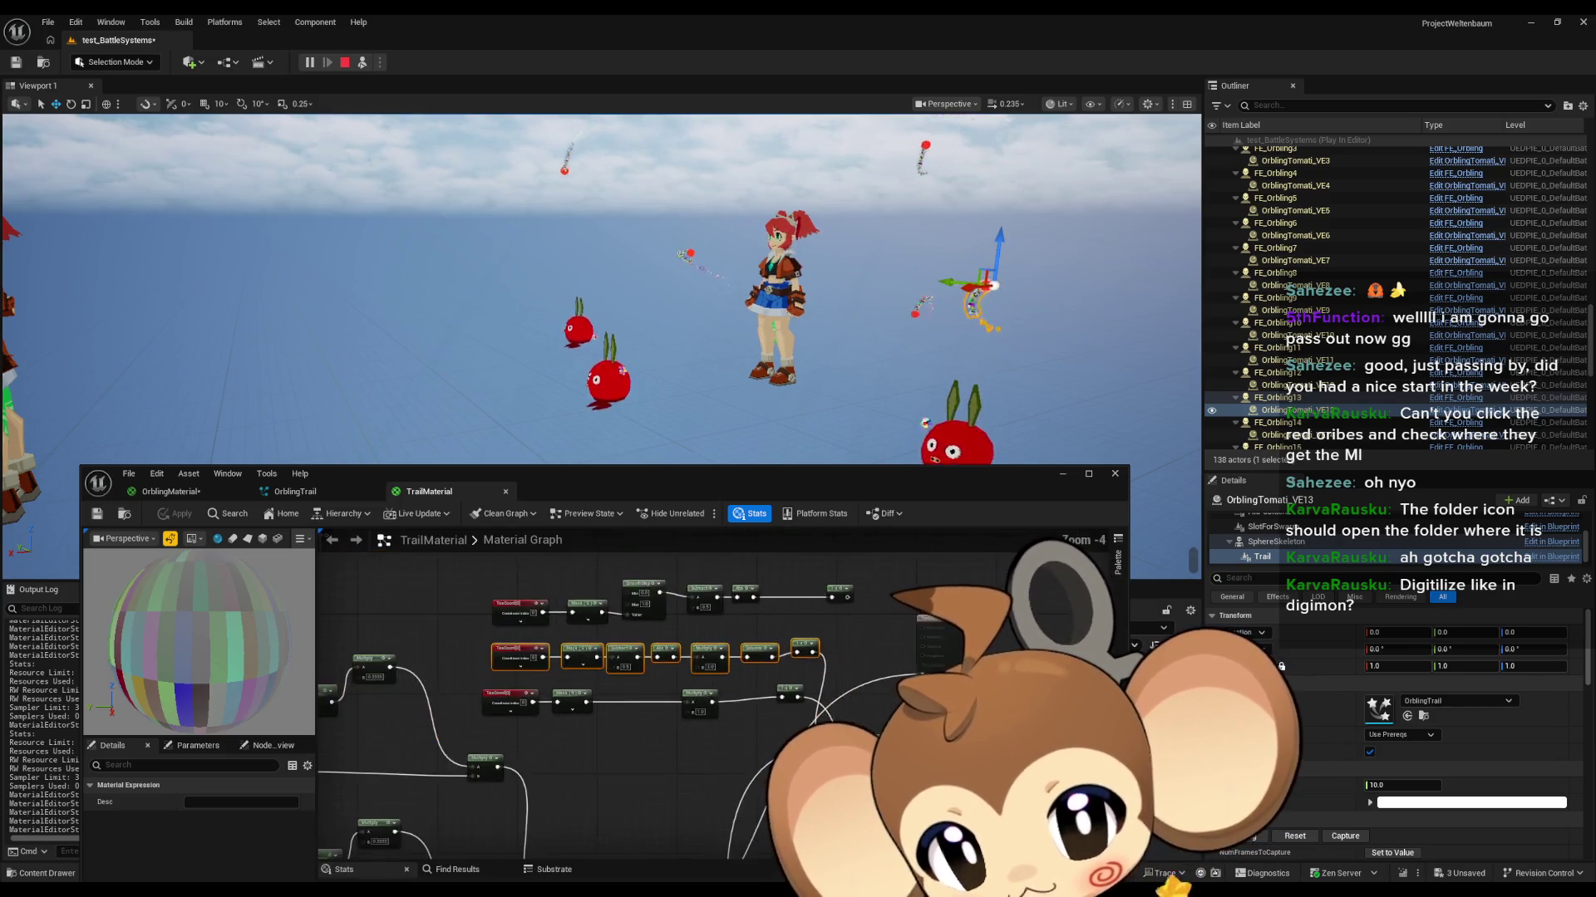
scroll(721, 659, up, 2)
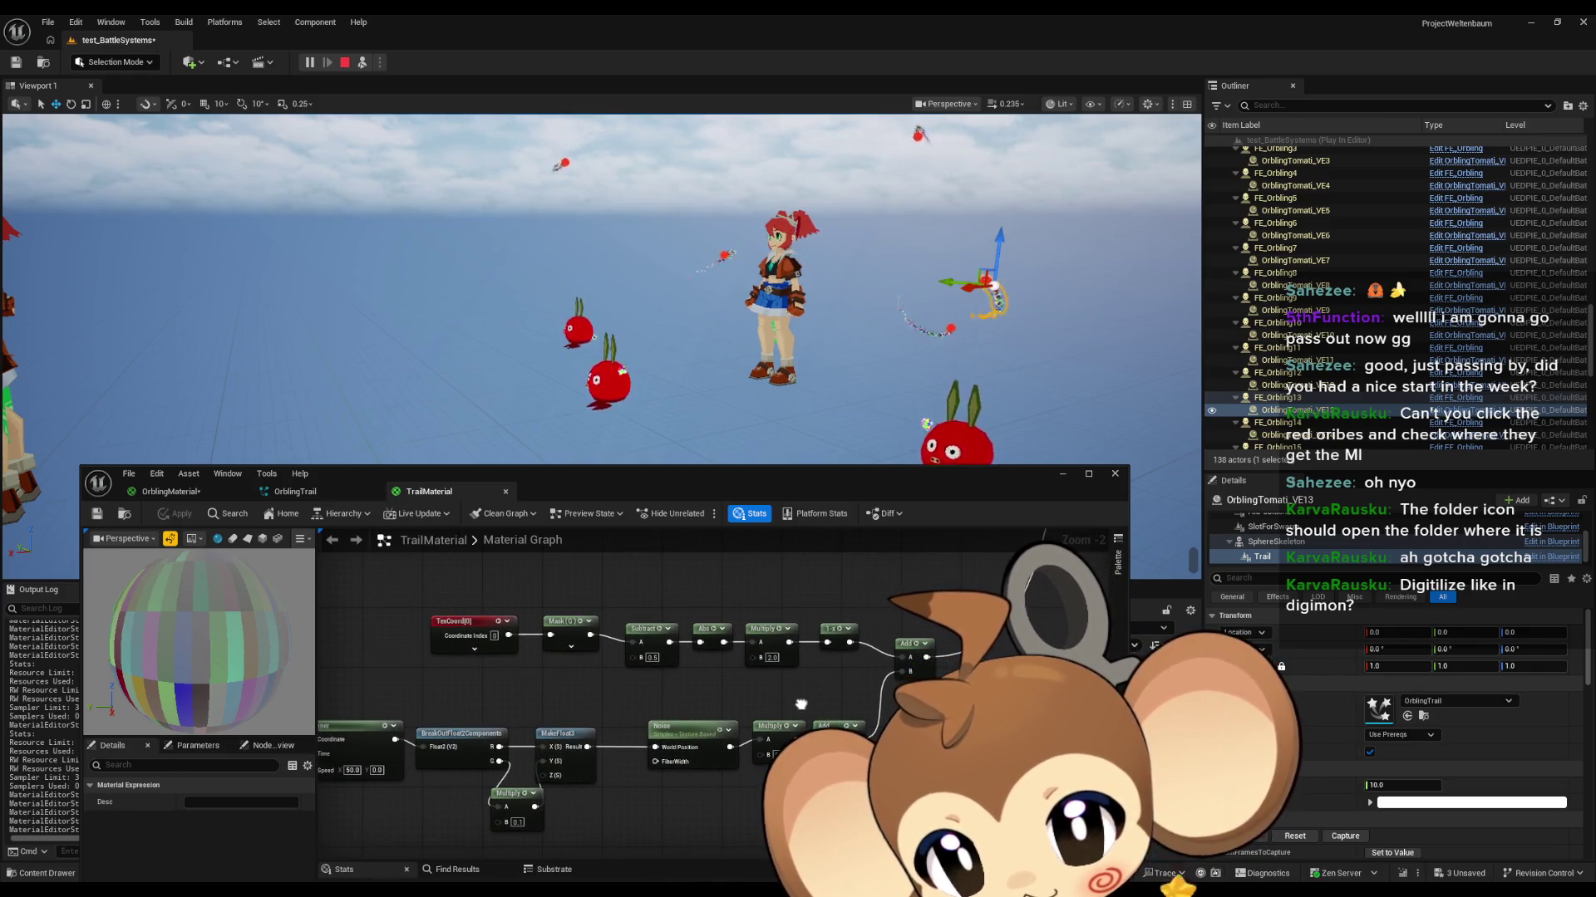
drag(387, 587, 846, 675)
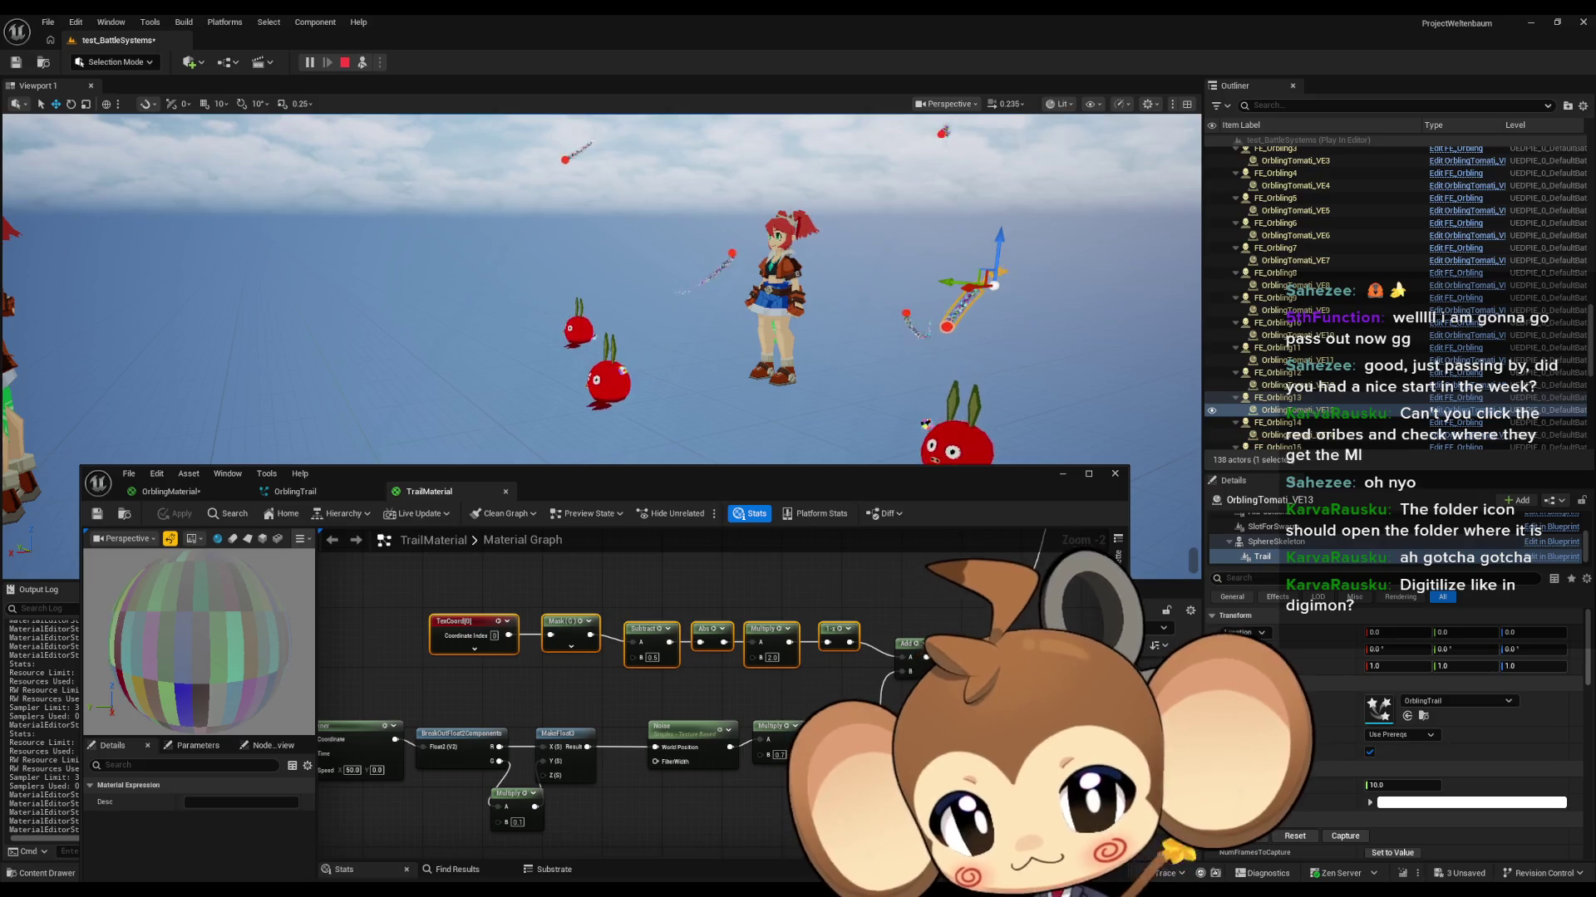
mouse_move(725, 700)
mouse_down()
mouse_move(891, 700)
mouse_move(999, 666)
mouse_up()
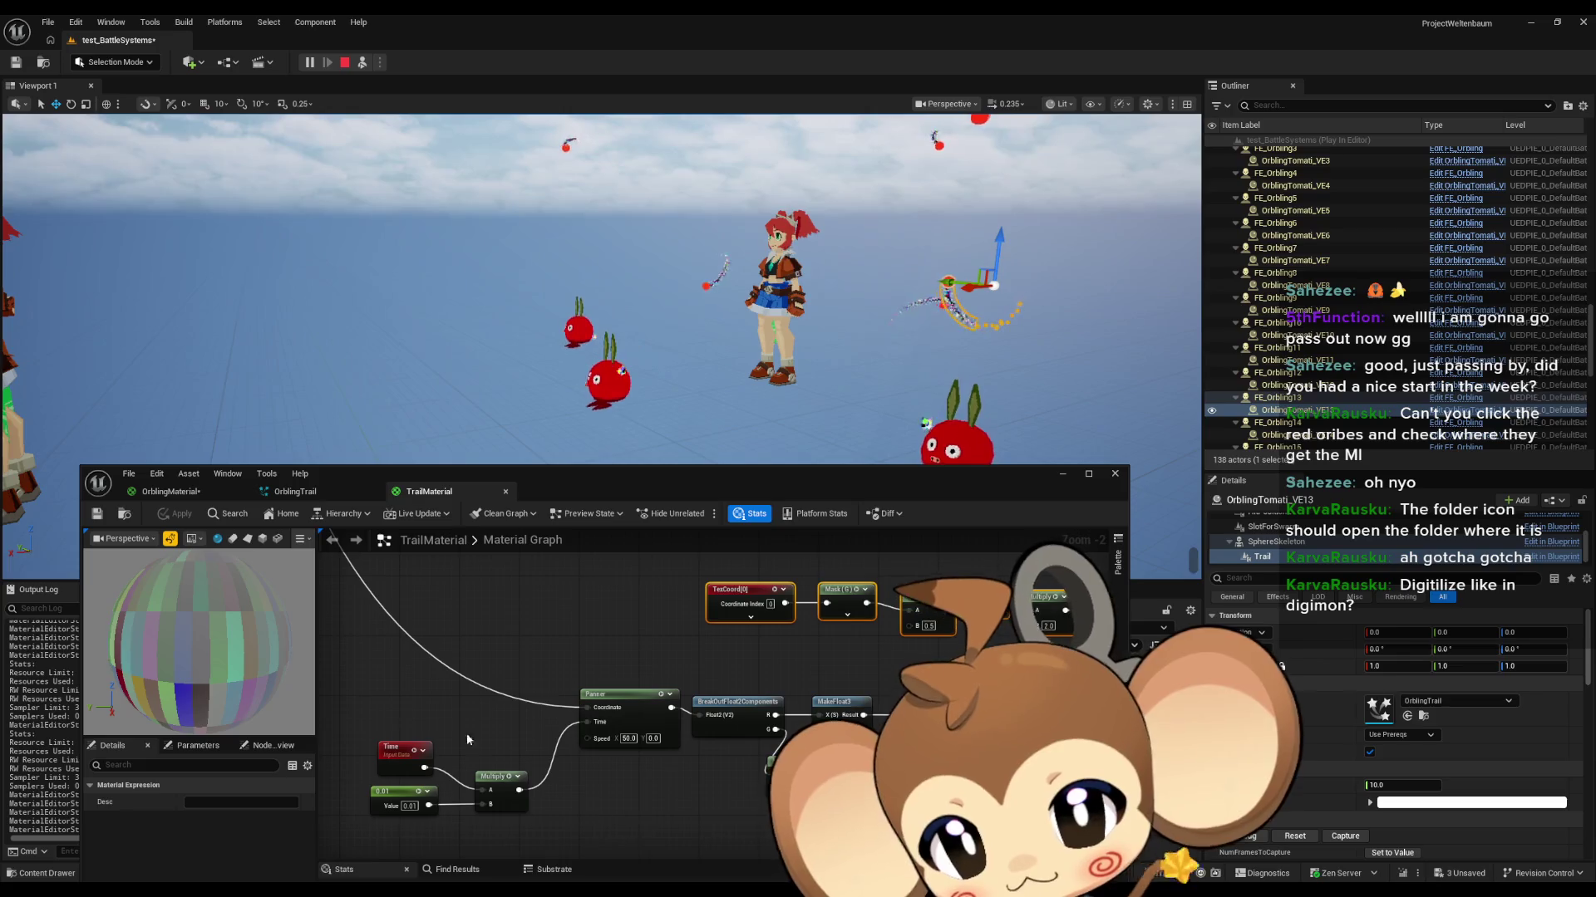
drag(814, 759, 616, 730)
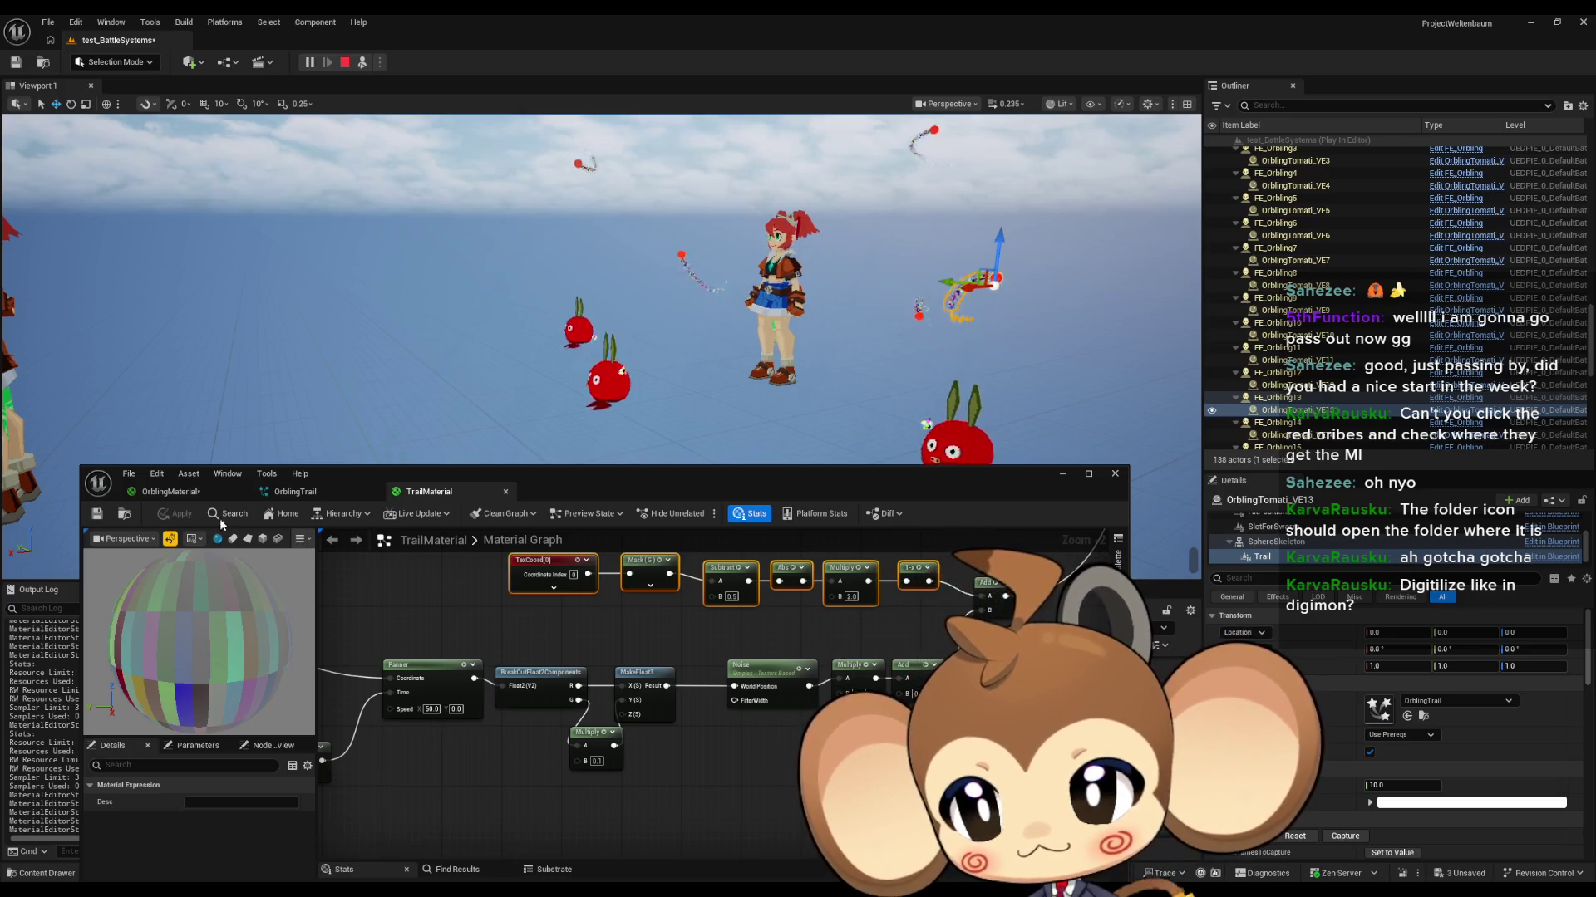
click(170, 491)
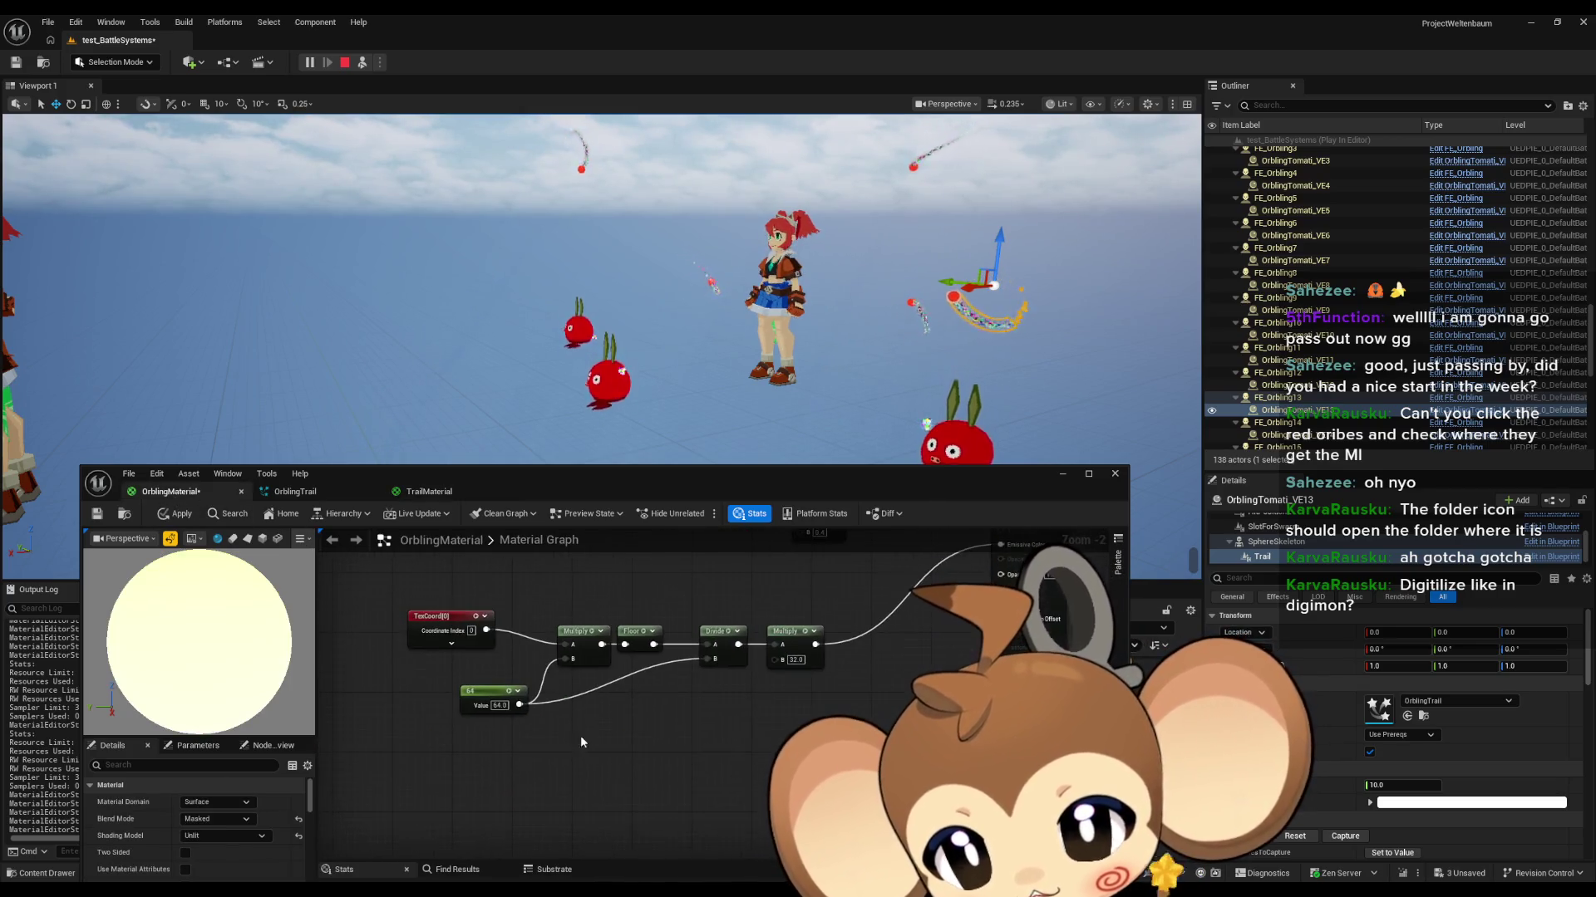
Step: Paste the TexCoord-to-1-x row into OrblingMaterial, wire 1-x to Emissive Color, and preview on plane and cylinder
key(ctrl+v)
drag(692, 828, 931, 580)
click(249, 539)
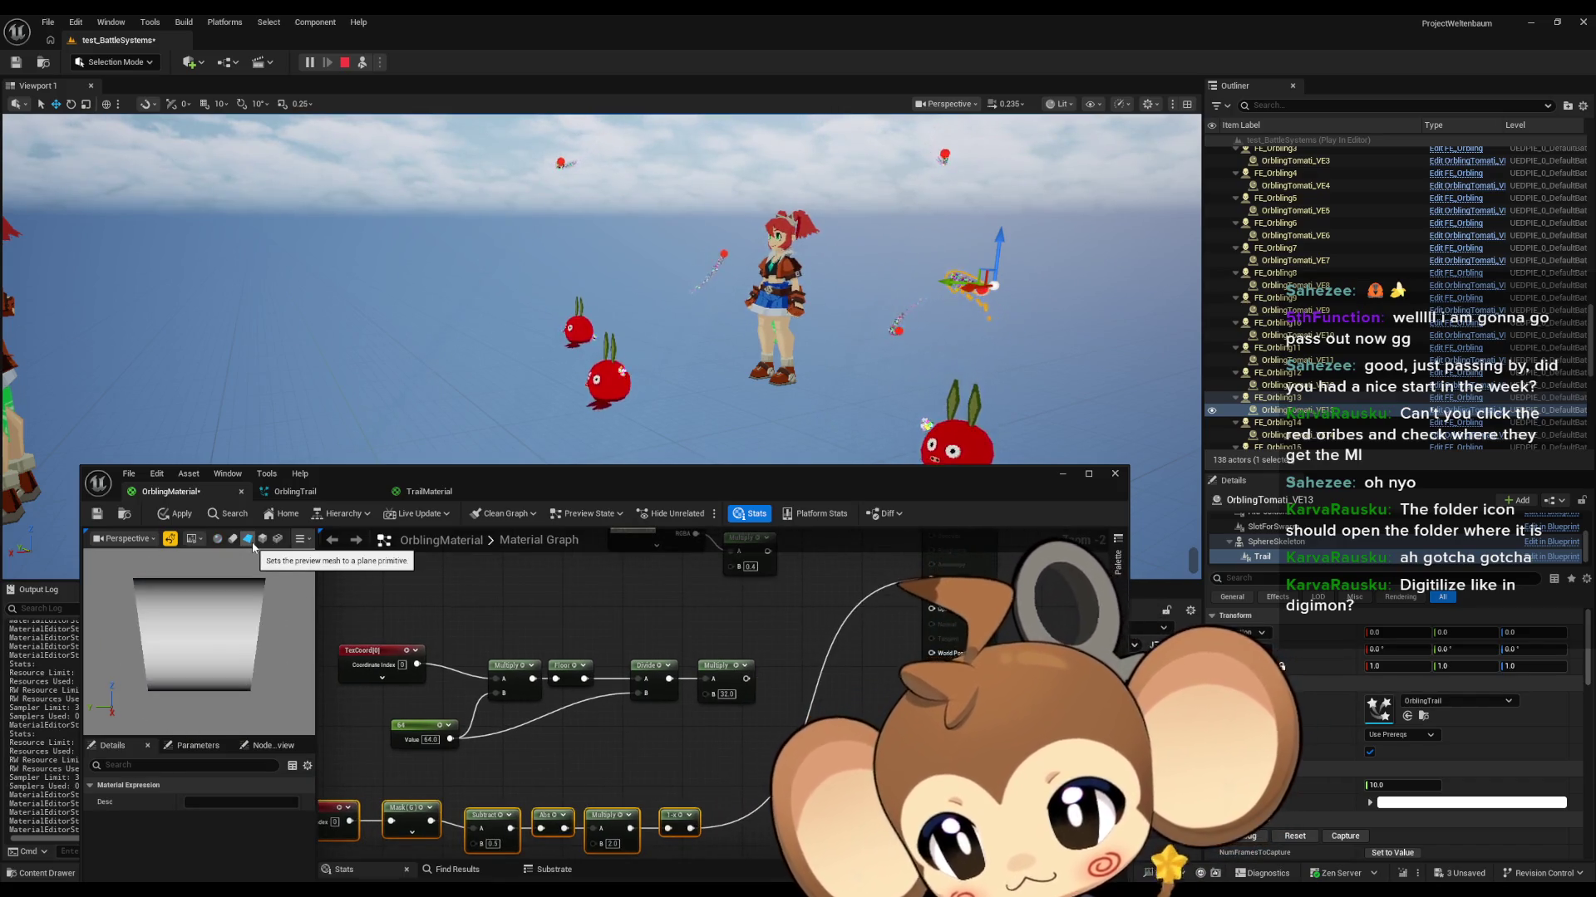
click(218, 539)
Step: Delete OrblingMaterial's lower node chain and locate TrailMaterial's TexCoord, Panner and Time nodes
drag(369, 781, 438, 748)
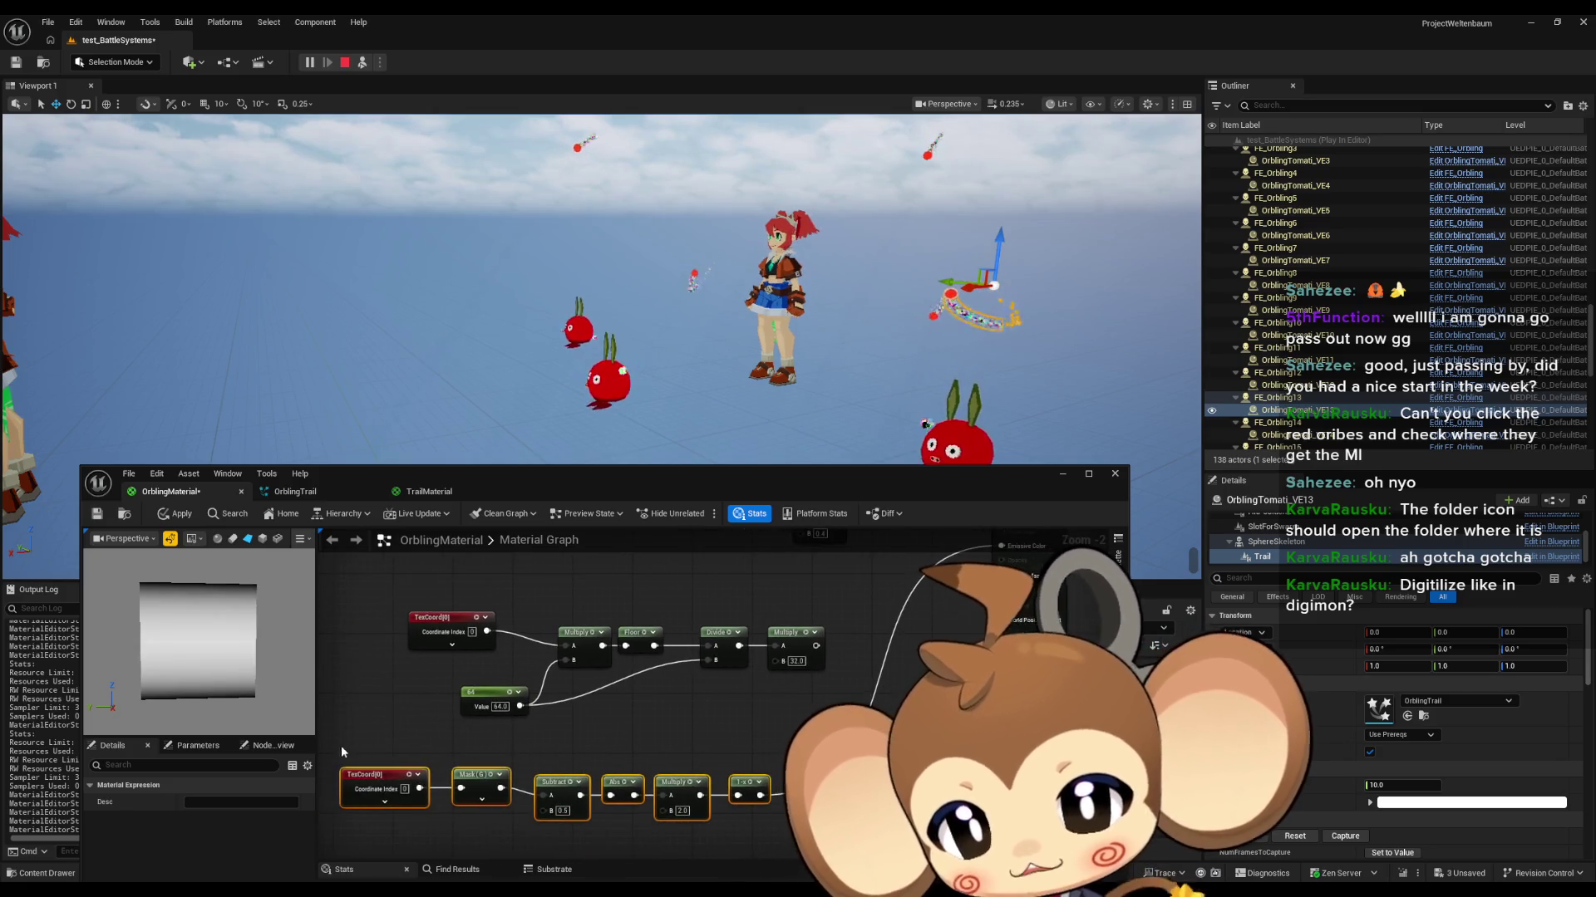
key(Delete)
drag(748, 735, 742, 758)
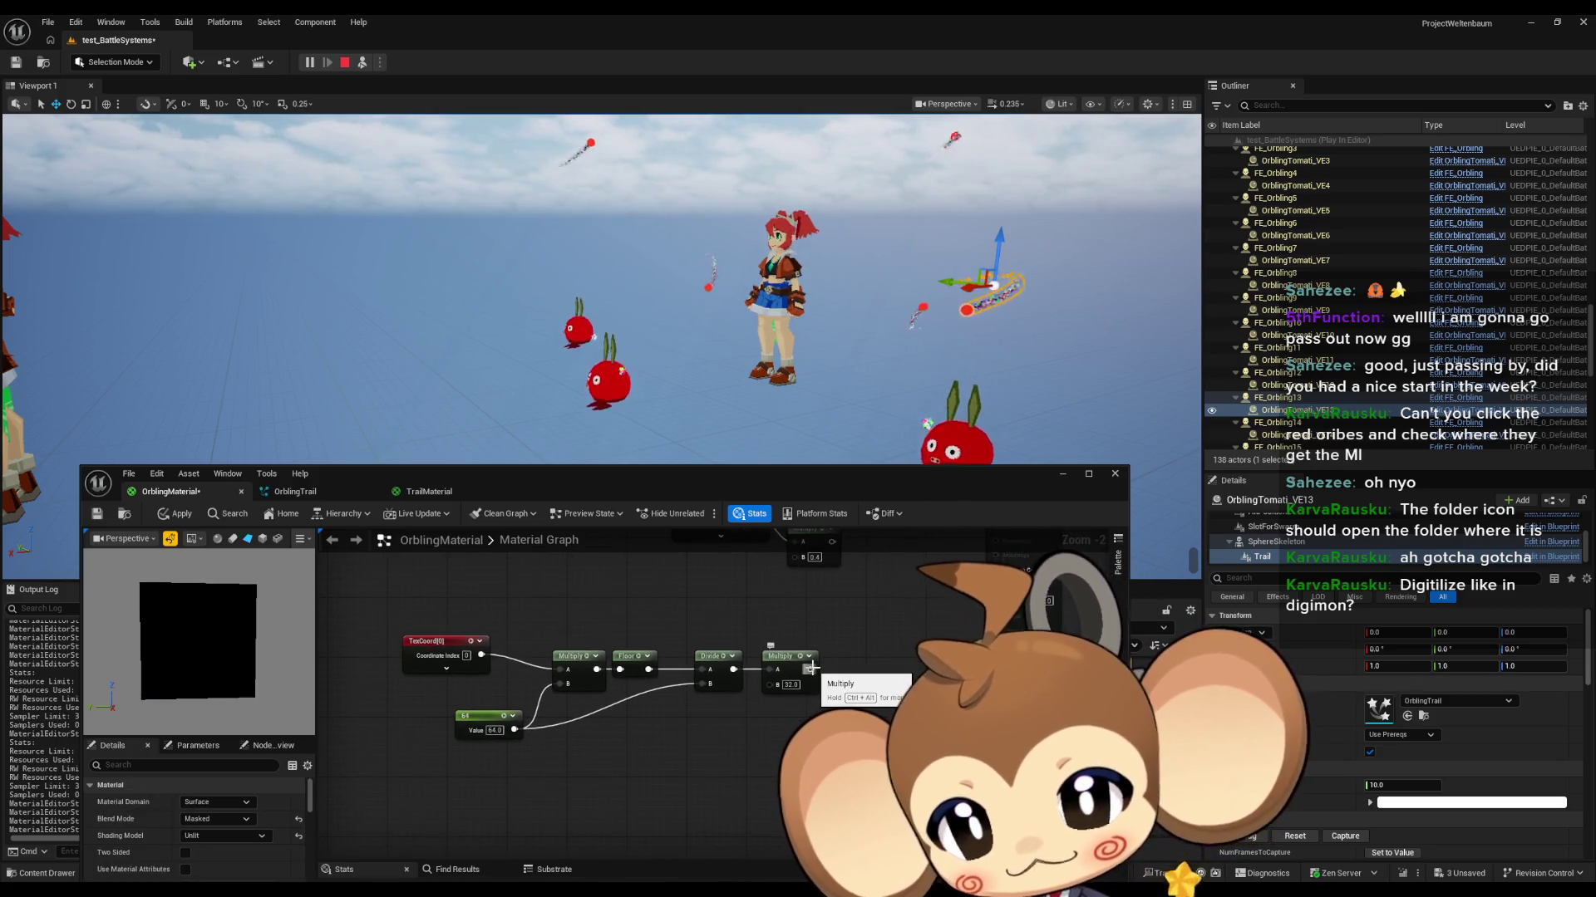
click(423, 493)
scroll(666, 720, down, 5)
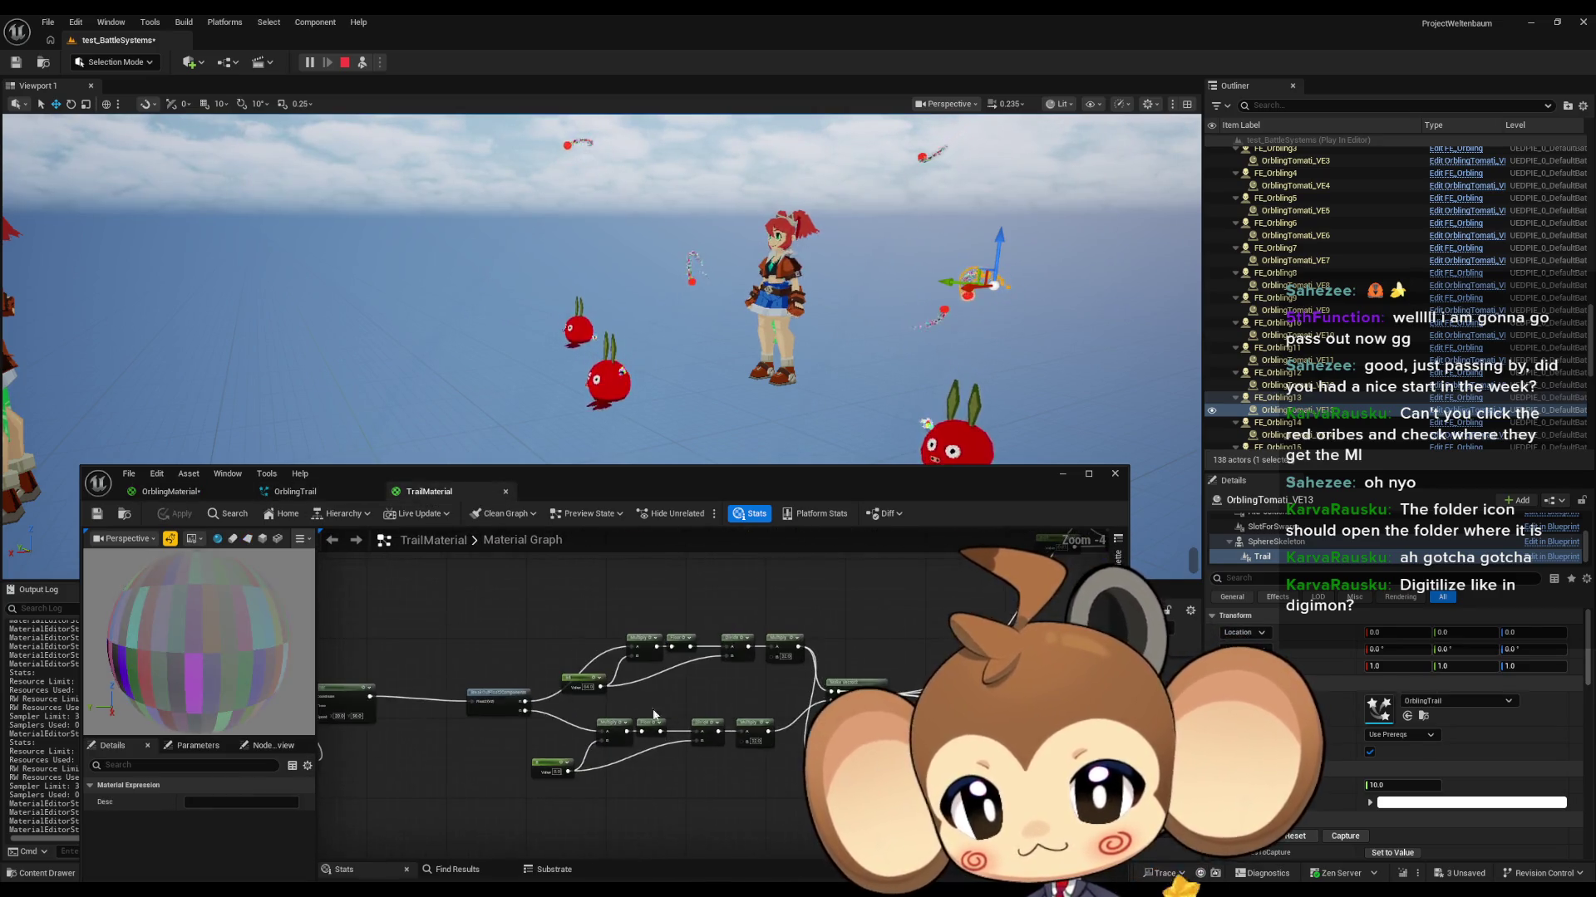
scroll(513, 752, up, 2)
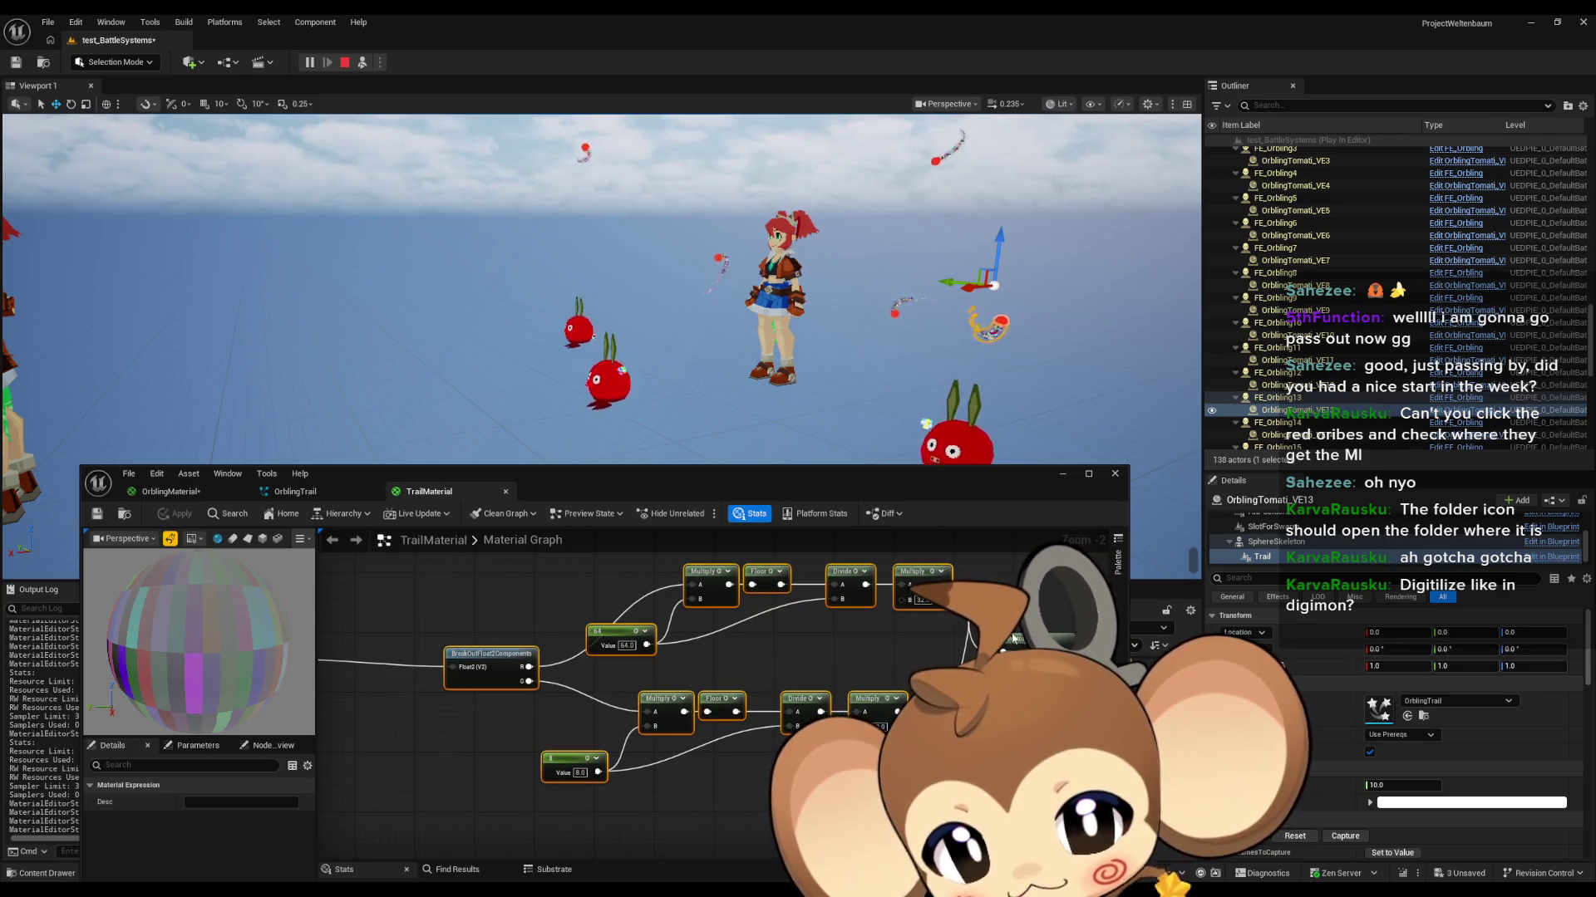
drag(446, 582, 860, 570)
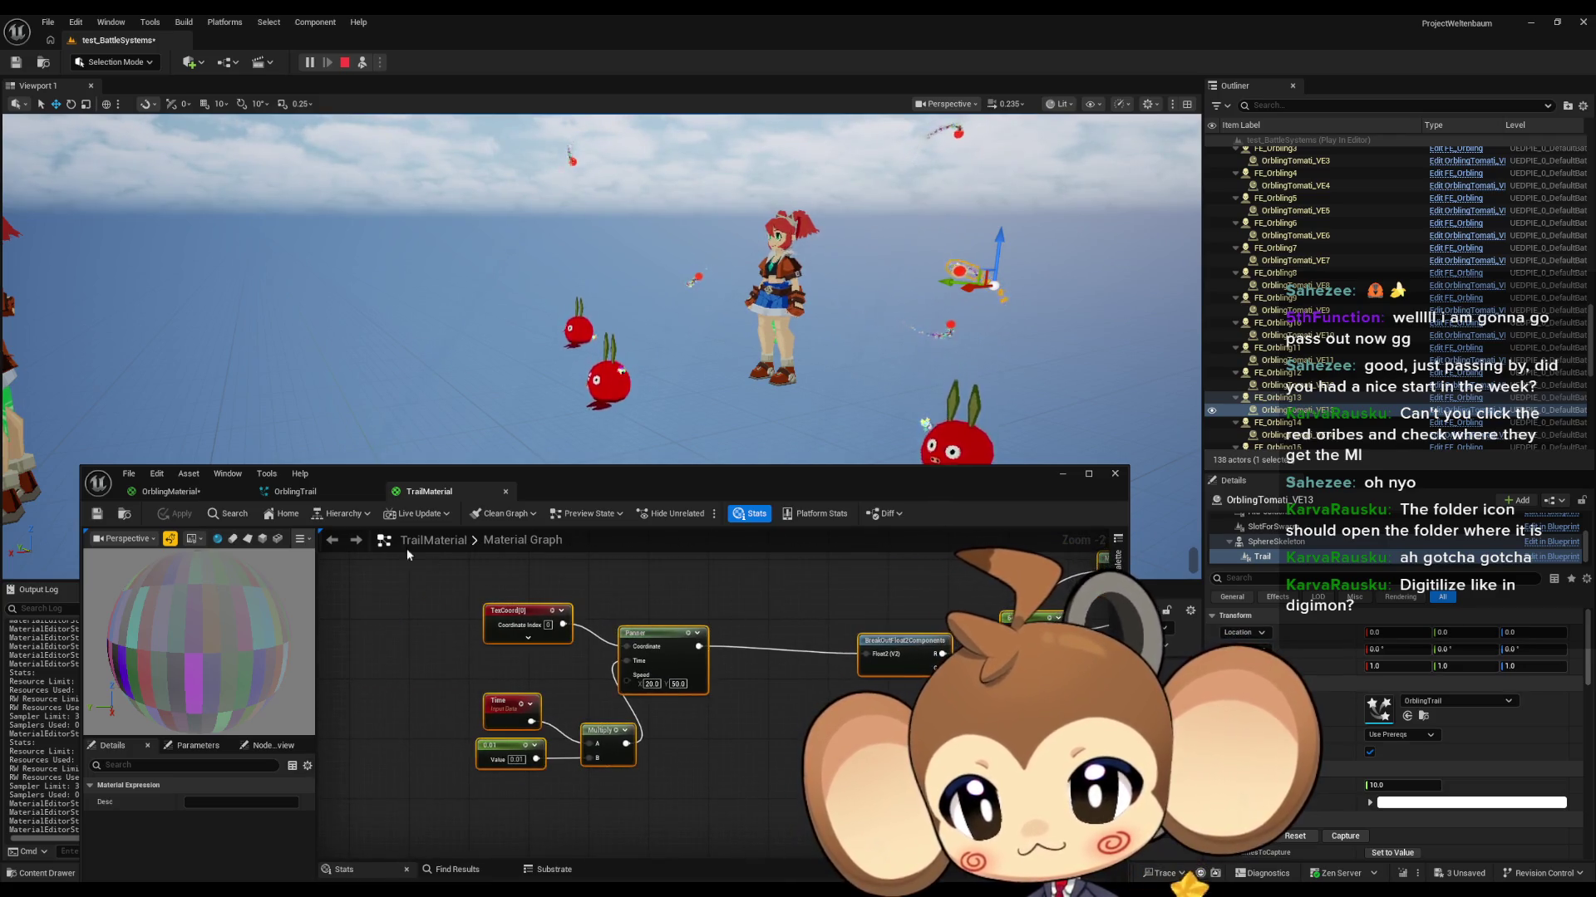
Step: Paste the TexCoord, Time and Panner chain into OrblingMaterial, fixing a wrong paste, and check it feeds BreakOutFloat2Components
click(143, 490)
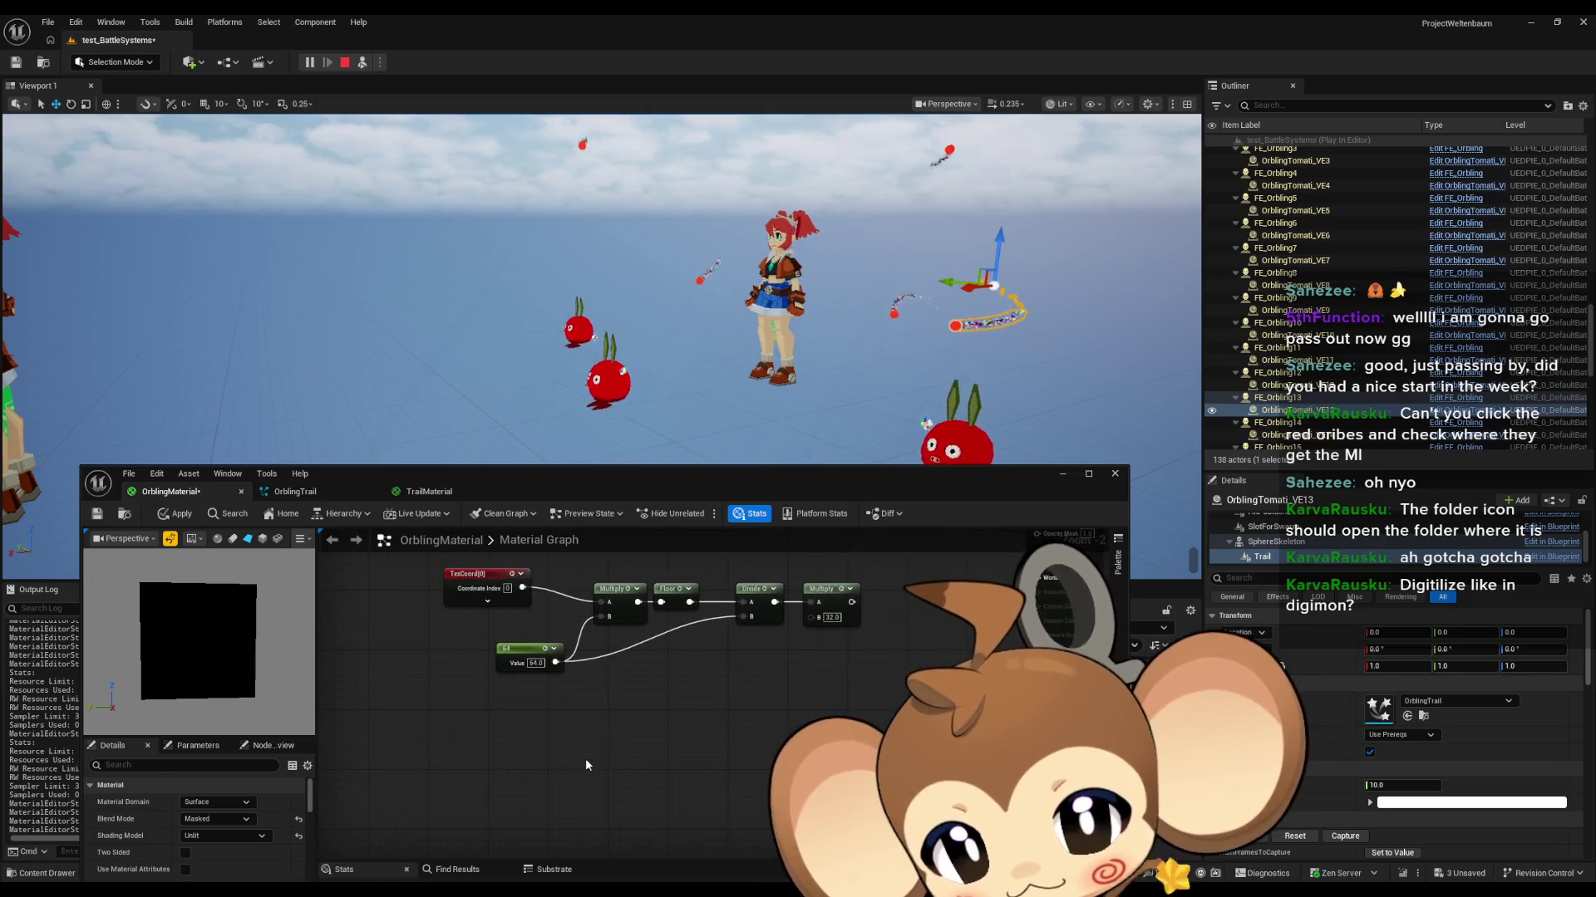
key(ctrl+v)
key(Delete)
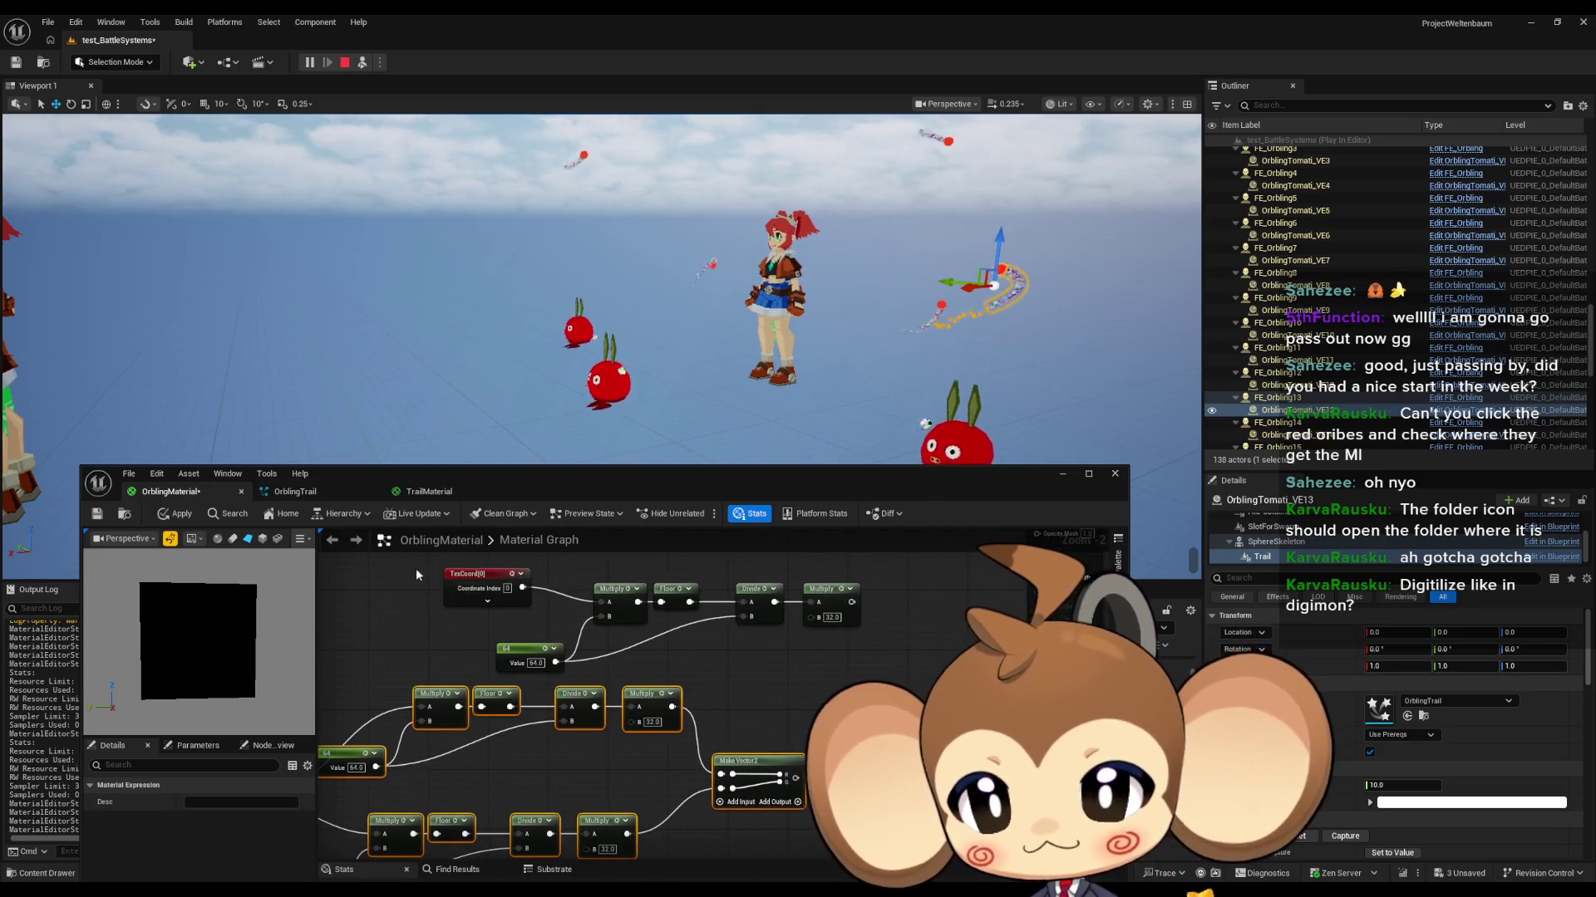
mouse_move(900, 673)
mouse_down()
mouse_move(859, 553)
mouse_move(880, 608)
mouse_up()
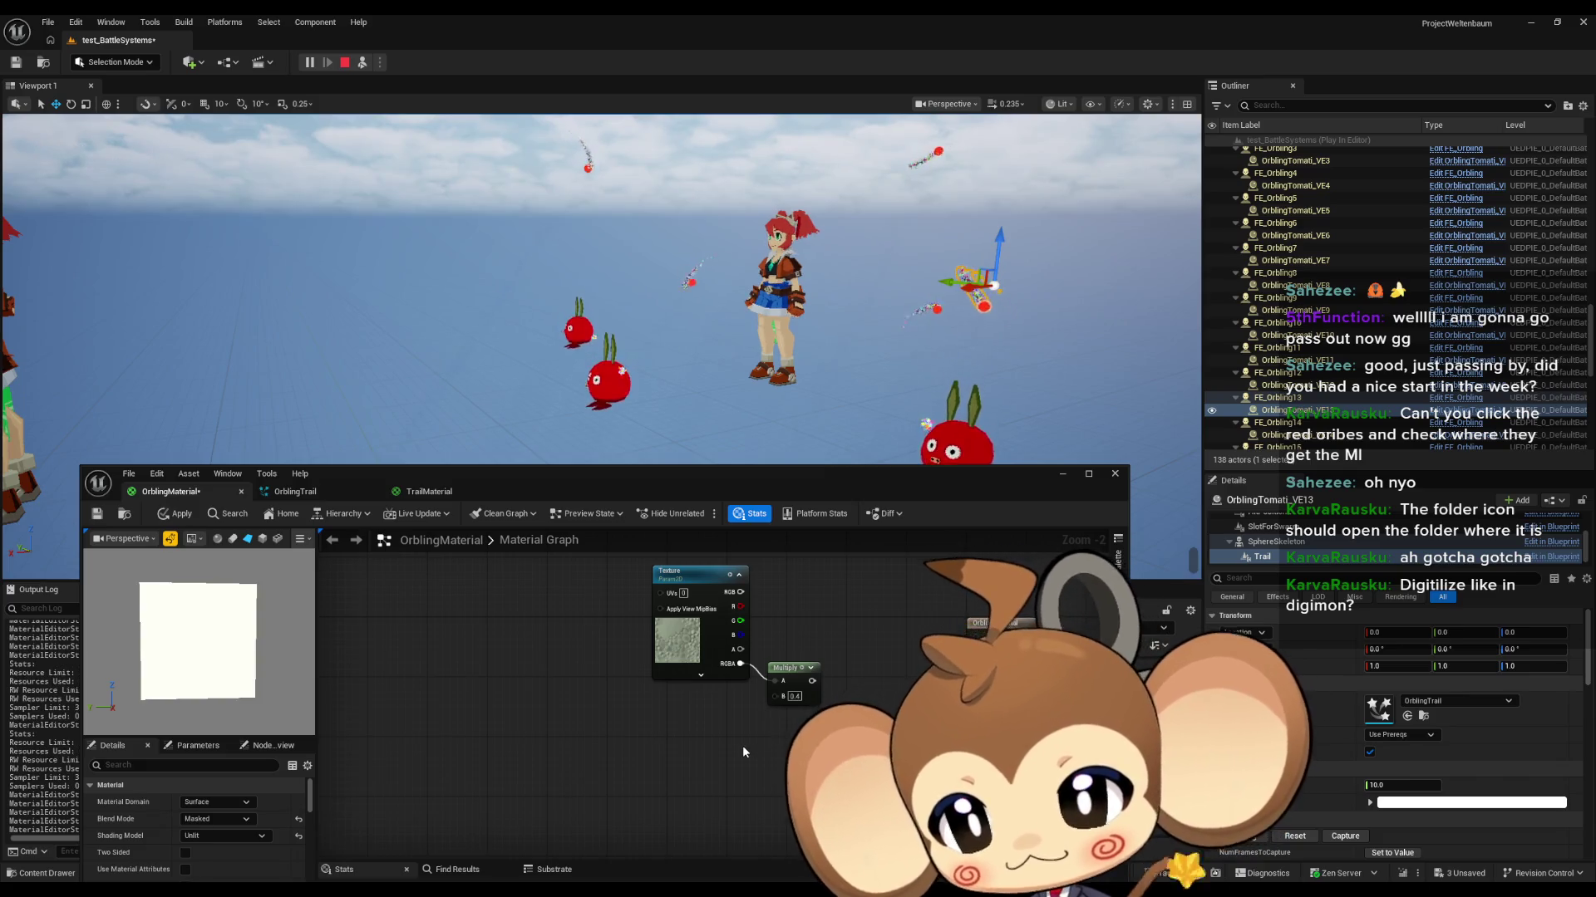
mouse_move(720, 765)
mouse_down()
mouse_move(687, 632)
mouse_move(772, 719)
mouse_move(811, 655)
mouse_up()
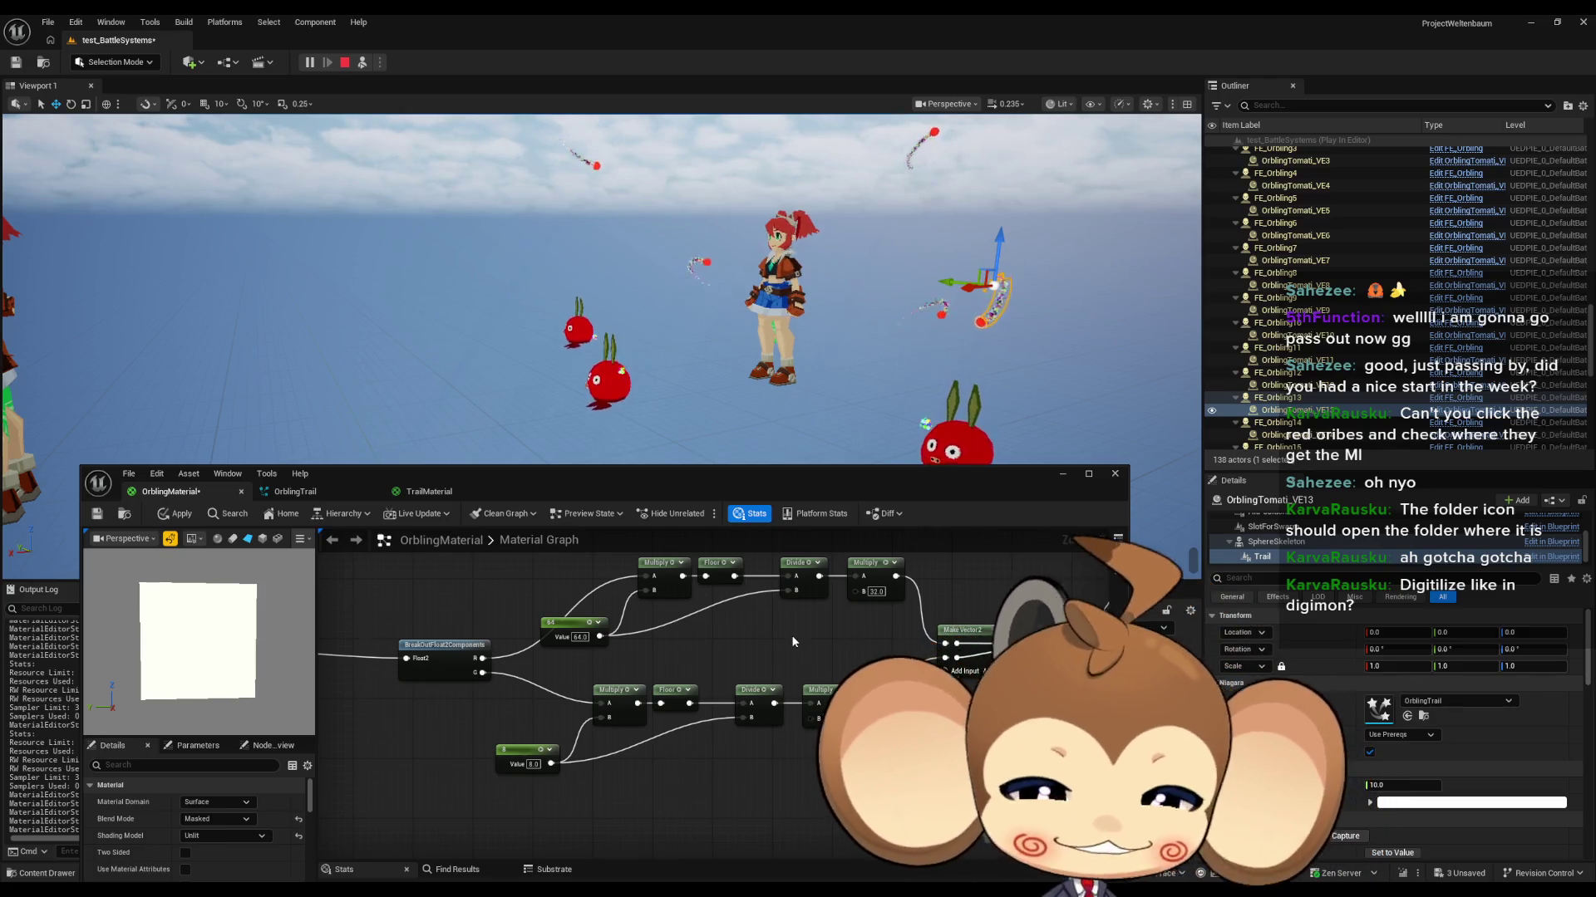
mouse_move(536, 685)
mouse_down()
mouse_move(670, 765)
mouse_move(731, 715)
mouse_move(625, 670)
mouse_move(651, 731)
mouse_move(466, 820)
mouse_up()
scroll(699, 736, down, 2)
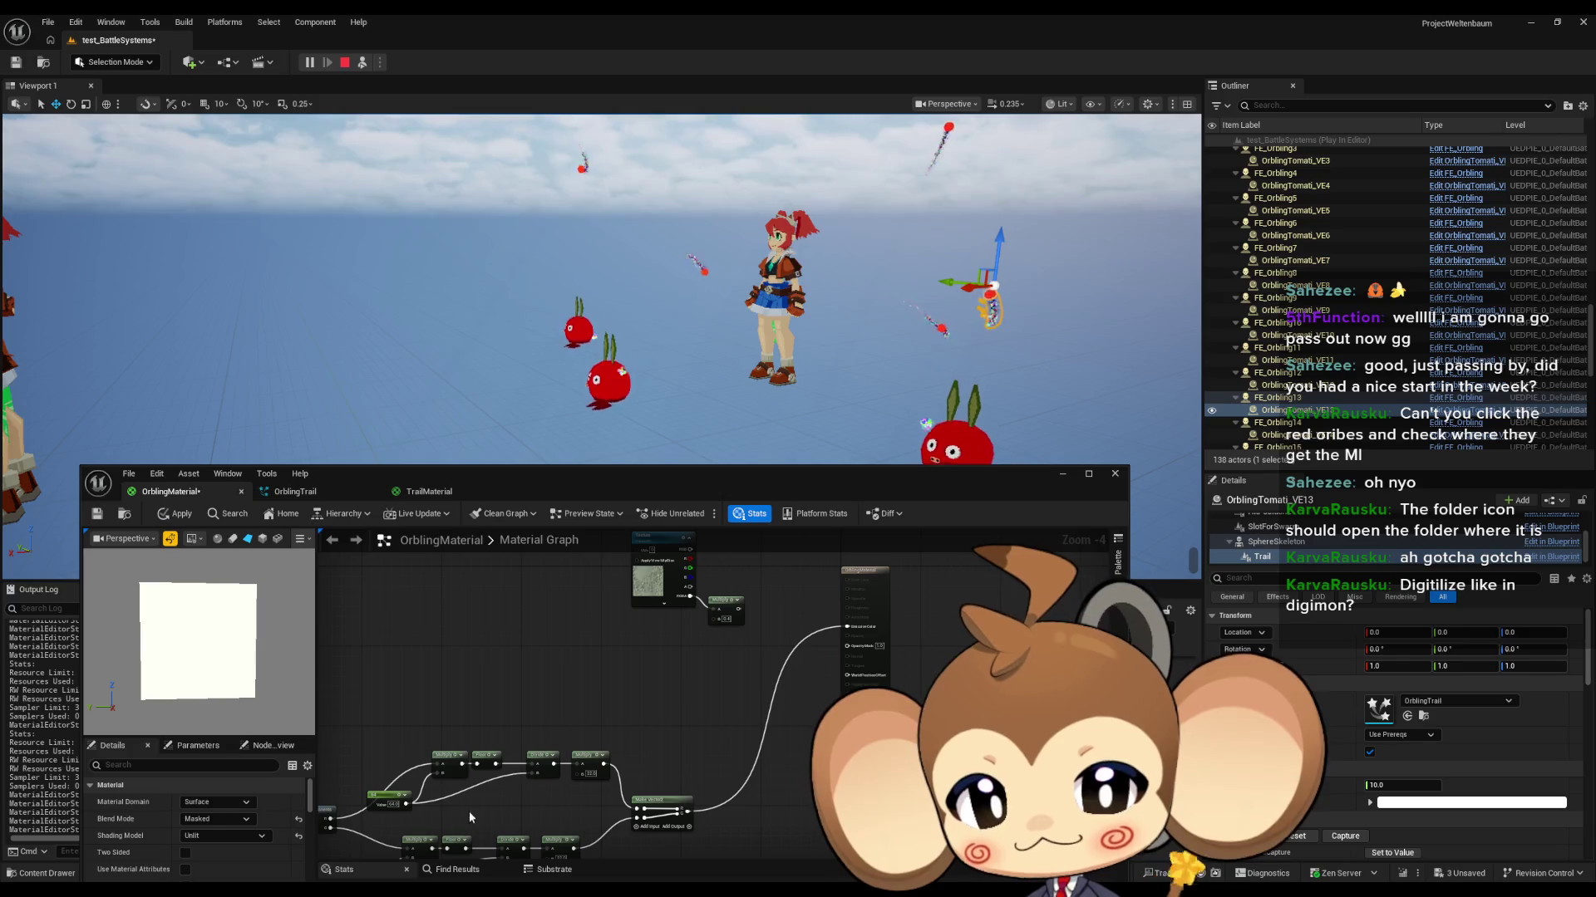
drag(557, 731, 611, 632)
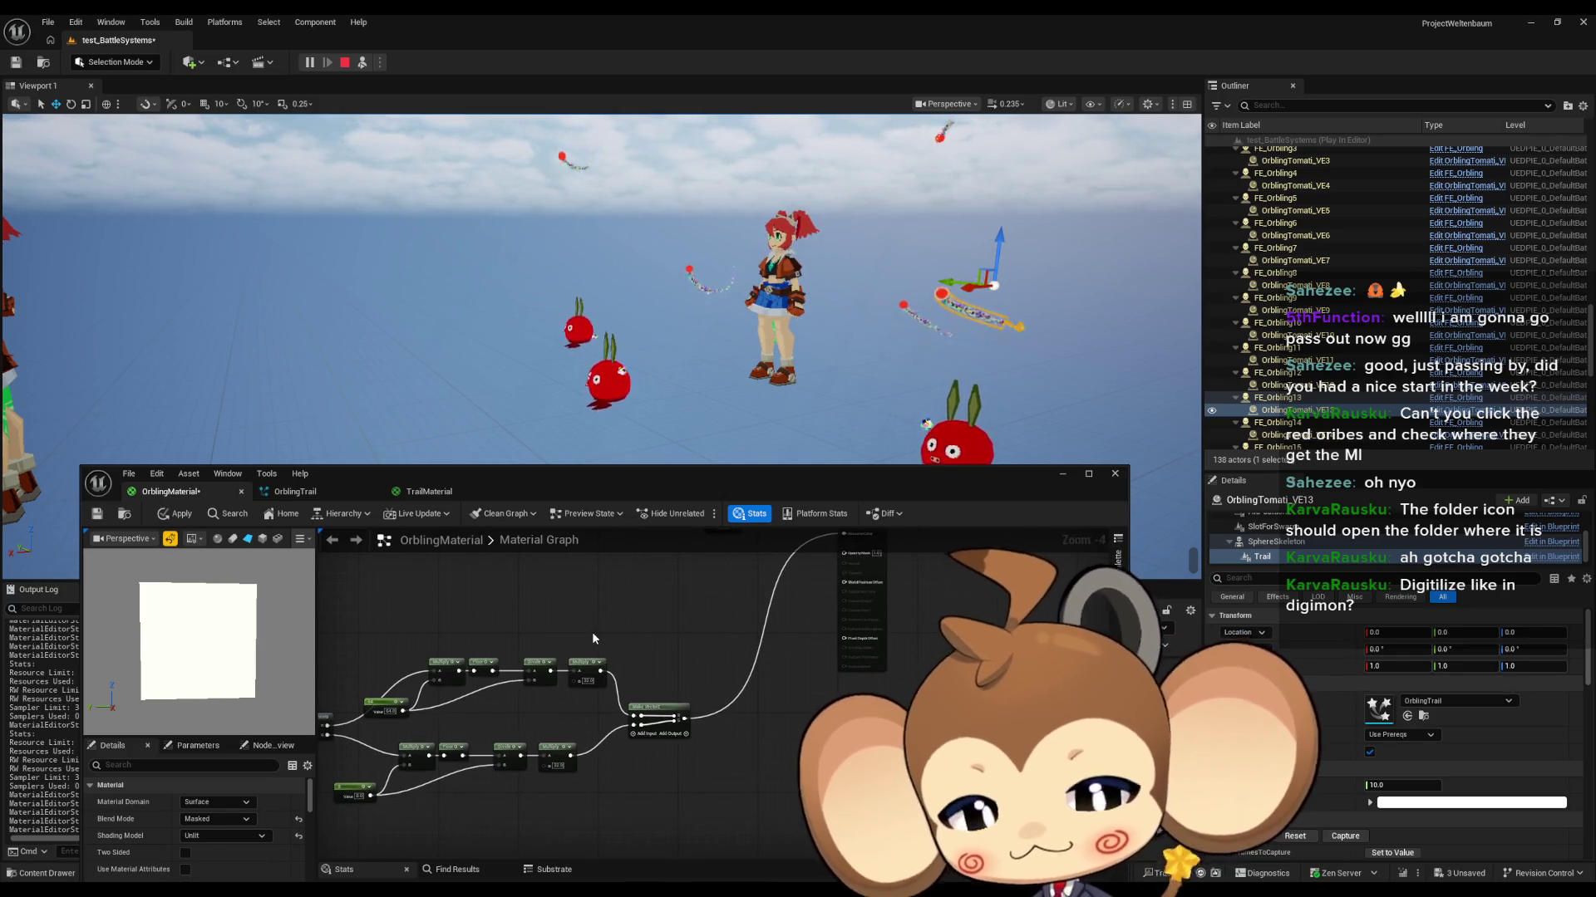
scroll(591, 630, up, 3)
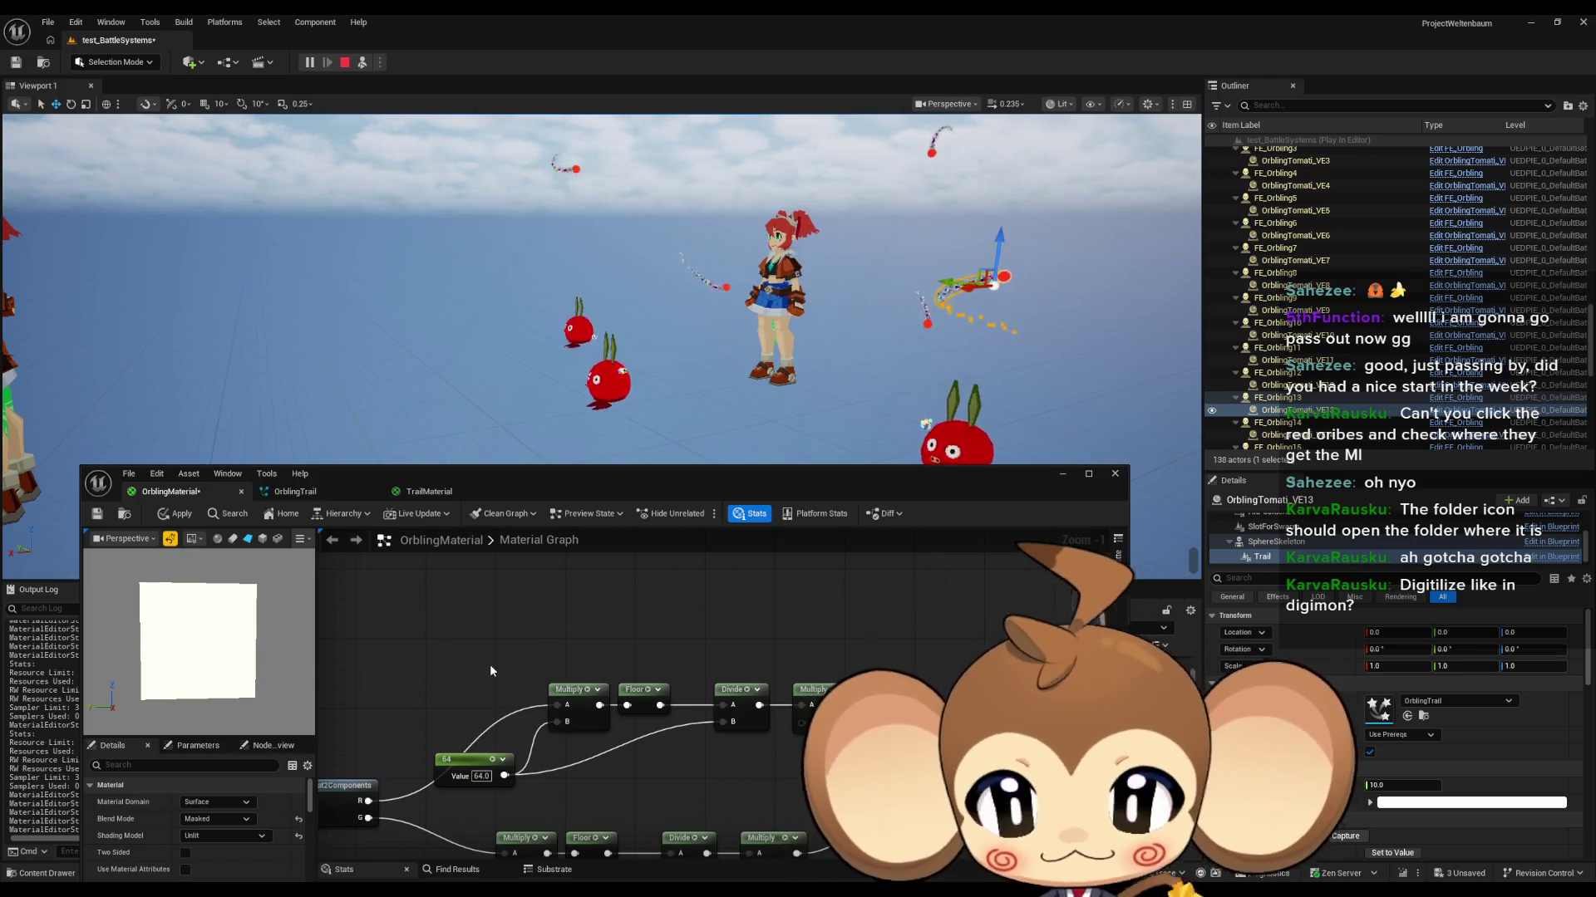
drag(467, 657, 739, 727)
scroll(739, 727, down, 2)
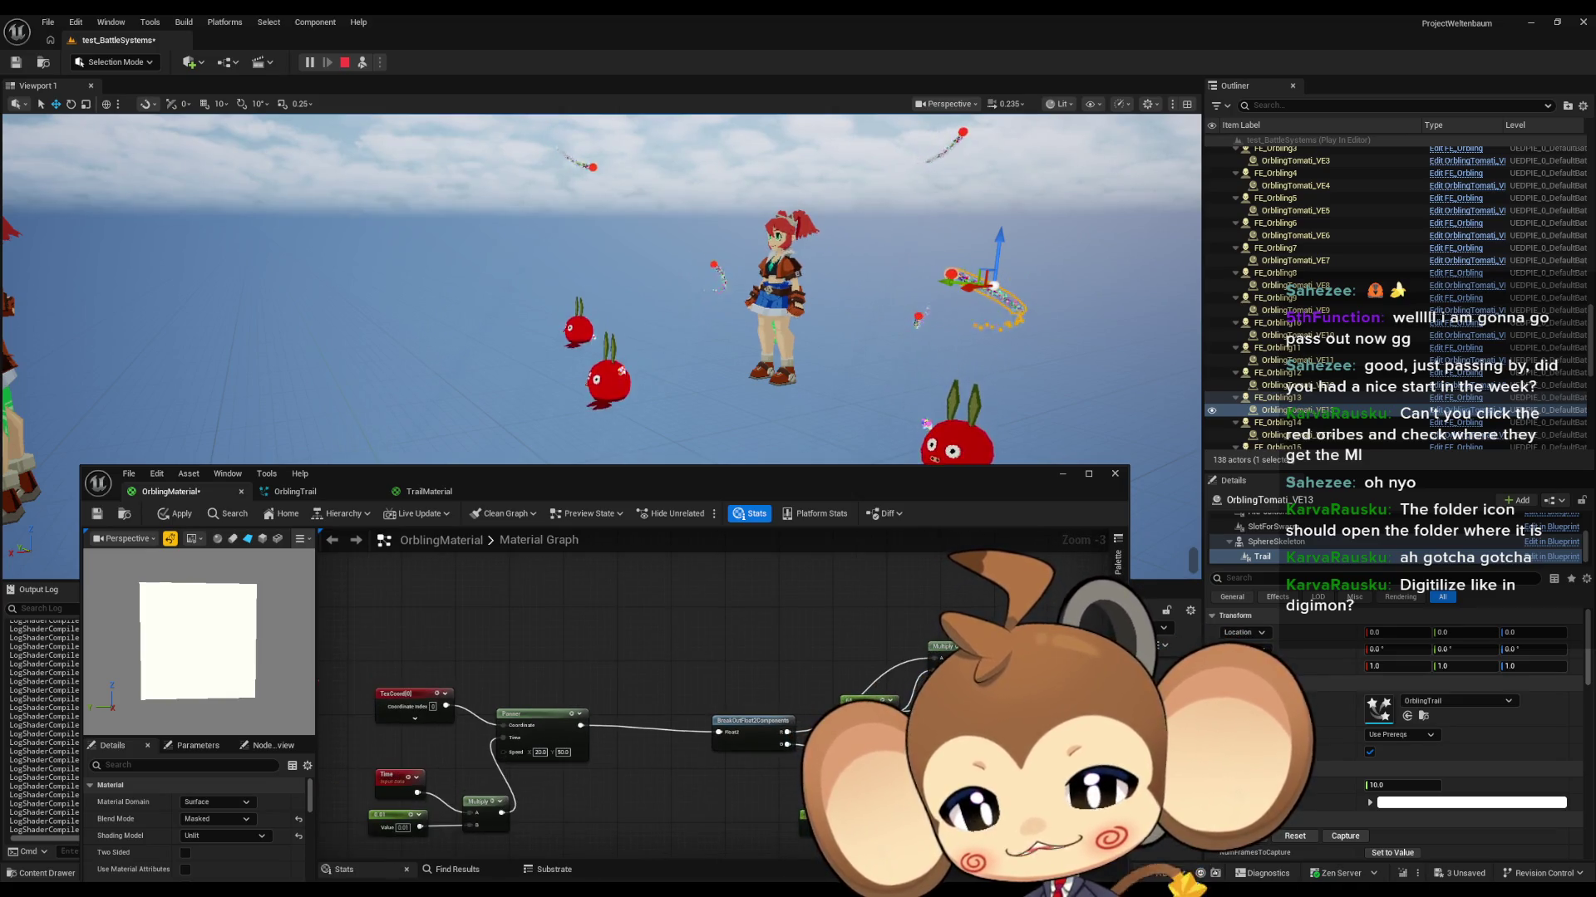
Step: Select TrailMaterial's Noise node at the end of the Panner-to-Noise chain for copying
mouse_move(921, 679)
mouse_down()
mouse_move(869, 636)
mouse_move(568, 707)
mouse_up()
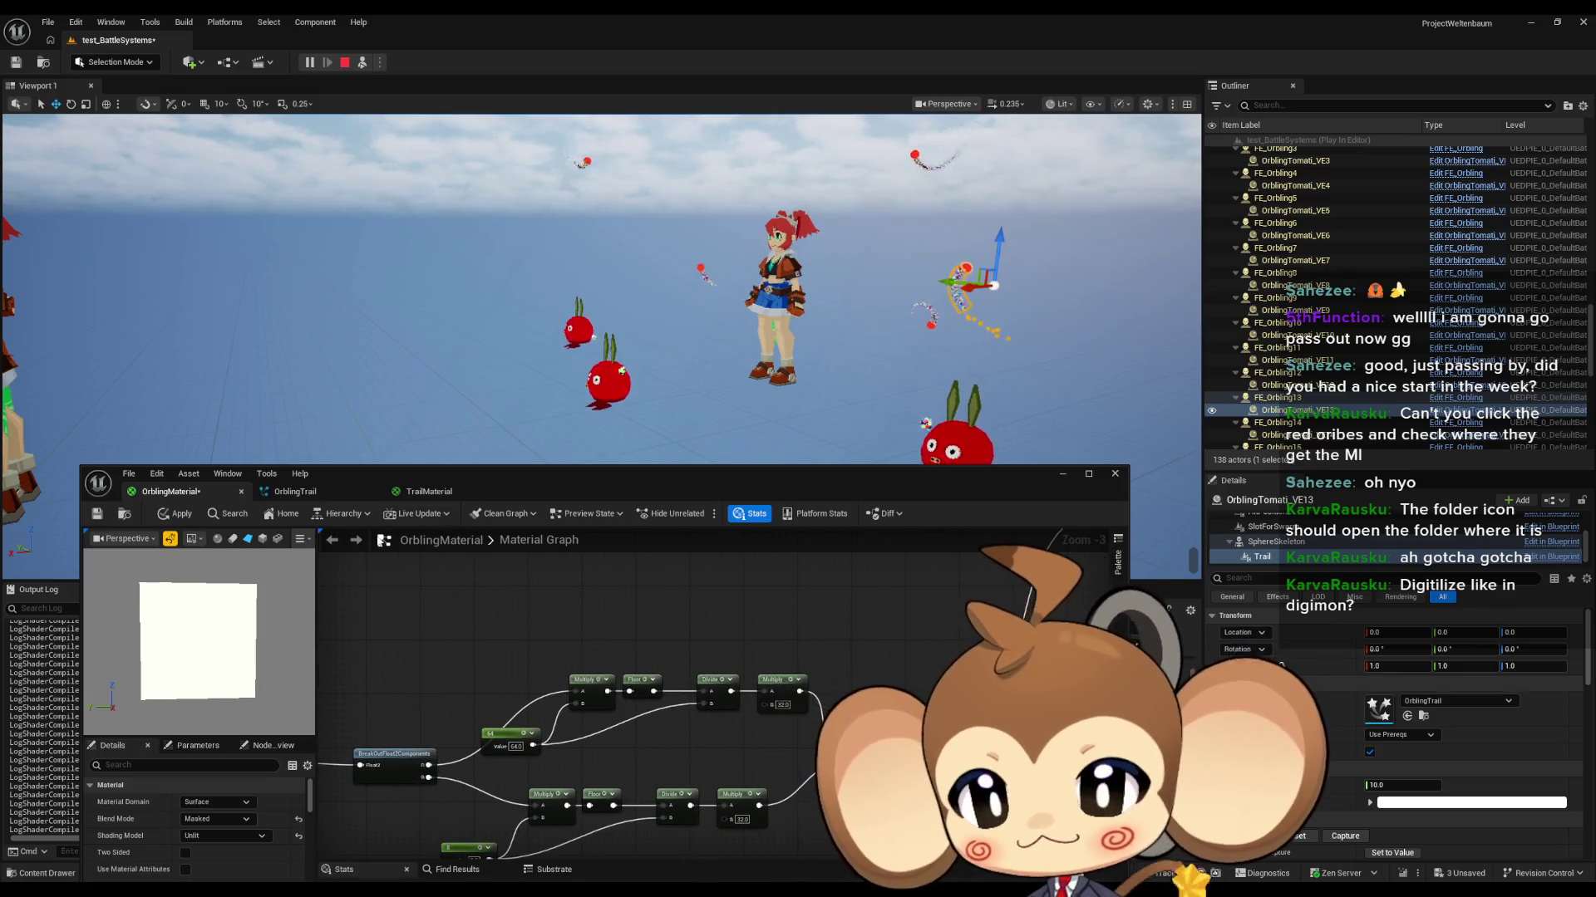
click(304, 496)
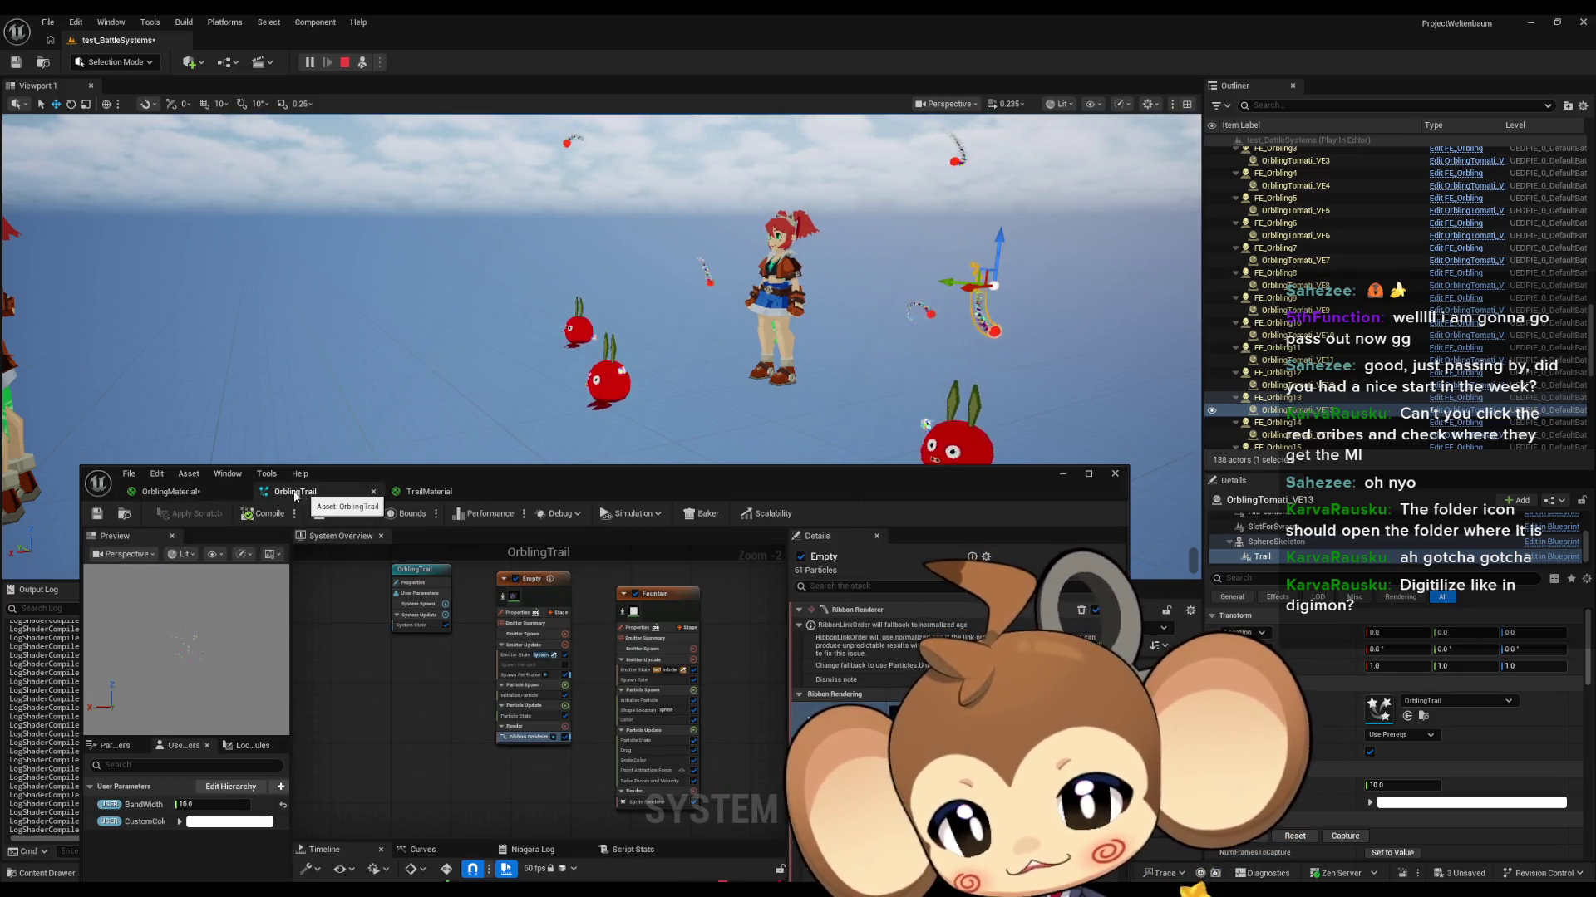
click(171, 492)
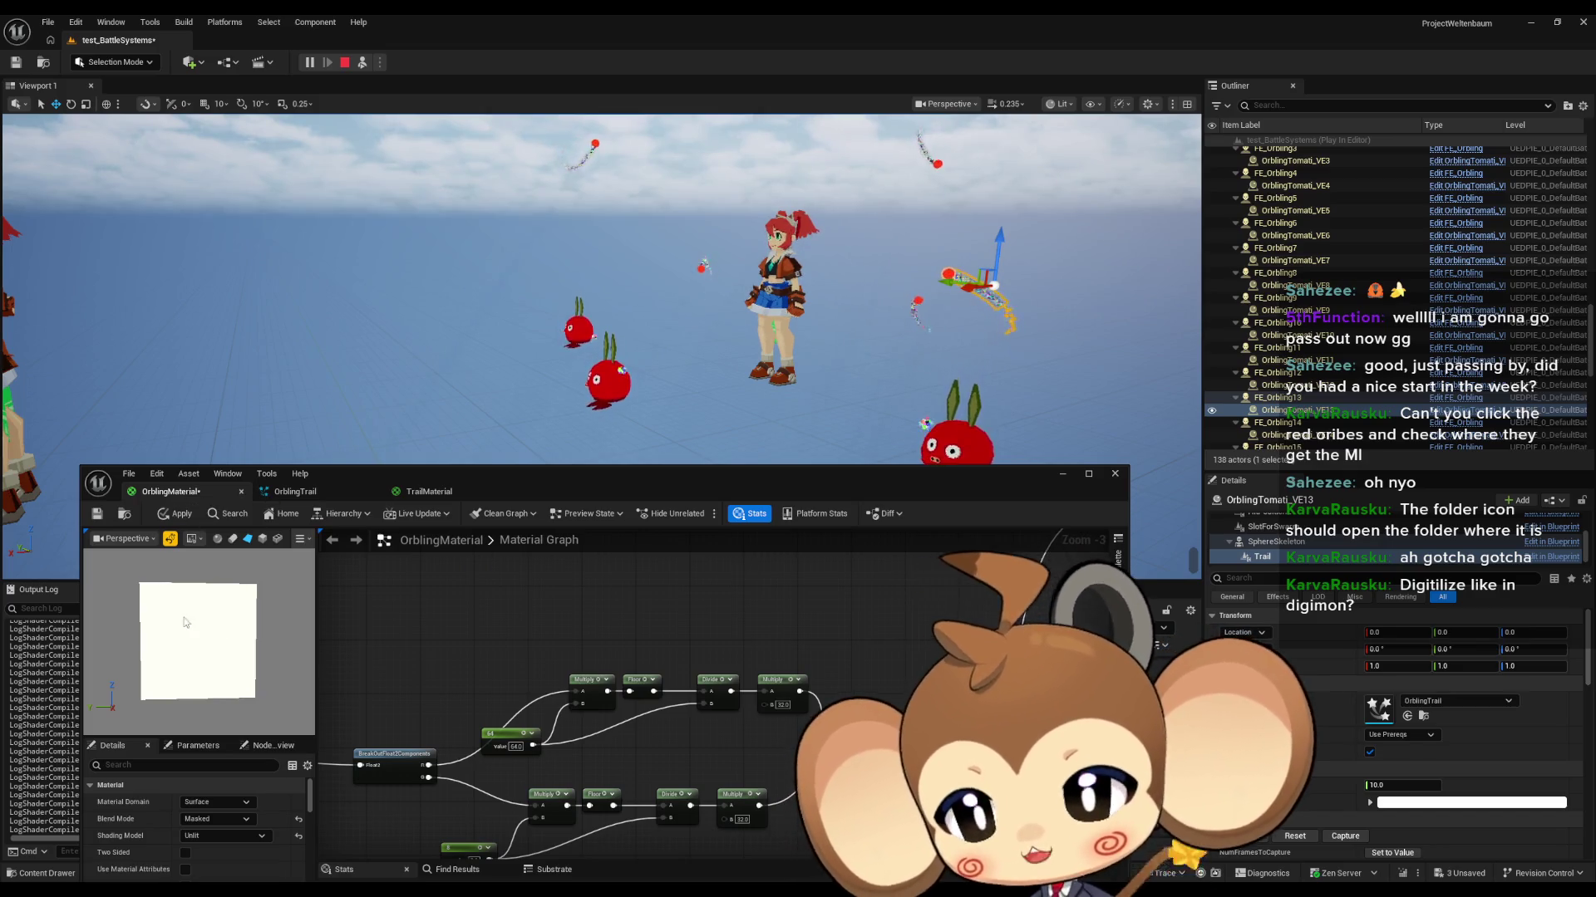
click(429, 492)
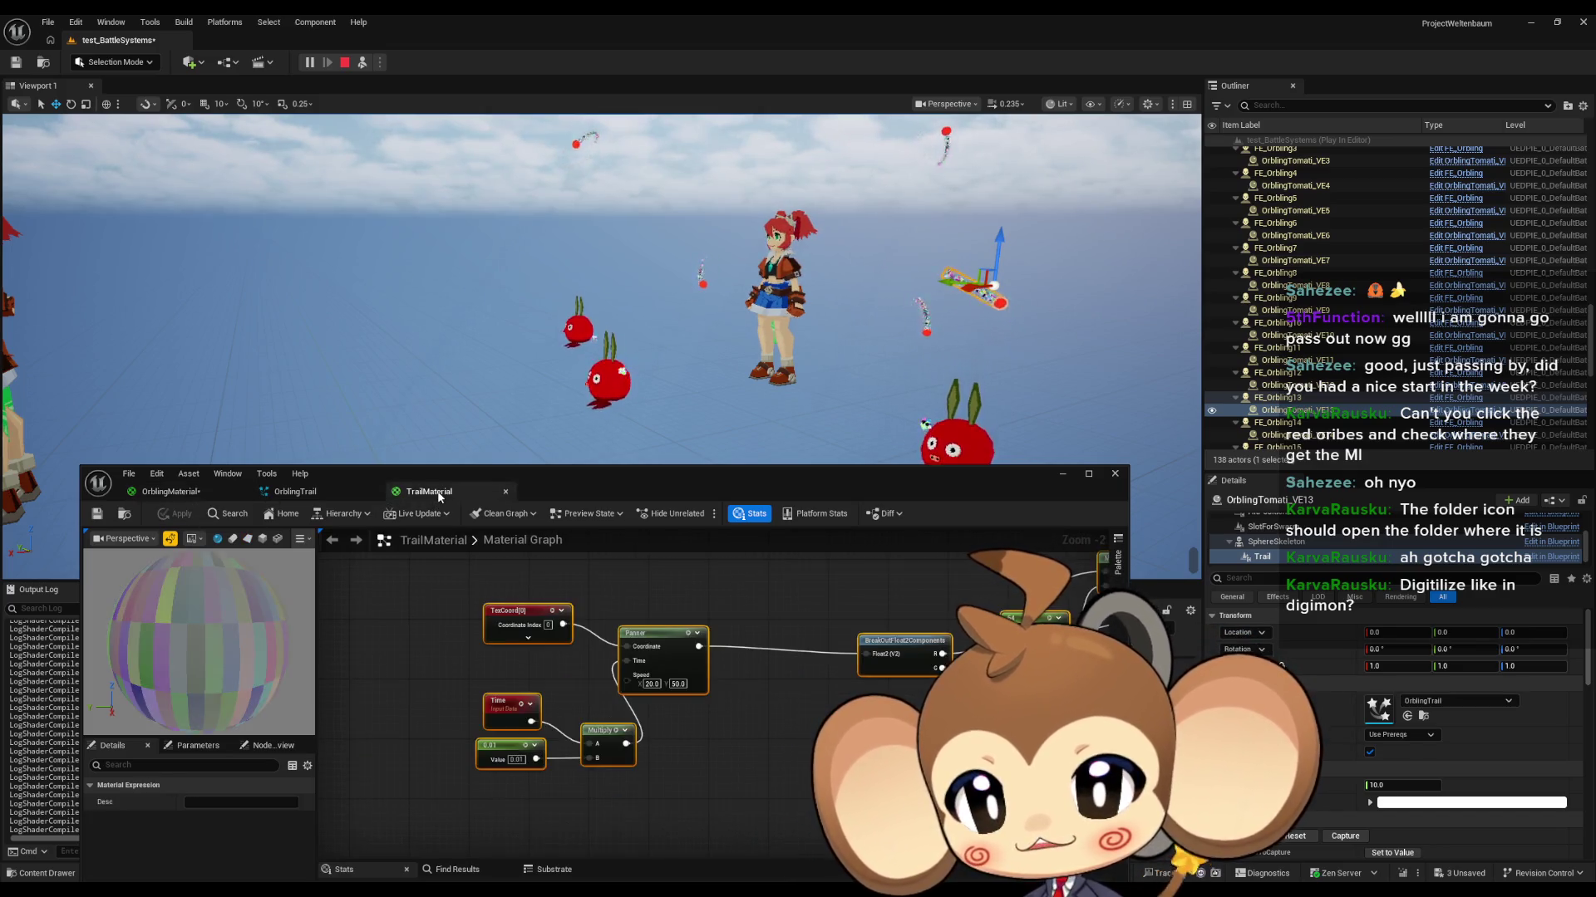
scroll(680, 701, down, 1)
mouse_move(680, 700)
mouse_down()
mouse_move(645, 746)
mouse_move(499, 731)
mouse_up()
mouse_move(682, 723)
mouse_down()
mouse_move(499, 706)
mouse_move(677, 715)
mouse_move(623, 713)
mouse_up()
click(927, 639)
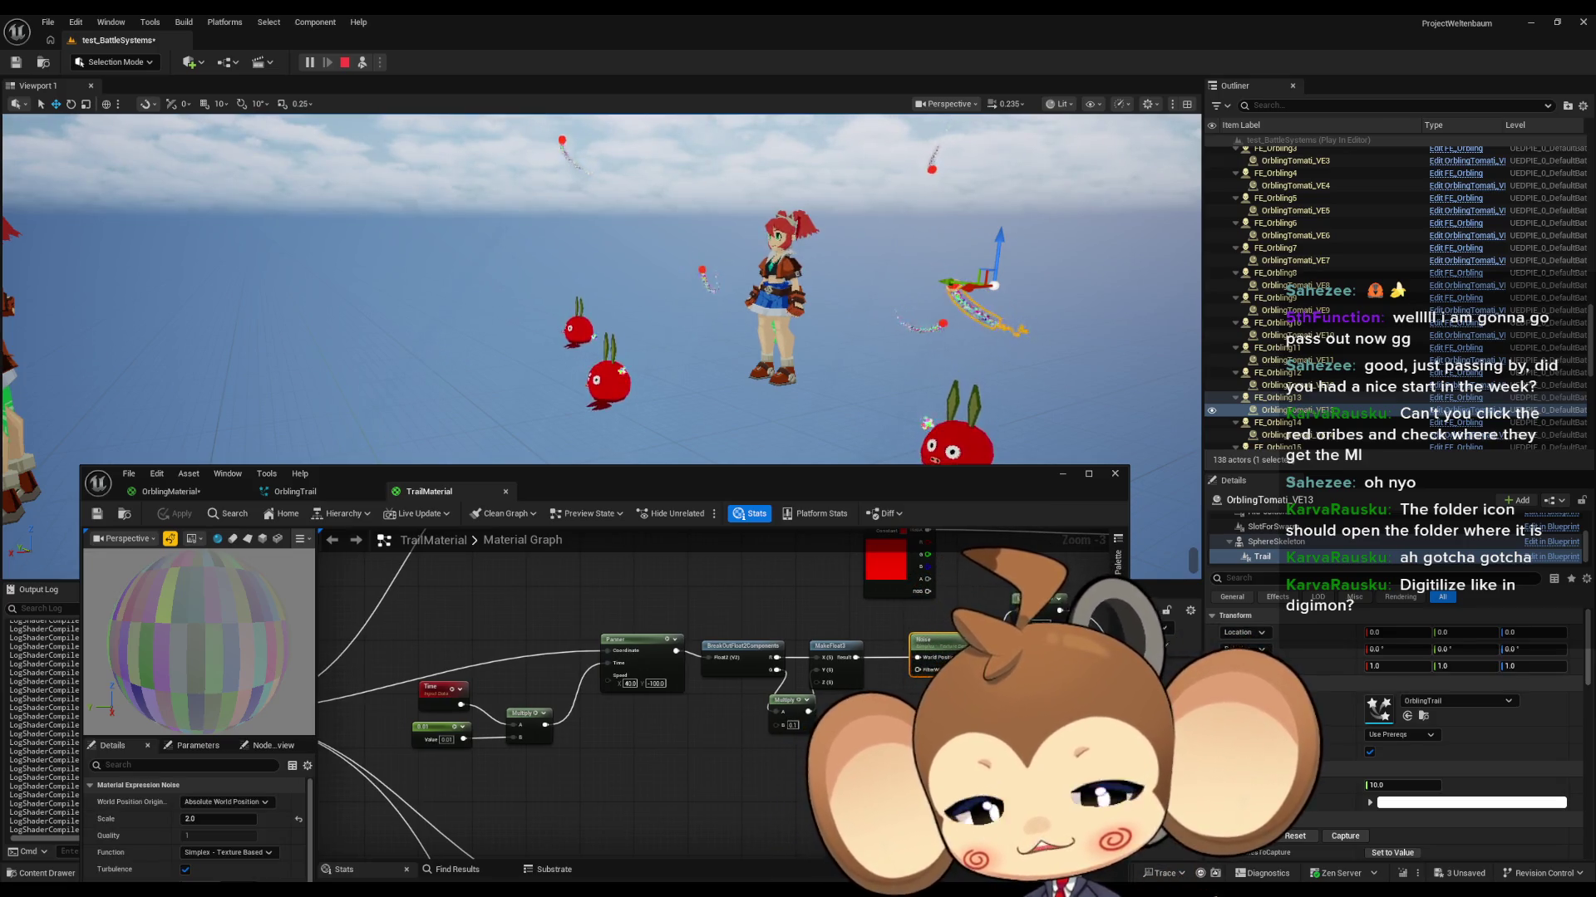
Step: Connect the Noise node's output to OrblingMaterial's Emissive Color
click(206, 497)
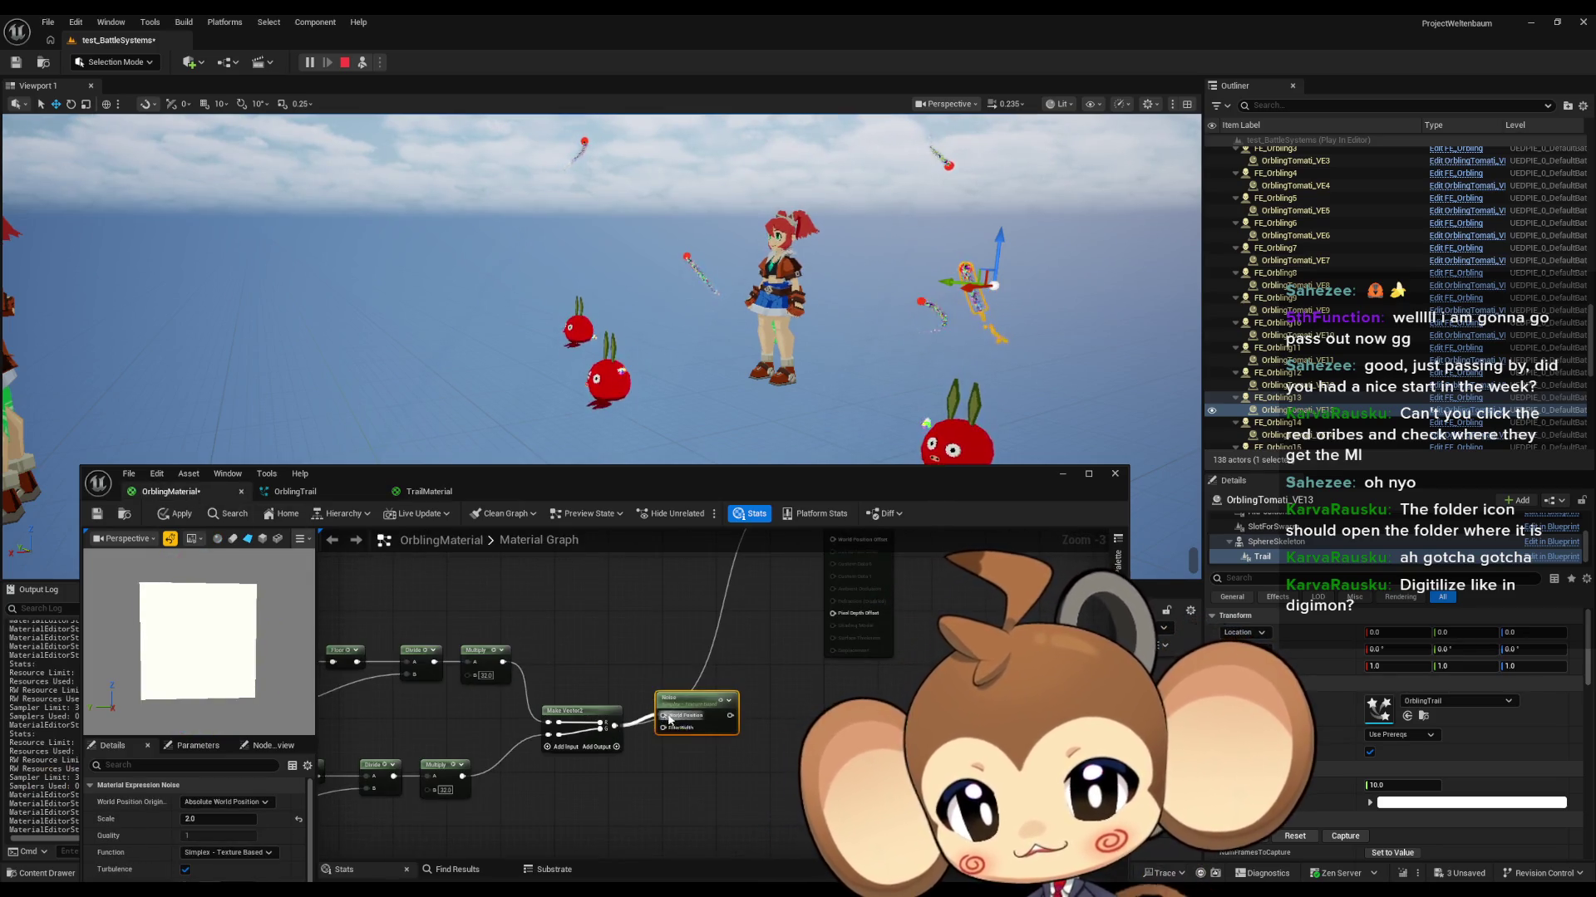
mouse_move(729, 715)
mouse_down()
mouse_move(836, 589)
mouse_move(838, 608)
mouse_up()
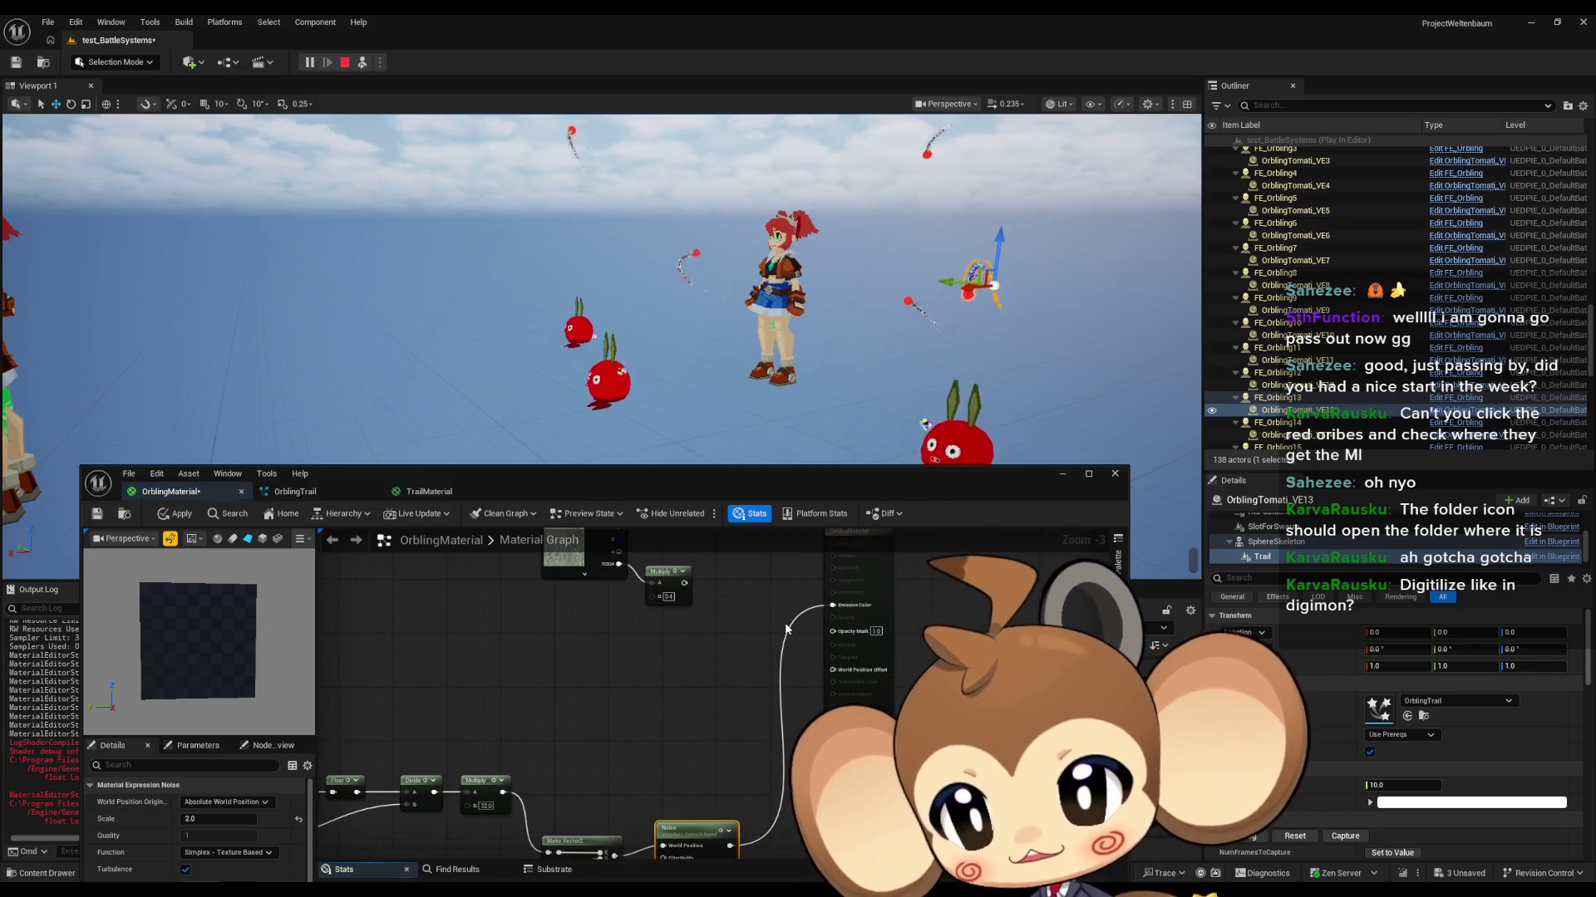
drag(657, 731, 698, 708)
click(364, 586)
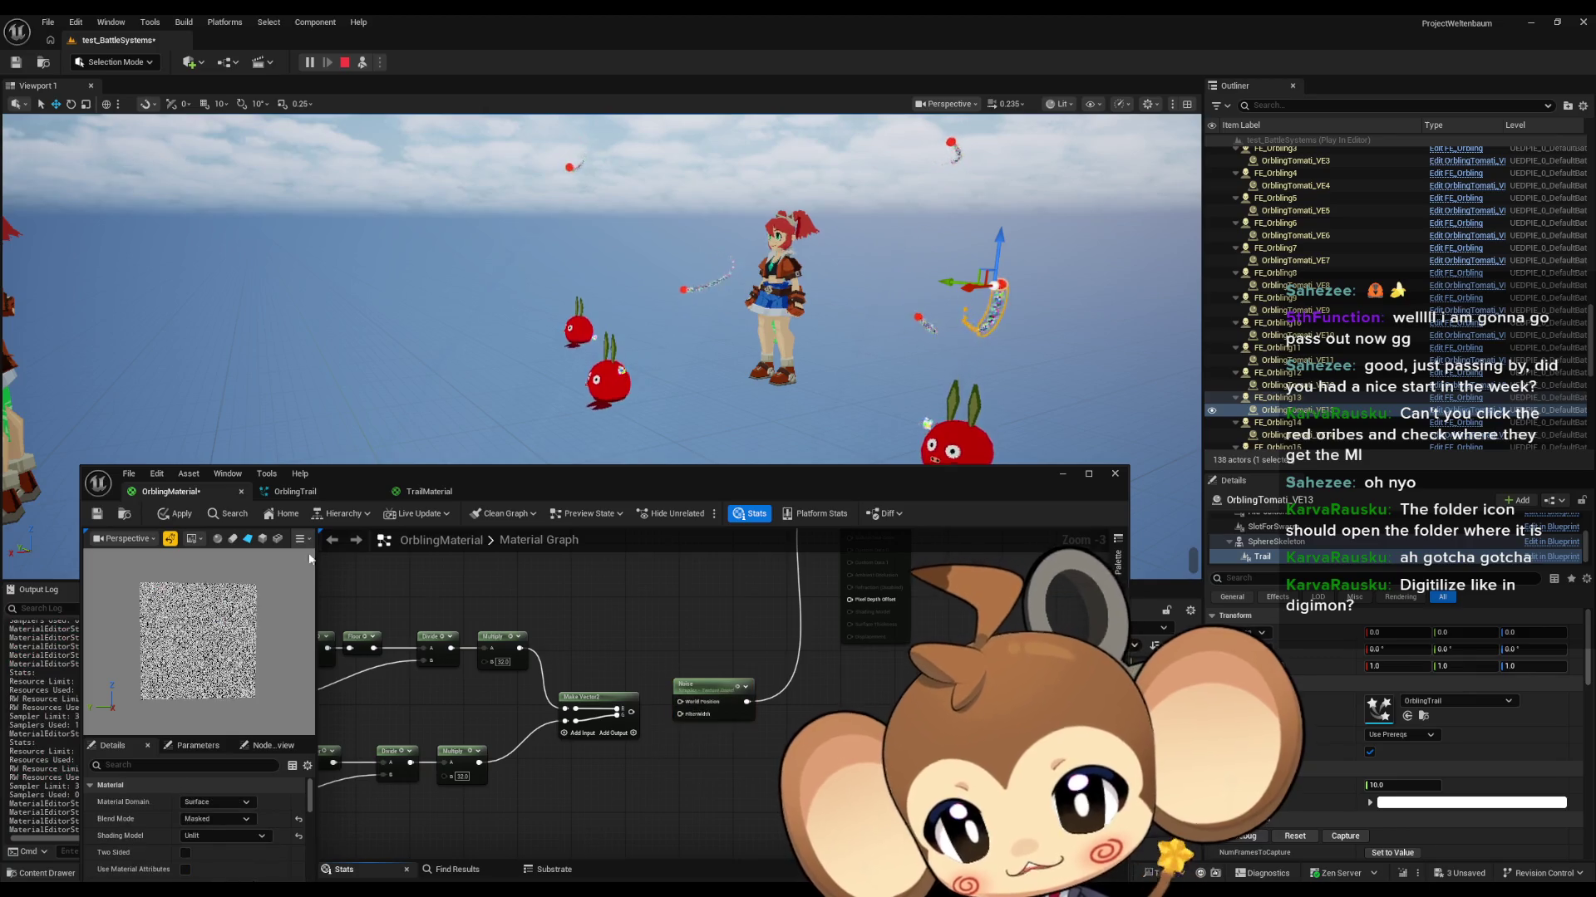
Step: Copy BreakOutFloat2Components and MakeFloat3 into OrblingMaterial and wire Make Vector2 into the Float2 input
click(420, 494)
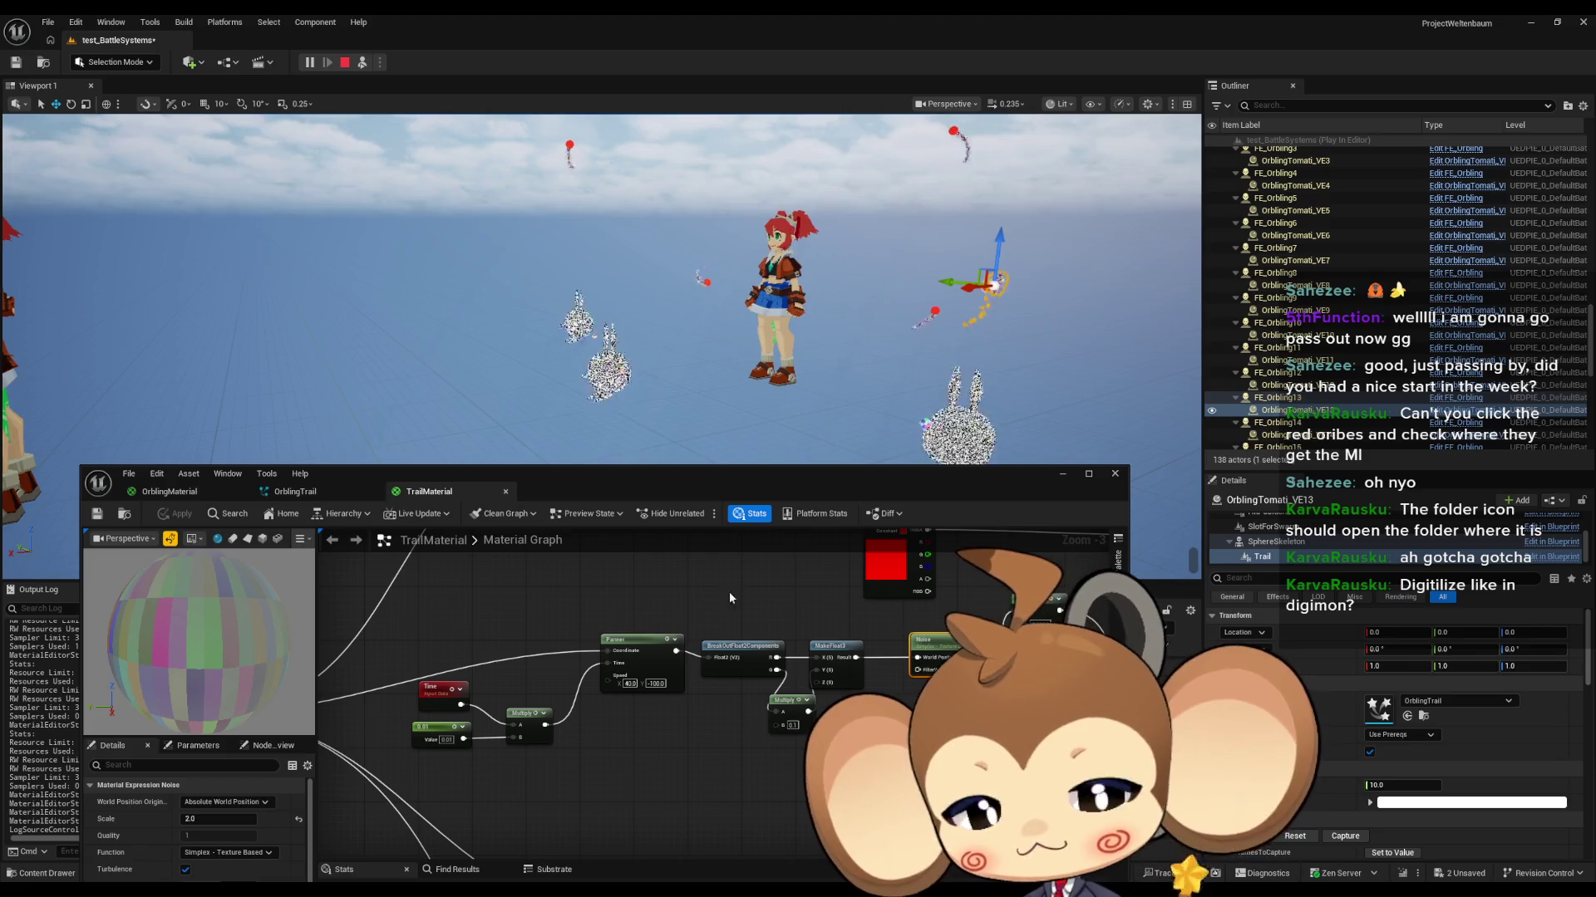
scroll(722, 577, up, 3)
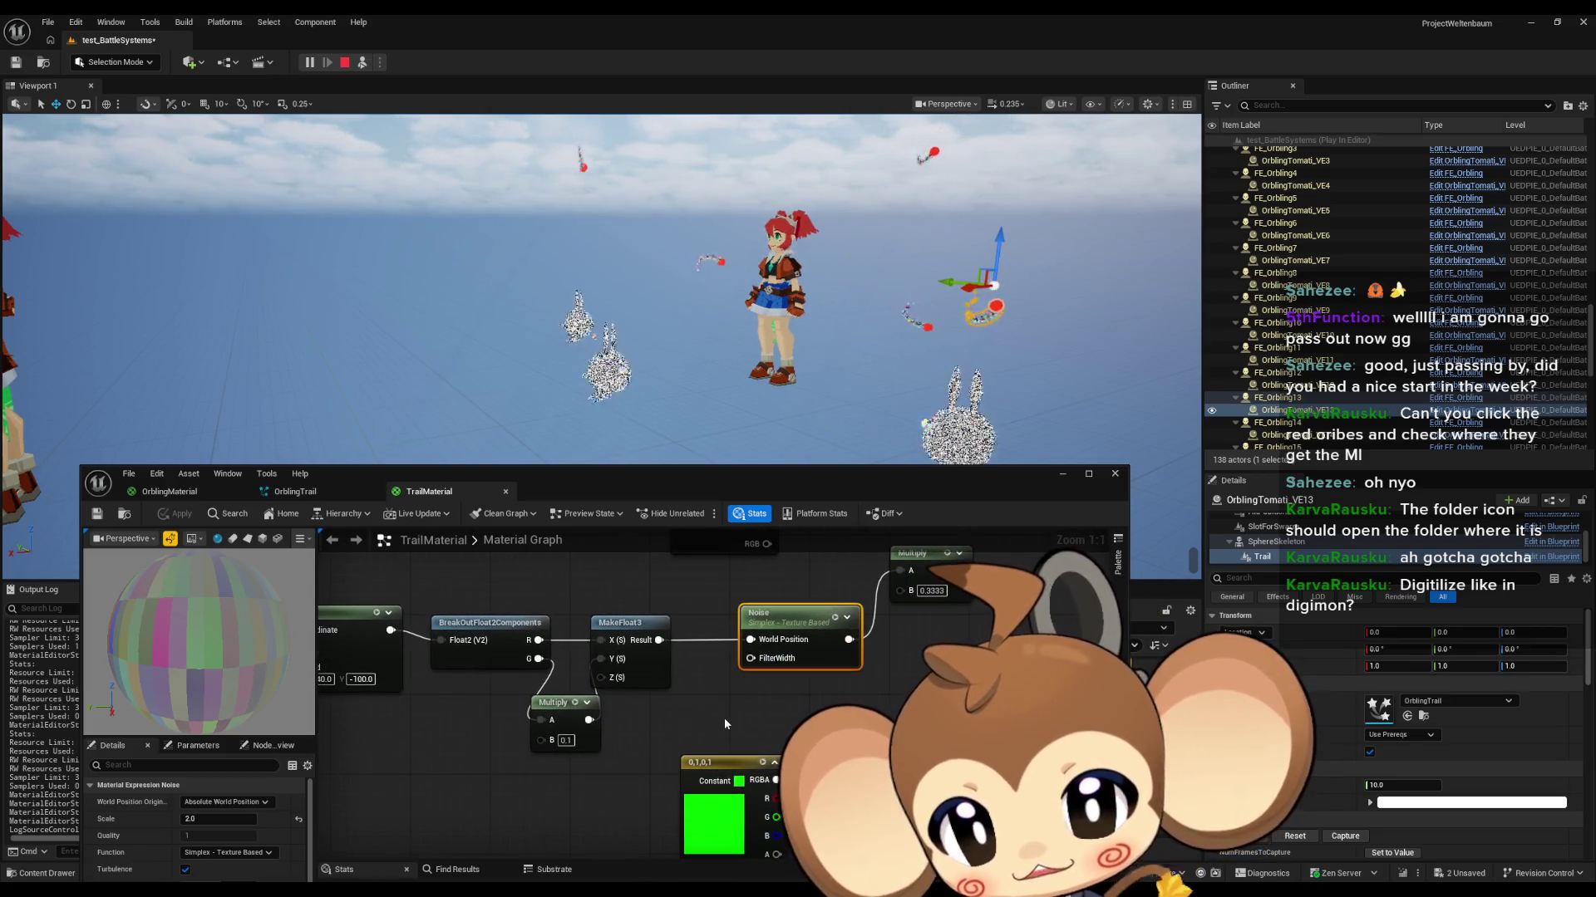
drag(740, 691, 643, 559)
mouse_move(707, 633)
mouse_down()
mouse_move(570, 587)
mouse_move(581, 731)
mouse_up()
drag(546, 571, 532, 581)
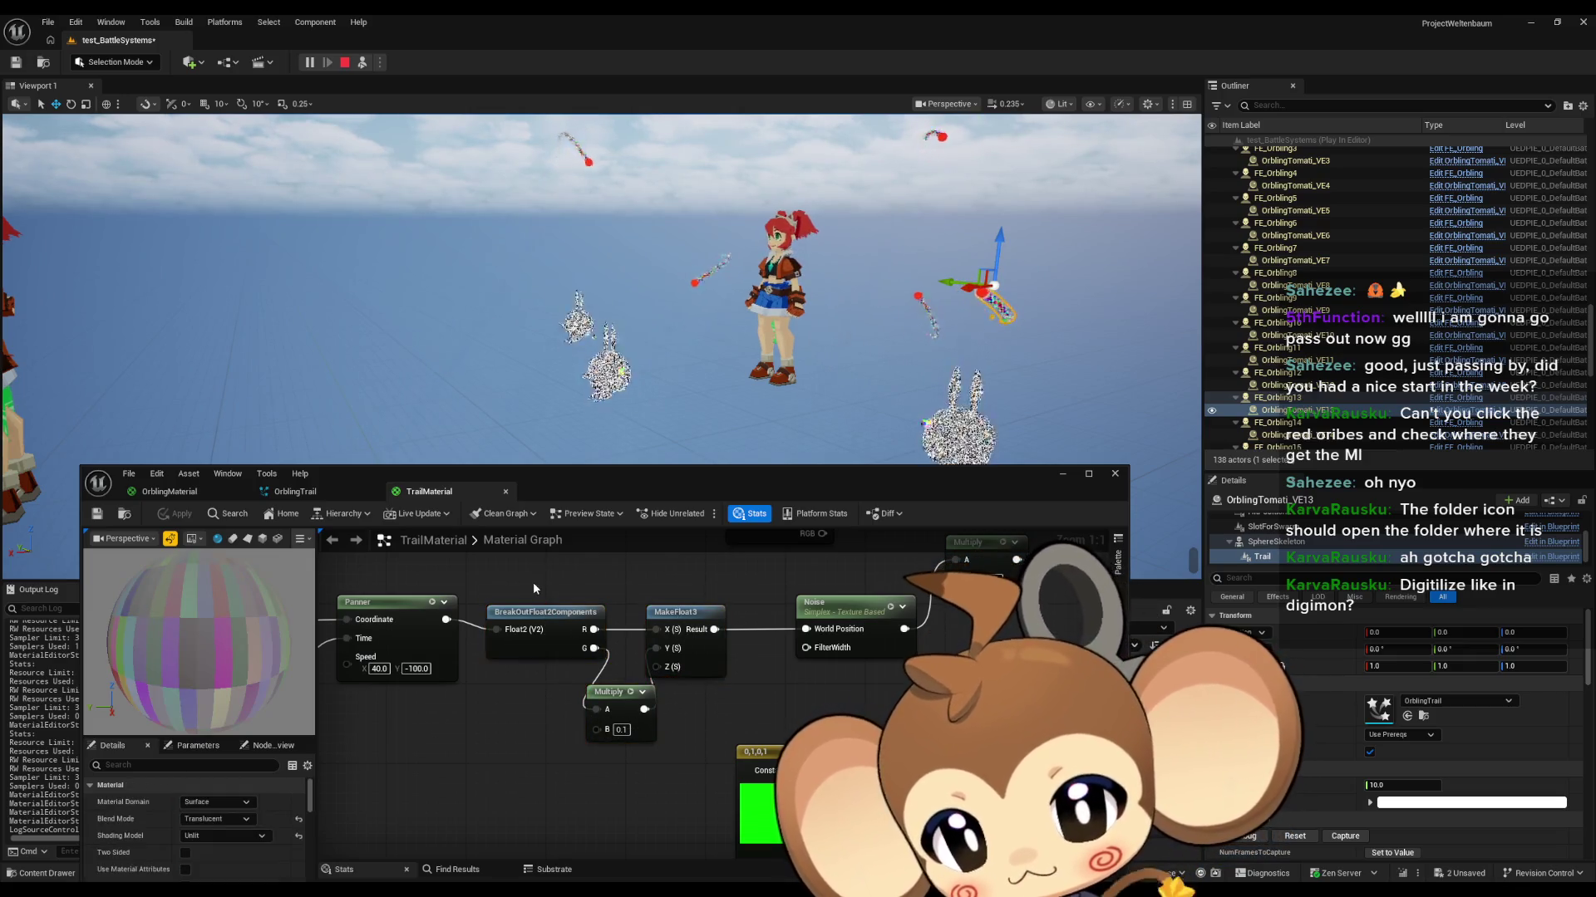
click(197, 495)
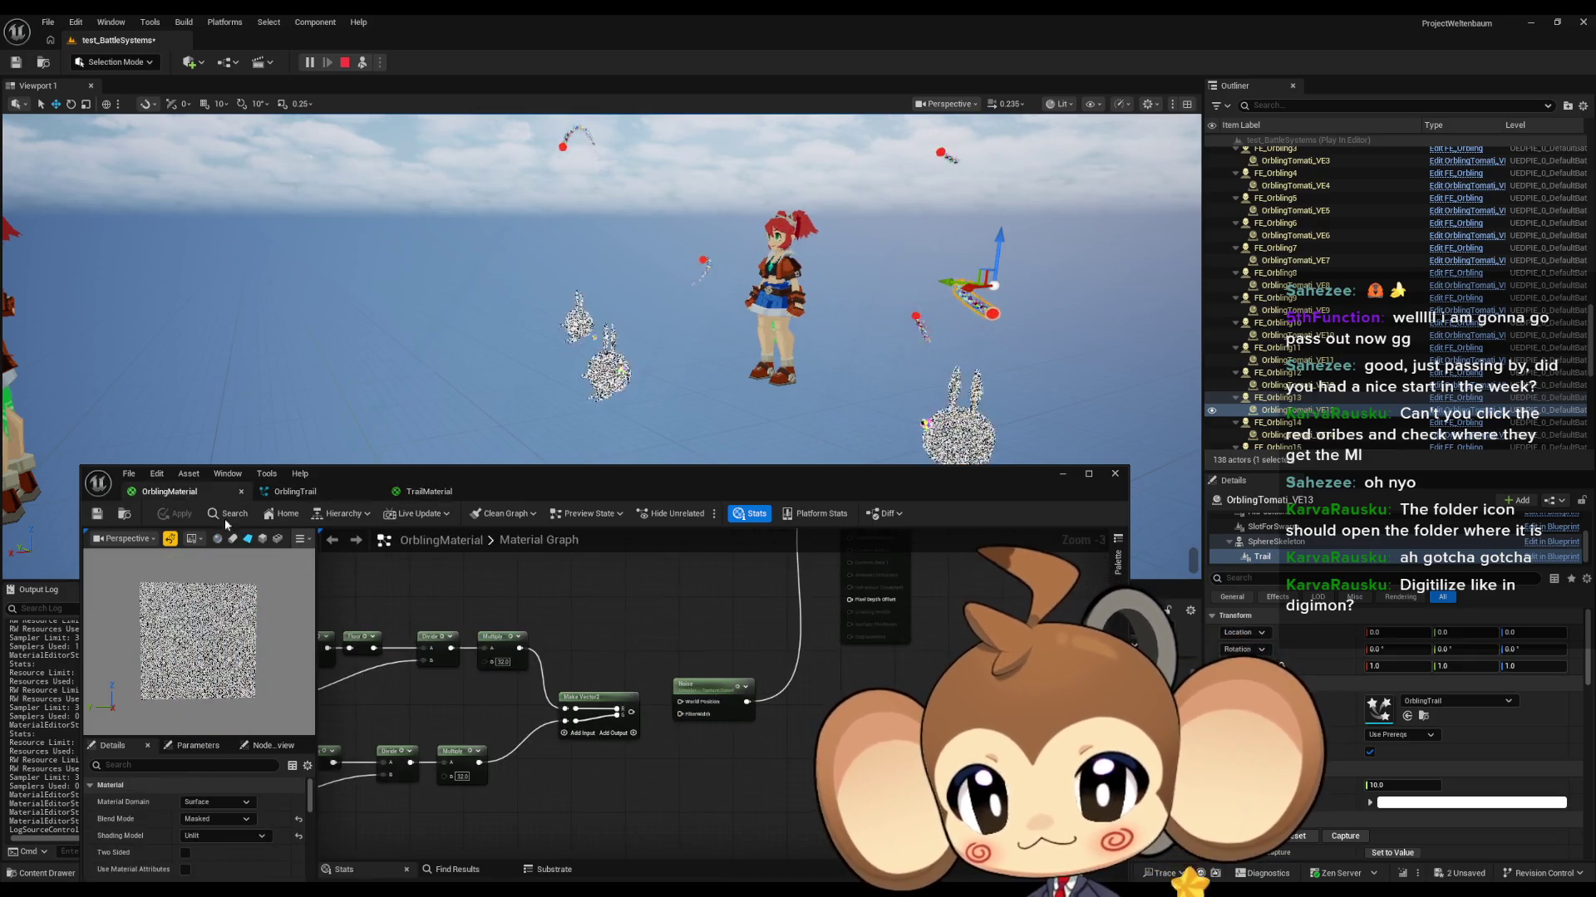
key(ctrl+v)
click(672, 704)
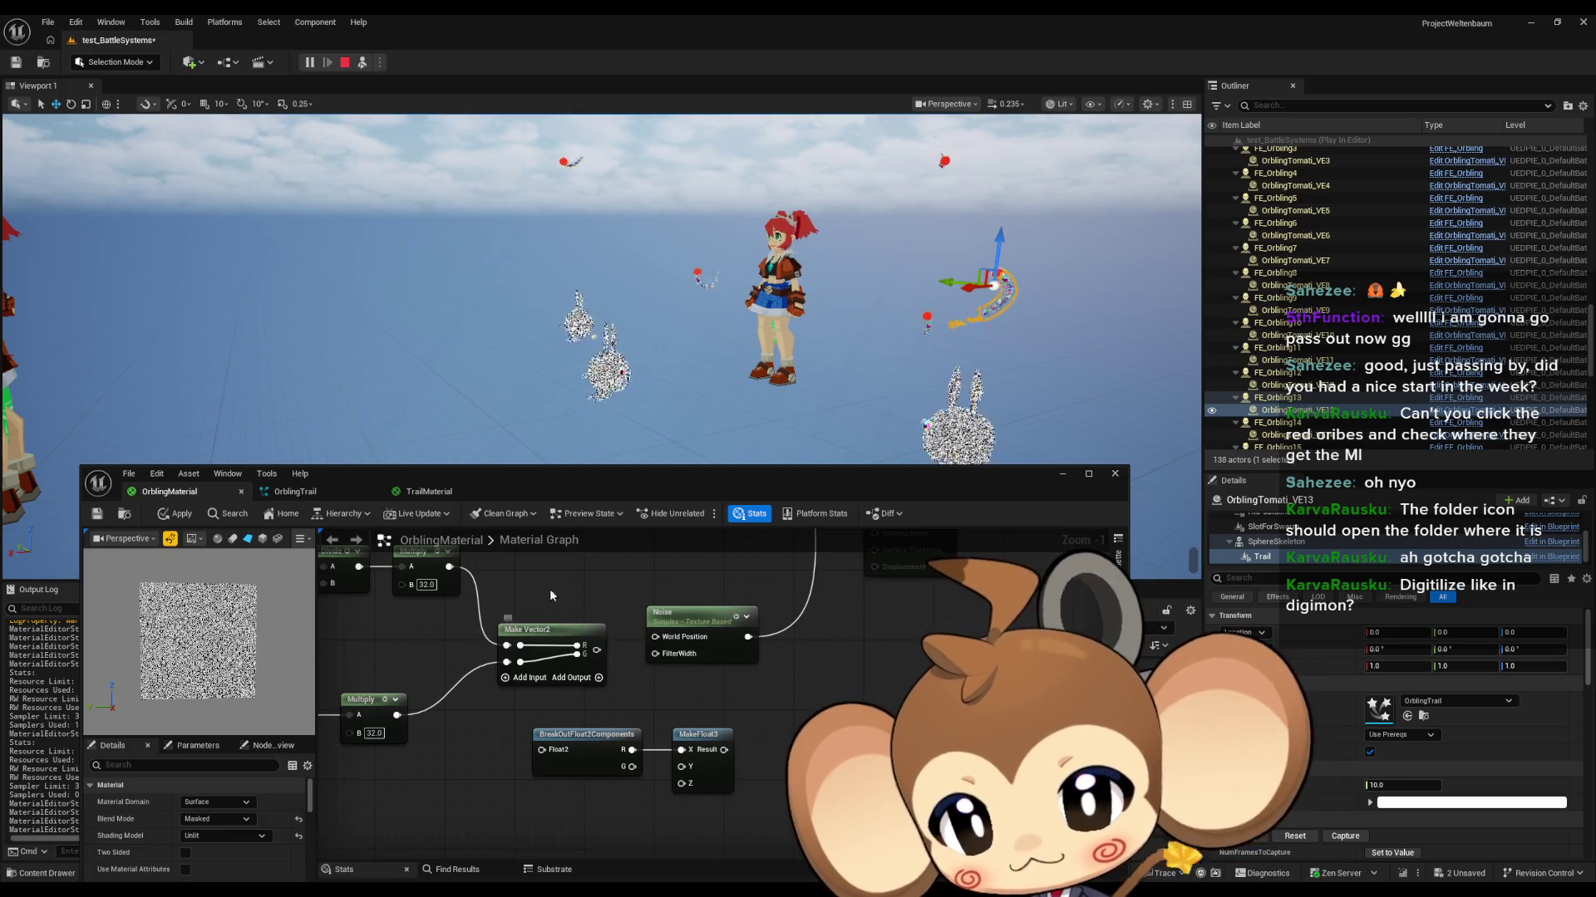
drag(542, 749, 596, 650)
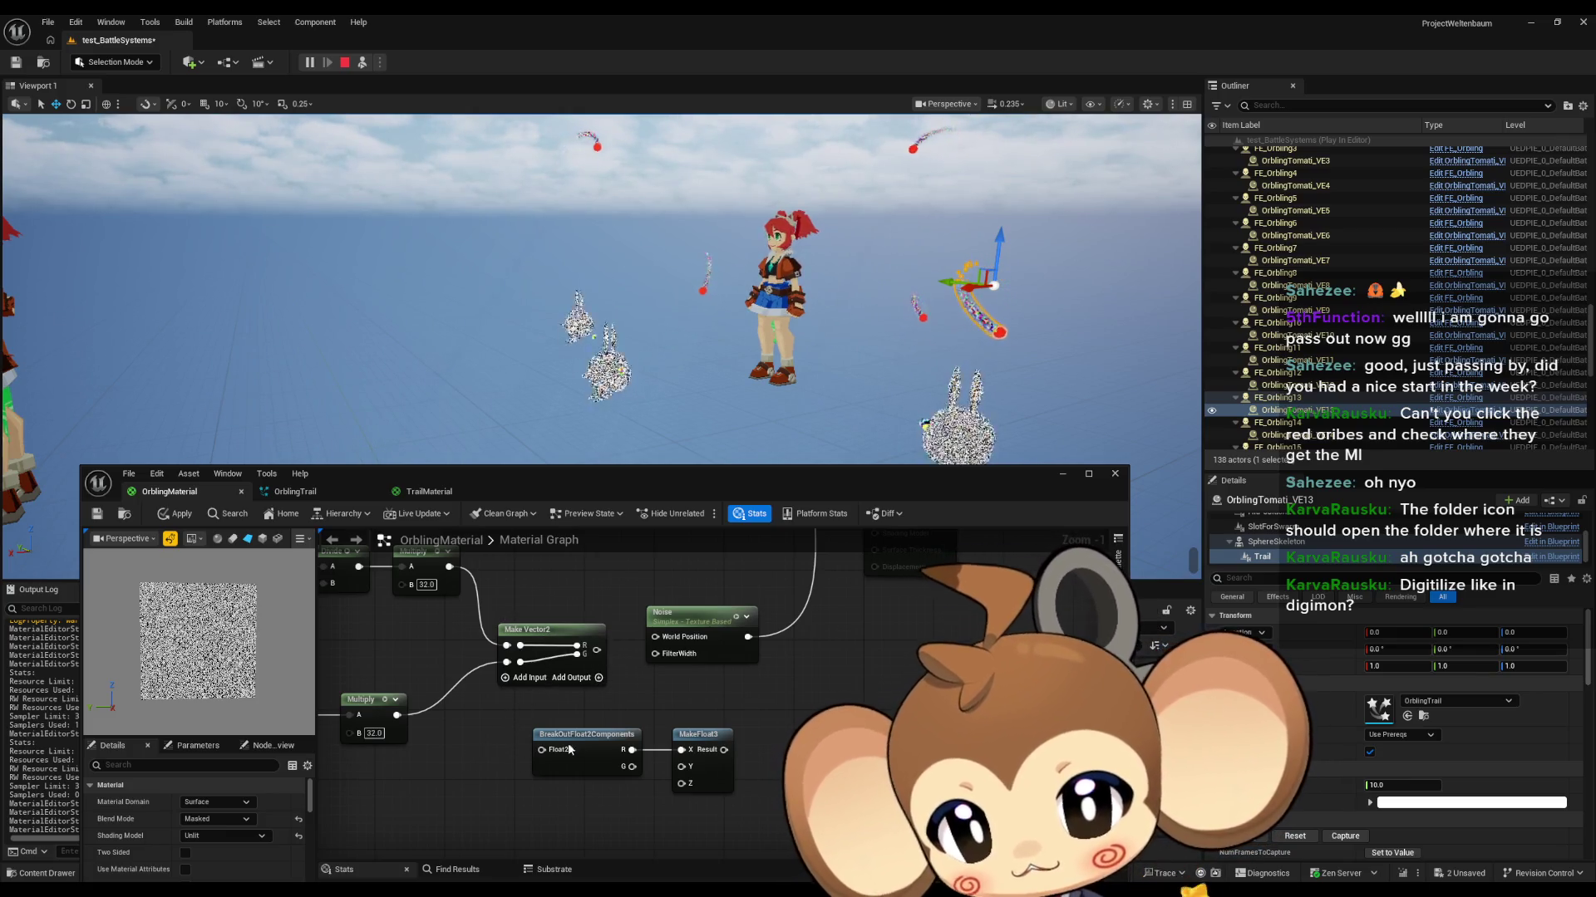
Step: Add a Make Vector3 fed by the lower Multiply and connect it to the Noise node
drag(517, 705, 612, 679)
right_click(610, 801)
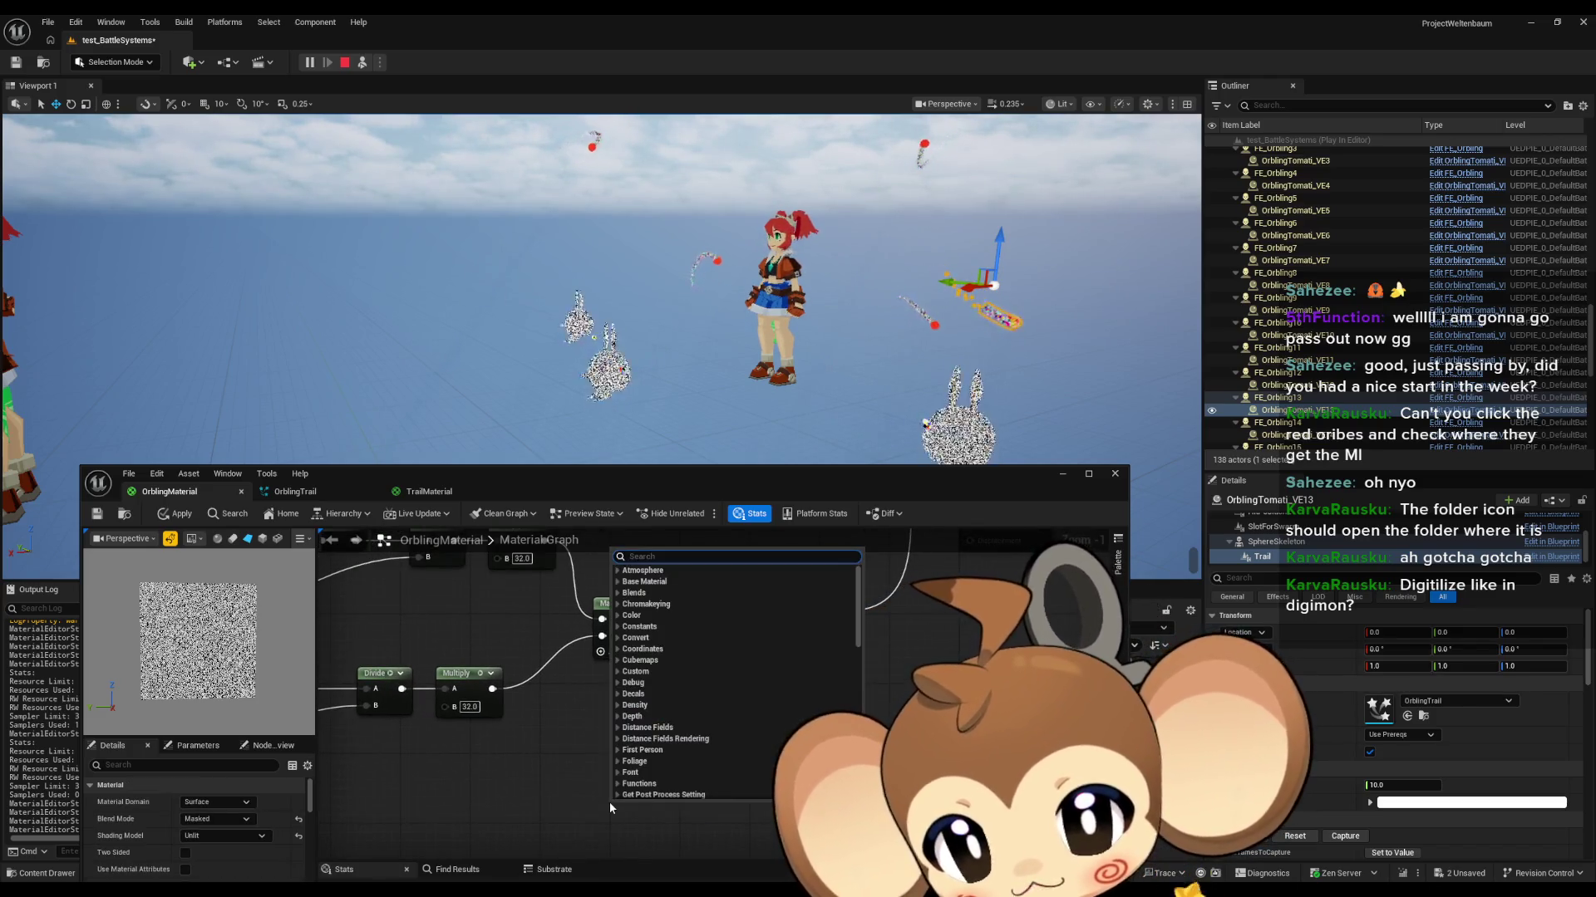
text(make)
text(vector3)
key(Return)
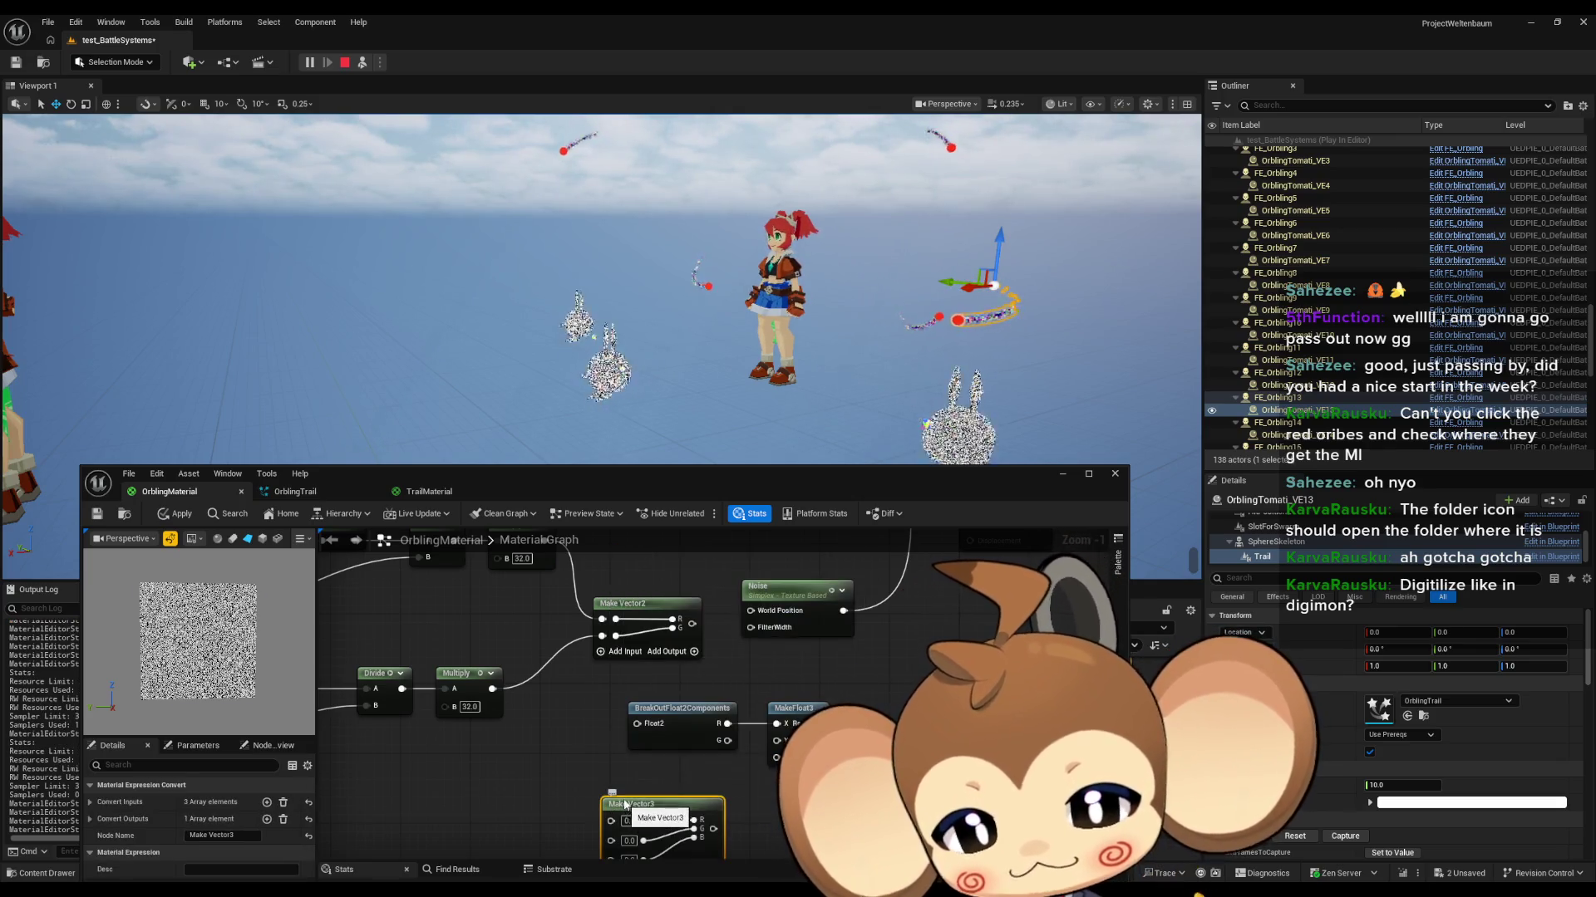
mouse_move(610, 804)
mouse_down()
mouse_move(616, 761)
mouse_move(536, 567)
mouse_move(533, 585)
mouse_up()
drag(478, 733, 593, 830)
drag(693, 820, 739, 655)
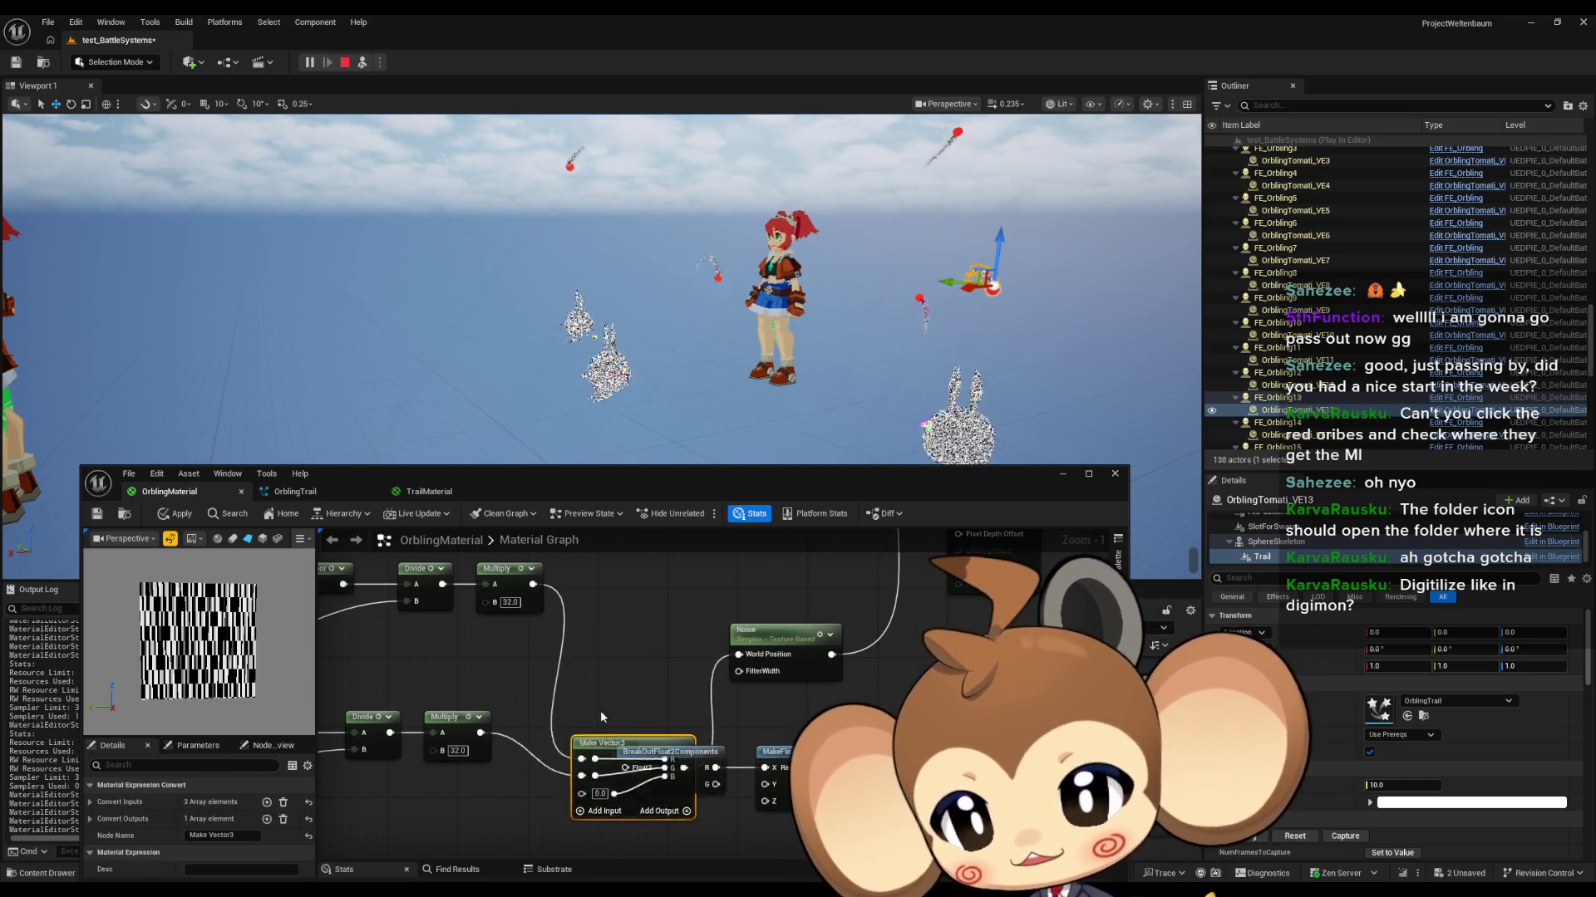